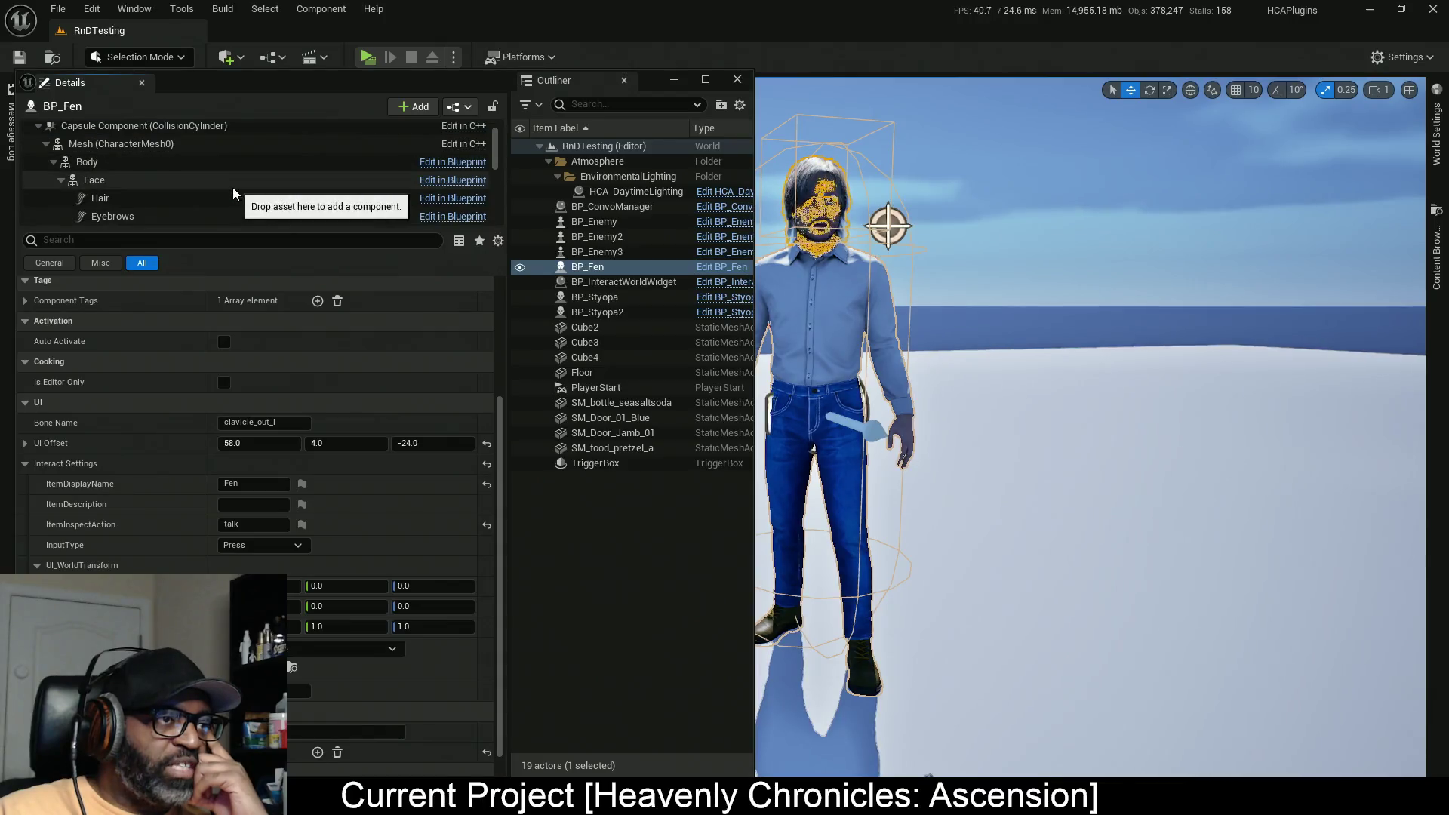
# Step: Inspect the Body mesh component and the AC_NPC component's settings
pyautogui.scroll(-1, 126, 168)
pyautogui.click(125, 164)
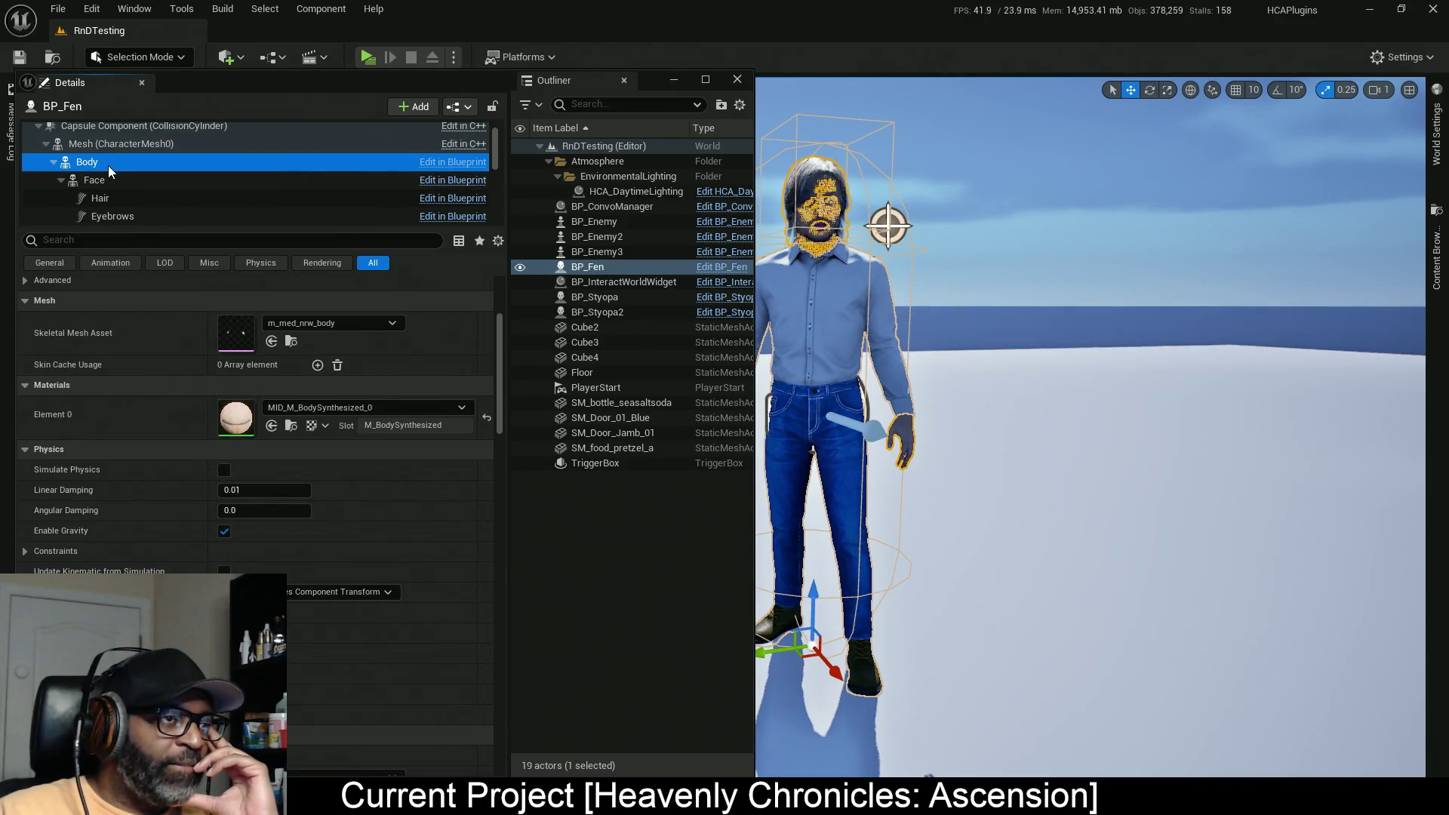
pyautogui.click(38, 126)
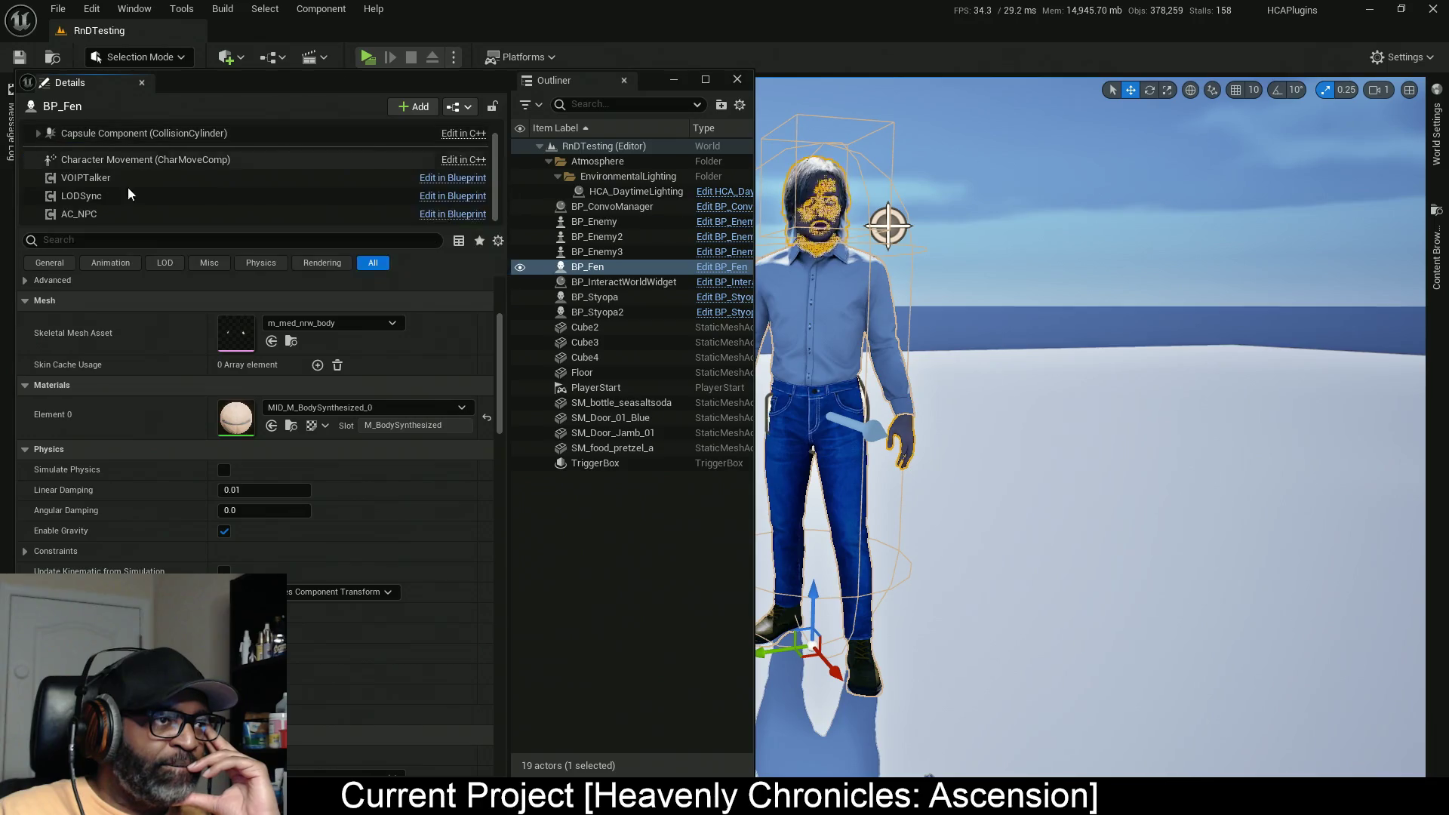
pyautogui.click(103, 213)
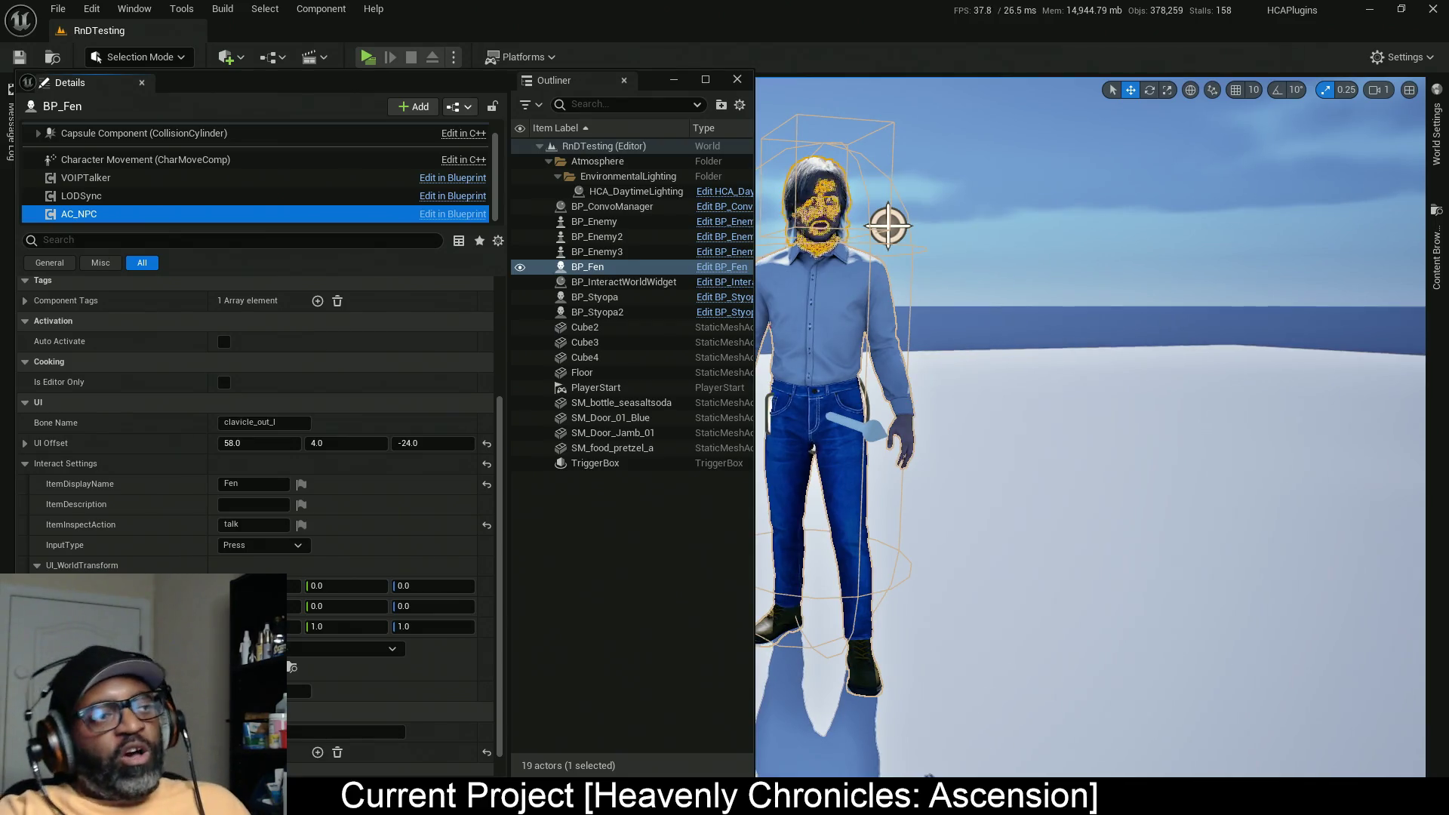
pyautogui.scroll(1, 314, 194)
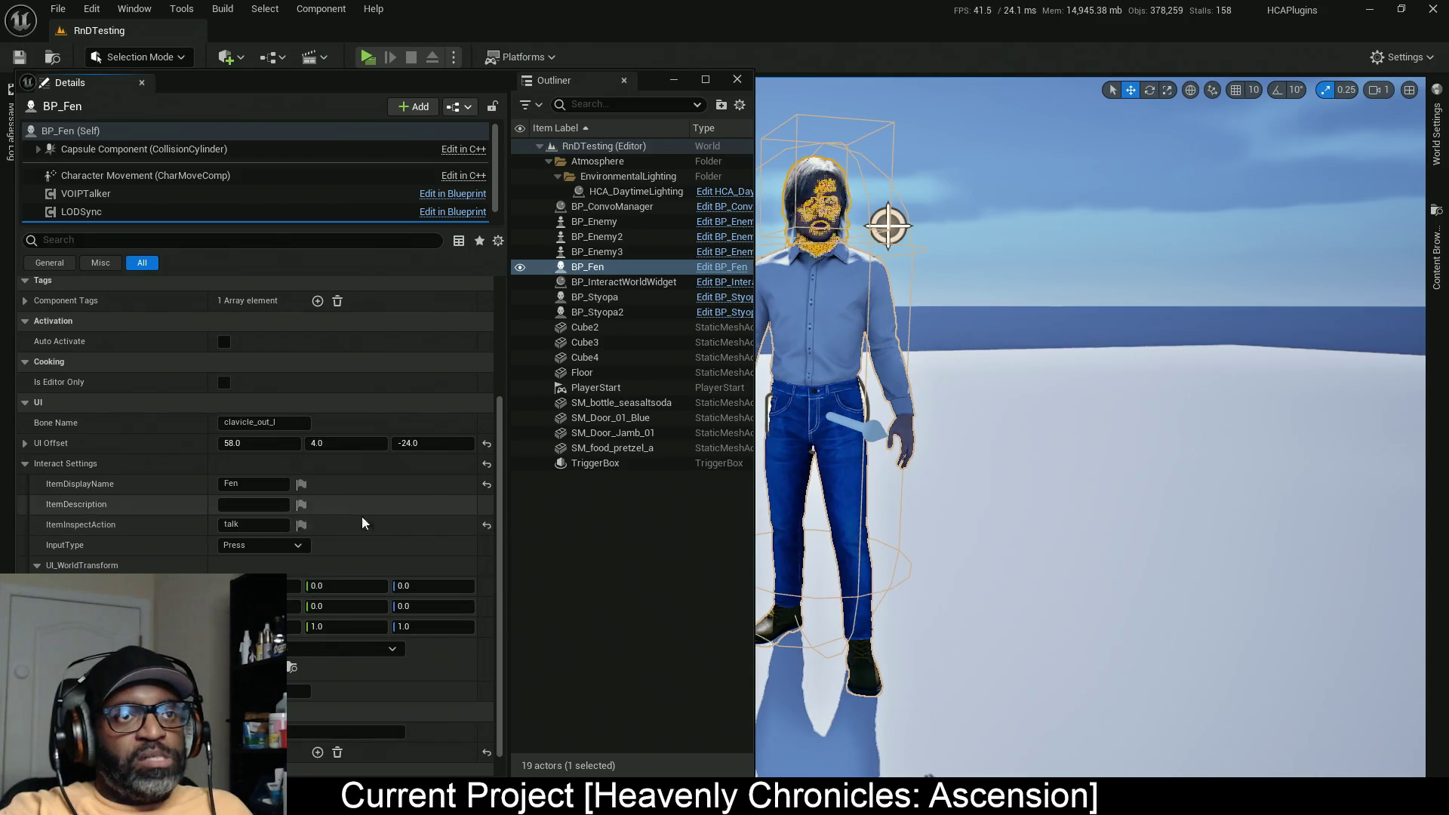
pyautogui.scroll(-1, 362, 547)
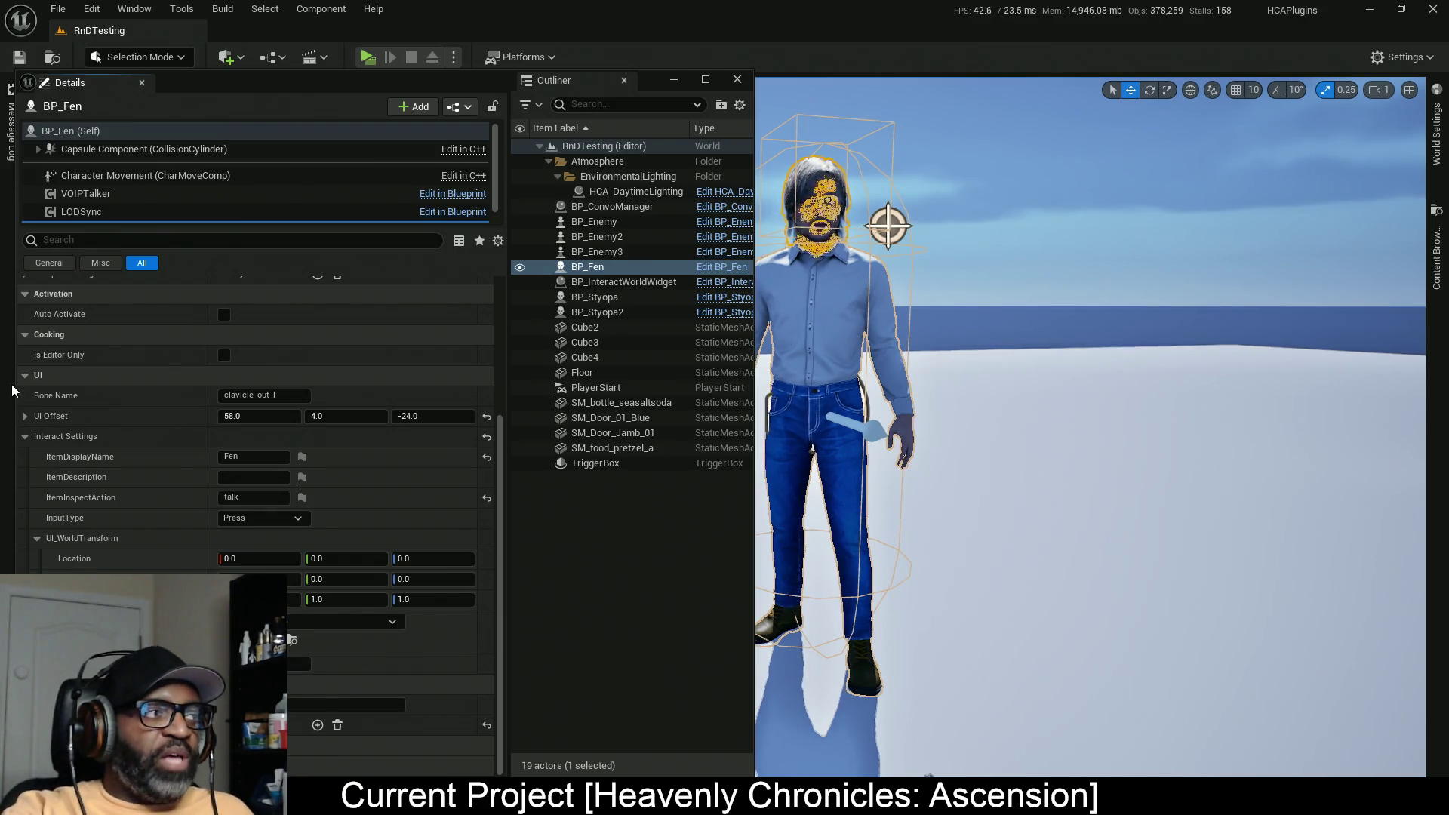
# Step: In AC_NPC's Event Graph, add a variable named SkelMeshList and make it a map
pyautogui.hotkey('alt', 'Tab')
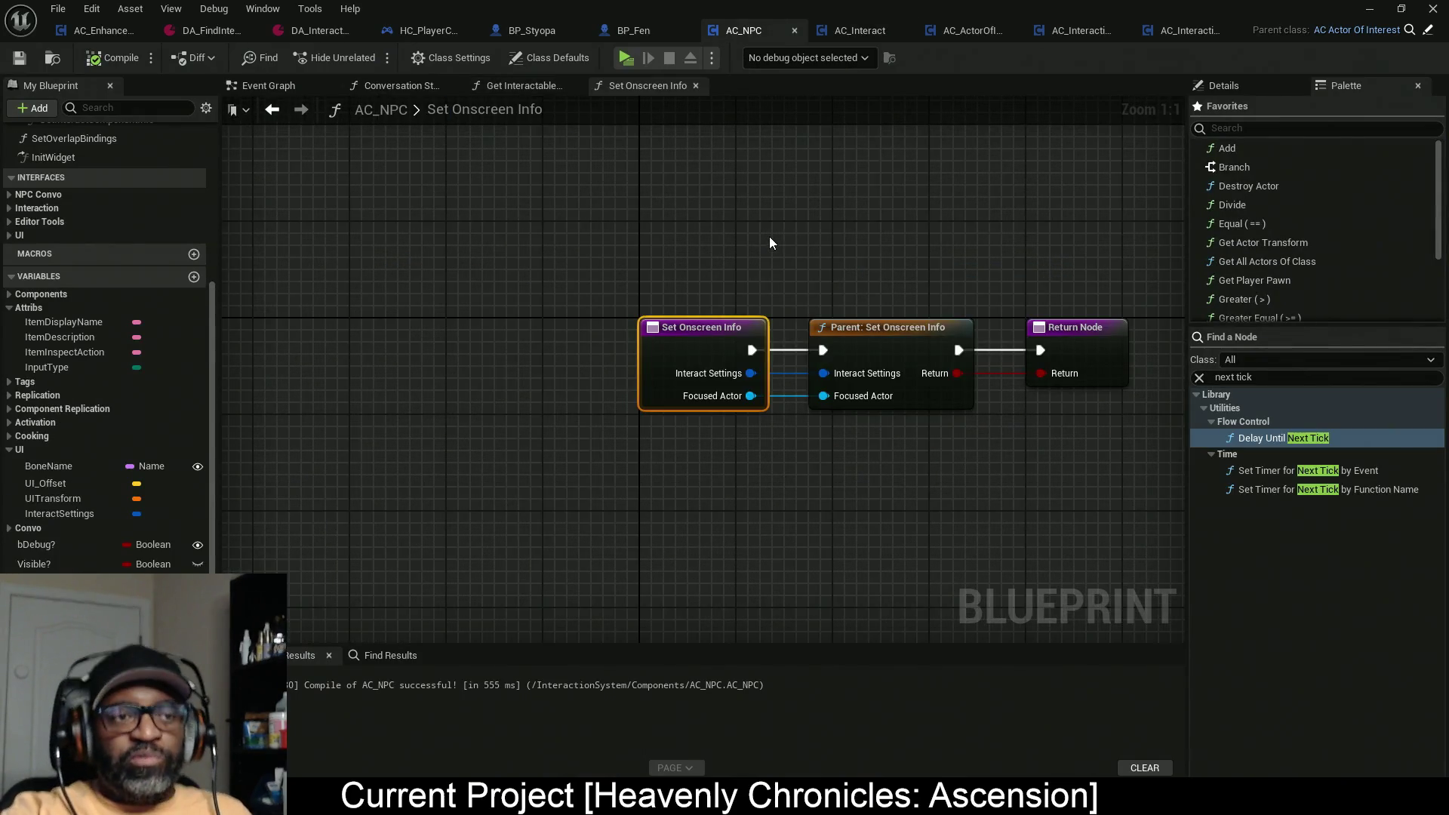
pyautogui.moveTo(982, 505); pyautogui.dragTo(744, 508)
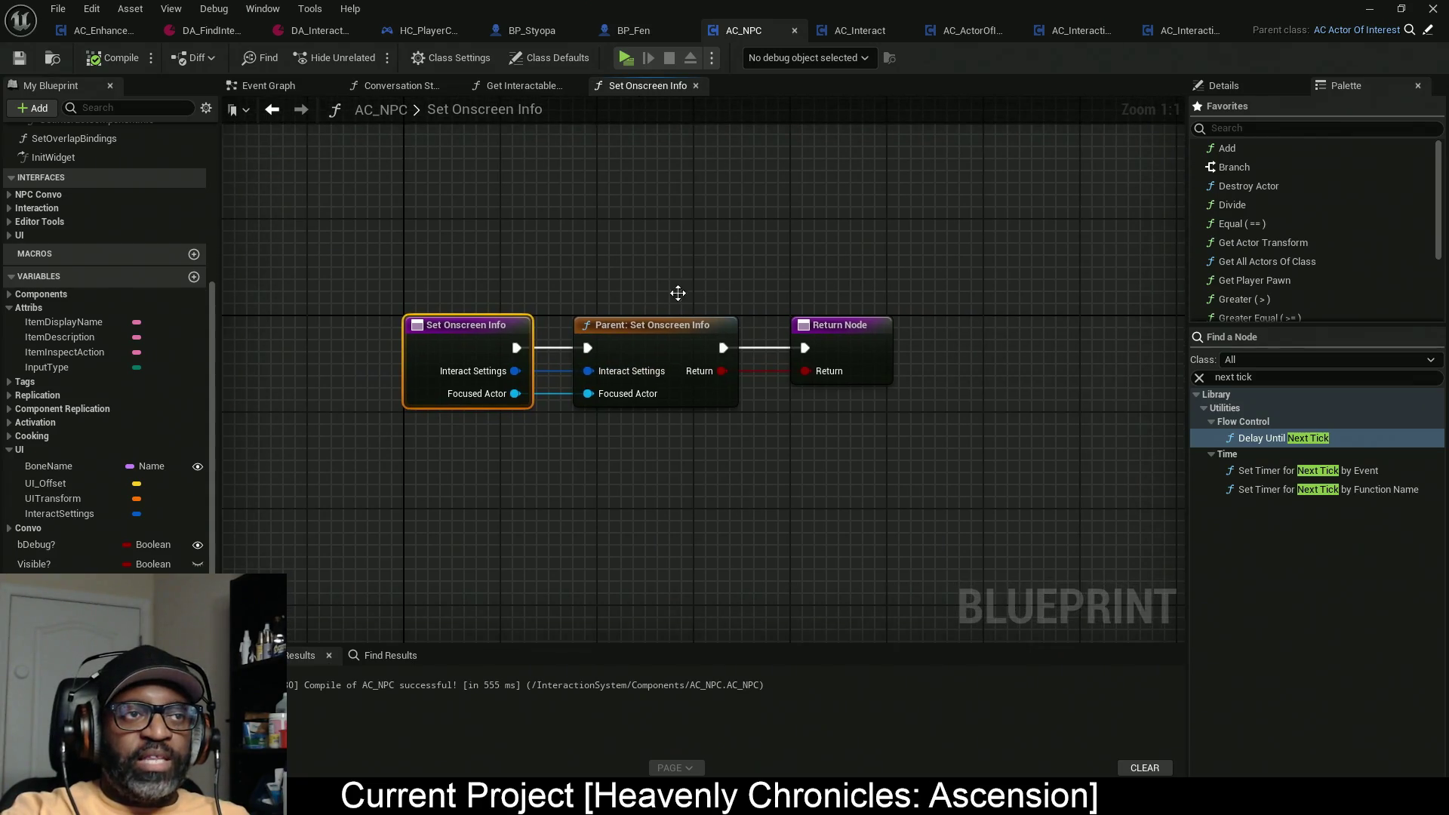
pyautogui.click(276, 110)
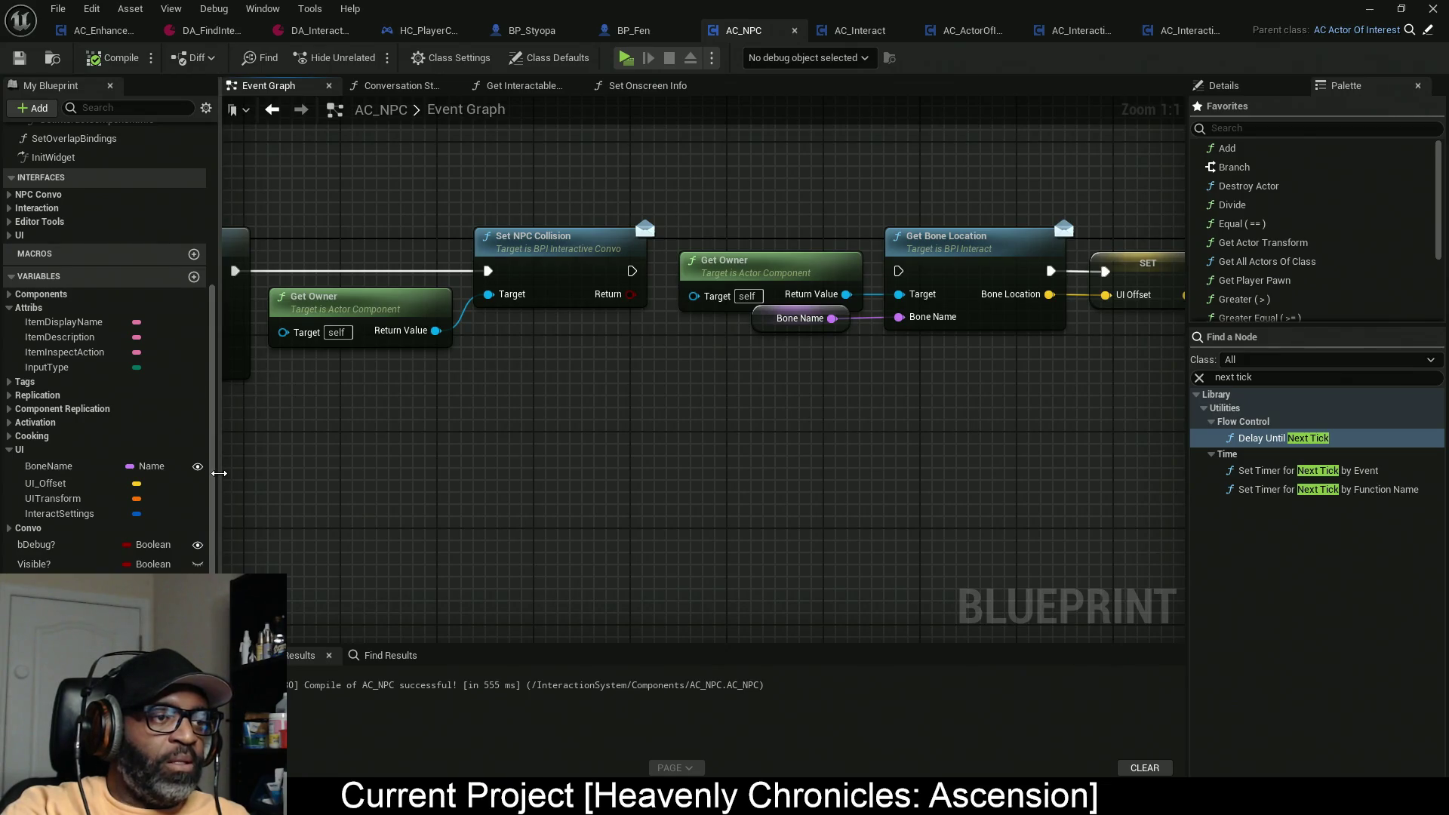
pyautogui.moveTo(214, 476); pyautogui.dragTo(297, 468)
pyautogui.scroll(-1, 90, 500)
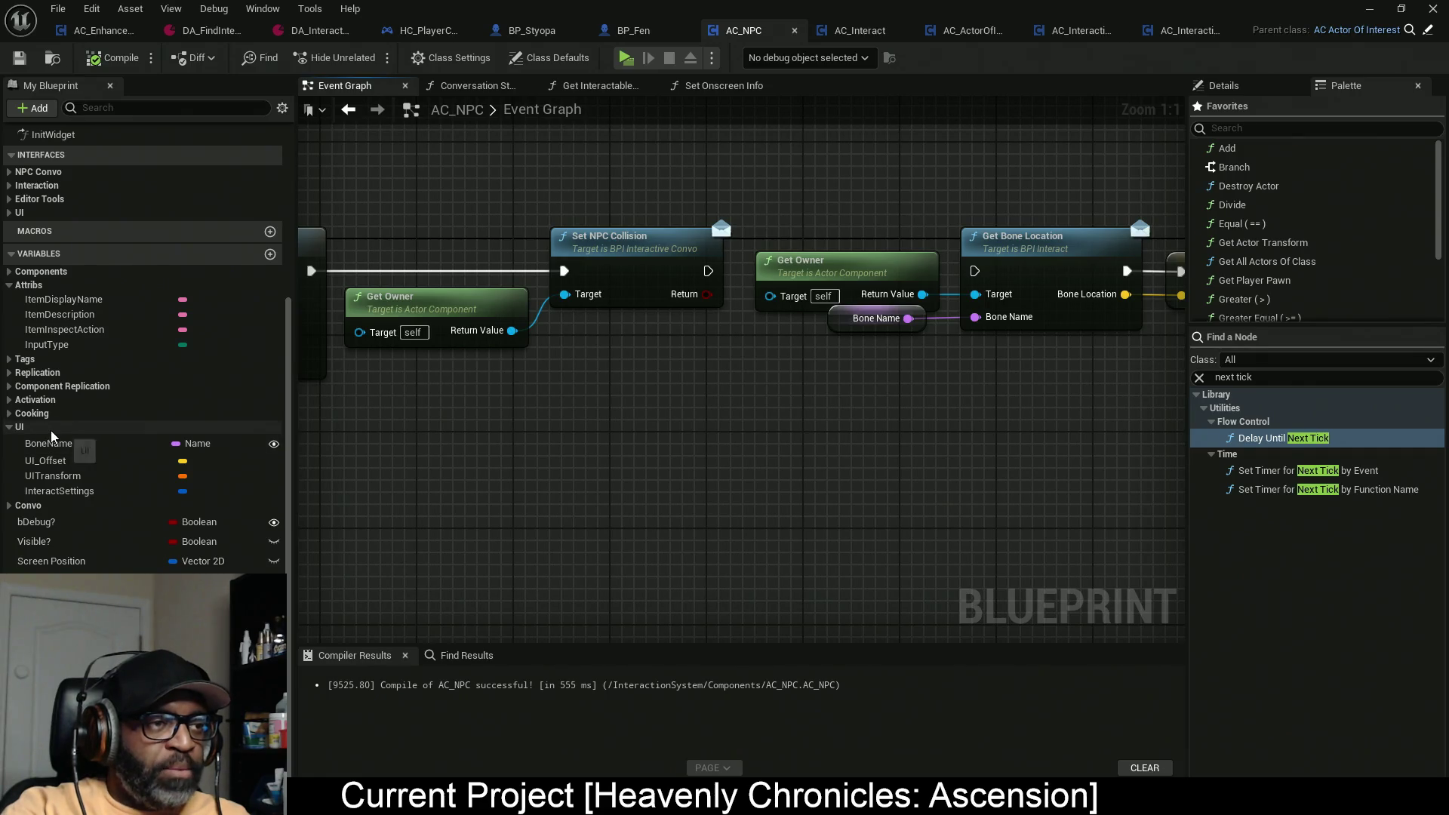
pyautogui.click(270, 254)
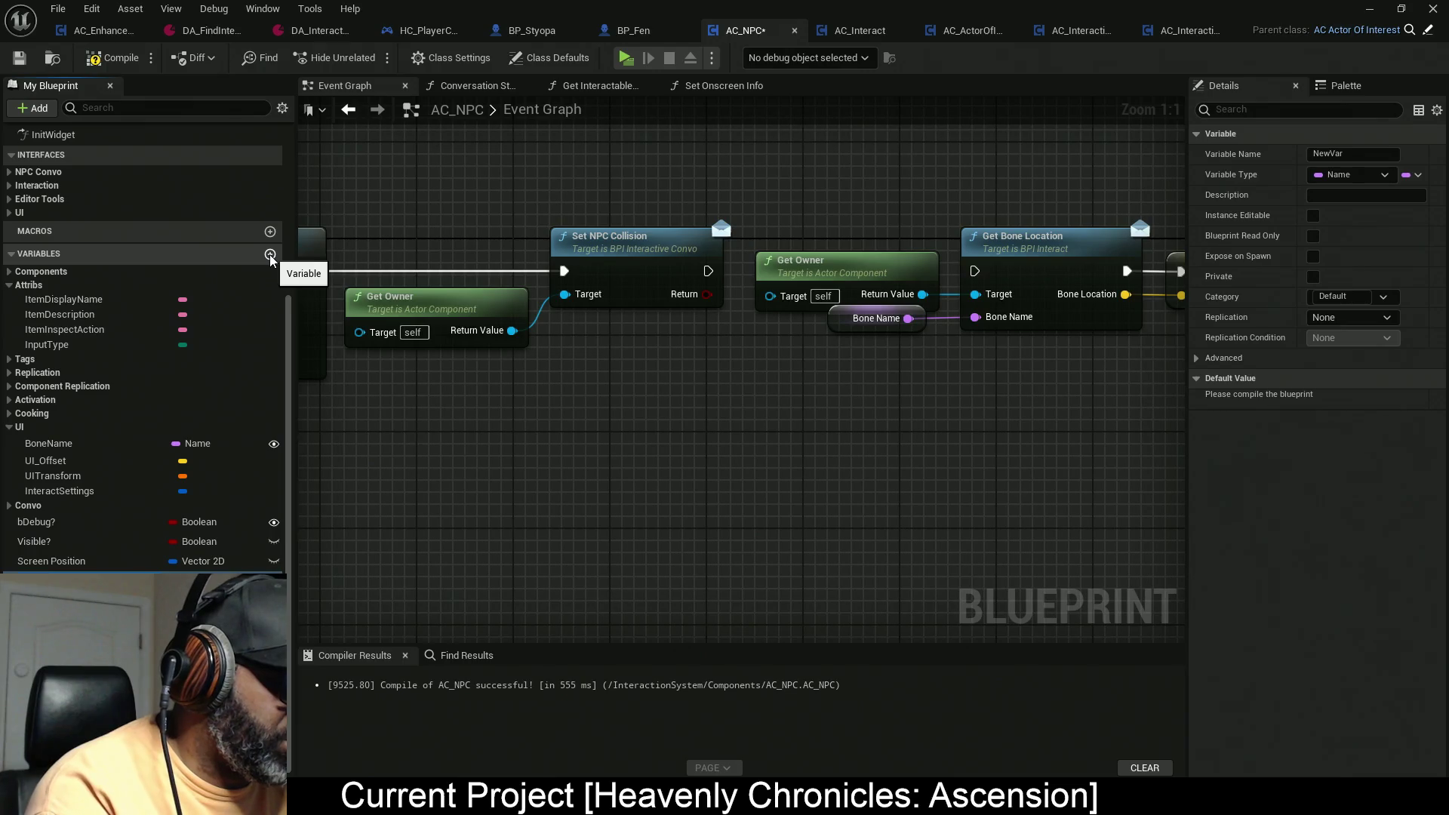
pyautogui.write('SkelMeshList')
pyautogui.press('Return')
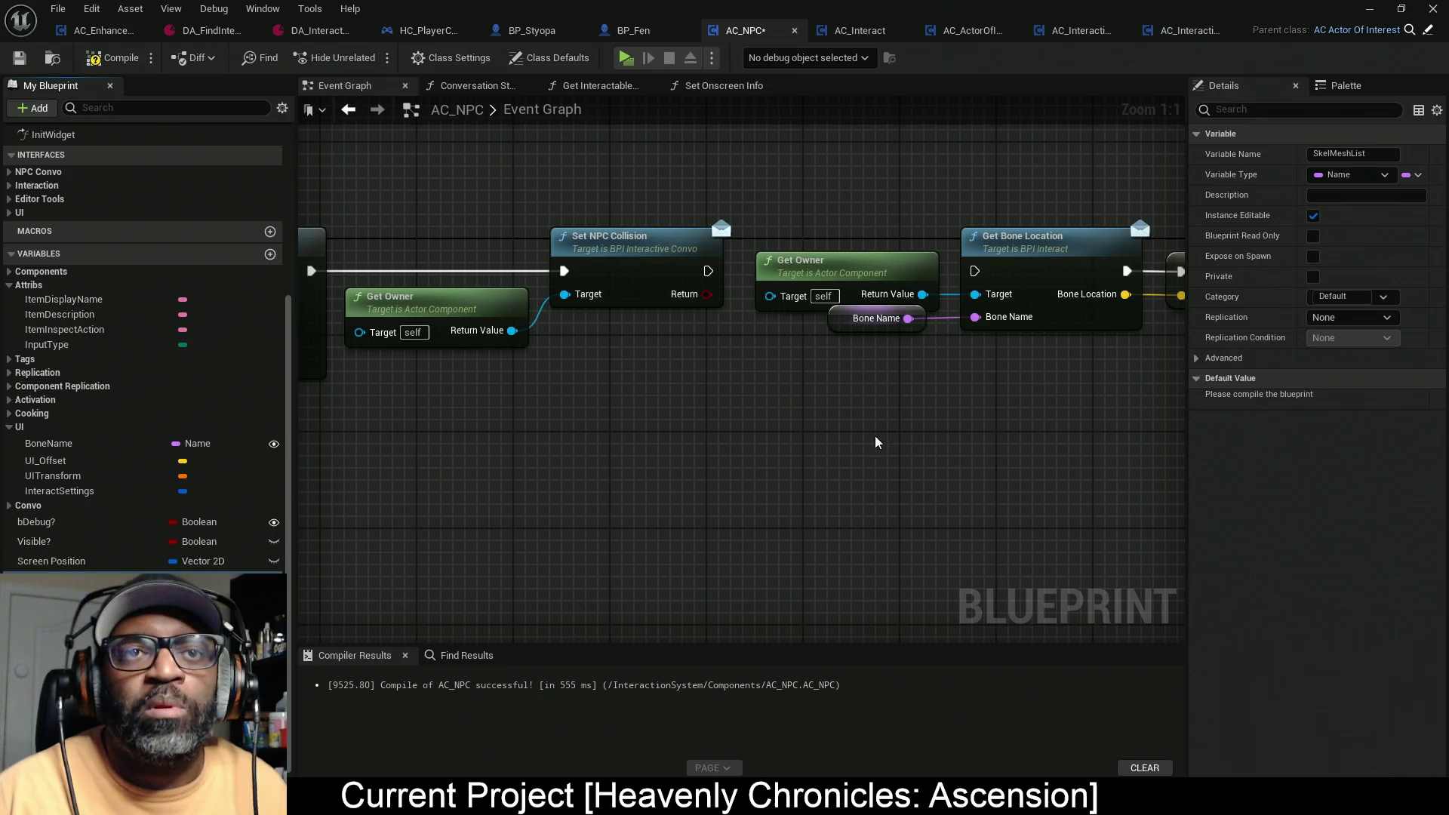
pyautogui.click(1413, 175)
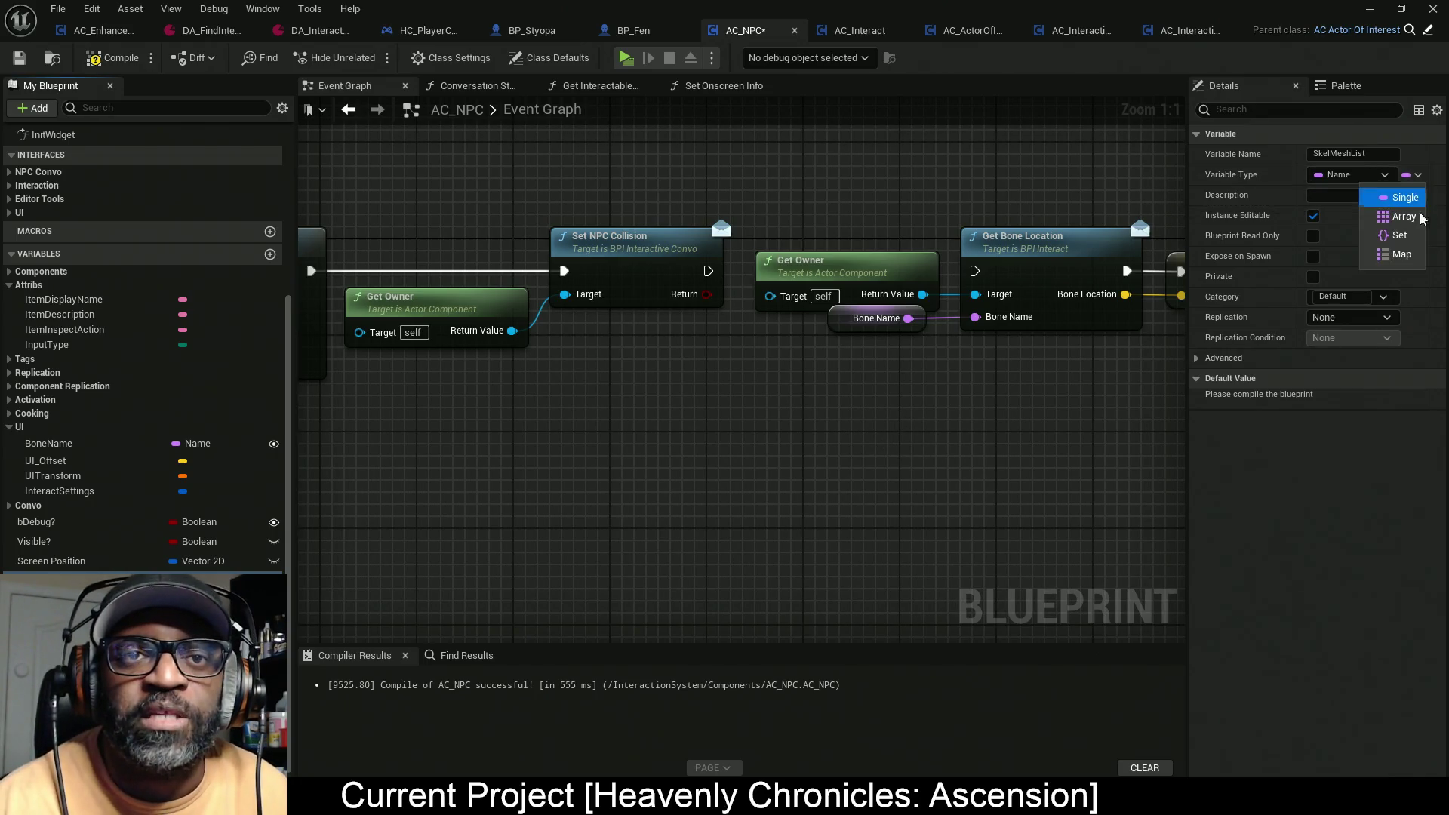
pyautogui.click(1401, 254)
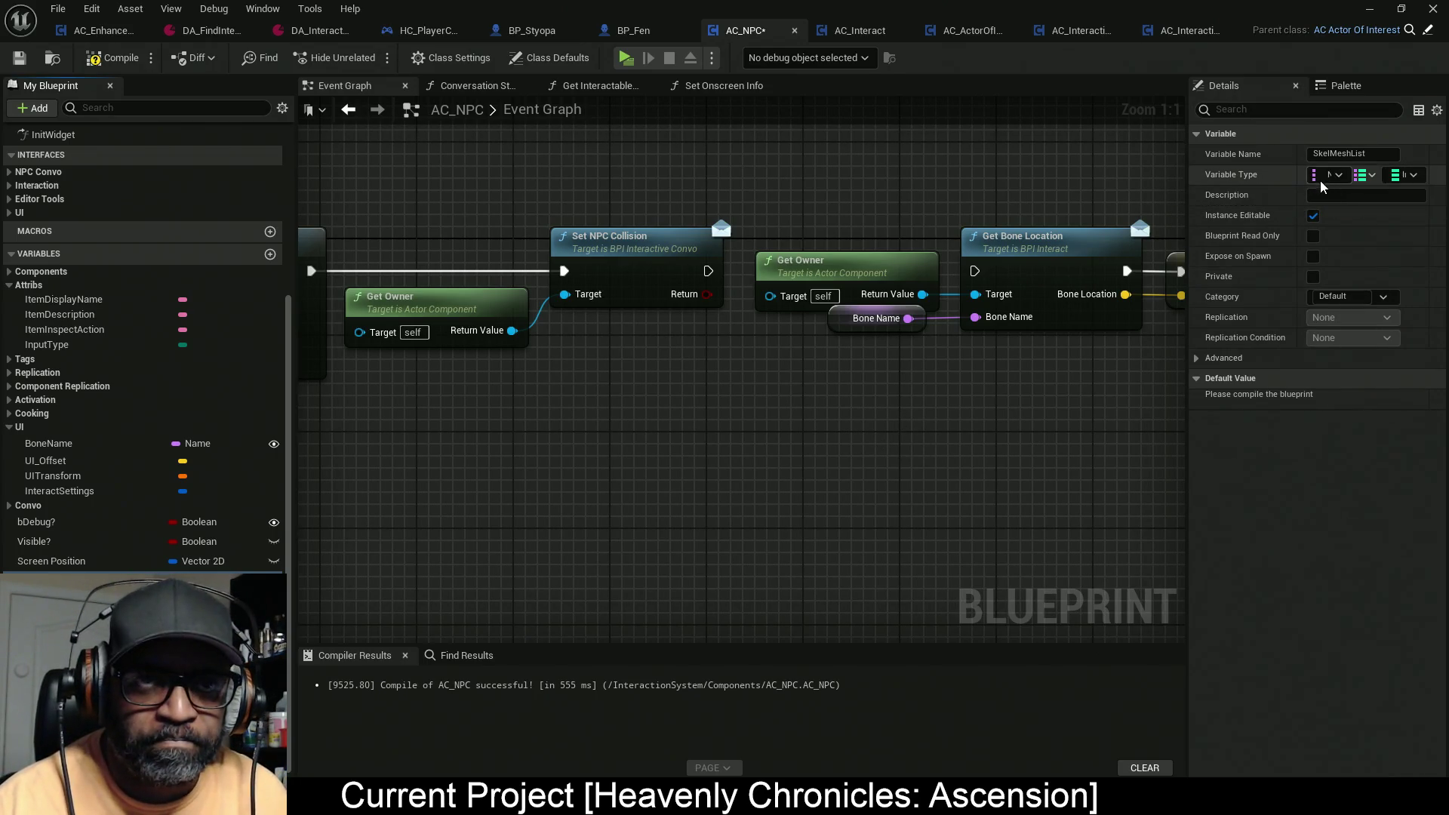
# Step: Give the map Skeletal Mesh Component keys and Boolean values, then compile and save
pyautogui.click(1339, 176)
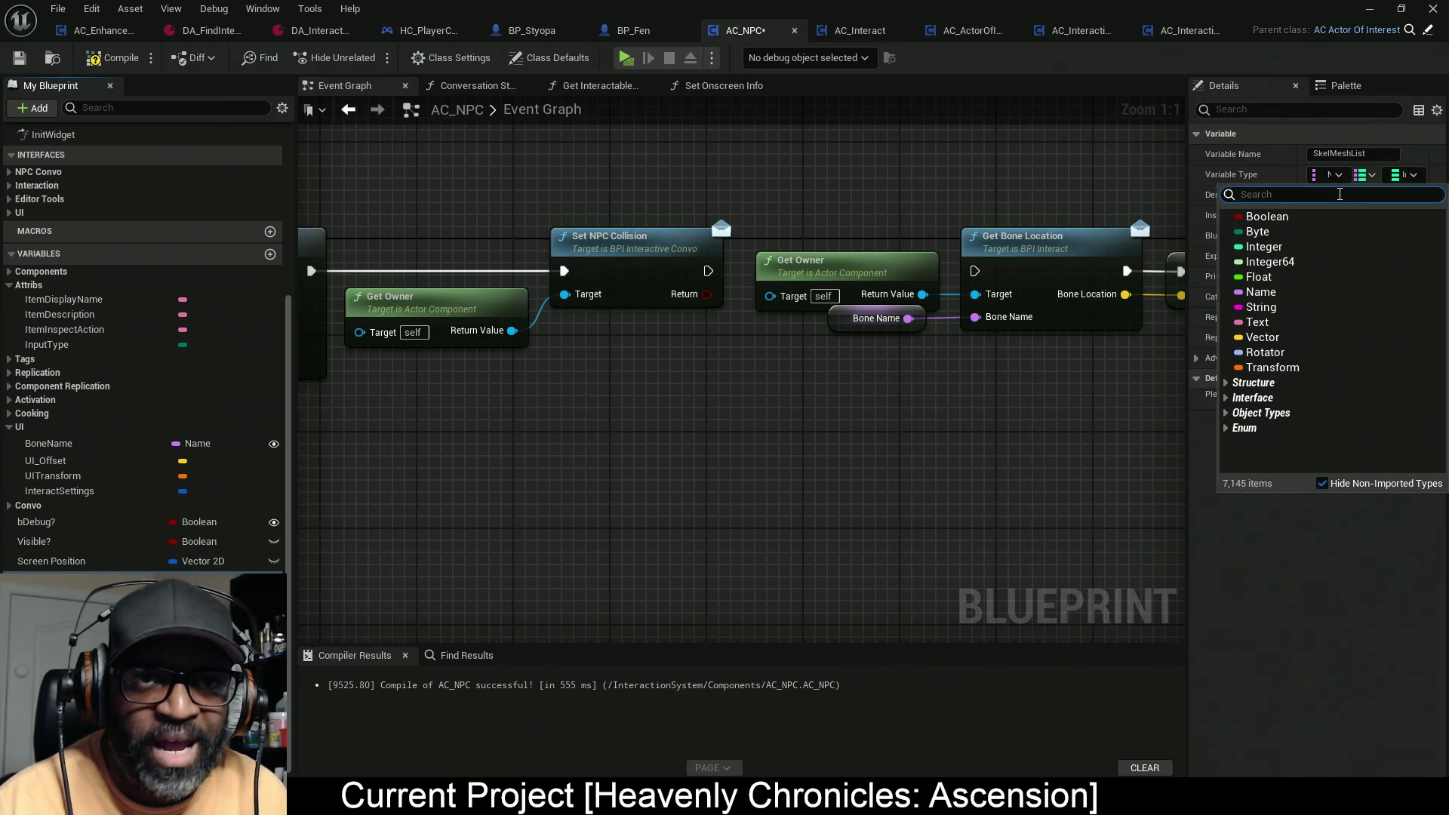
pyautogui.write('Ske')
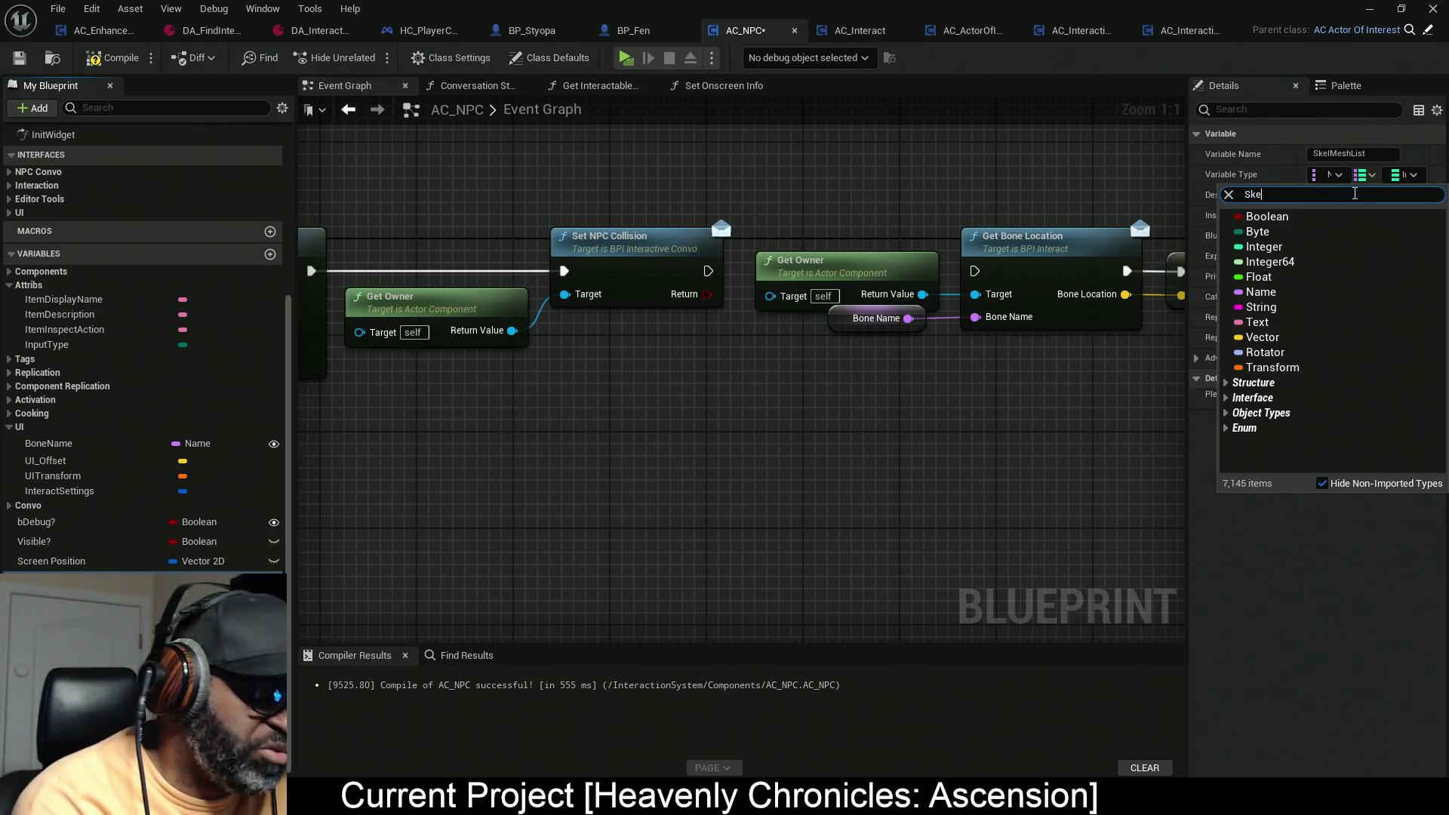
pyautogui.write('le')
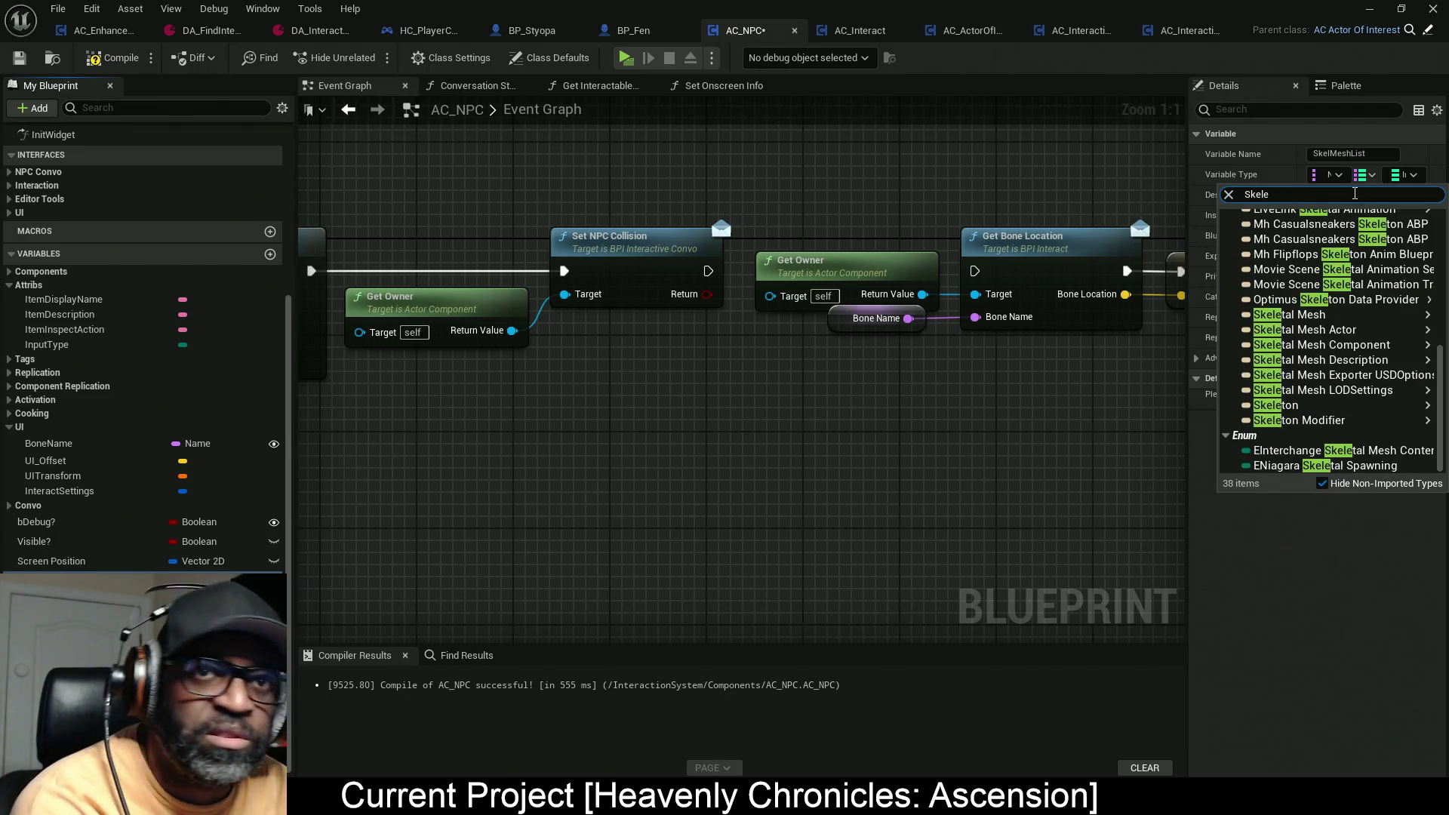
pyautogui.write('tal')
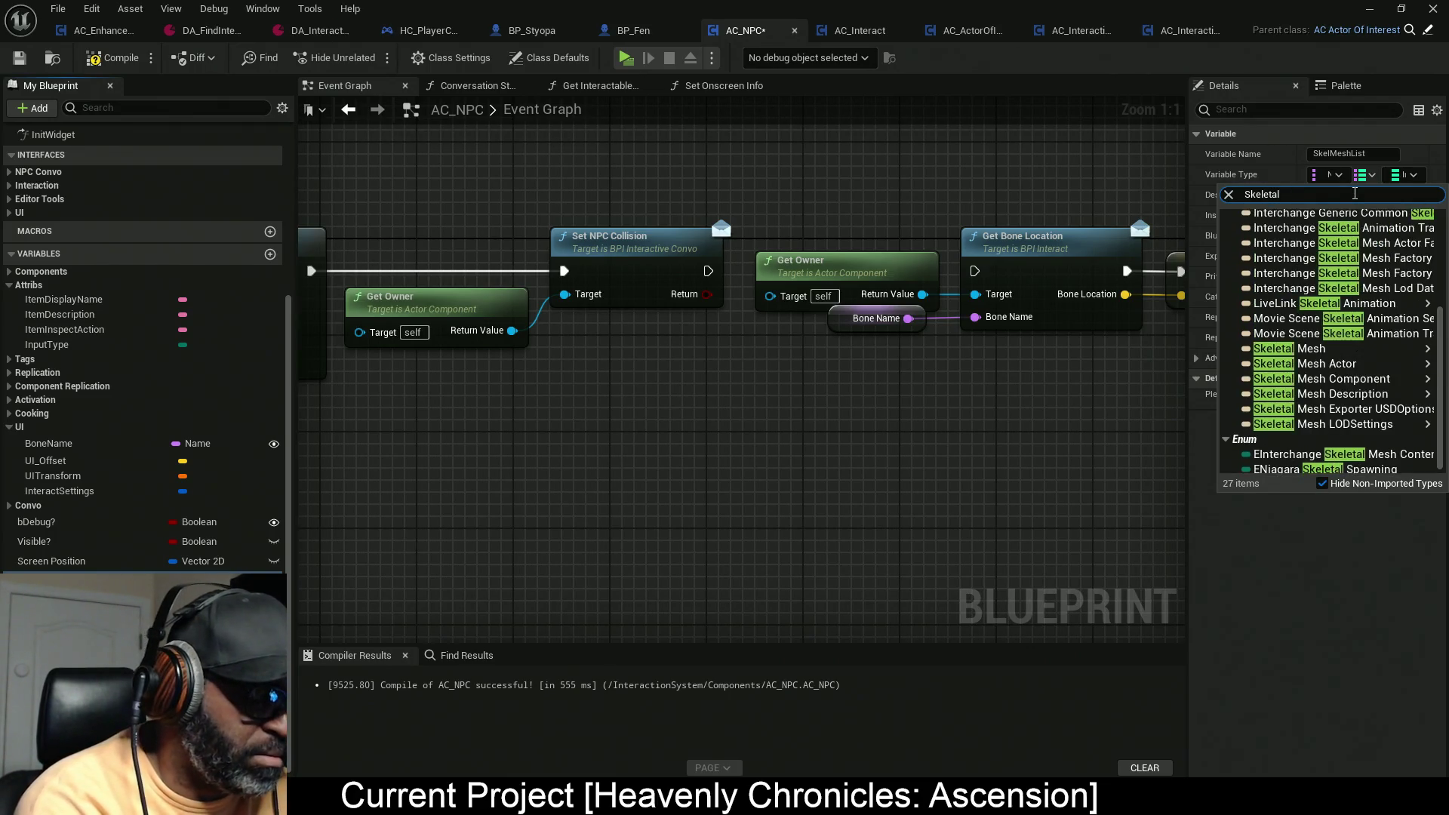
pyautogui.write(' mesh')
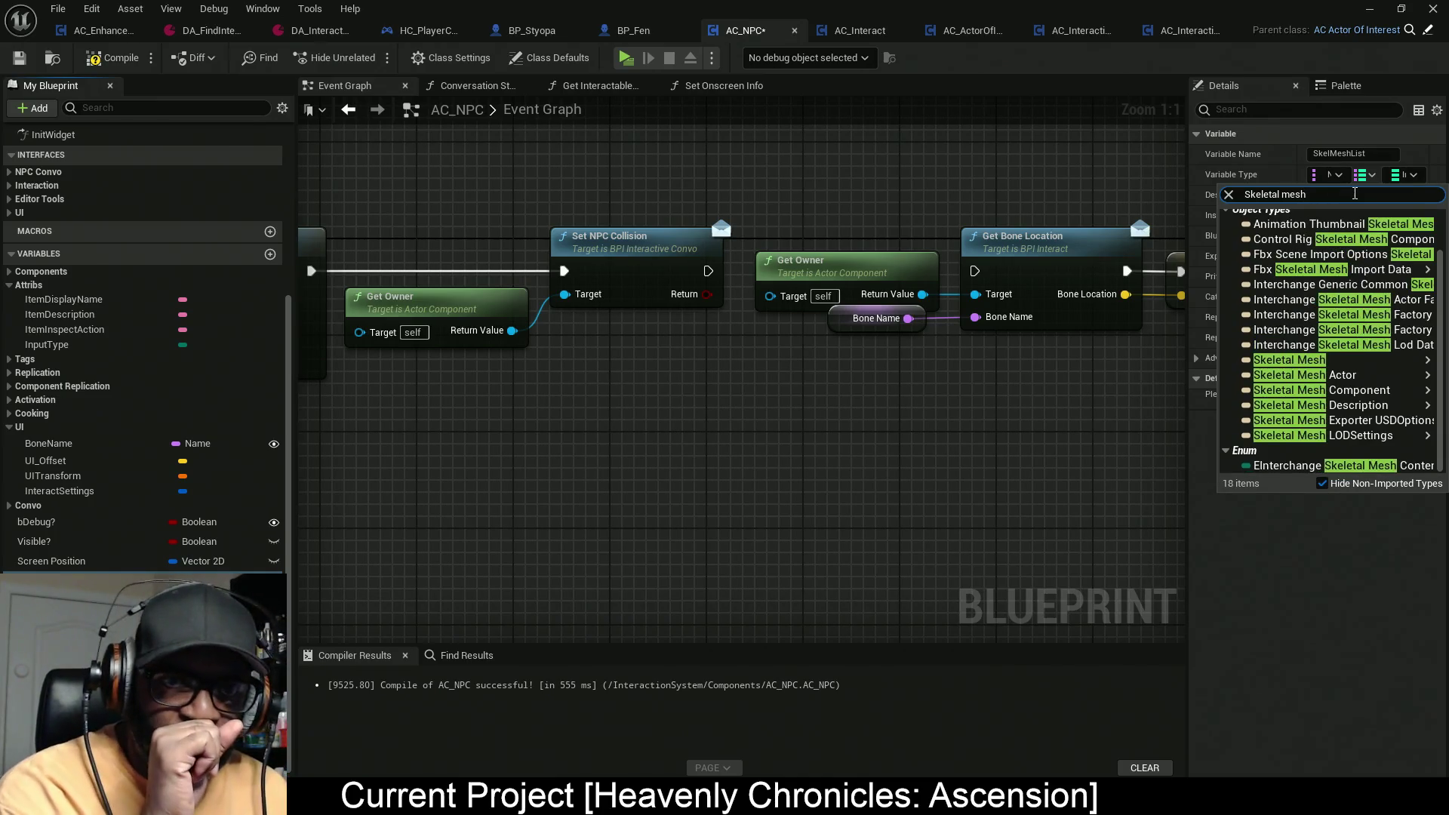
pyautogui.moveTo(1358, 390)
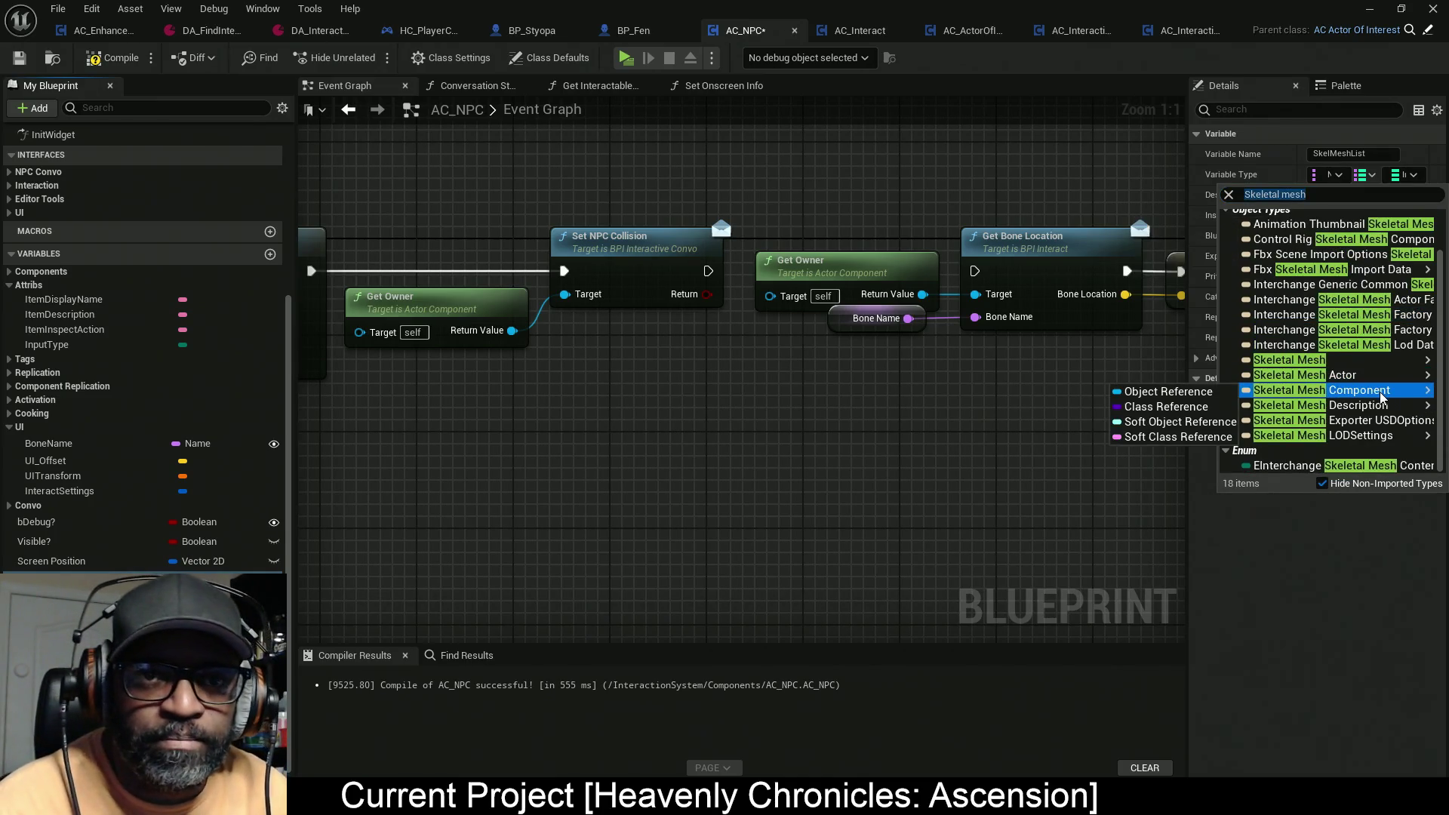
pyautogui.click(1167, 393)
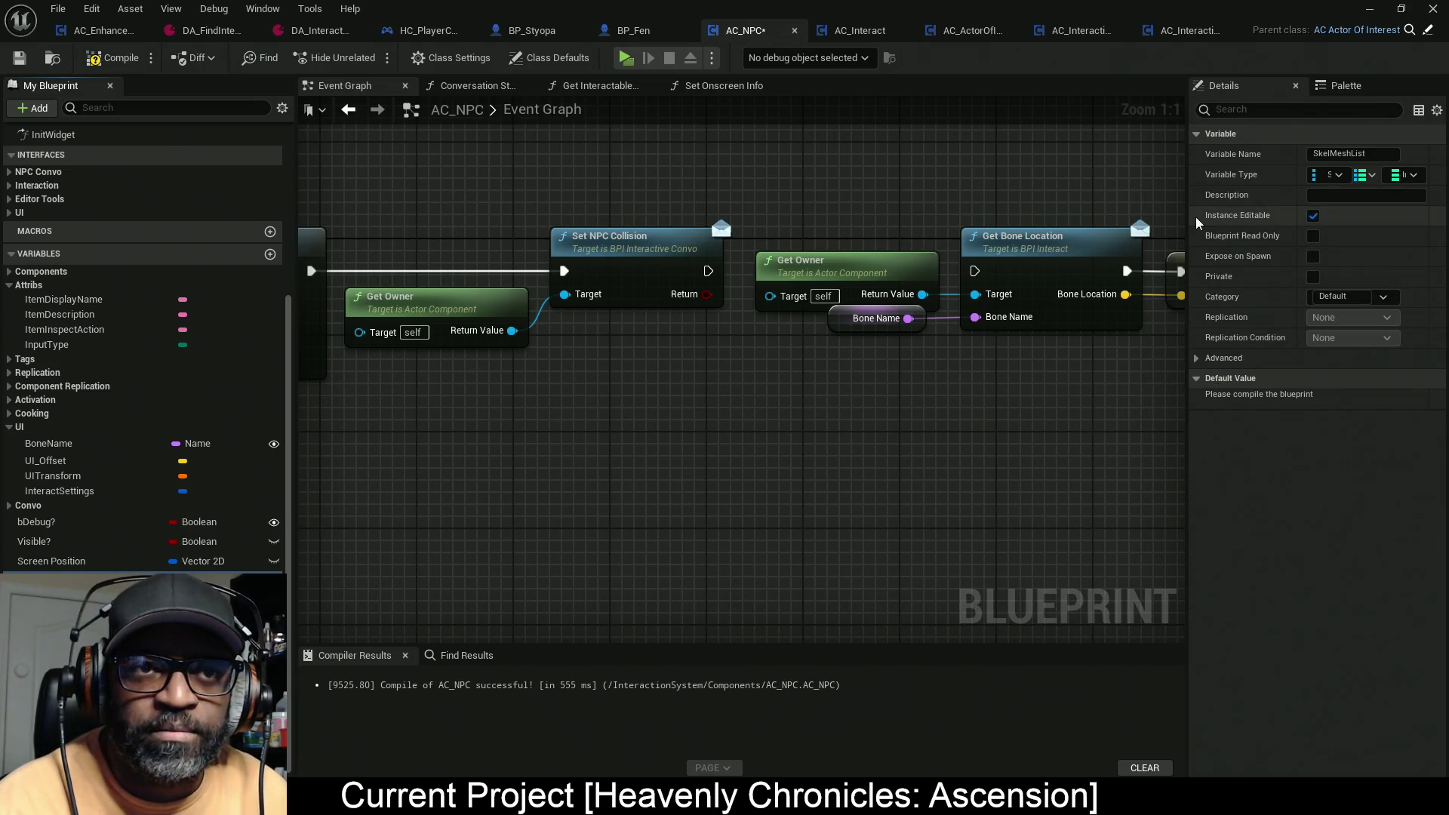
pyautogui.moveTo(1188, 216)
pyautogui.mouseDown()
pyautogui.moveTo(957, 217)
pyautogui.moveTo(996, 218)
pyautogui.mouseUp()
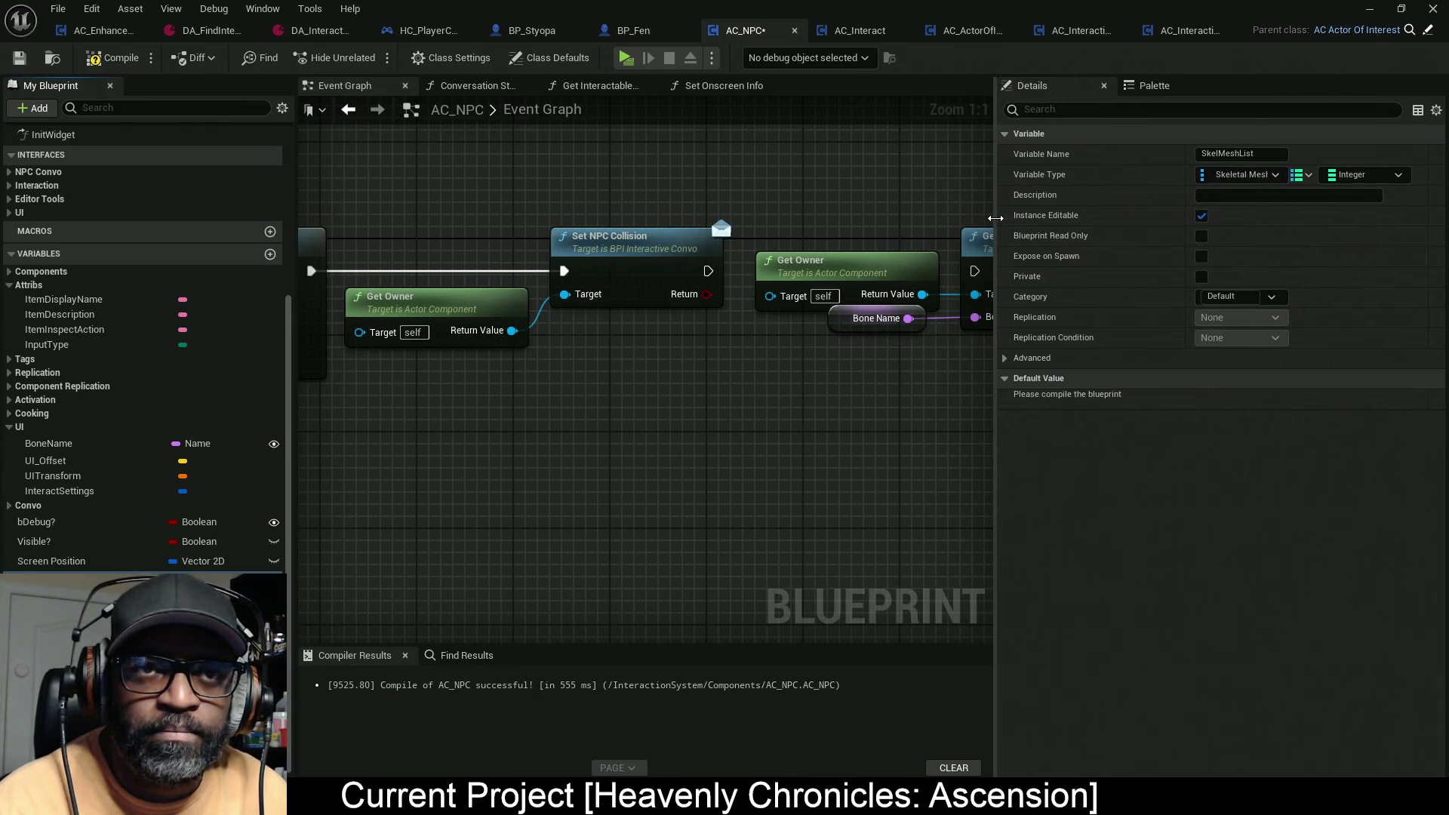
pyautogui.click(1345, 182)
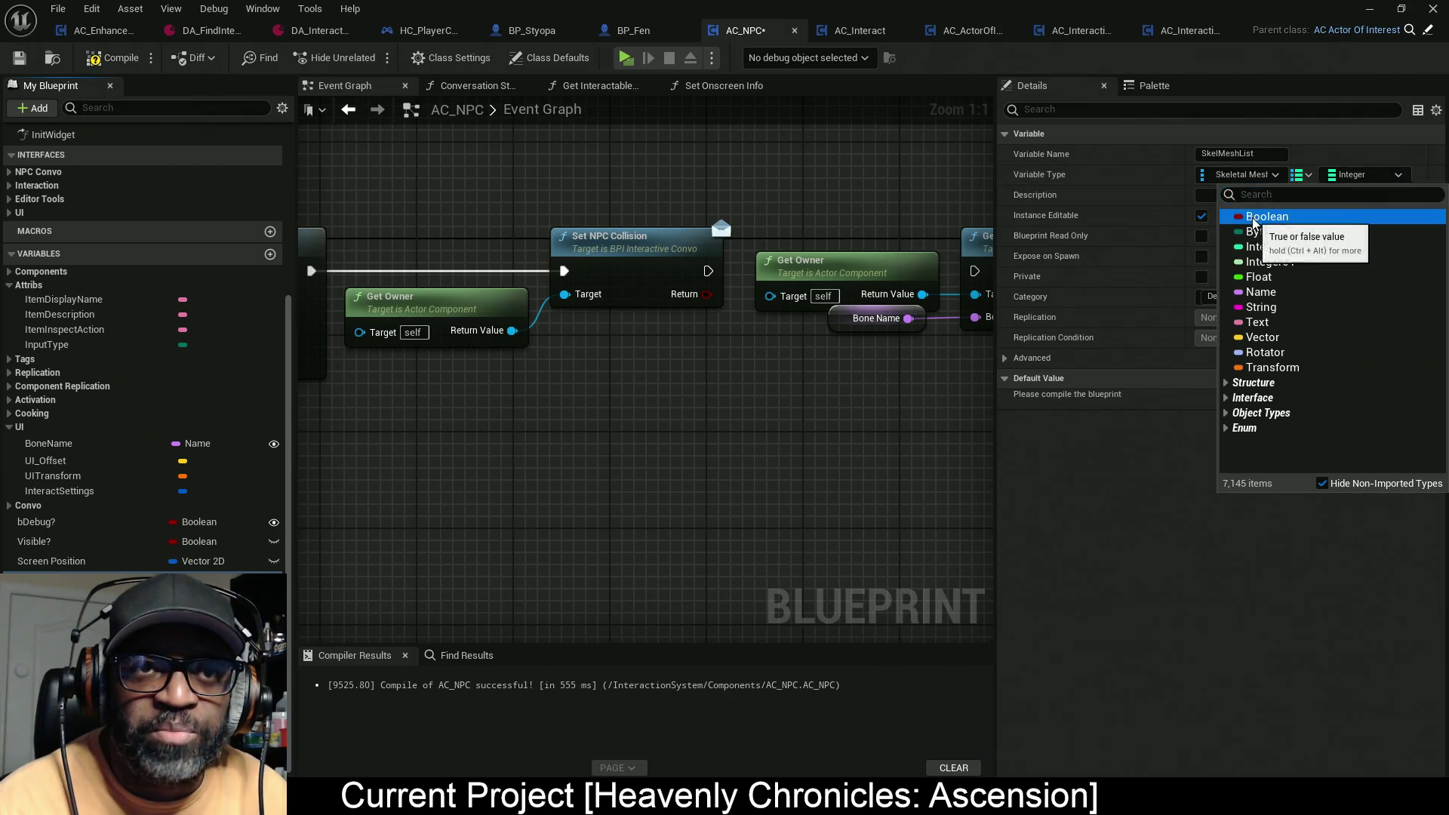
pyautogui.click(1386, 258)
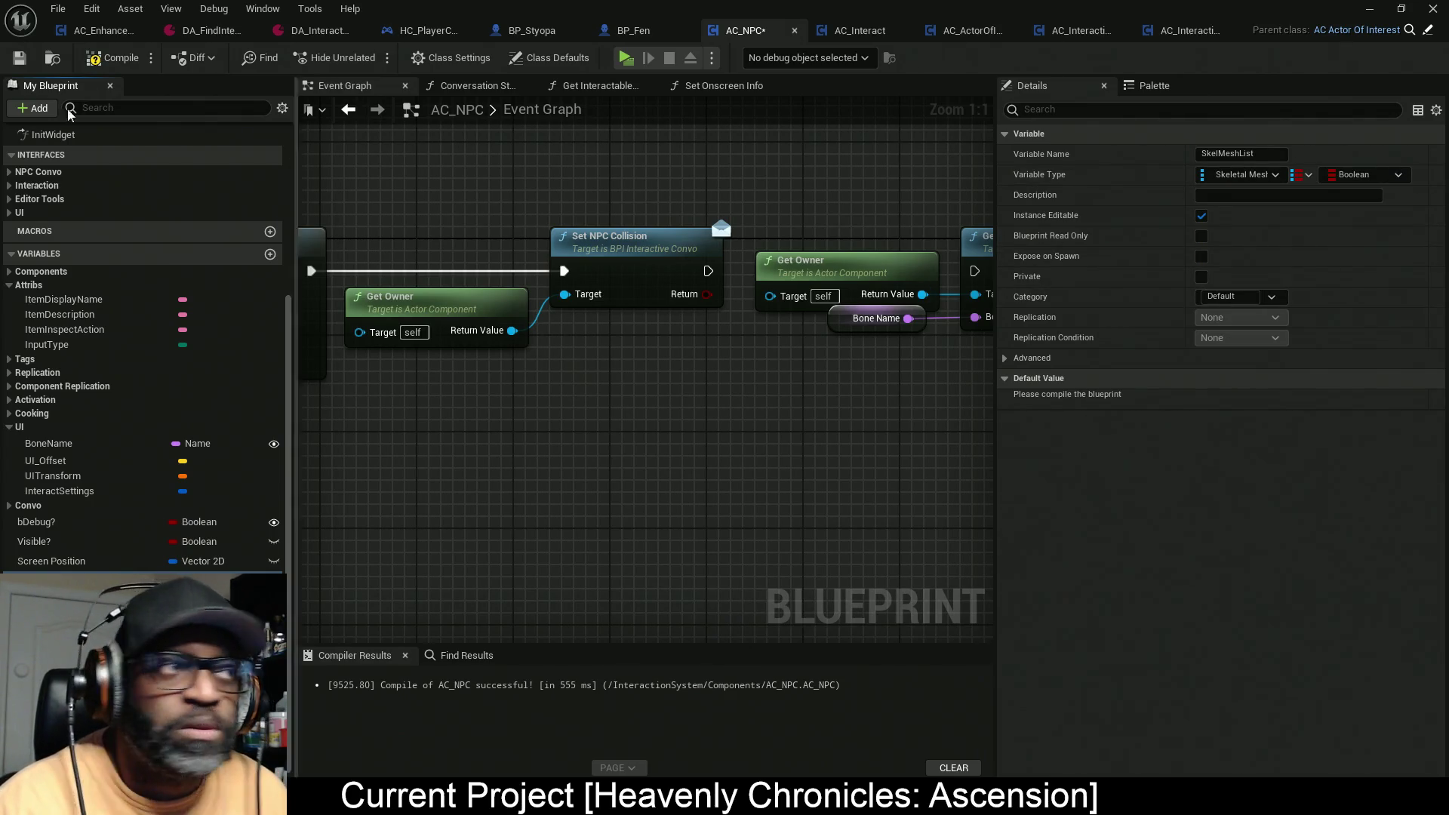
pyautogui.press('F7')
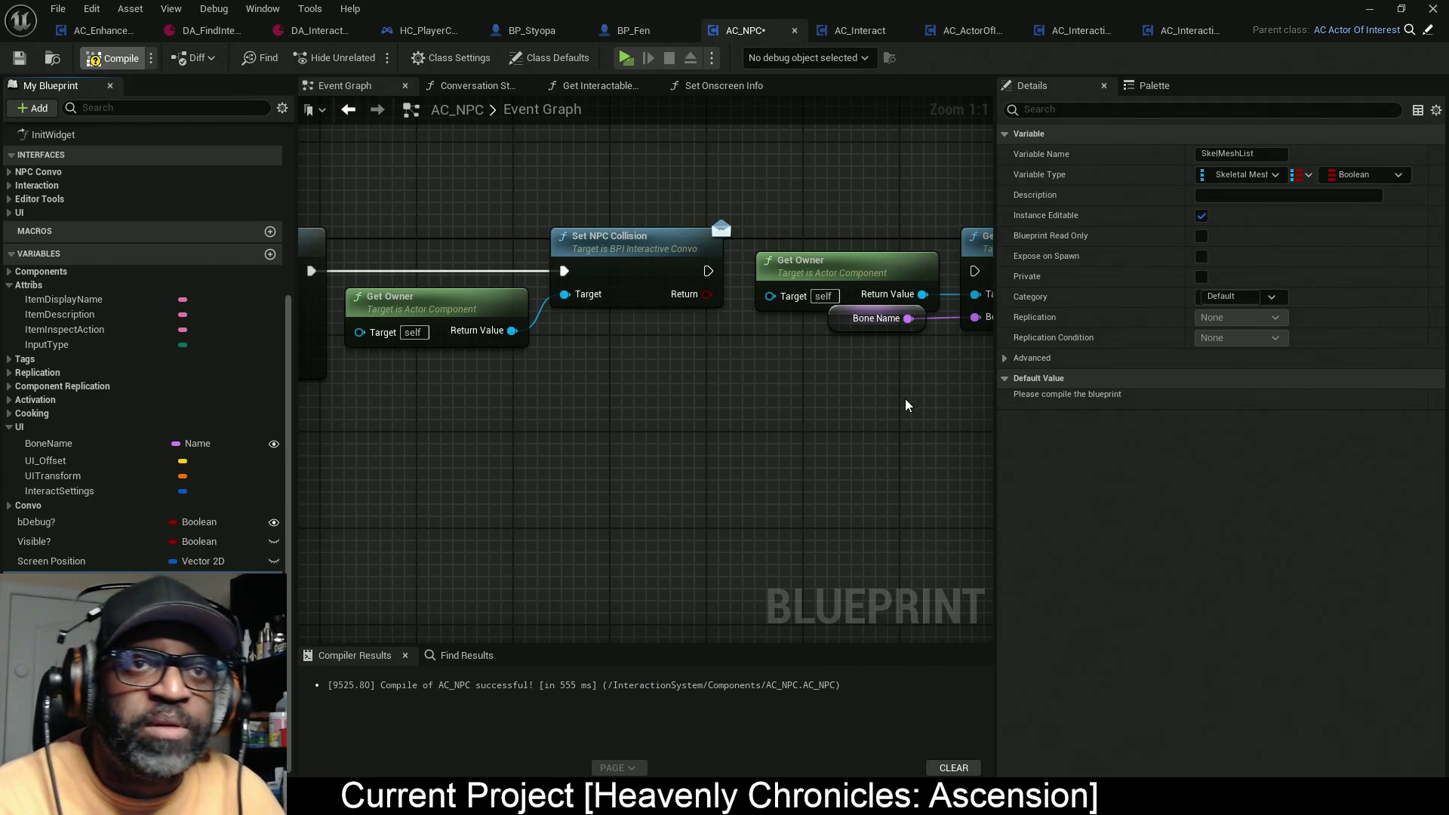
pyautogui.hotkey('ctrl', 's')
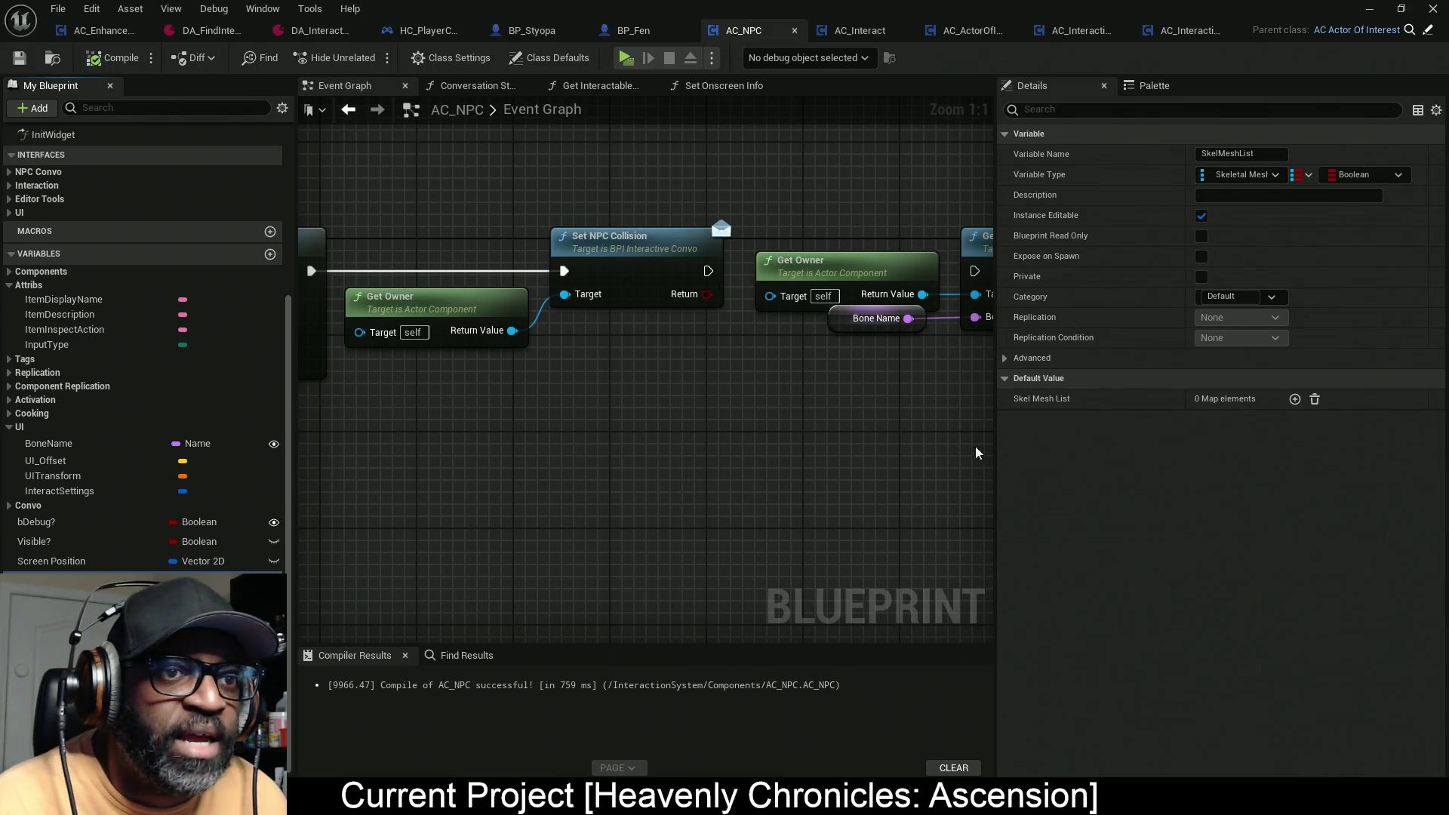
# Step: Nudge a small Event Graph node slightly higher, then save AC_NPC
pyautogui.moveTo(999, 457)
pyautogui.mouseDown()
pyautogui.moveTo(1396, 453)
pyautogui.moveTo(1357, 453)
pyautogui.mouseUp()
pyautogui.moveTo(583, 445); pyautogui.dragTo(1012, 430)
pyautogui.scroll(-1, 528, 378)
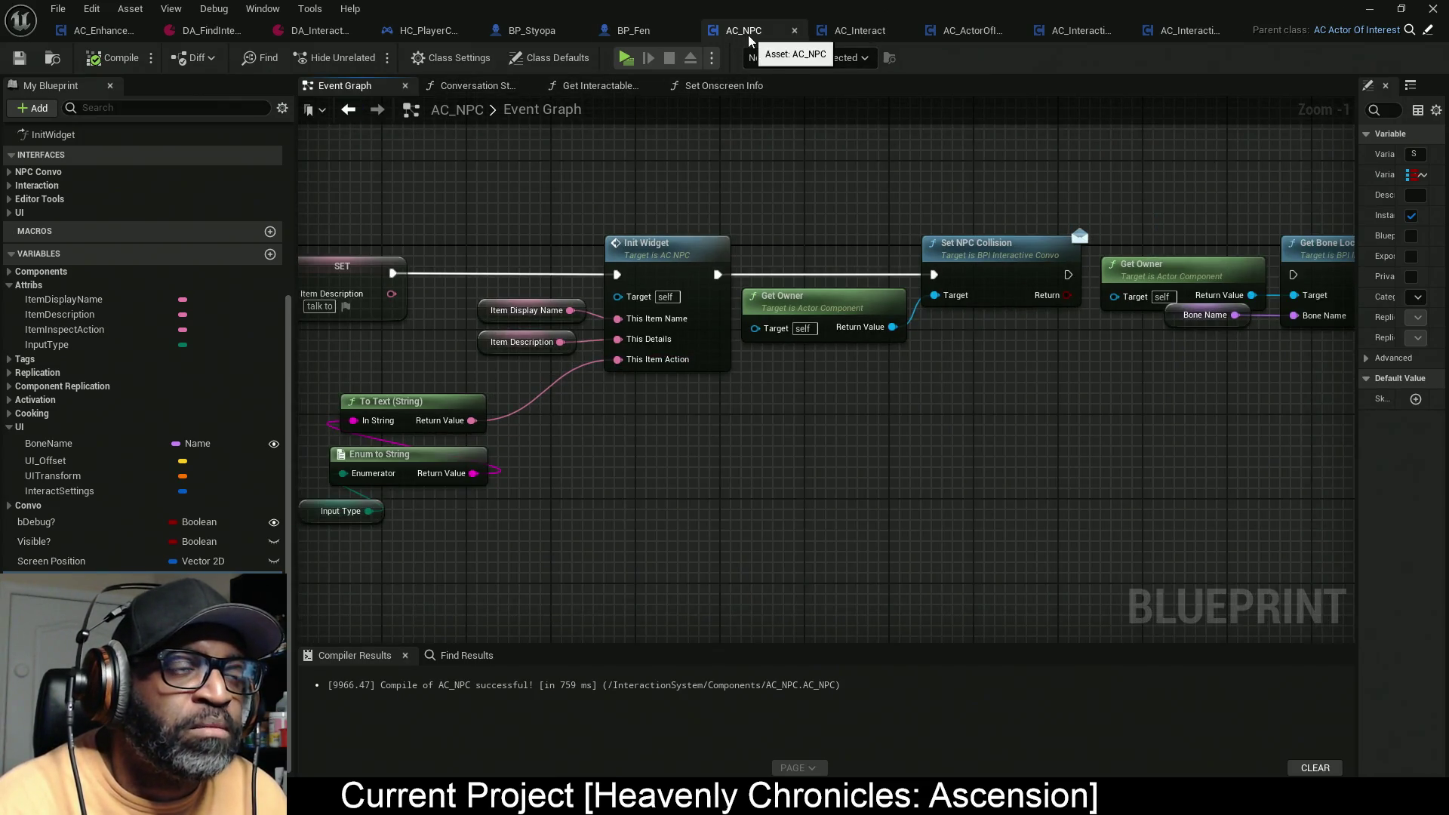
pyautogui.moveTo(498, 228); pyautogui.dragTo(731, 249)
pyautogui.scroll(-7, 528, 249)
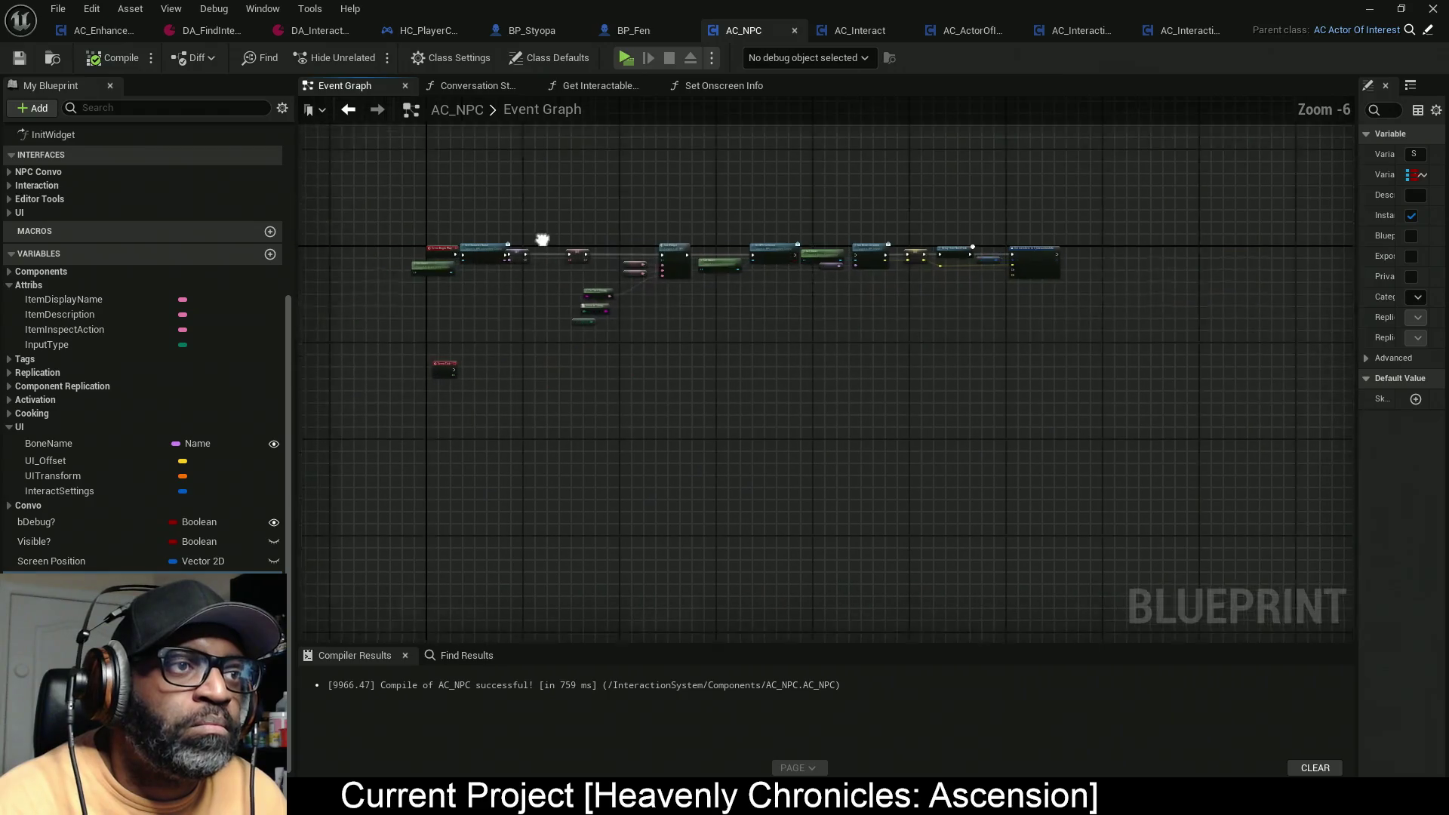
pyautogui.scroll(2, 743, 210)
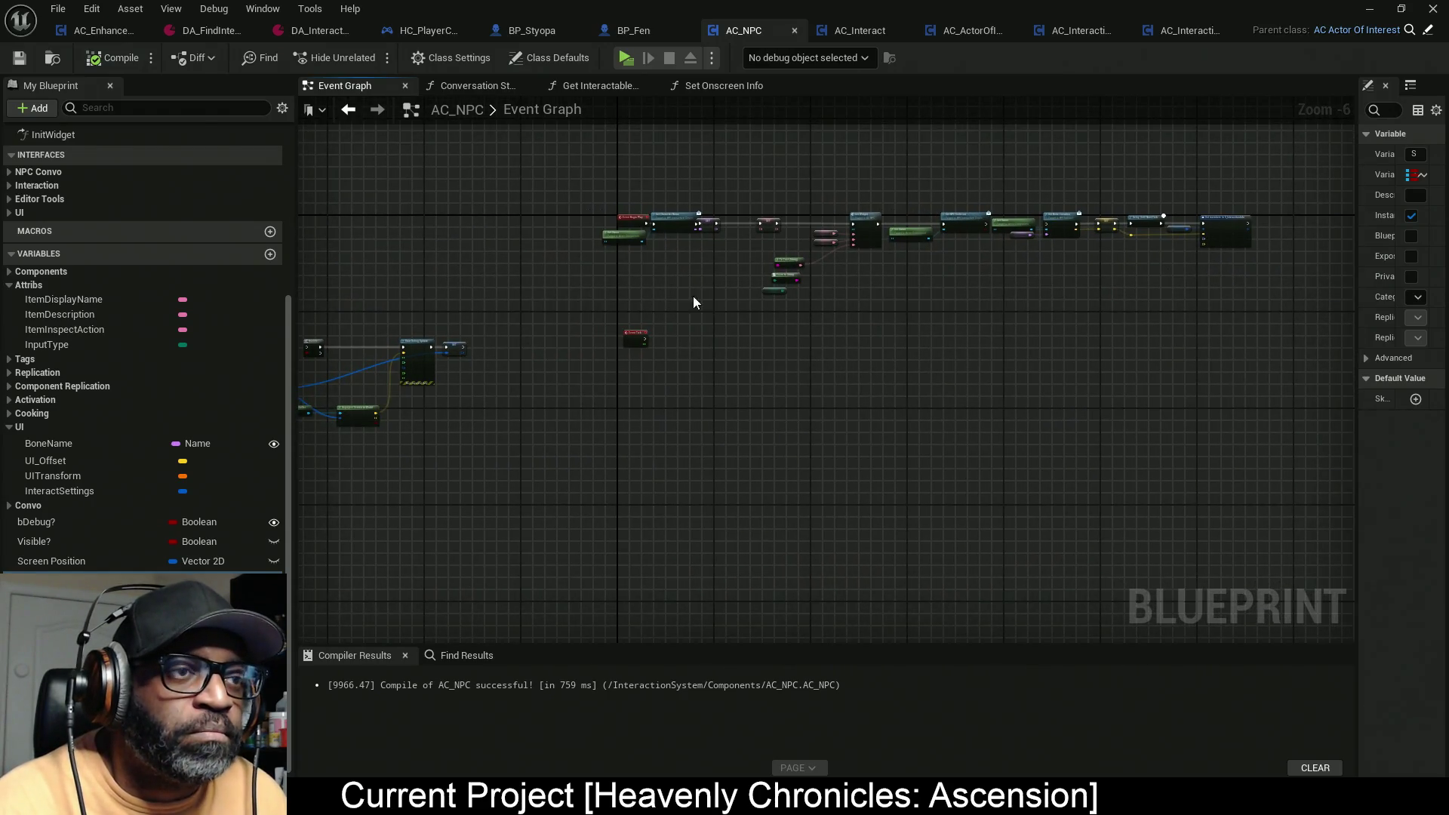
pyautogui.scroll(4, 627, 324)
pyautogui.scroll(-6, 628, 328)
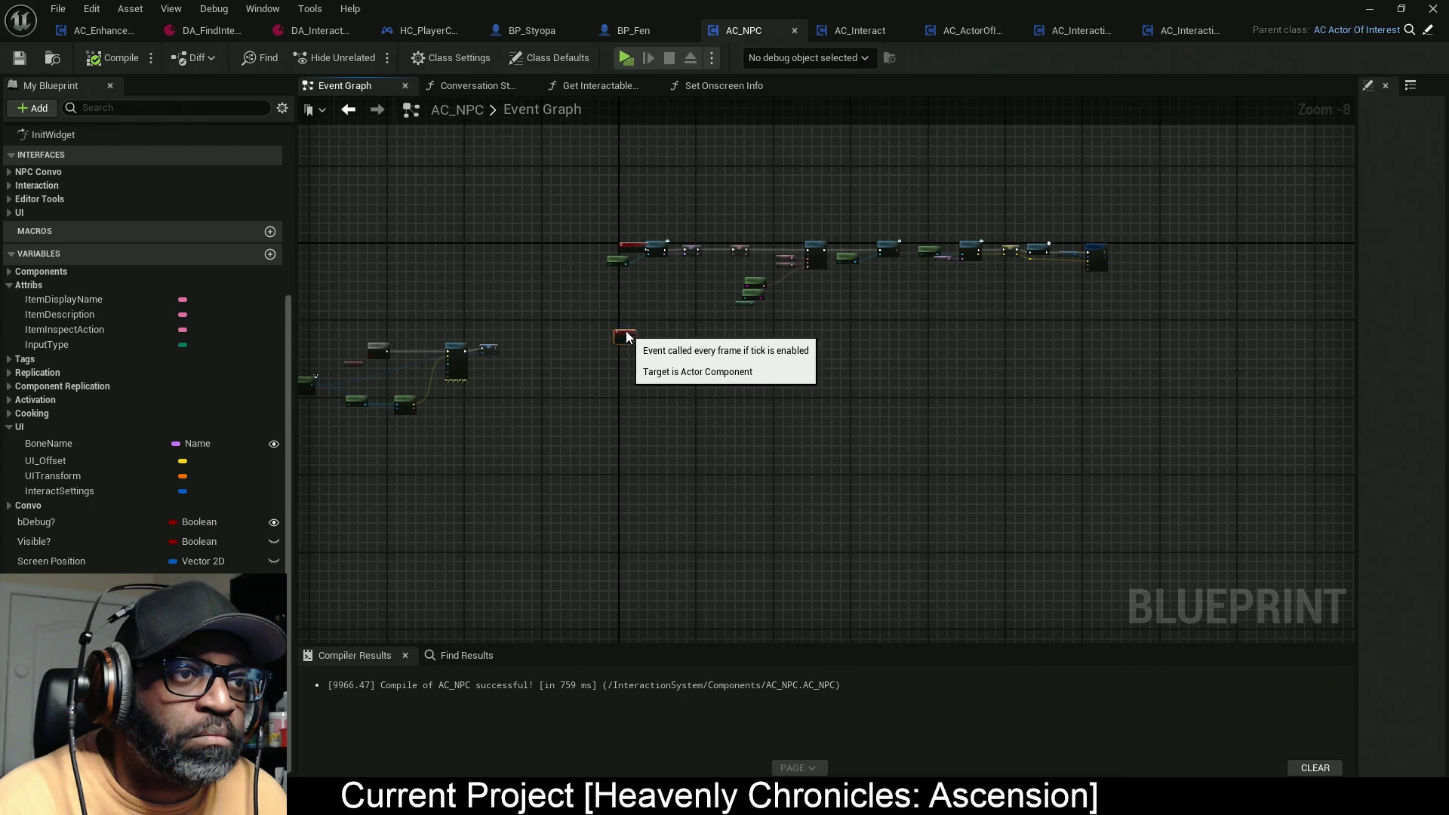
pyautogui.moveTo(632, 325); pyautogui.dragTo(633, 314)
pyautogui.scroll(5, 637, 273)
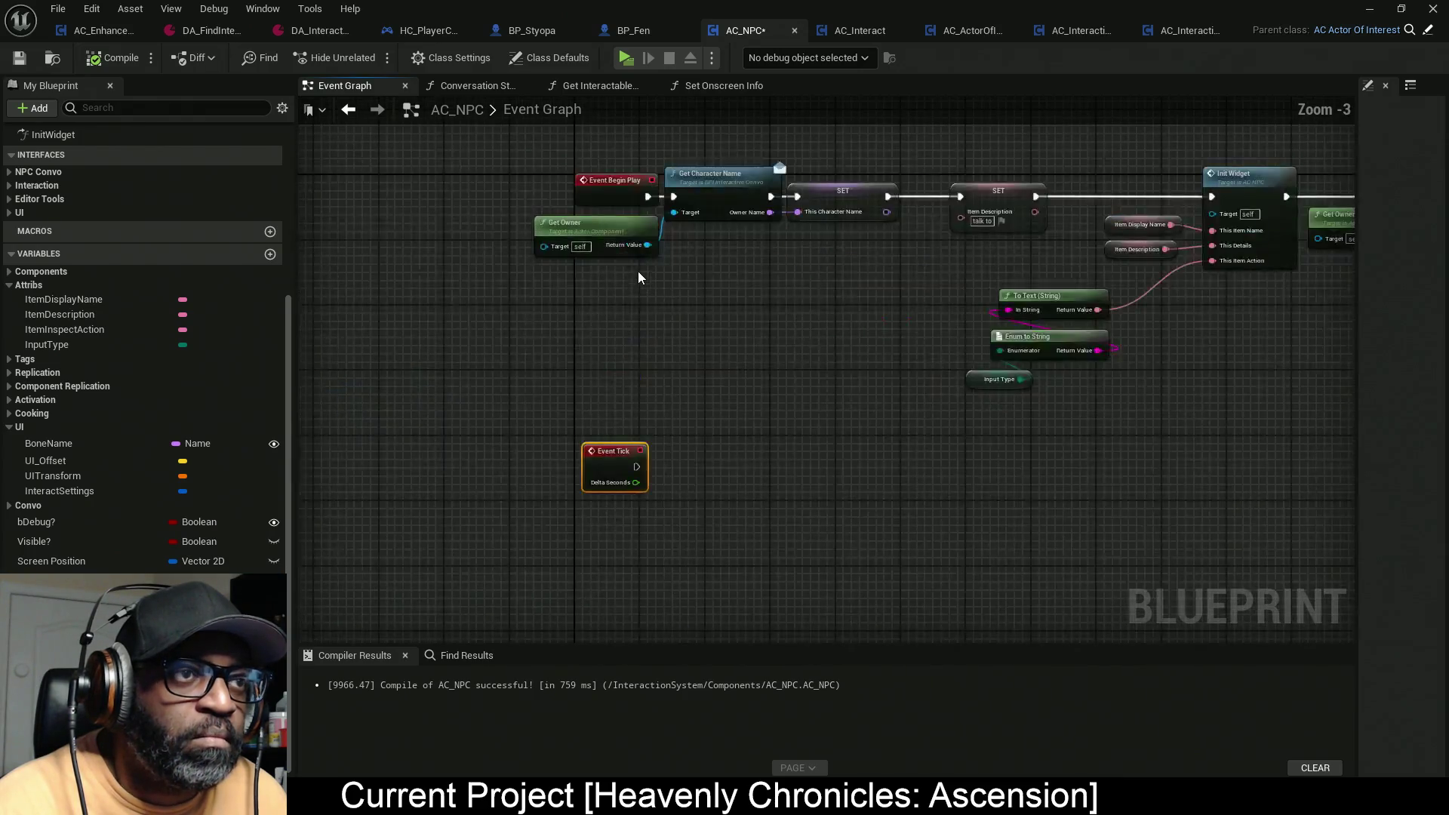
pyautogui.scroll(-6, 635, 274)
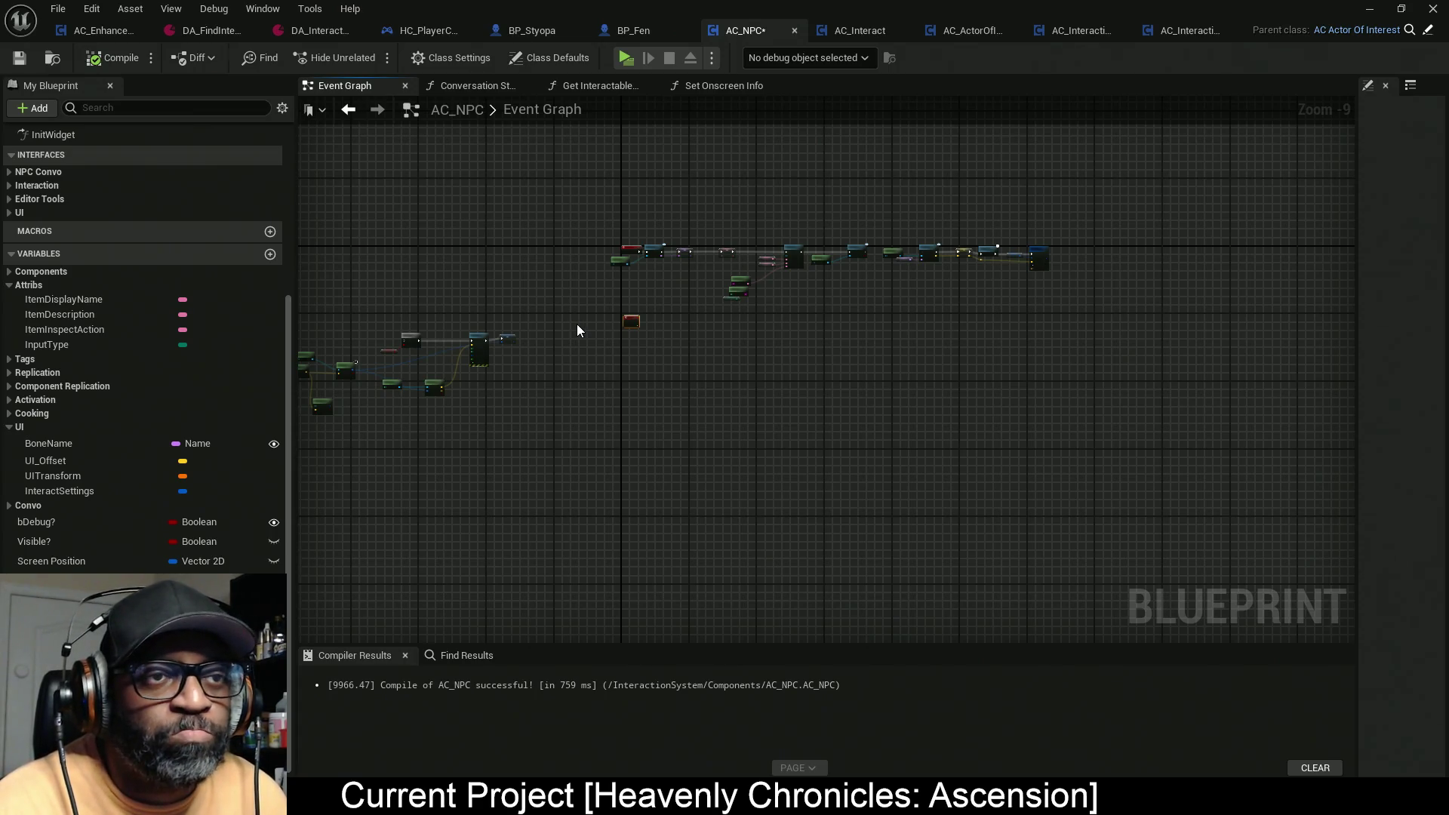
pyautogui.hotkey('ctrl', 's')
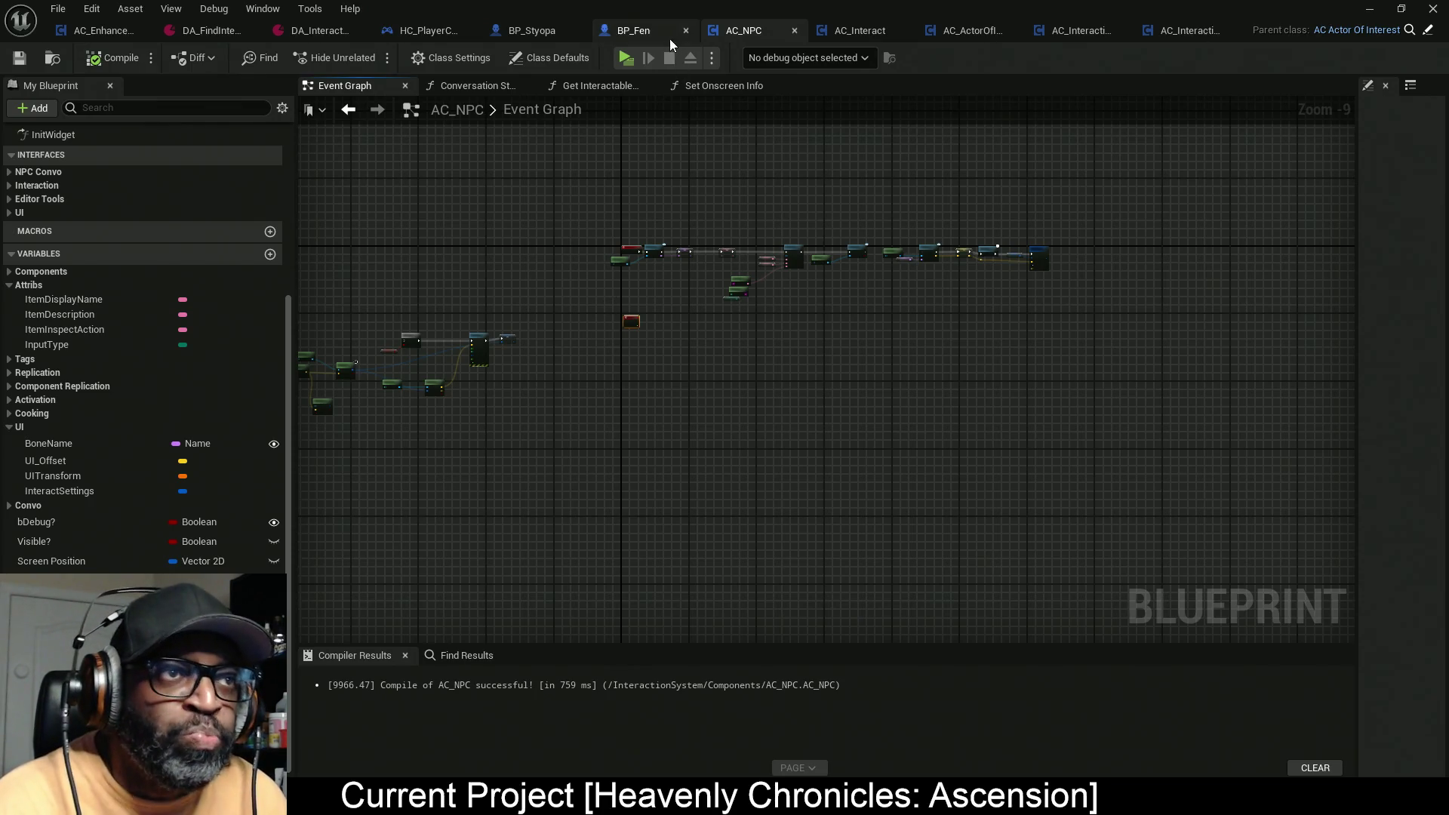
# Step: Show BP_Fen's Event Graph, then open its parent BP_MaleCharacterBASE in a separate editor
pyautogui.click(632, 33)
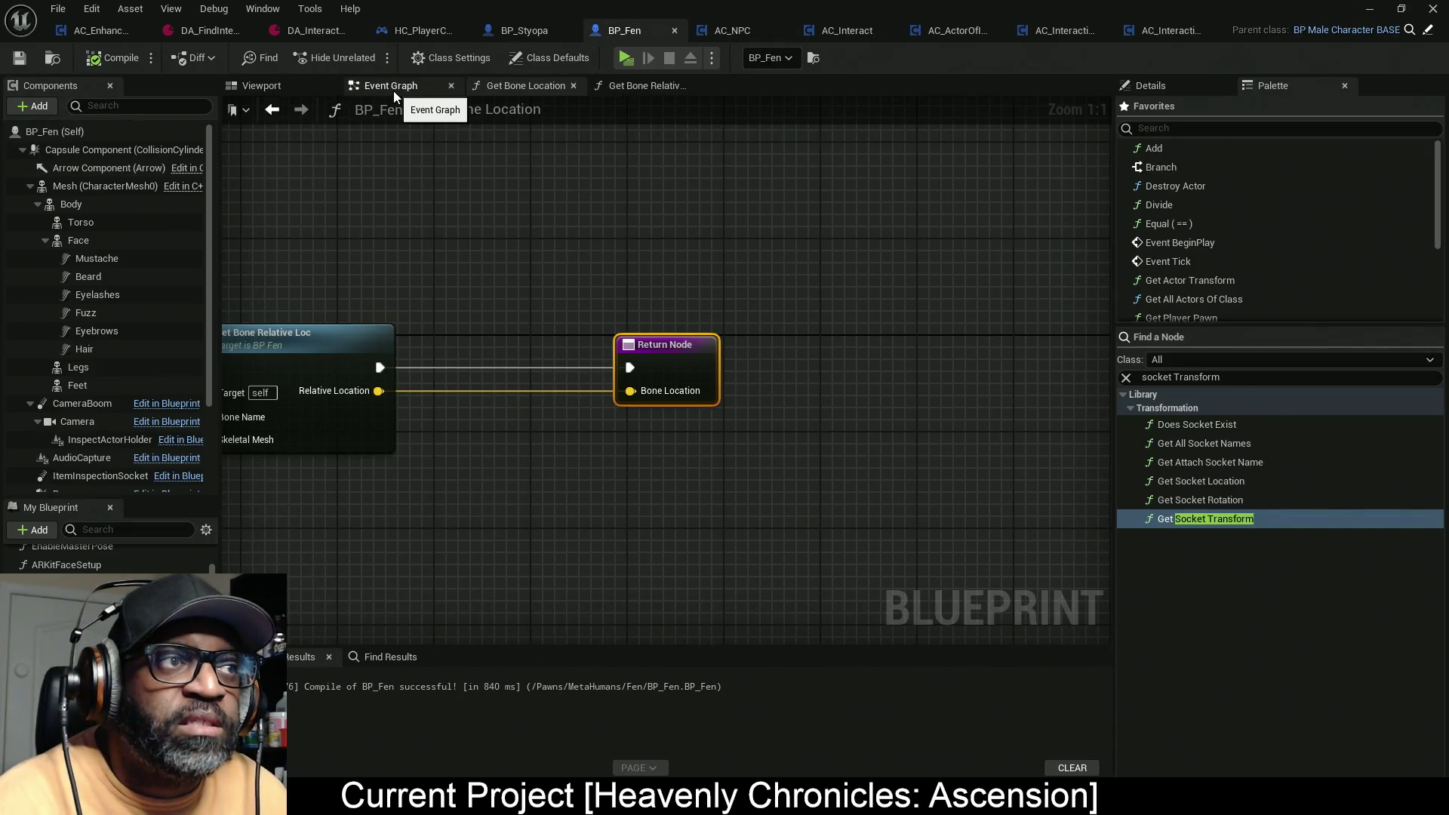
pyautogui.click(393, 89)
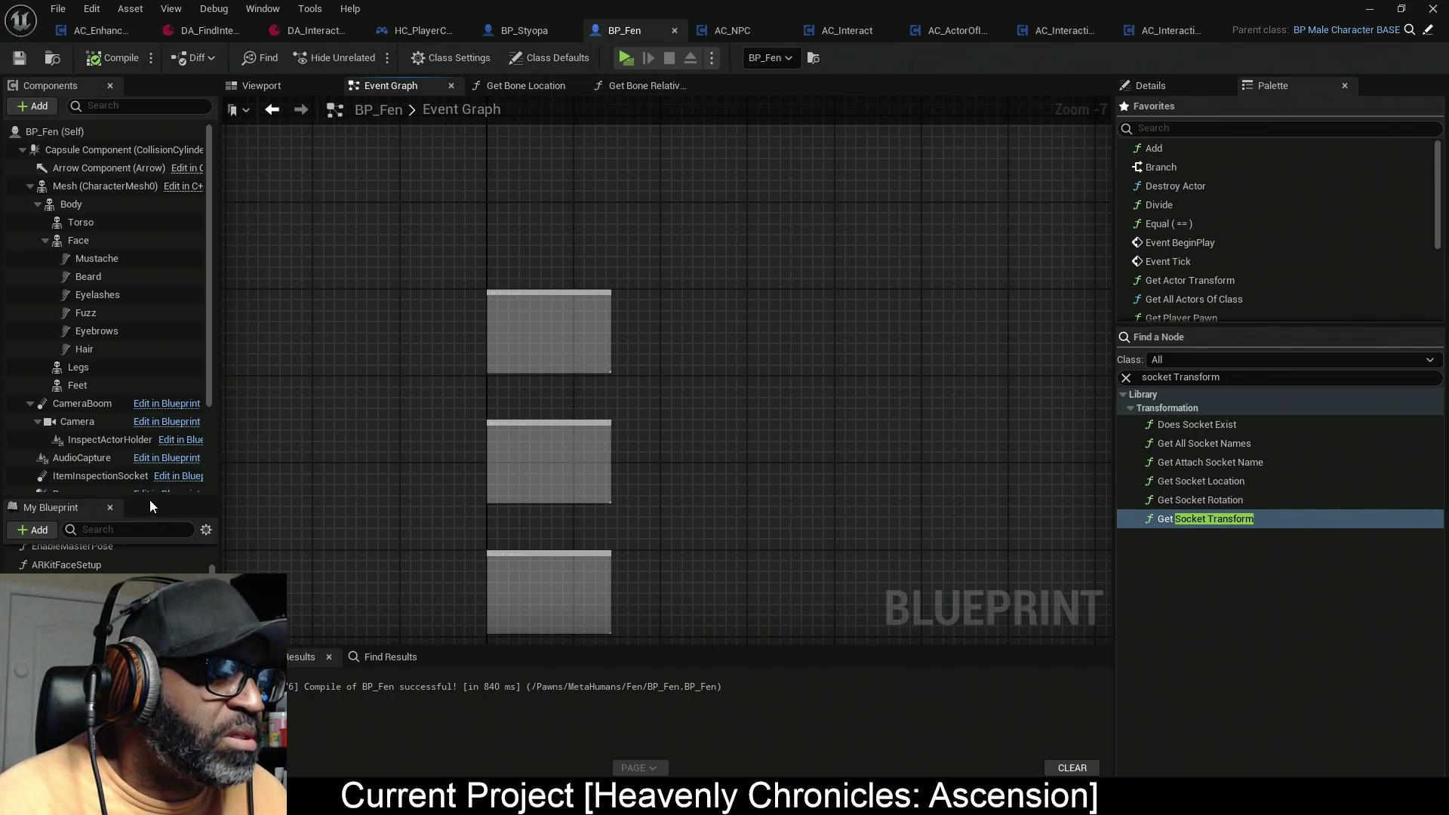
pyautogui.moveTo(149, 500); pyautogui.dragTo(128, 150)
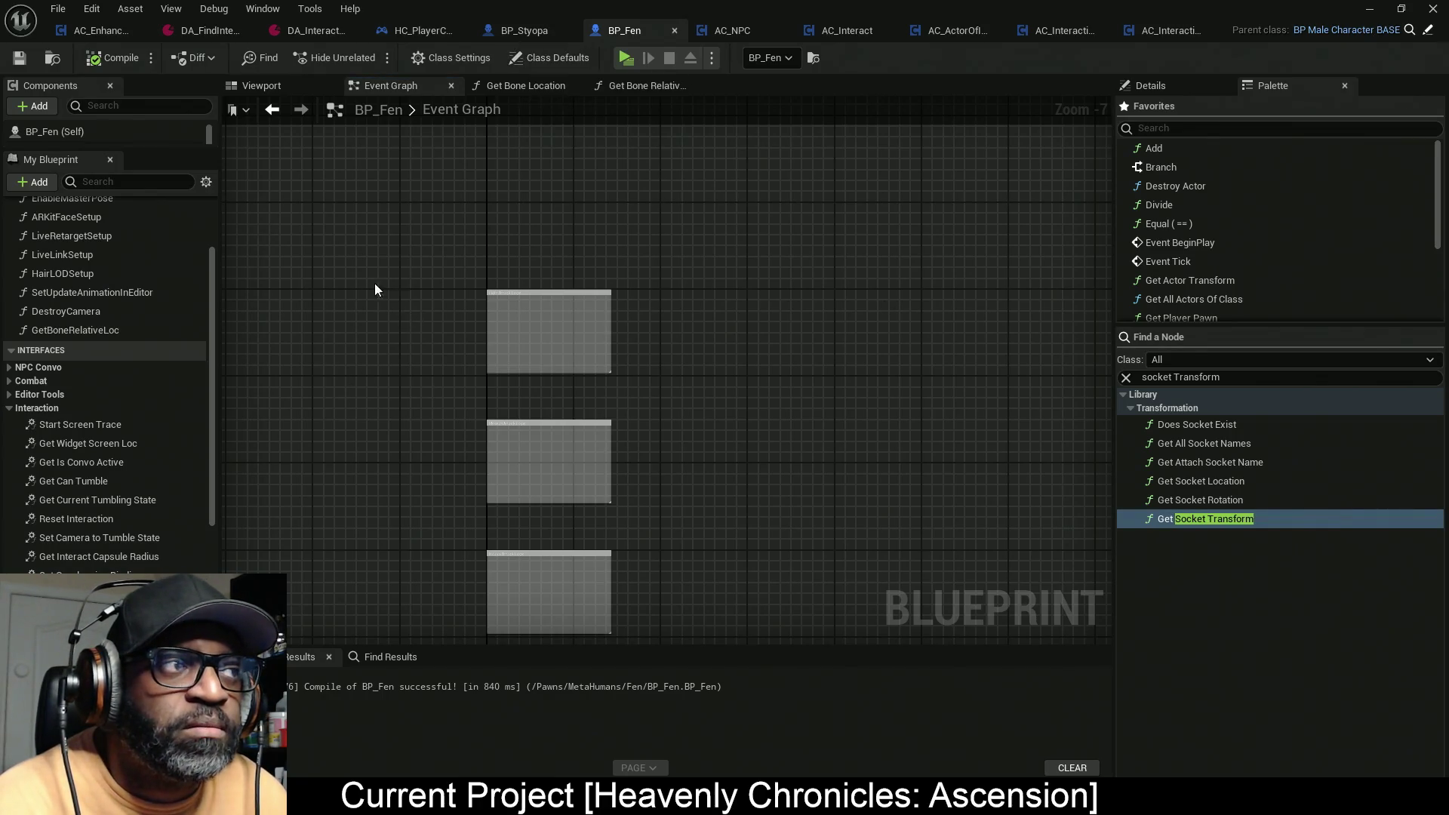
pyautogui.moveTo(943, 151); pyautogui.dragTo(969, 6)
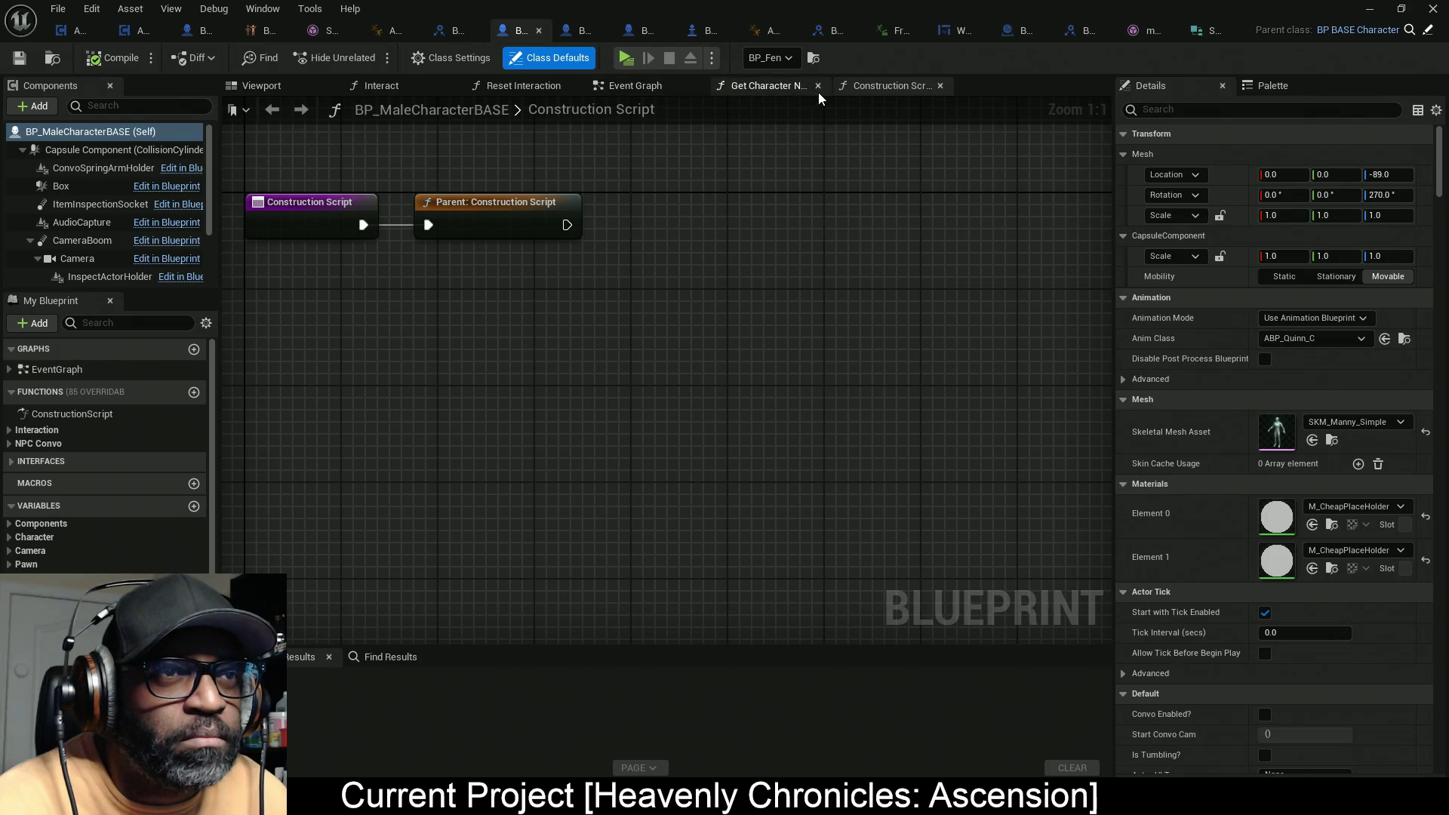
# Step: Move the Construction Script tab first and close all other graph tabs
pyautogui.moveTo(875, 84); pyautogui.dragTo(337, 89)
pyautogui.rightClick(393, 85)
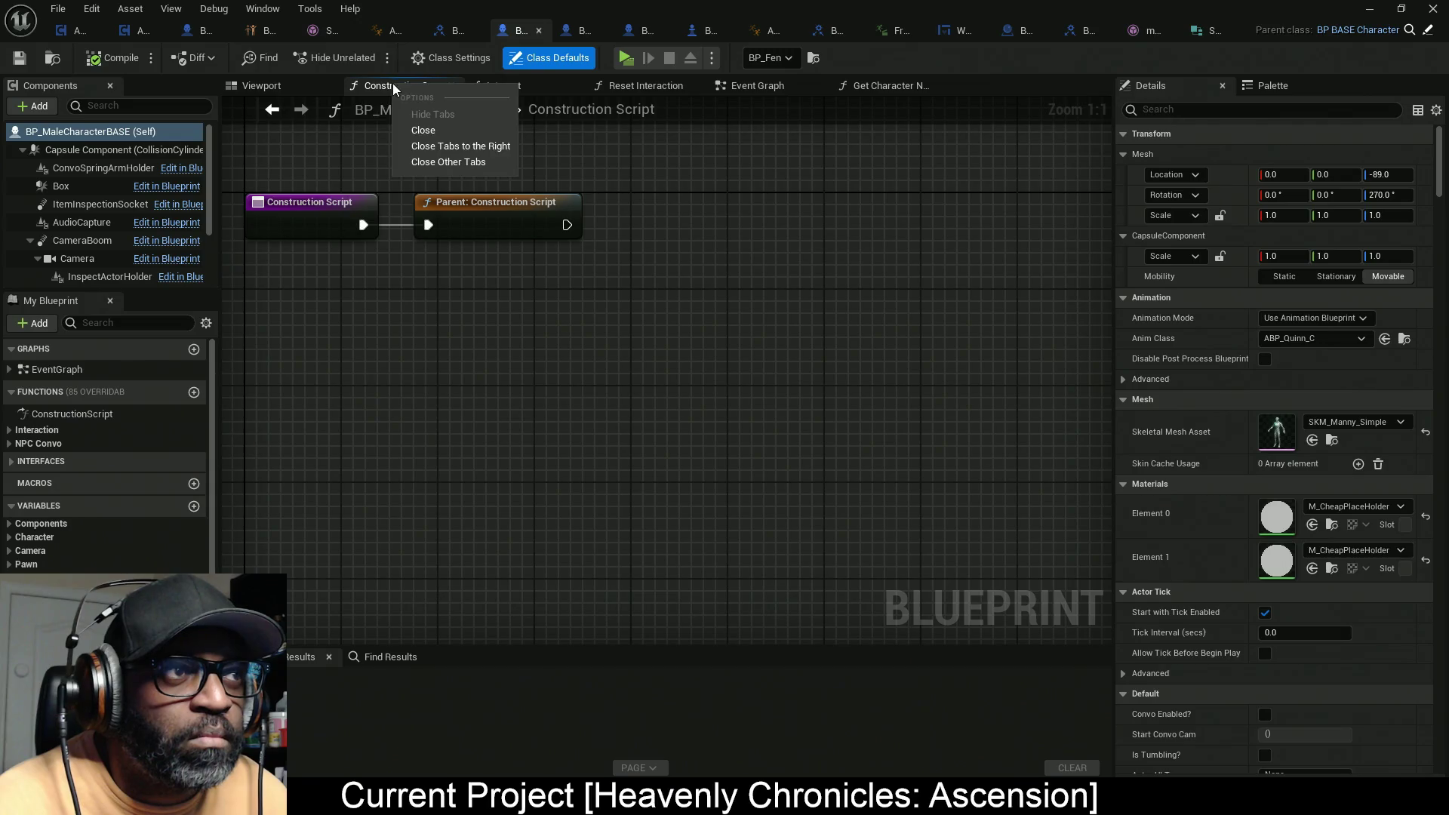
pyautogui.click(438, 143)
pyautogui.moveTo(278, 277); pyautogui.dragTo(405, 327)
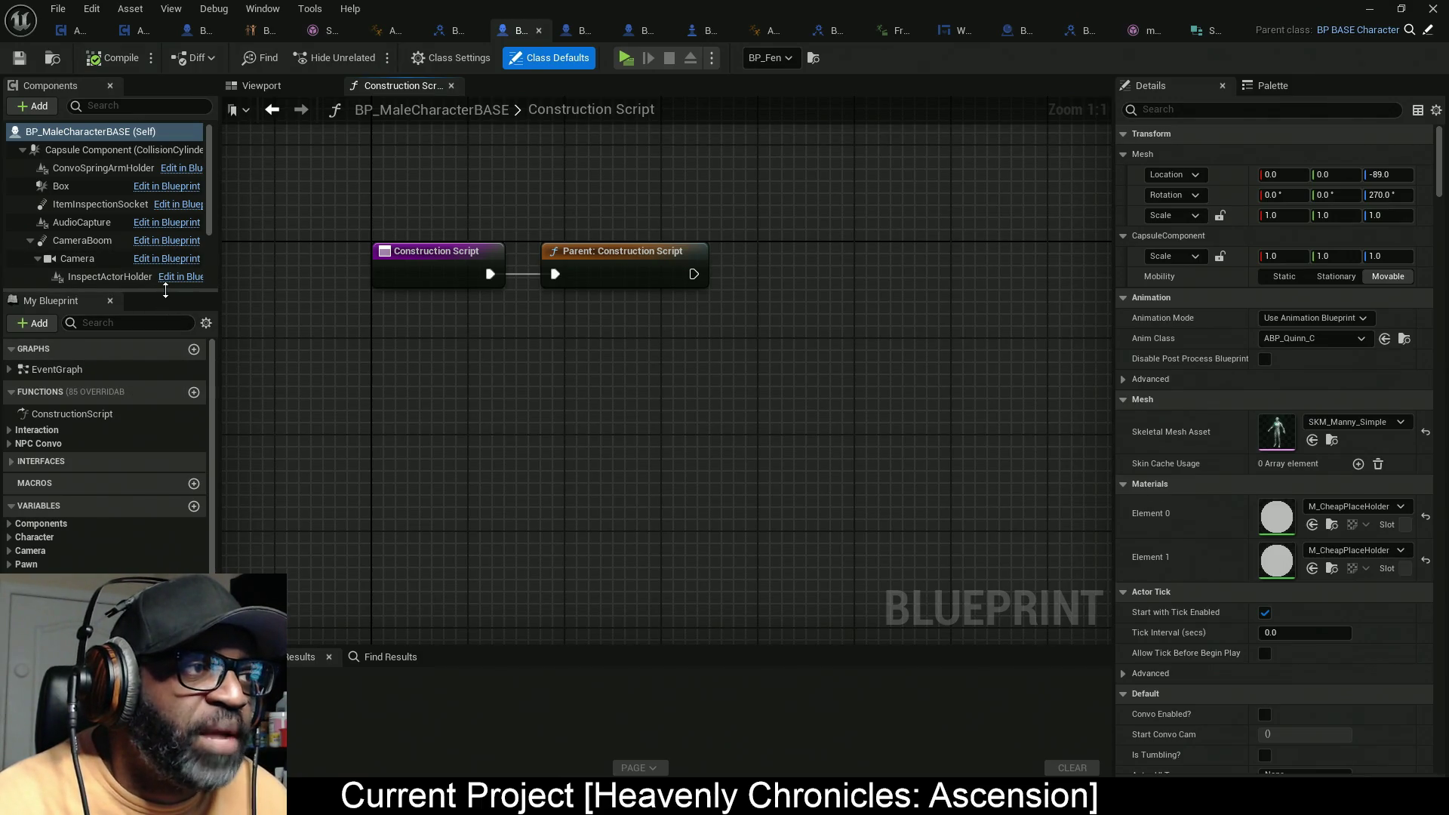
pyautogui.moveTo(165, 287); pyautogui.dragTo(165, 228)
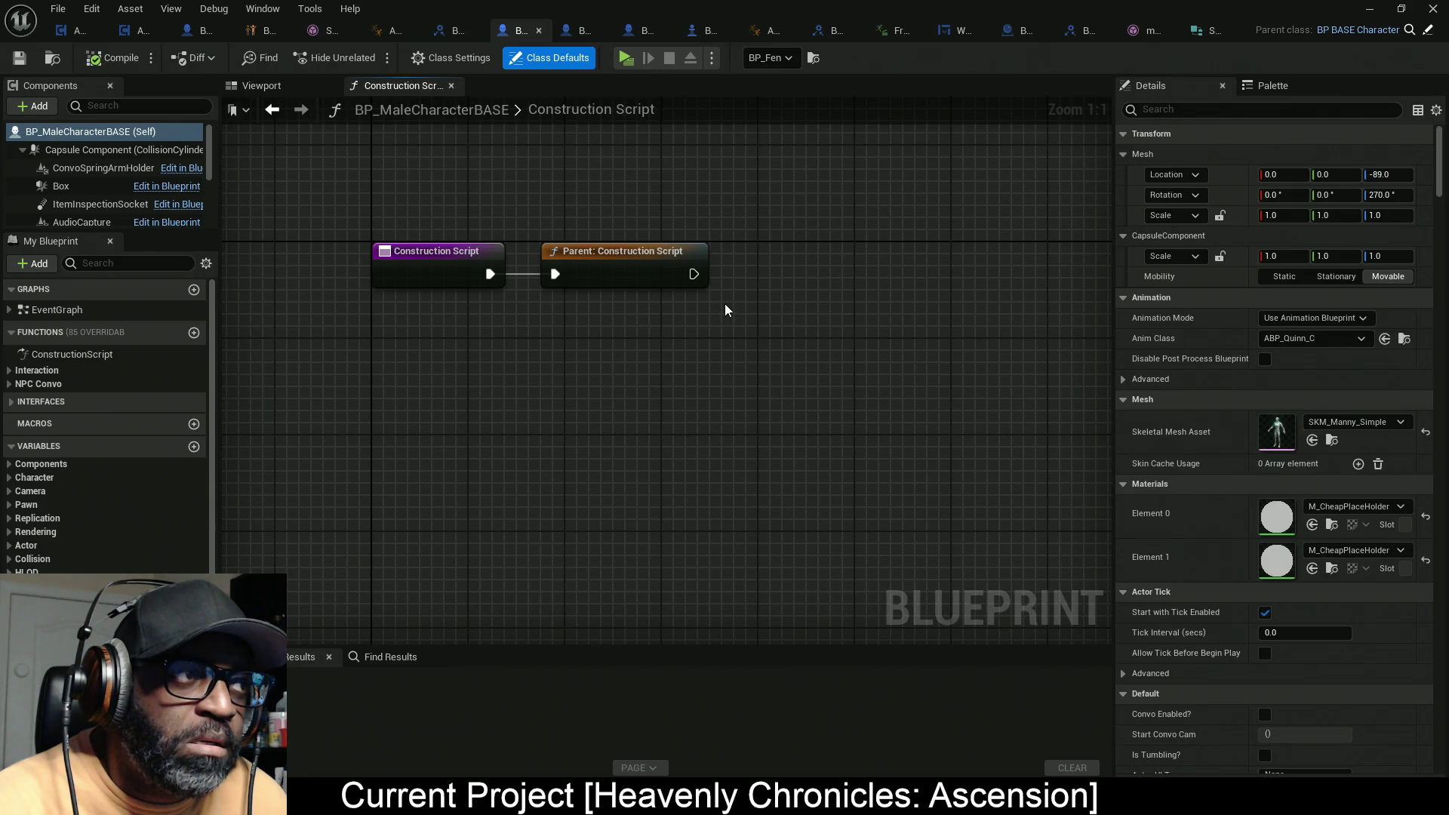
pyautogui.scroll(-3, 98, 212)
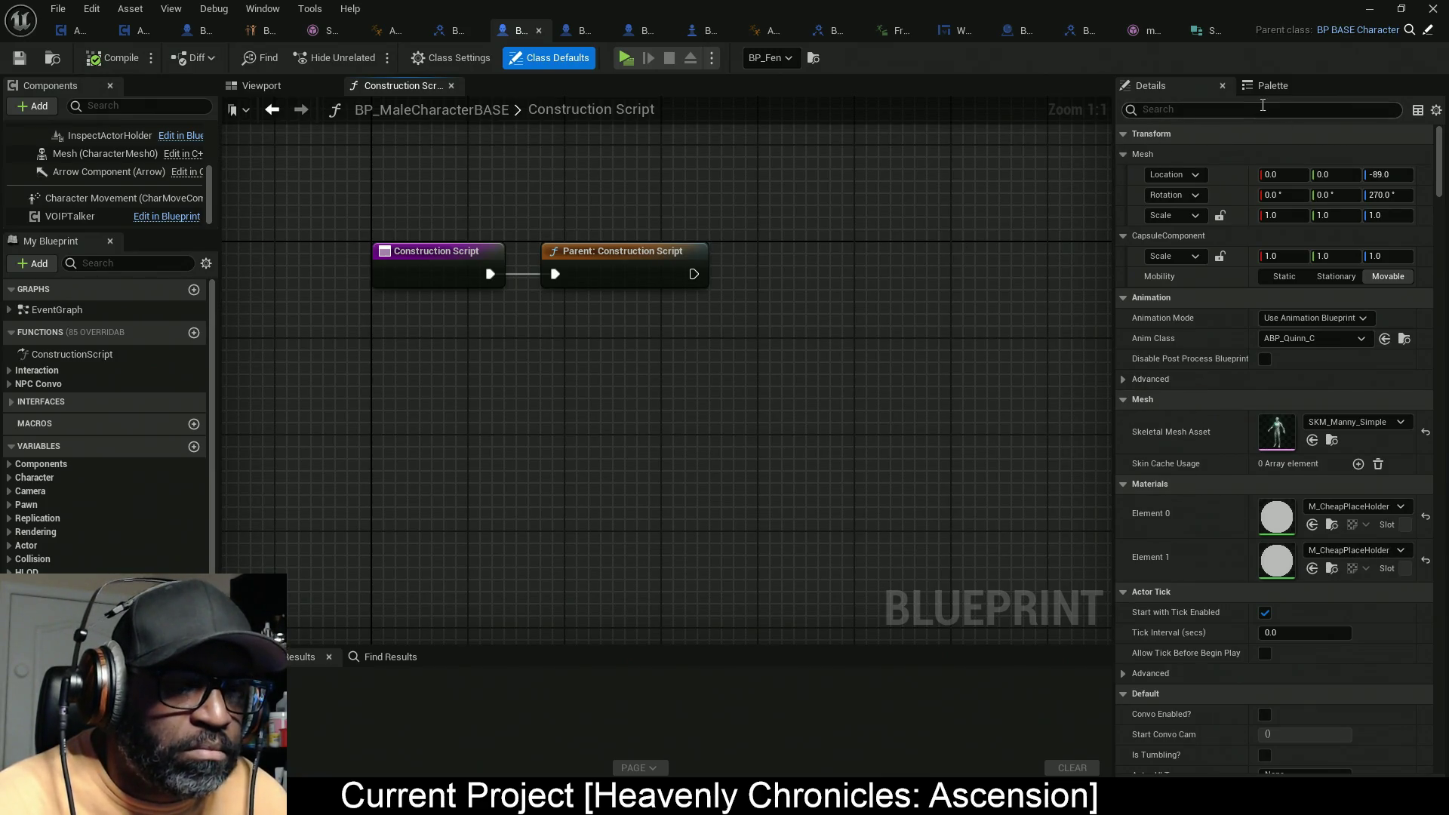
# Step: Add a Get Components By Class node to the Construction Script graph
pyautogui.rightClick(723, 320)
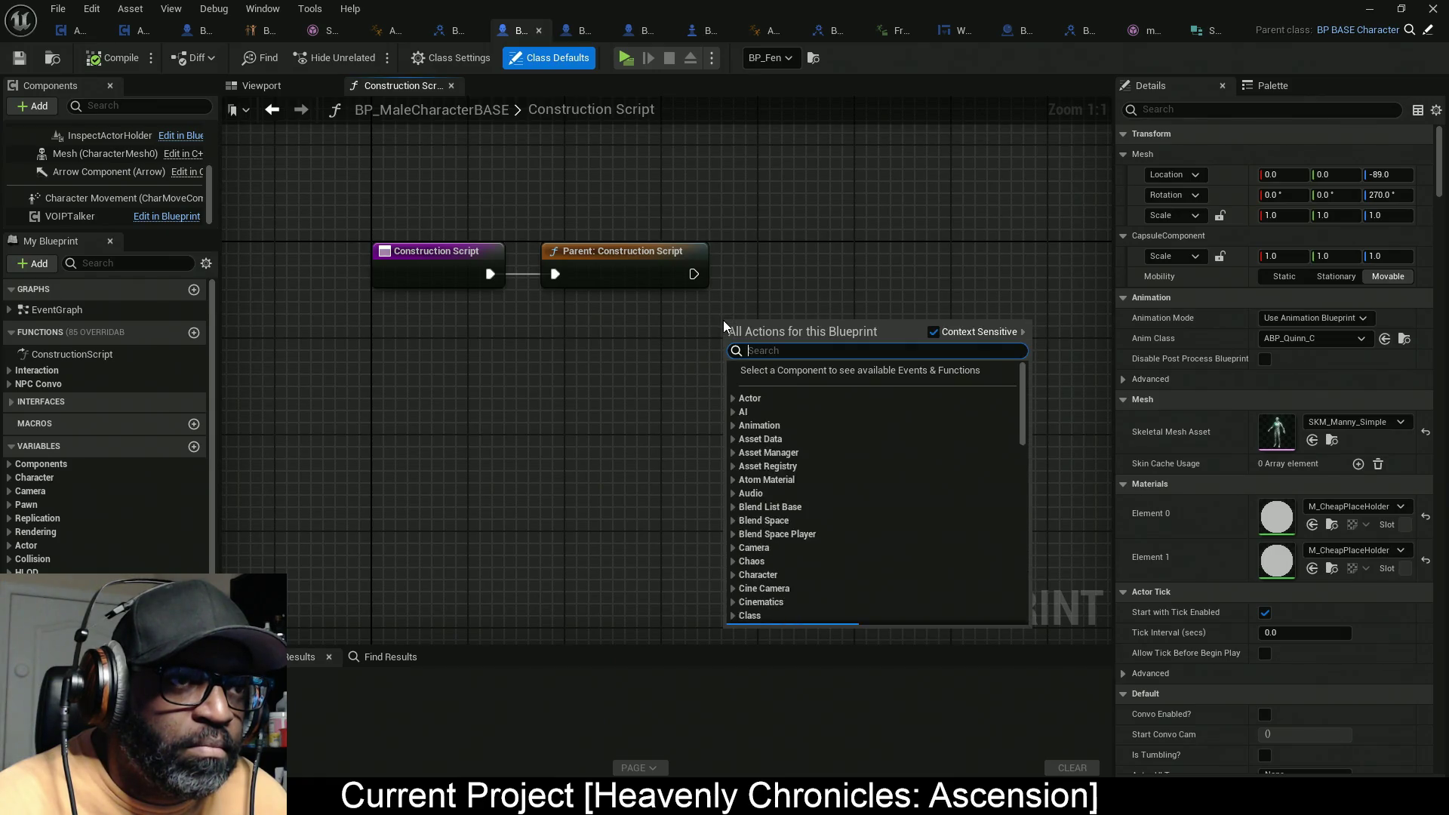
pyautogui.write('get')
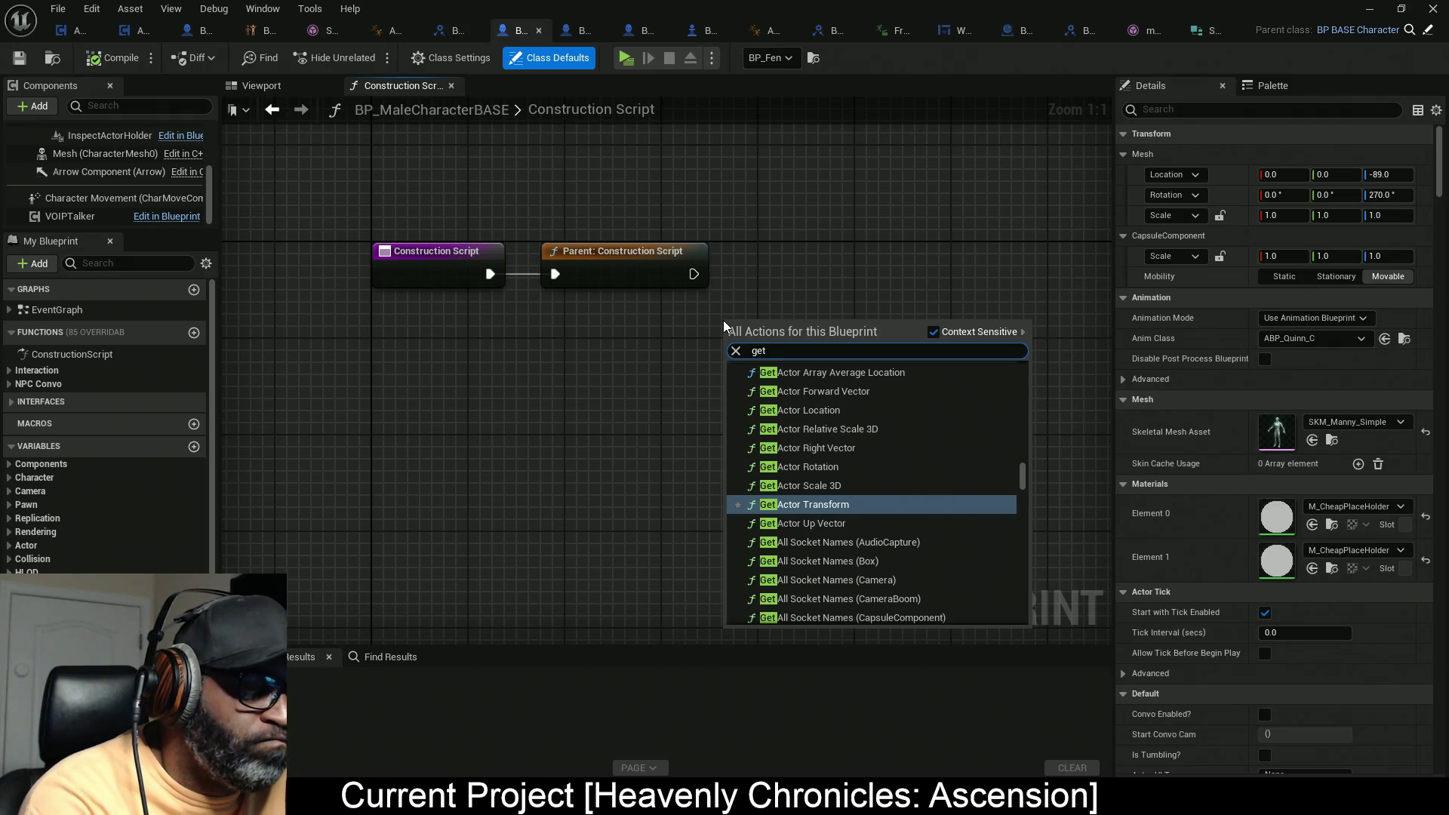
pyautogui.write(' co')
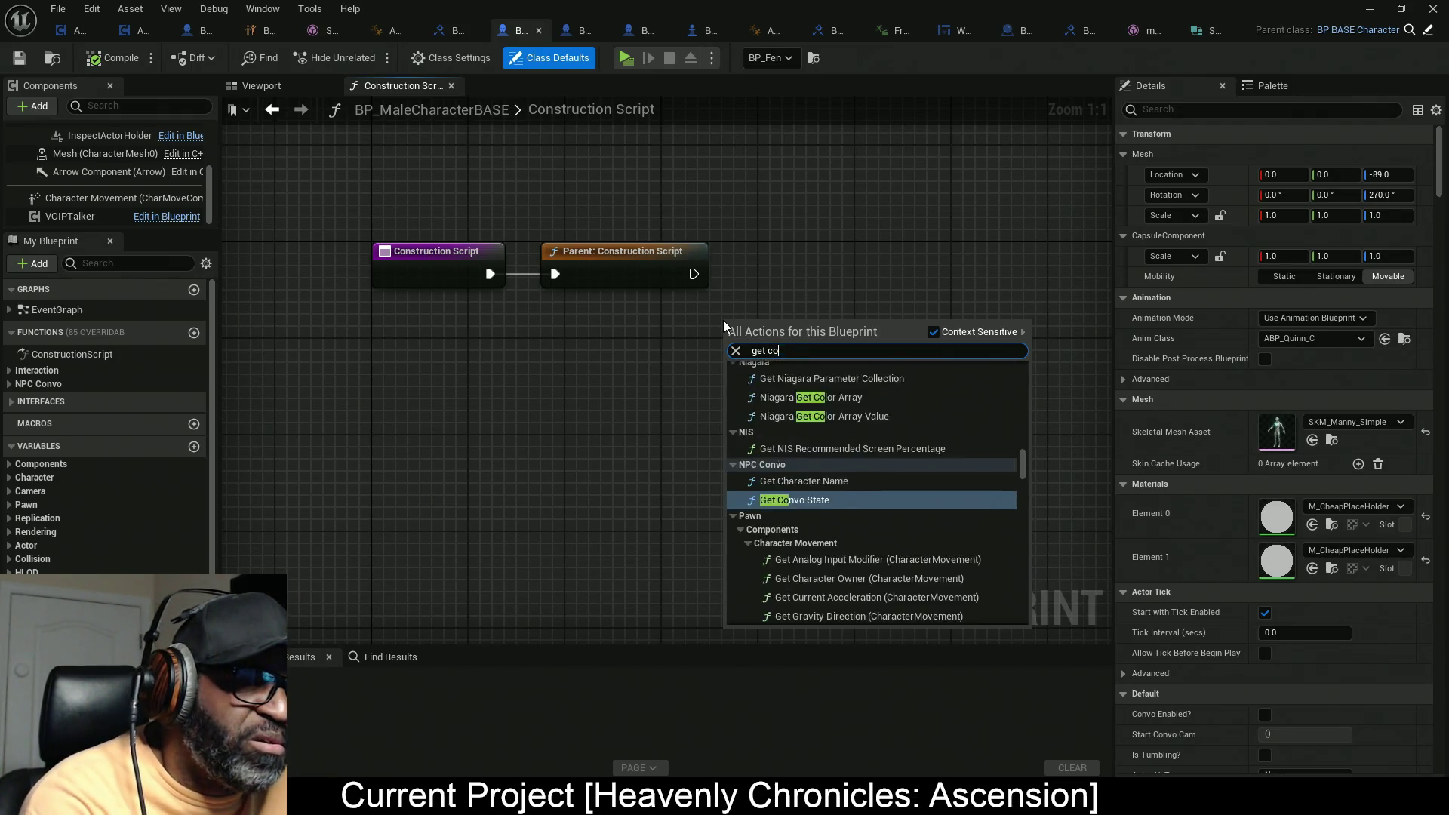
pyautogui.press('BackSpace')
pyautogui.press('BackSpace')
pyautogui.write('actor')
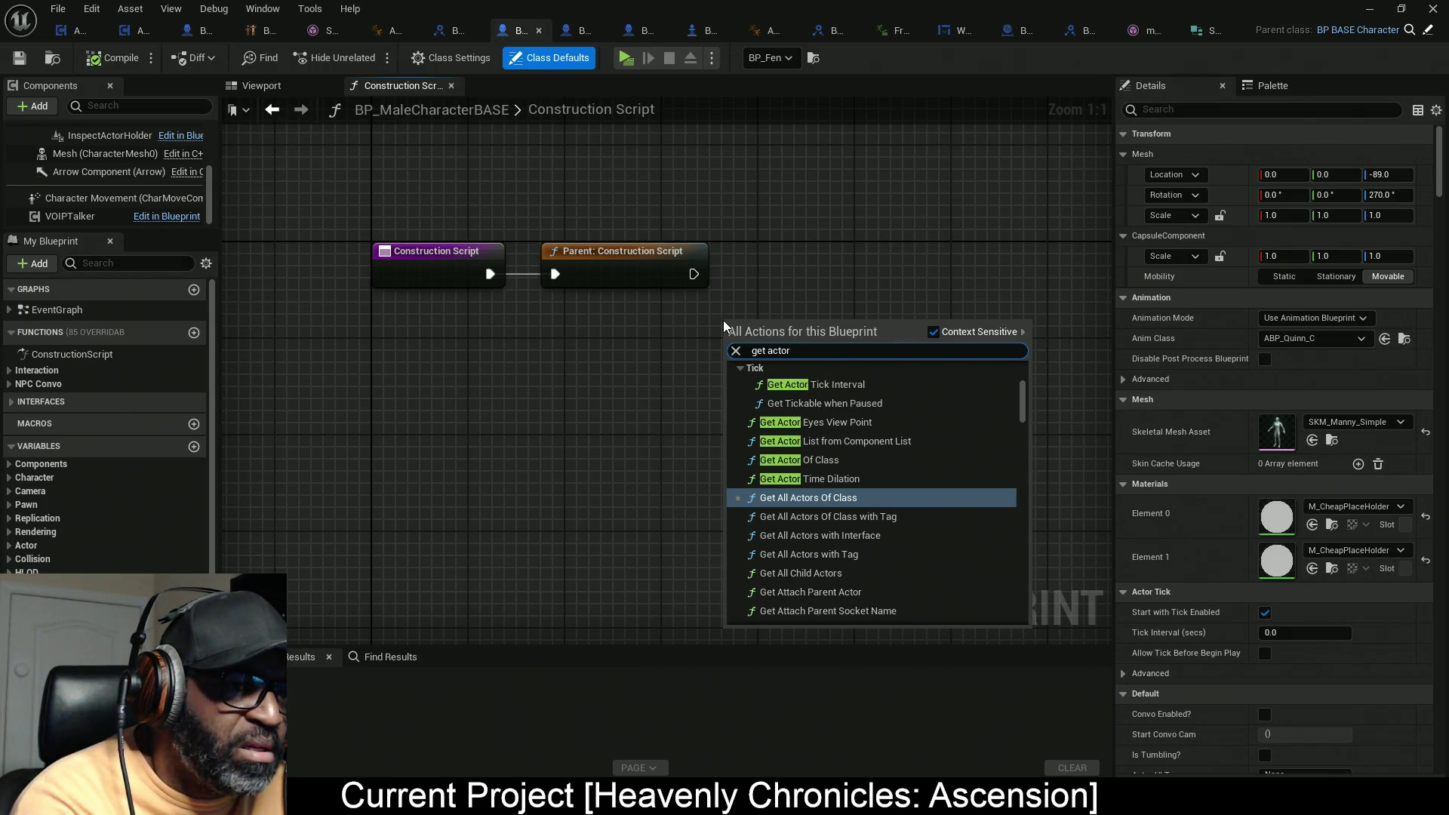
pyautogui.write(' comp')
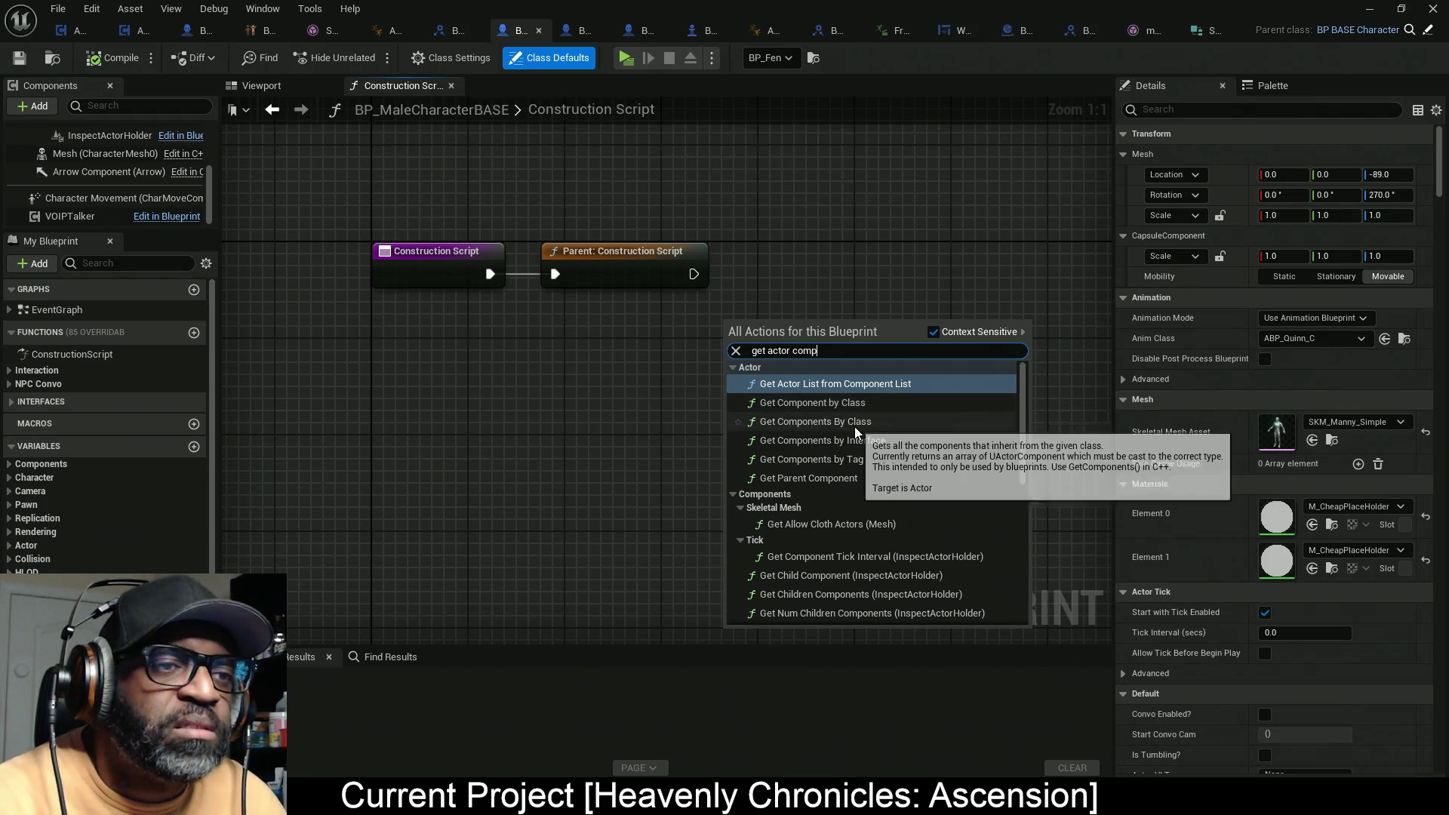
pyautogui.click(861, 428)
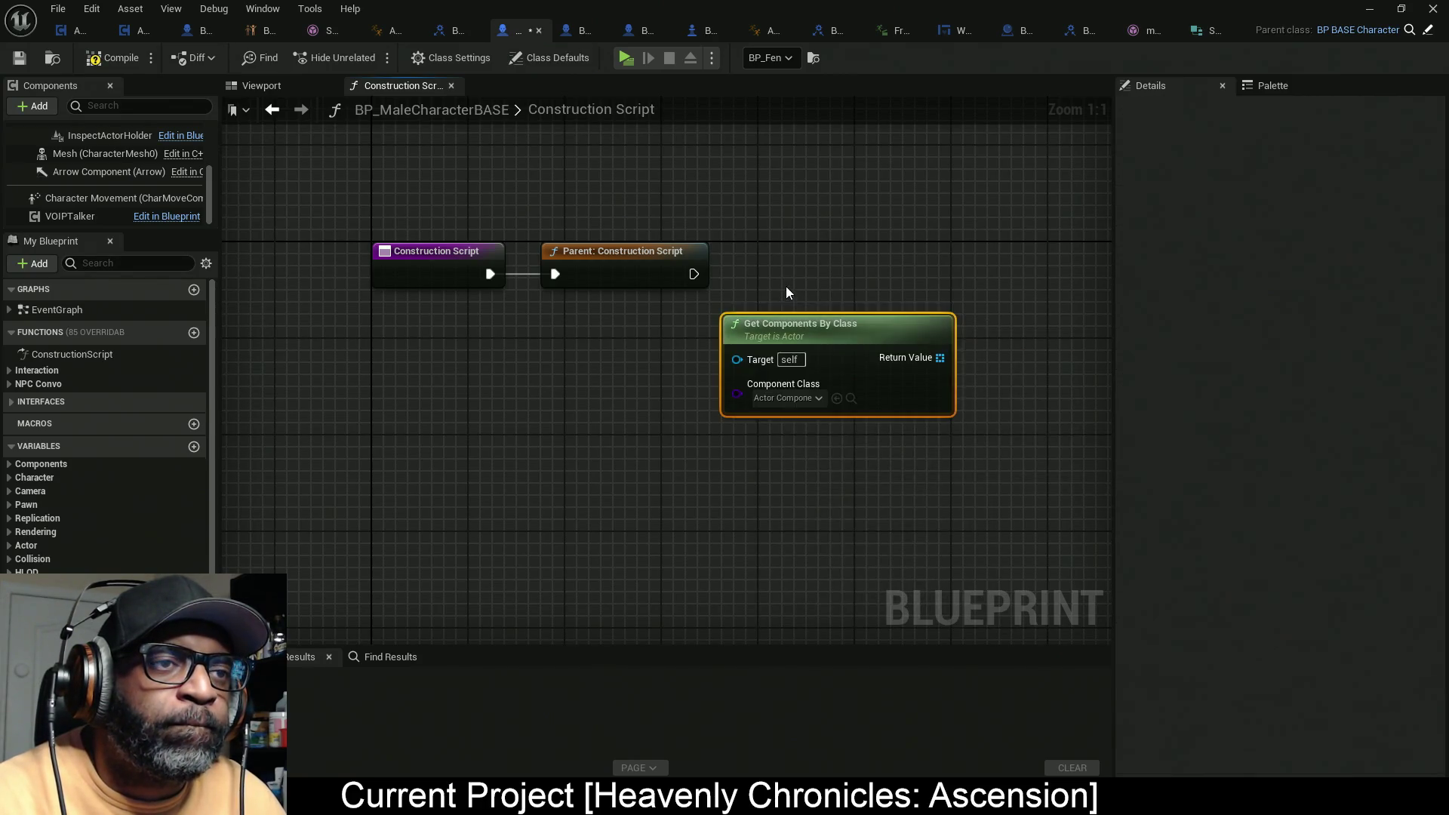
# Step: Place the Get Components By Class node under the parent construction call and duplicate it
pyautogui.moveTo(826, 335); pyautogui.dragTo(575, 338)
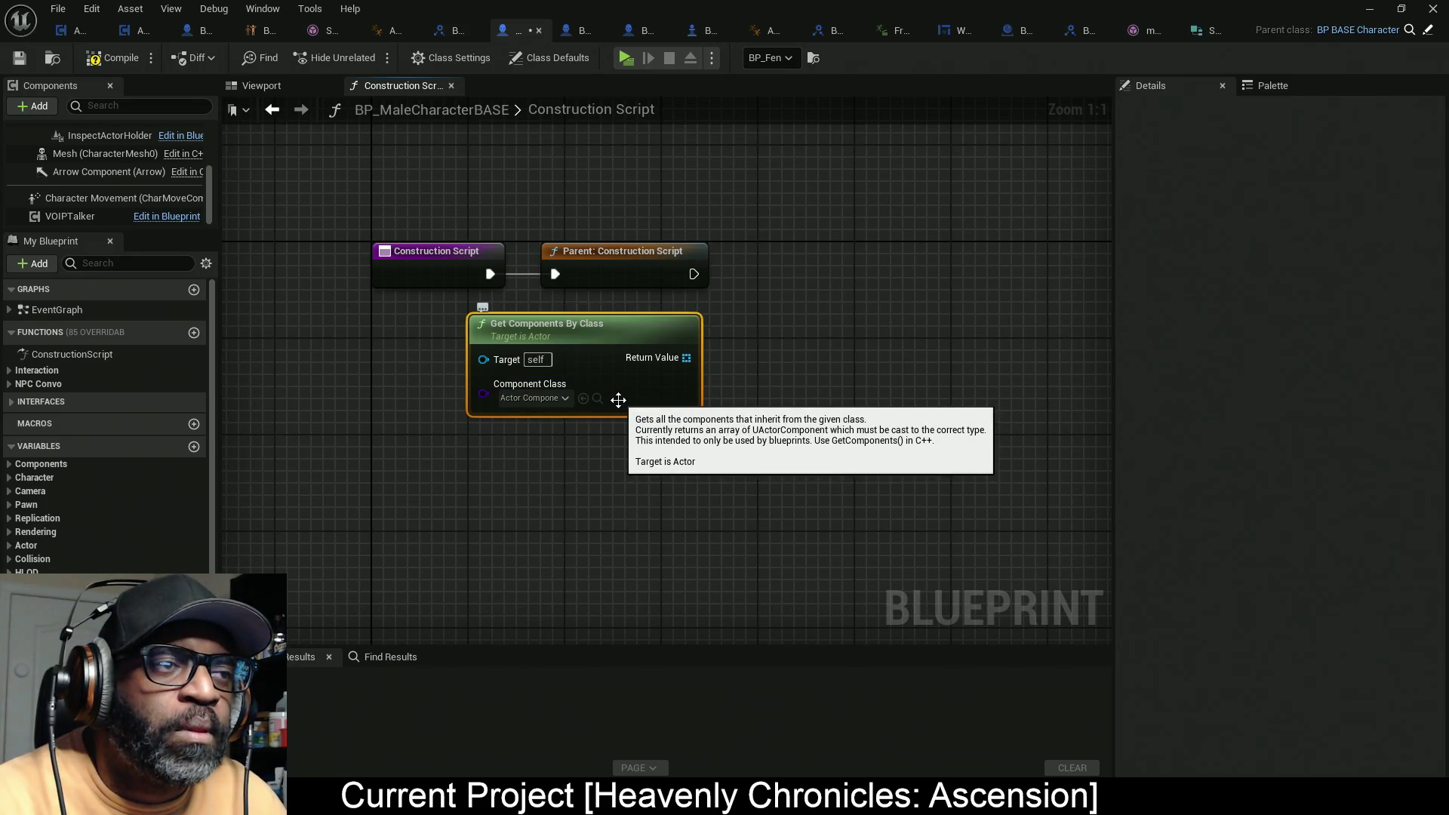
pyautogui.moveTo(618, 400); pyautogui.dragTo(619, 444)
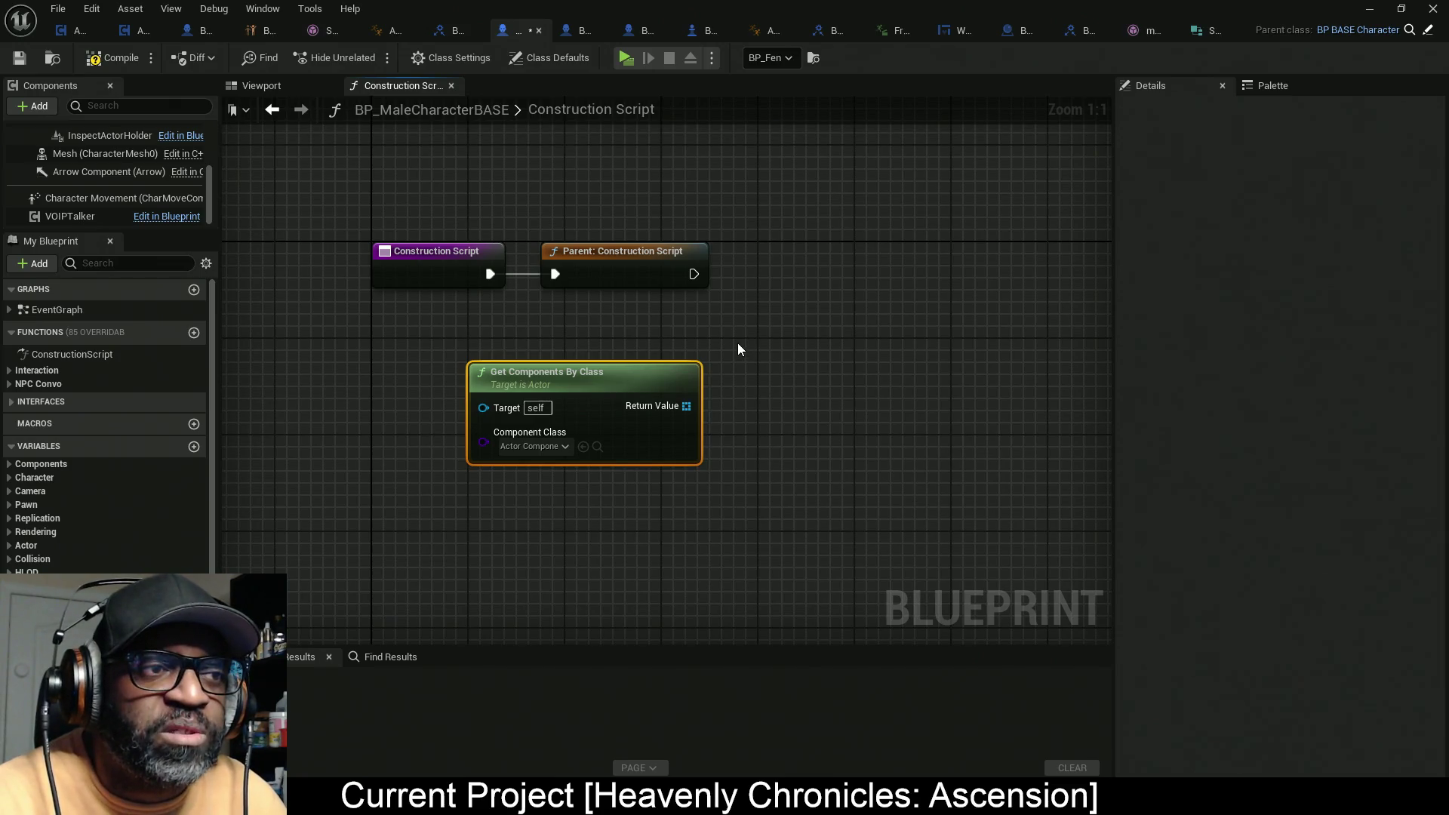
pyautogui.moveTo(736, 338); pyautogui.dragTo(613, 476)
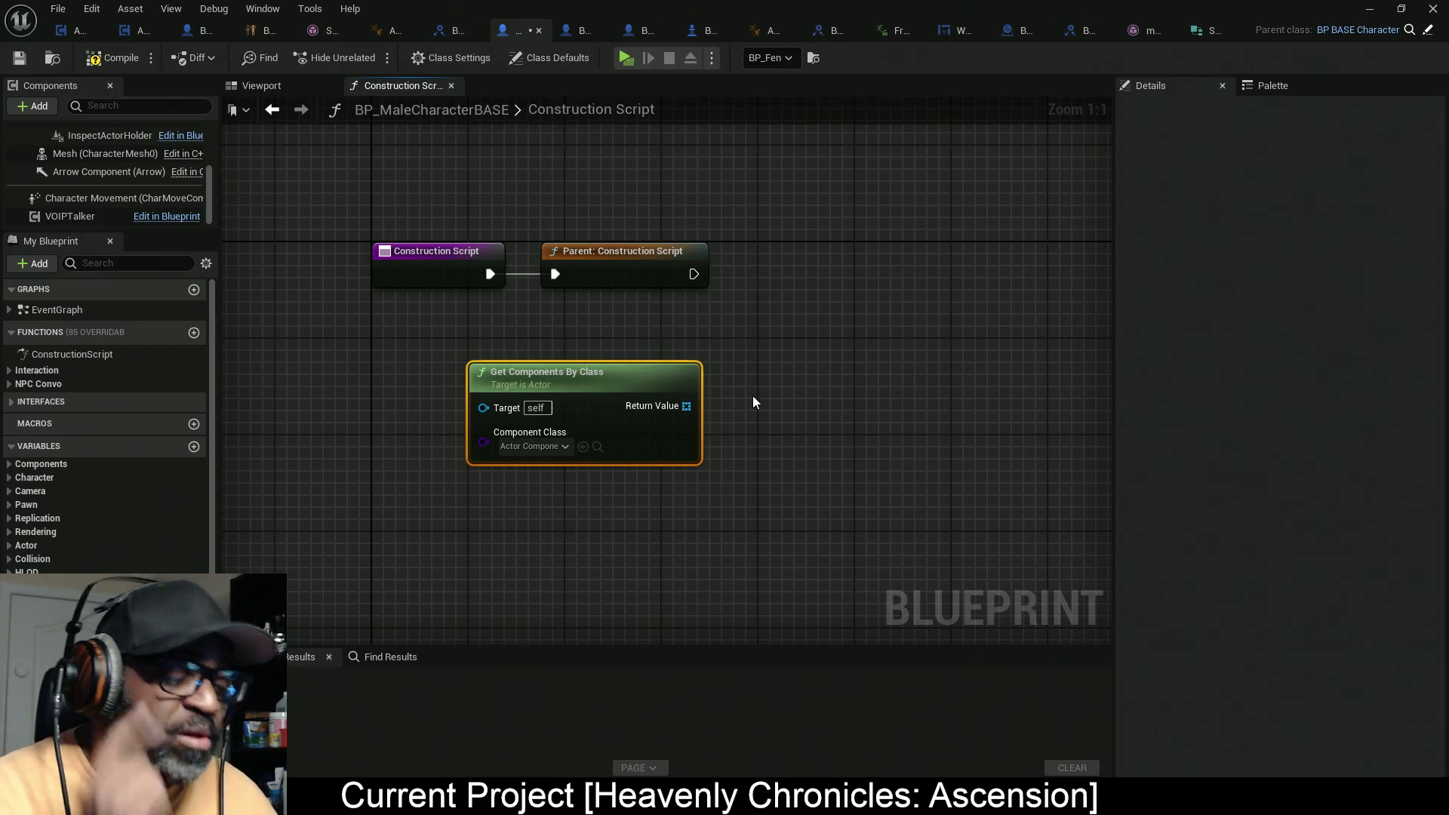
pyautogui.hotkey('ctrl', 'c')
pyautogui.hotkey('ctrl', 'v')
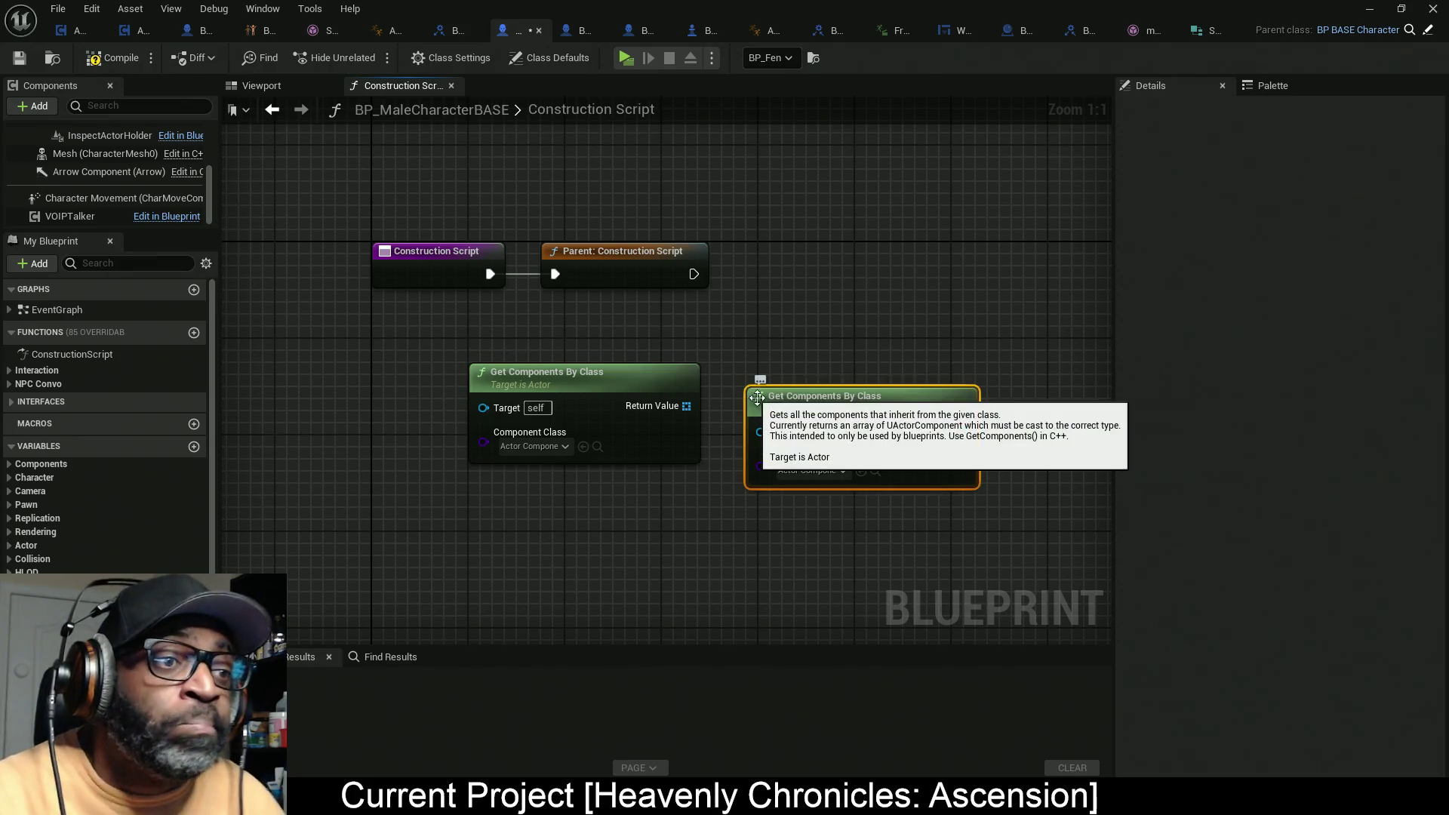
# Step: Set the original node's component class to AC_NPC and begin an Is Not Empty check
pyautogui.click(555, 446)
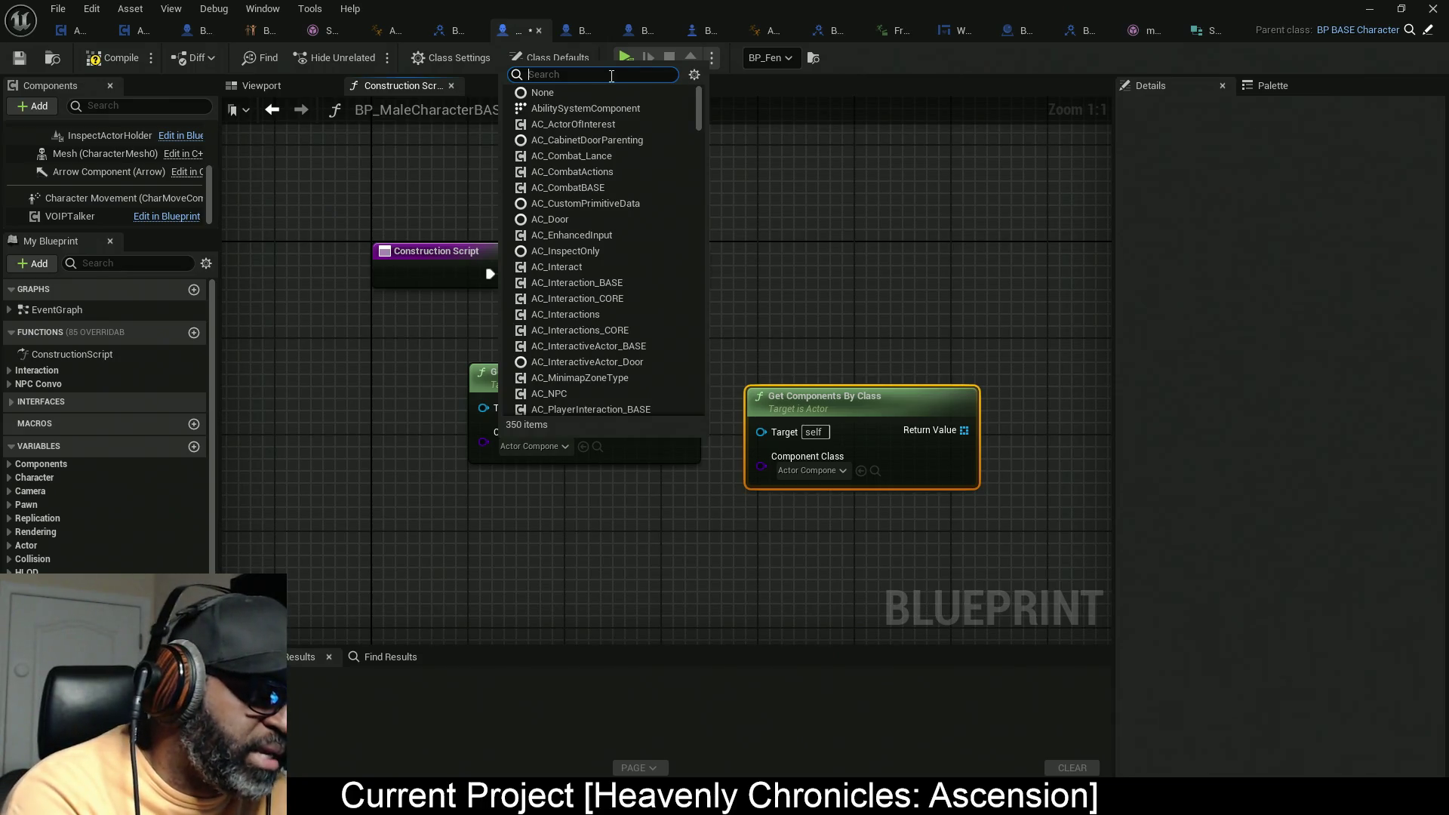
pyautogui.write('NPC')
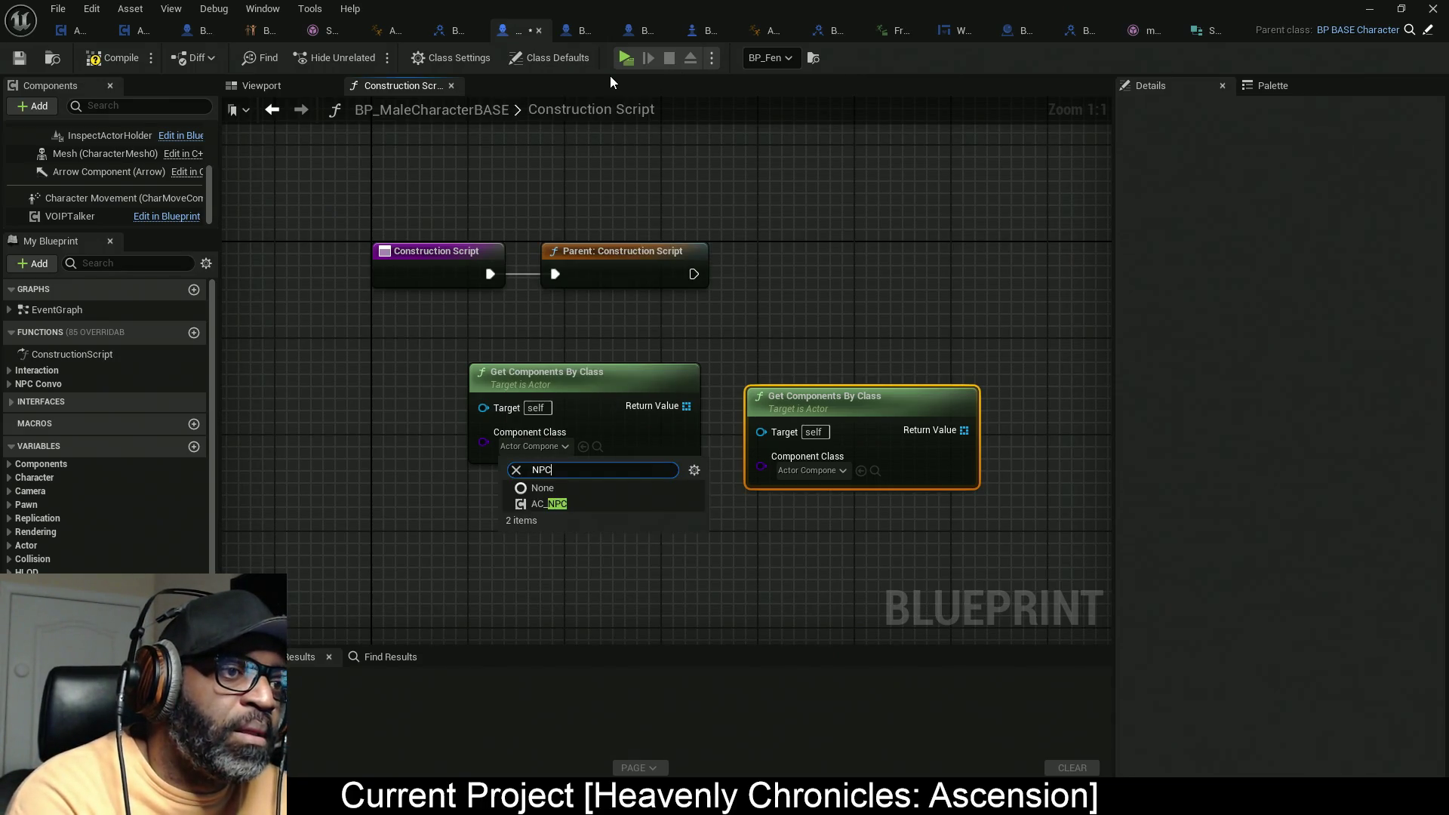
pyautogui.click(549, 503)
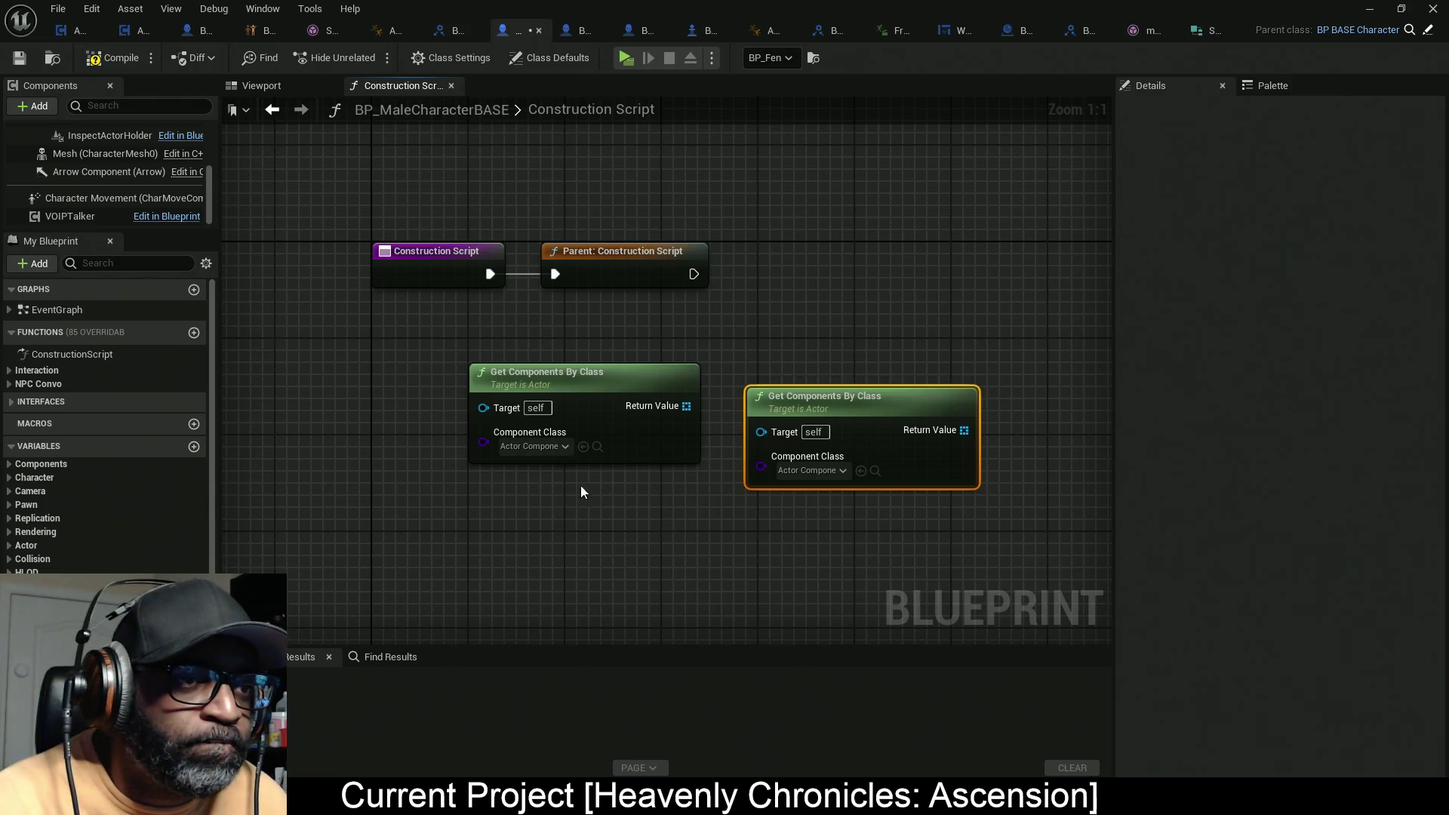
pyautogui.moveTo(902, 393)
pyautogui.mouseDown()
pyautogui.moveTo(659, 524)
pyautogui.moveTo(613, 513)
pyautogui.mouseUp()
pyautogui.moveTo(659, 405); pyautogui.dragTo(741, 356)
pyautogui.write('is not emp')
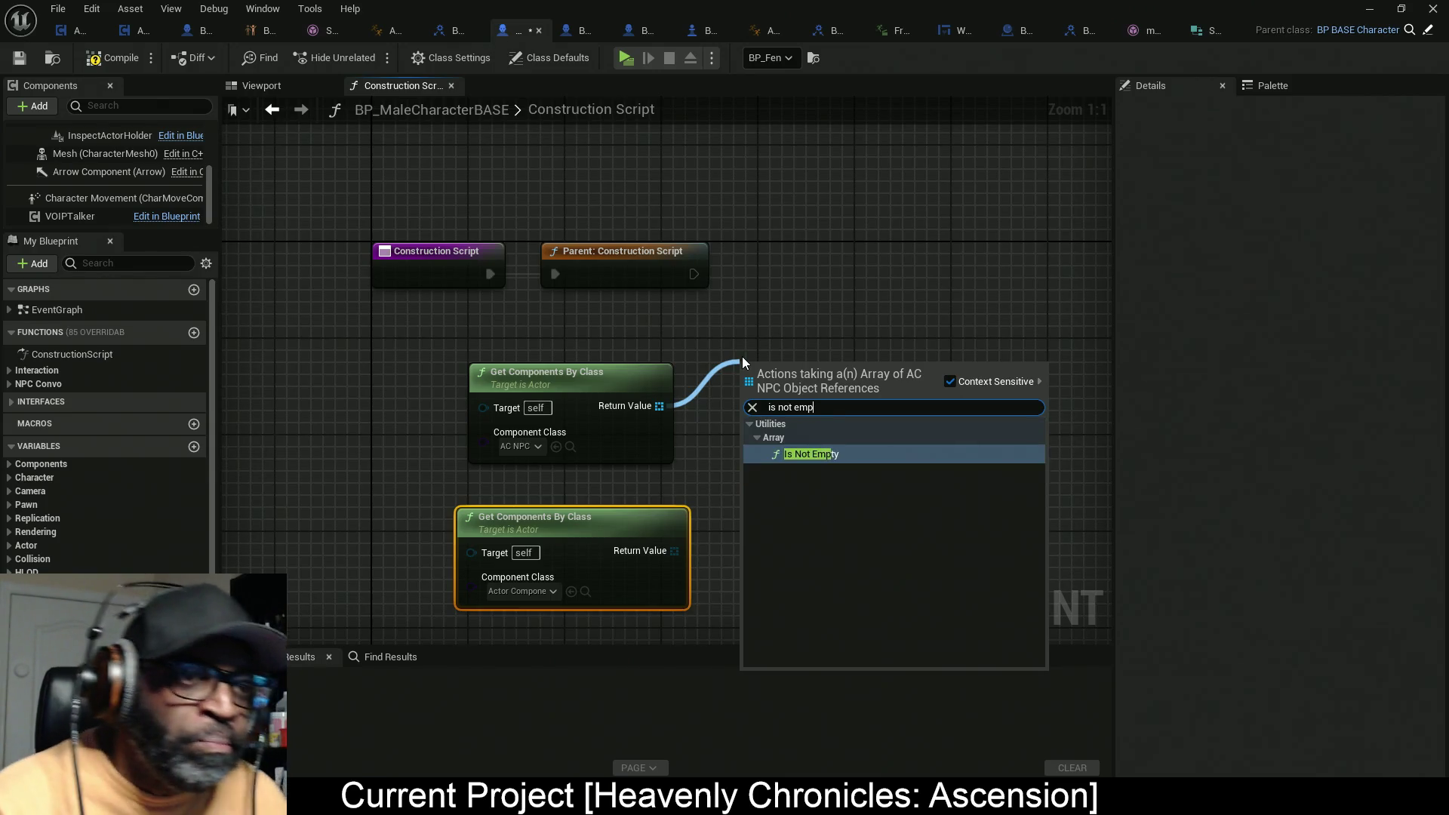
# Step: Add Is Not Empty on the AC_NPC list and drive a Branch after the parent call
pyautogui.press('Return')
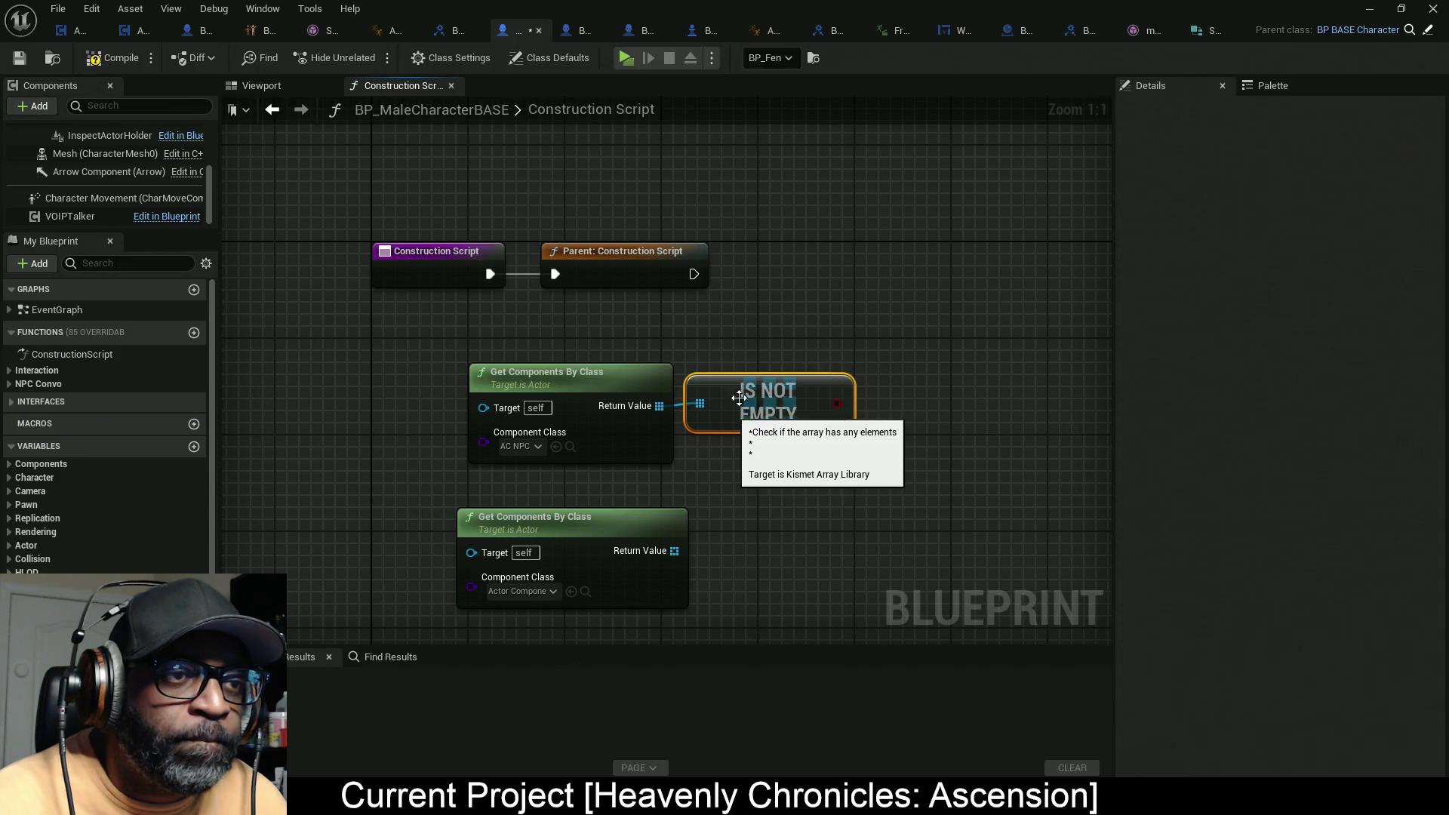
pyautogui.moveTo(905, 483); pyautogui.dragTo(664, 355)
pyautogui.press('q')
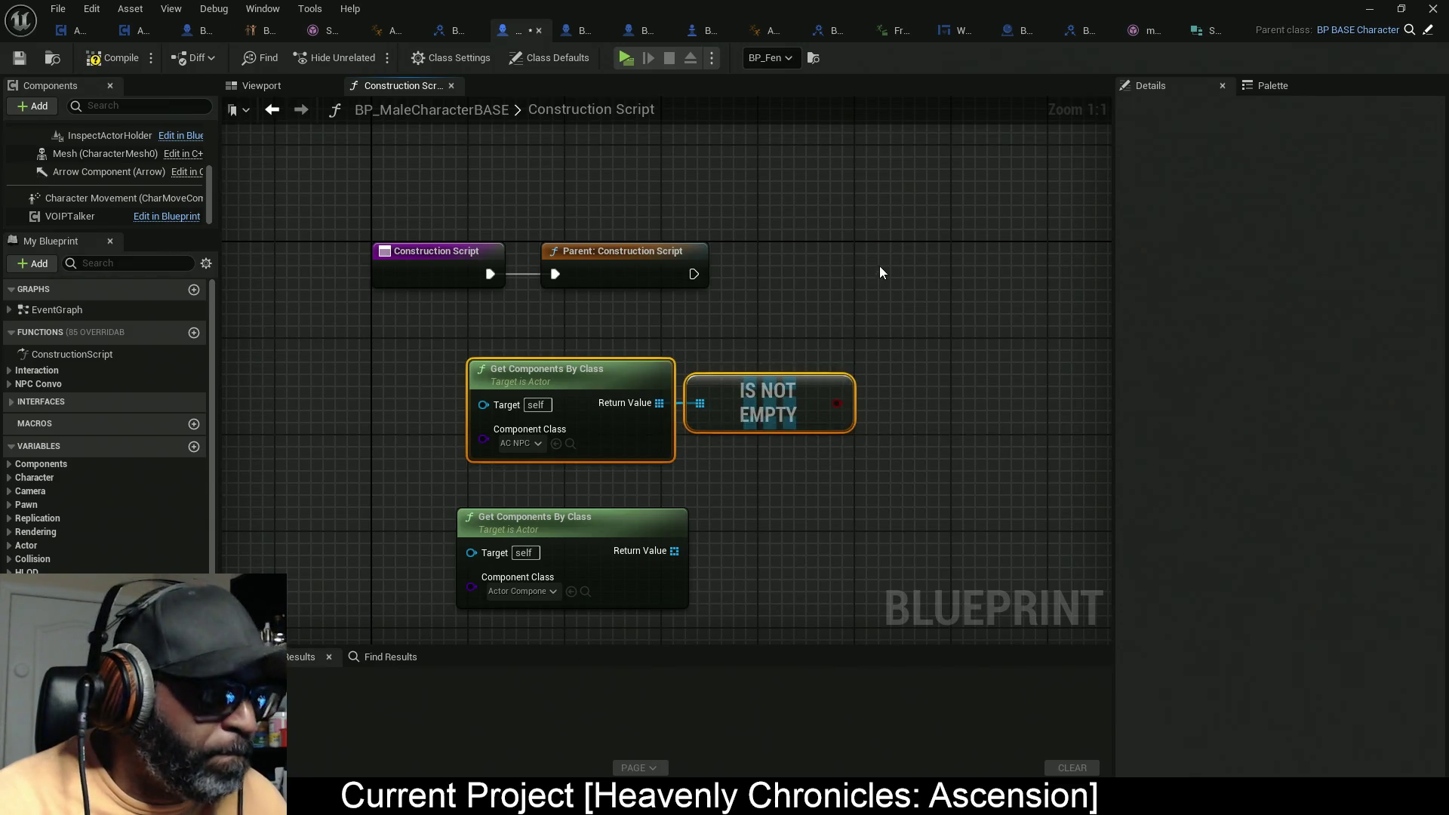
pyautogui.click(882, 270)
pyautogui.moveTo(694, 273)
pyautogui.mouseDown()
pyautogui.moveTo(894, 293)
pyautogui.moveTo(836, 393)
pyautogui.mouseUp()
pyautogui.press('q')
pyautogui.moveTo(850, 485)
pyautogui.mouseDown()
pyautogui.moveTo(630, 417)
pyautogui.moveTo(615, 367)
pyautogui.mouseUp()
pyautogui.press('q')
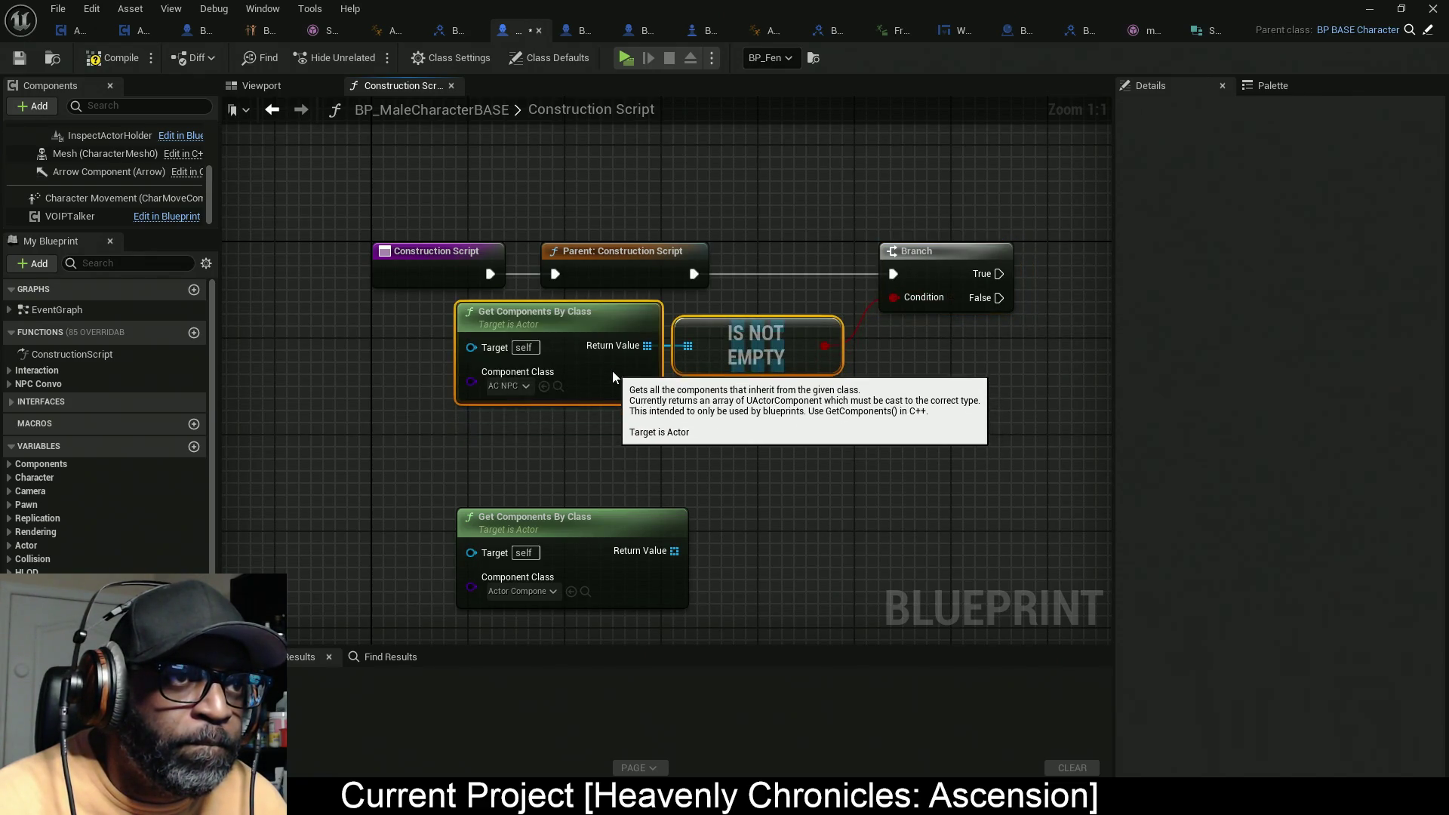
# Step: Move the second Get Components node near the Branch and search its class for 'skele'
pyautogui.moveTo(651, 528)
pyautogui.mouseDown()
pyautogui.moveTo(964, 445)
pyautogui.moveTo(647, 451)
pyautogui.moveTo(698, 157)
pyautogui.moveTo(642, 172)
pyautogui.moveTo(654, 151)
pyautogui.mouseUp()
pyautogui.click(528, 230)
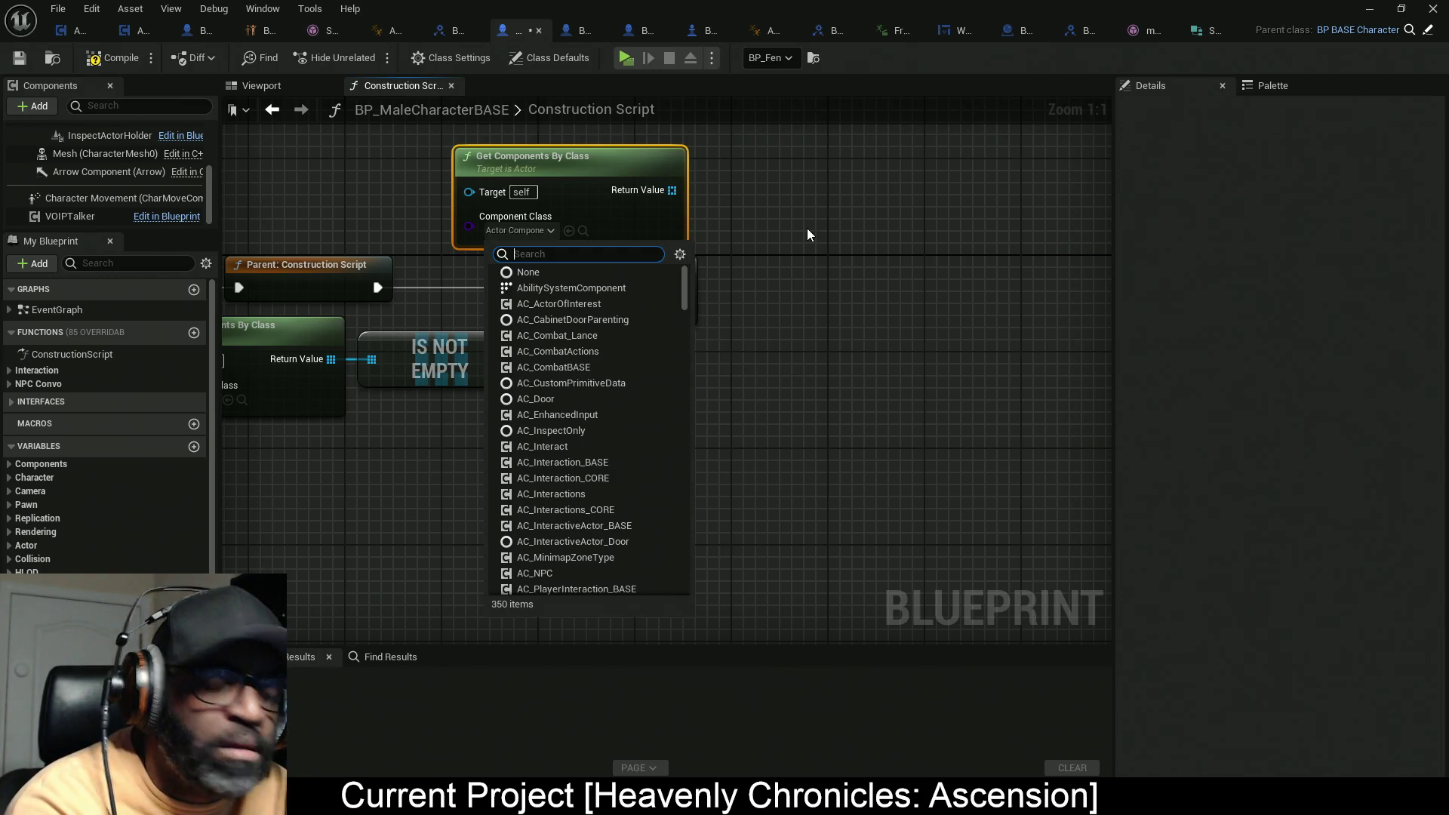
pyautogui.write('skele')
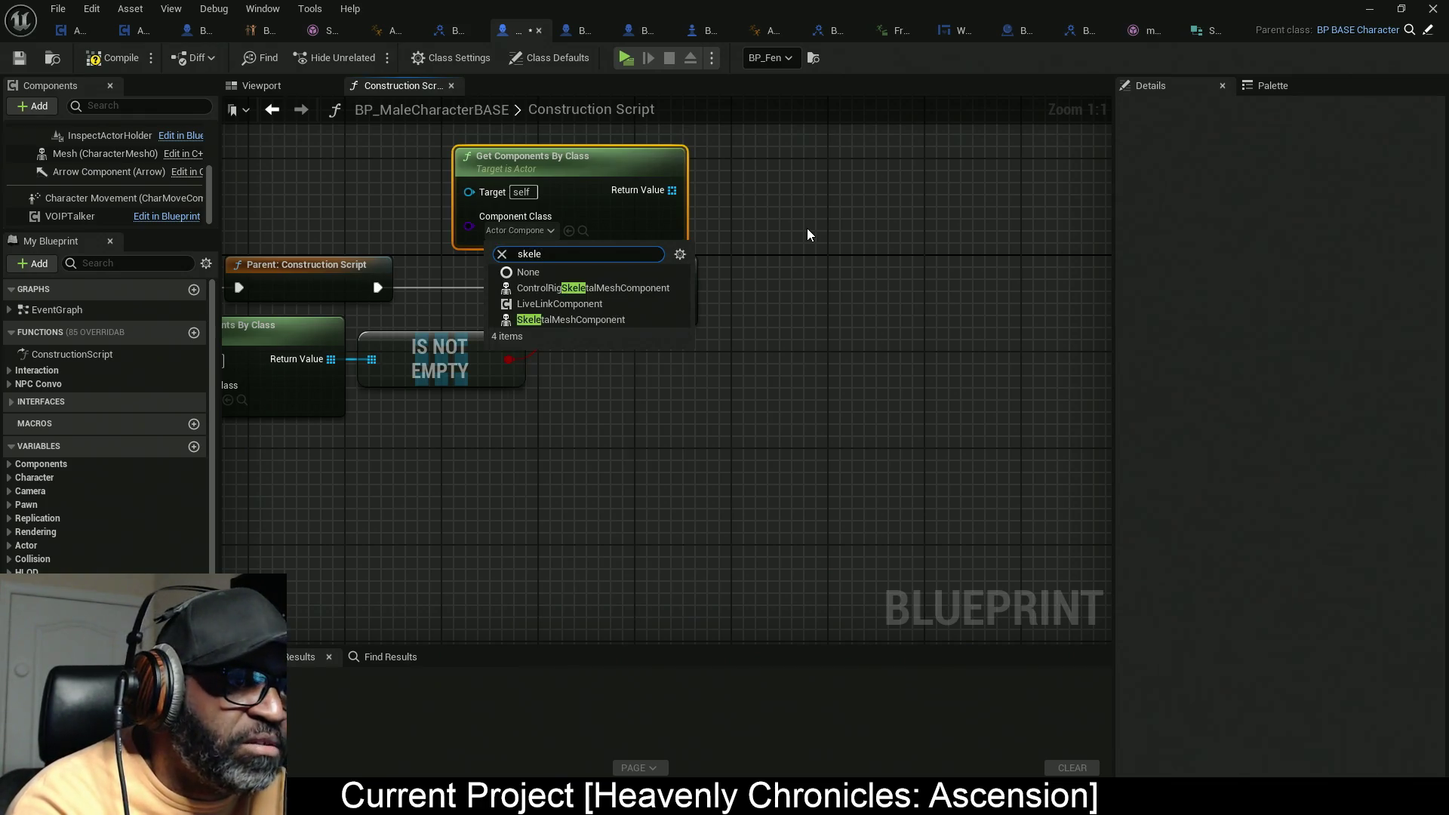
# Step: Set the second node's class to Skeletal Mesh and attach an Is Not Empty check to its list
pyautogui.click(632, 319)
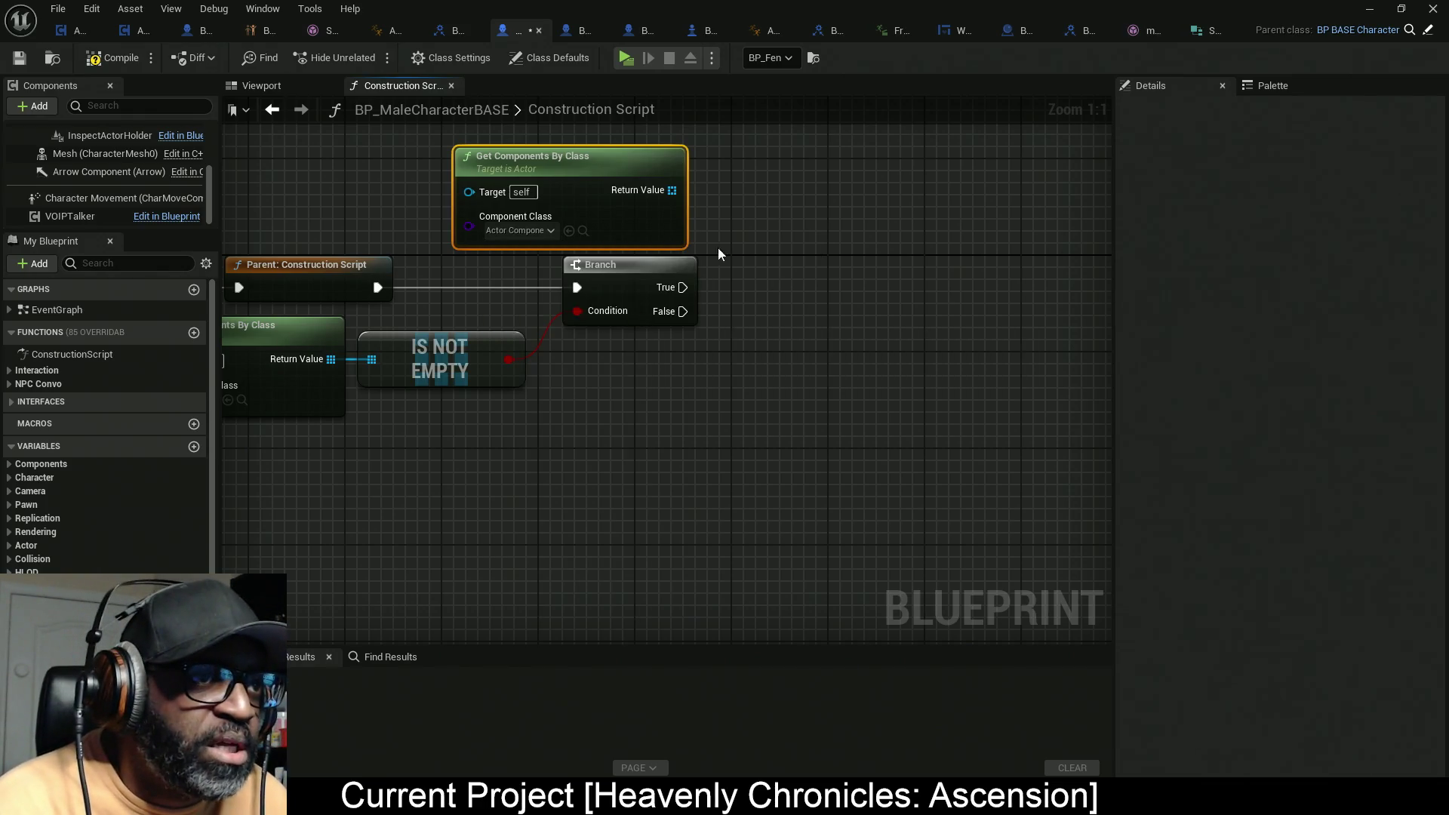
pyautogui.moveTo(705, 220)
pyautogui.mouseDown()
pyautogui.moveTo(660, 243)
pyautogui.moveTo(554, 241)
pyautogui.moveTo(716, 243)
pyautogui.mouseUp()
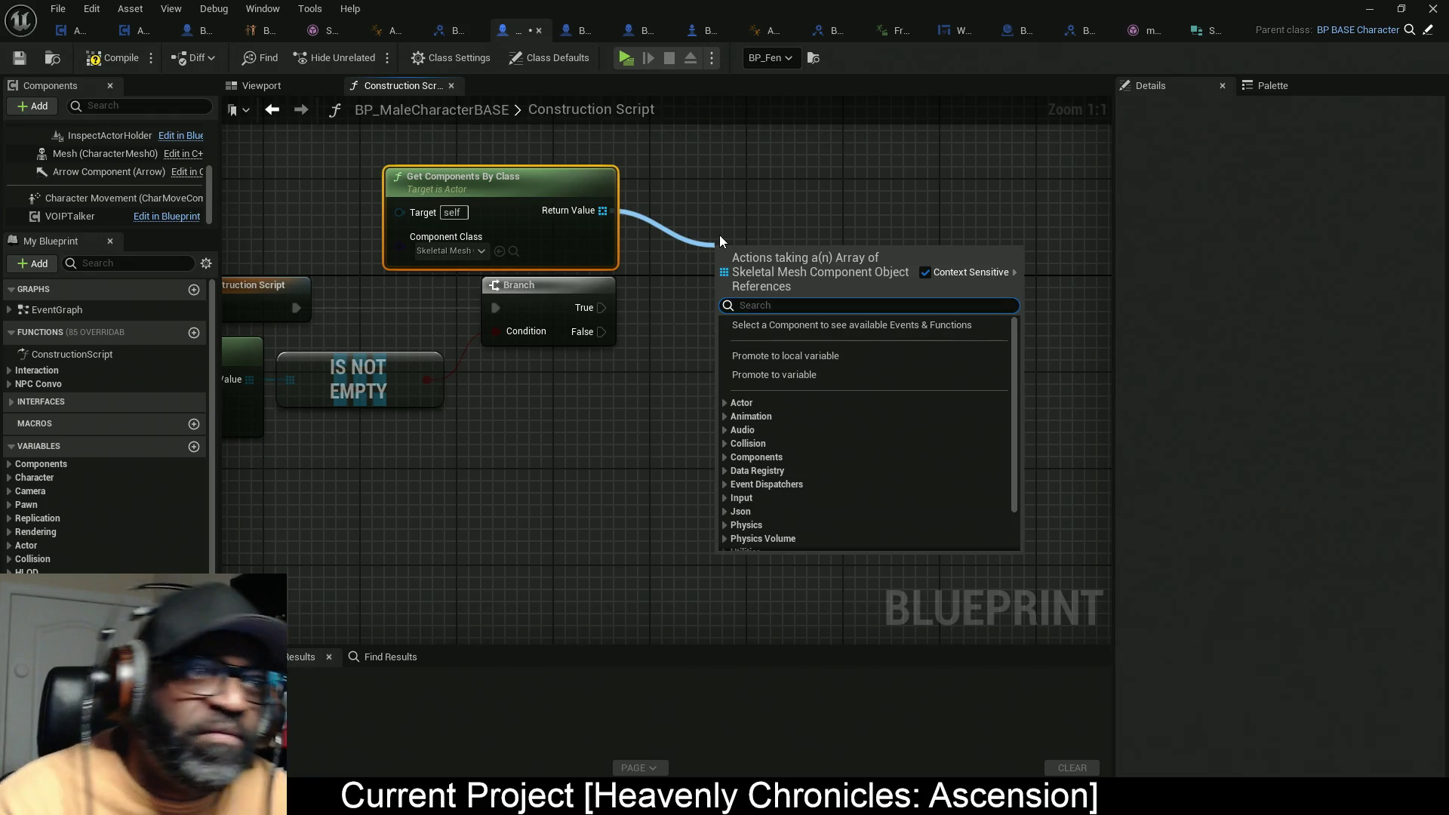
pyautogui.click(717, 210)
pyautogui.moveTo(602, 211)
pyautogui.mouseDown()
pyautogui.moveTo(681, 276)
pyautogui.moveTo(674, 287)
pyautogui.mouseUp()
pyautogui.write('is not em')
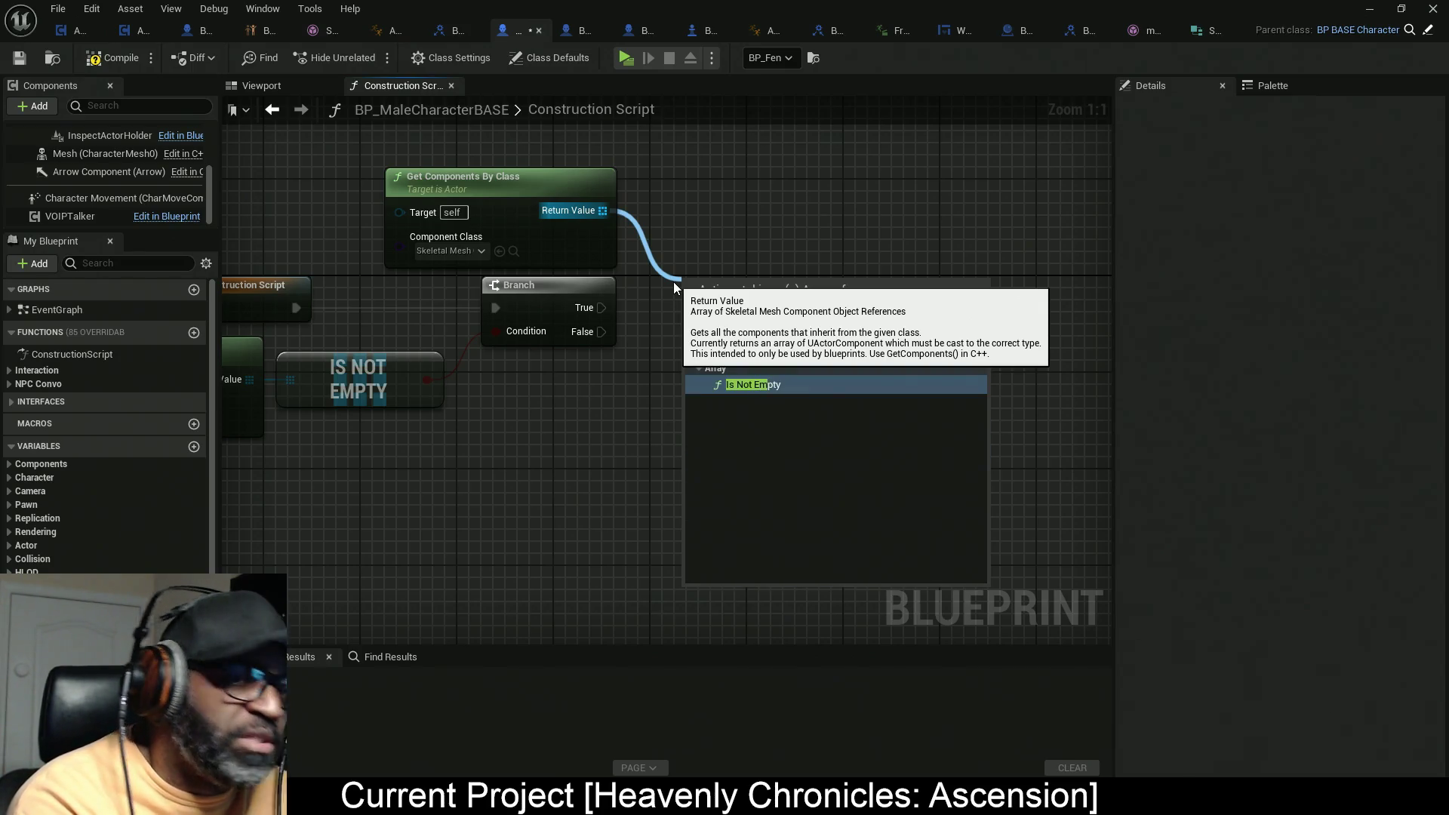
pyautogui.click(697, 391)
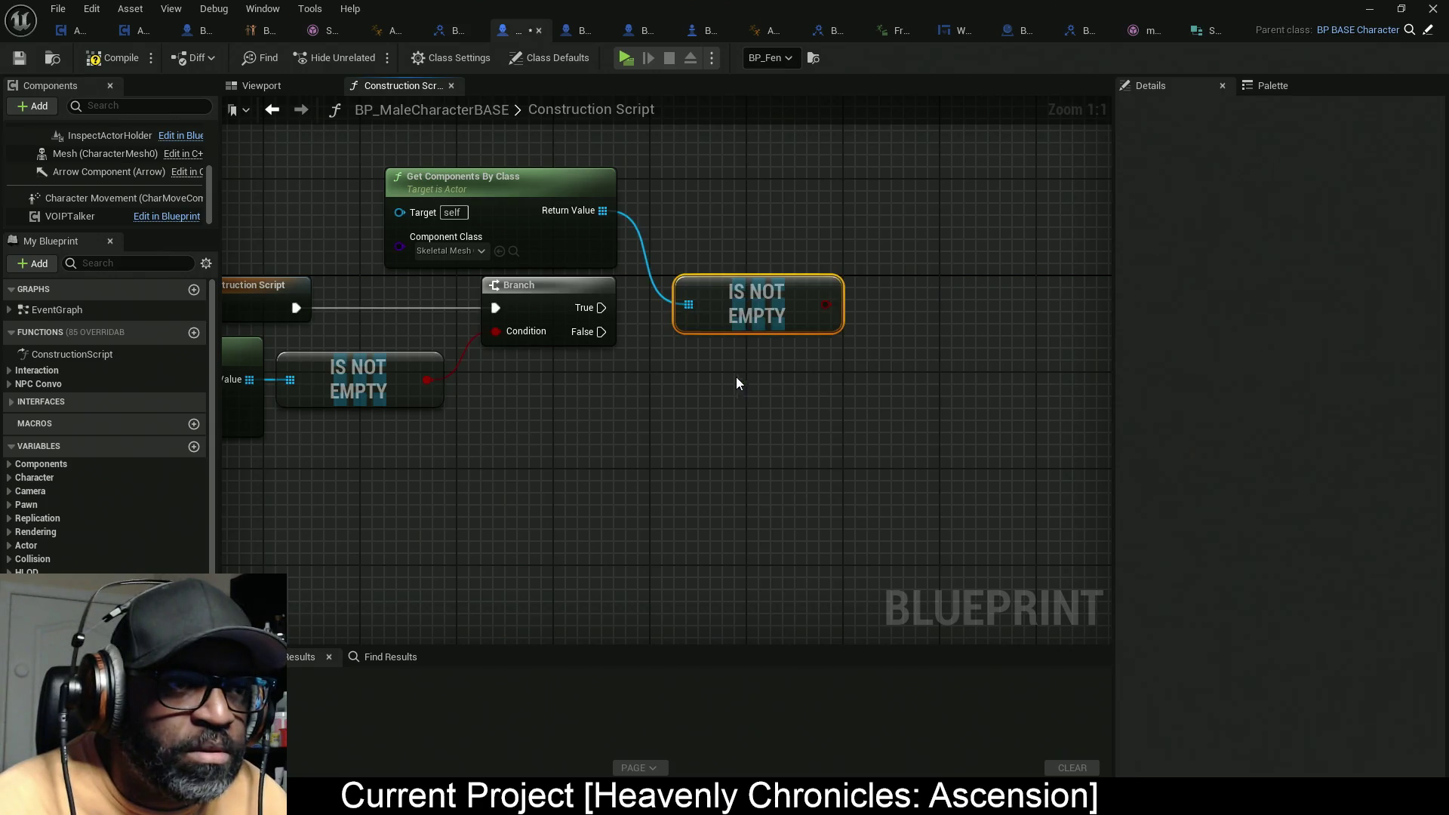
pyautogui.moveTo(753, 321)
pyautogui.mouseDown()
pyautogui.moveTo(749, 208)
pyautogui.moveTo(709, 226)
pyautogui.moveTo(527, 212)
pyautogui.mouseUp()
pyautogui.press('q')
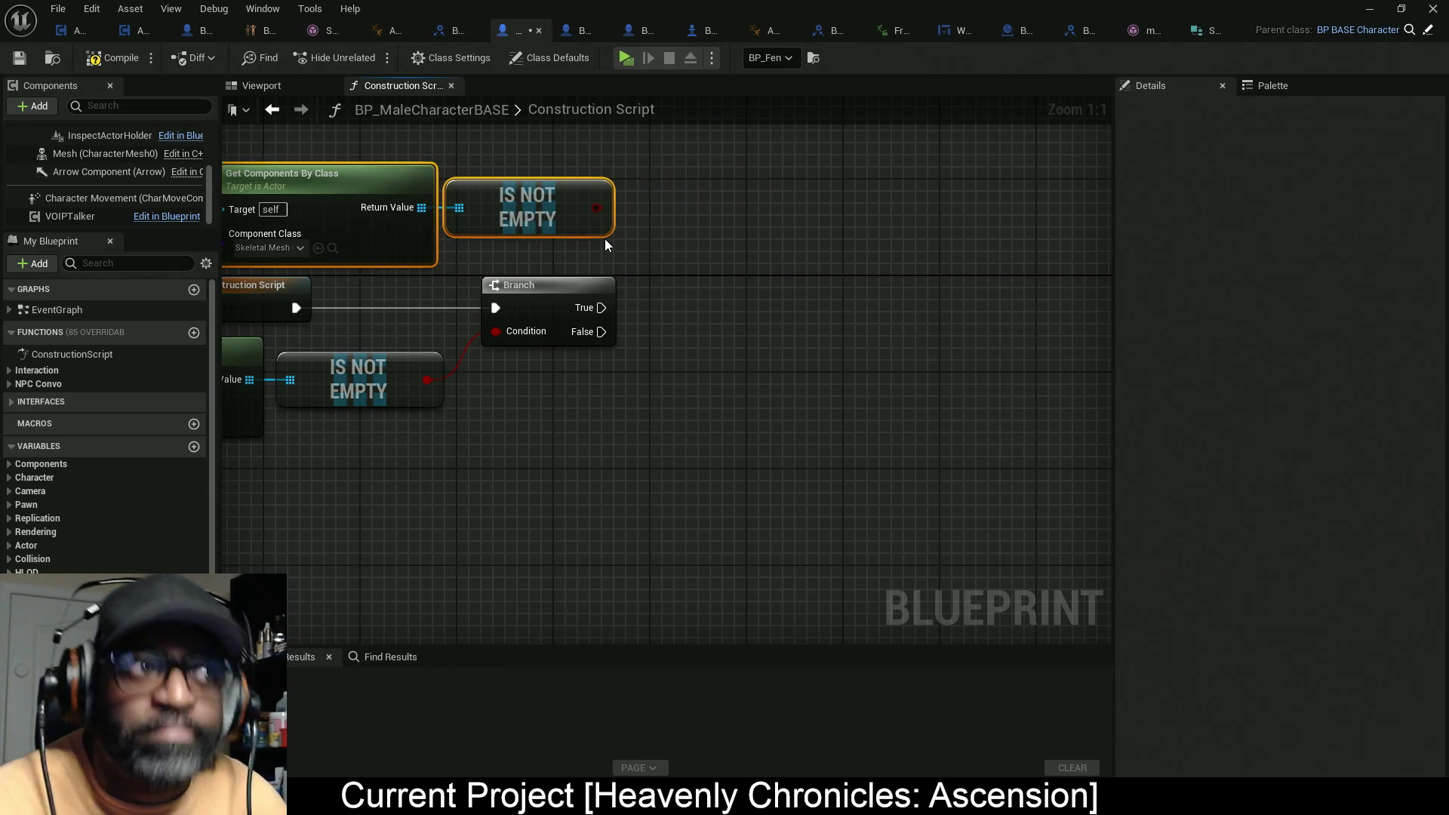
pyautogui.moveTo(599, 239)
pyautogui.mouseDown()
pyautogui.moveTo(701, 270)
pyautogui.moveTo(770, 246)
pyautogui.moveTo(593, 160)
pyautogui.moveTo(461, 518)
pyautogui.moveTo(426, 445)
pyautogui.moveTo(424, 461)
pyautogui.mouseUp()
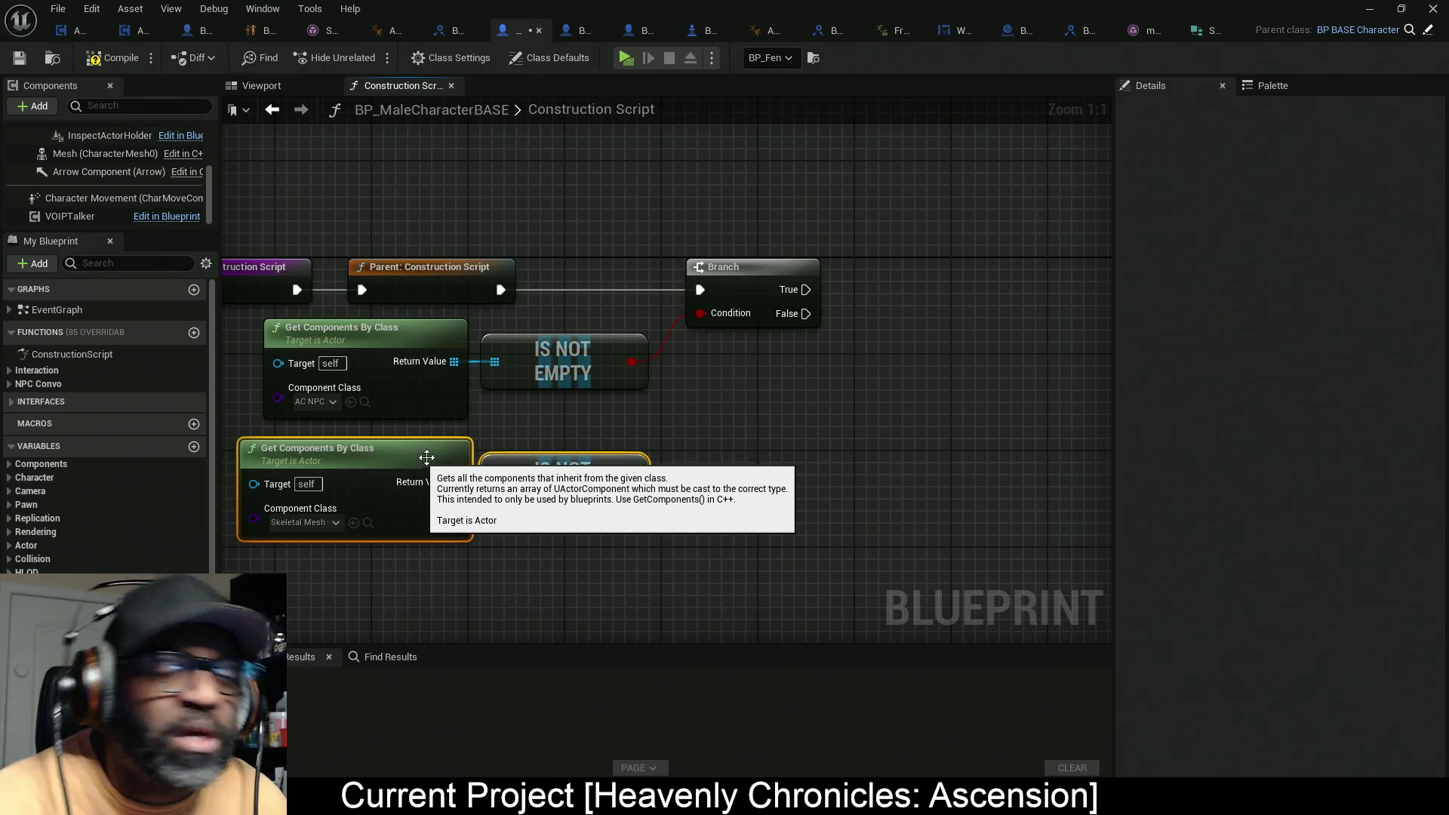
pyautogui.moveTo(749, 279)
pyautogui.mouseDown()
pyautogui.moveTo(821, 279)
pyautogui.moveTo(729, 359)
pyautogui.mouseUp()
# Step: Feed the Branch condition from an AND of both Is Not Empty results
pyautogui.write('and')
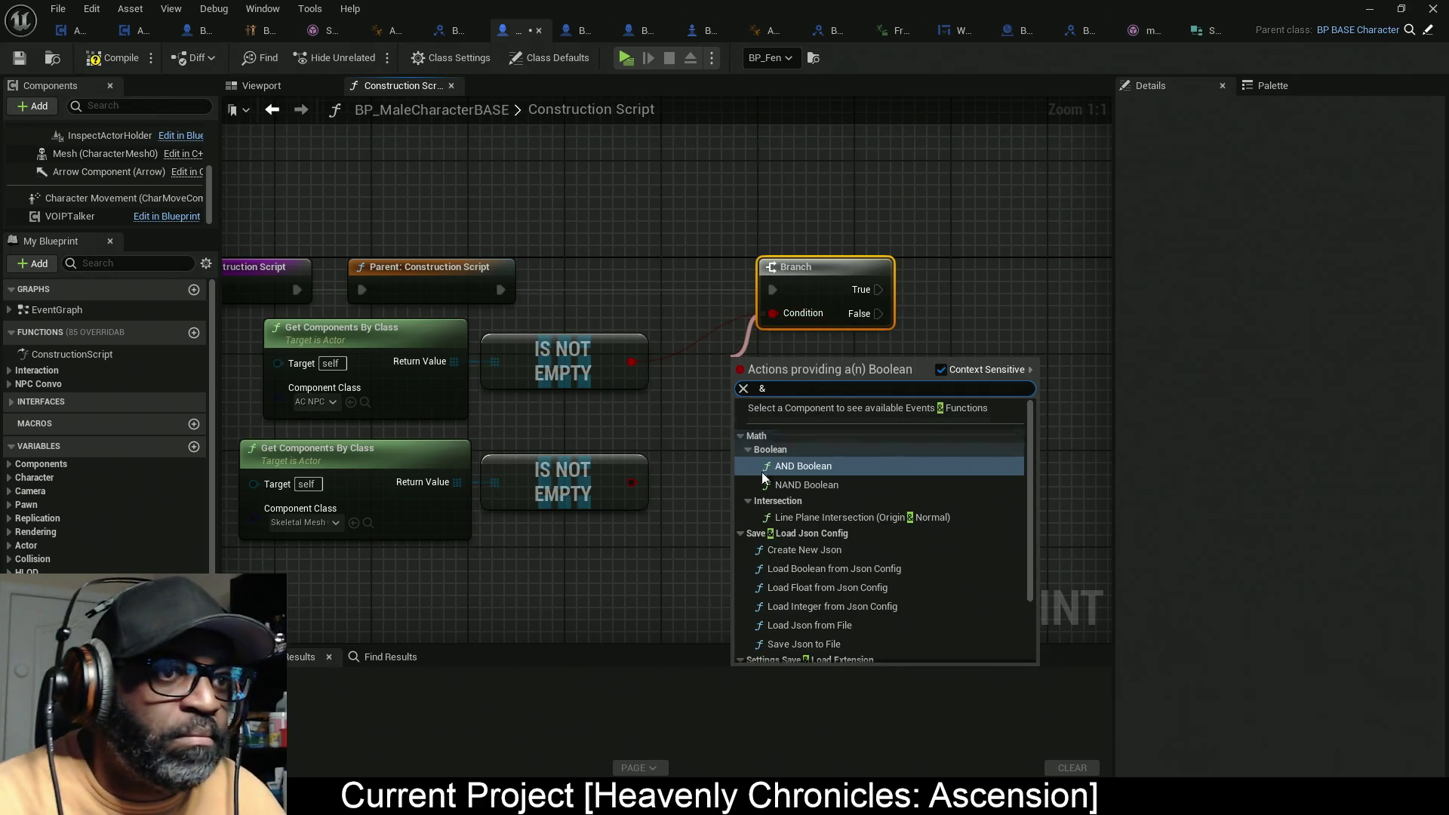
pyautogui.click(783, 468)
pyautogui.moveTo(723, 370)
pyautogui.mouseDown()
pyautogui.moveTo(632, 362)
pyautogui.moveTo(663, 457)
pyautogui.moveTo(626, 484)
pyautogui.mouseUp()
pyautogui.moveTo(790, 387)
pyautogui.mouseDown()
pyautogui.moveTo(690, 381)
pyautogui.moveTo(734, 374)
pyautogui.mouseUp()
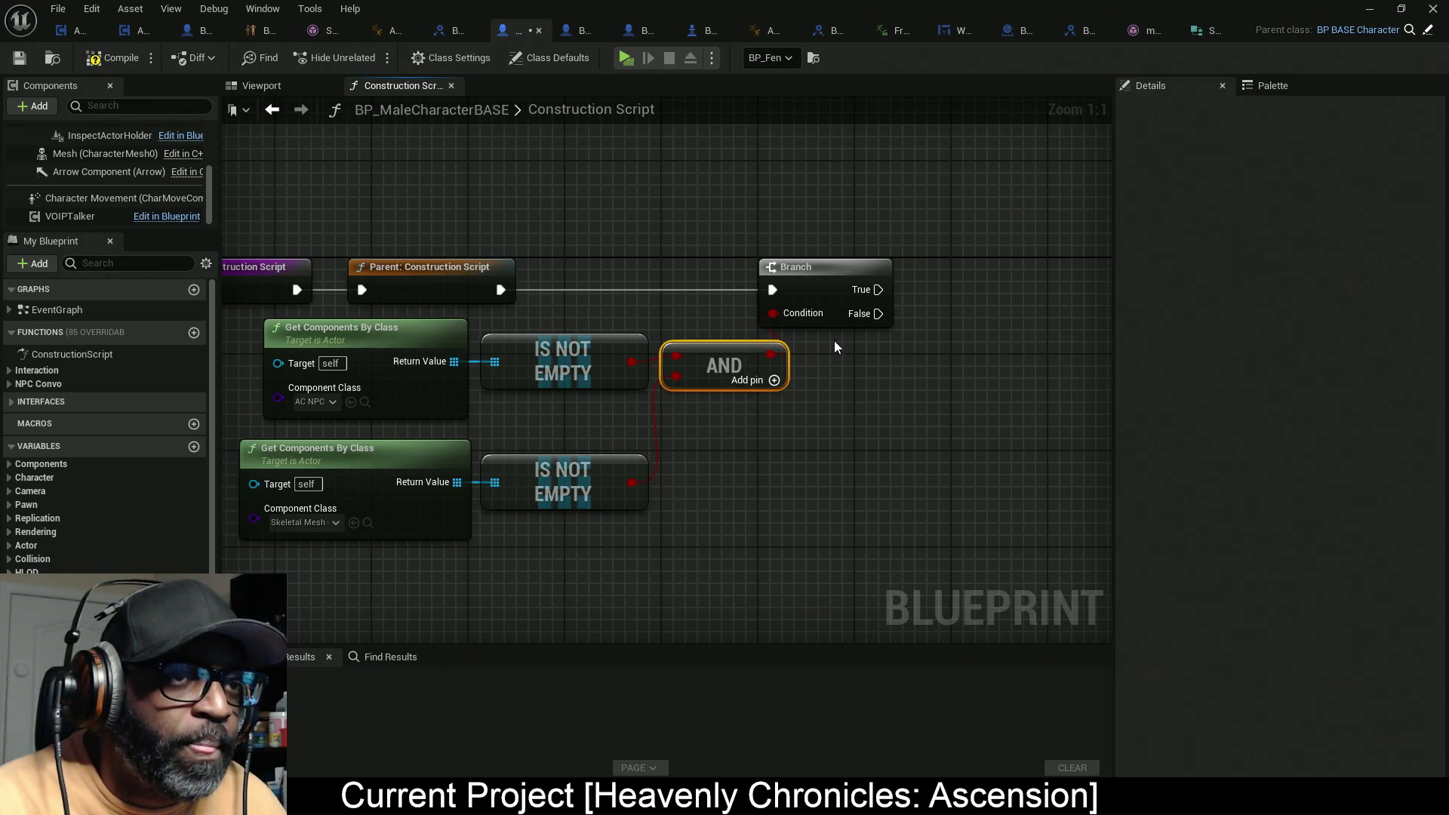
pyautogui.moveTo(832, 288); pyautogui.dragTo(863, 287)
pyautogui.moveTo(838, 352); pyautogui.dragTo(405, 400)
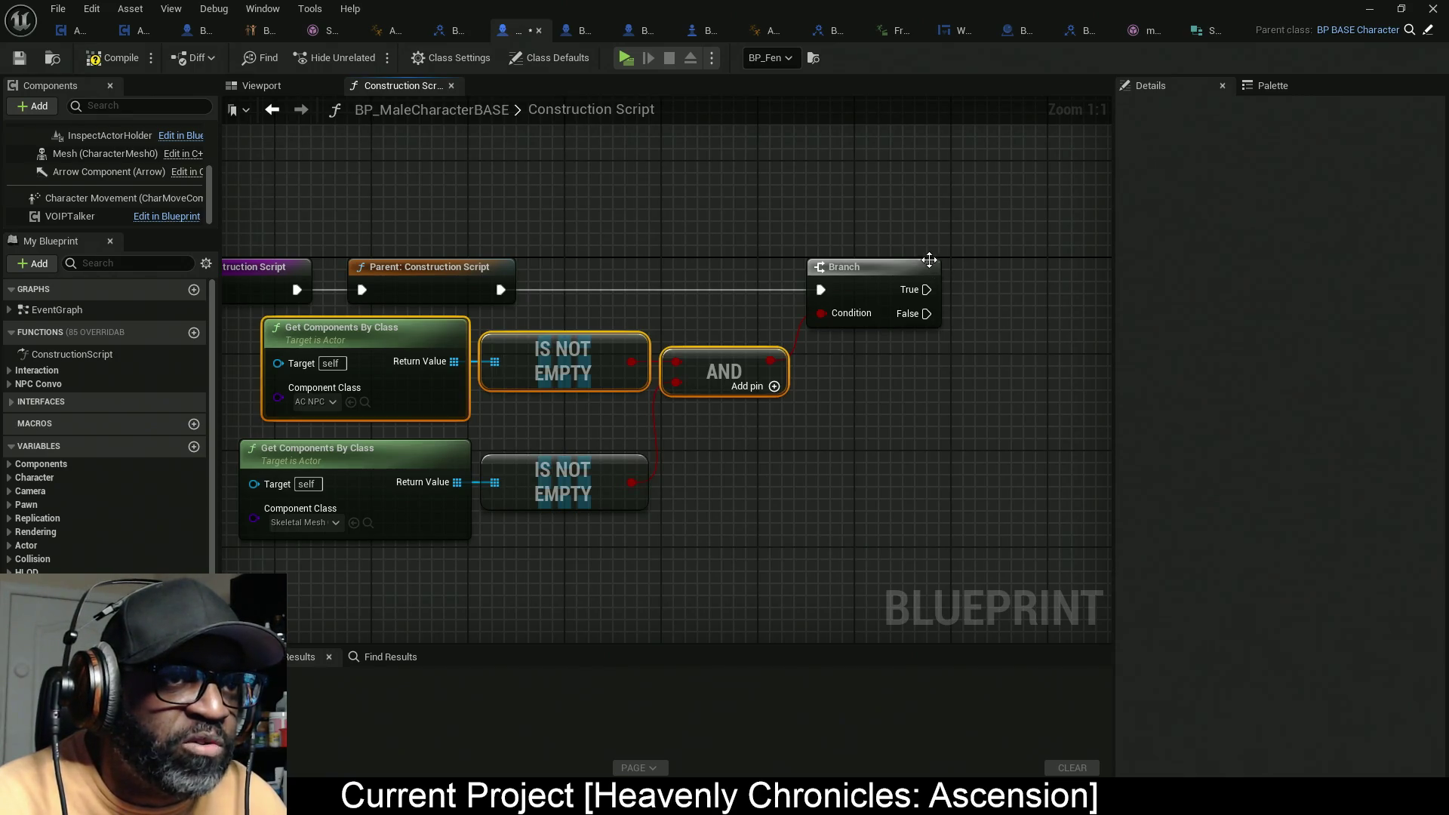
pyautogui.moveTo(931, 291); pyautogui.dragTo(984, 161)
pyautogui.click(862, 439)
pyautogui.moveTo(720, 433)
pyautogui.mouseDown()
pyautogui.moveTo(643, 420)
pyautogui.moveTo(842, 420)
pyautogui.mouseUp()
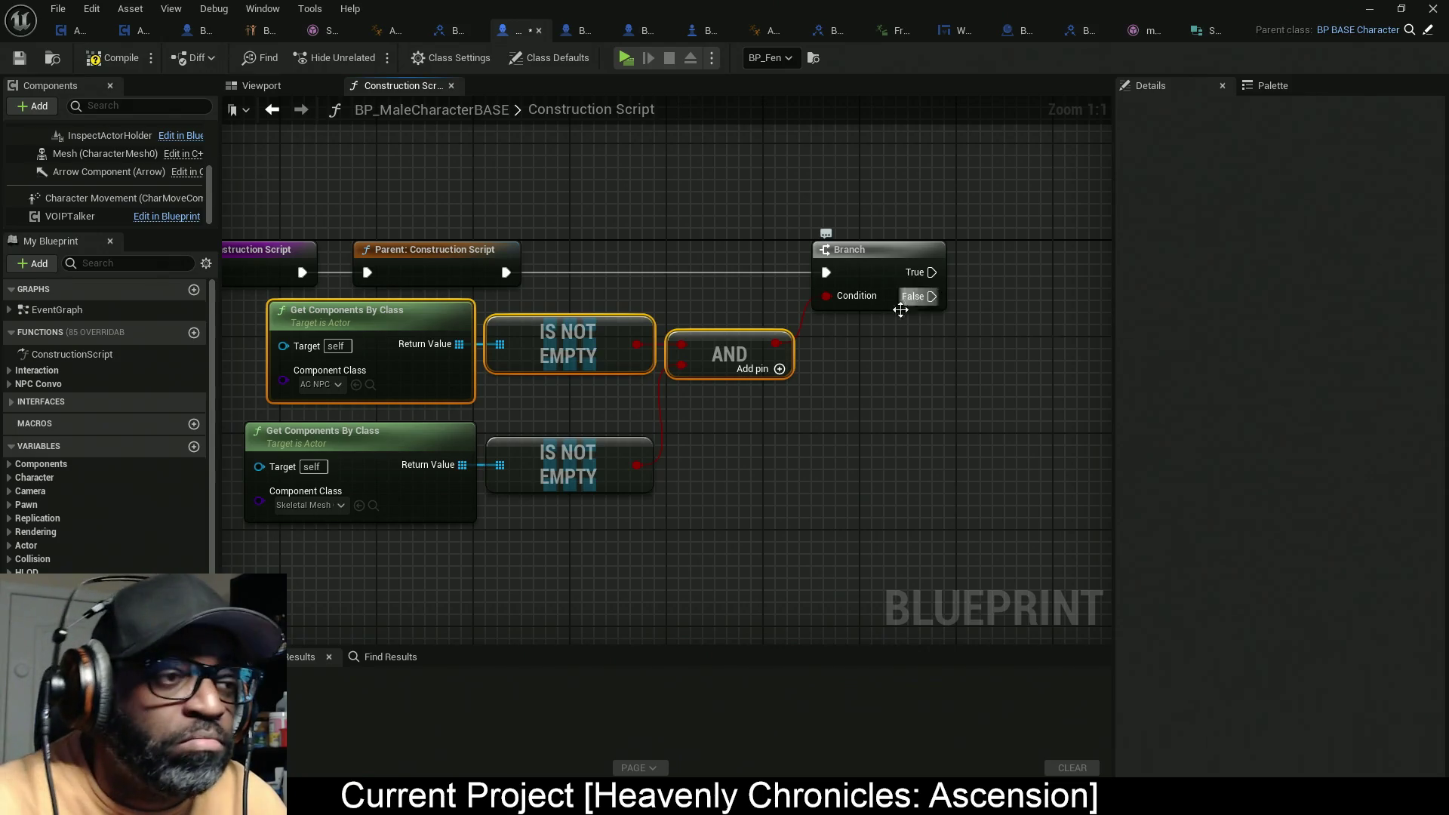
pyautogui.moveTo(697, 429); pyautogui.dragTo(624, 440)
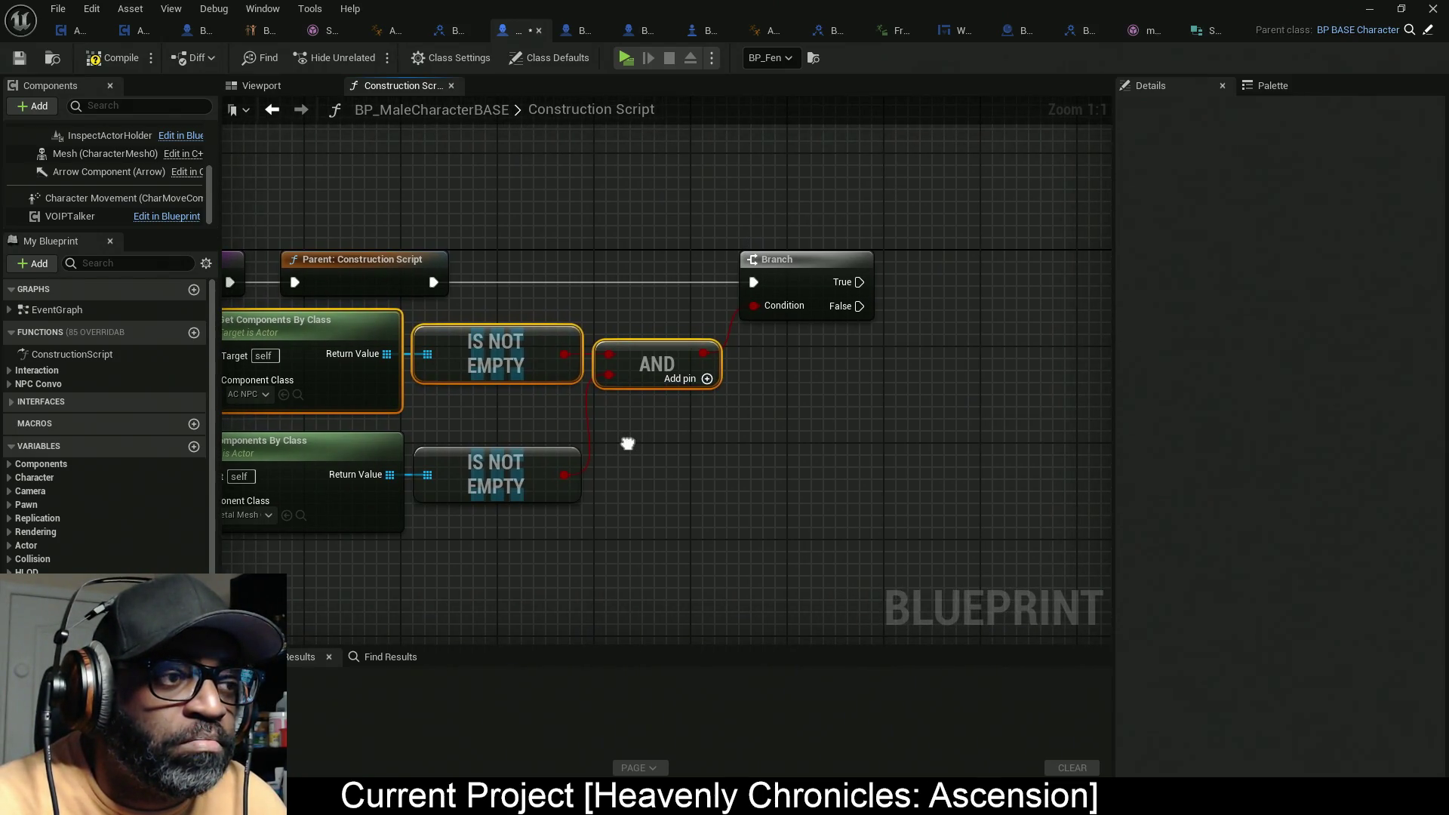
# Step: Duplicate the Skeletal Mesh Get Components By Class node and place the copy near the top
pyautogui.moveTo(427, 560); pyautogui.dragTo(340, 523)
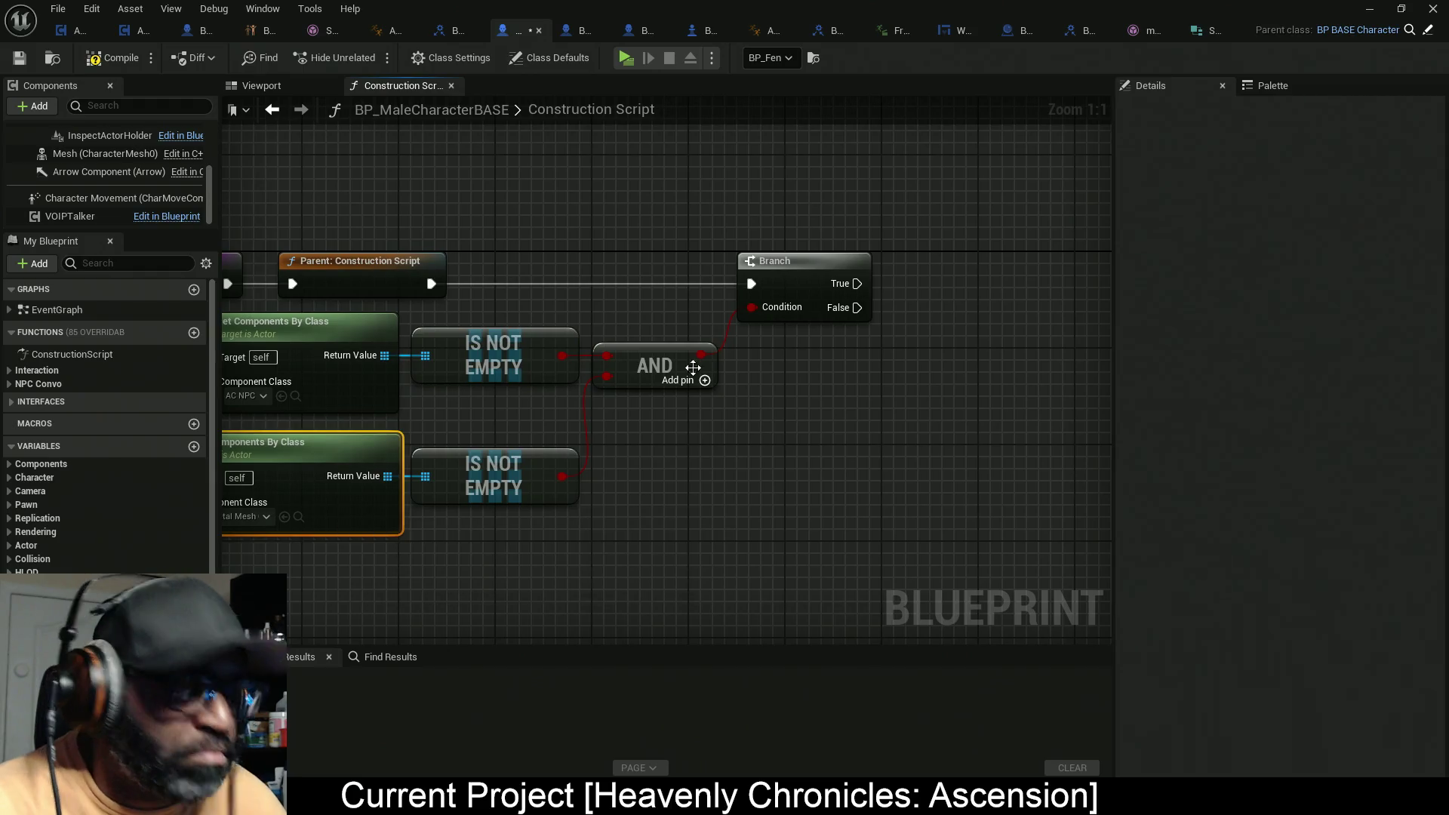
pyautogui.hotkey('ctrl', 'c')
pyautogui.hotkey('ctrl', 'v')
pyautogui.moveTo(852, 177); pyautogui.dragTo(764, 172)
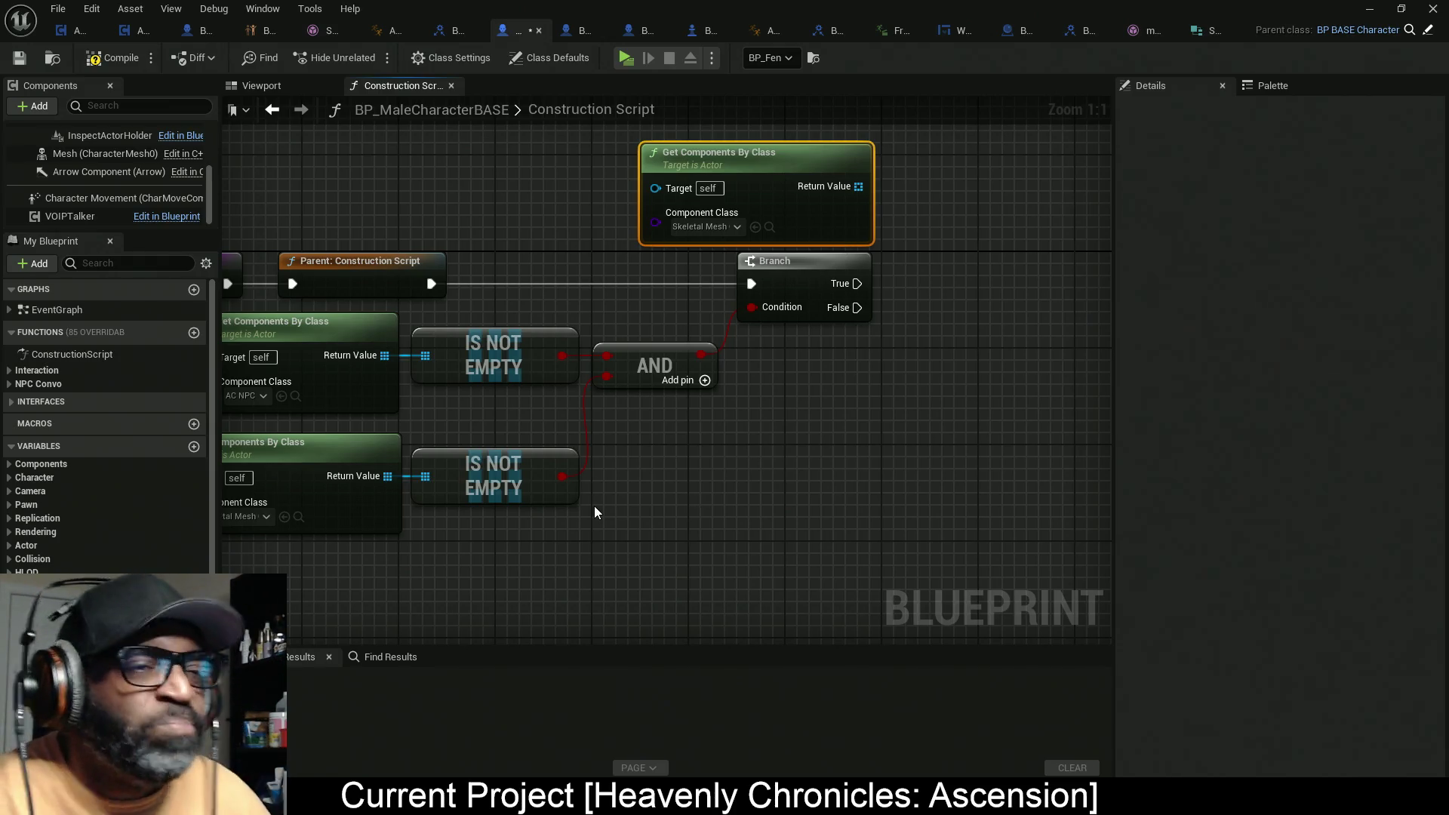
# Step: Add a For Each Loop over the copied Skeletal Mesh list, run from Branch True
pyautogui.moveTo(876, 405)
pyautogui.mouseDown()
pyautogui.moveTo(763, 411)
pyautogui.moveTo(791, 403)
pyautogui.mouseUp()
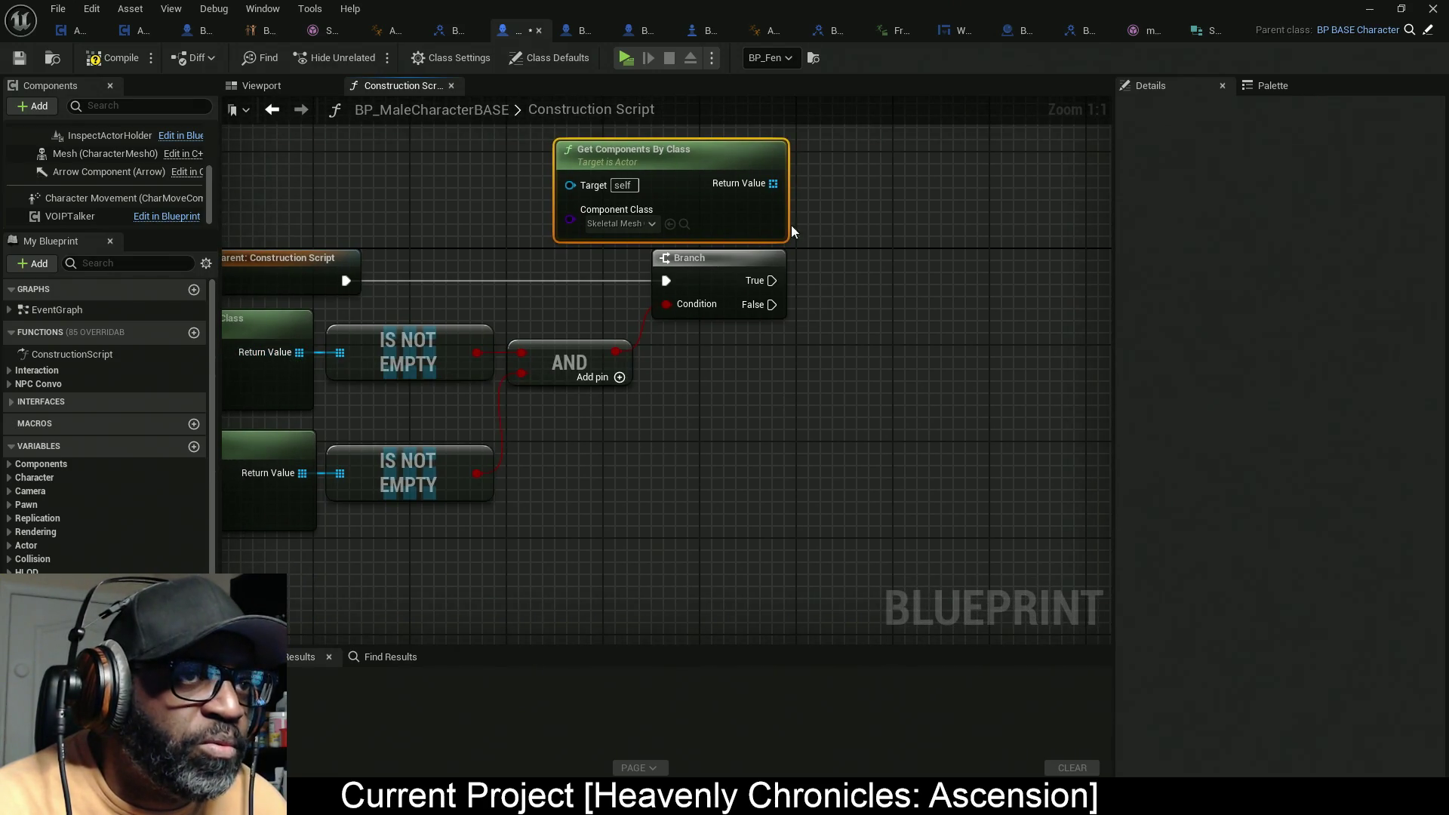
pyautogui.moveTo(773, 183); pyautogui.dragTo(922, 246)
pyautogui.write('loop')
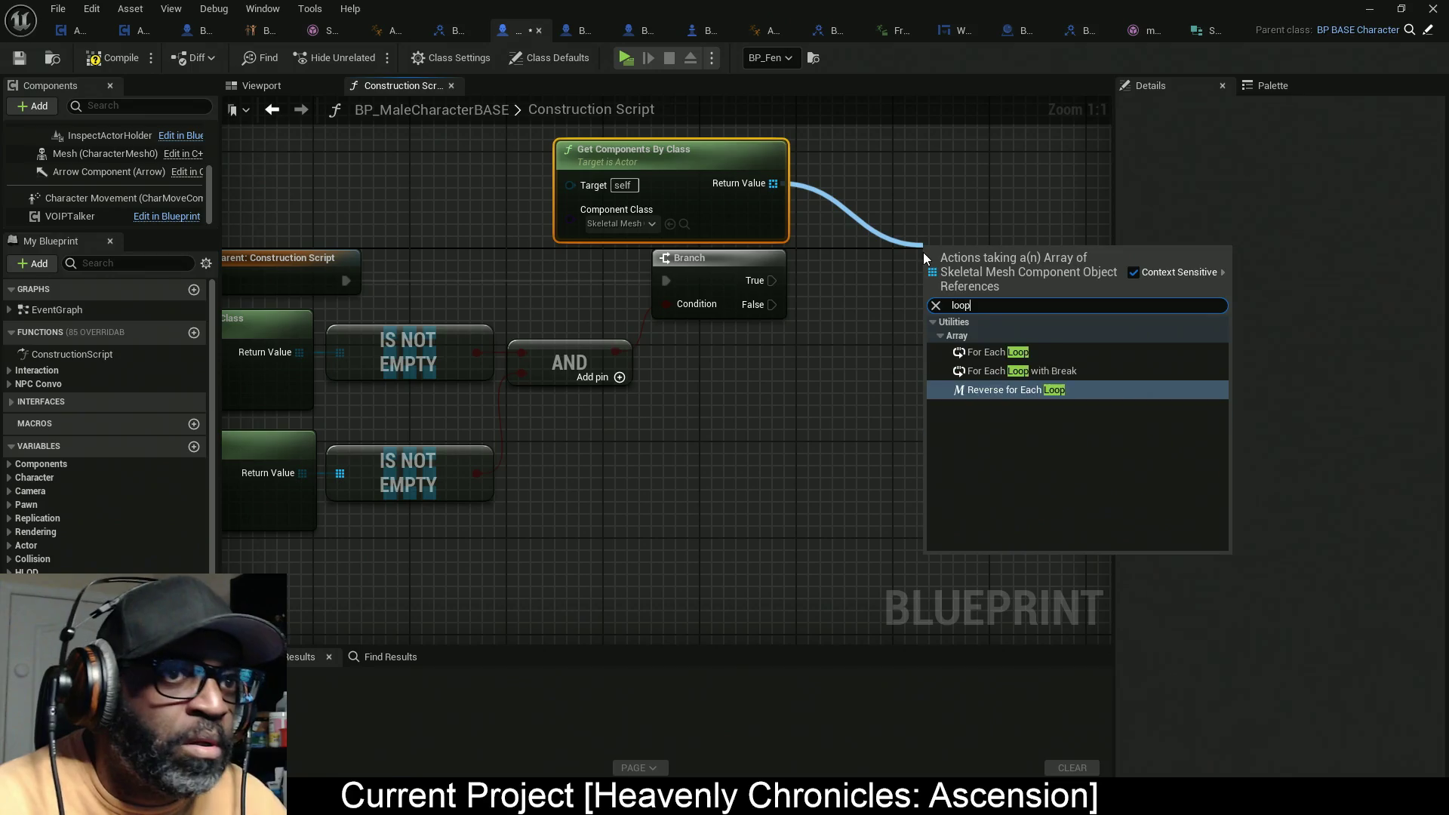
pyautogui.click(989, 351)
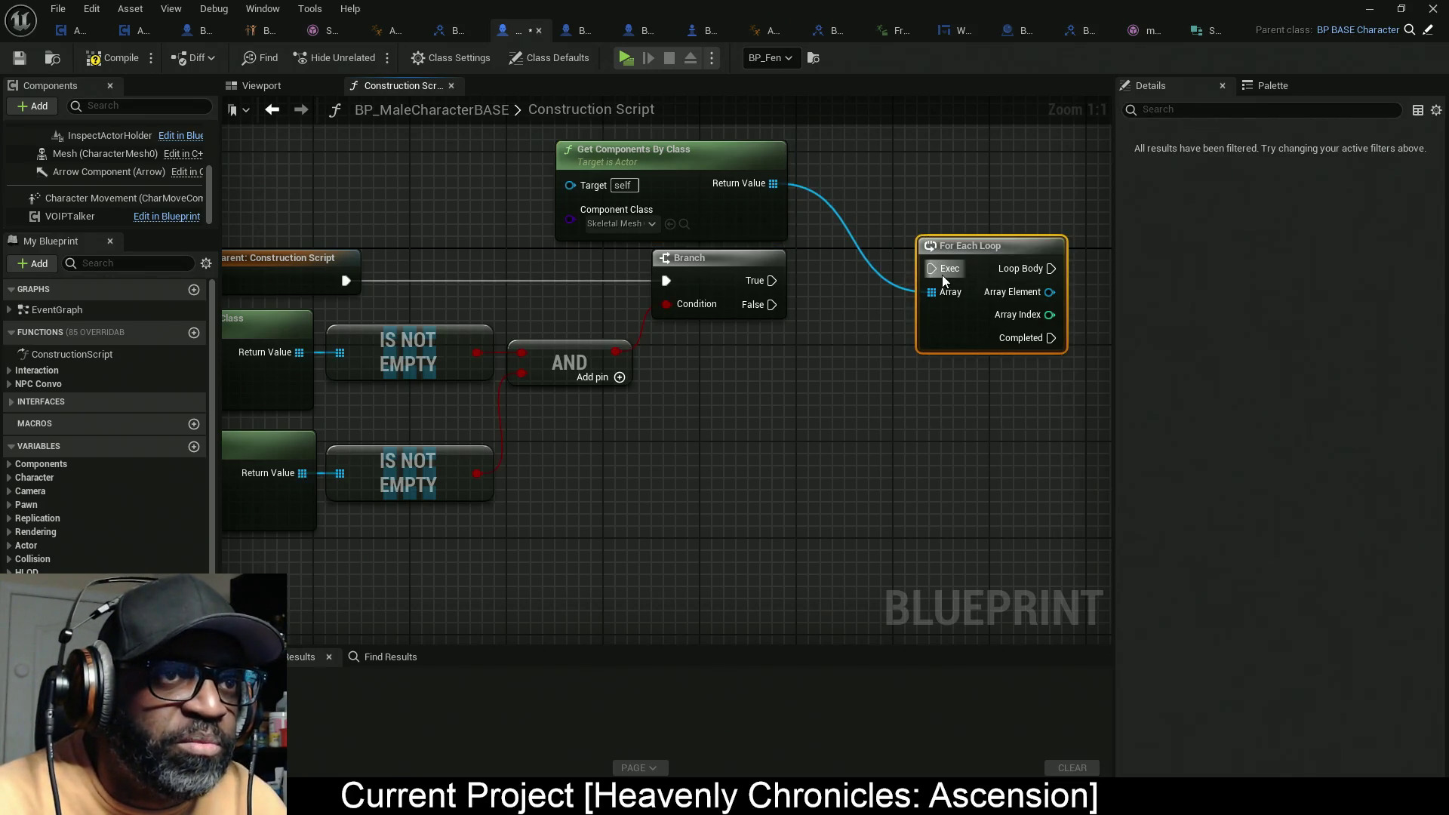
pyautogui.moveTo(943, 280); pyautogui.dragTo(604, 292)
pyautogui.moveTo(745, 252)
pyautogui.mouseDown()
pyautogui.moveTo(854, 249)
pyautogui.moveTo(868, 266)
pyautogui.mouseUp()
pyautogui.moveTo(447, 180)
pyautogui.mouseDown()
pyautogui.moveTo(649, 339)
pyautogui.moveTo(688, 333)
pyautogui.mouseUp()
# Step: Add a Get node reading index 0 of the list beside the loop, then save
pyautogui.moveTo(737, 410)
pyautogui.mouseDown()
pyautogui.moveTo(866, 384)
pyautogui.moveTo(1064, 378)
pyautogui.mouseUp()
pyautogui.moveTo(372, 323)
pyautogui.mouseDown()
pyautogui.moveTo(449, 347)
pyautogui.moveTo(986, 416)
pyautogui.moveTo(573, 412)
pyautogui.mouseUp()
pyautogui.write('get')
pyautogui.click(1048, 541)
pyautogui.moveTo(677, 382); pyautogui.dragTo(798, 334)
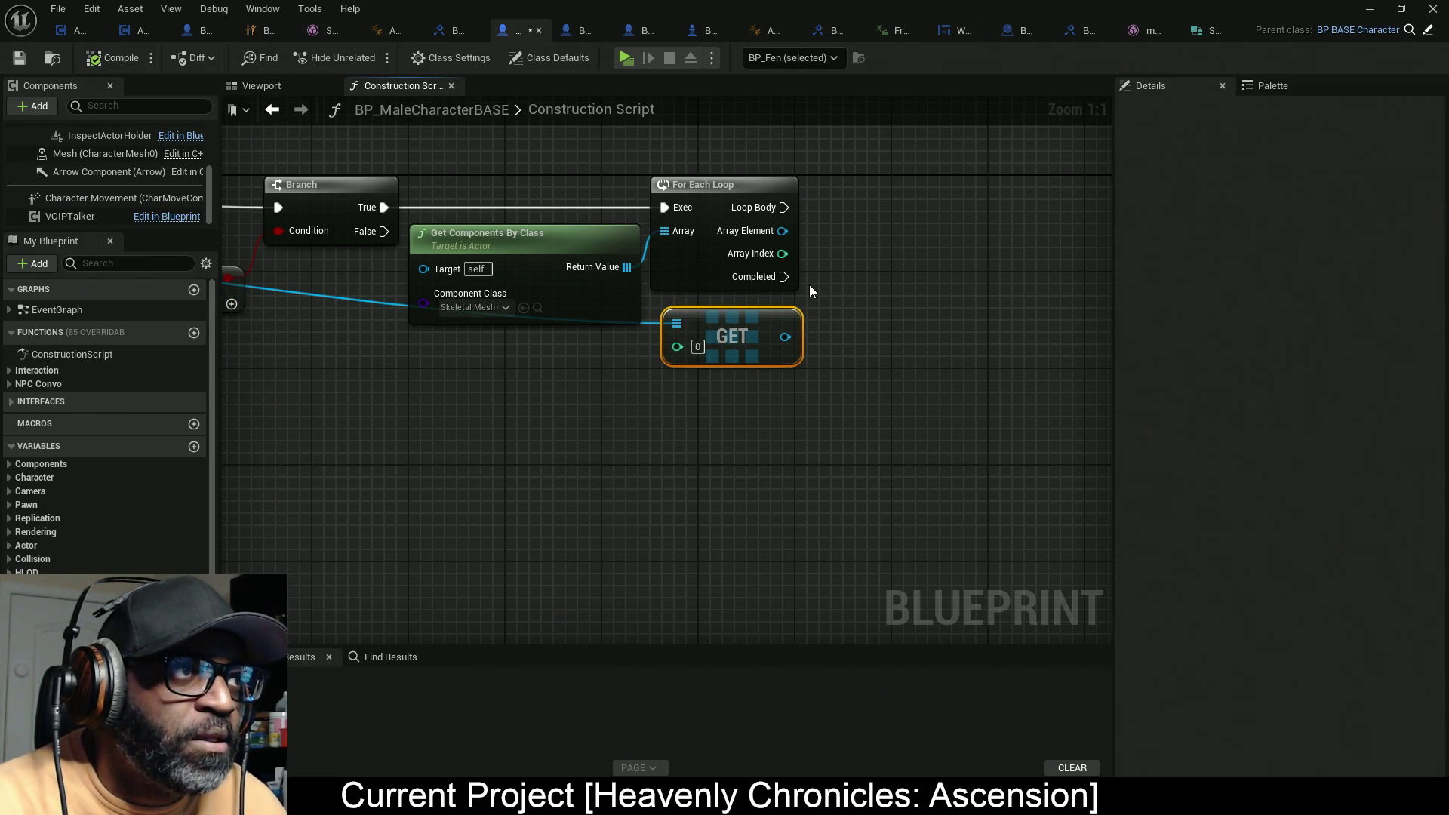
pyautogui.hotkey('ctrl', 's')
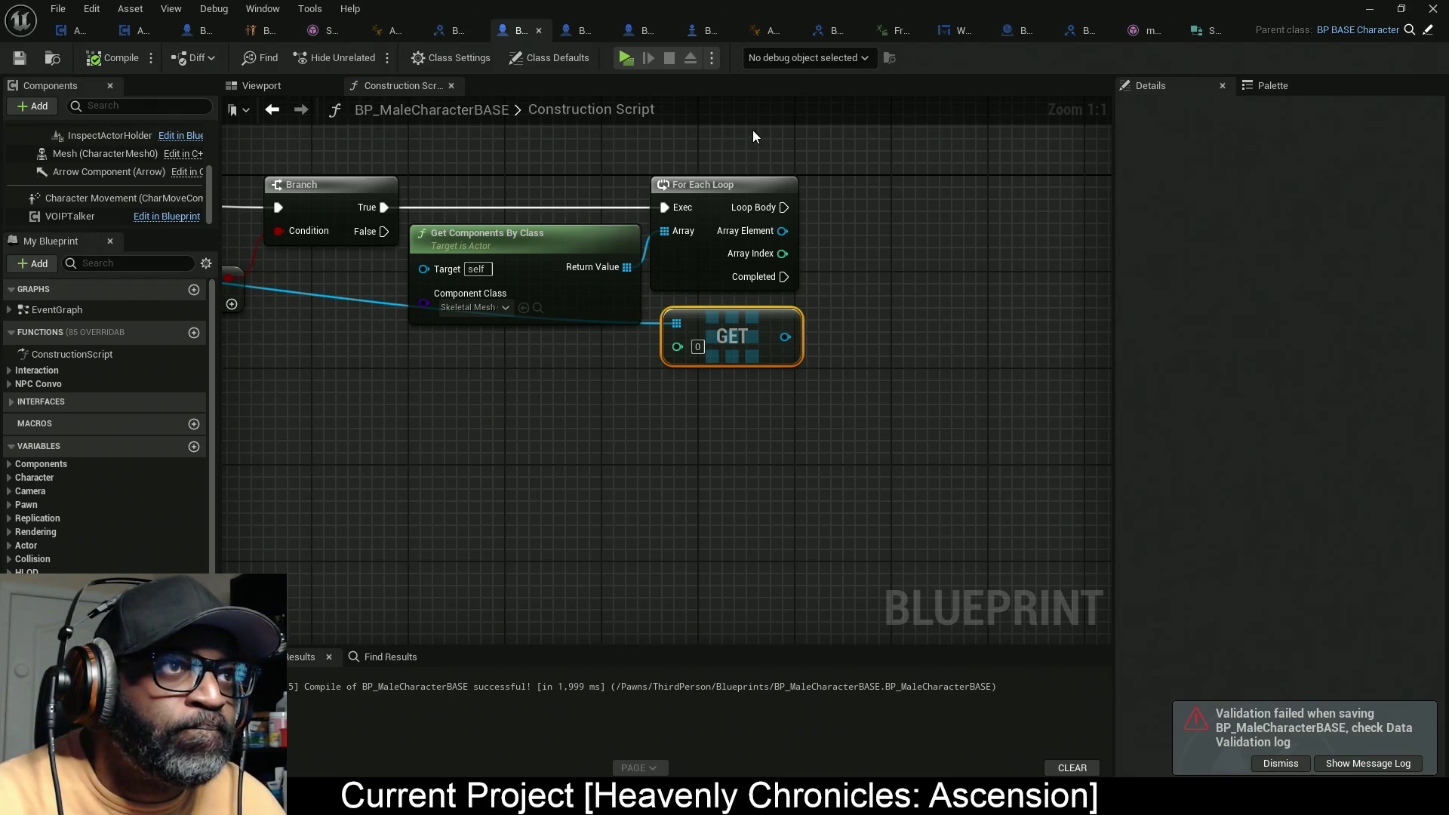
# Step: Cancel an accidental rename of the Construction Script title, leaving it unchanged
pyautogui.doubleClick(626, 106)
pyautogui.press('Escape')
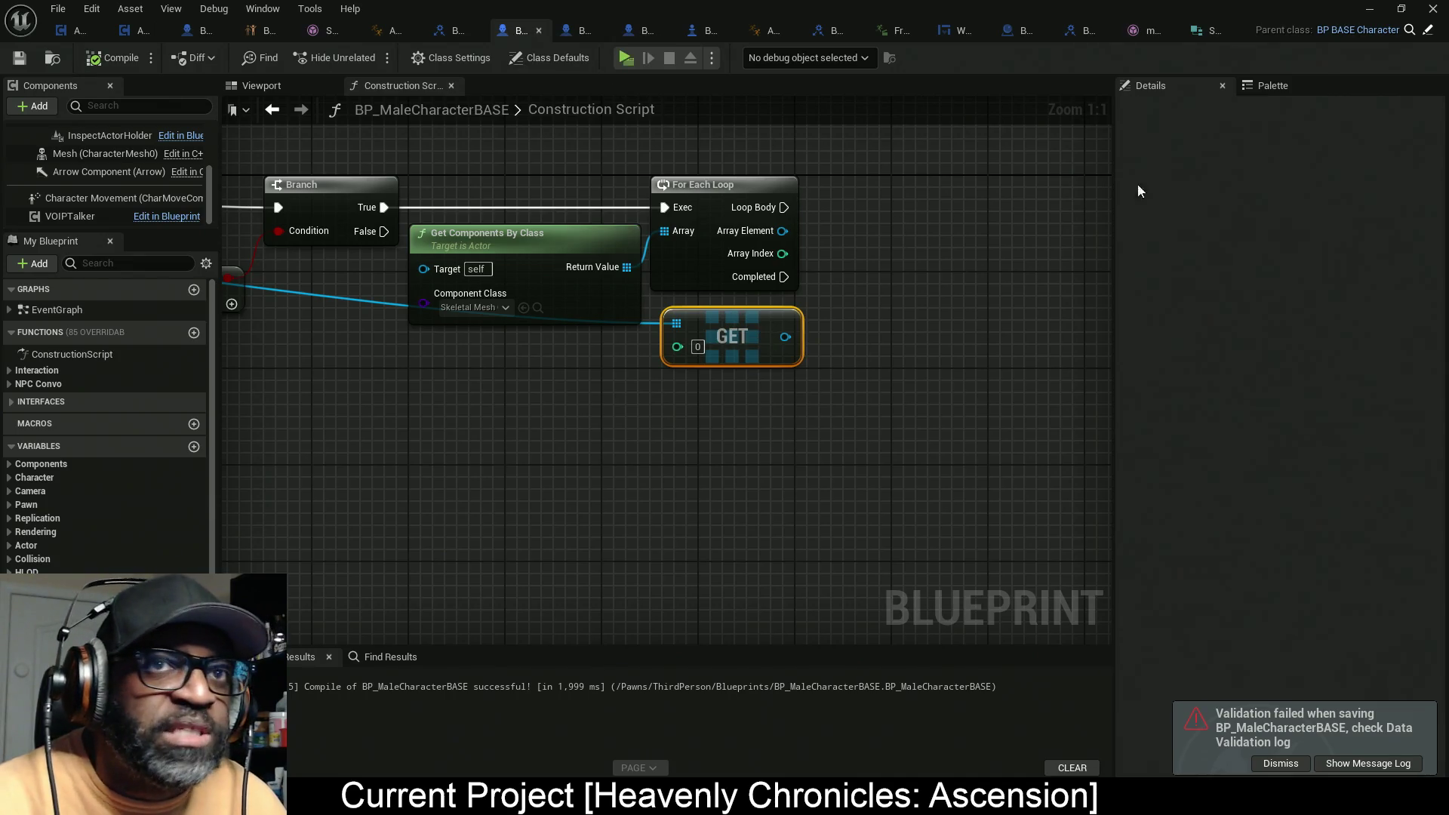
pyautogui.scroll(-4, 610, 383)
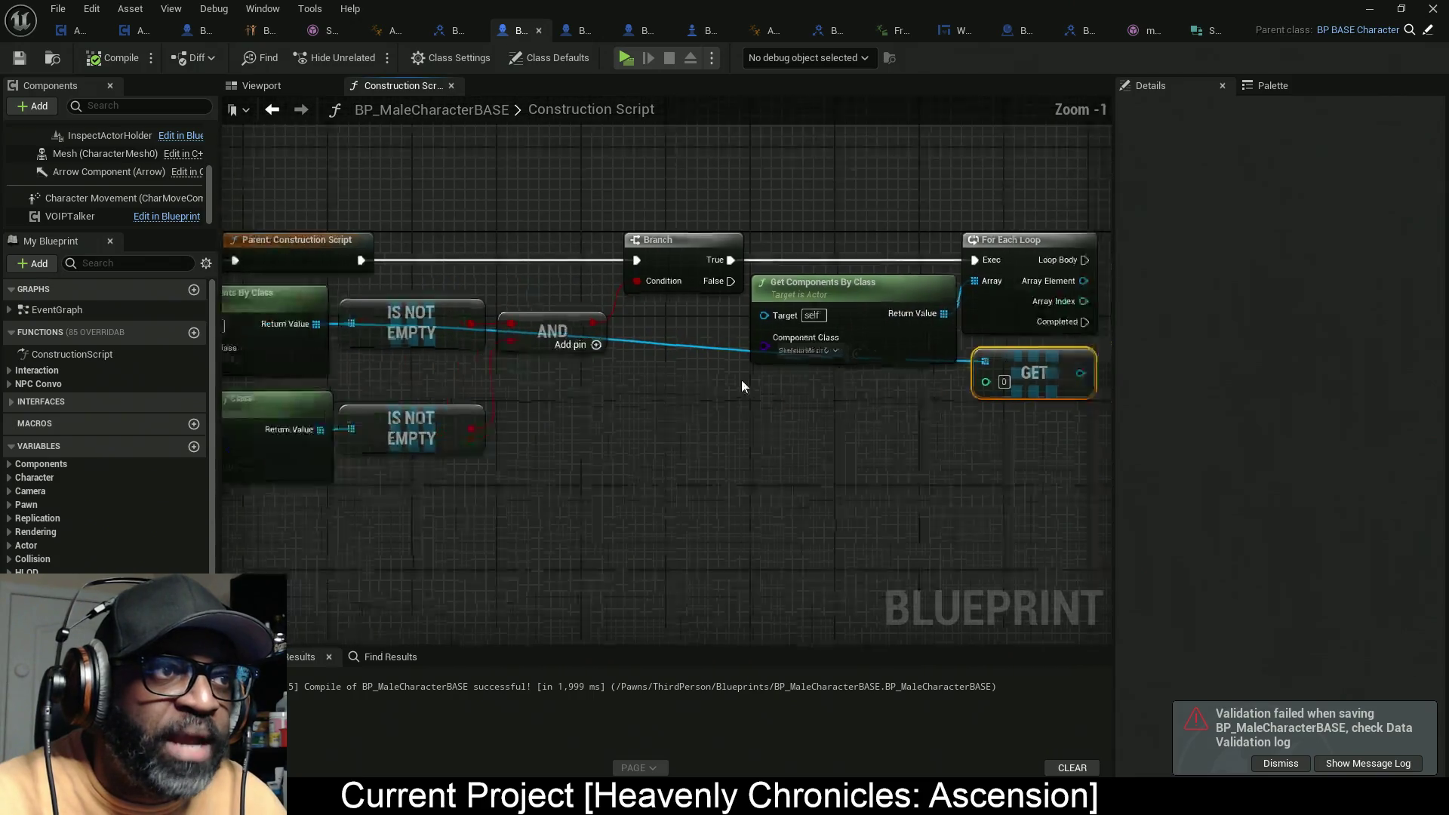
pyautogui.scroll(5, 610, 383)
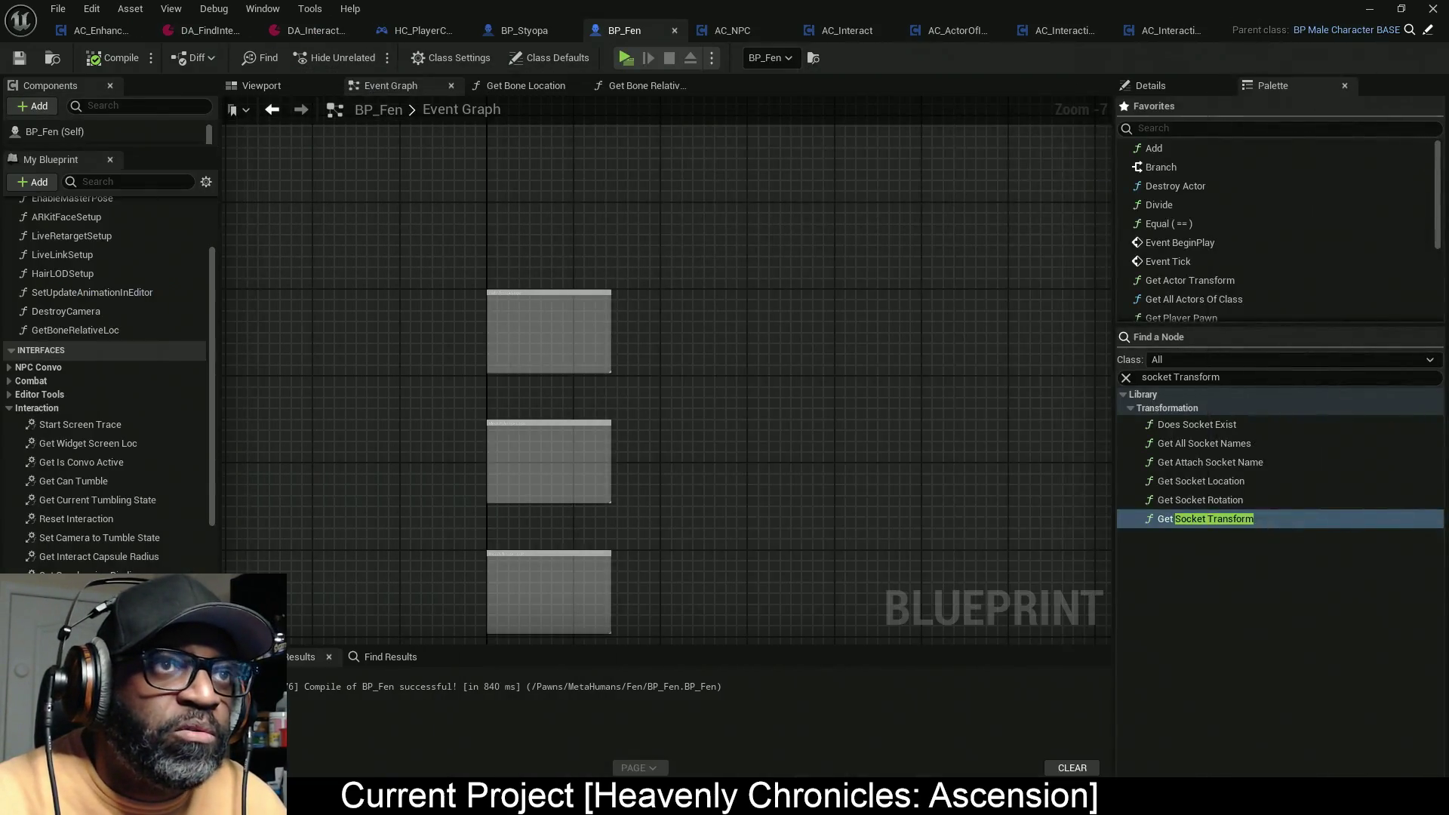
# Step: In AC_NPC, select the SkelMeshList Skeletal Mesh-to-Boolean map variable and widen the Details panel
pyautogui.click(732, 30)
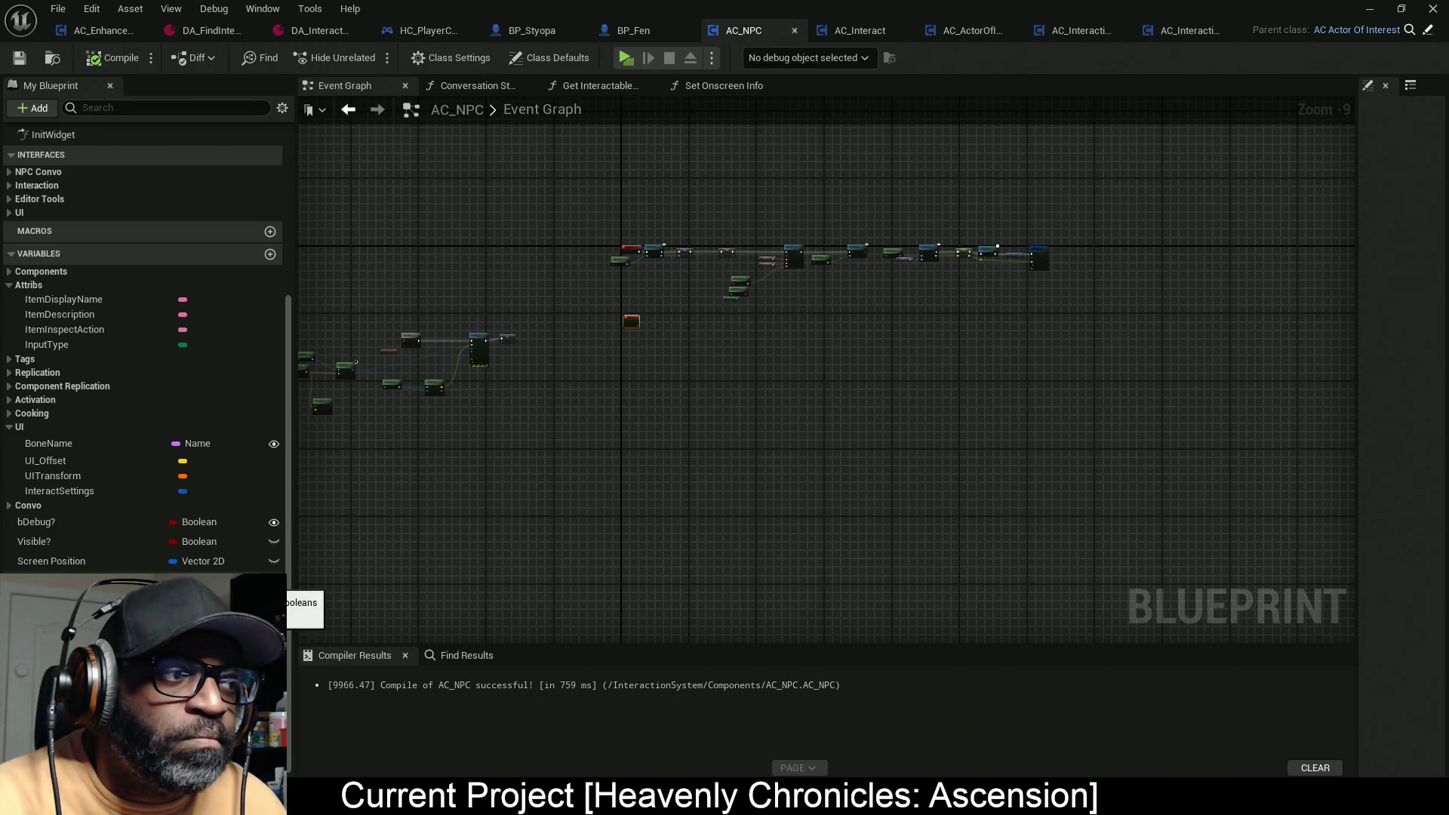
pyautogui.click(249, 580)
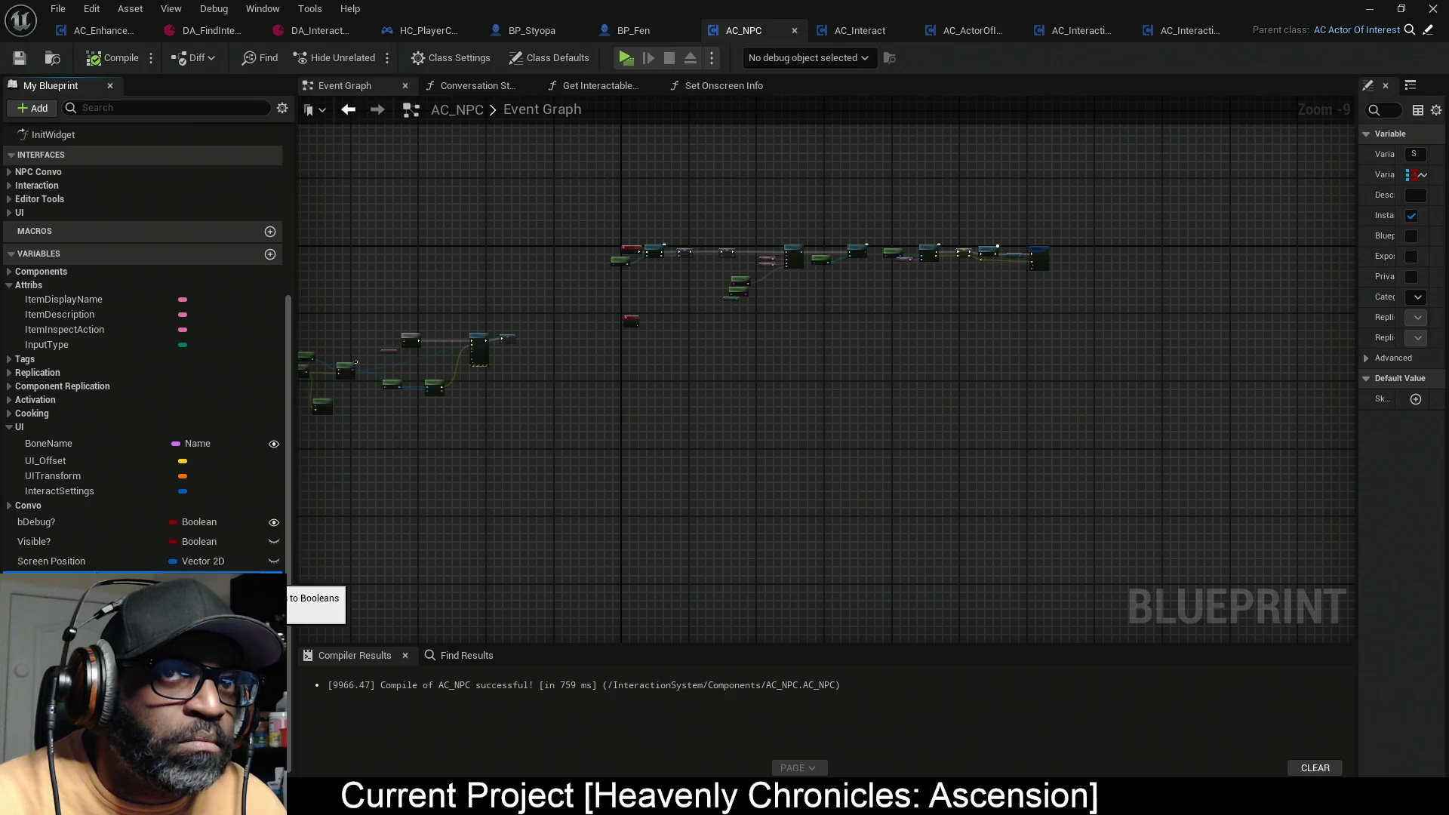
pyautogui.moveTo(1358, 416); pyautogui.dragTo(1089, 414)
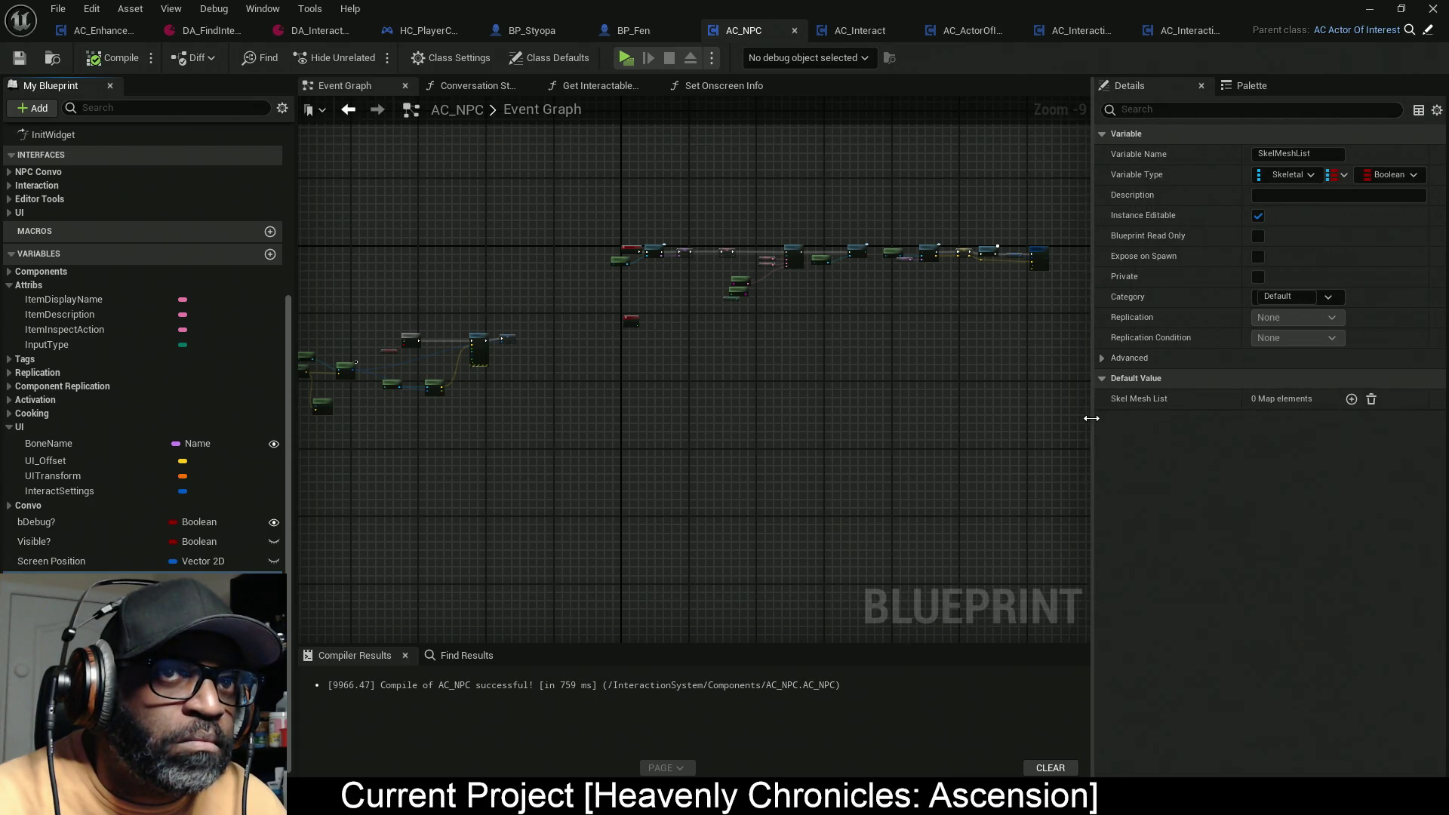
pyautogui.click(1322, 155)
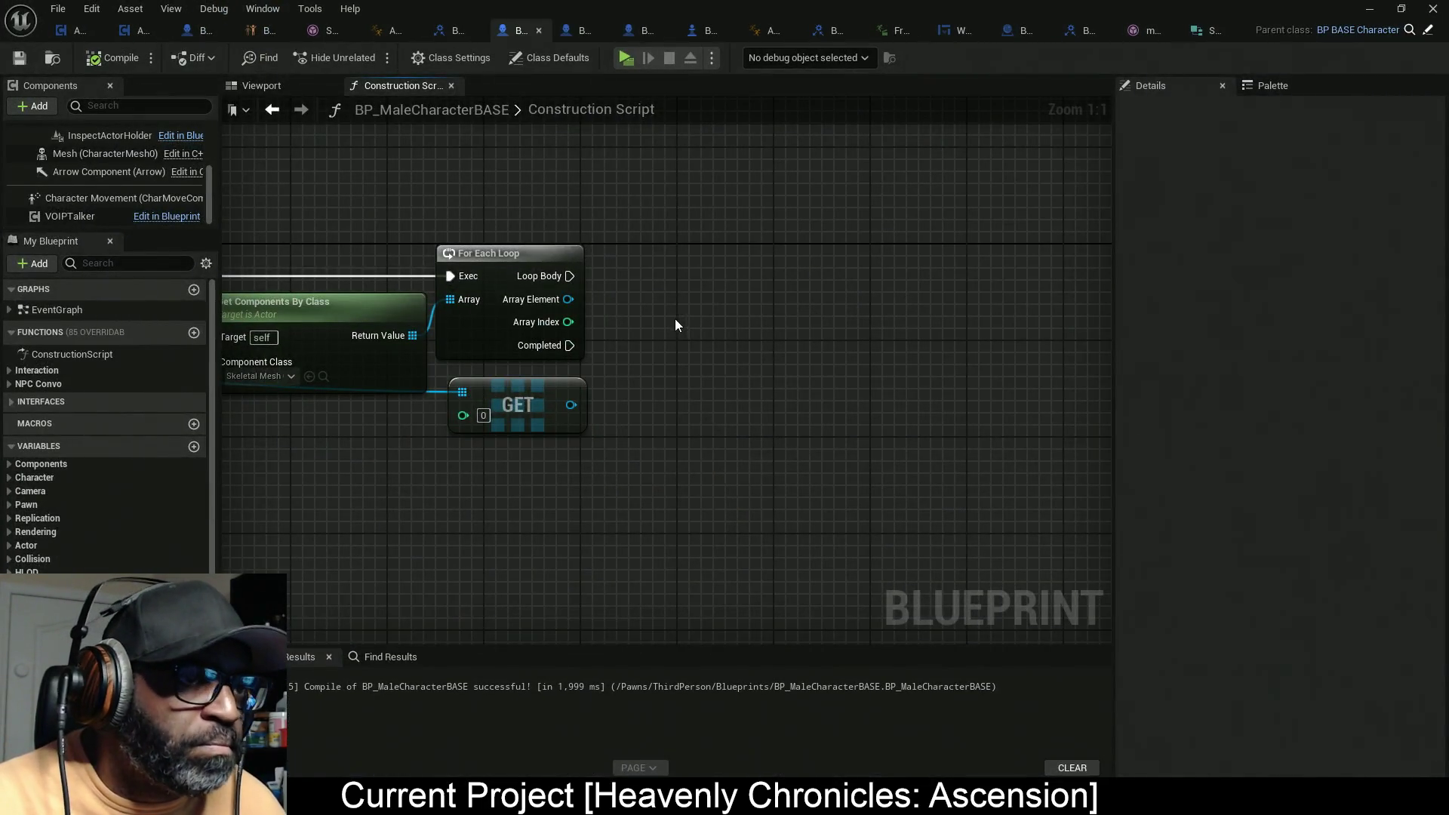
pyautogui.rightClick(674, 335)
pyautogui.write('SkelMeshList')
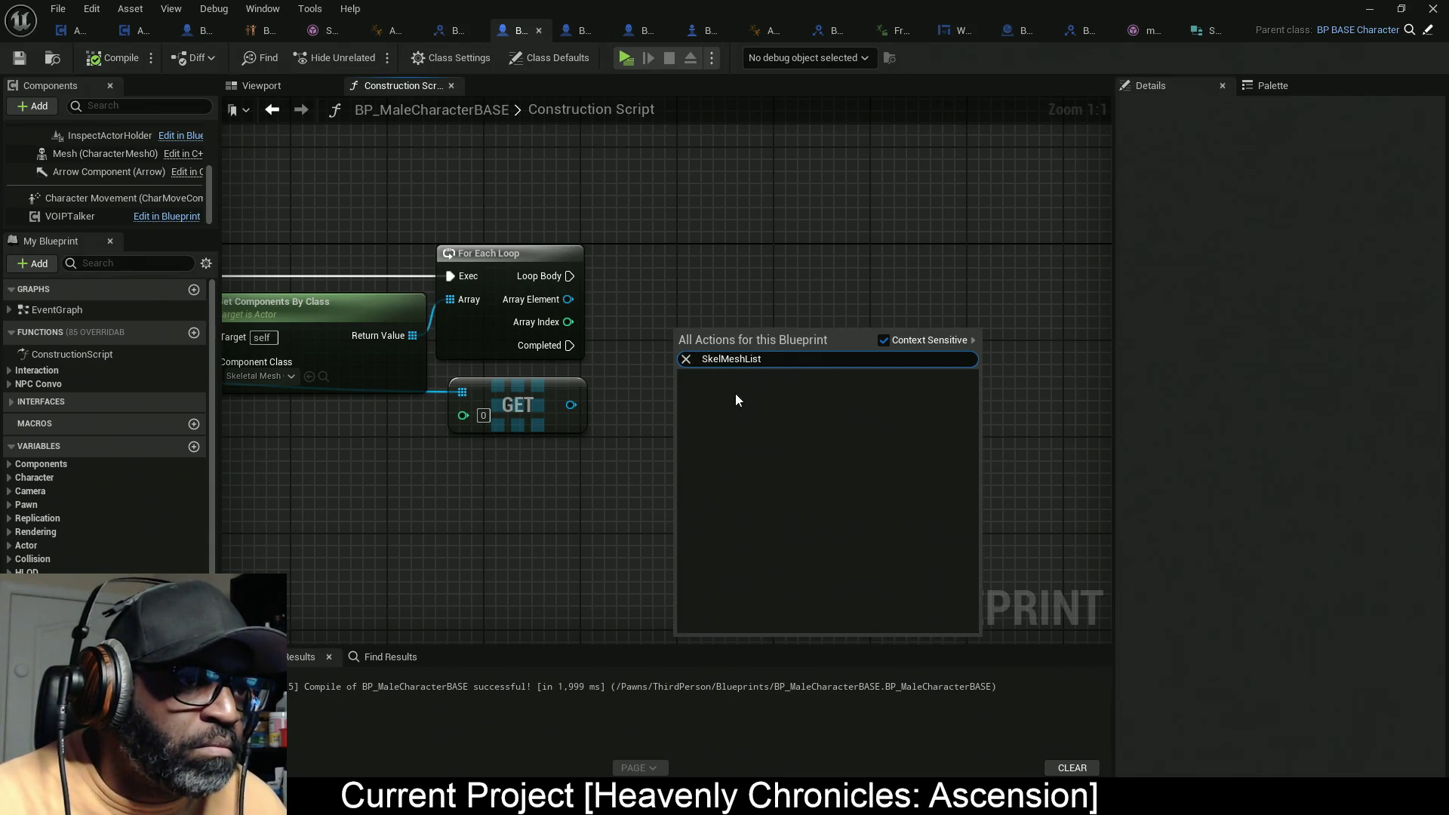
pyautogui.moveTo(579, 409); pyautogui.dragTo(747, 284)
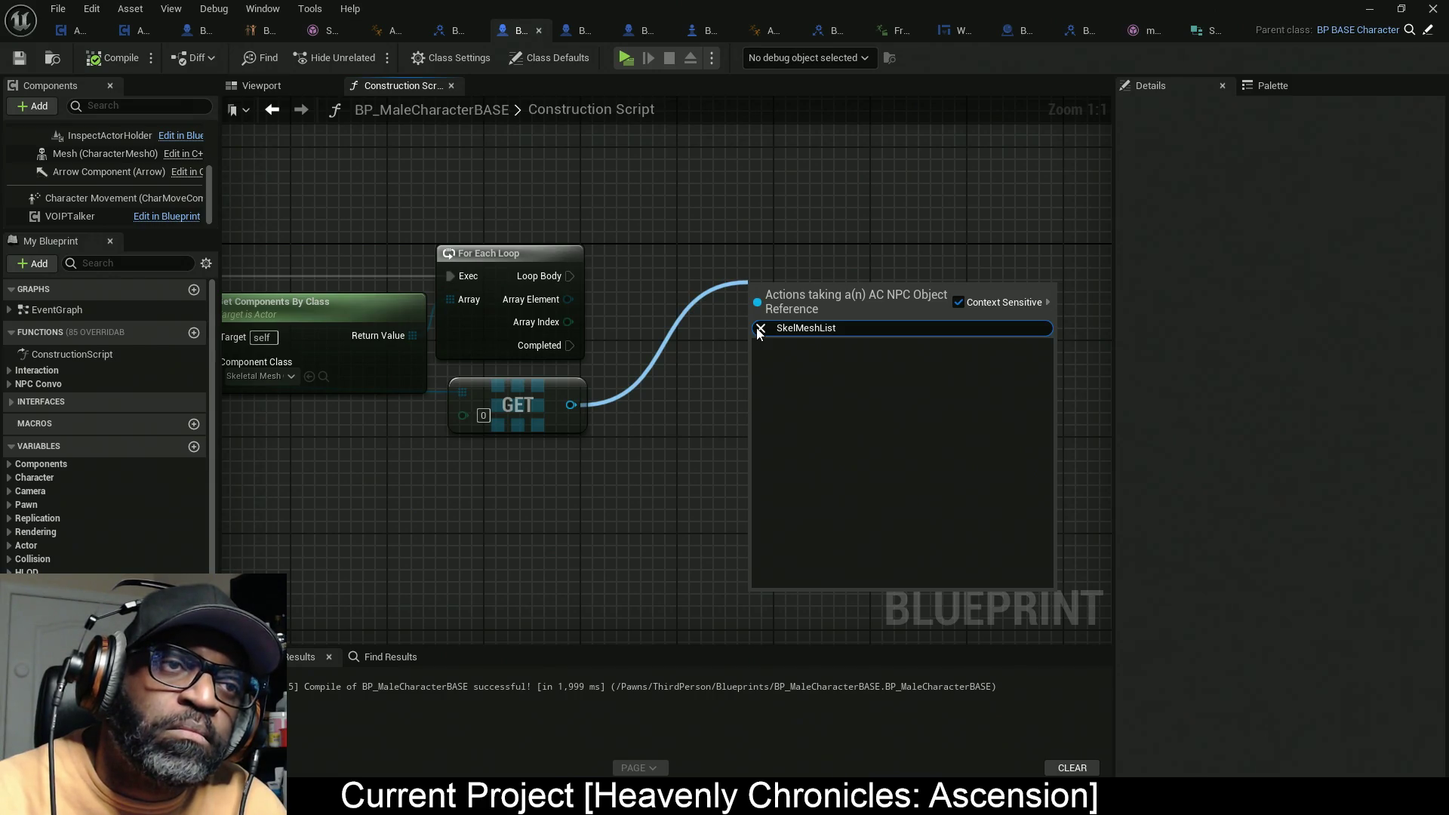
pyautogui.click(1287, 91)
pyautogui.click(1287, 90)
pyautogui.click(1197, 384)
pyautogui.write('SkelMeshList')
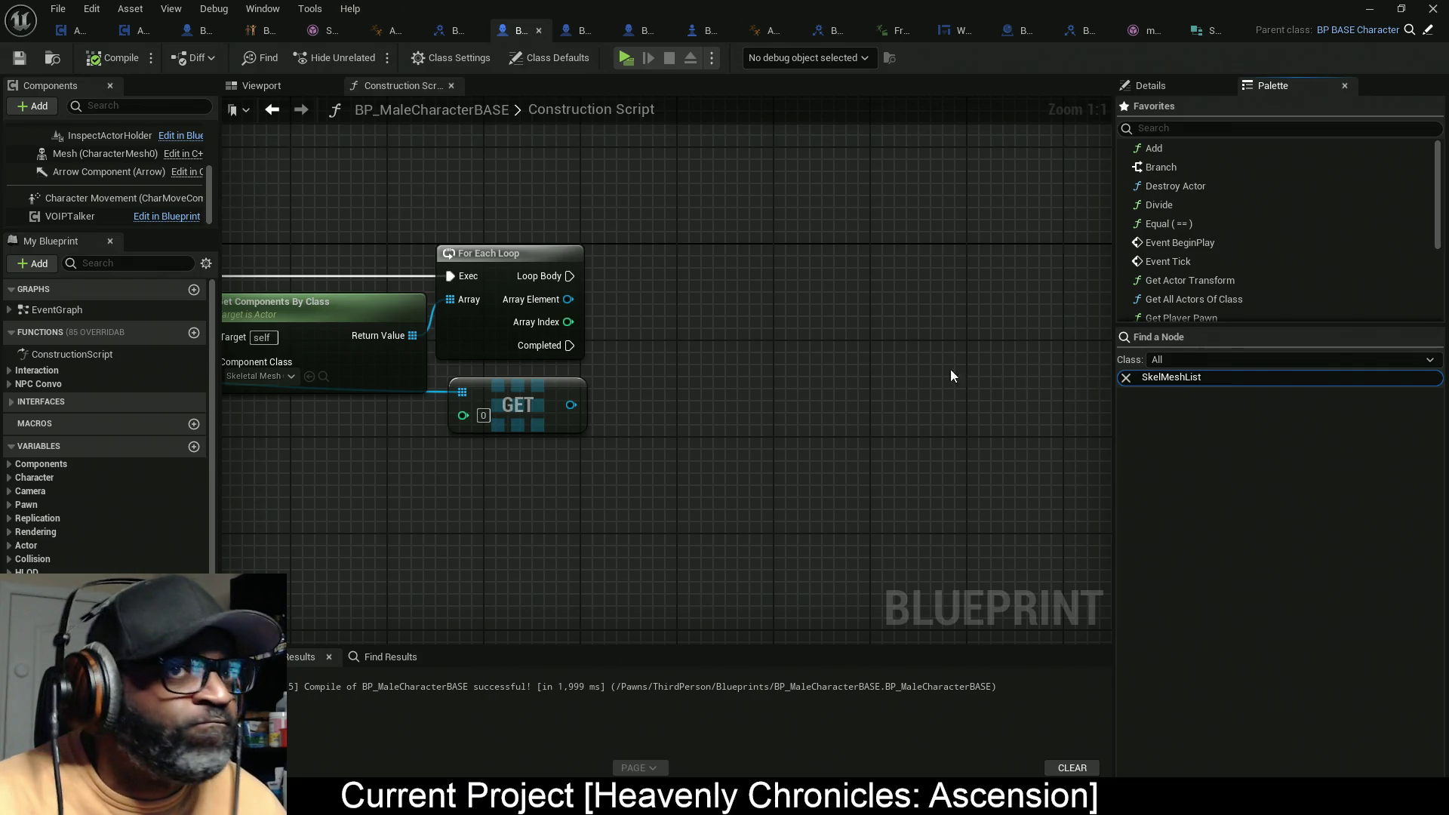
pyautogui.hotkey('alt', 'Tab')
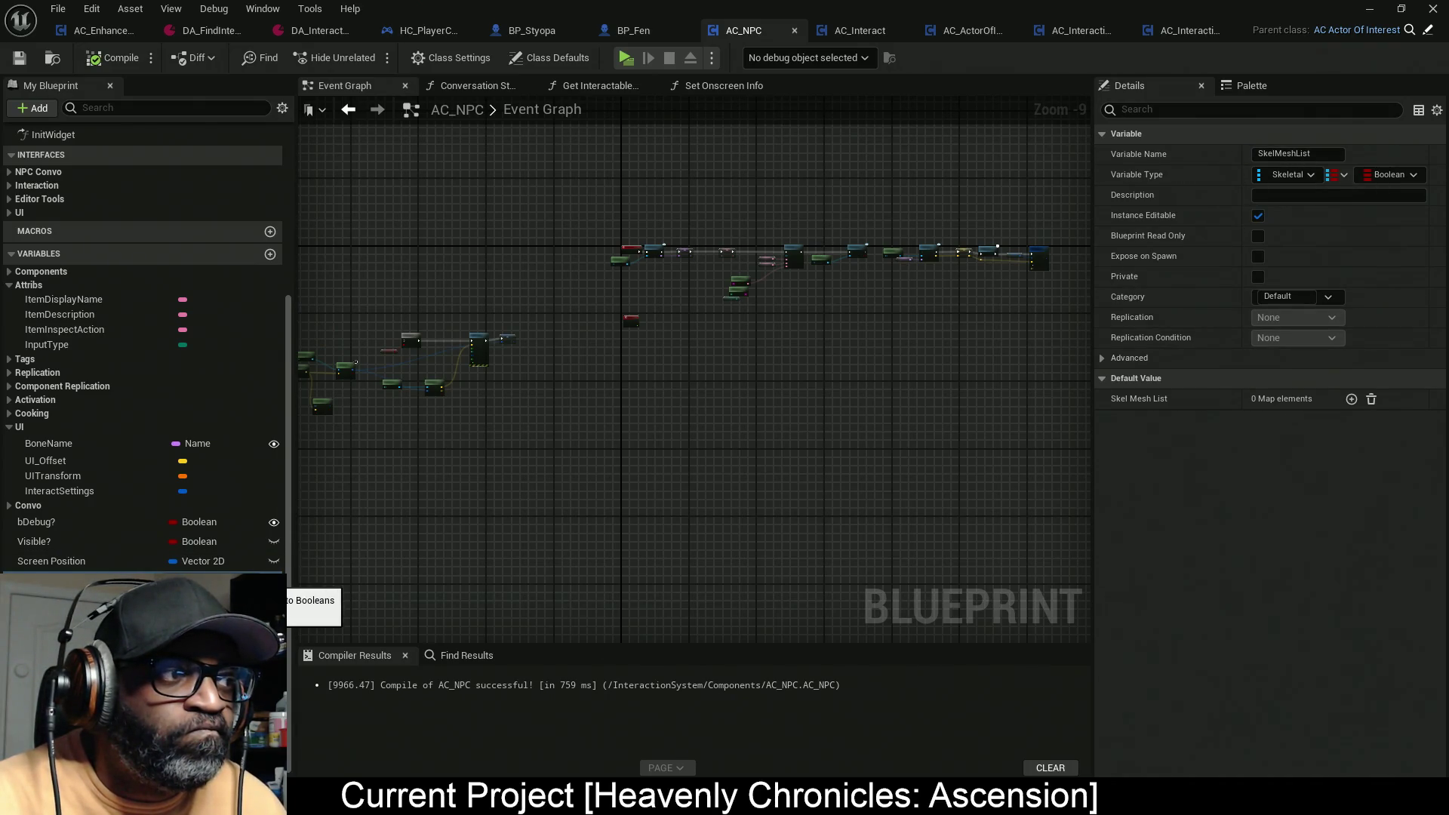
# Step: Move SkelMeshList into AC_NPC's UI category, then drag a connection from BP_MaleCharacterBASE's Get node
pyautogui.moveTo(45, 579)
pyautogui.mouseDown()
pyautogui.moveTo(320, 596)
pyautogui.moveTo(76, 477)
pyautogui.moveTo(24, 428)
pyautogui.mouseUp()
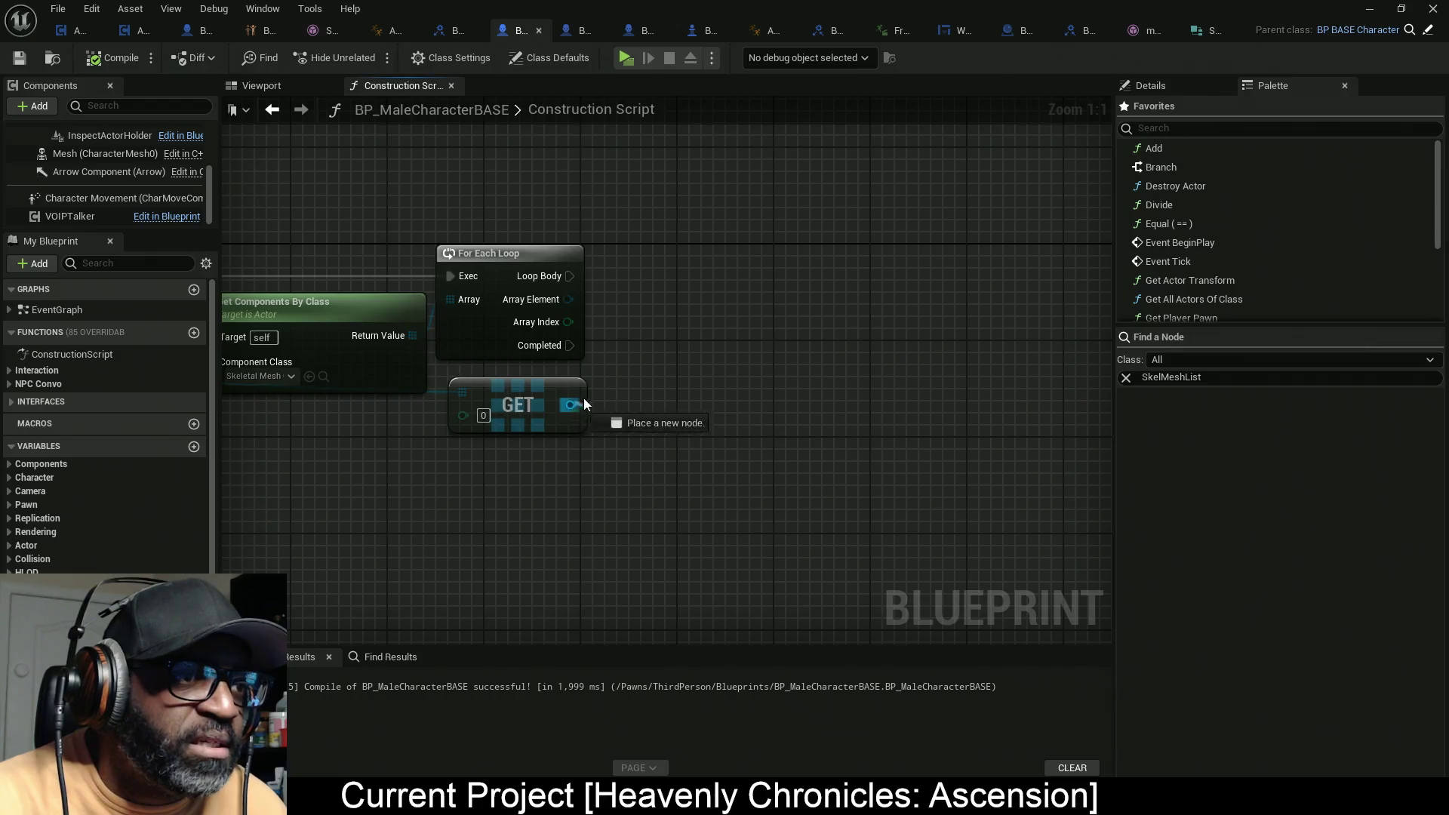
pyautogui.moveTo(584, 404); pyautogui.dragTo(694, 346)
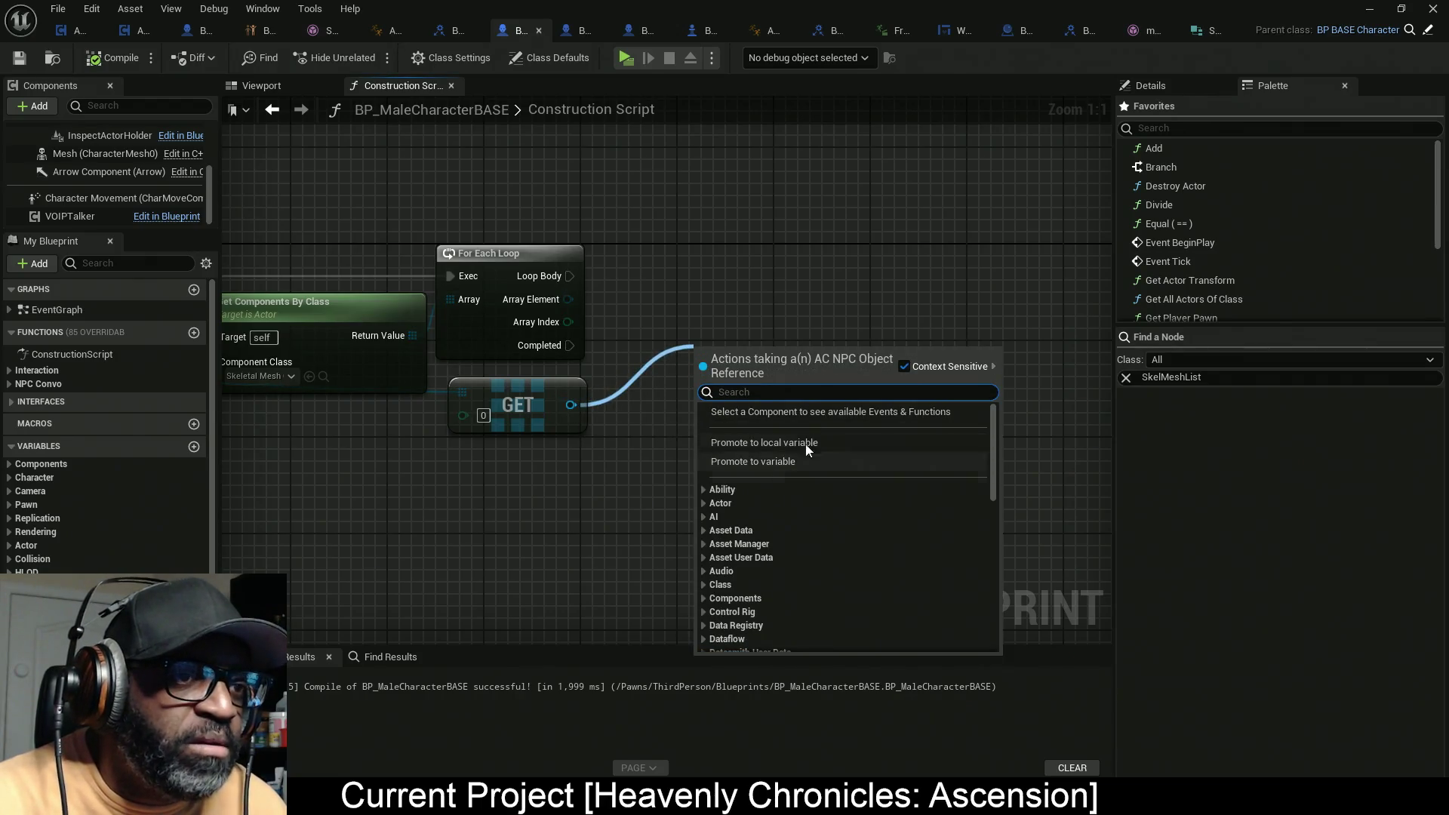
# Step: Search actions for SkelMeshList and 'get keys', toggling Context Sensitive, then close without adding a node
pyautogui.write('SkelMeshList')
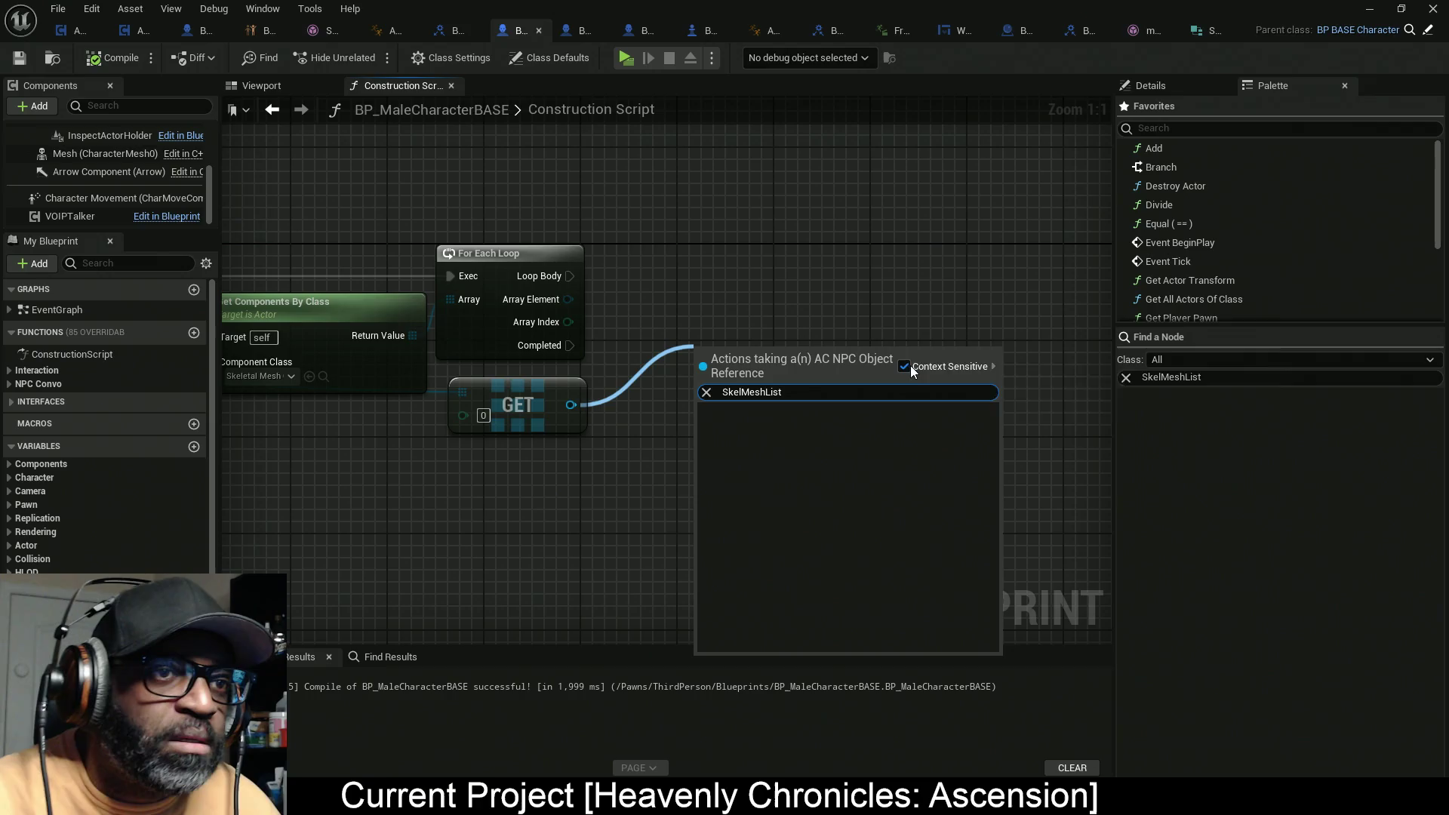
pyautogui.click(905, 366)
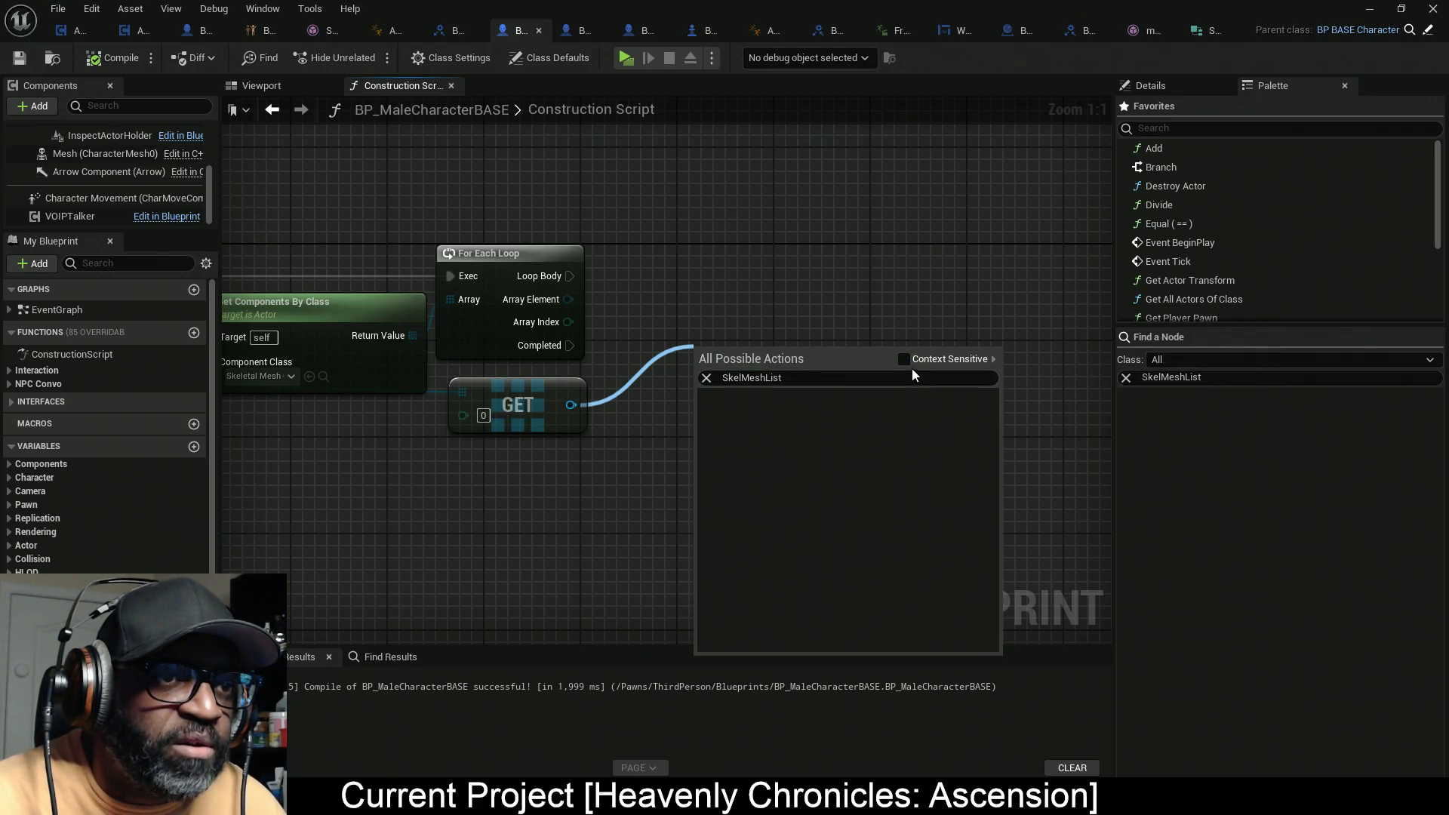
pyautogui.click(903, 360)
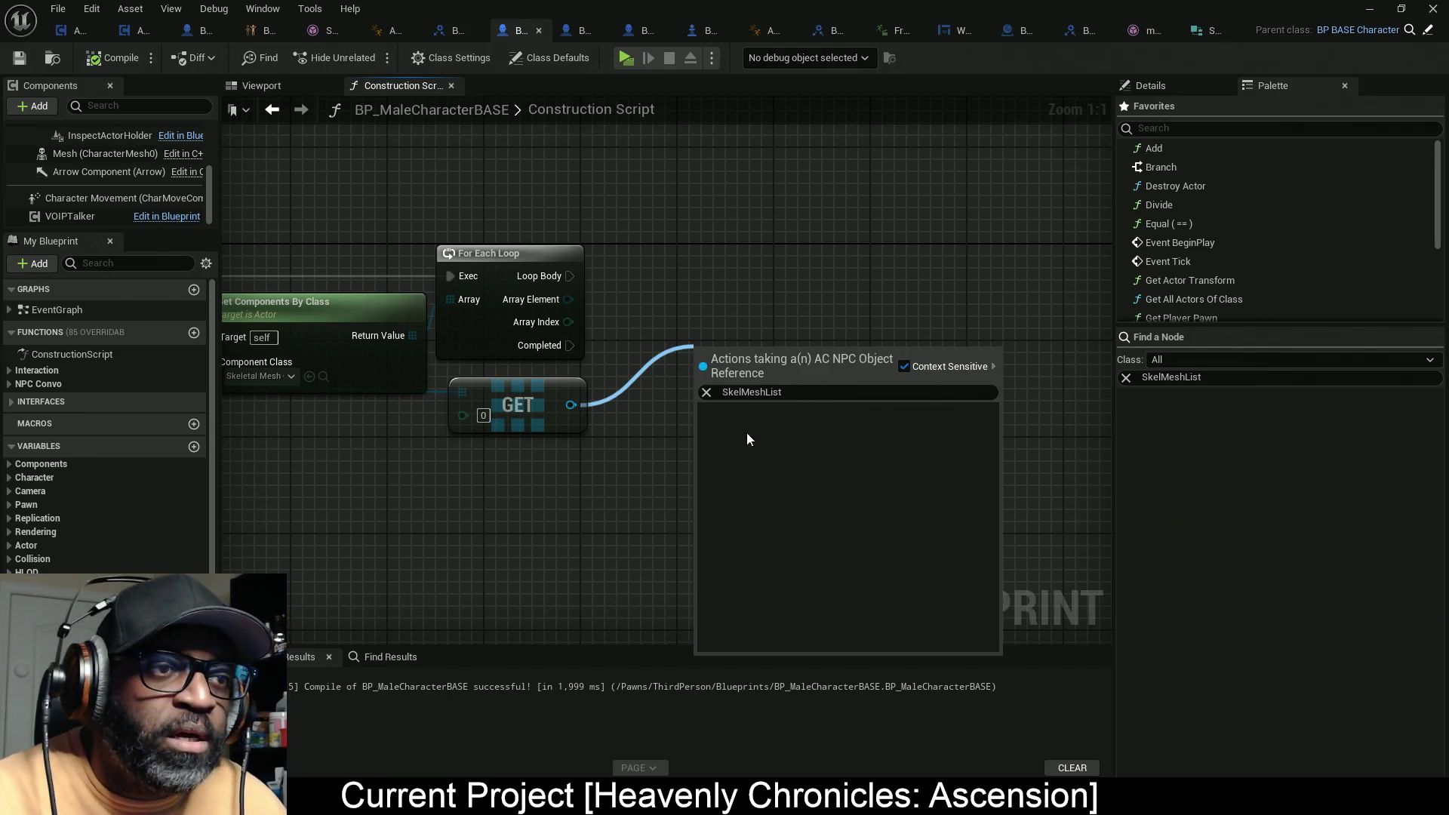
pyautogui.moveTo(785, 393)
pyautogui.mouseDown()
pyautogui.moveTo(747, 394)
pyautogui.moveTo(764, 406)
pyautogui.mouseUp()
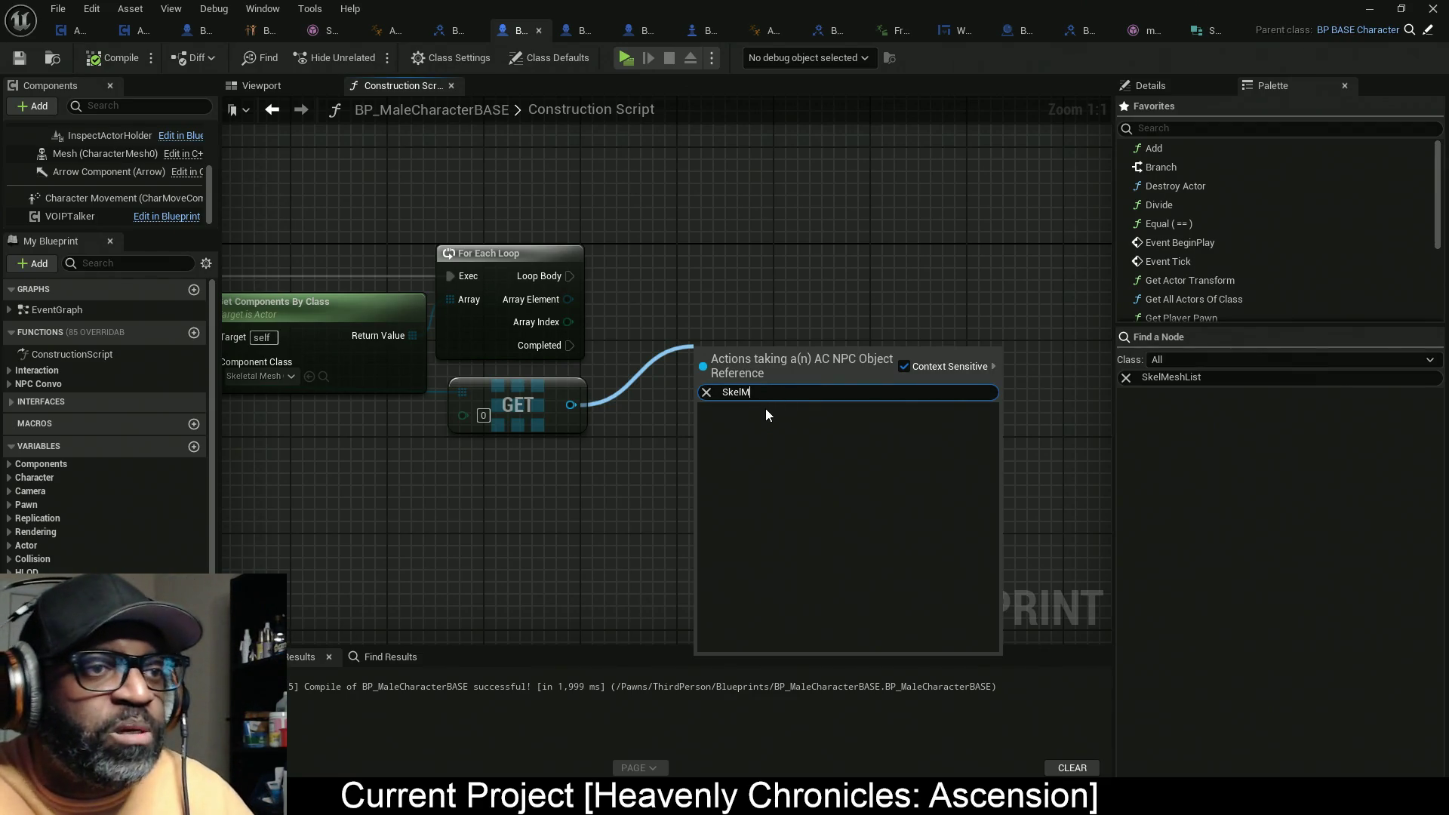
pyautogui.press('BackSpace')
pyautogui.press('BackSpace')
pyautogui.press('BackSpace')
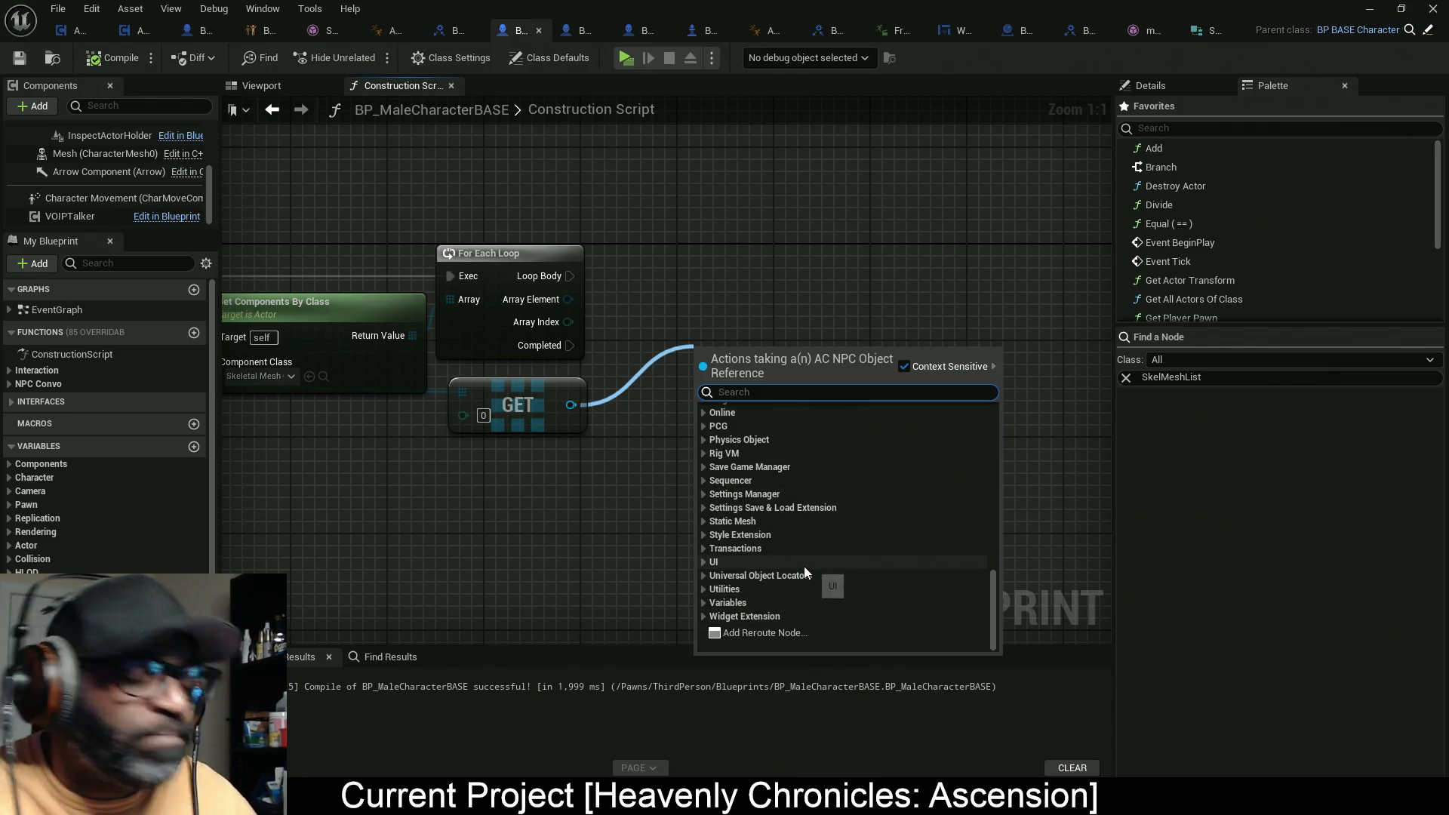
pyautogui.write('get')
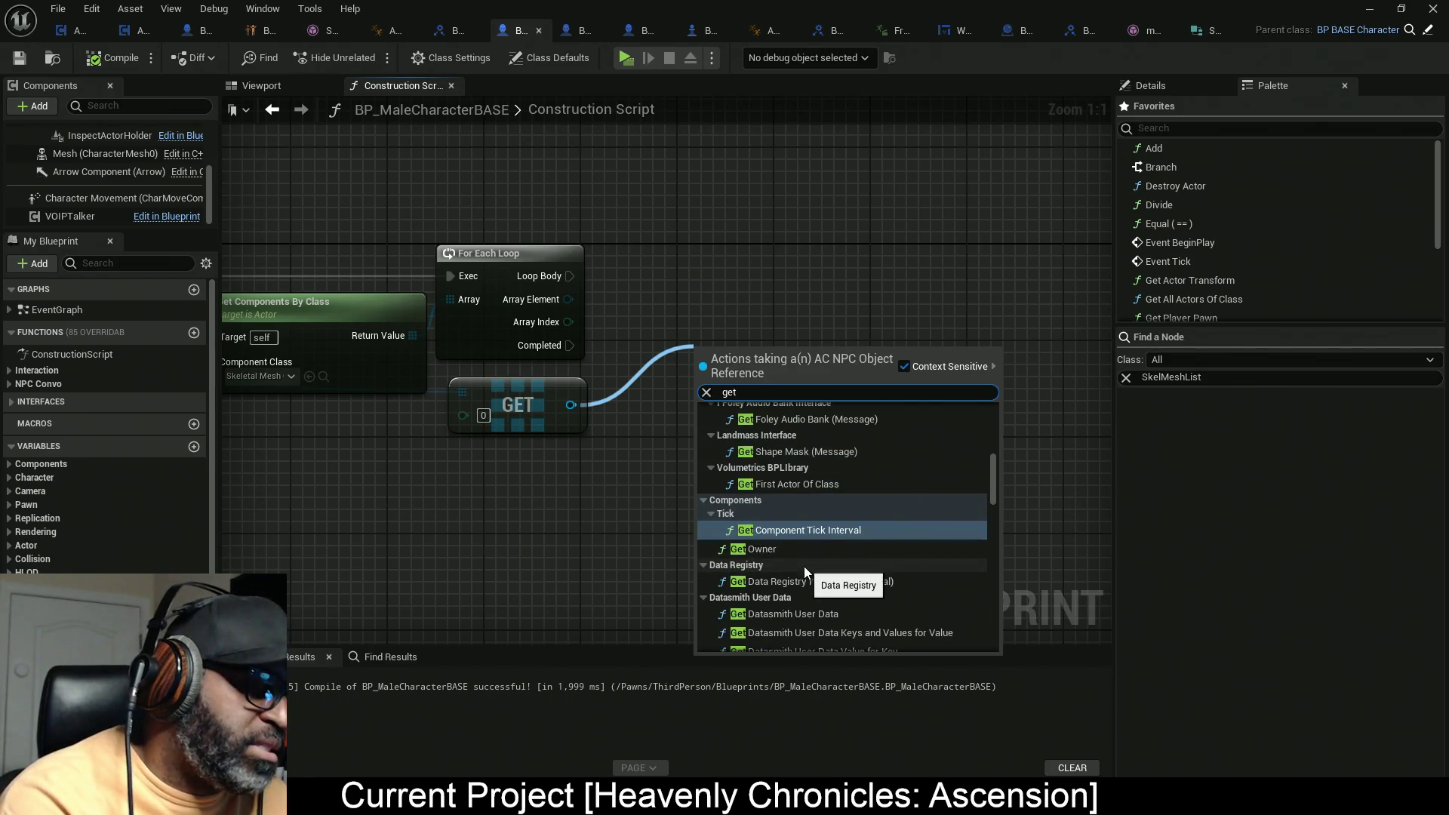
pyautogui.write(' keys')
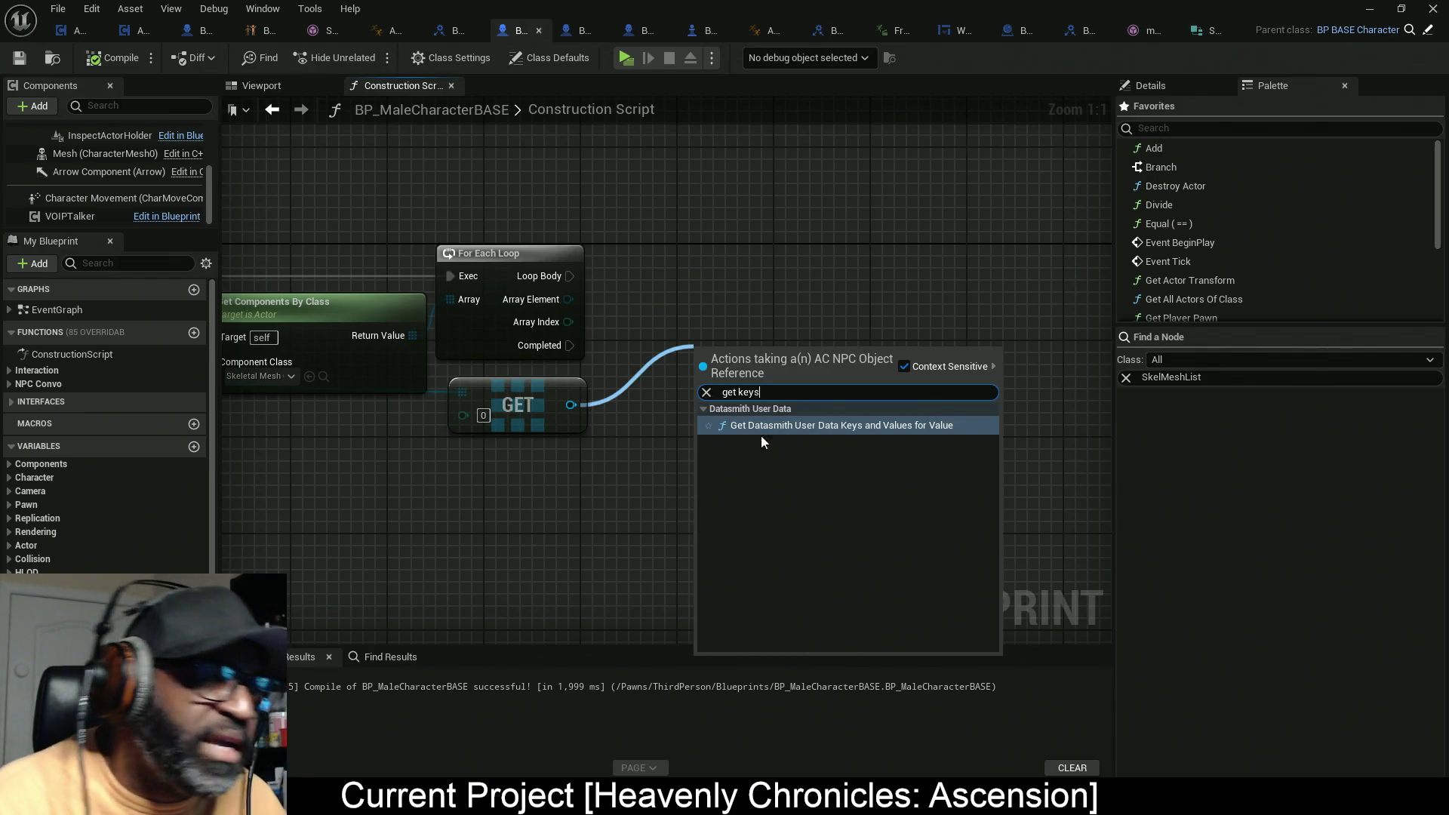
pyautogui.press('BackSpace')
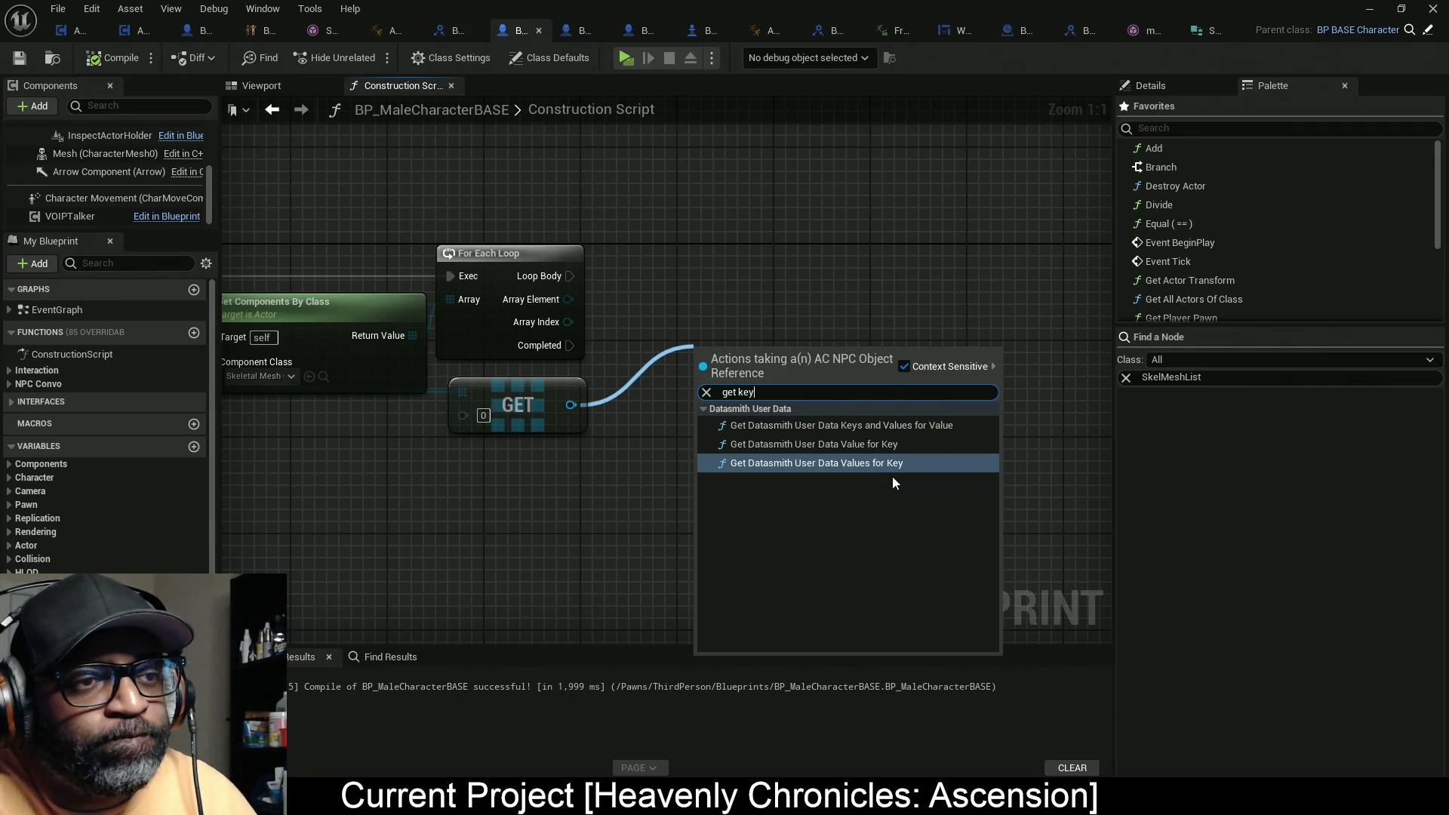
pyautogui.press('BackSpace')
pyautogui.press('BackSpace')
pyautogui.press('BackSpace')
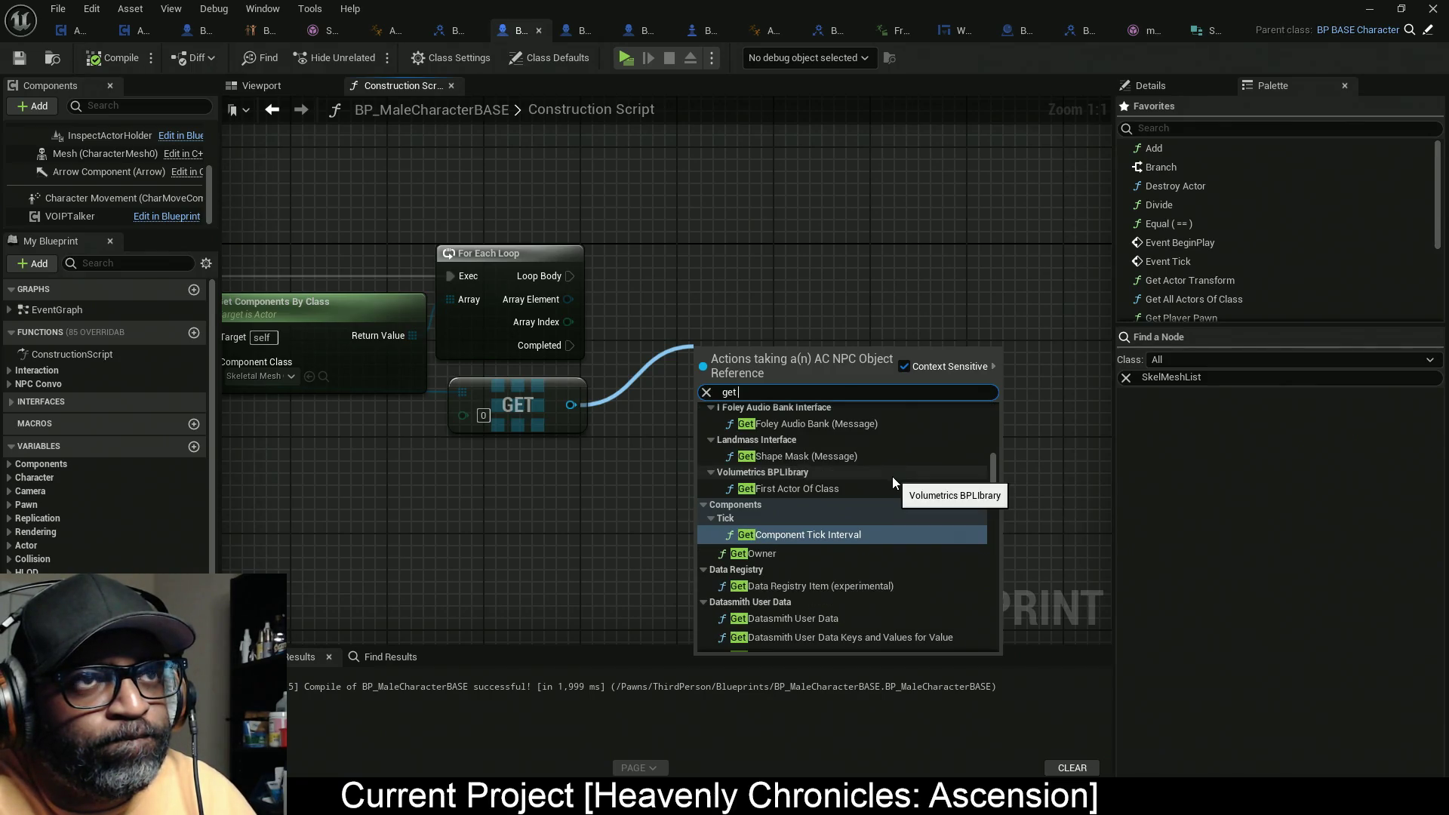
pyautogui.press('super+Down')
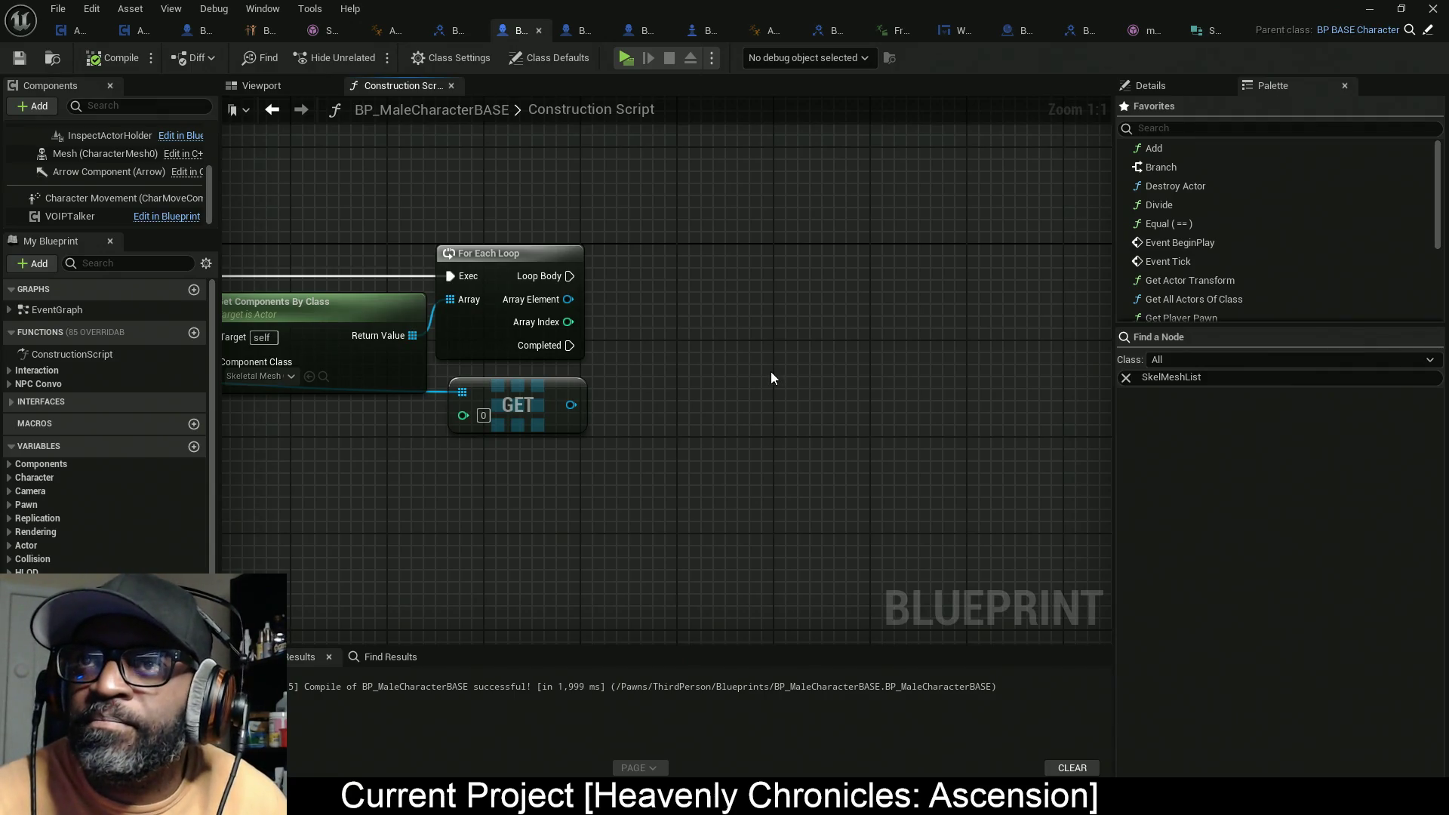
# Step: Scroll the view of BP_MaleCharacterBASE's Construction Script
pyautogui.scroll(-3, 543, 460)
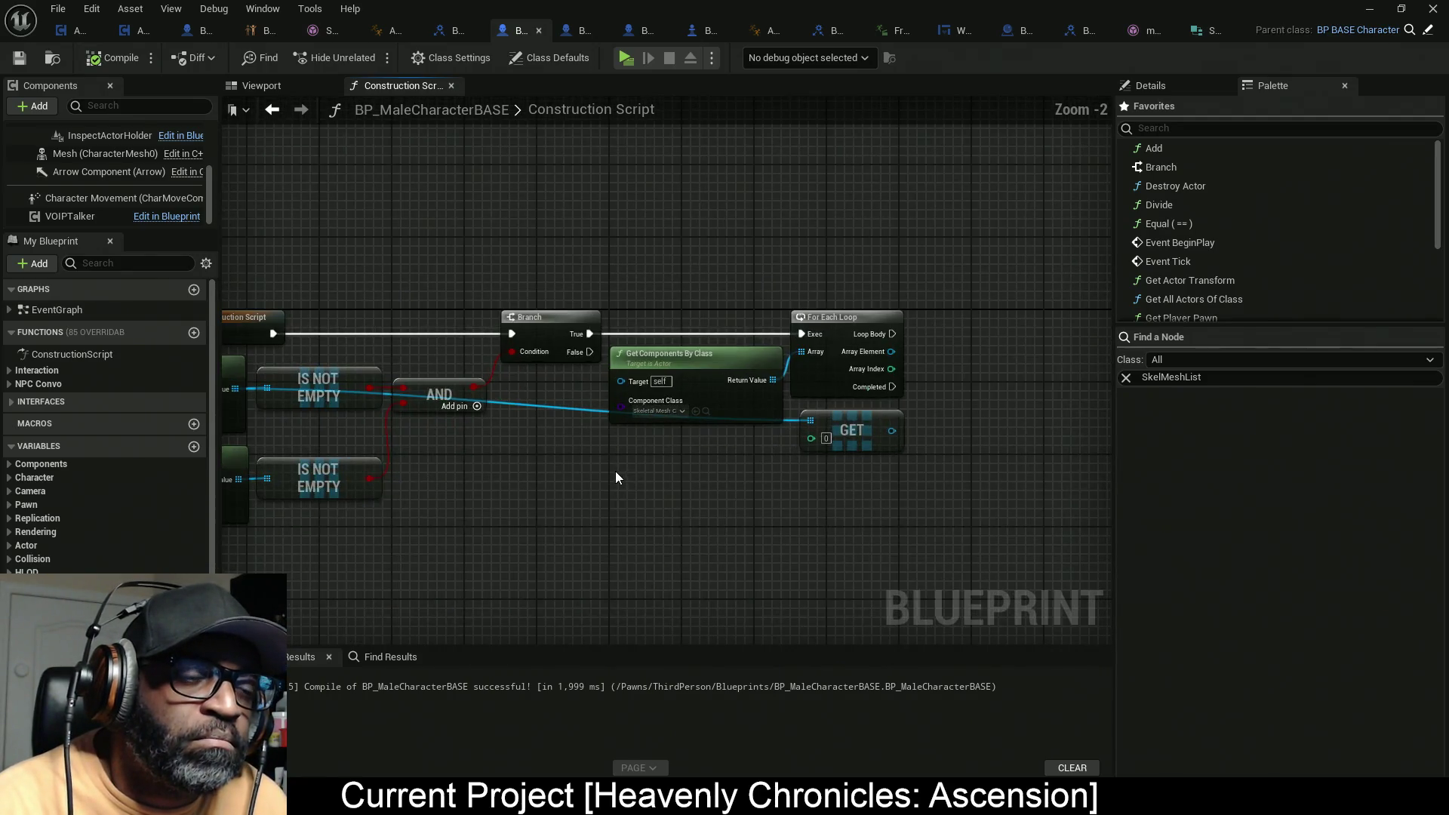
# Step: Clear the SkelMeshList Find a Node filter and move the GET node slightly lower
pyautogui.scroll(1, 664, 415)
pyautogui.moveTo(647, 485)
pyautogui.mouseDown()
pyautogui.moveTo(918, 420)
pyautogui.moveTo(850, 427)
pyautogui.mouseUp()
pyautogui.moveTo(443, 418)
pyautogui.mouseDown()
pyautogui.moveTo(734, 439)
pyautogui.moveTo(411, 442)
pyautogui.mouseUp()
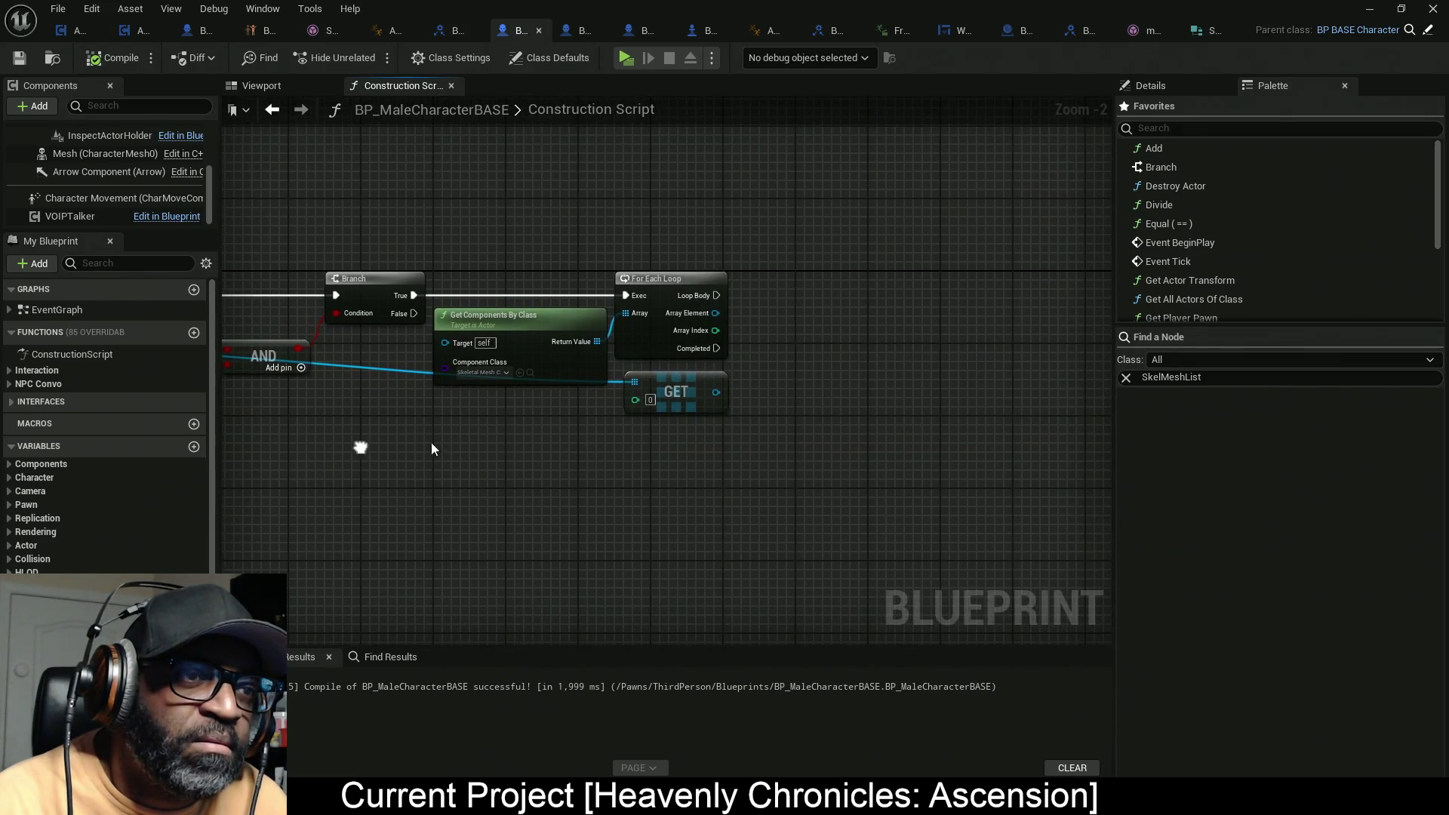
pyautogui.click(1151, 86)
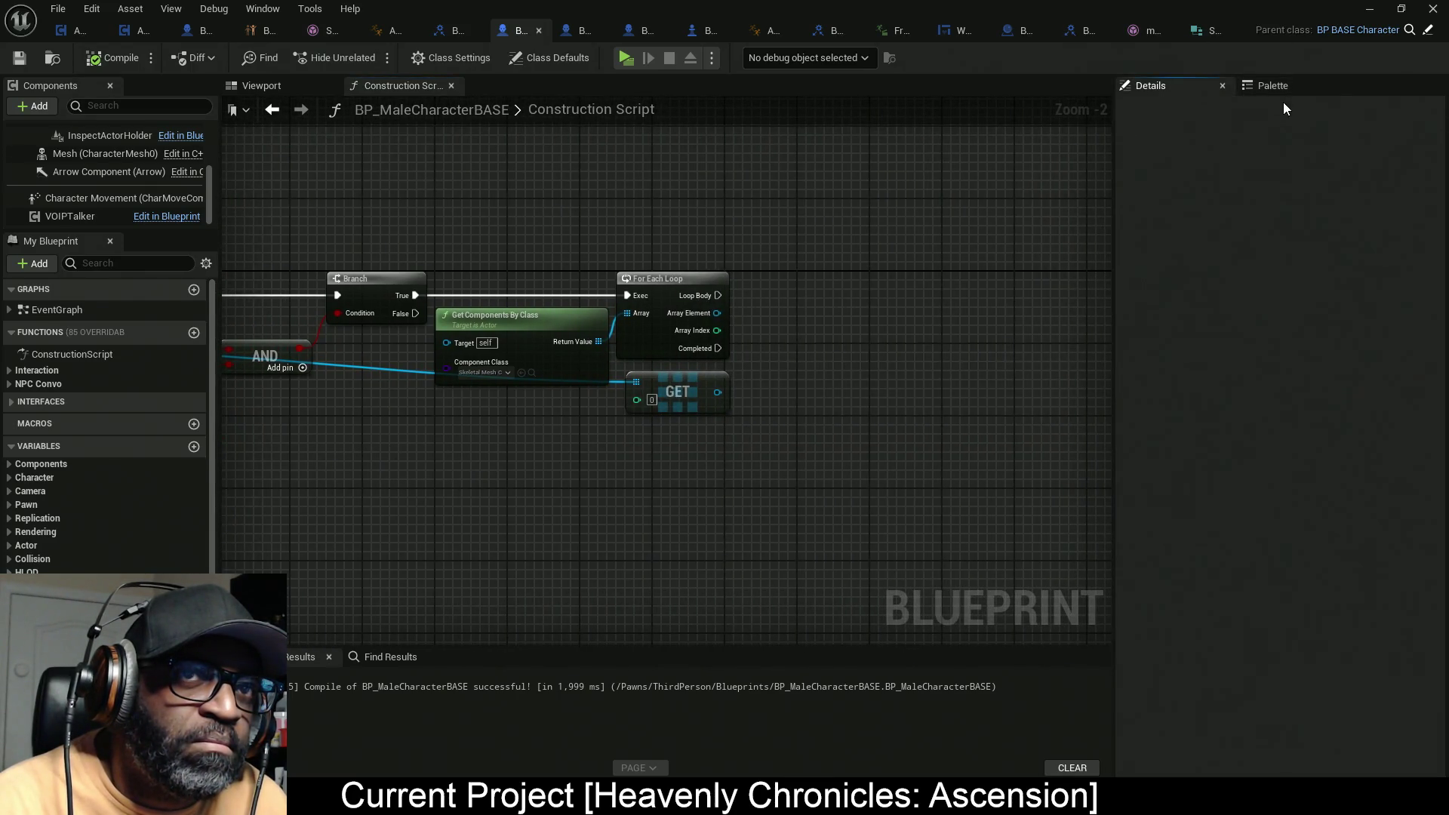
pyautogui.click(1289, 87)
pyautogui.click(1126, 378)
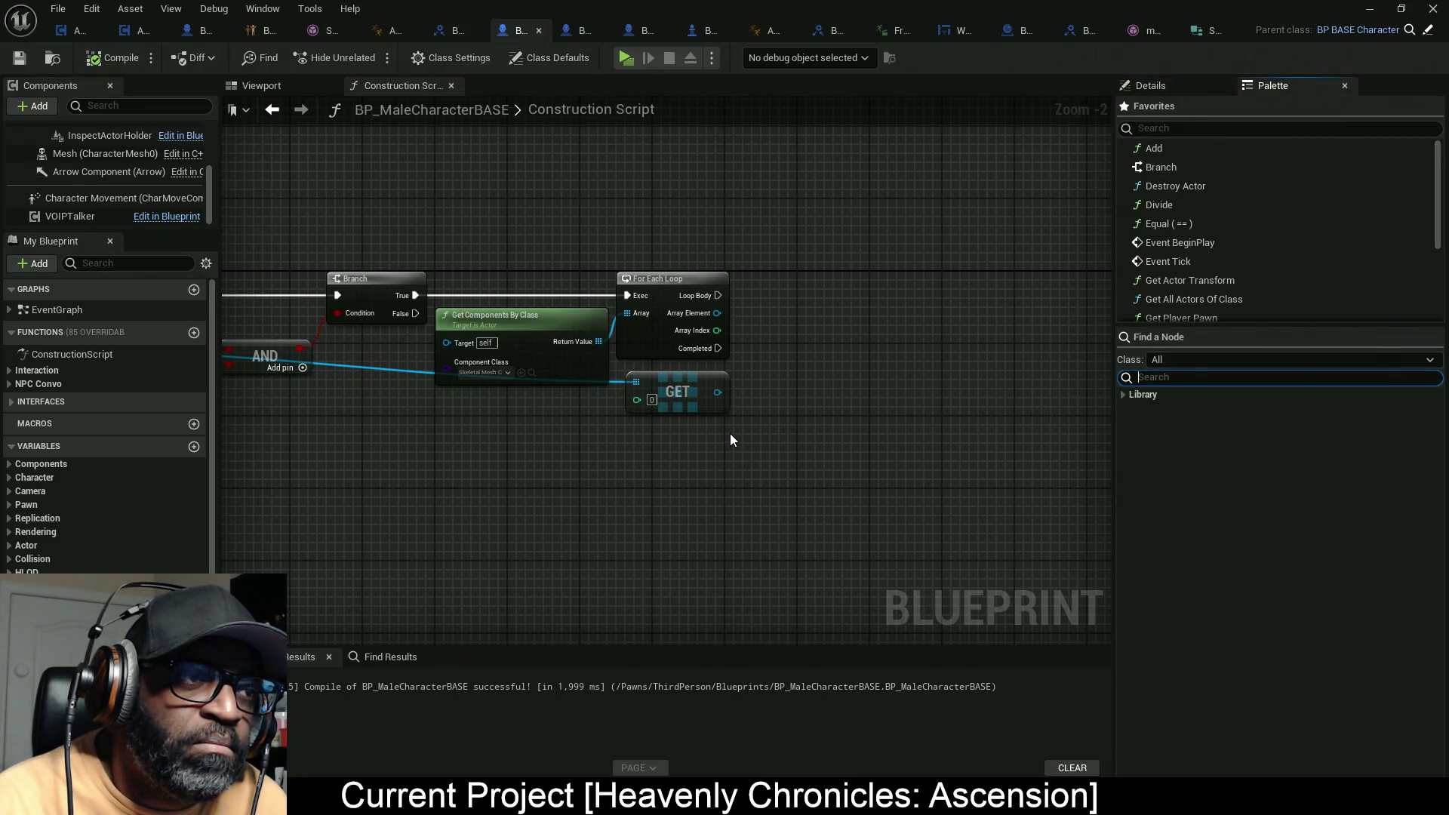
pyautogui.moveTo(685, 395); pyautogui.dragTo(670, 436)
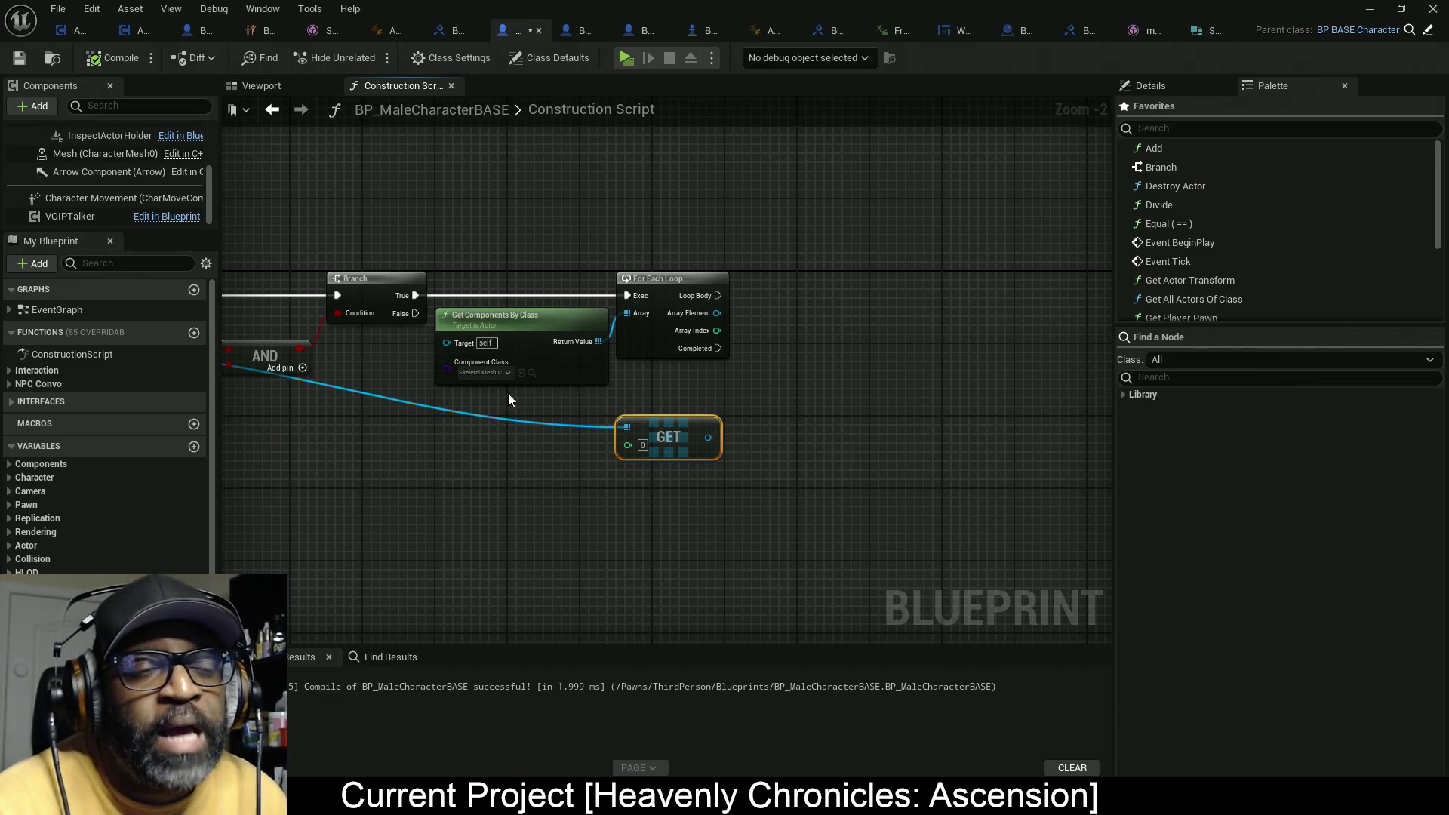
pyautogui.scroll(-3, 560, 405)
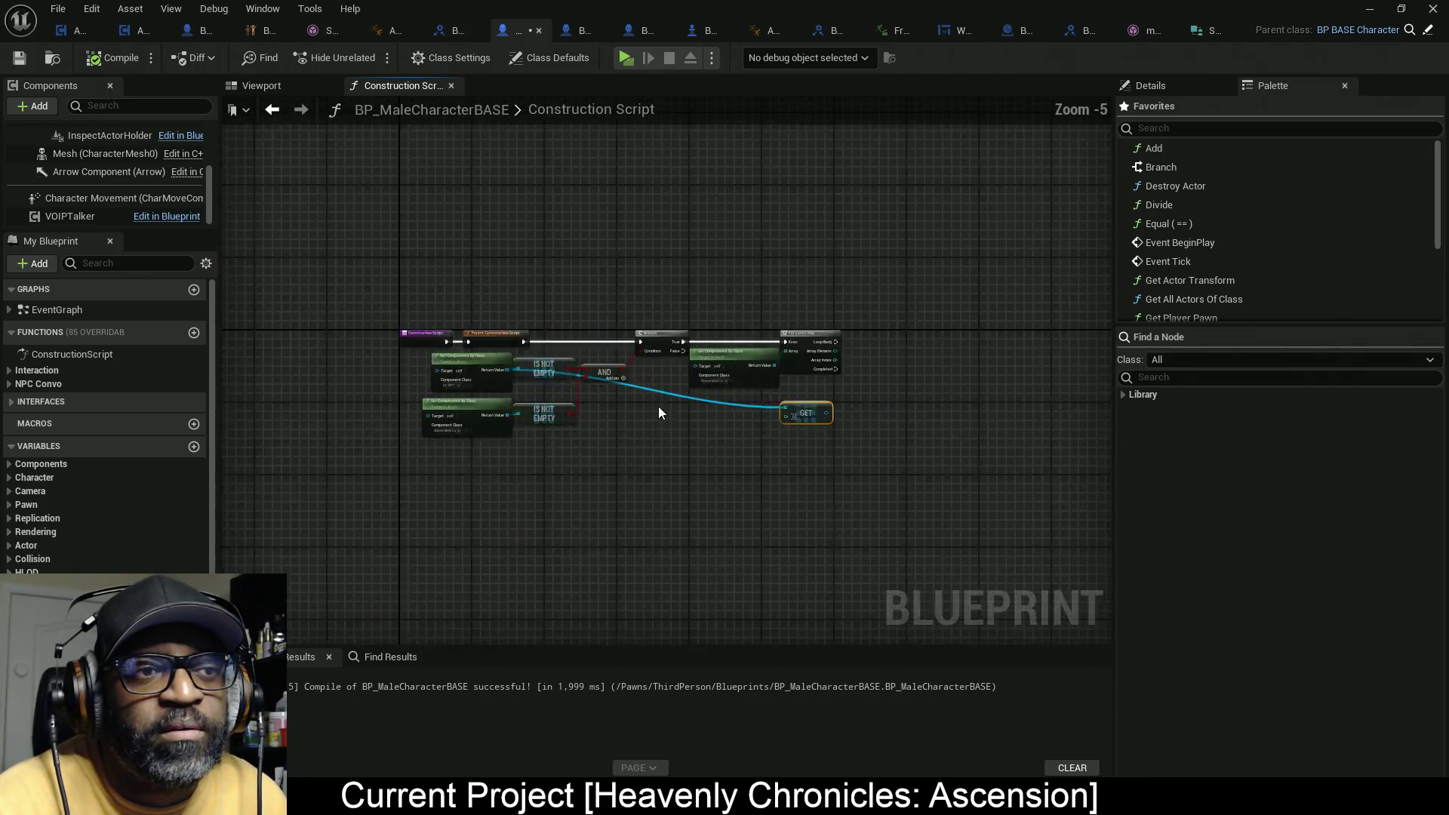
pyautogui.scroll(2, 654, 408)
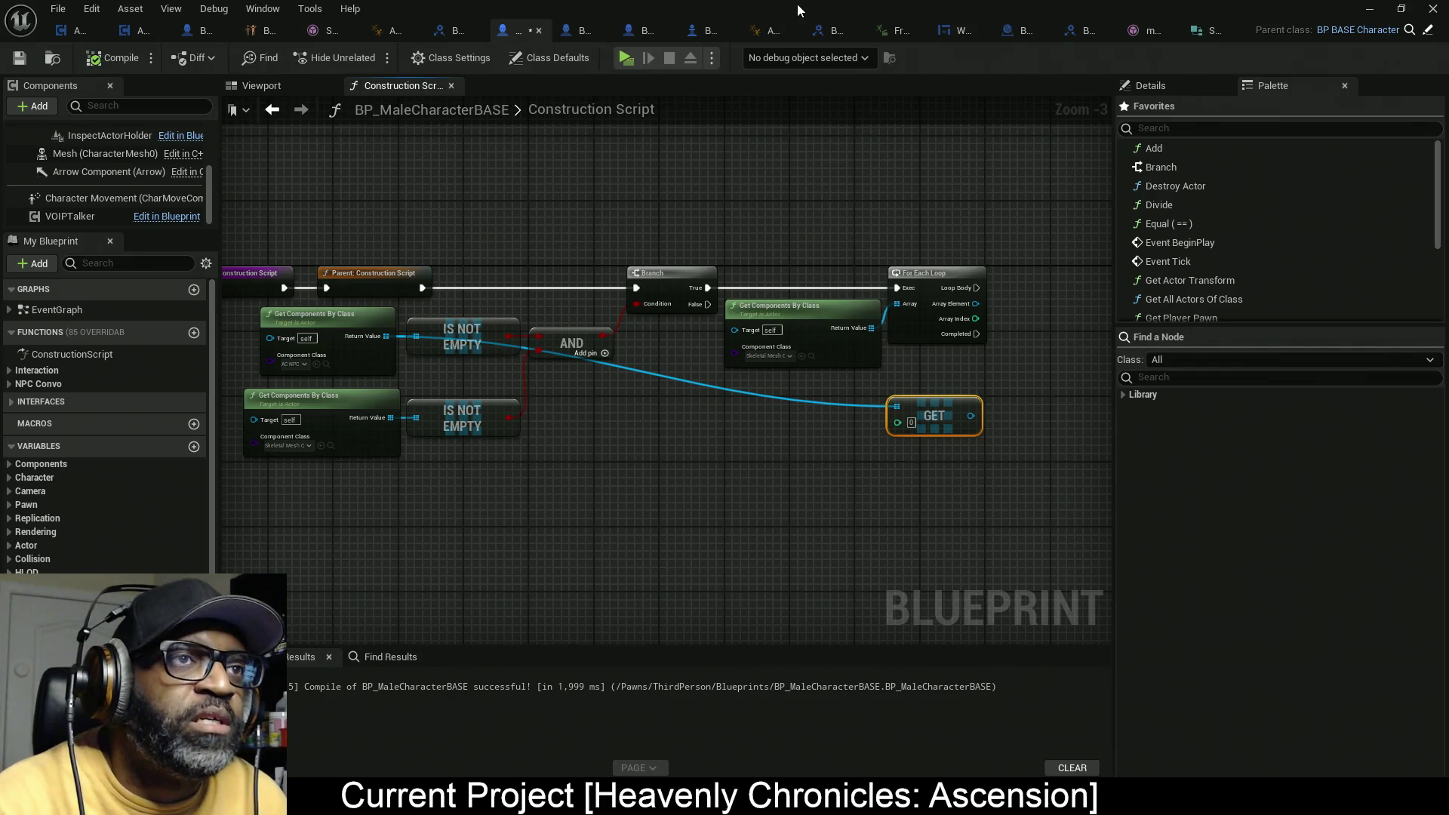
# Step: Save AC_NPC and move the existing Event Graph nodes aside to free space
pyautogui.hotkey('alt', 'Tab')
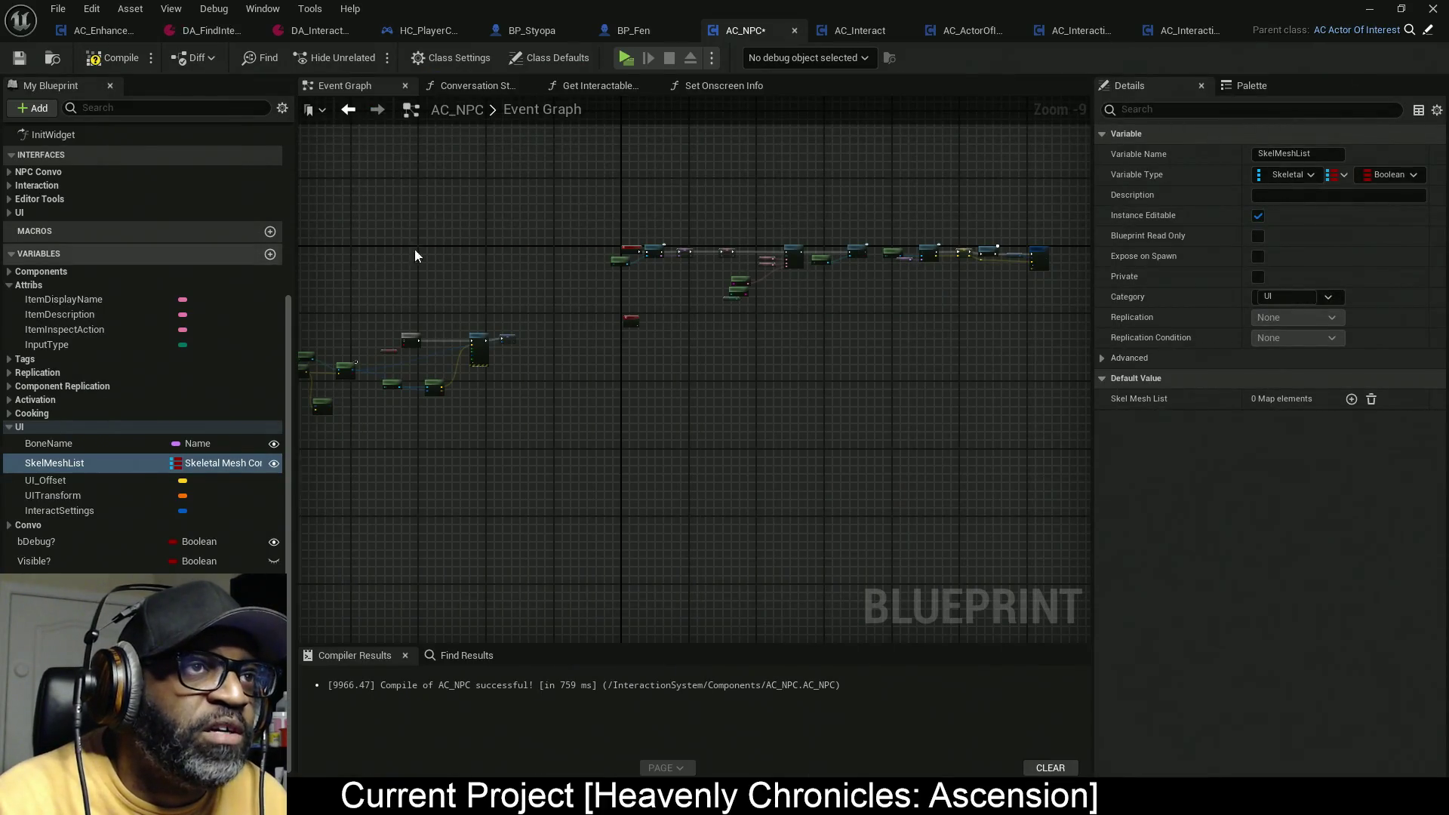
pyautogui.hotkey('ctrl', 's')
pyautogui.moveTo(695, 314)
pyautogui.mouseDown()
pyautogui.moveTo(775, 210)
pyautogui.moveTo(863, 199)
pyautogui.mouseUp()
pyautogui.moveTo(497, 336); pyautogui.dragTo(612, 347)
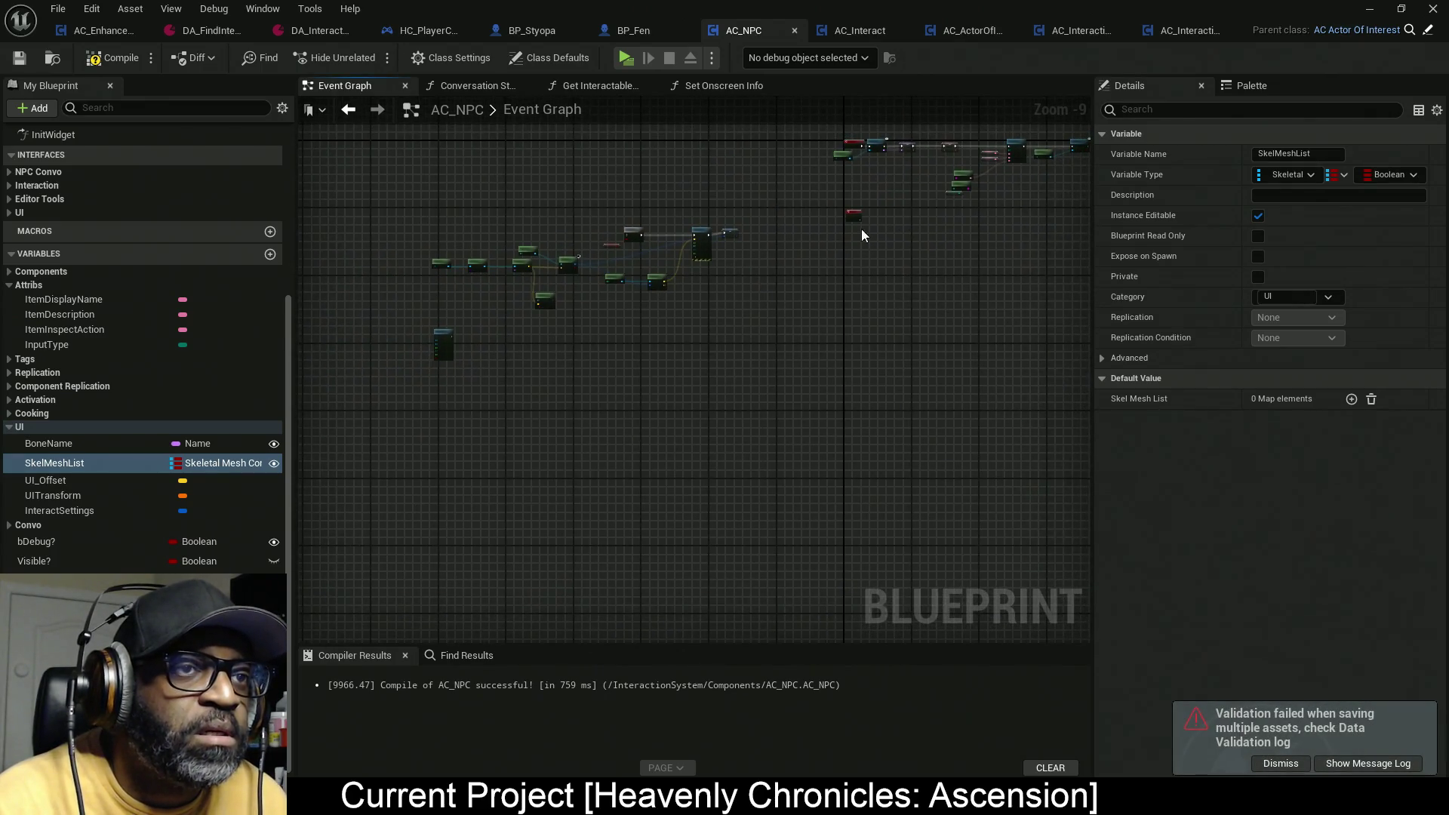
pyautogui.scroll(5, 731, 300)
pyautogui.scroll(-7, 731, 299)
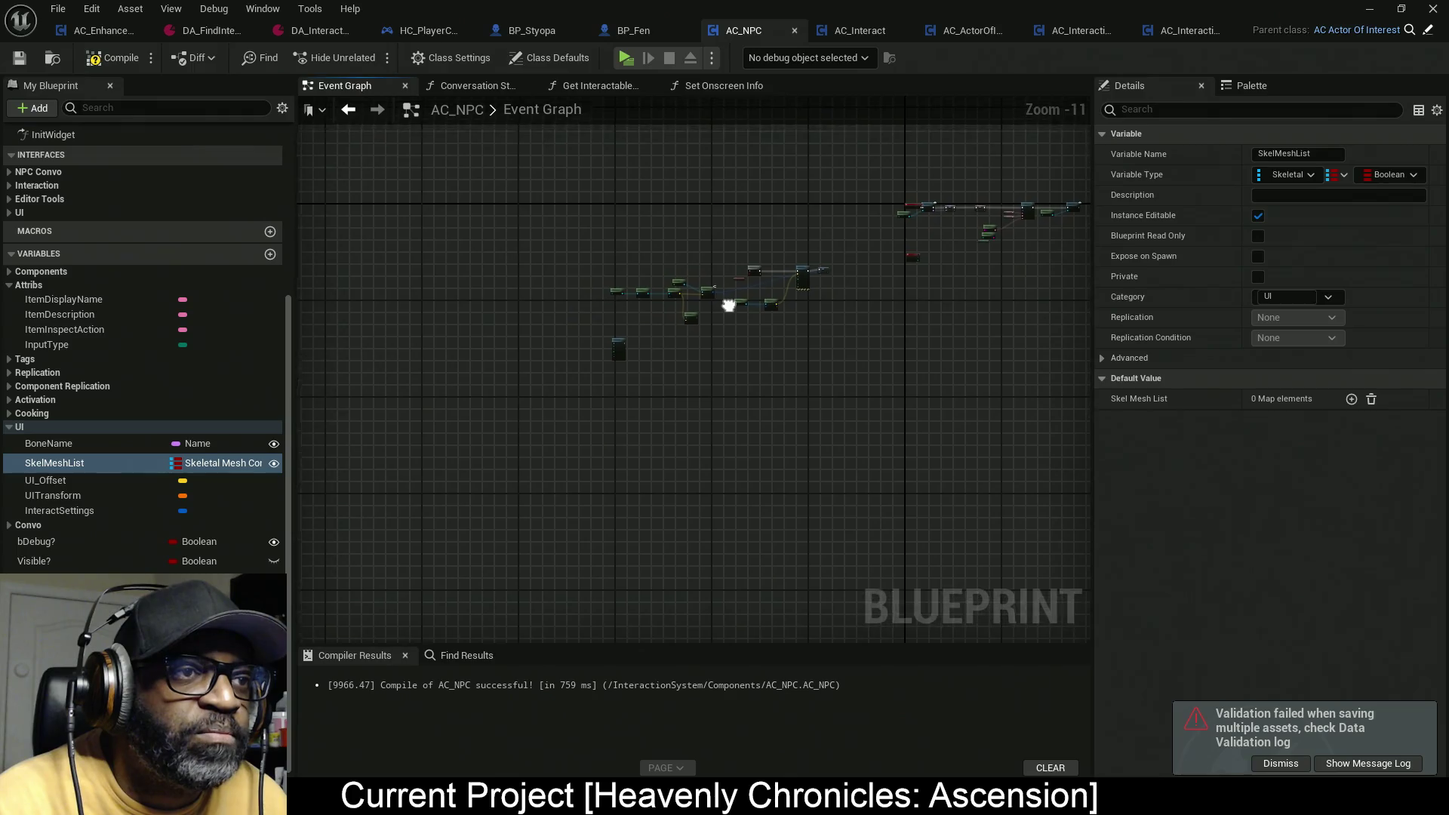
pyautogui.moveTo(478, 242); pyautogui.dragTo(850, 420)
pyautogui.moveTo(796, 281)
pyautogui.mouseDown()
pyautogui.moveTo(396, 430)
pyautogui.moveTo(442, 368)
pyautogui.mouseUp()
pyautogui.click(586, 260)
# Step: Add Call In Editor custom event GetSkeletonMeshes inside a comment 'EDITOR HELPERFUNCTION DO NOT DELETE!'
pyautogui.rightClick(586, 259)
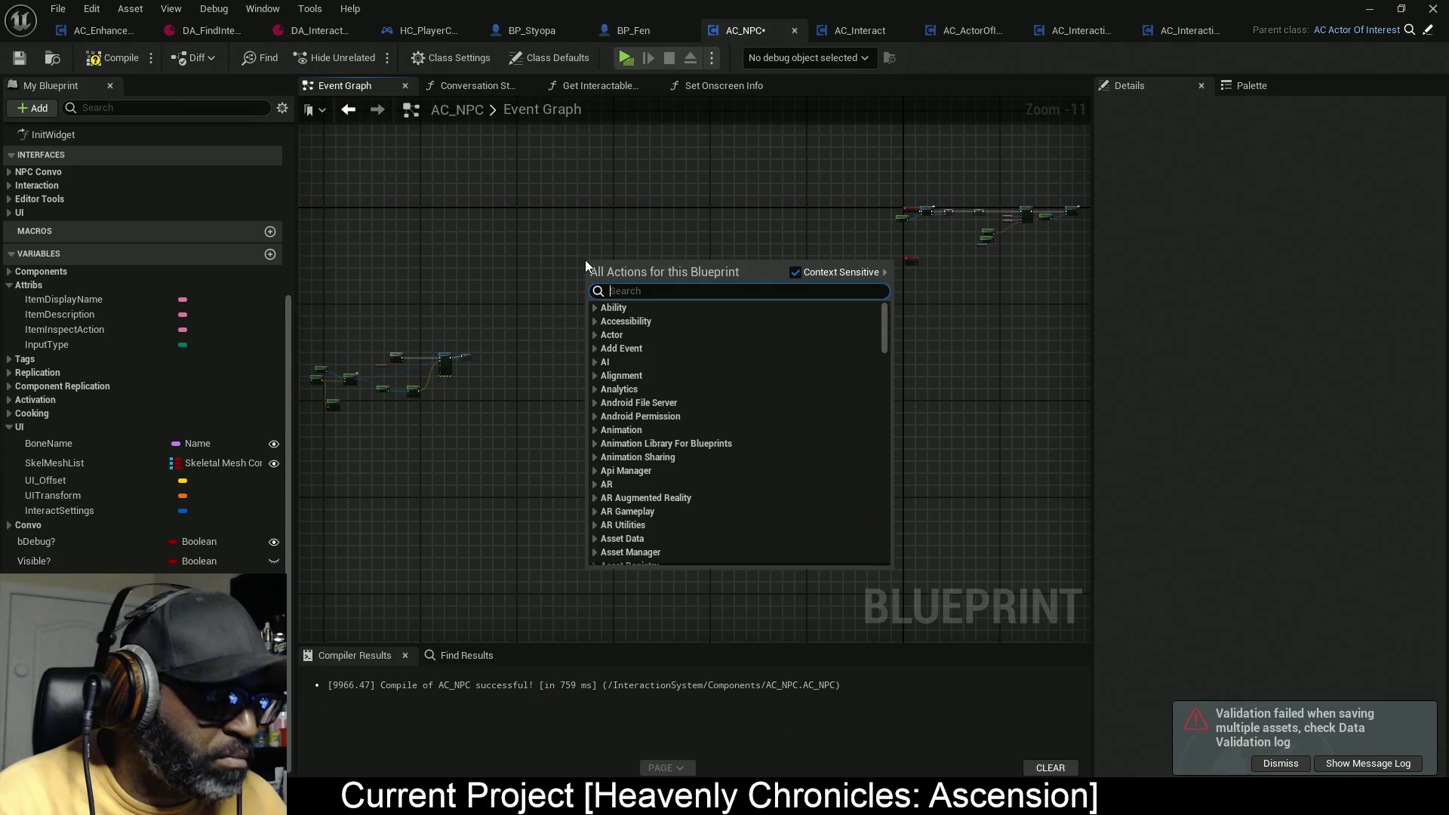
pyautogui.write('..')
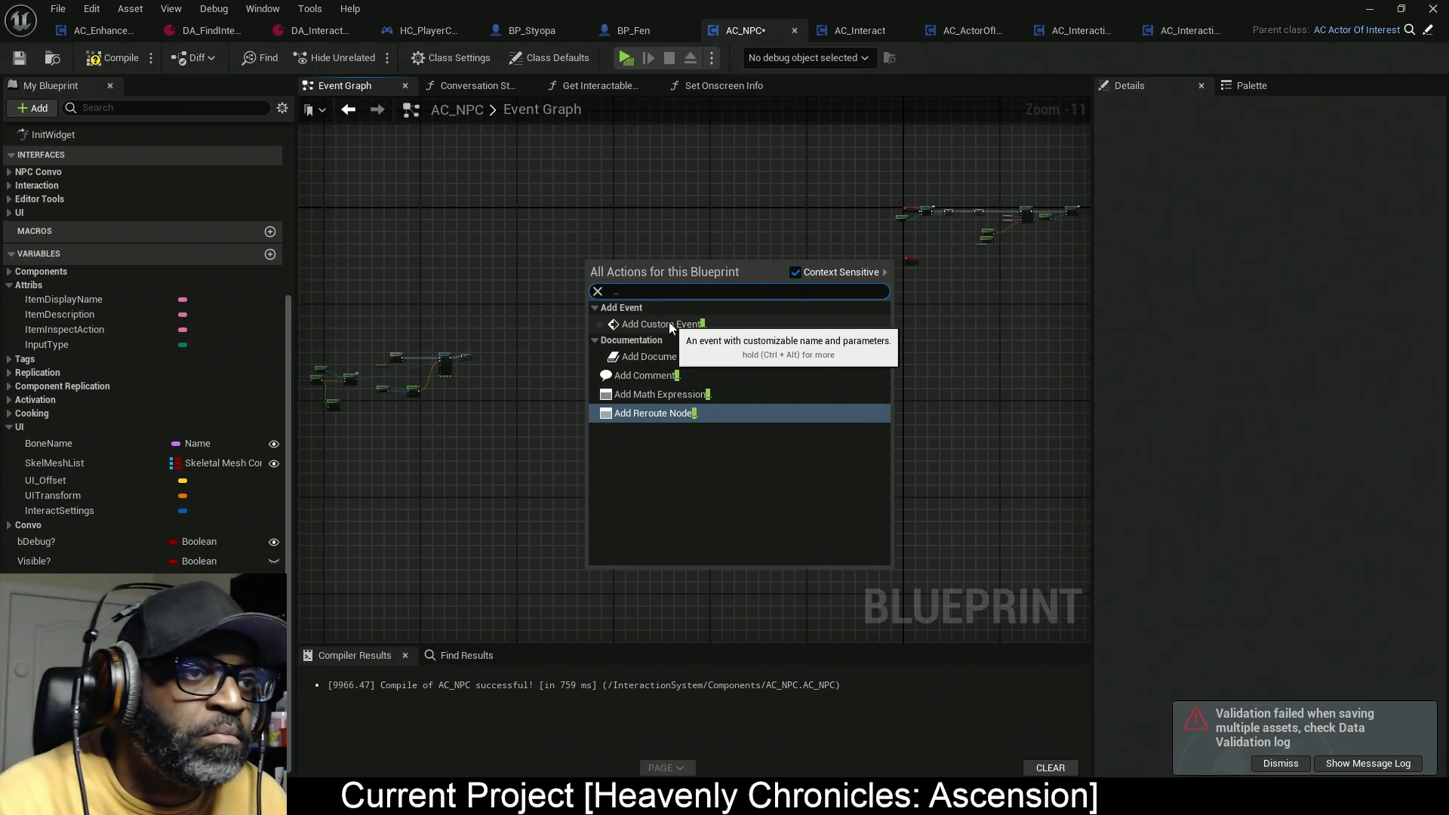
pyautogui.click(668, 324)
pyautogui.scroll(6, 600, 260)
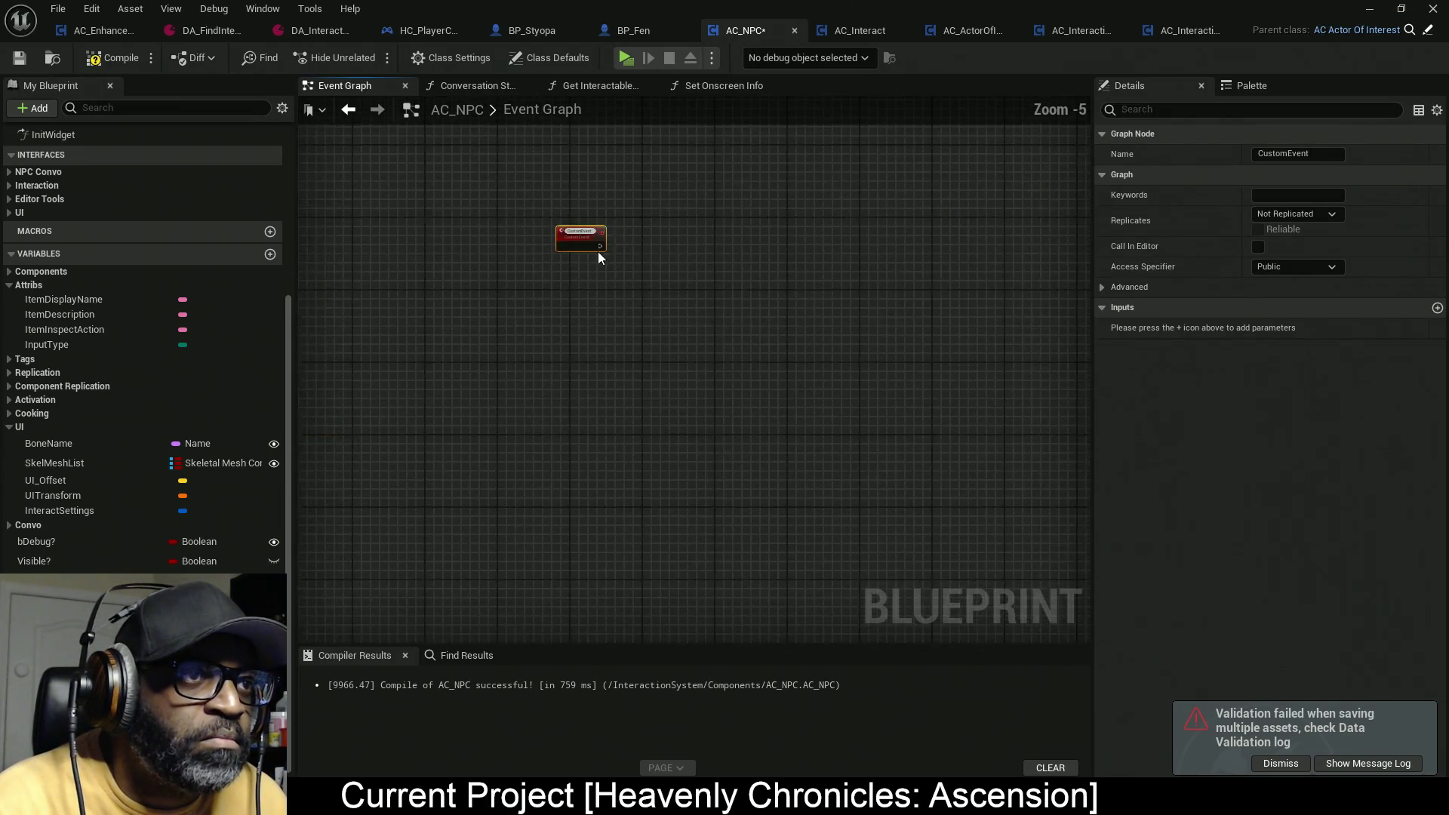
pyautogui.scroll(5, 592, 240)
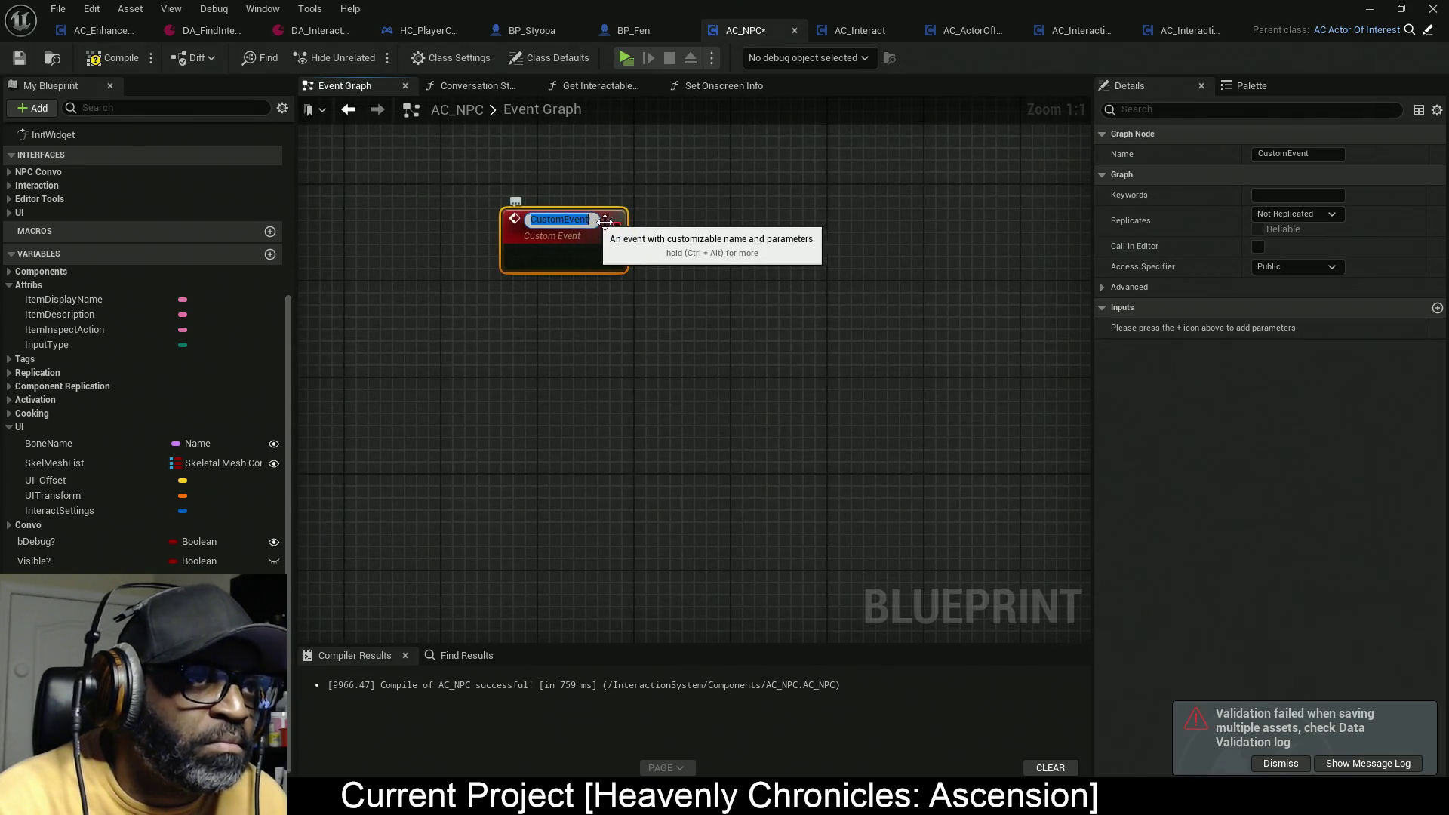
pyautogui.write('GetSkeletonMeshes')
pyautogui.press('Return')
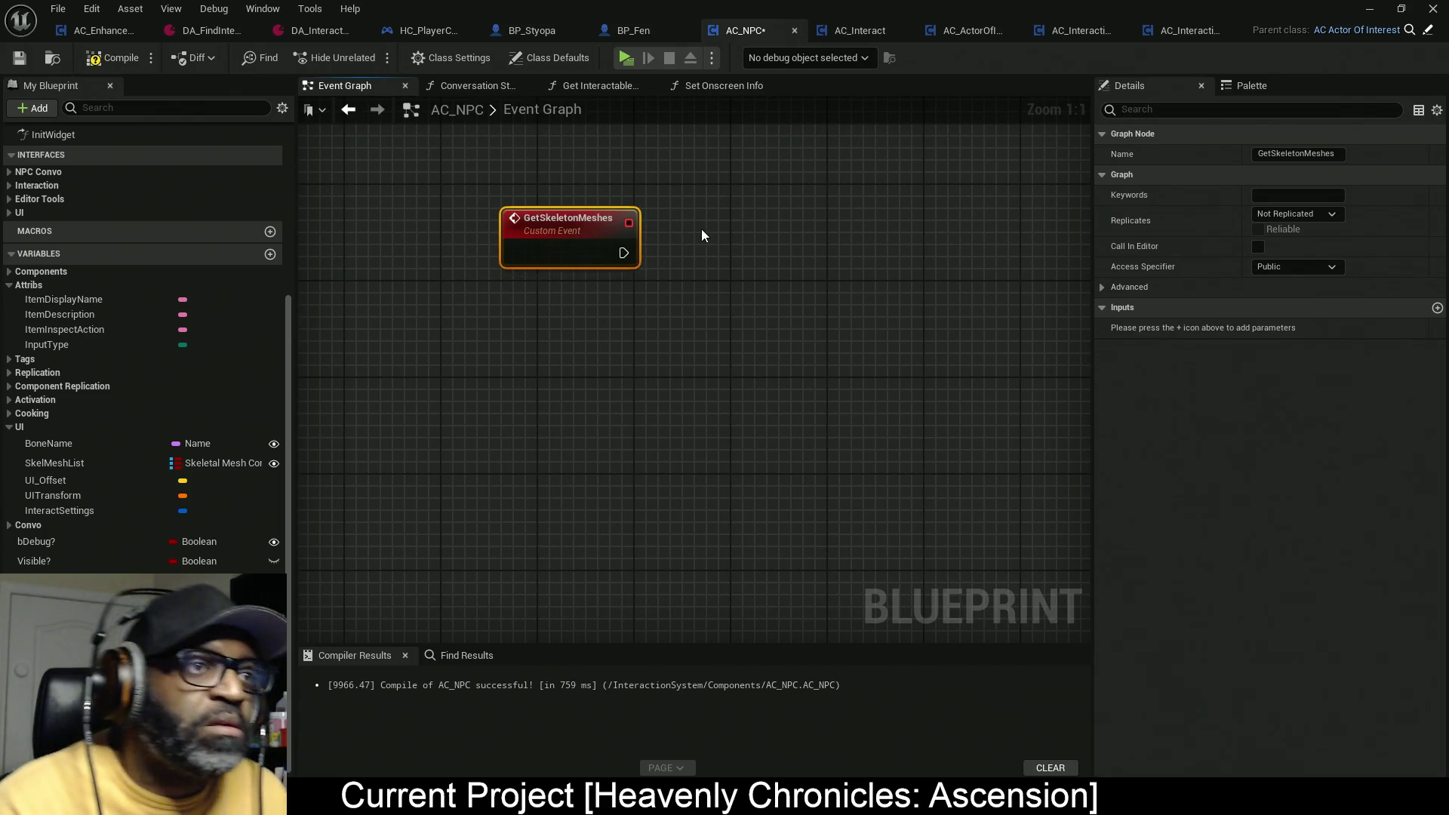
pyautogui.click(1258, 247)
pyautogui.moveTo(410, 155); pyautogui.dragTo(816, 477)
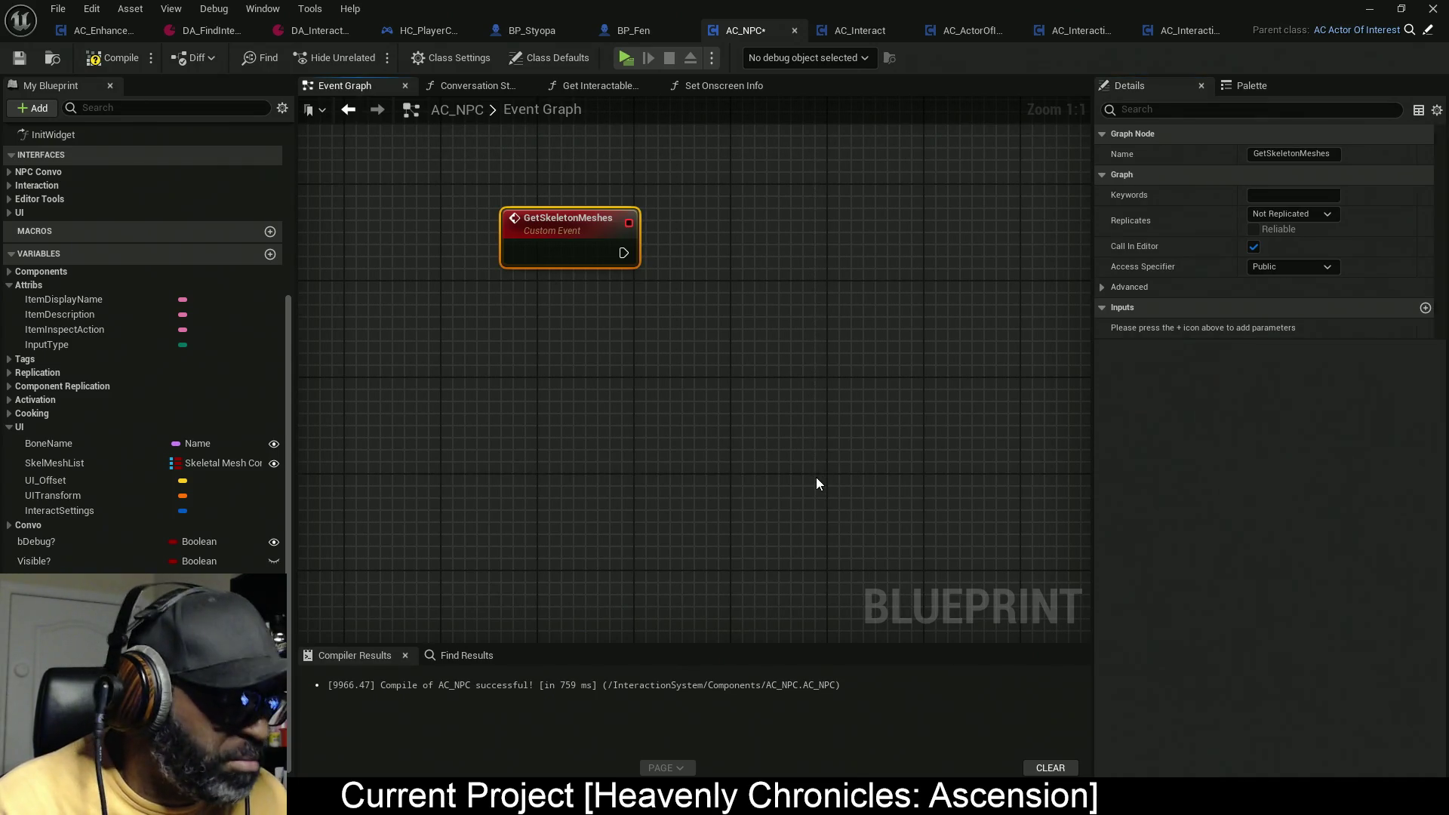
pyautogui.write('c')
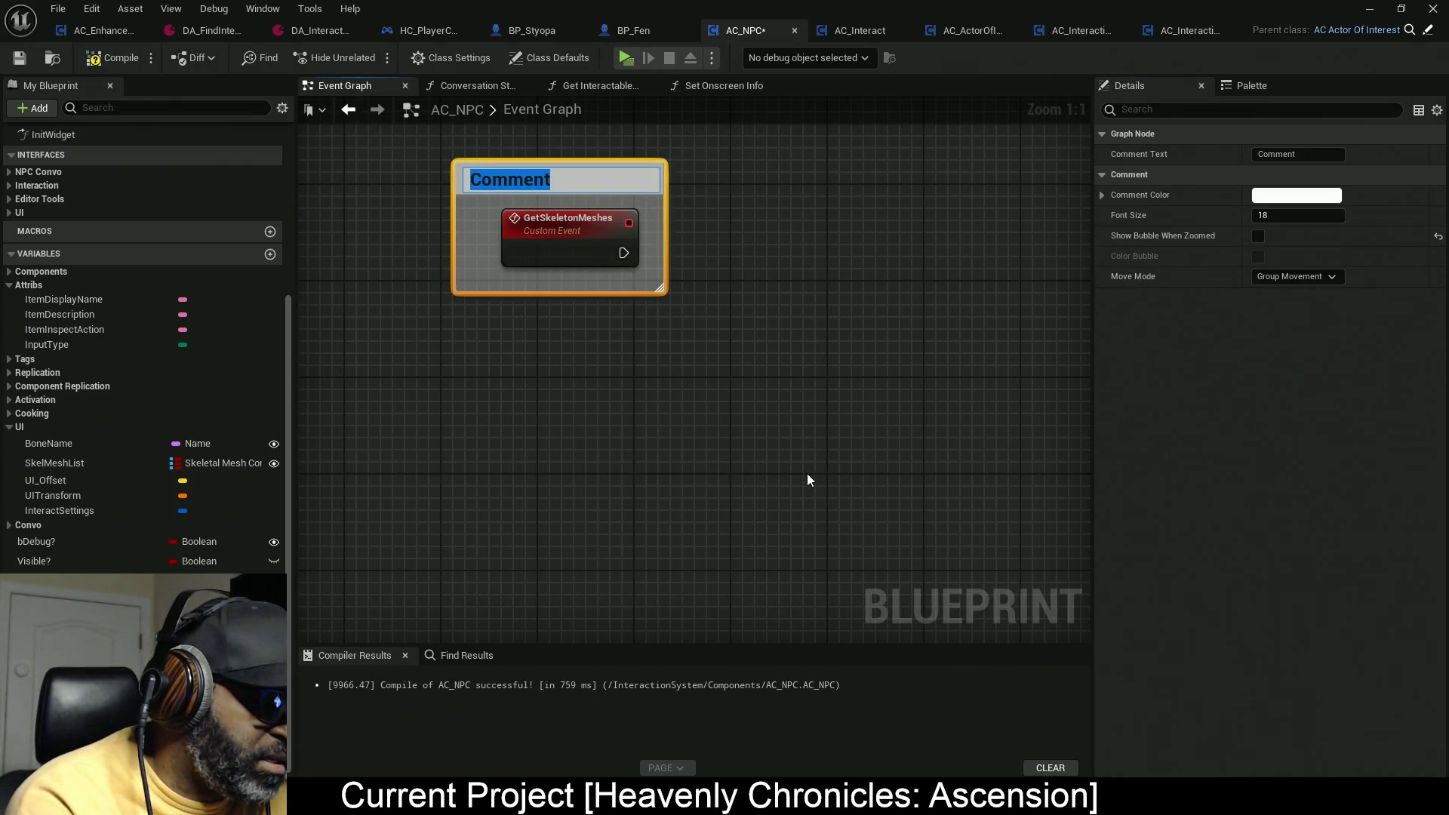
pyautogui.write('EDITOR HELPERFUNCTION DO NOT D')
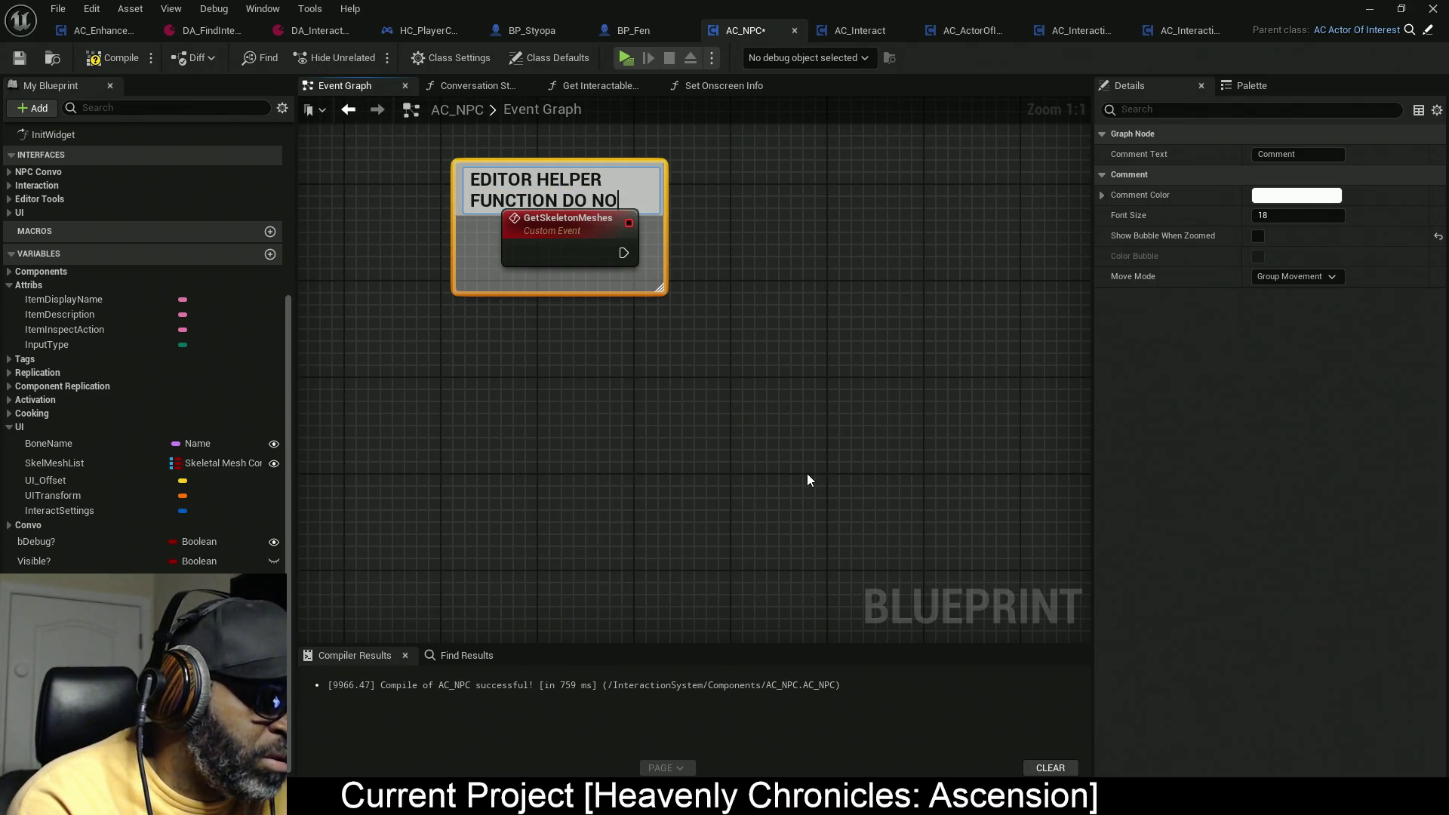
pyautogui.write('EL')
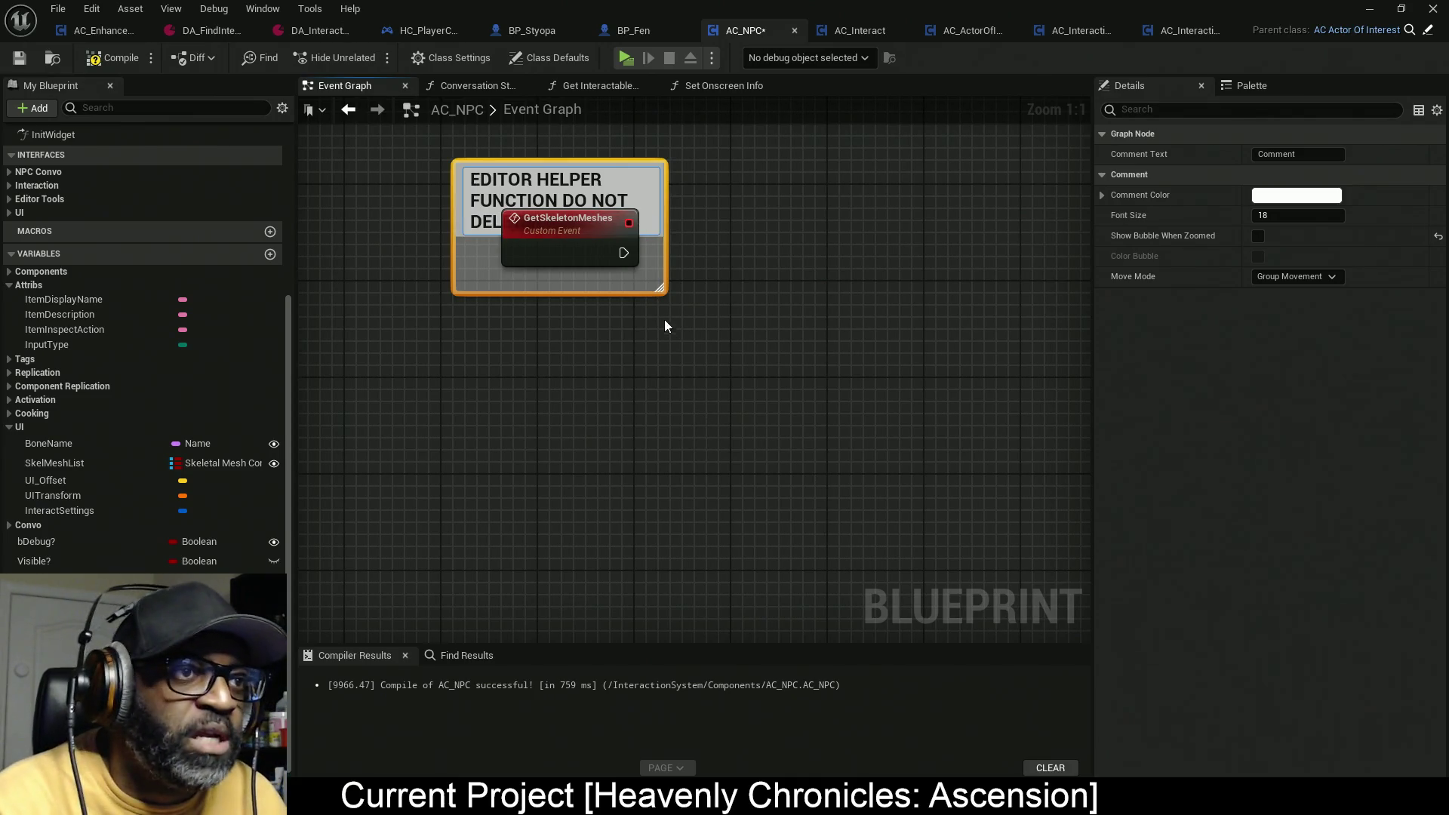
pyautogui.write('ETE!')
# Step: Enable Show Bubble When Zoomed, set comment font size 34, and reposition and enlarge the comment box
pyautogui.moveTo(663, 293)
pyautogui.mouseDown()
pyautogui.moveTo(1121, 663)
pyautogui.moveTo(1122, 591)
pyautogui.moveTo(962, 471)
pyautogui.moveTo(1004, 471)
pyautogui.mouseUp()
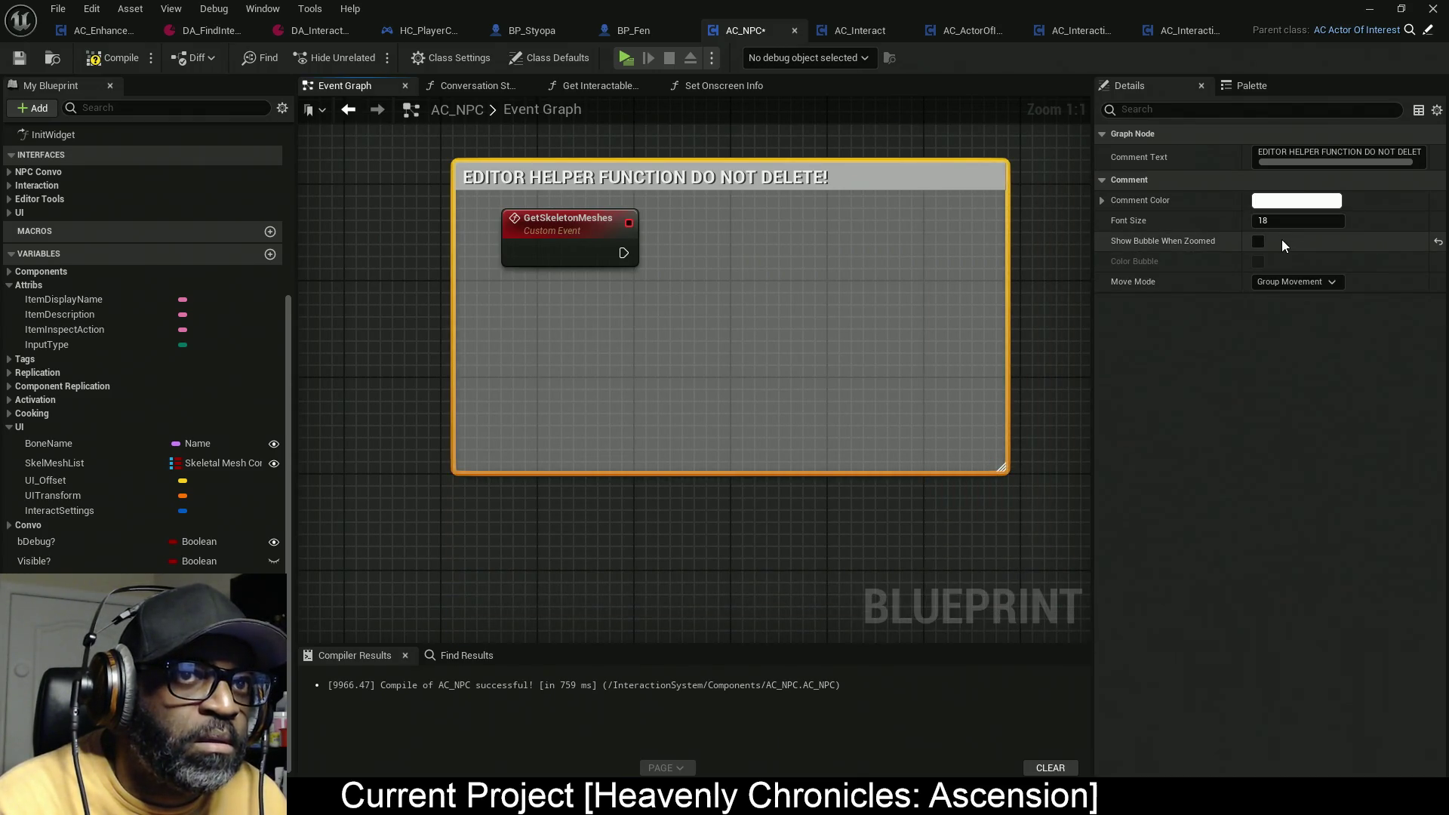
pyautogui.click(1258, 242)
pyautogui.moveTo(1283, 220)
pyautogui.mouseDown()
pyautogui.moveTo(1351, 220)
pyautogui.moveTo(1306, 220)
pyautogui.mouseUp()
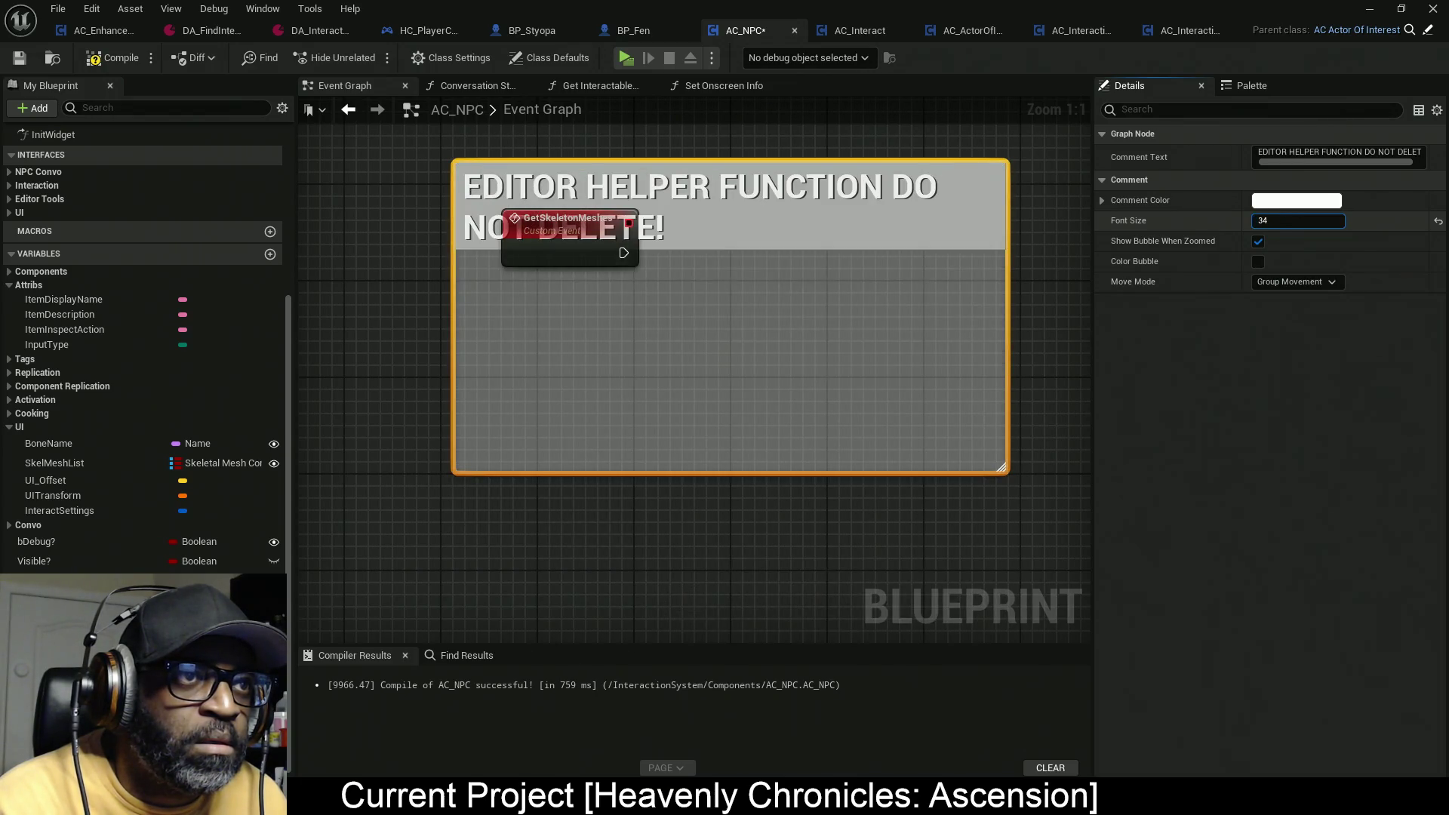
pyautogui.moveTo(563, 259); pyautogui.dragTo(544, 342)
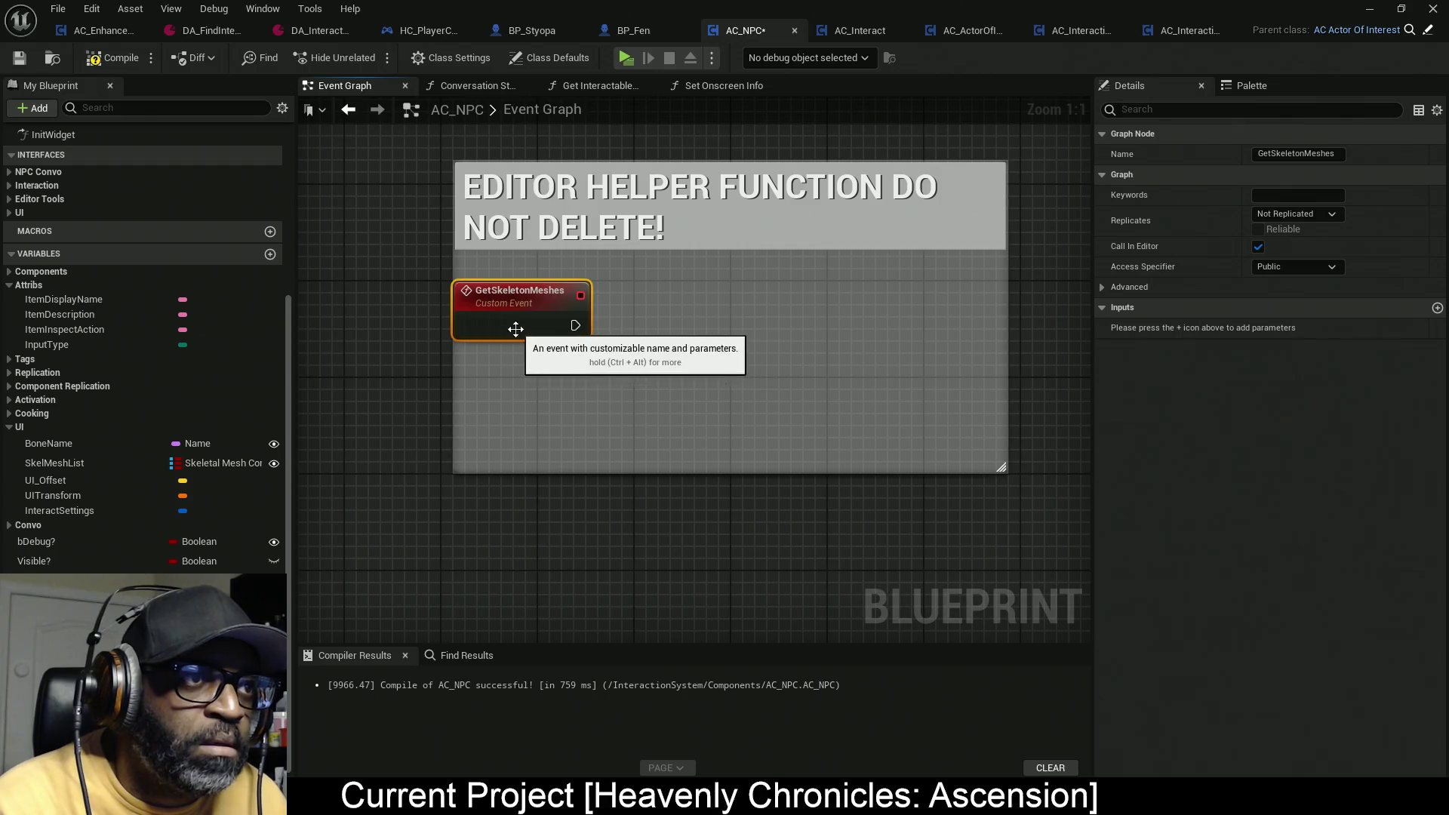
pyautogui.scroll(-4, 595, 420)
pyautogui.scroll(-4, 501, 461)
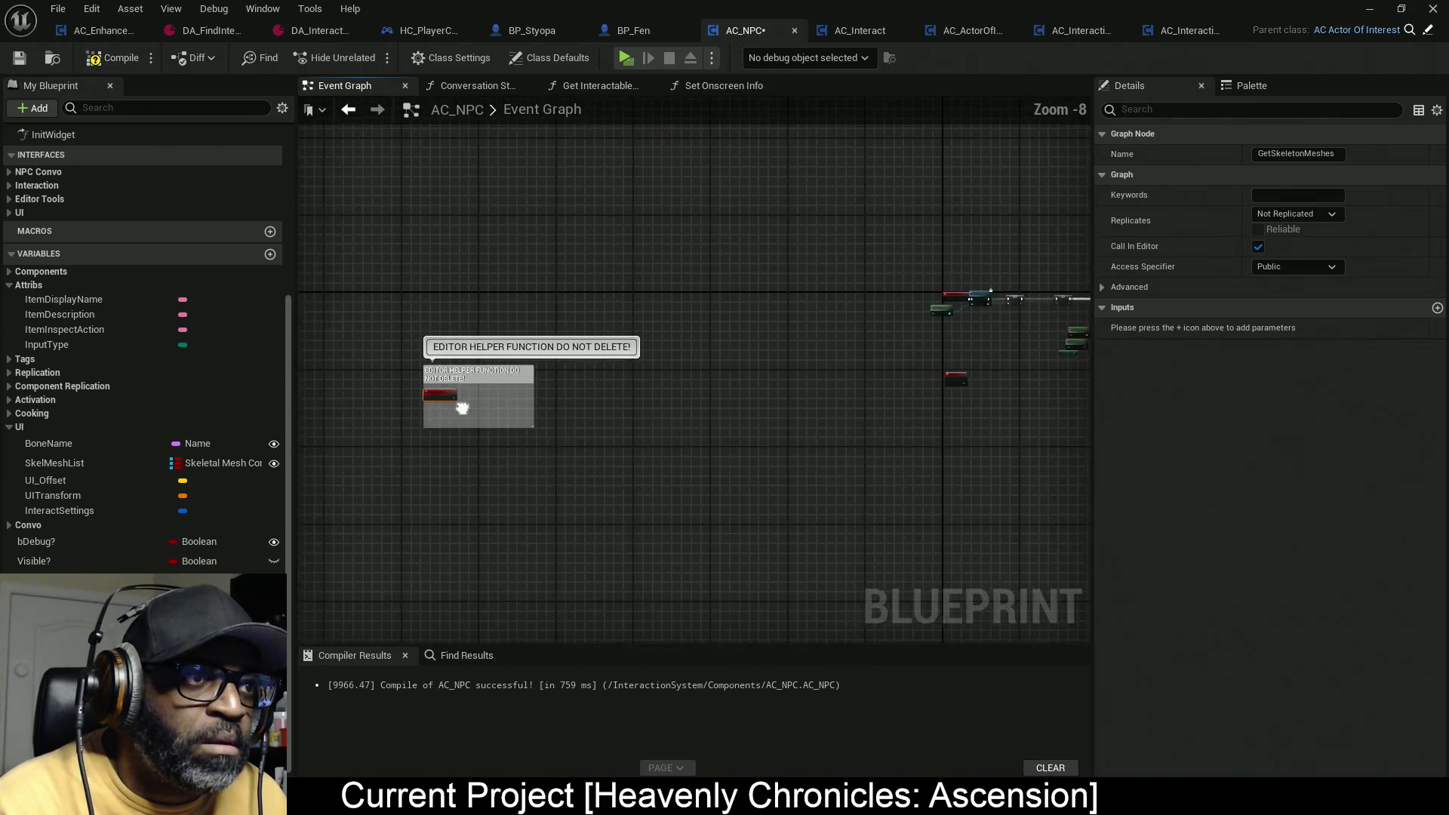
pyautogui.moveTo(628, 359); pyautogui.dragTo(449, 283)
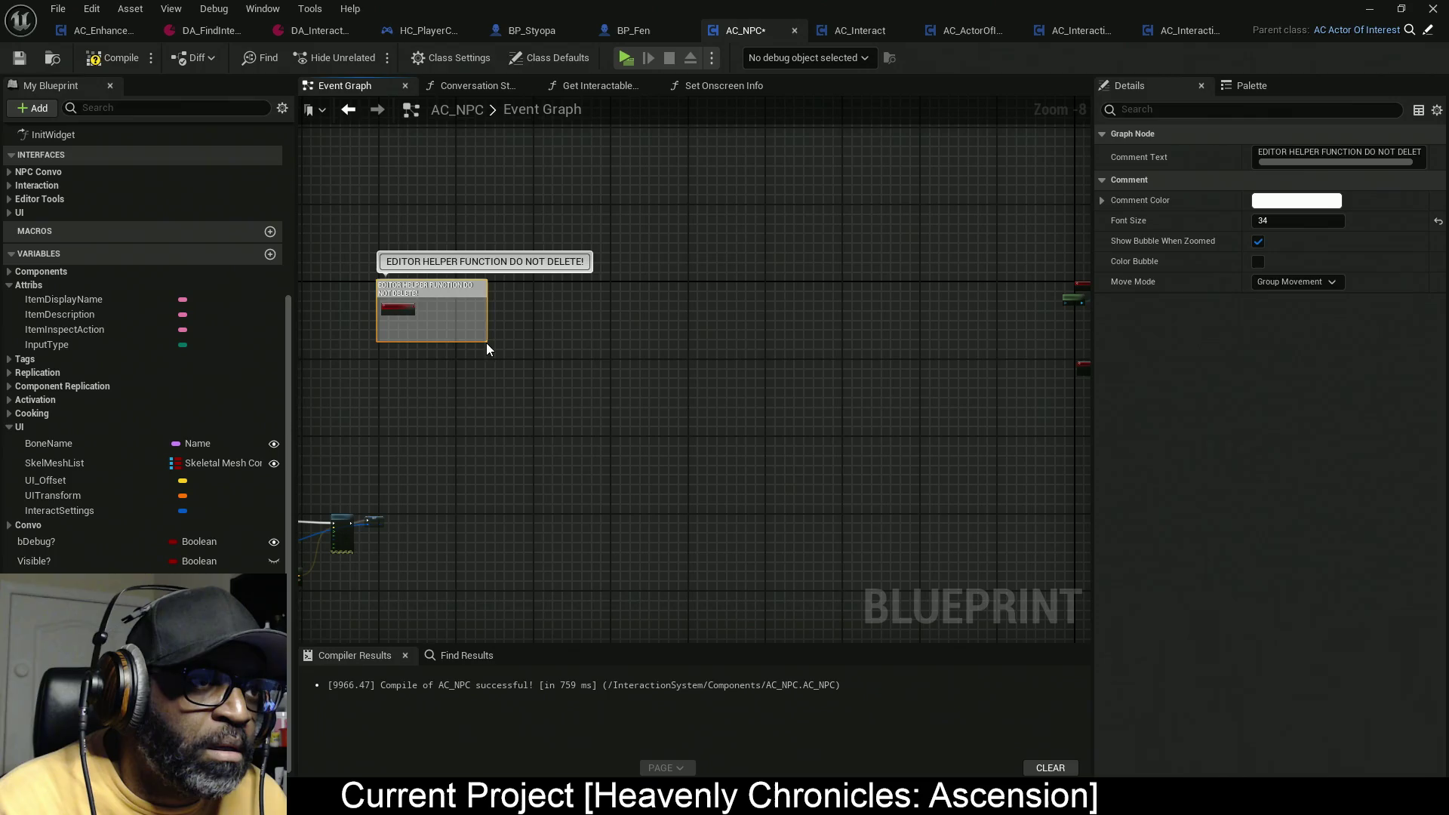
pyautogui.moveTo(487, 344); pyautogui.dragTo(1004, 514)
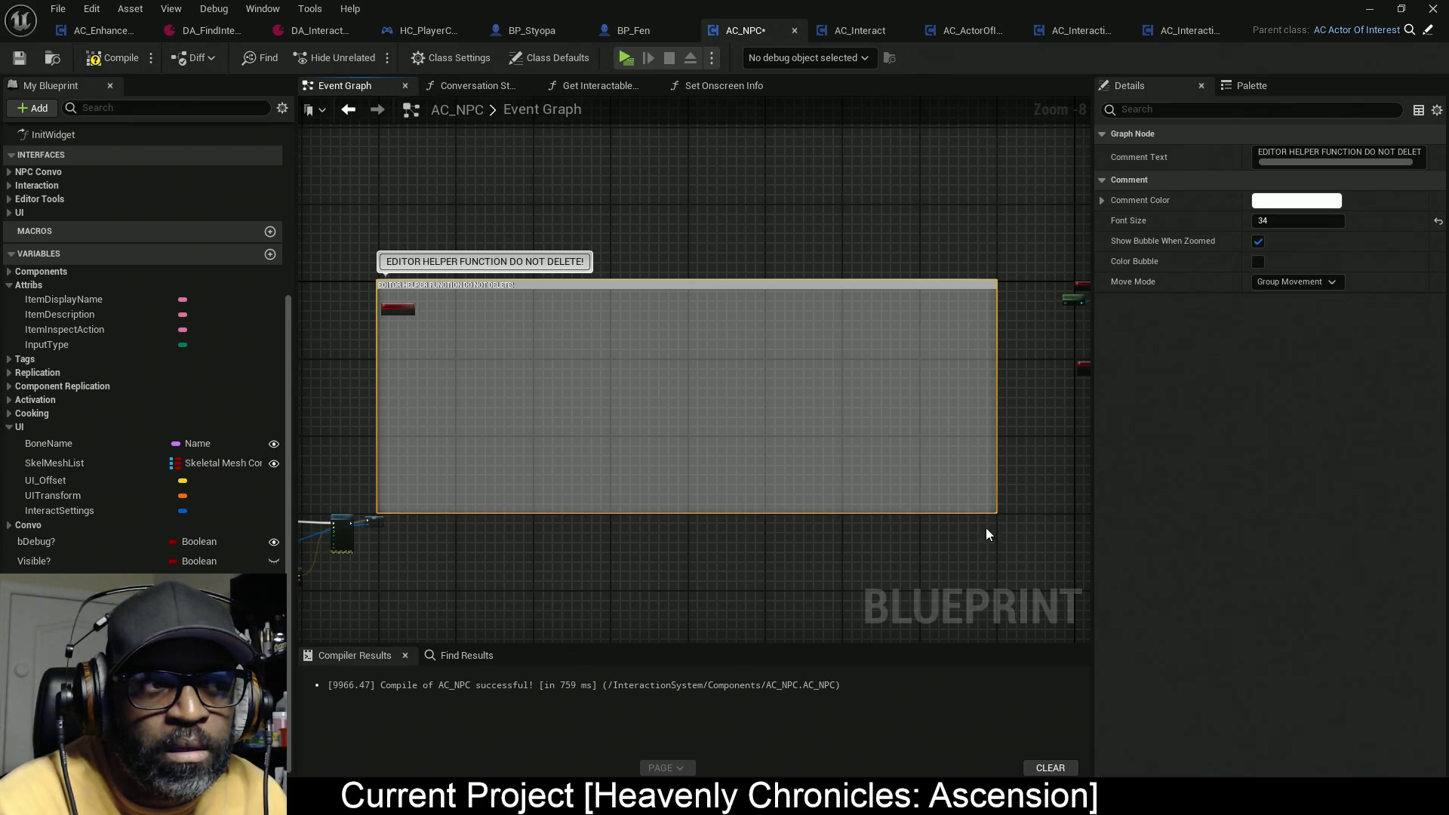
pyautogui.scroll(-3, 993, 532)
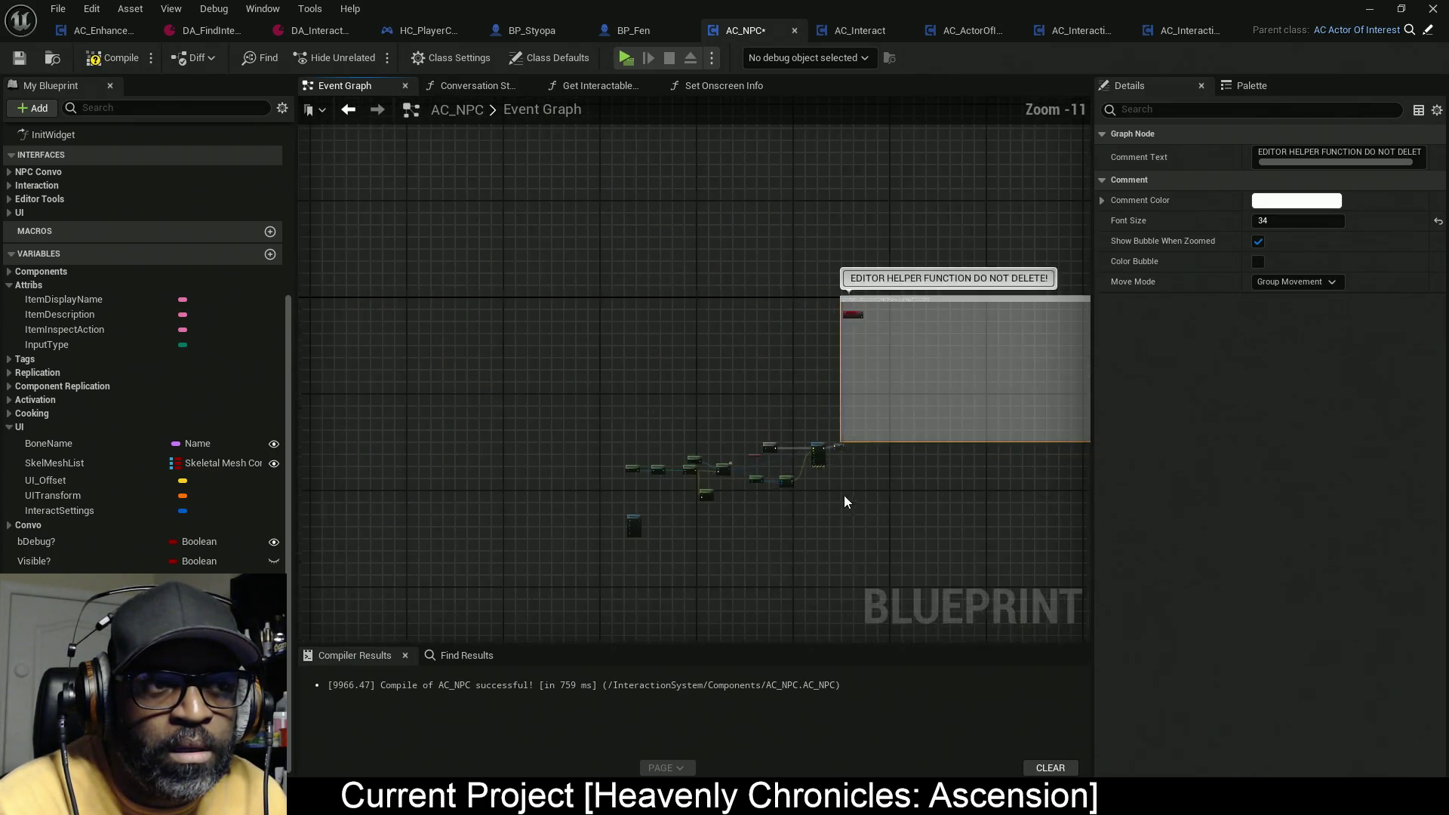
# Step: Shift the existing node cluster left and nudge GetSkeletonMeshes up inside the comment
pyautogui.moveTo(793, 500); pyautogui.dragTo(428, 341)
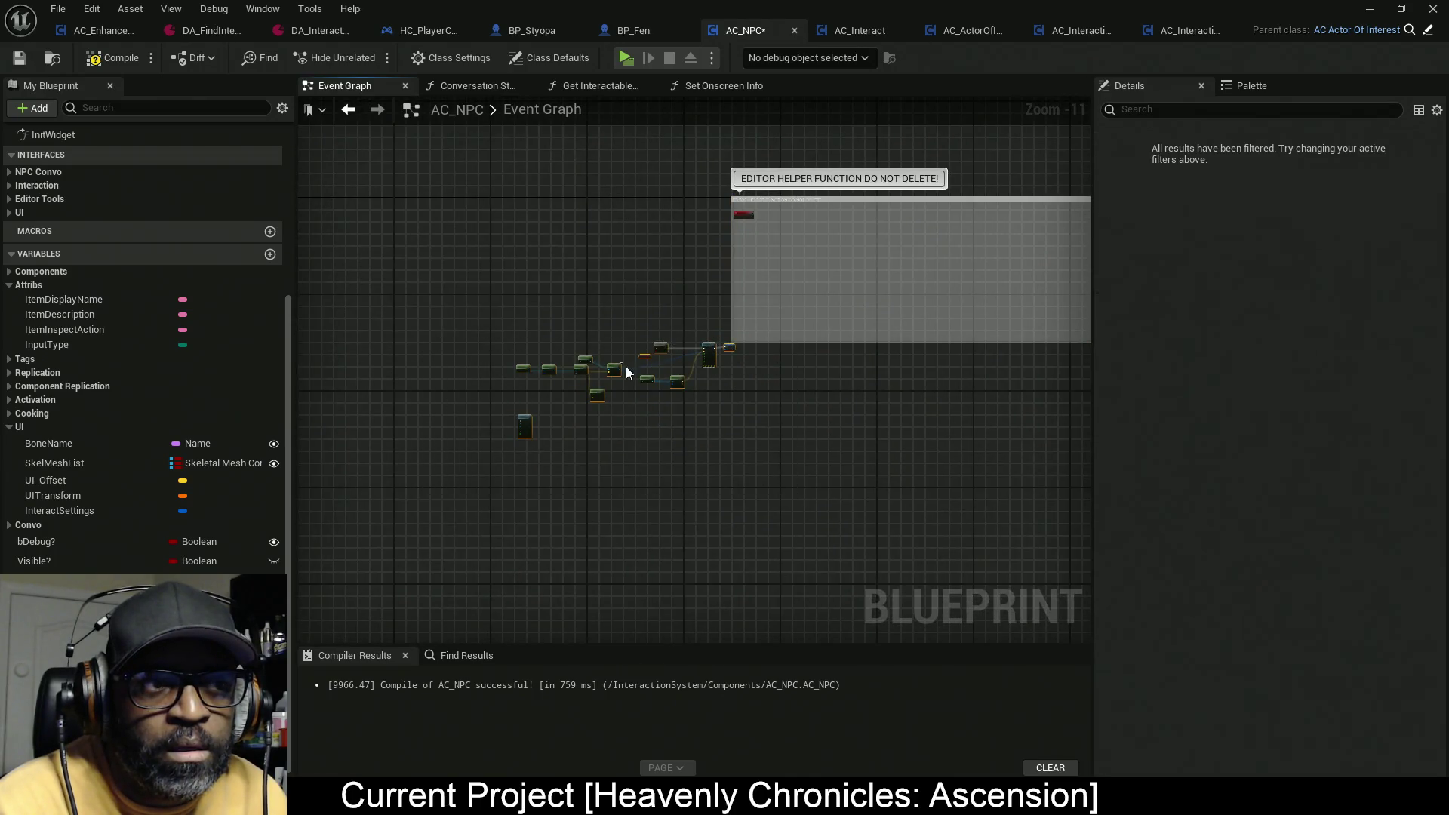
pyautogui.moveTo(518, 424); pyautogui.dragTo(366, 412)
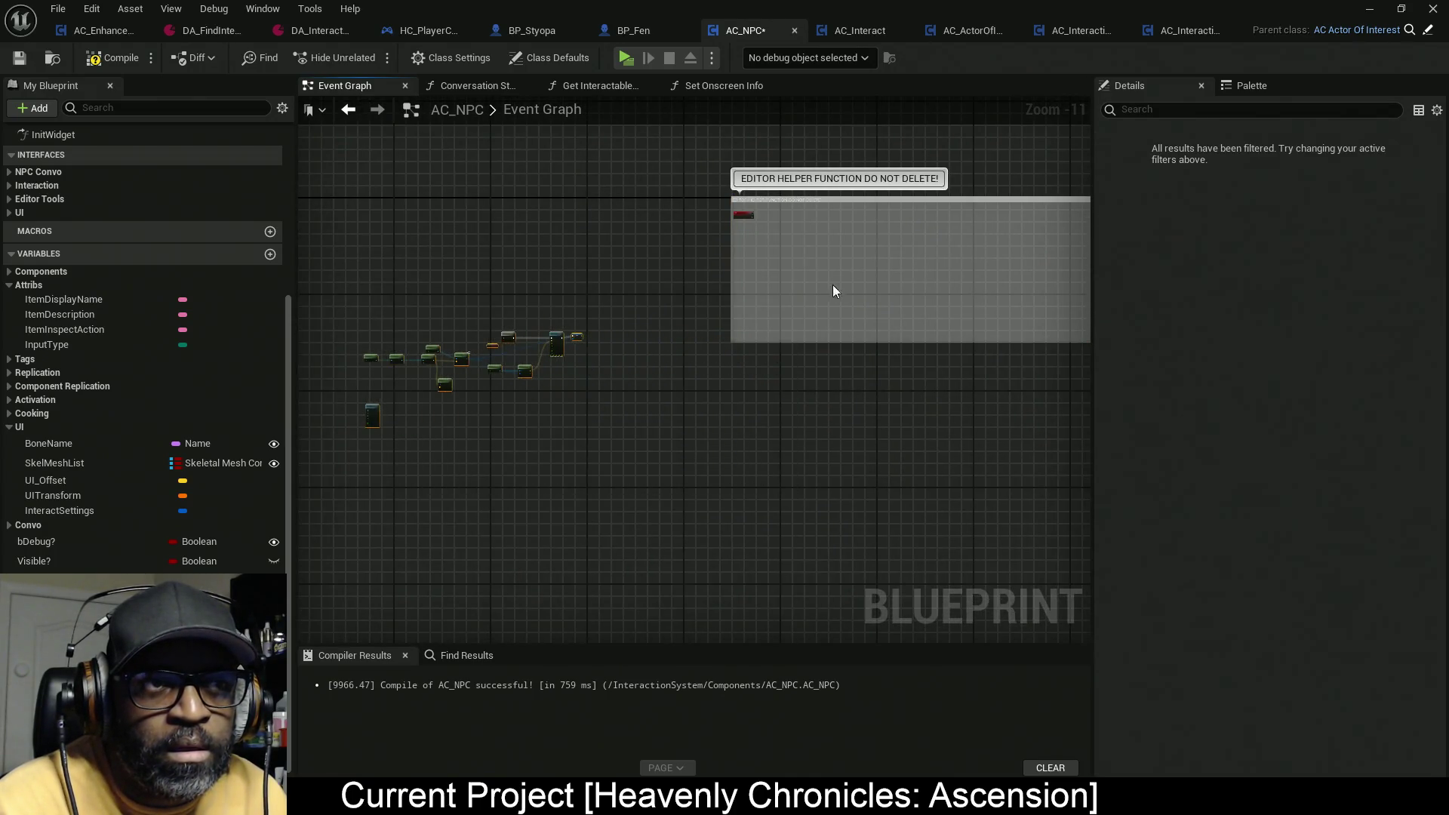
pyautogui.scroll(9, 599, 329)
pyautogui.click(593, 284)
pyautogui.moveTo(593, 284); pyautogui.dragTo(594, 261)
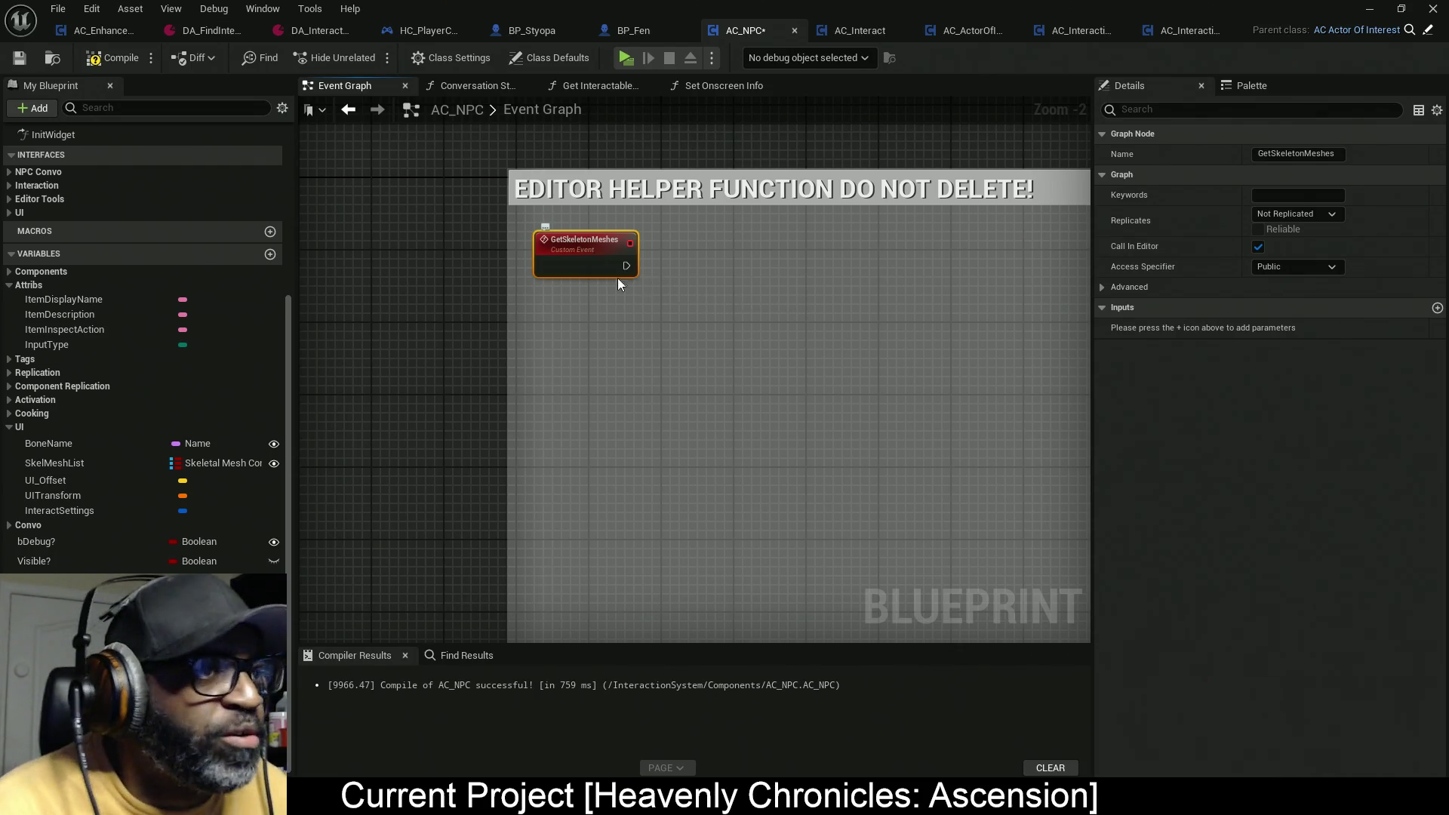
pyautogui.rightClick(659, 288)
# Step: Add a Get Owner node beside the GetSkeletonMeshes event
pyautogui.write('get owner')
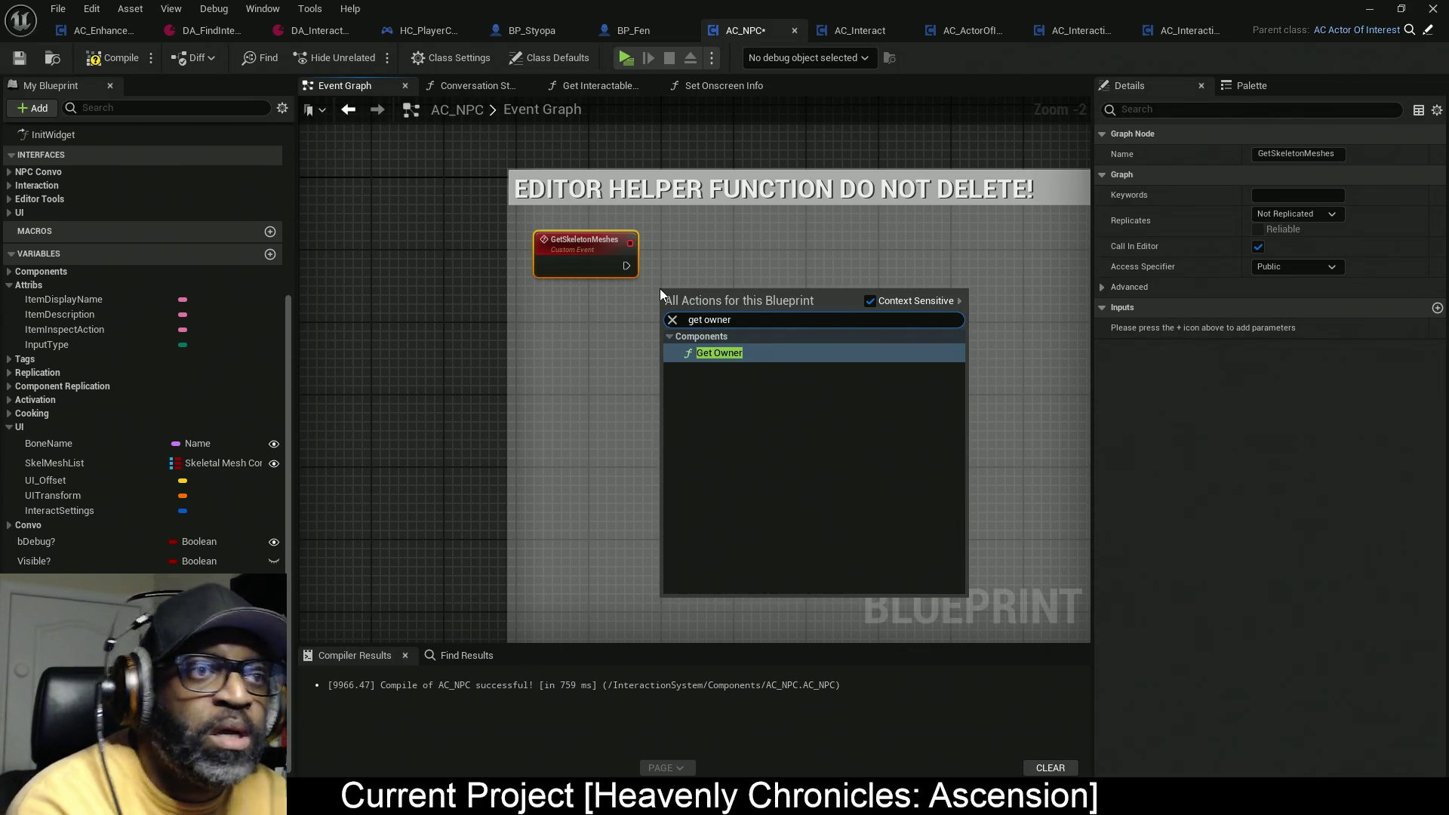
pyautogui.click(714, 355)
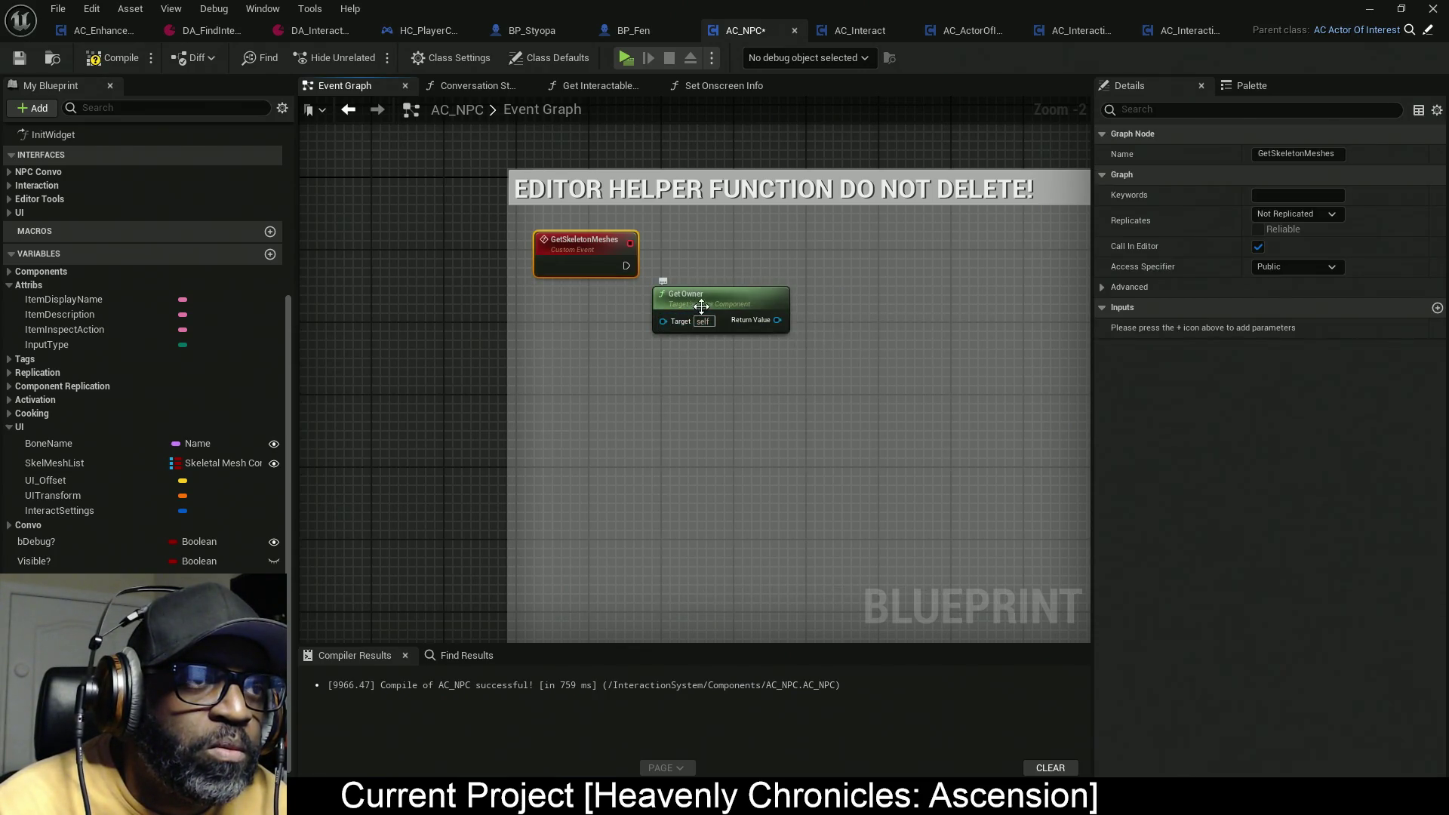
pyautogui.moveTo(682, 304); pyautogui.dragTo(565, 312)
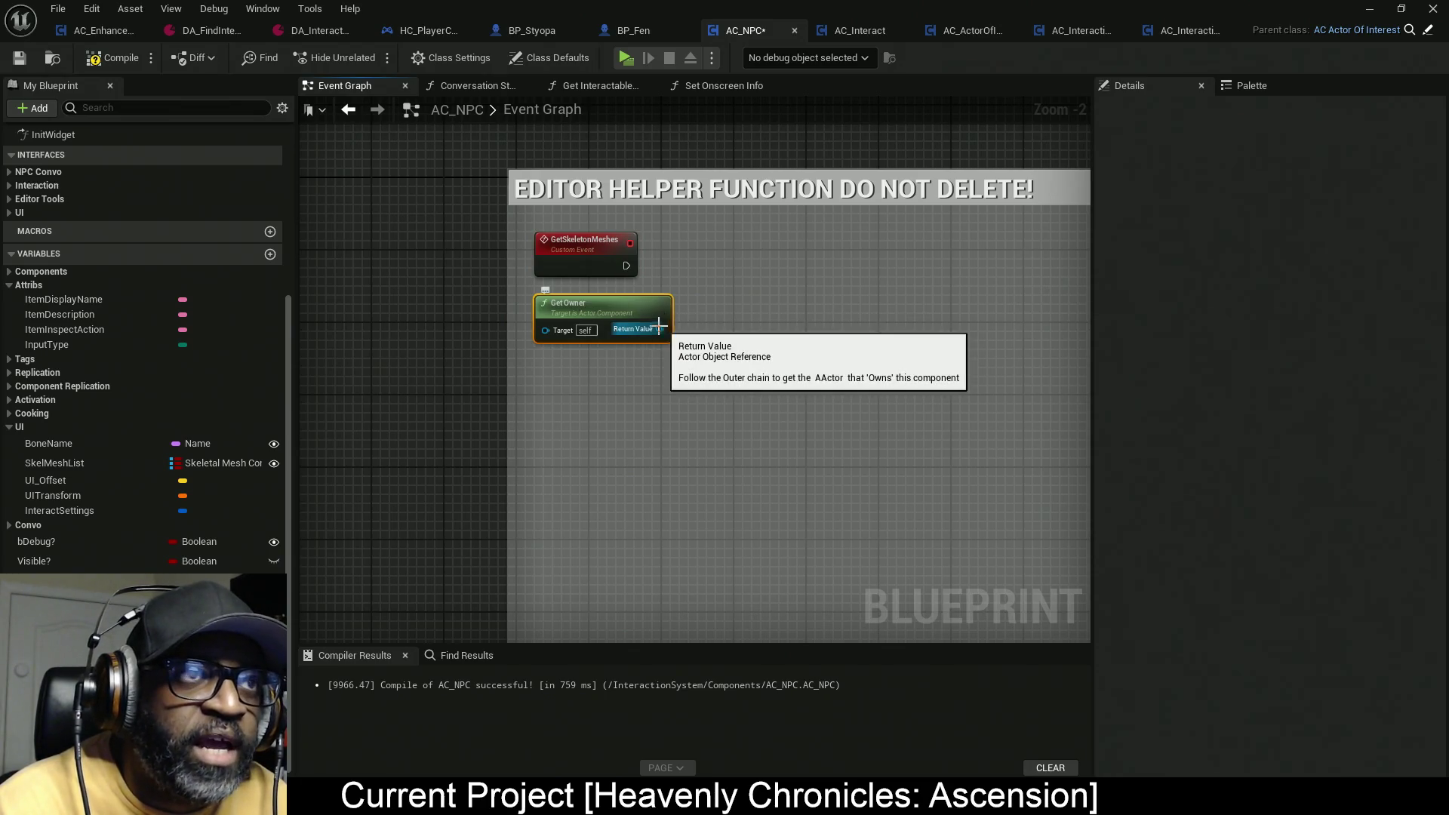
# Step: Cast the owner's Return Value to Character, triggered by GetSkeletonMeshes
pyautogui.moveTo(657, 332); pyautogui.dragTo(723, 301)
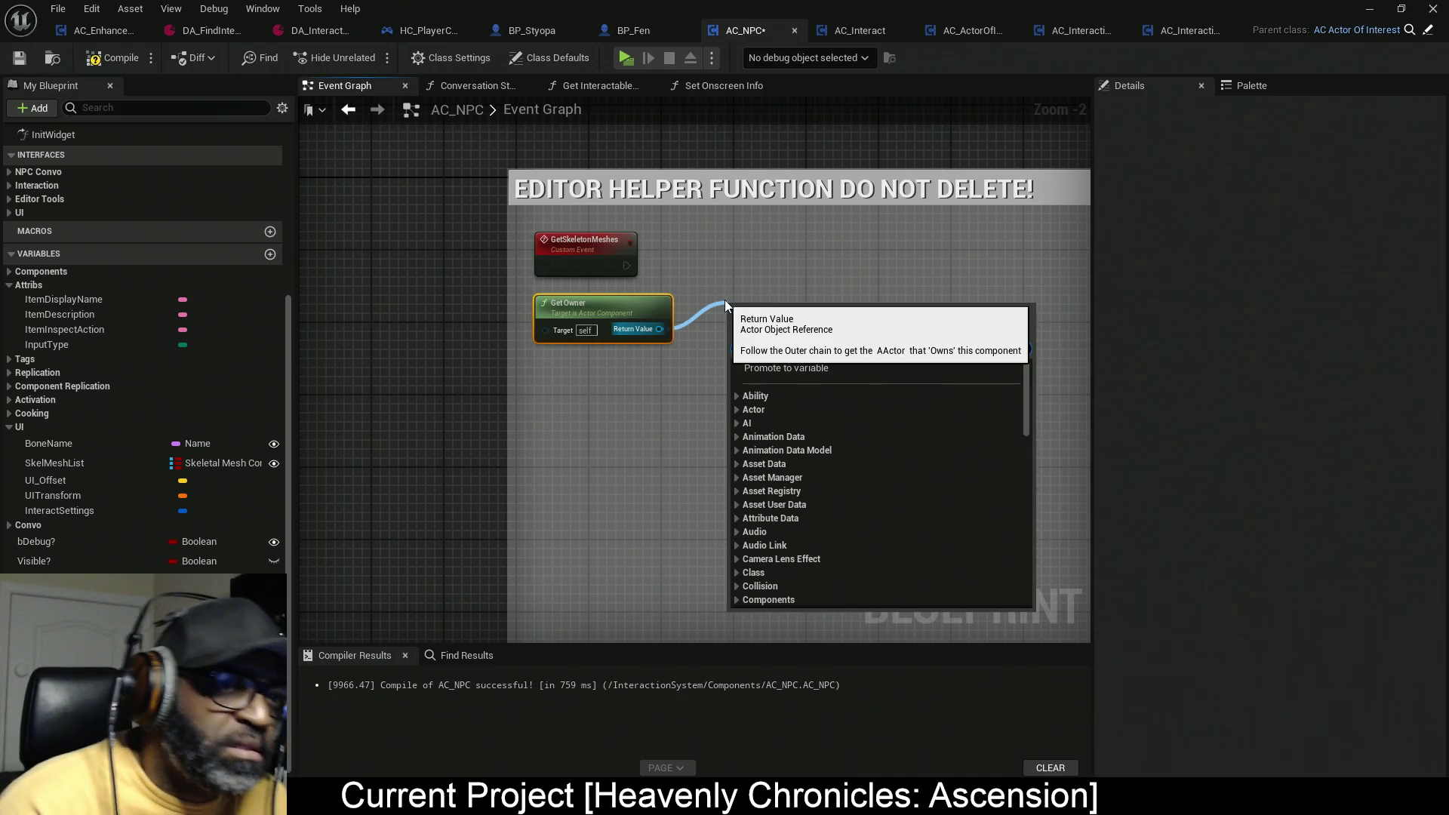
pyautogui.write('castto')
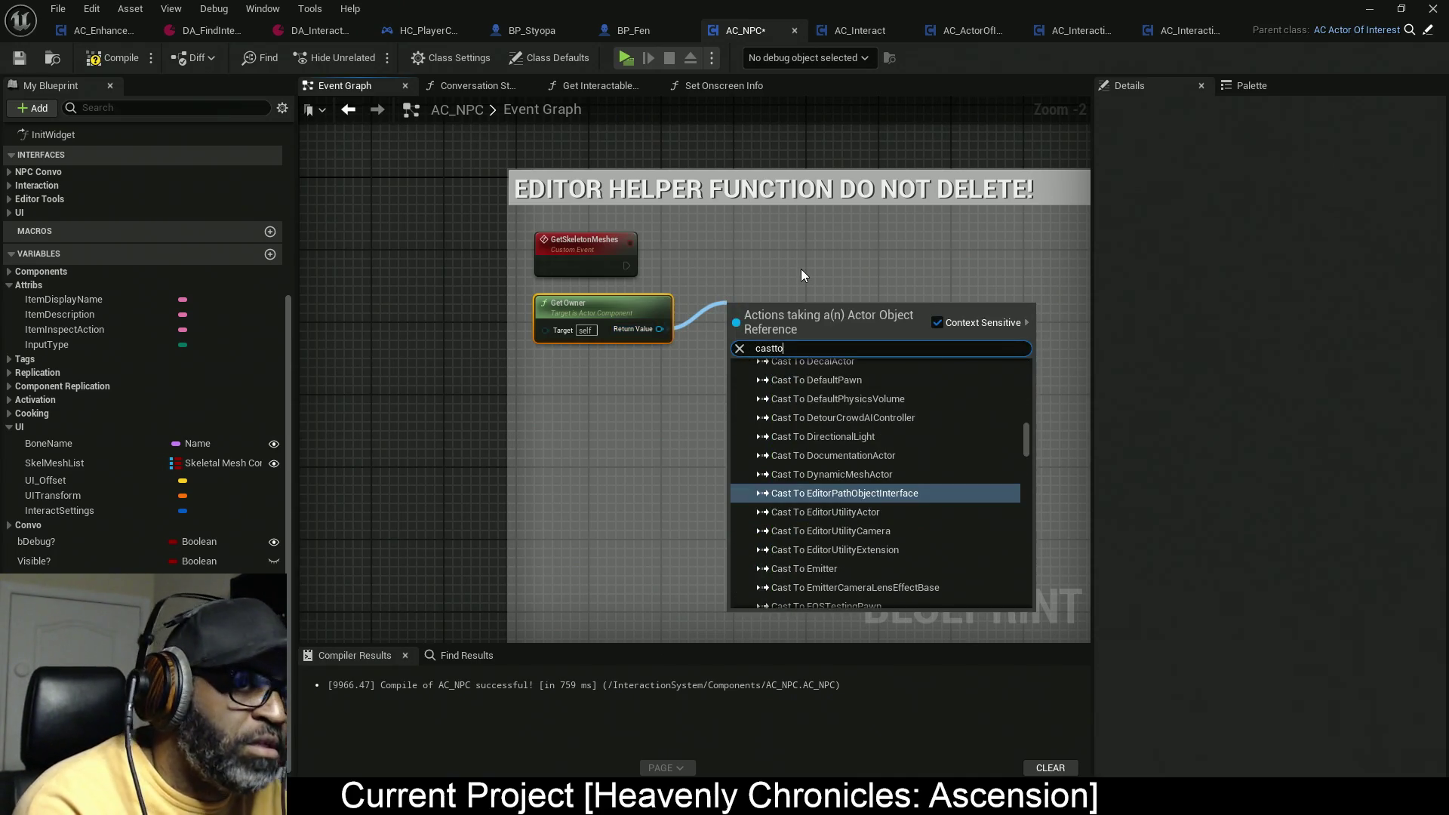
pyautogui.write('characte')
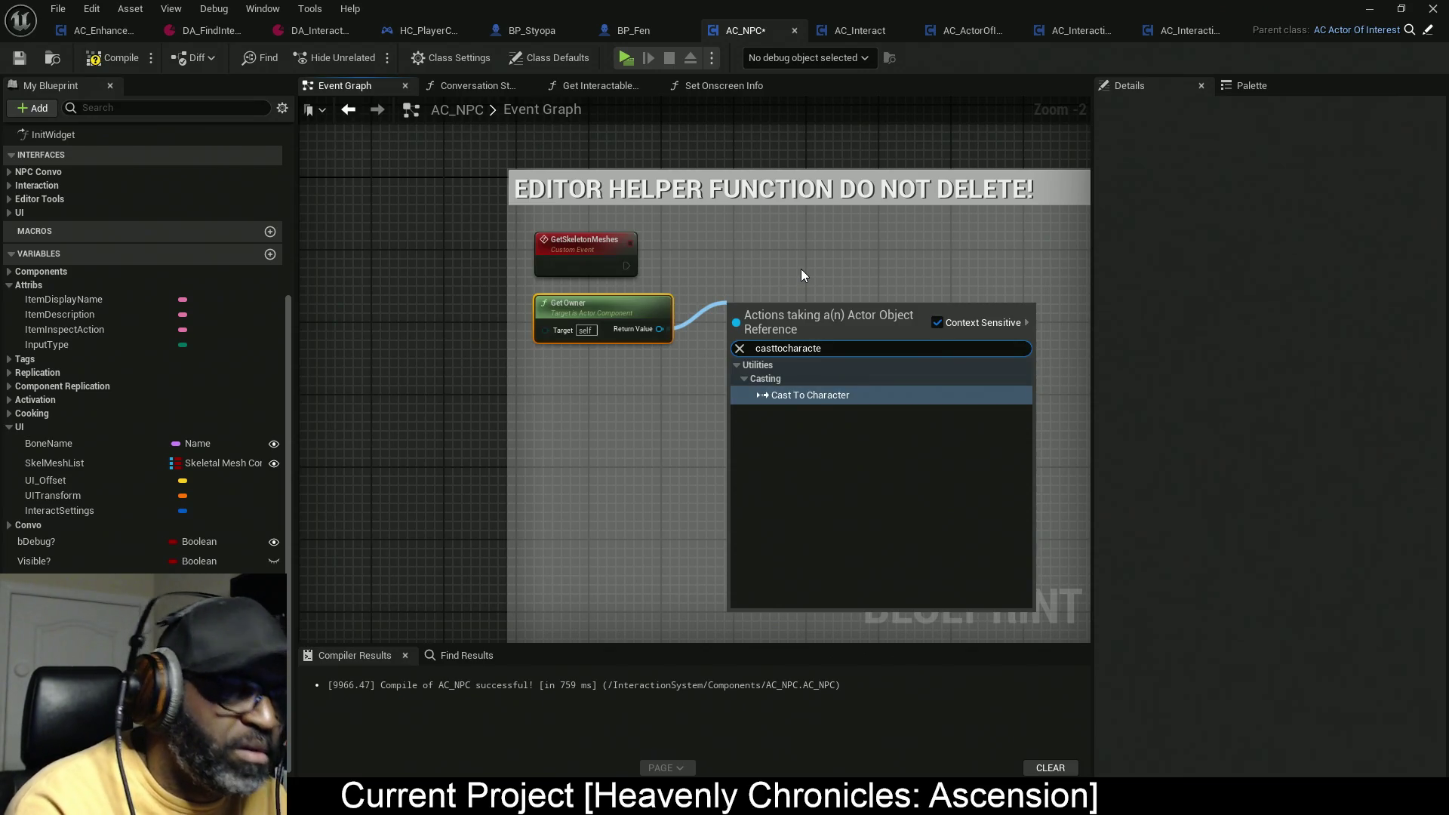
pyautogui.press('Return')
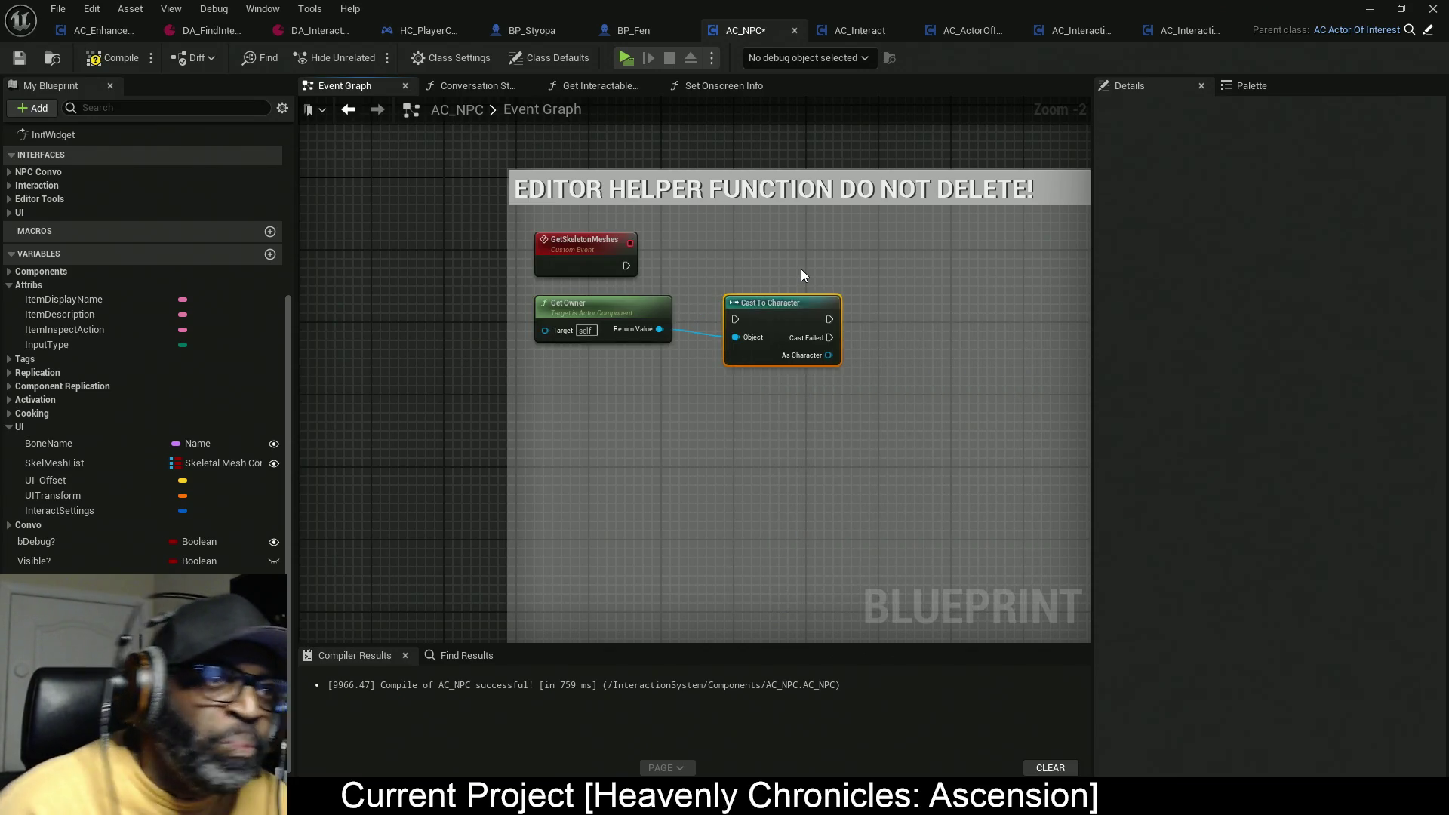
pyautogui.moveTo(735, 319)
pyautogui.mouseDown()
pyautogui.moveTo(650, 260)
pyautogui.moveTo(625, 266)
pyautogui.mouseUp()
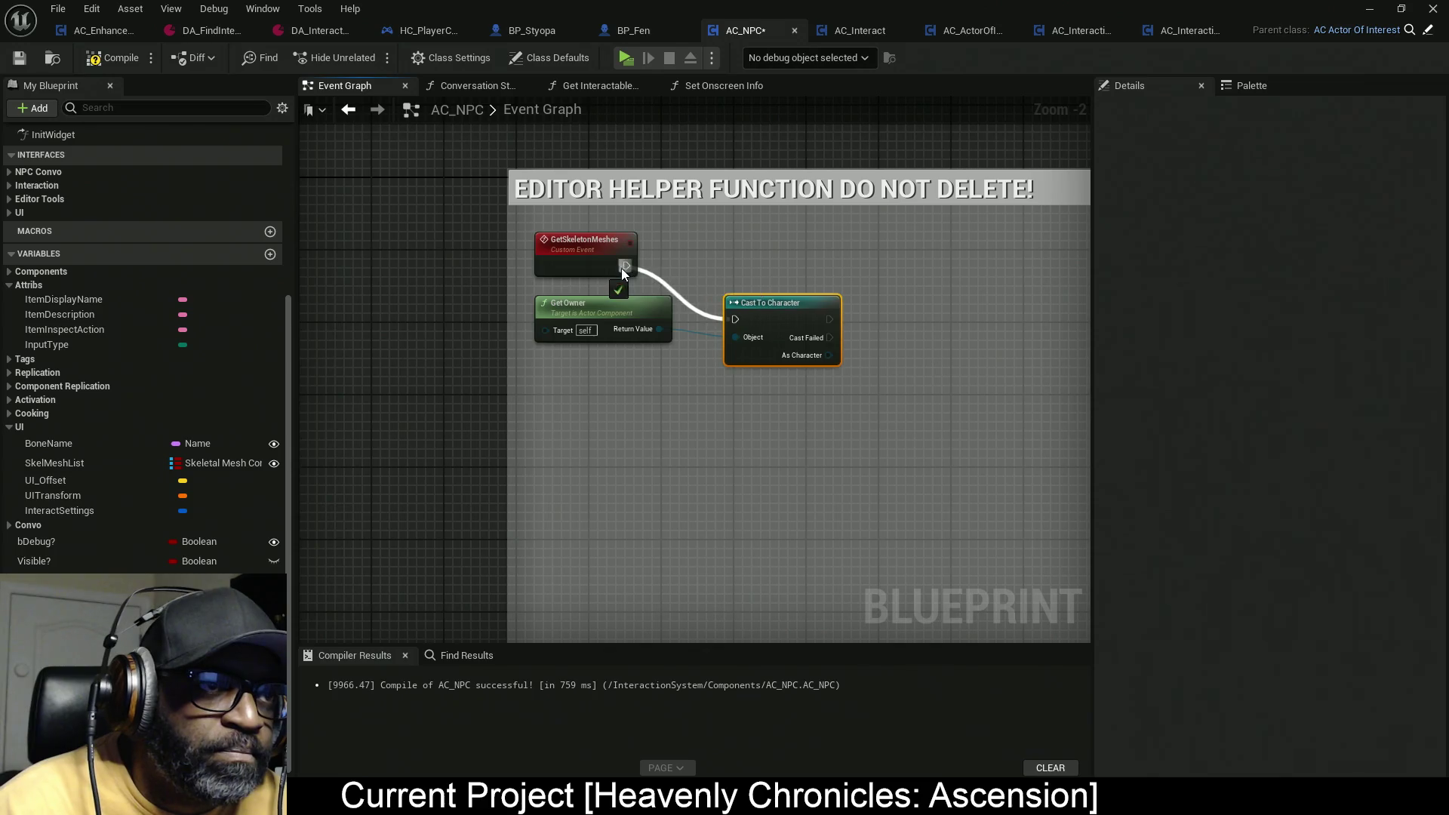
pyautogui.moveTo(777, 316); pyautogui.dragTo(741, 262)
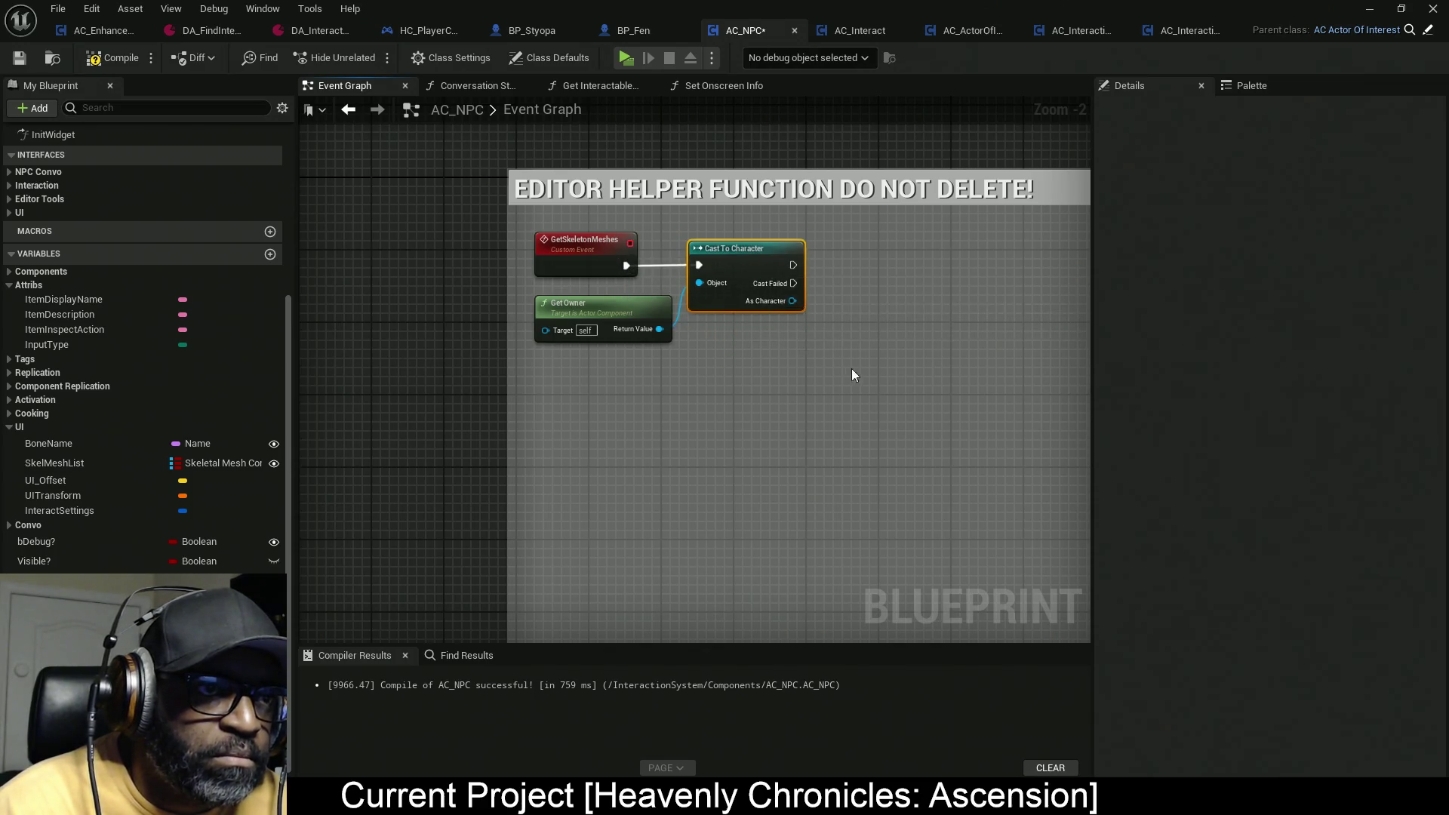
pyautogui.moveTo(835, 379); pyautogui.dragTo(745, 389)
pyautogui.moveTo(833, 386); pyautogui.dragTo(678, 385)
pyautogui.moveTo(548, 310); pyautogui.dragTo(589, 365)
pyautogui.write('get')
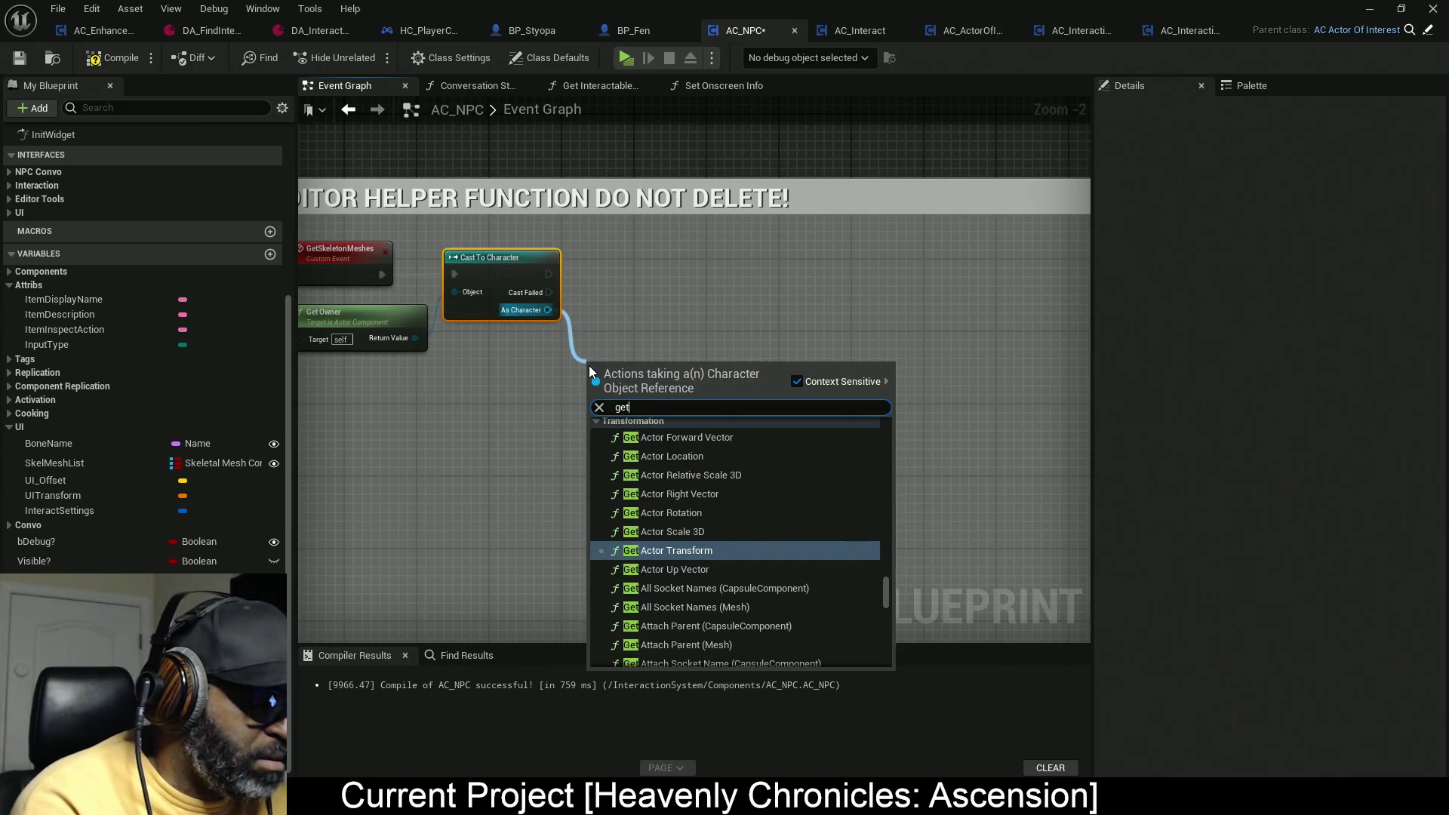
pyautogui.write(' compon')
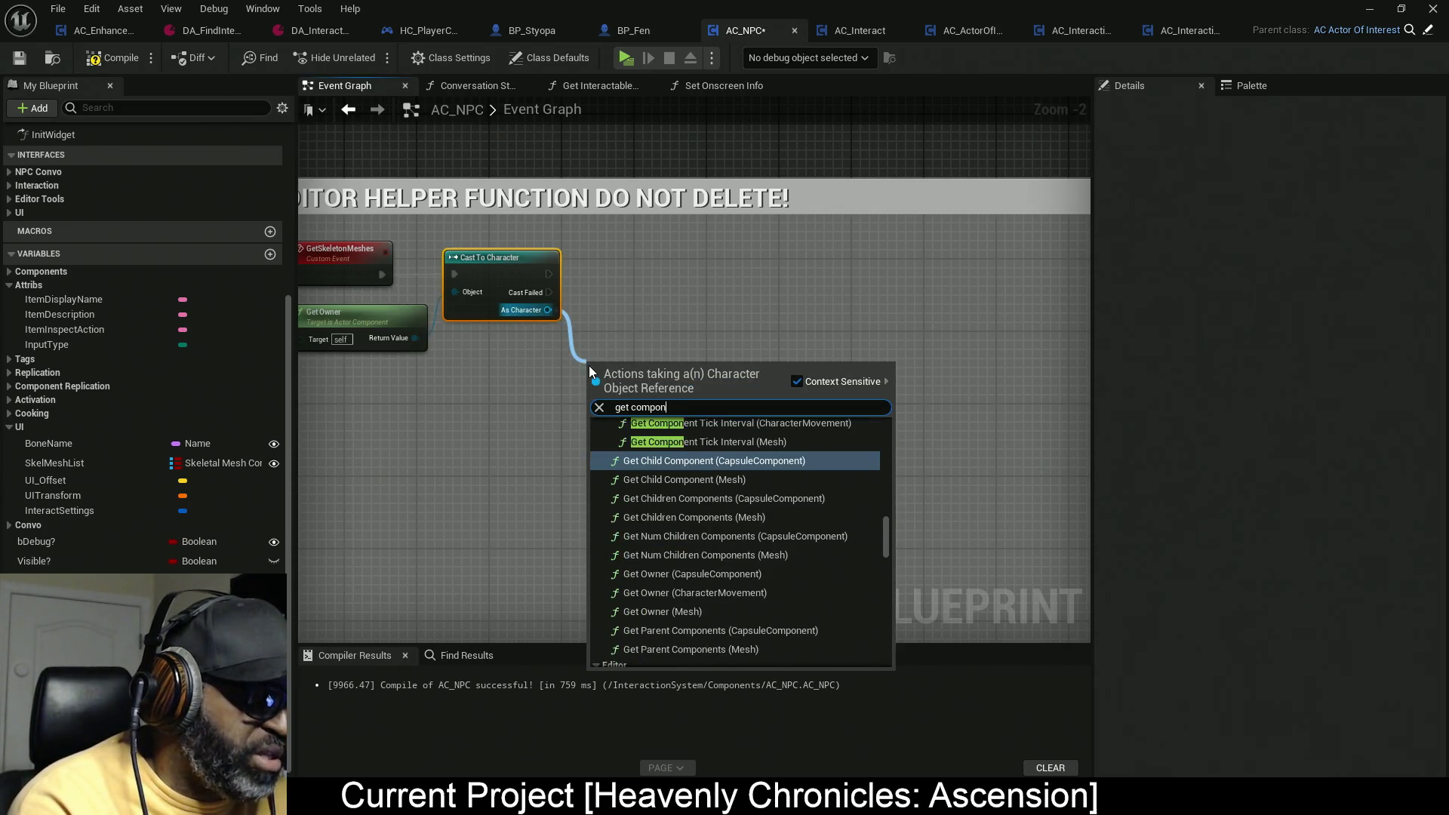
pyautogui.write('ents')
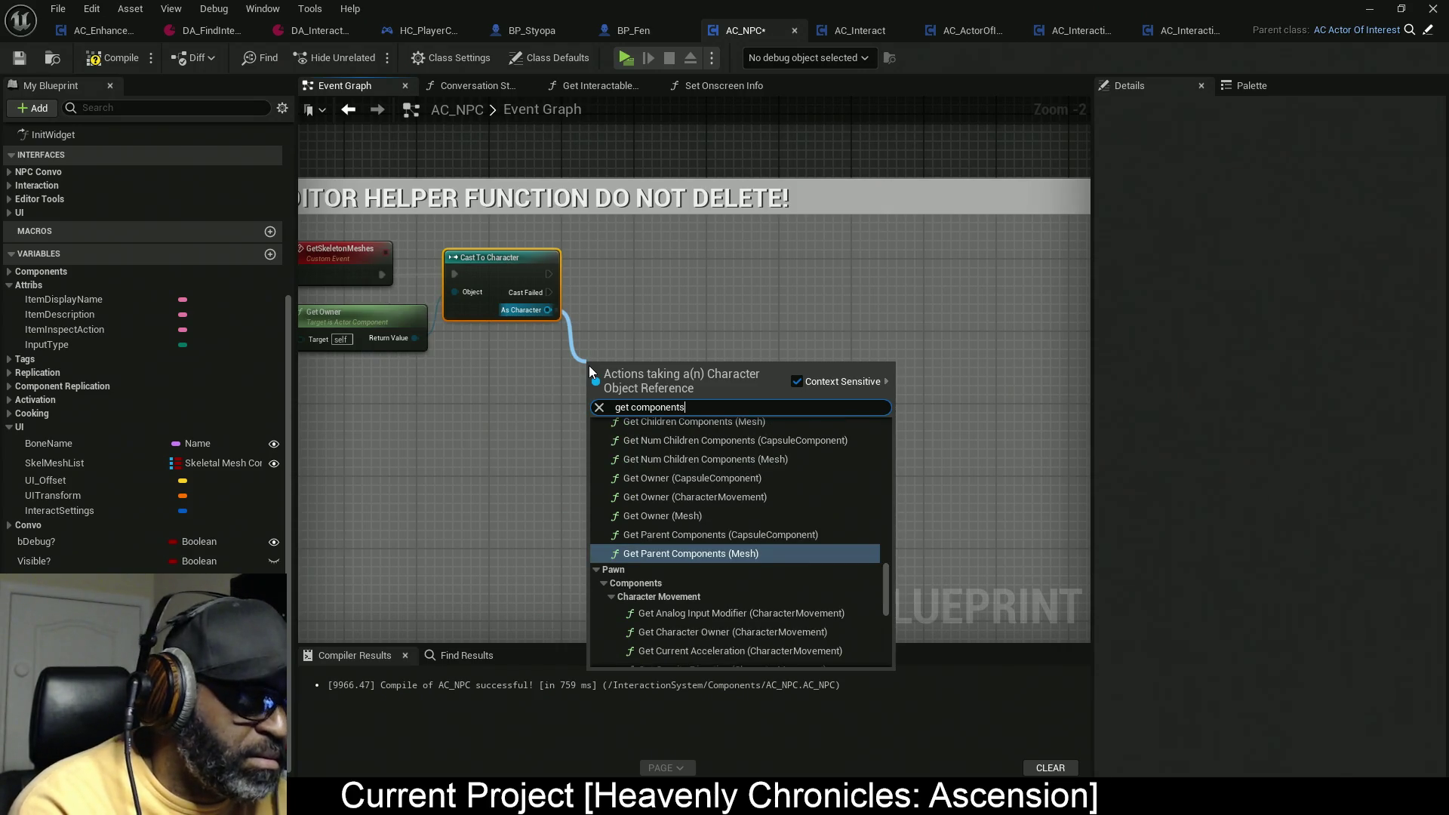
pyautogui.write(' by clas')
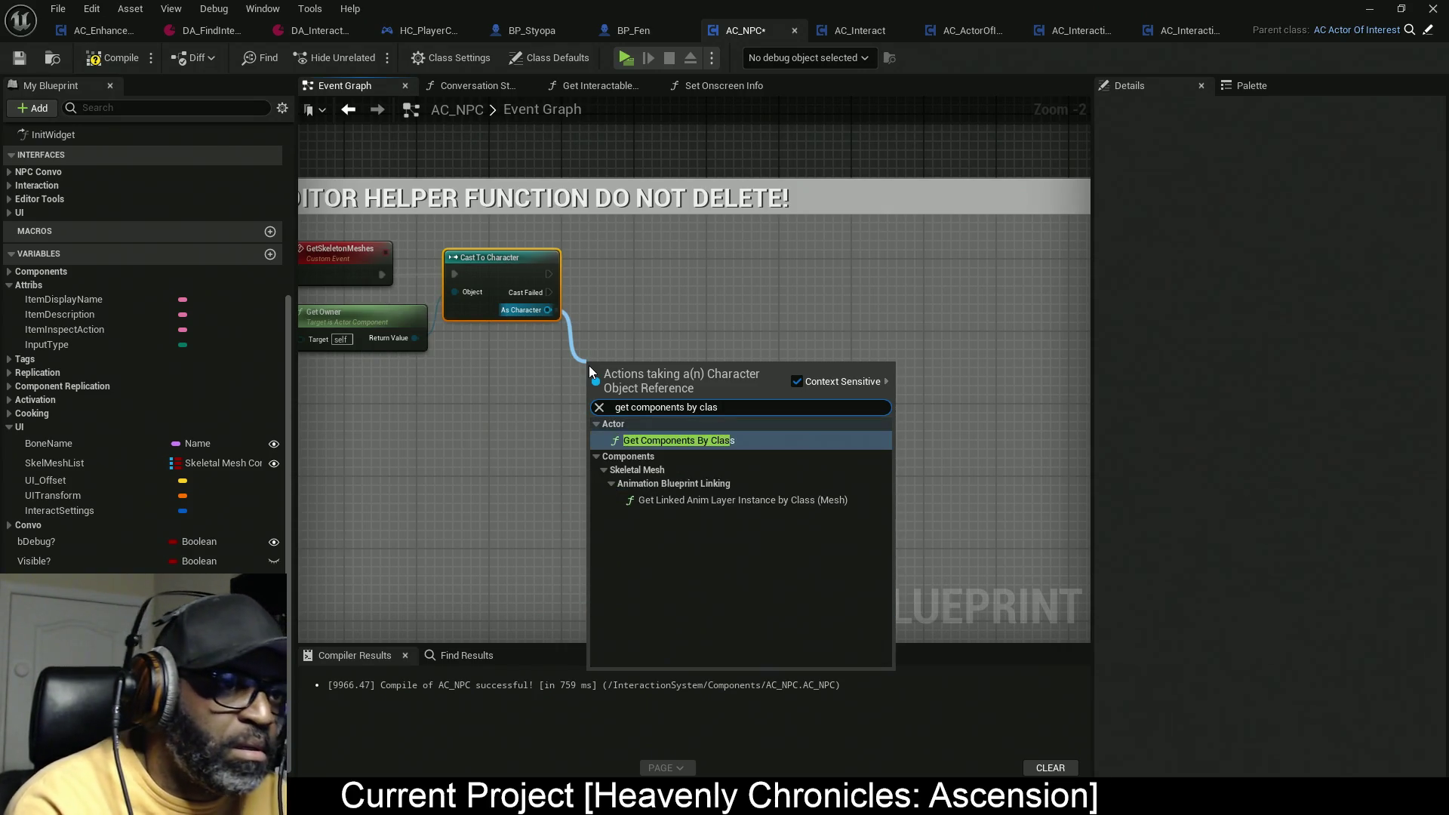
# Step: Add Get Components By Class with class SkeletalMeshComponent from As Character, placed below the cast
pyautogui.click(679, 440)
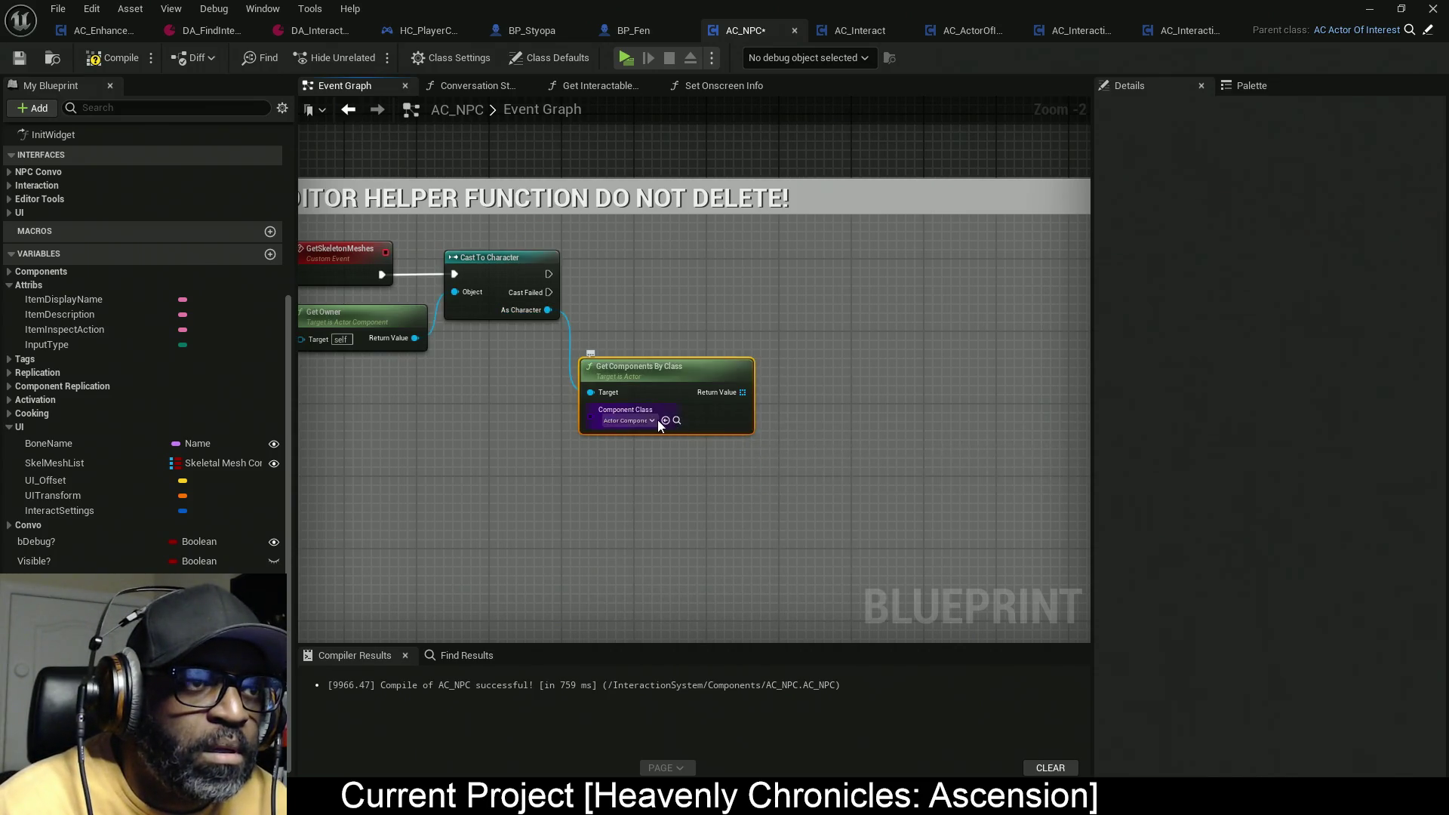
pyautogui.click(654, 420)
pyautogui.write('leta')
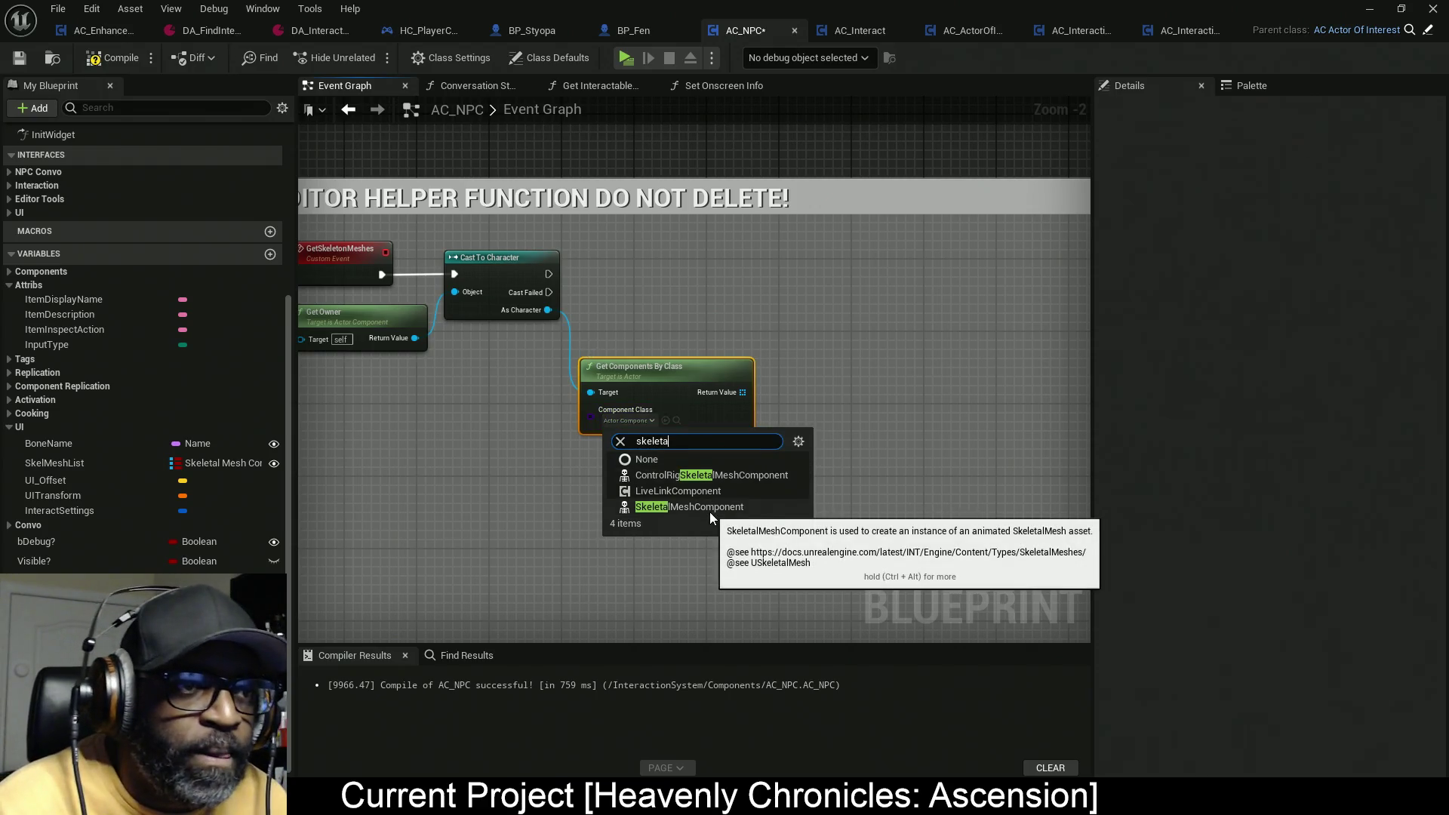
pyautogui.click(710, 508)
pyautogui.moveTo(680, 402)
pyautogui.mouseDown()
pyautogui.moveTo(608, 358)
pyautogui.moveTo(545, 359)
pyautogui.moveTo(638, 363)
pyautogui.mouseUp()
# Step: Add an Is Not Empty check on the component list and a Branch after Cast To Character that uses it
pyautogui.write('is not emp')
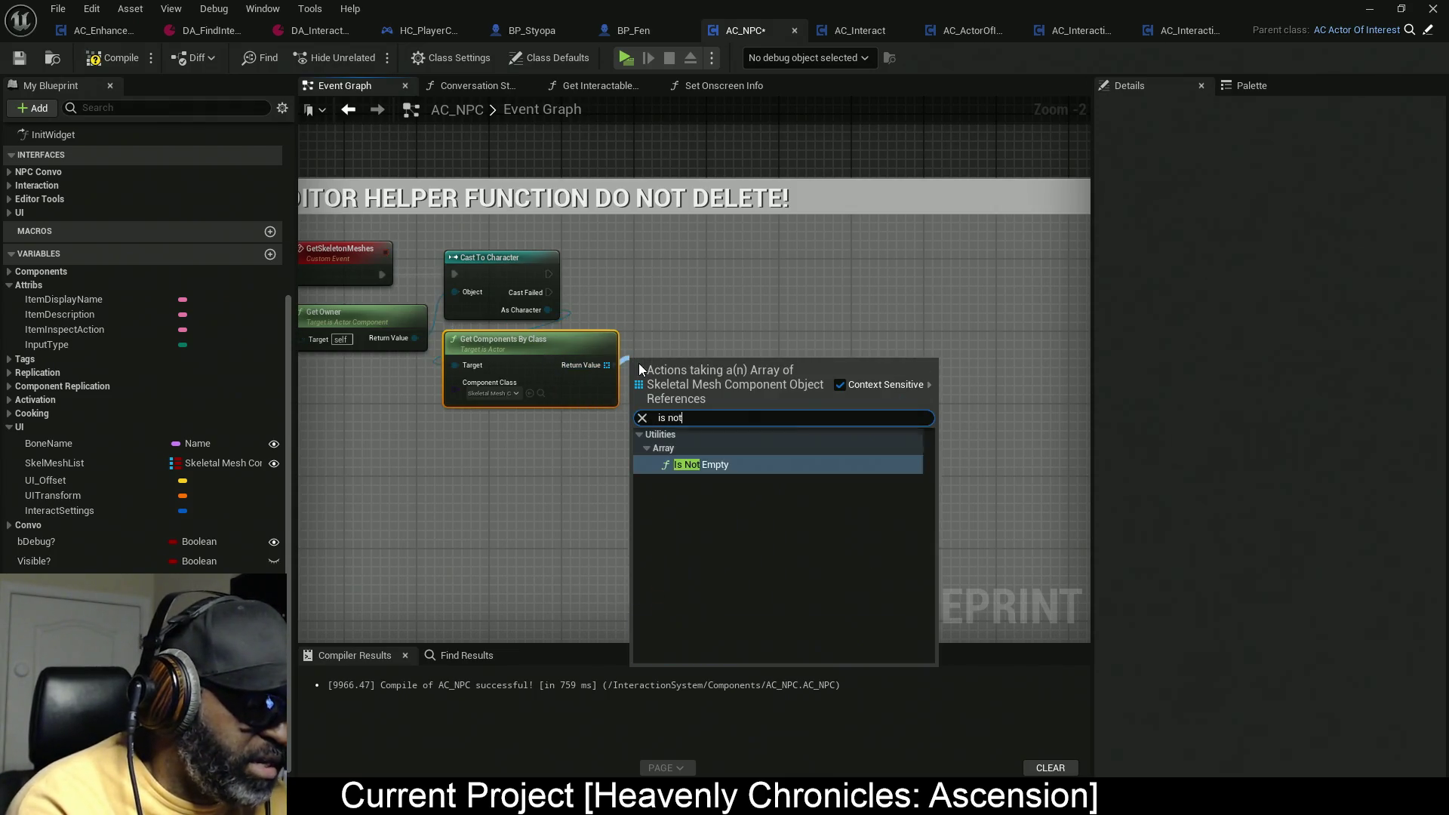
pyautogui.write('ty')
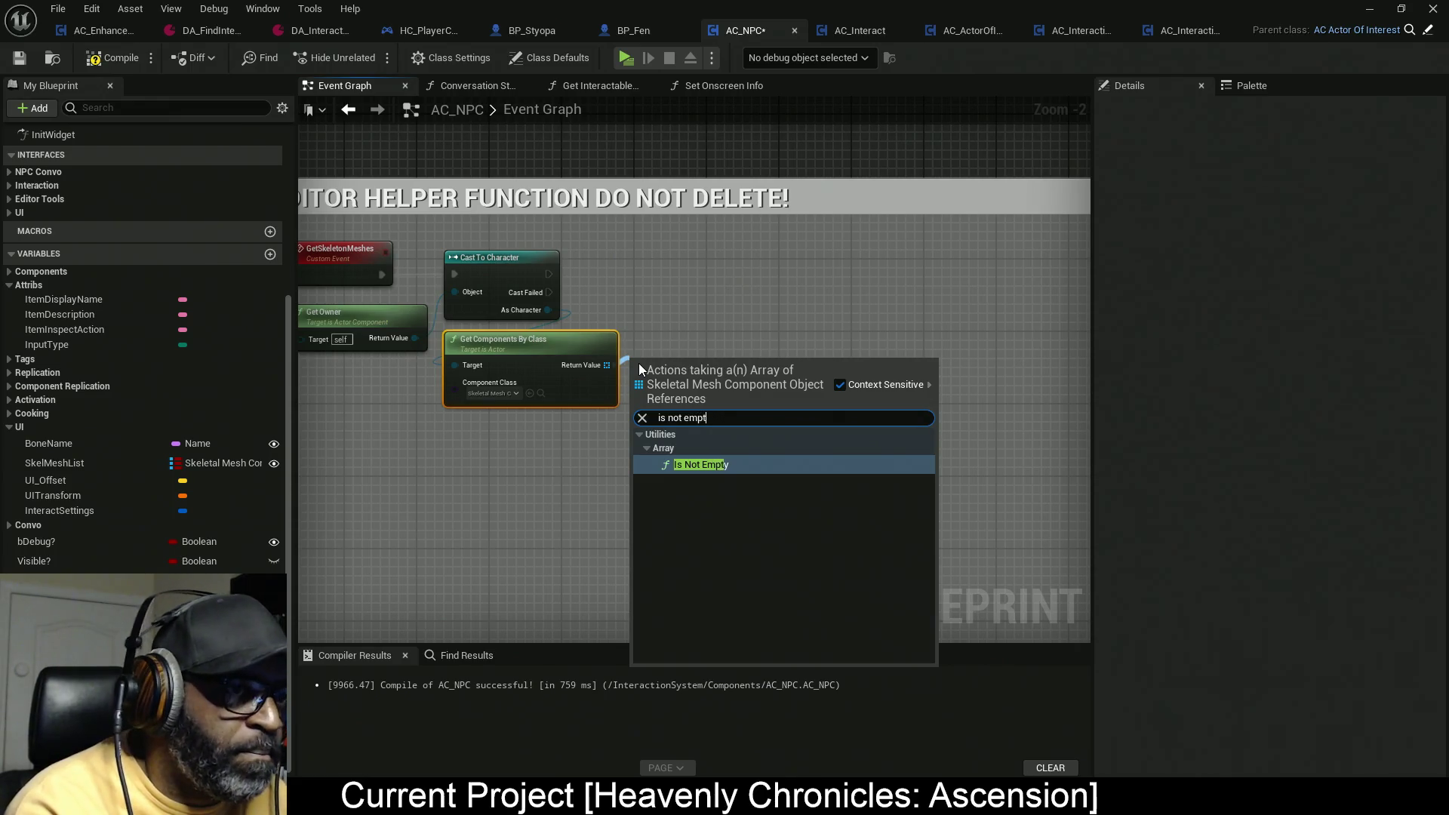
pyautogui.press('Return')
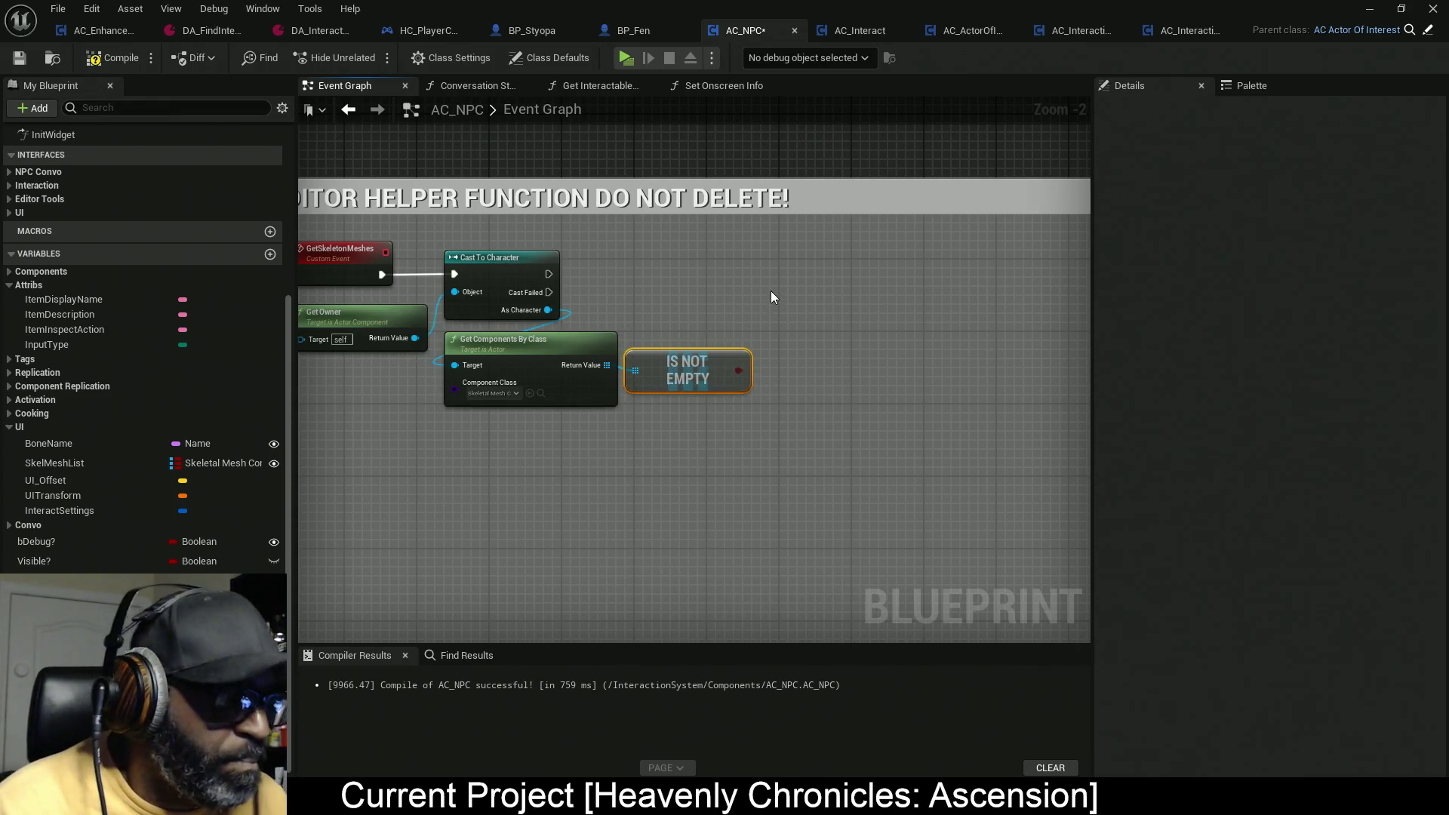
pyautogui.click(789, 265)
pyautogui.moveTo(548, 274)
pyautogui.mouseDown()
pyautogui.moveTo(800, 287)
pyautogui.moveTo(866, 274)
pyautogui.moveTo(737, 369)
pyautogui.moveTo(495, 350)
pyautogui.mouseUp()
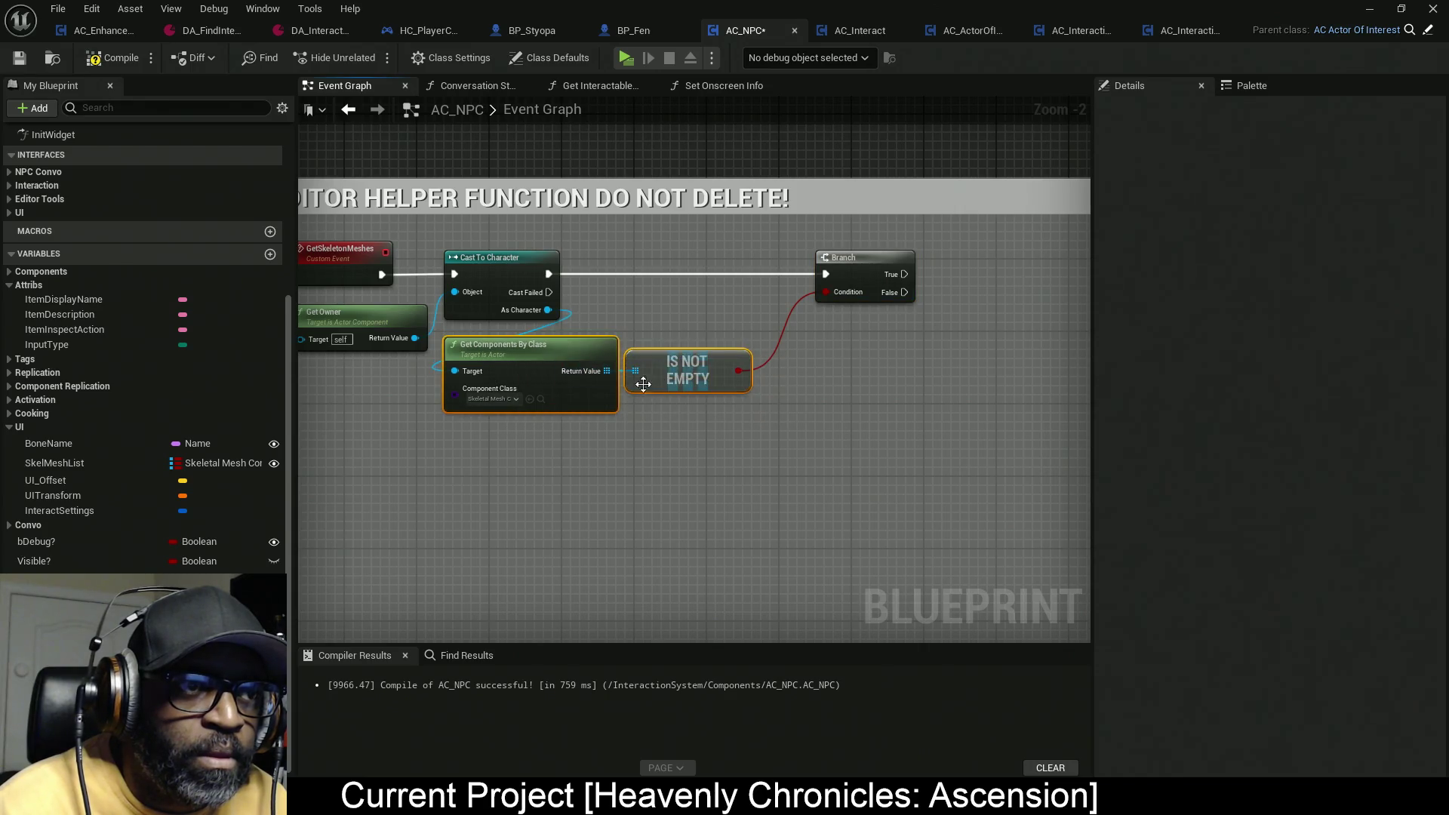
pyautogui.moveTo(844, 270); pyautogui.dragTo(806, 270)
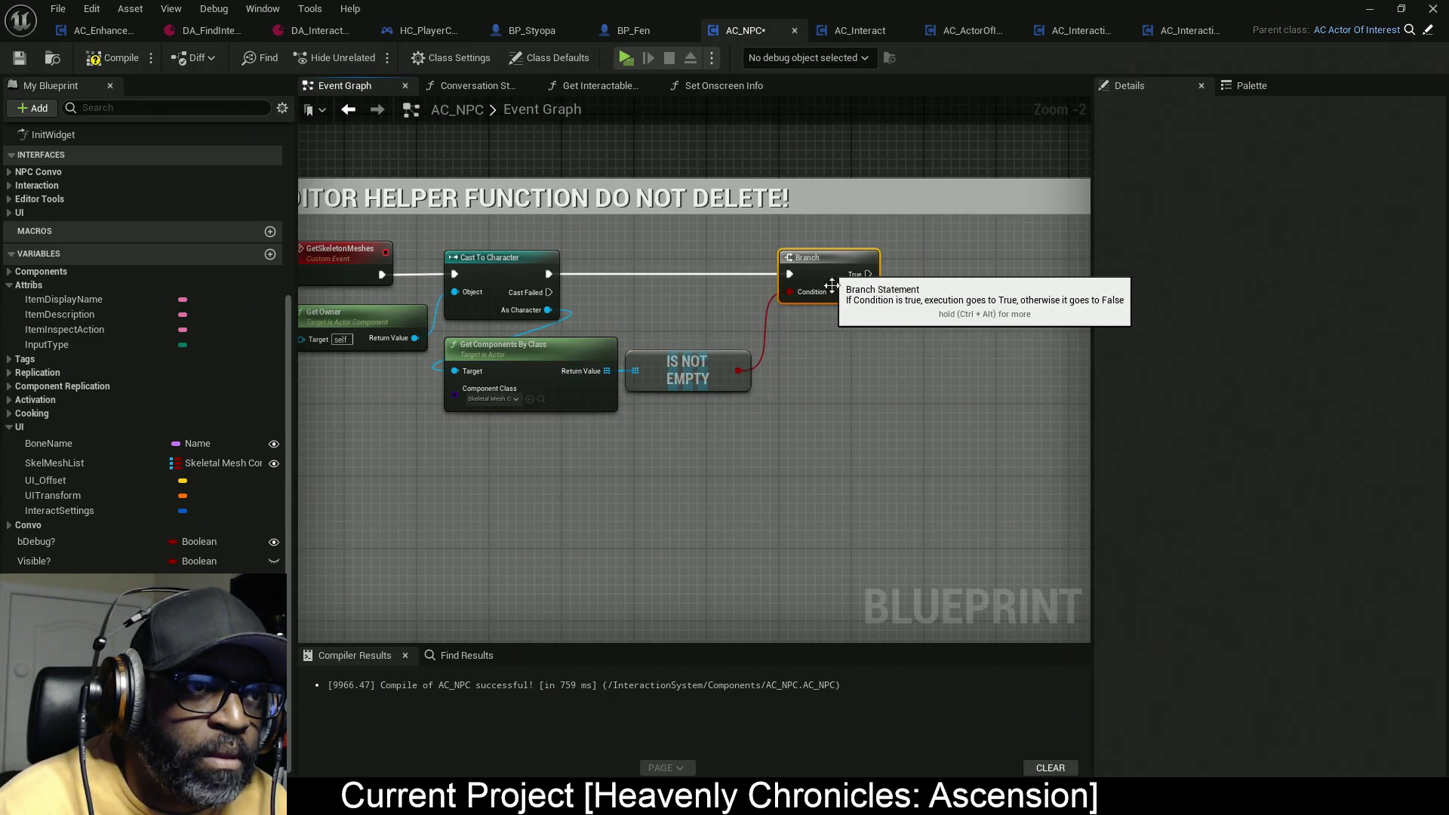
pyautogui.moveTo(813, 383); pyautogui.dragTo(739, 406)
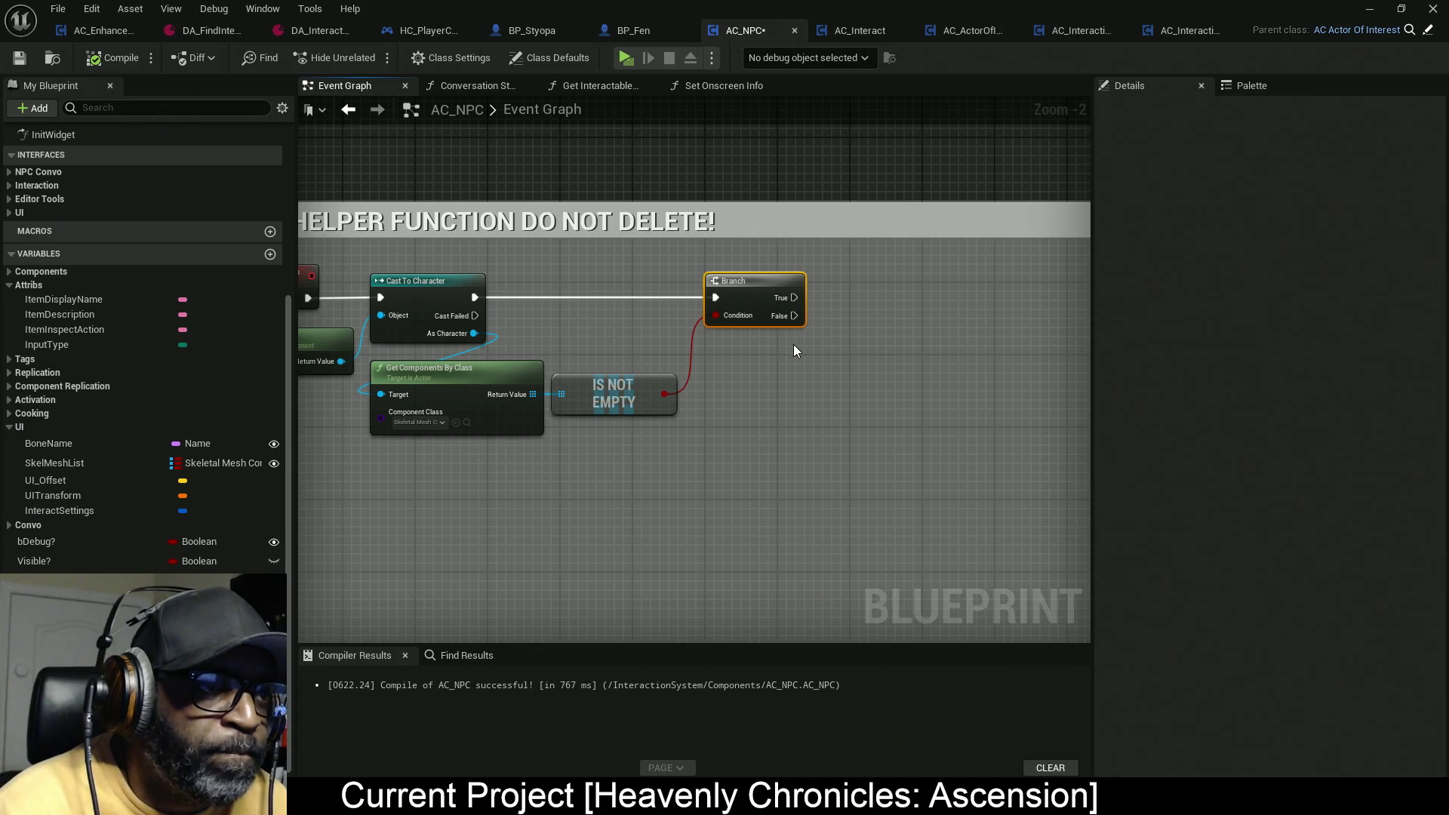
# Step: Add a For Each Loop over the component array, run from the Branch's True output
pyautogui.moveTo(533, 394); pyautogui.dragTo(853, 345)
pyautogui.write('for')
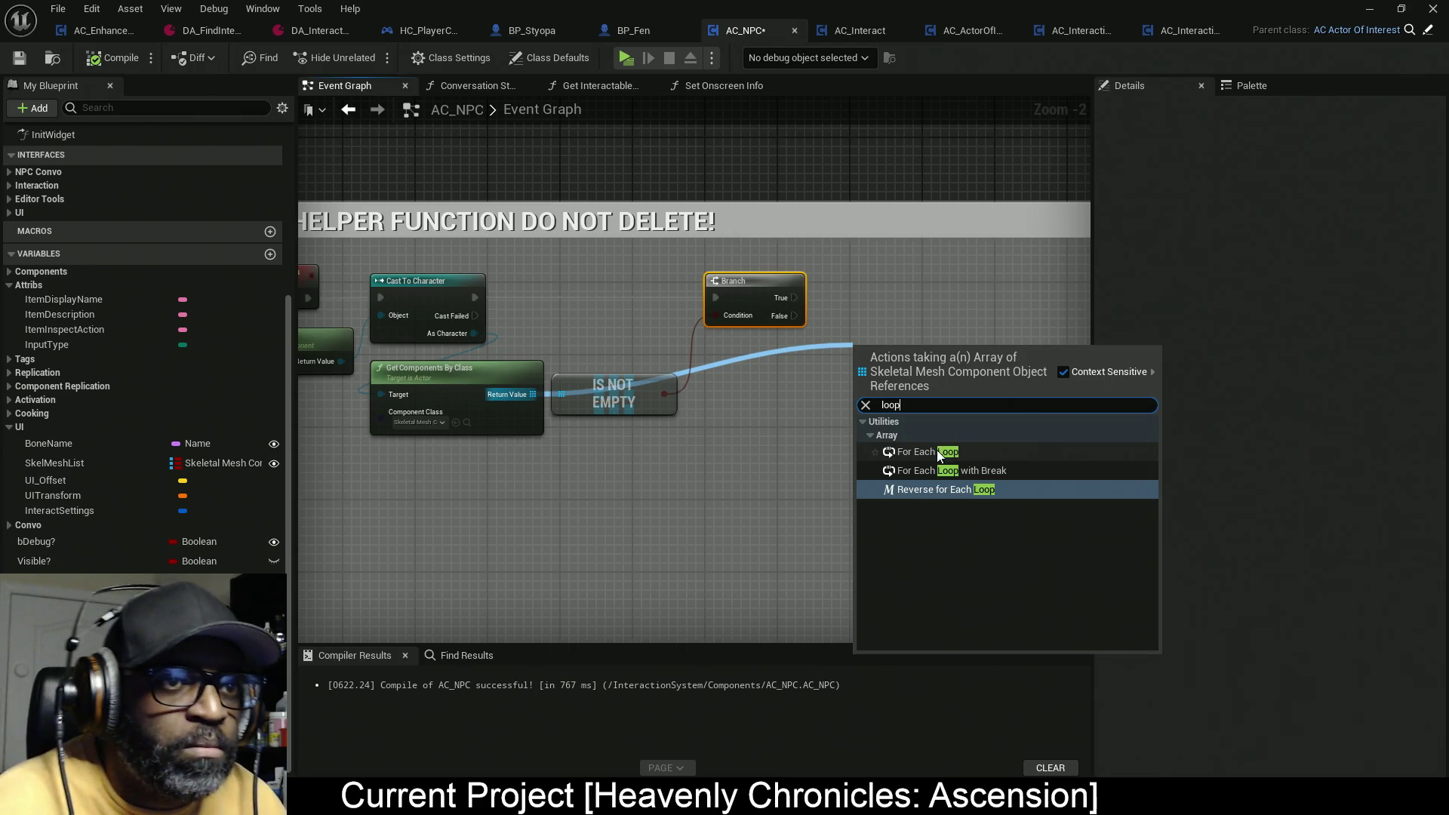
pyautogui.click(936, 450)
pyautogui.moveTo(793, 297); pyautogui.dragTo(865, 364)
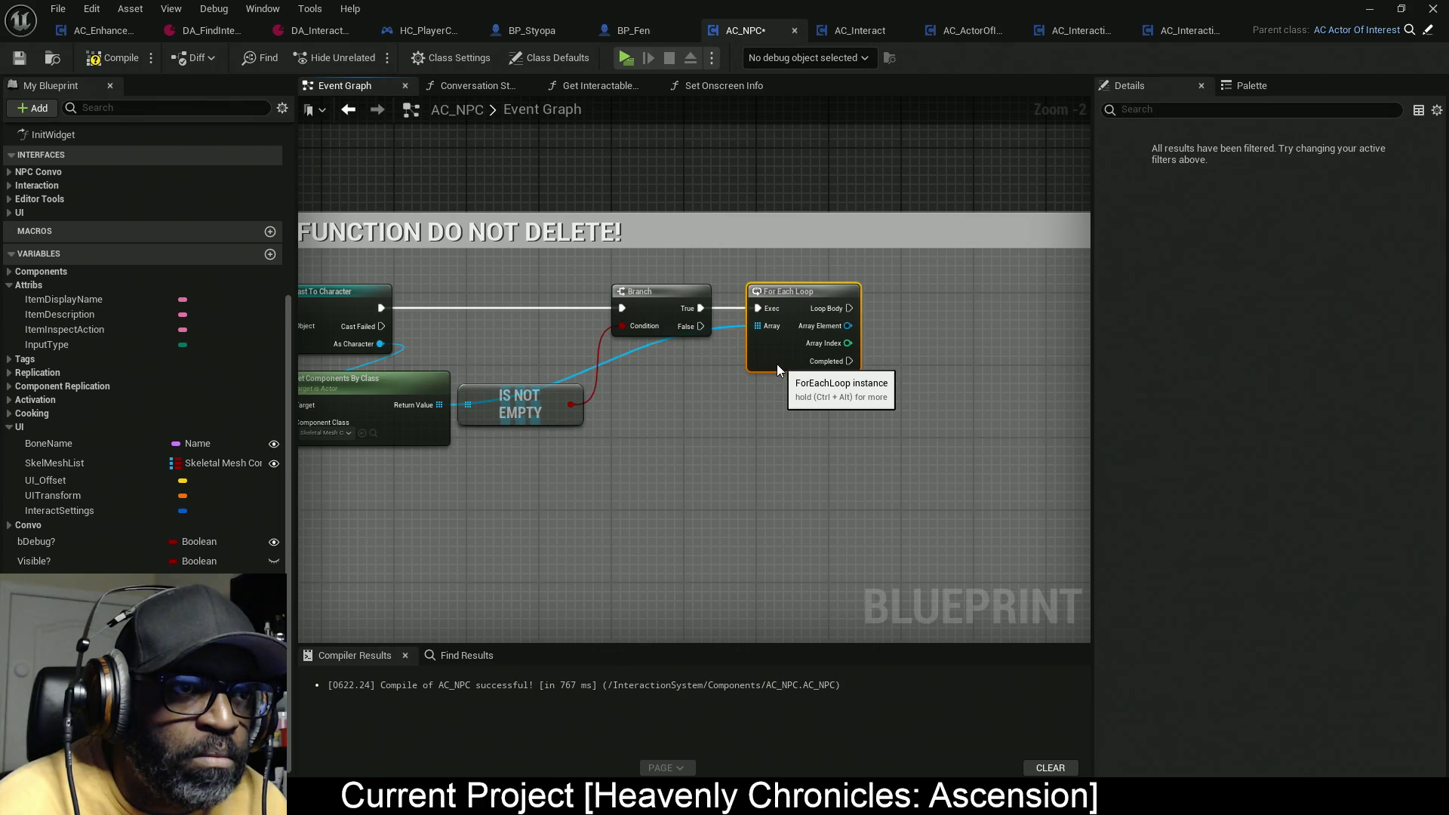
pyautogui.moveTo(636, 356); pyautogui.dragTo(783, 358)
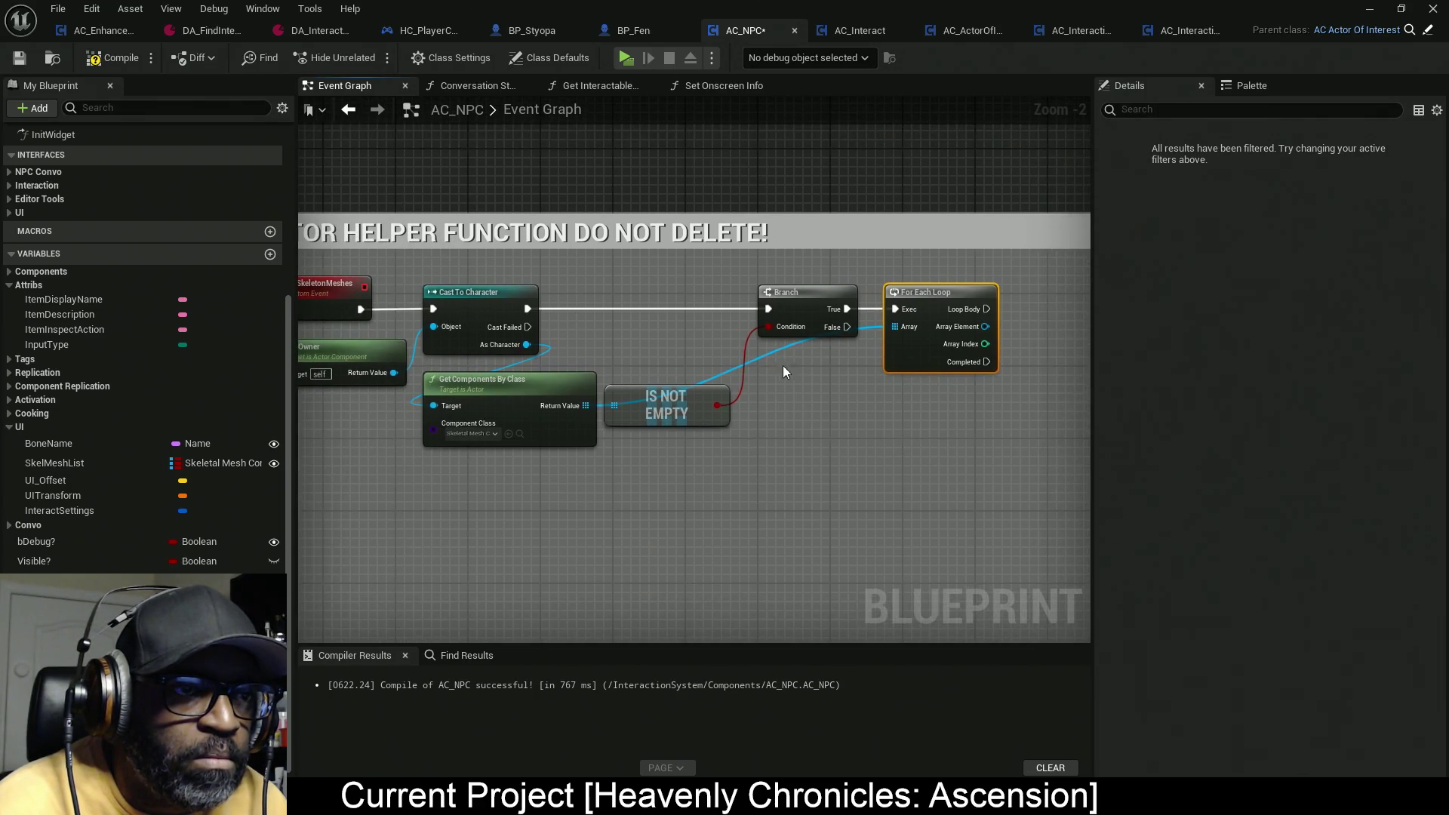
# Step: Add two reroute points on the array wire to route it neatly into the loop
pyautogui.doubleClick(758, 359)
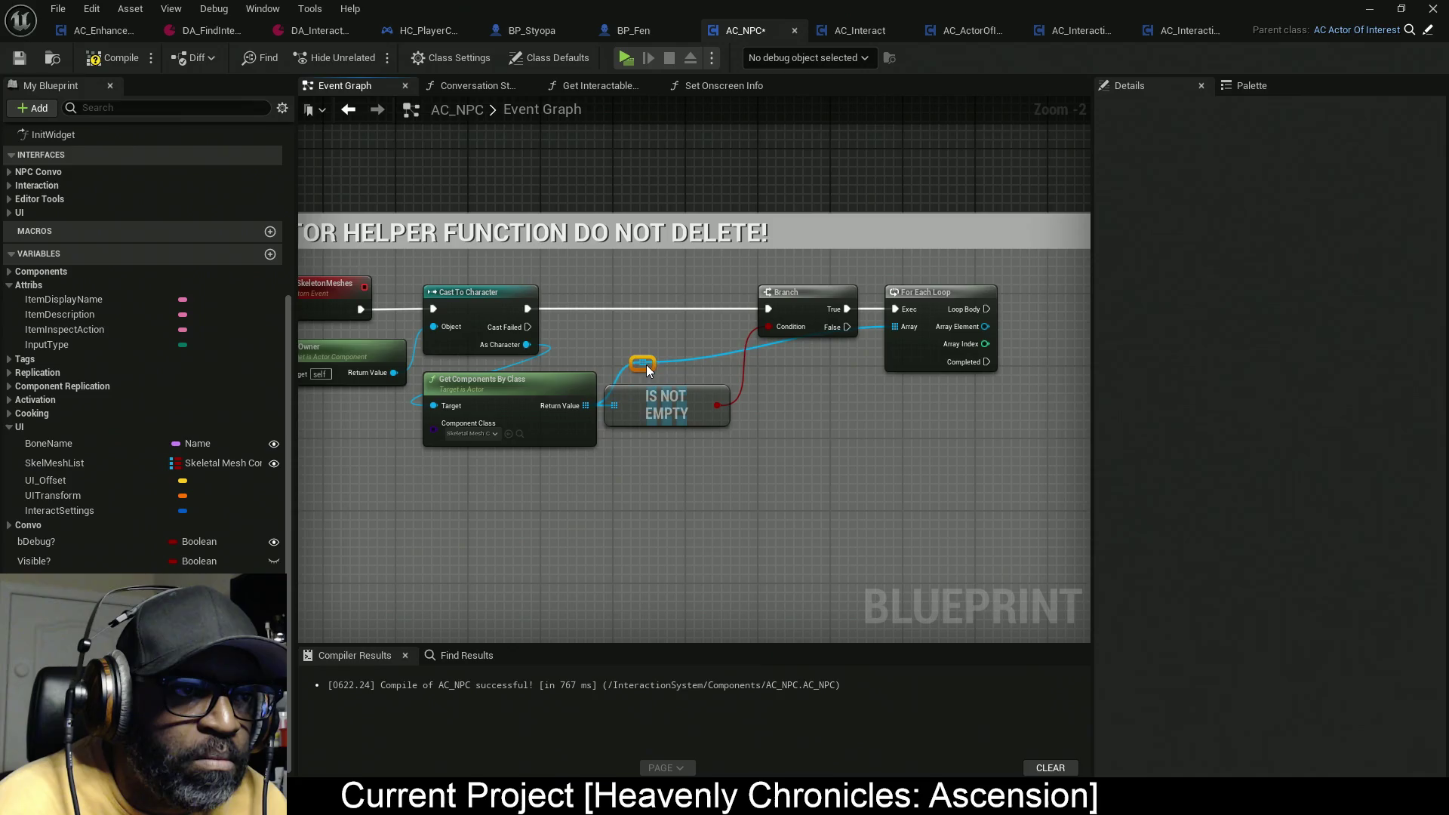
pyautogui.moveTo(624, 369); pyautogui.dragTo(622, 376)
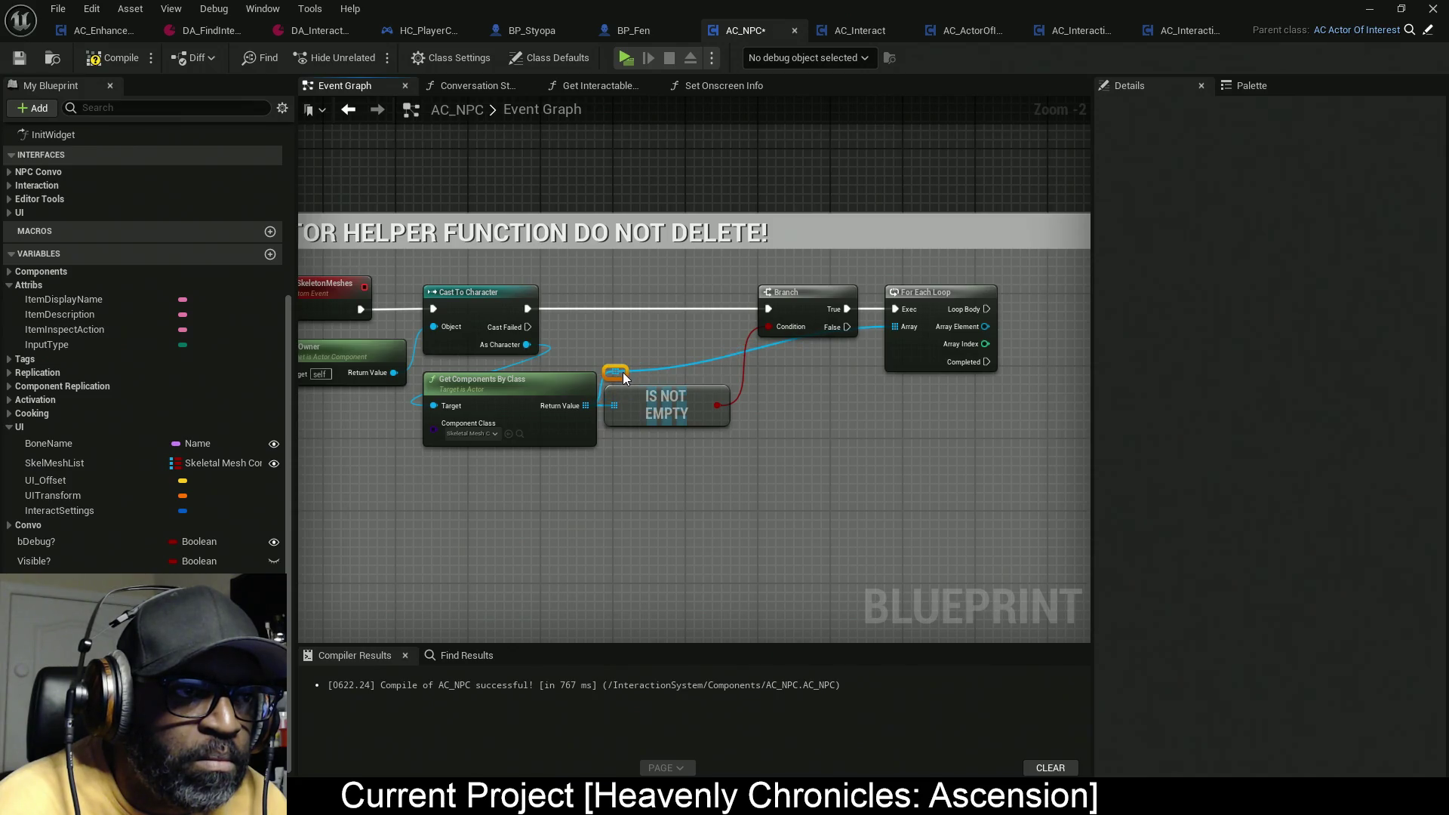
pyautogui.doubleClick(777, 344)
pyautogui.moveTo(785, 346)
pyautogui.mouseDown()
pyautogui.moveTo(827, 375)
pyautogui.moveTo(726, 363)
pyautogui.mouseUp()
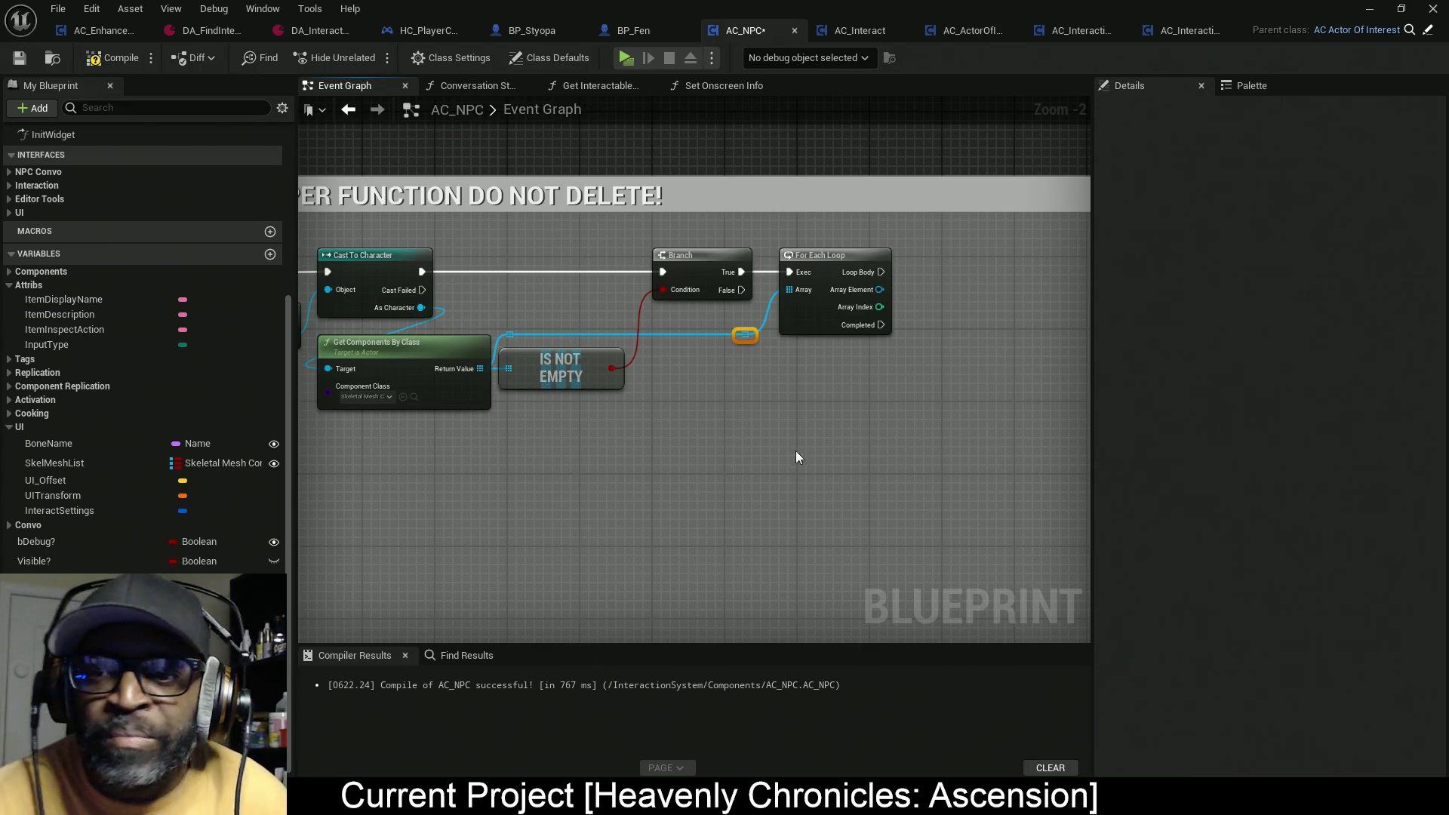
pyautogui.moveTo(613, 421)
pyautogui.mouseDown()
pyautogui.moveTo(792, 399)
pyautogui.moveTo(734, 408)
pyautogui.mouseUp()
# Step: Zoom out and widen the event graph to show the whole helper comment, then place a SkelMeshList getter
pyautogui.scroll(-2, 734, 407)
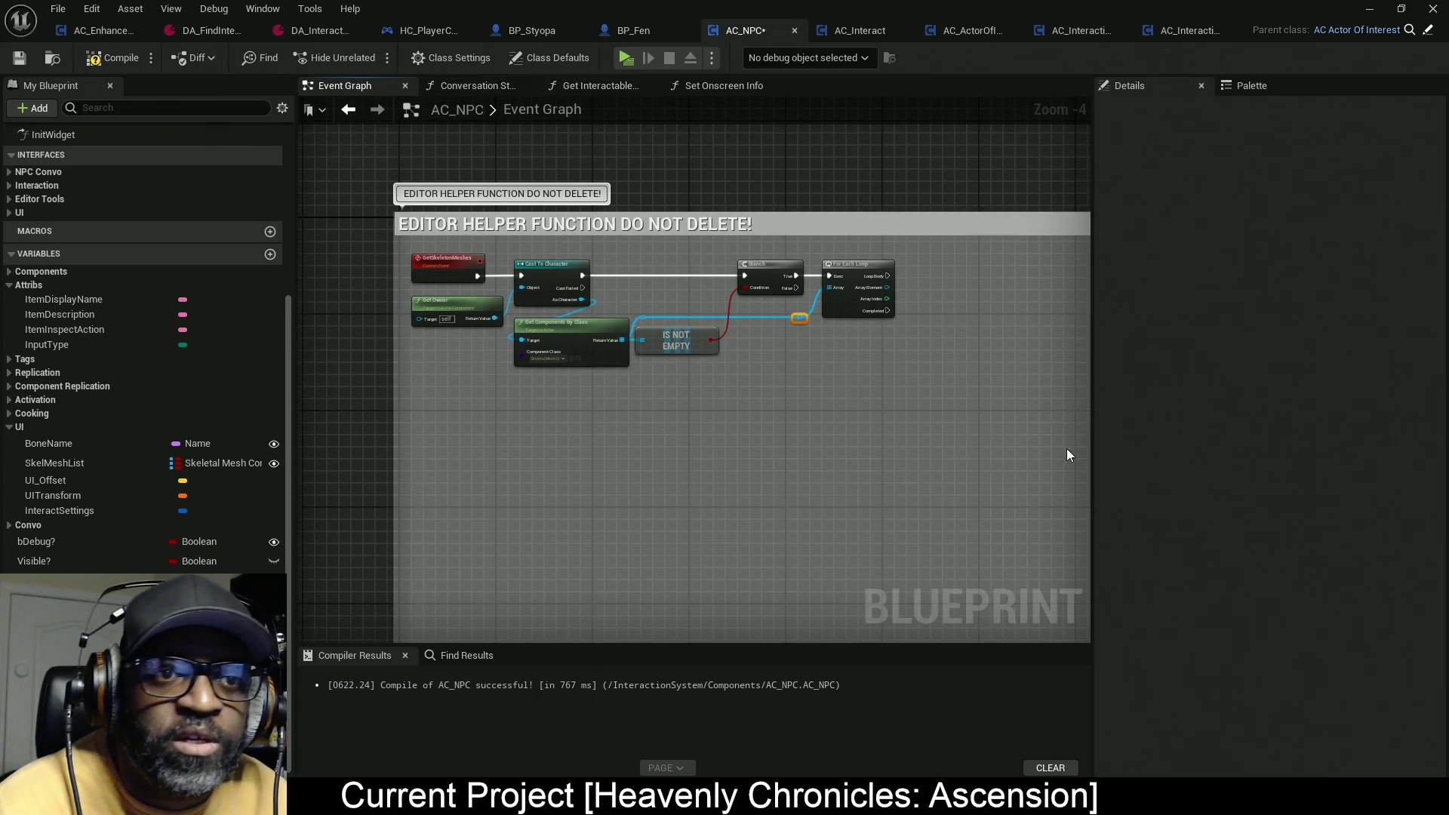
pyautogui.moveTo(1091, 456); pyautogui.dragTo(1176, 465)
pyautogui.moveTo(843, 453)
pyautogui.mouseDown()
pyautogui.moveTo(850, 479)
pyautogui.moveTo(740, 438)
pyautogui.moveTo(706, 364)
pyautogui.moveTo(726, 367)
pyautogui.mouseUp()
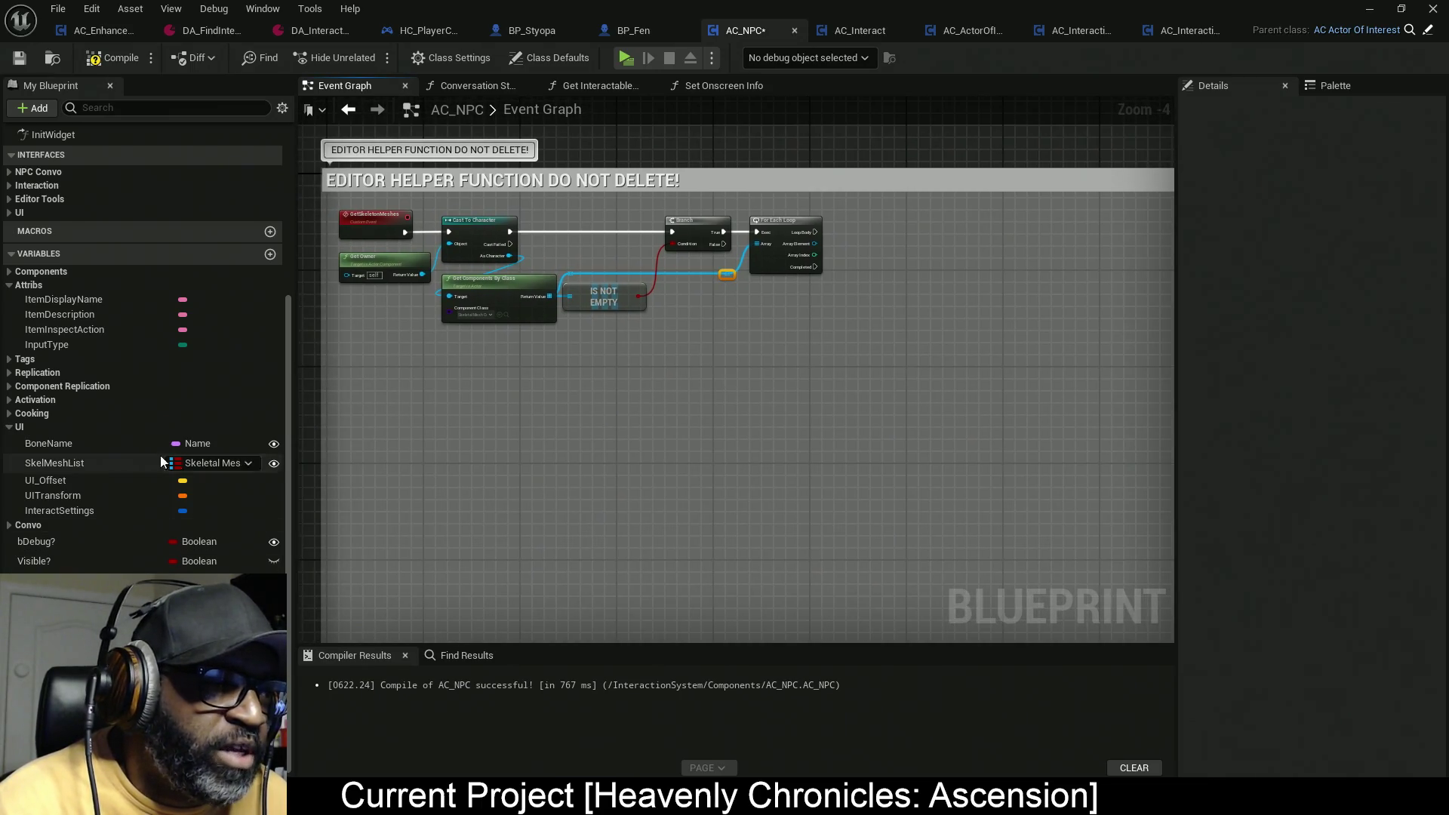
pyautogui.moveTo(165, 470)
pyautogui.mouseDown()
pyautogui.moveTo(134, 465)
pyautogui.moveTo(747, 405)
pyautogui.moveTo(804, 314)
pyautogui.mouseUp()
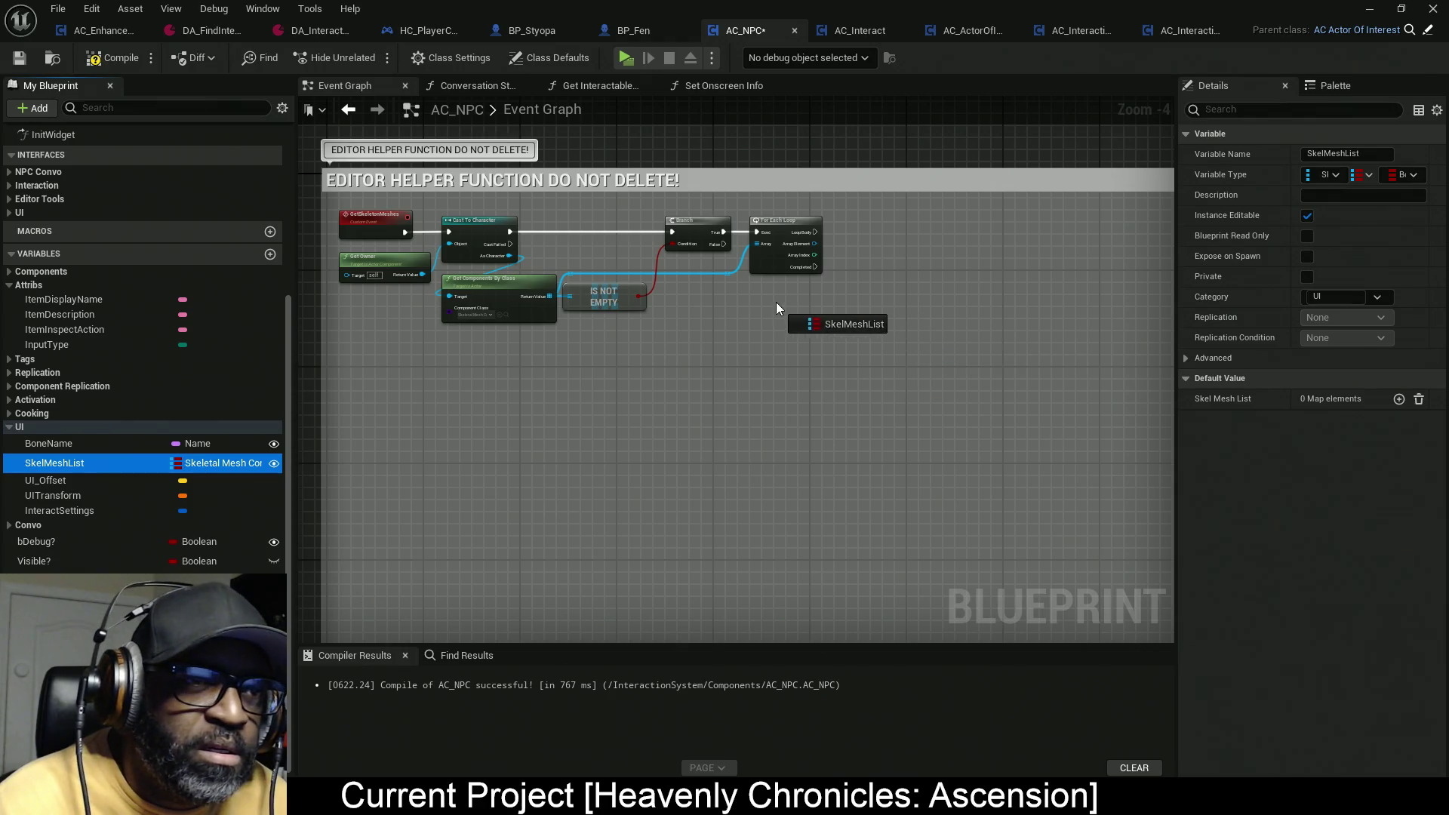
# Step: Add a Keys node off the SkelMeshList map
pyautogui.scroll(3, 835, 269)
pyautogui.scroll(1, 835, 275)
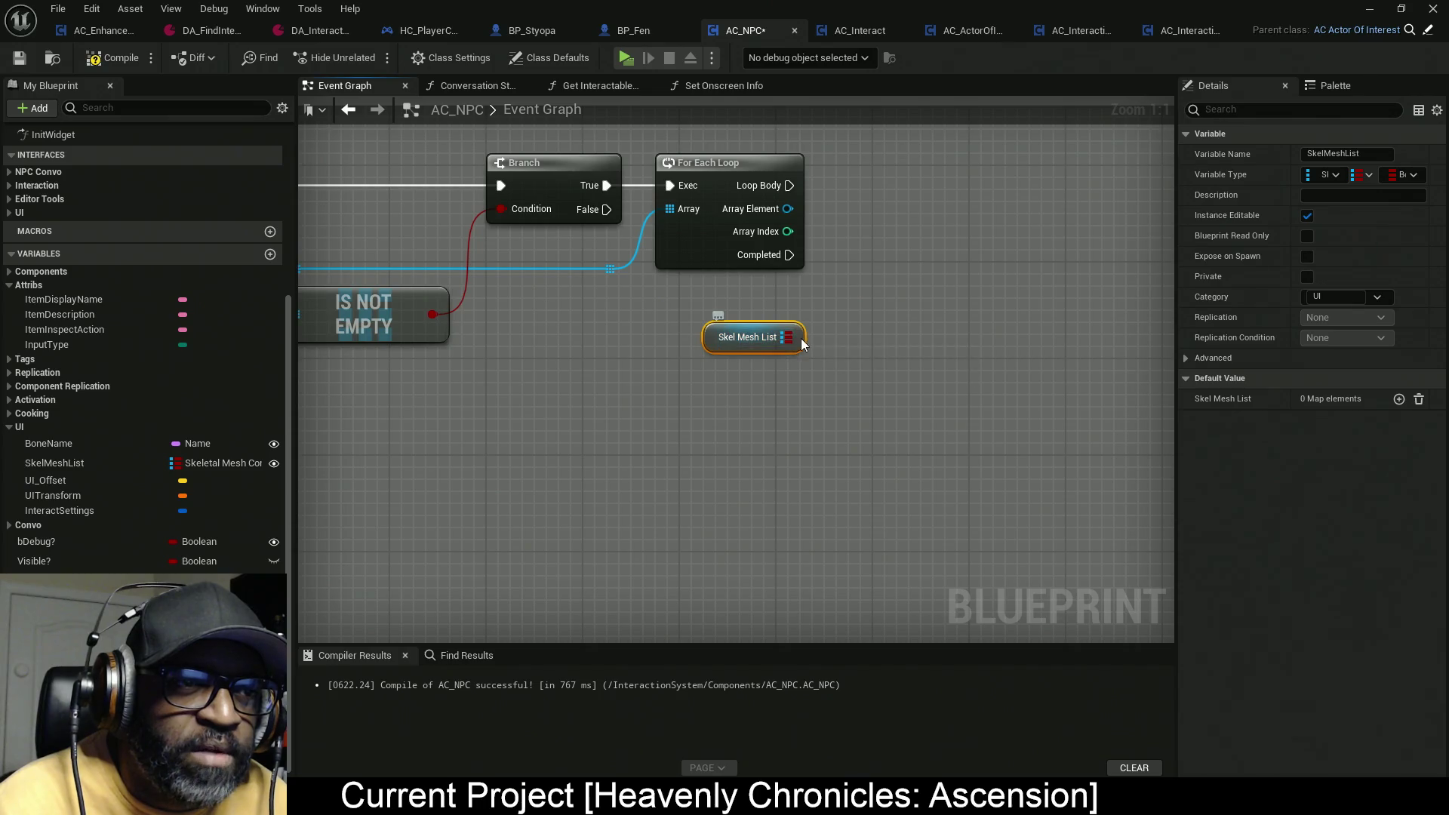
pyautogui.moveTo(754, 338)
pyautogui.mouseDown()
pyautogui.moveTo(720, 349)
pyautogui.moveTo(924, 316)
pyautogui.mouseUp()
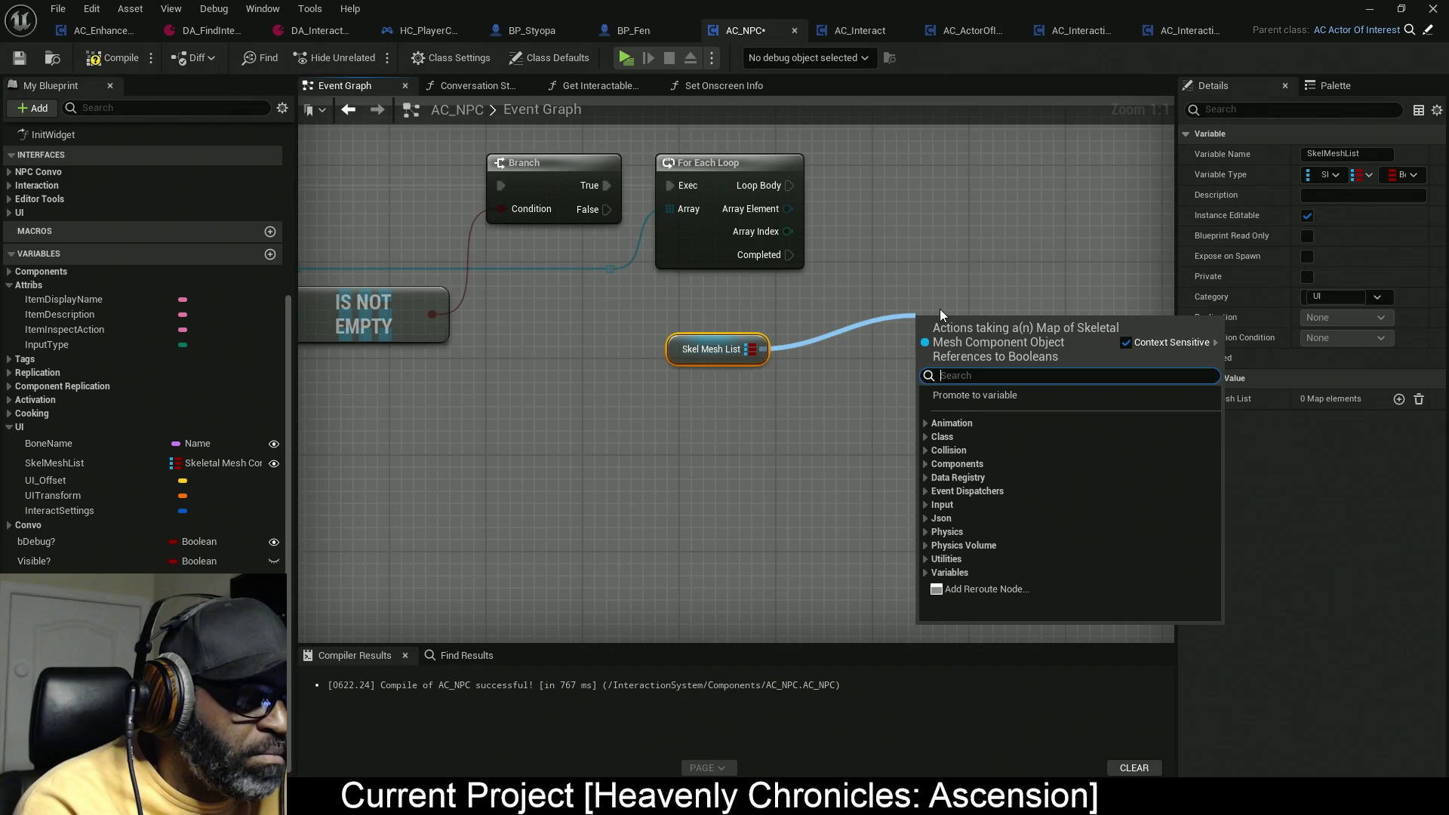
pyautogui.write('set')
pyautogui.press('BackSpace')
pyautogui.press('BackSpace')
pyautogui.press('BackSpace')
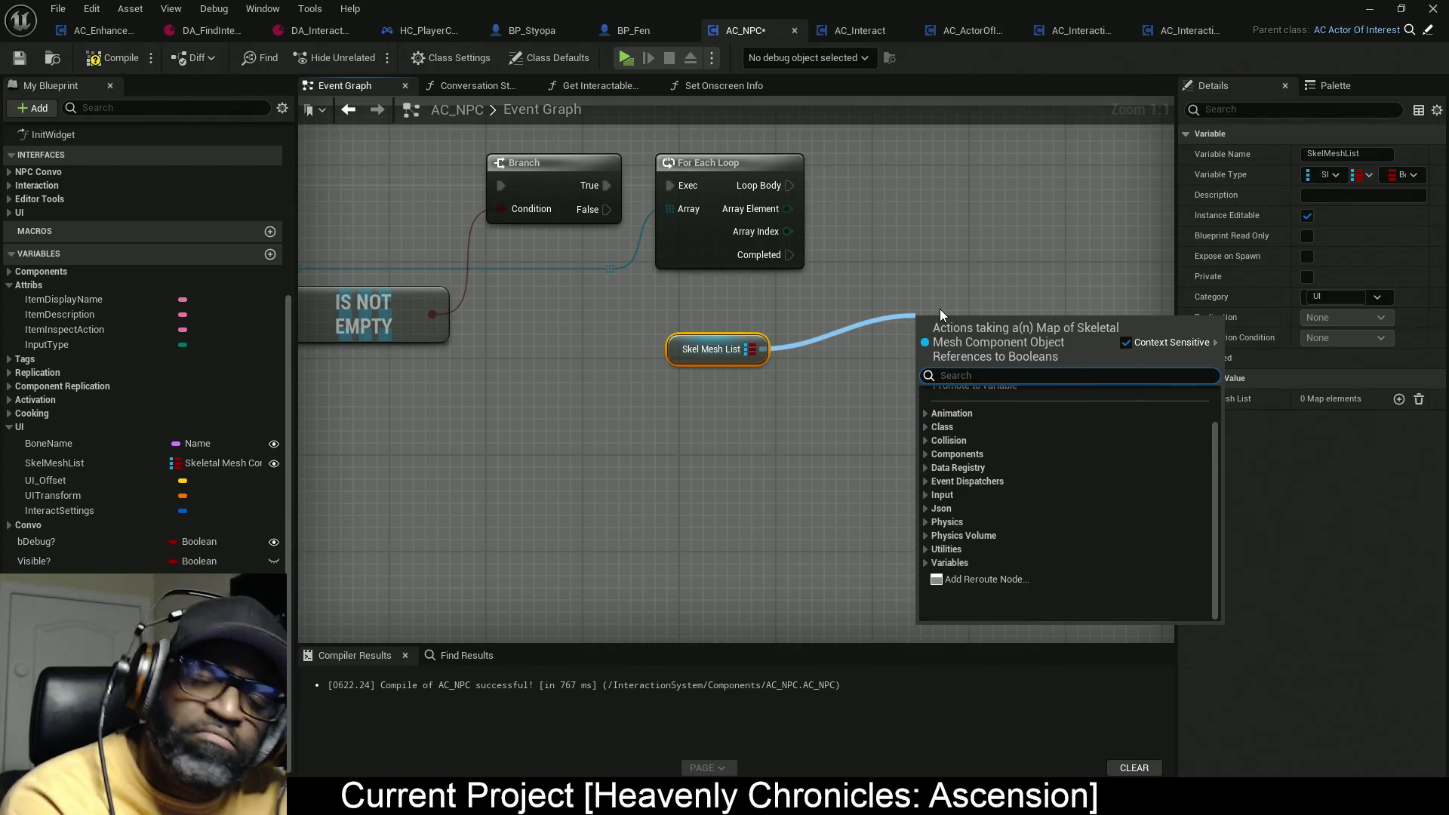
pyautogui.write('set')
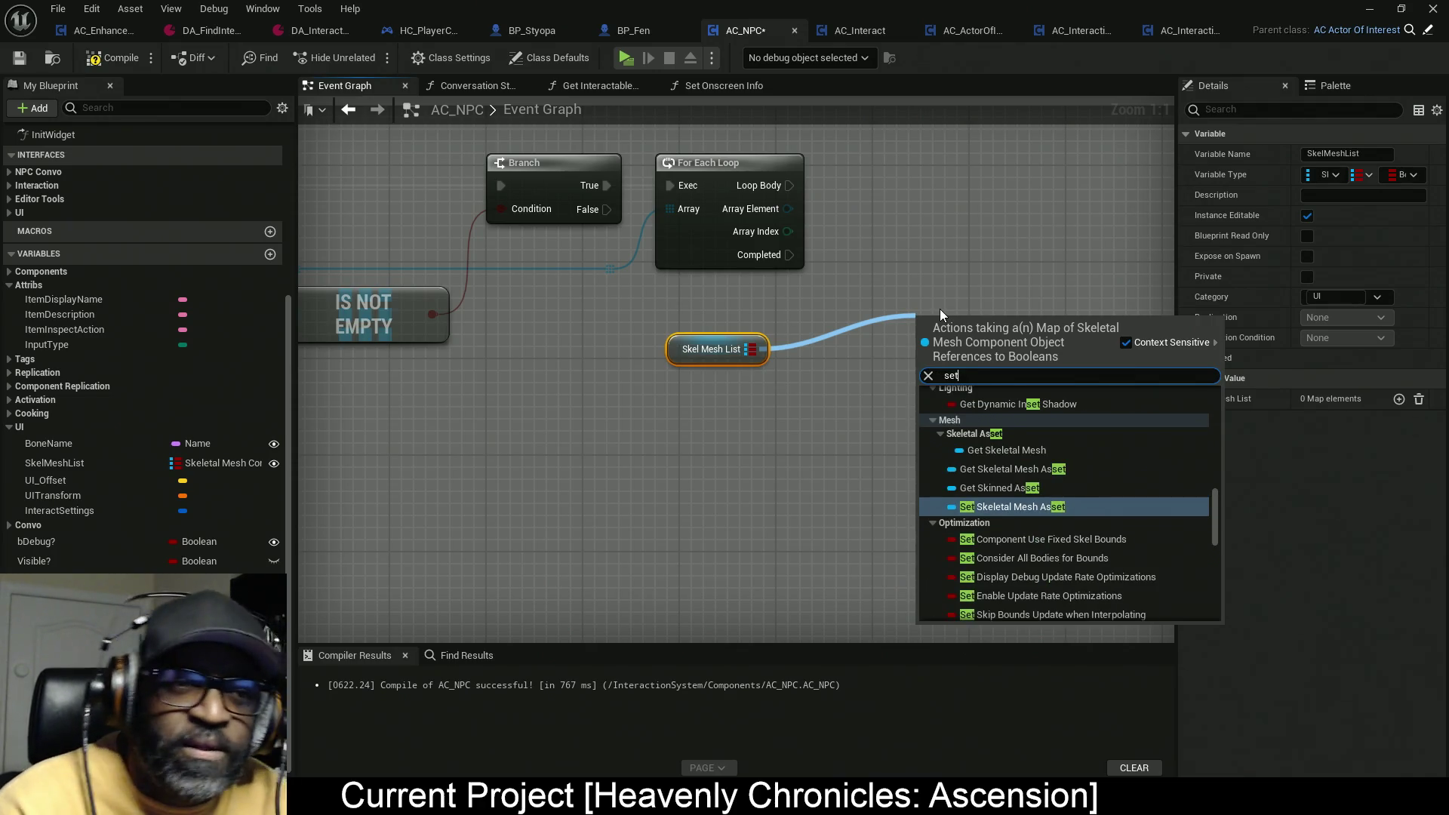
pyautogui.scroll(-10, 1058, 550)
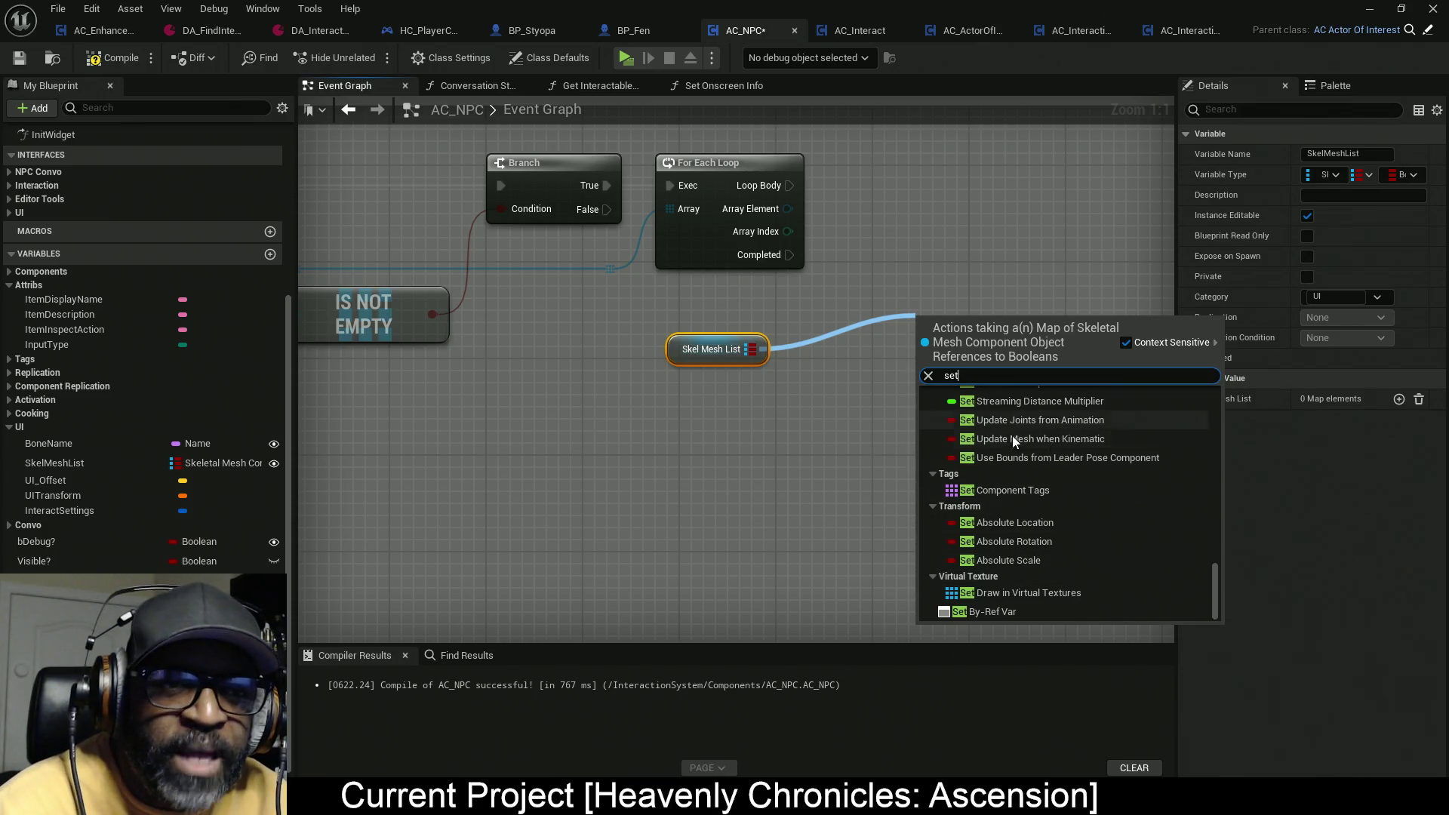
pyautogui.scroll(1, 1002, 388)
pyautogui.write('g')
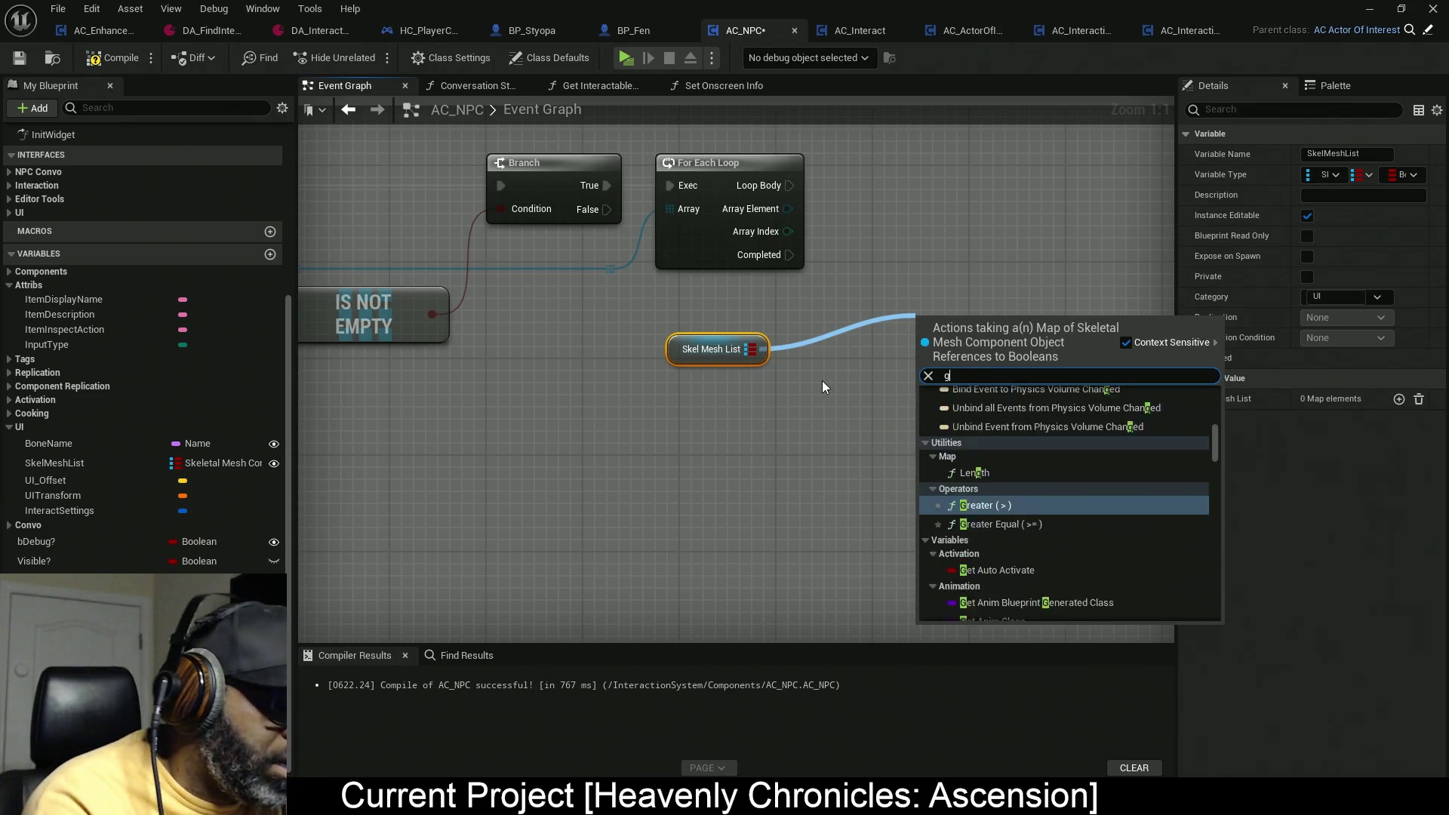
pyautogui.write('et keys')
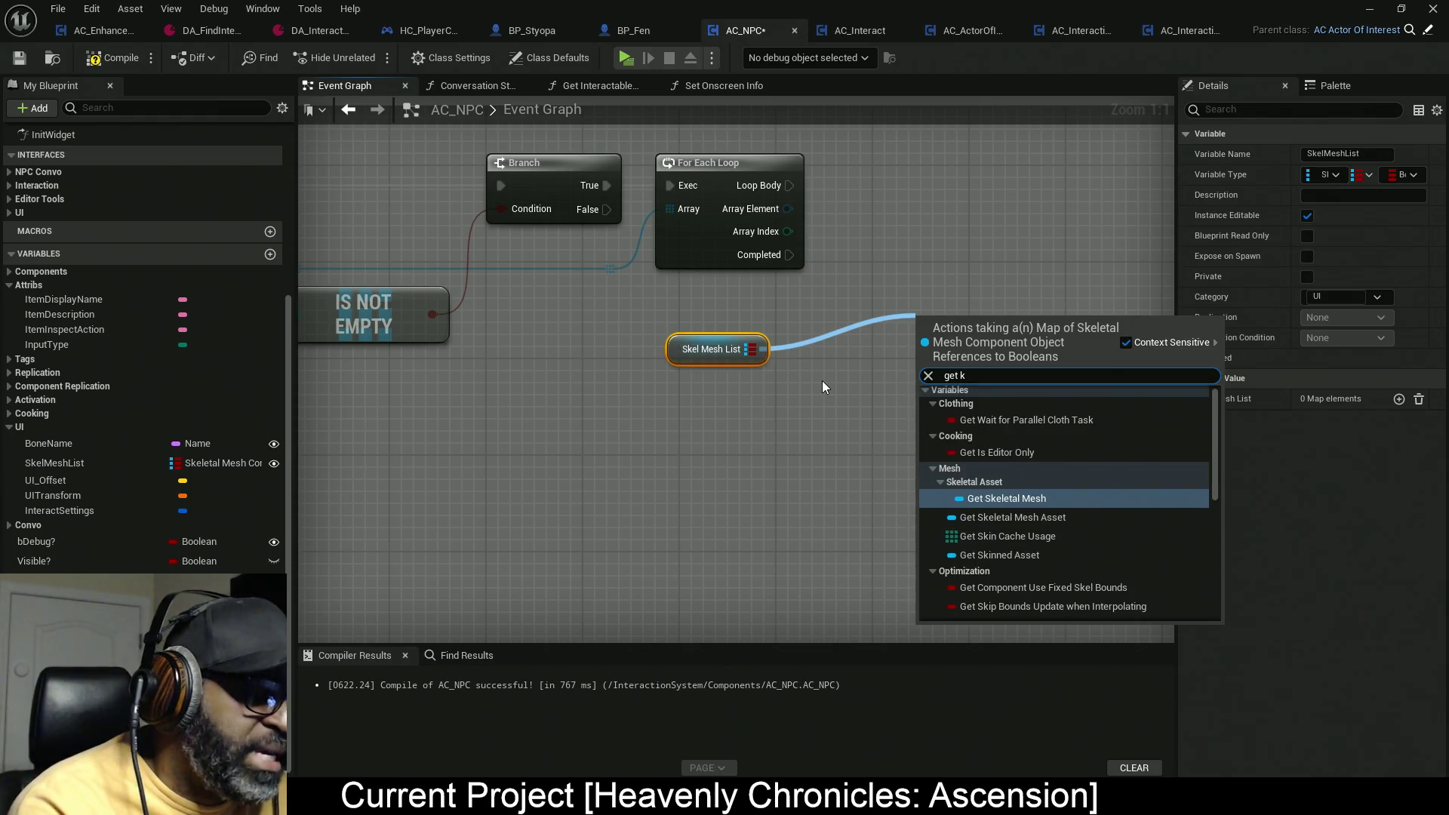
pyautogui.press('BackSpace')
pyautogui.press('BackSpace')
pyautogui.press('BackSpace')
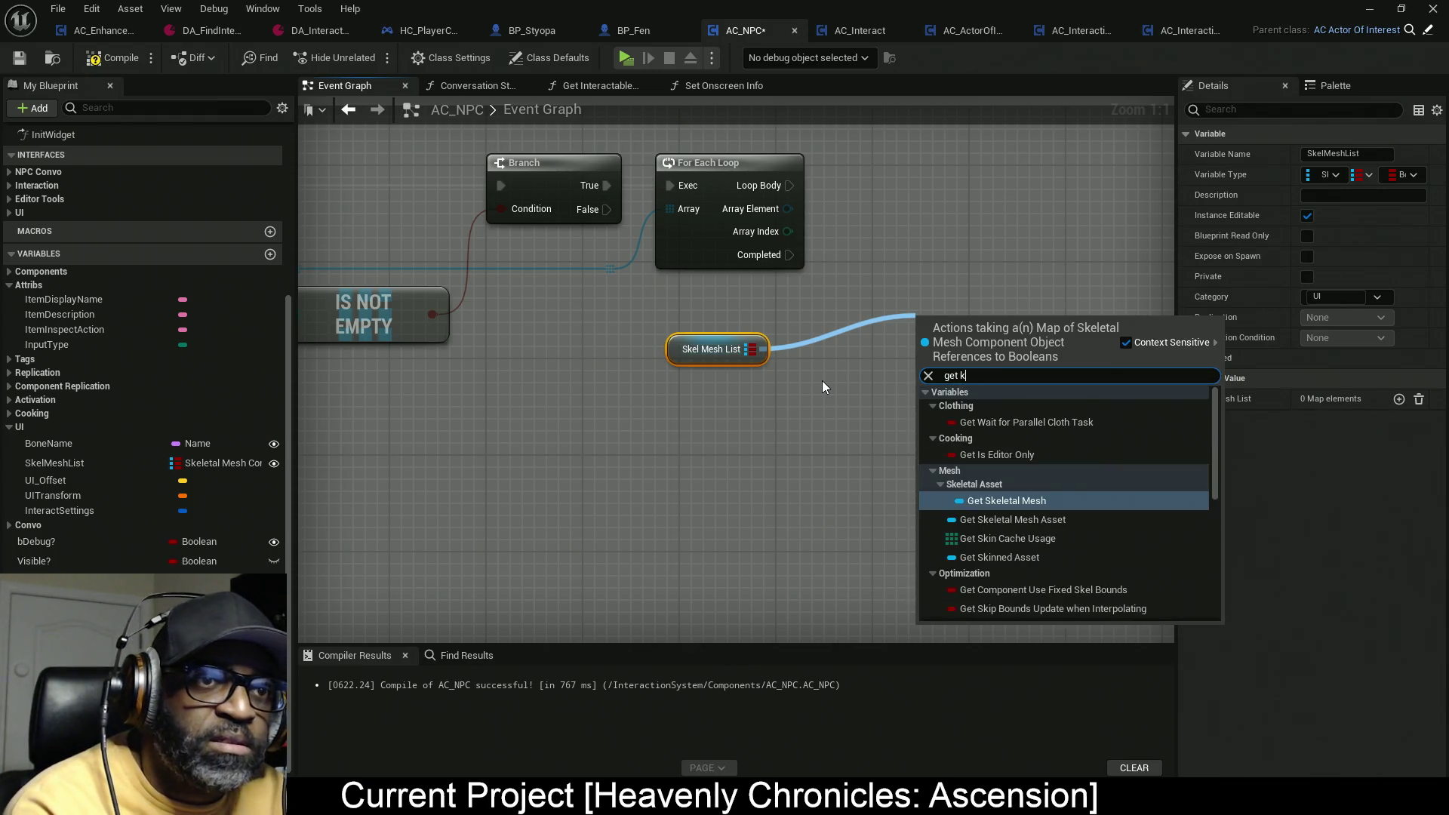
pyautogui.write('key')
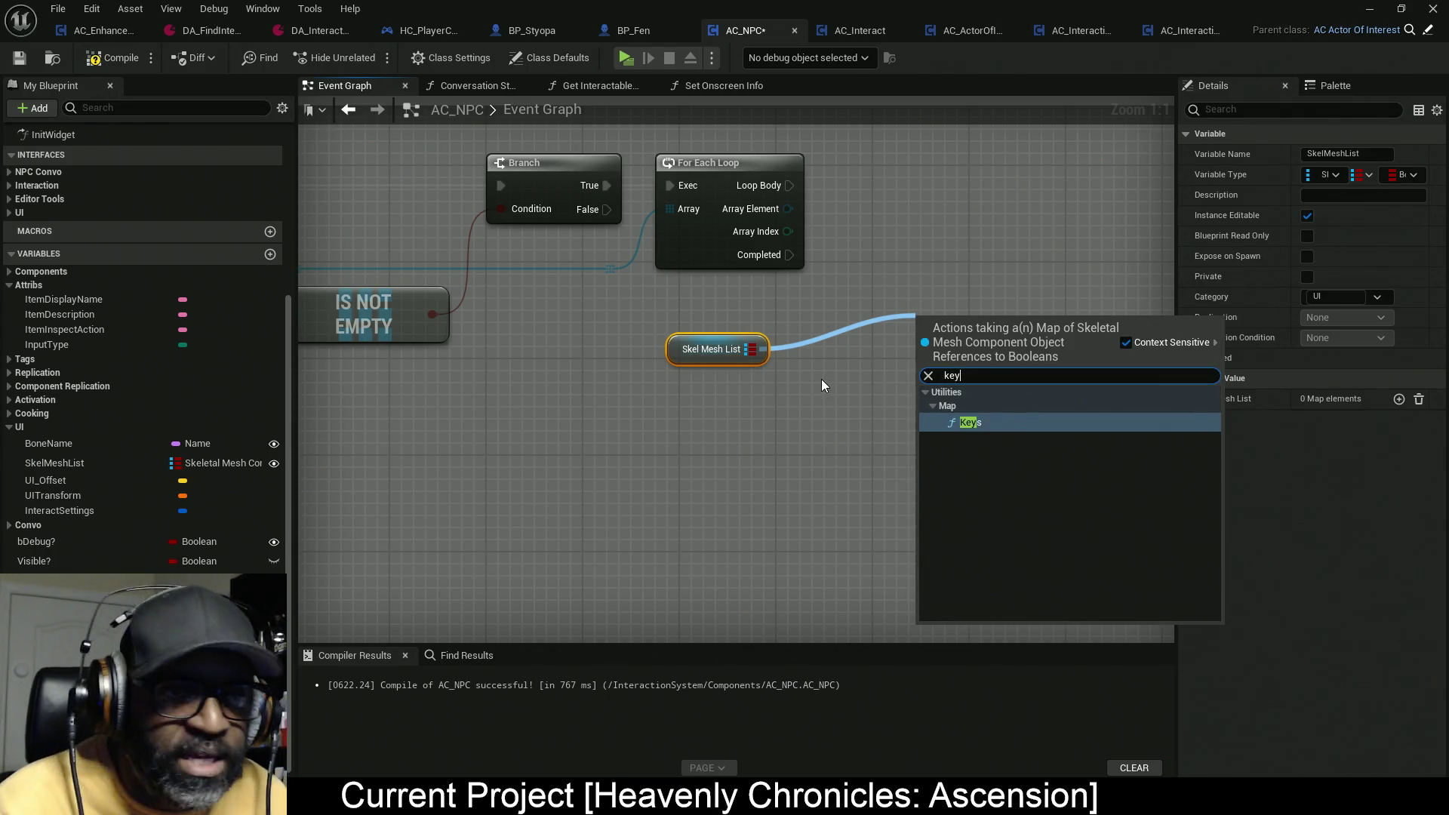
pyautogui.click(993, 422)
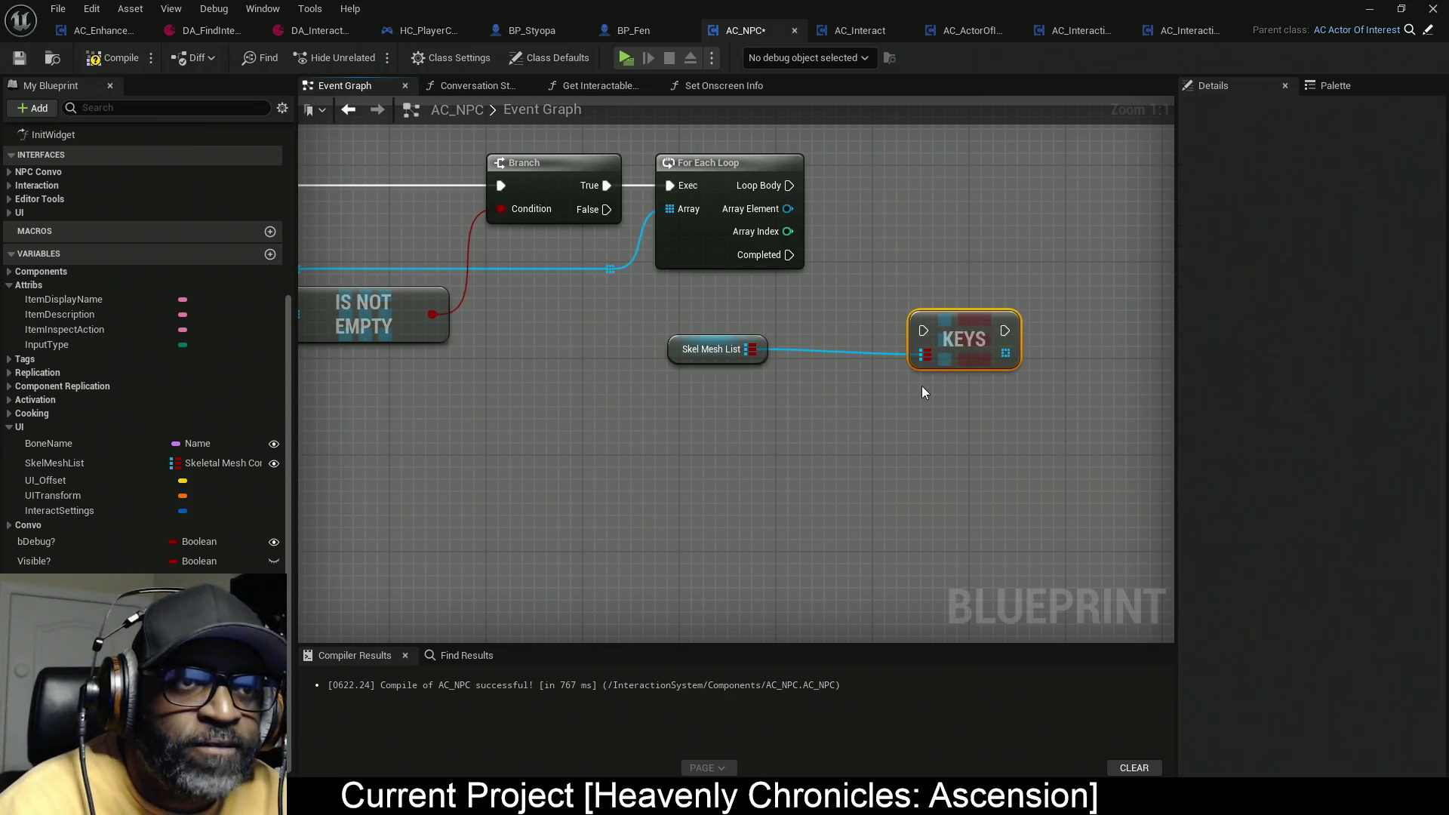
# Step: Run Keys on each Loop Body pass and AddUnique the loop's Array Element onto the keys array
pyautogui.moveTo(929, 335)
pyautogui.mouseDown()
pyautogui.moveTo(823, 405)
pyautogui.moveTo(681, 256)
pyautogui.mouseUp()
pyautogui.moveTo(863, 378); pyautogui.dragTo(803, 255)
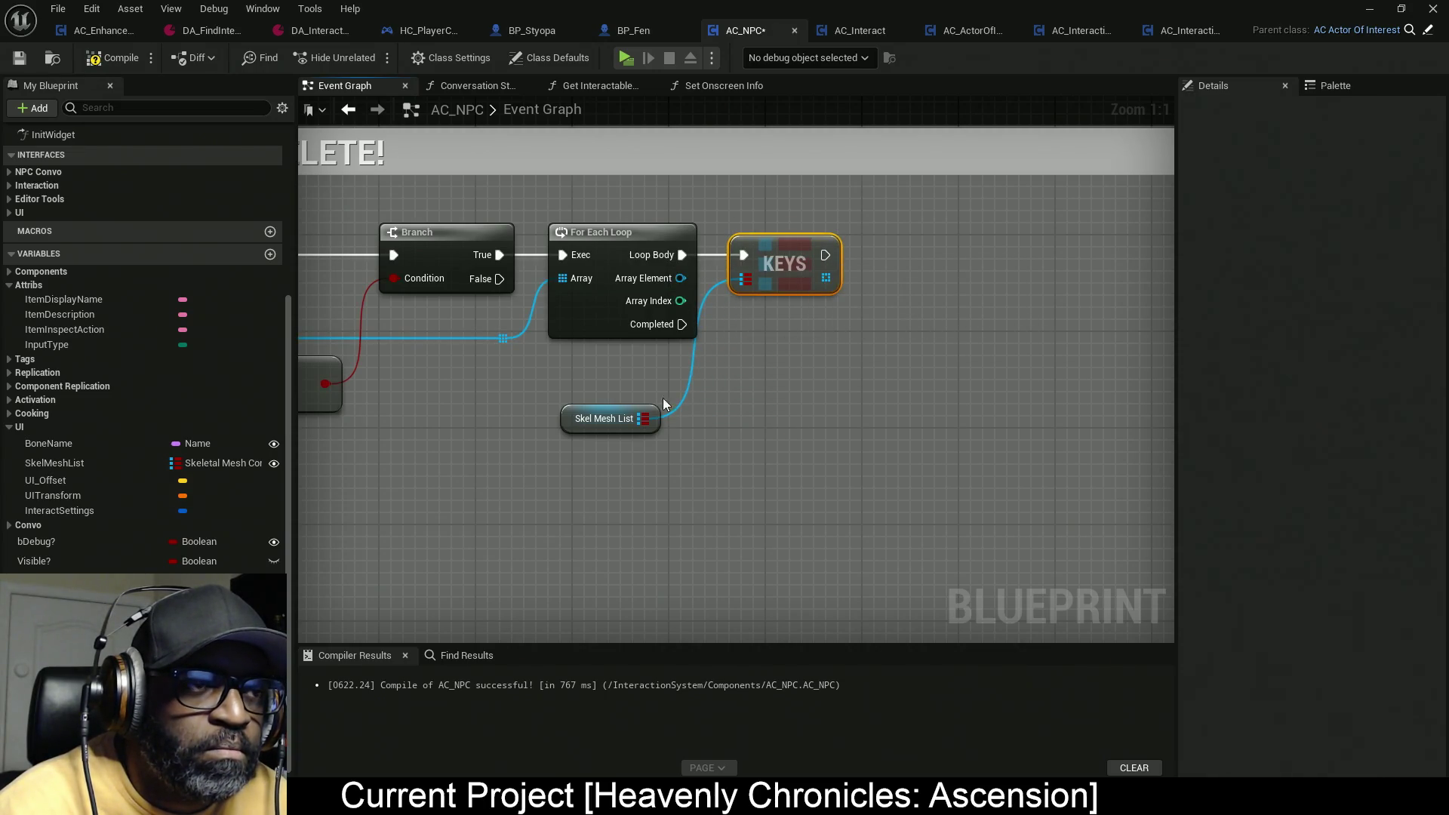
pyautogui.moveTo(583, 427); pyautogui.dragTo(632, 370)
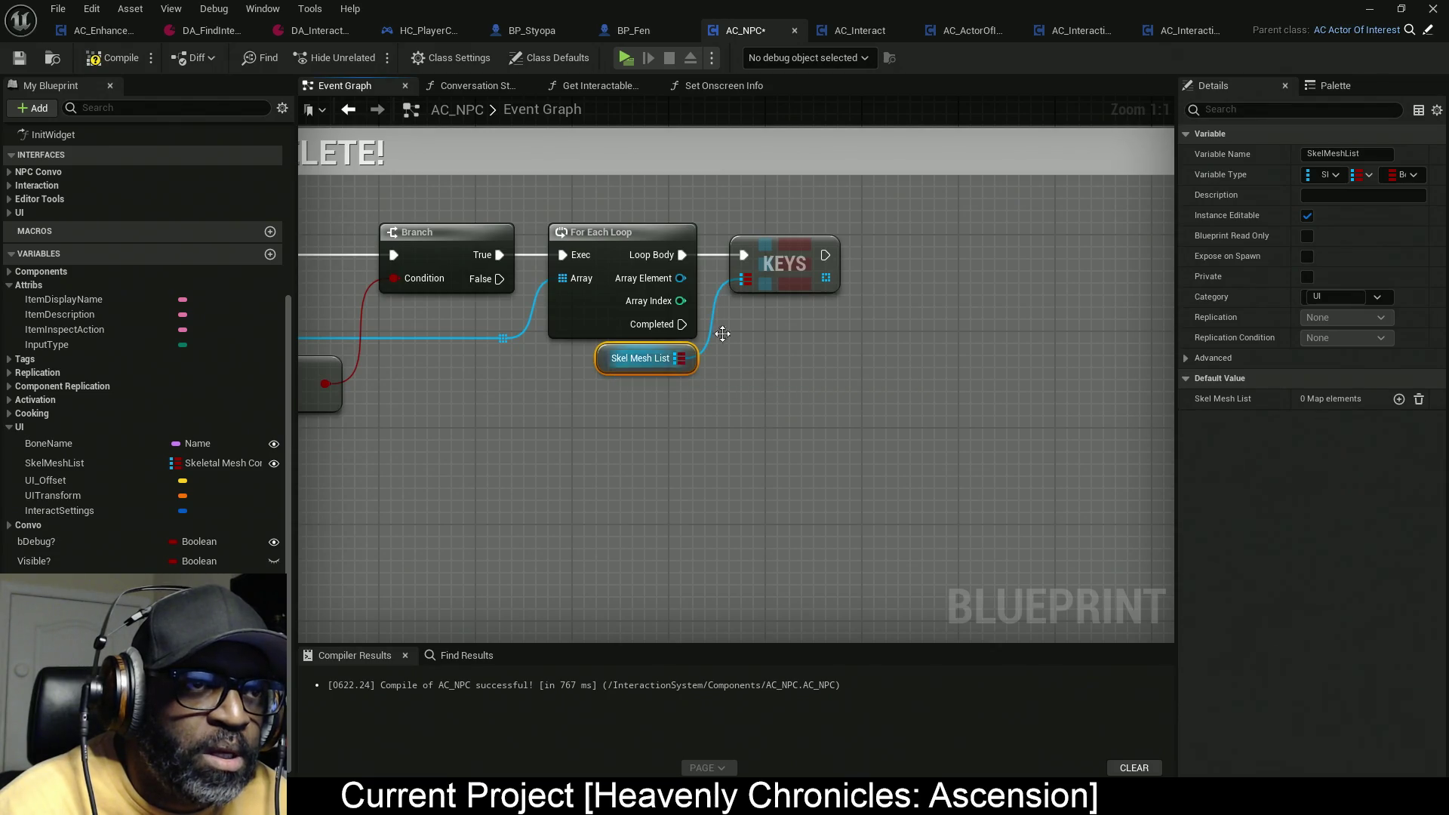
pyautogui.moveTo(830, 280); pyautogui.dragTo(884, 352)
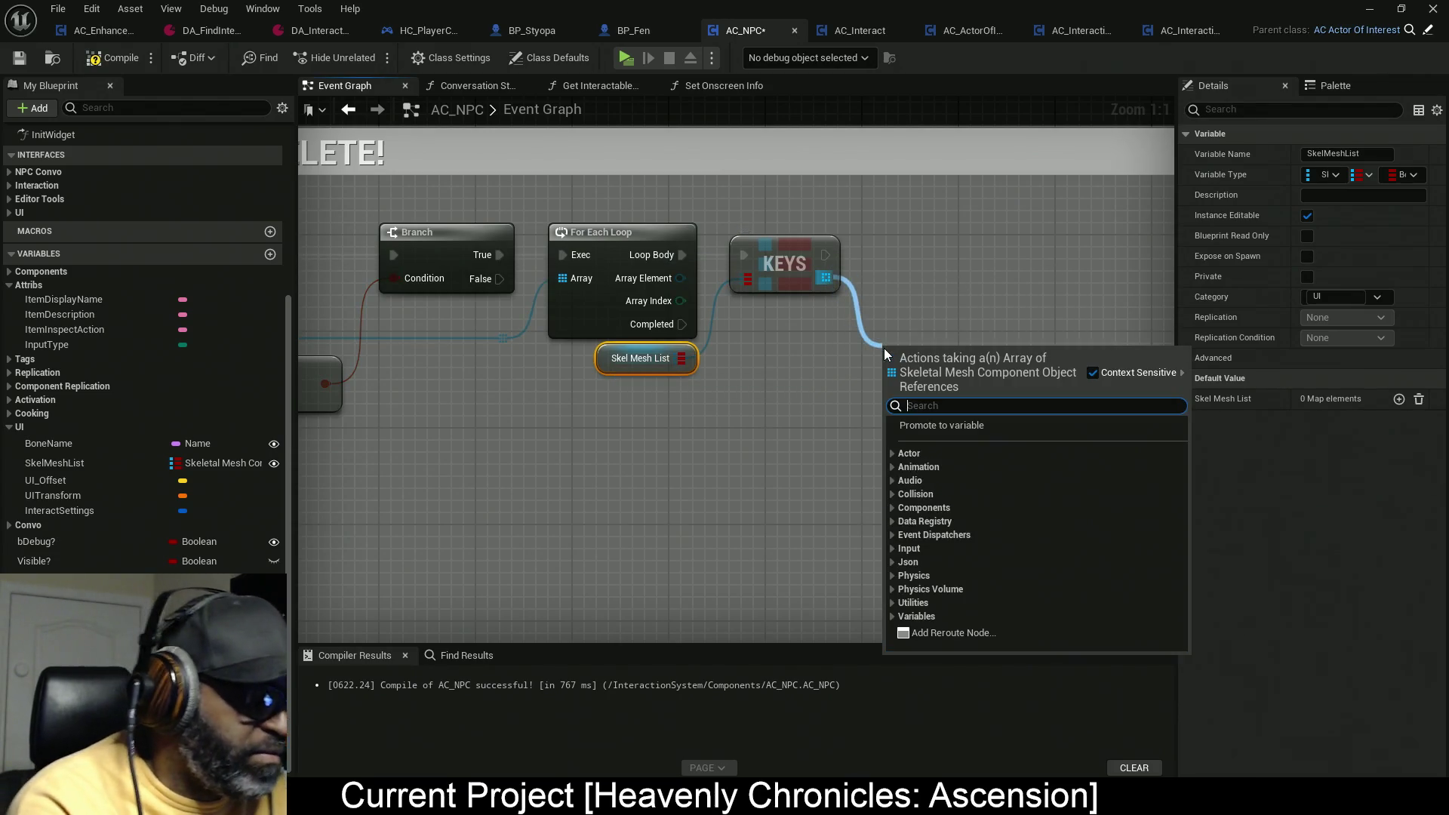
pyautogui.write('add')
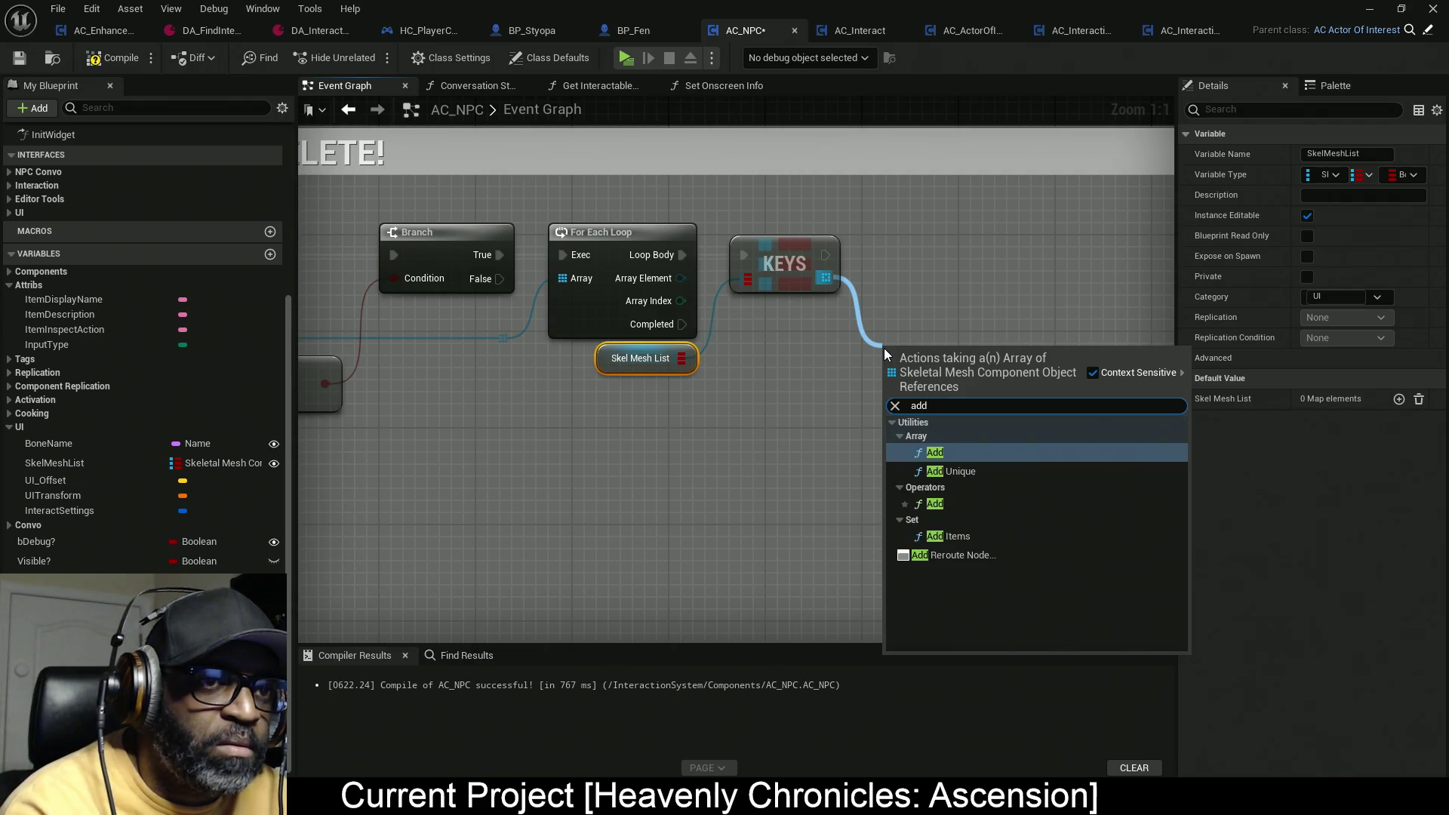
pyautogui.click(949, 469)
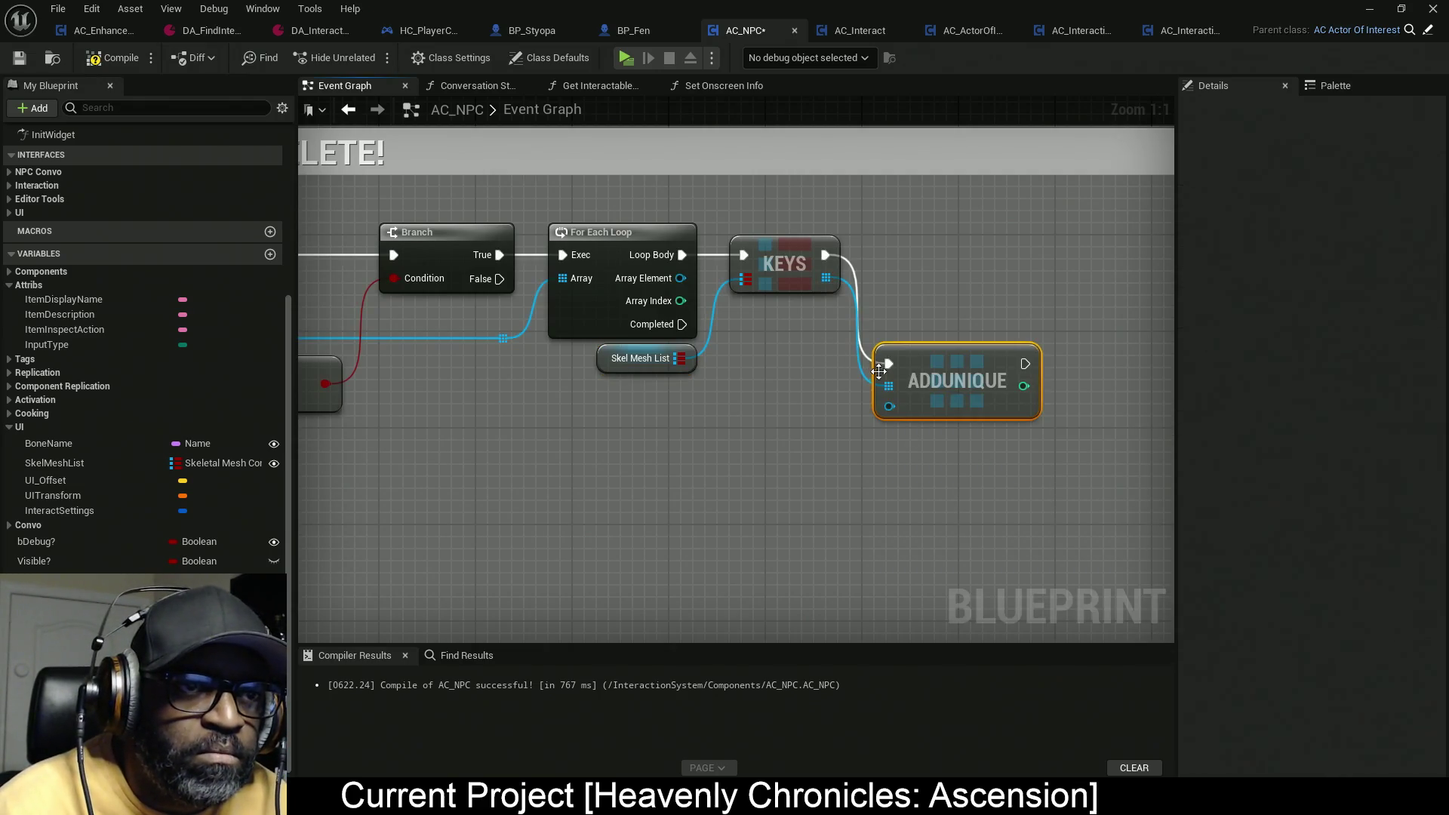
pyautogui.moveTo(891, 406)
pyautogui.mouseDown()
pyautogui.moveTo(687, 296)
pyautogui.moveTo(680, 278)
pyautogui.mouseUp()
pyautogui.moveTo(899, 362)
pyautogui.mouseDown()
pyautogui.moveTo(941, 278)
pyautogui.moveTo(934, 253)
pyautogui.moveTo(916, 254)
pyautogui.mouseUp()
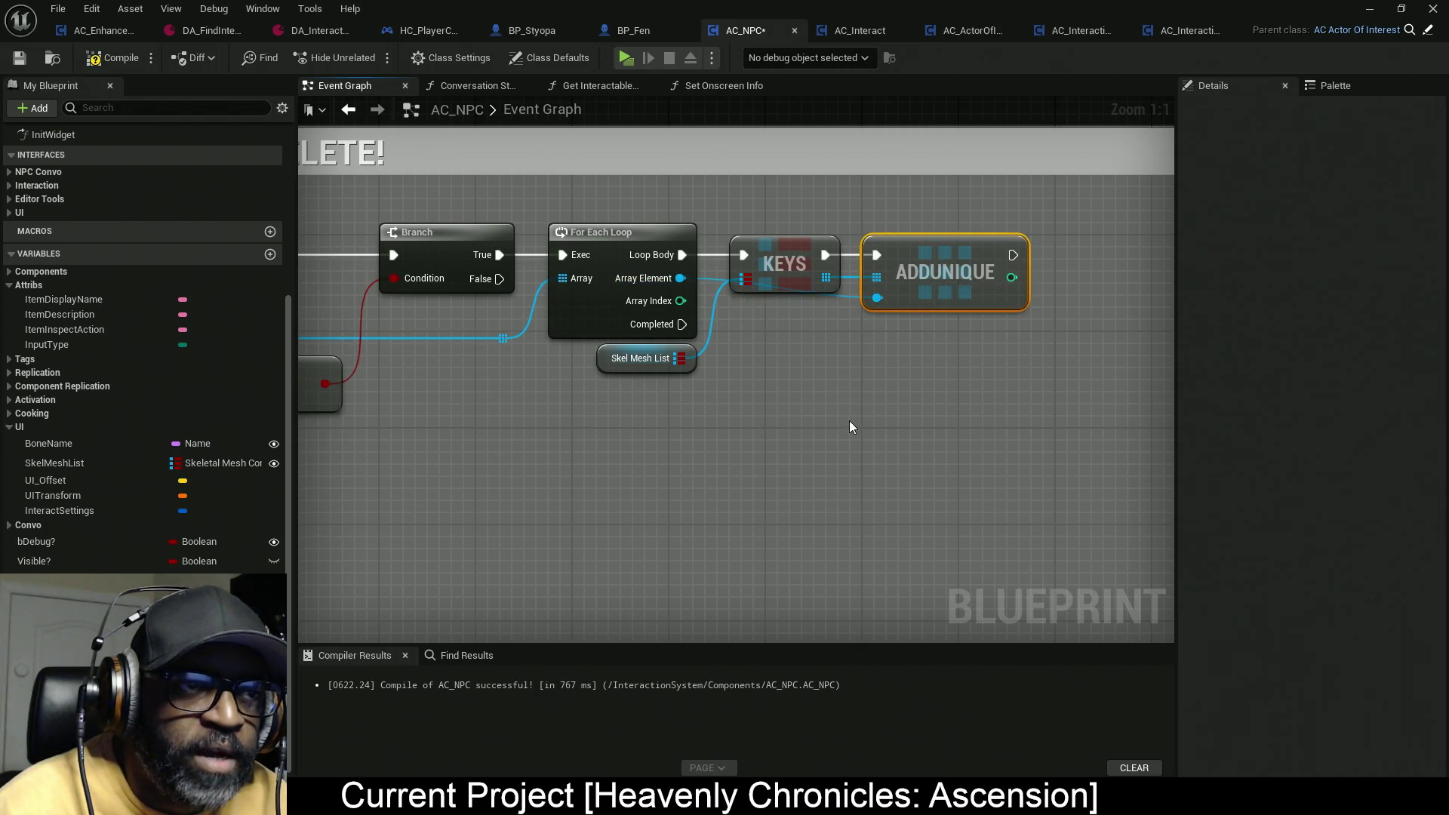
pyautogui.moveTo(581, 445); pyautogui.dragTo(714, 426)
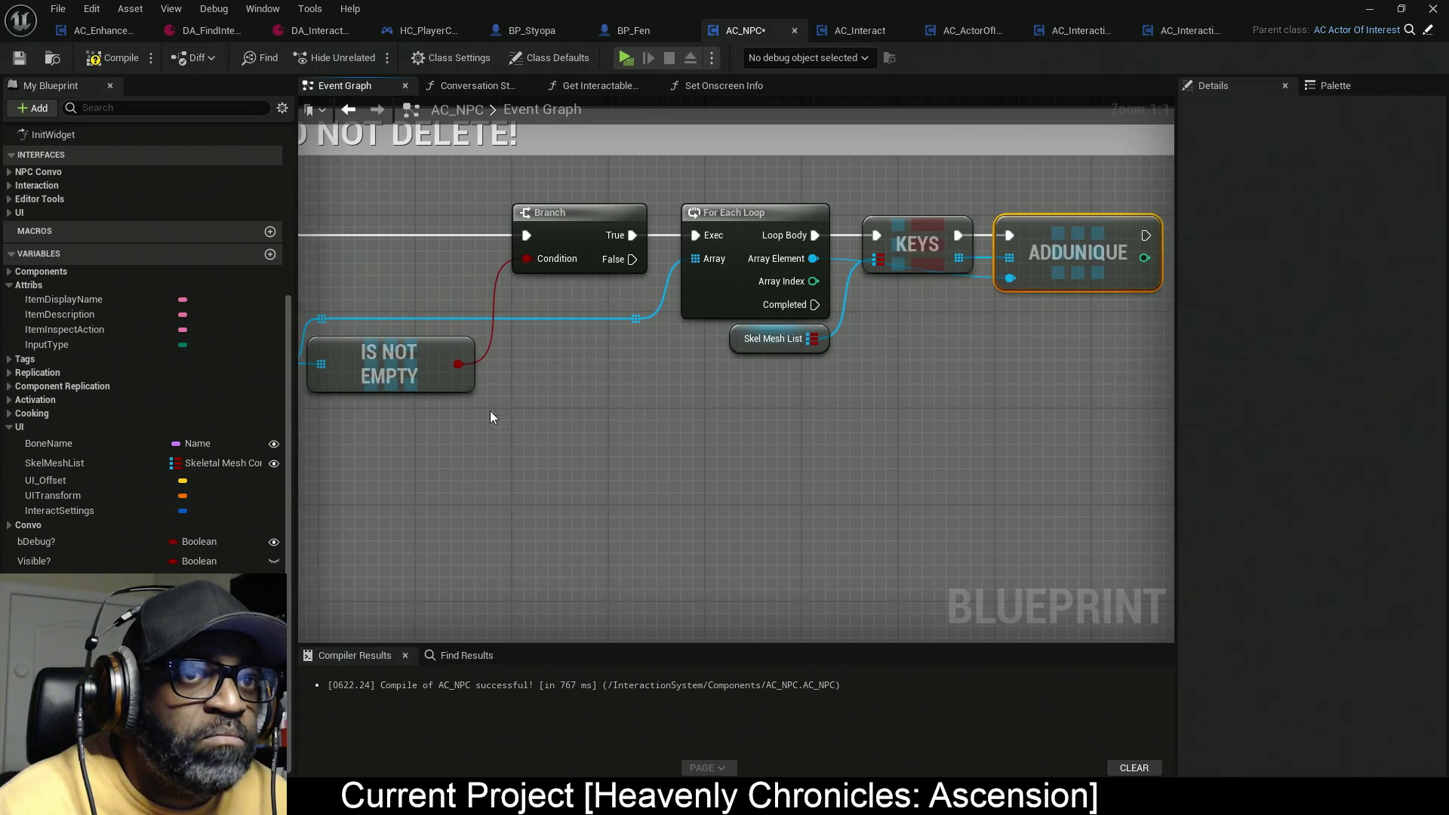
pyautogui.moveTo(821, 430); pyautogui.dragTo(948, 372)
pyautogui.scroll(-5, 557, 427)
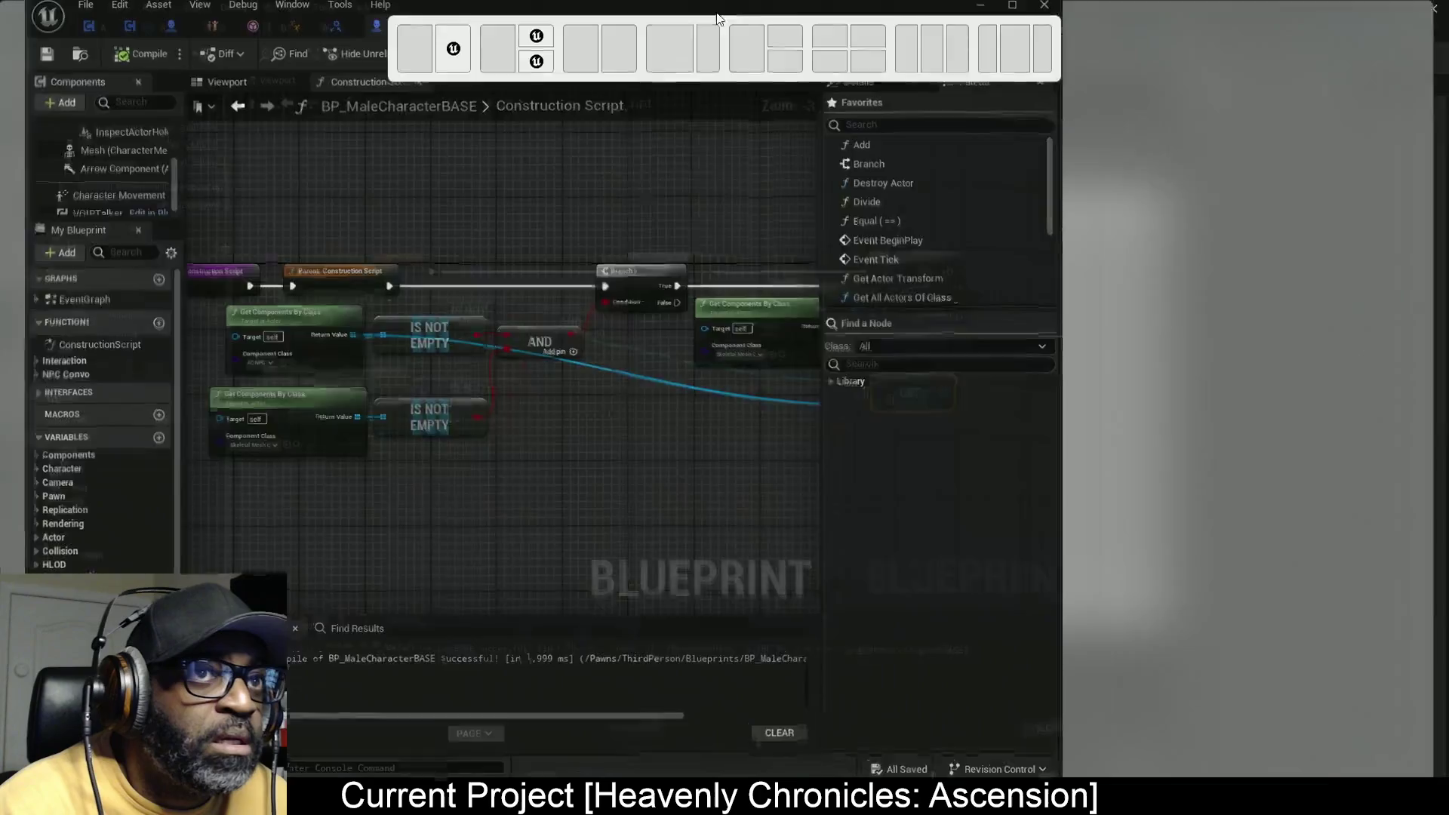
# Step: Delete the old Branch, AND and loop nodes from BP_MaleCharacterBASE's Construction Script, then return to AC_NPC
pyautogui.moveTo(717, 10); pyautogui.dragTo(717, 6)
pyautogui.scroll(-3, 736, 213)
pyautogui.scroll(4, 955, 190)
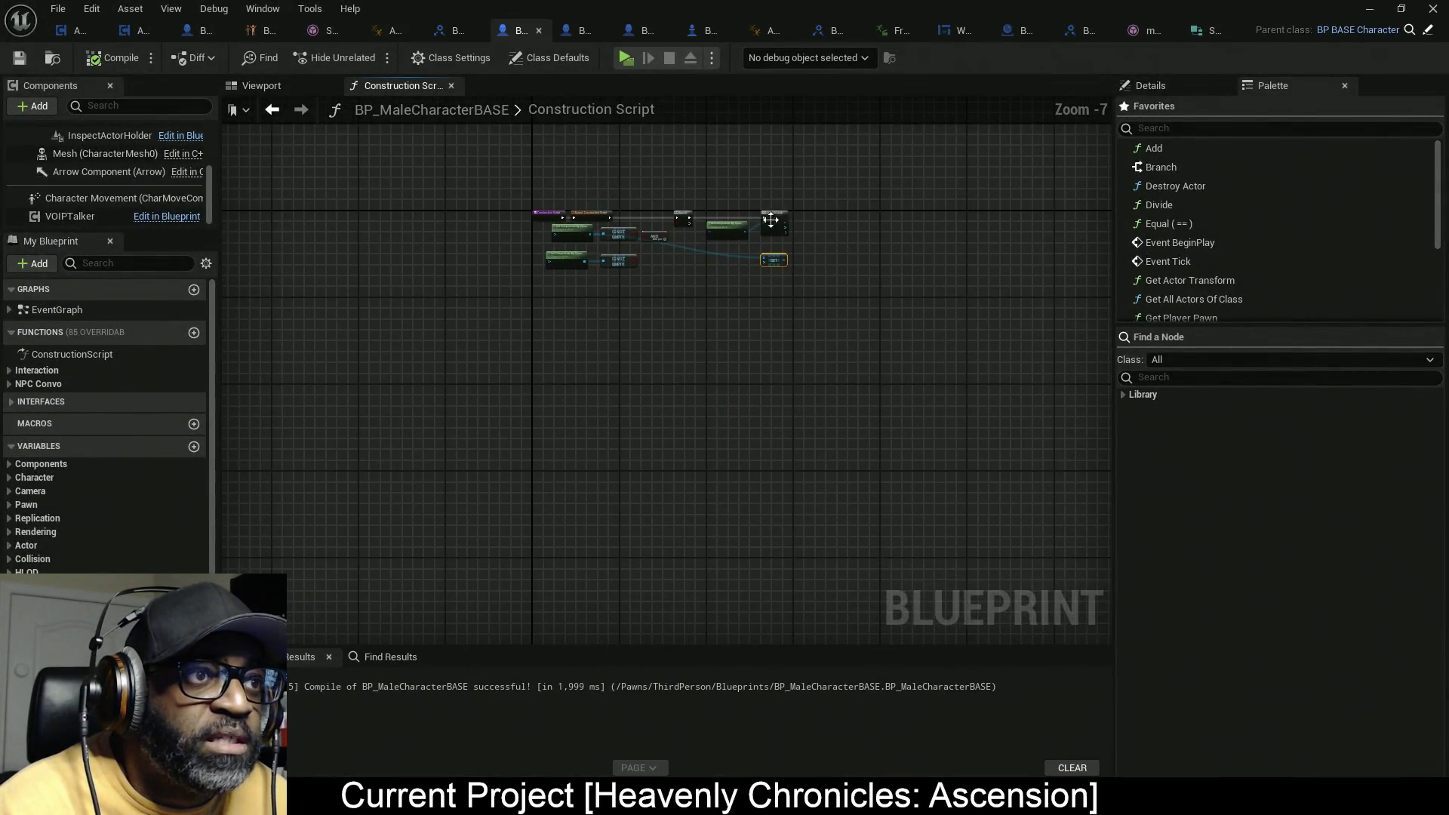
pyautogui.moveTo(1019, 157)
pyautogui.mouseDown()
pyautogui.moveTo(981, 196)
pyautogui.moveTo(496, 445)
pyautogui.moveTo(414, 469)
pyautogui.mouseUp()
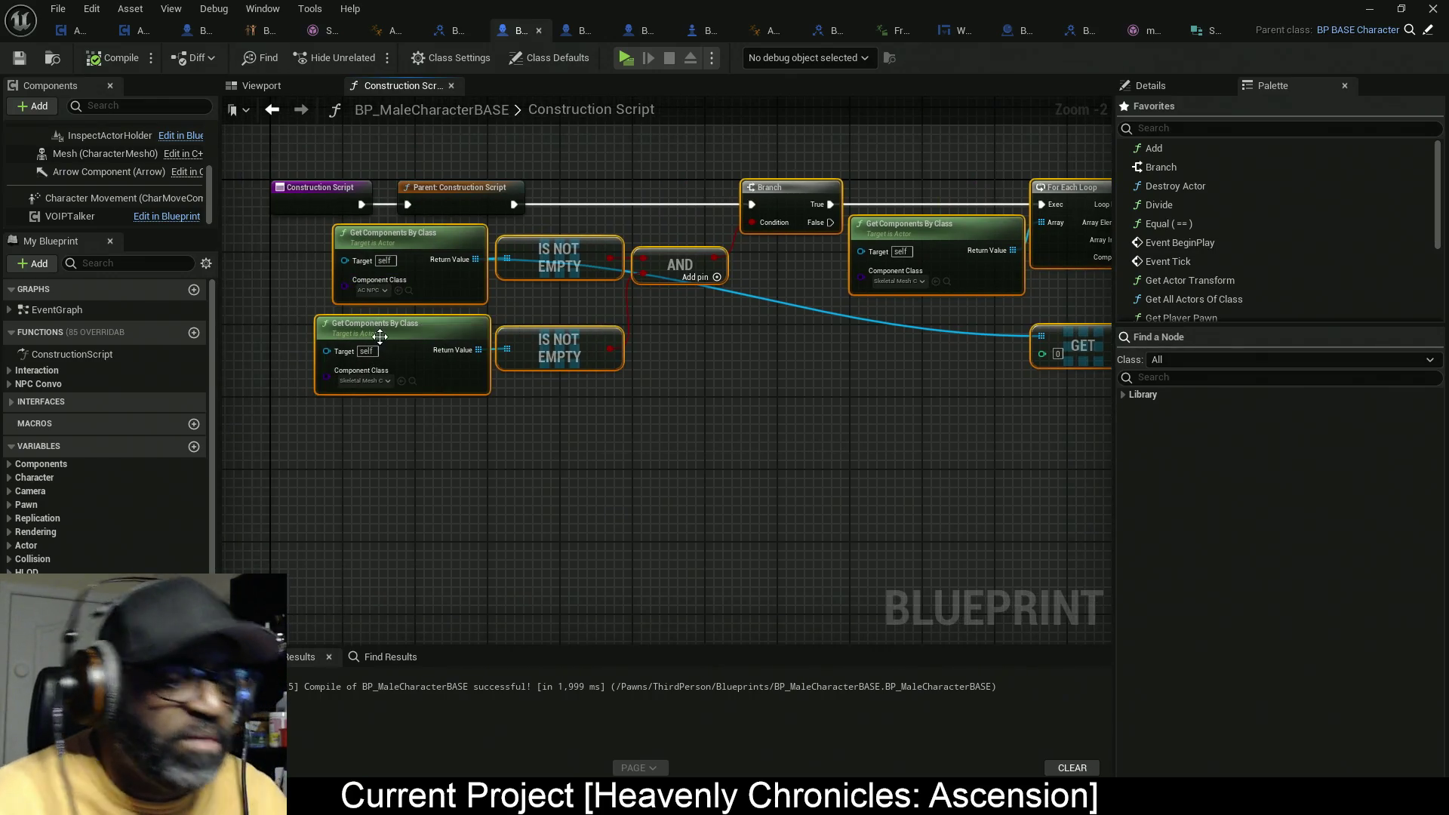
pyautogui.press('Delete')
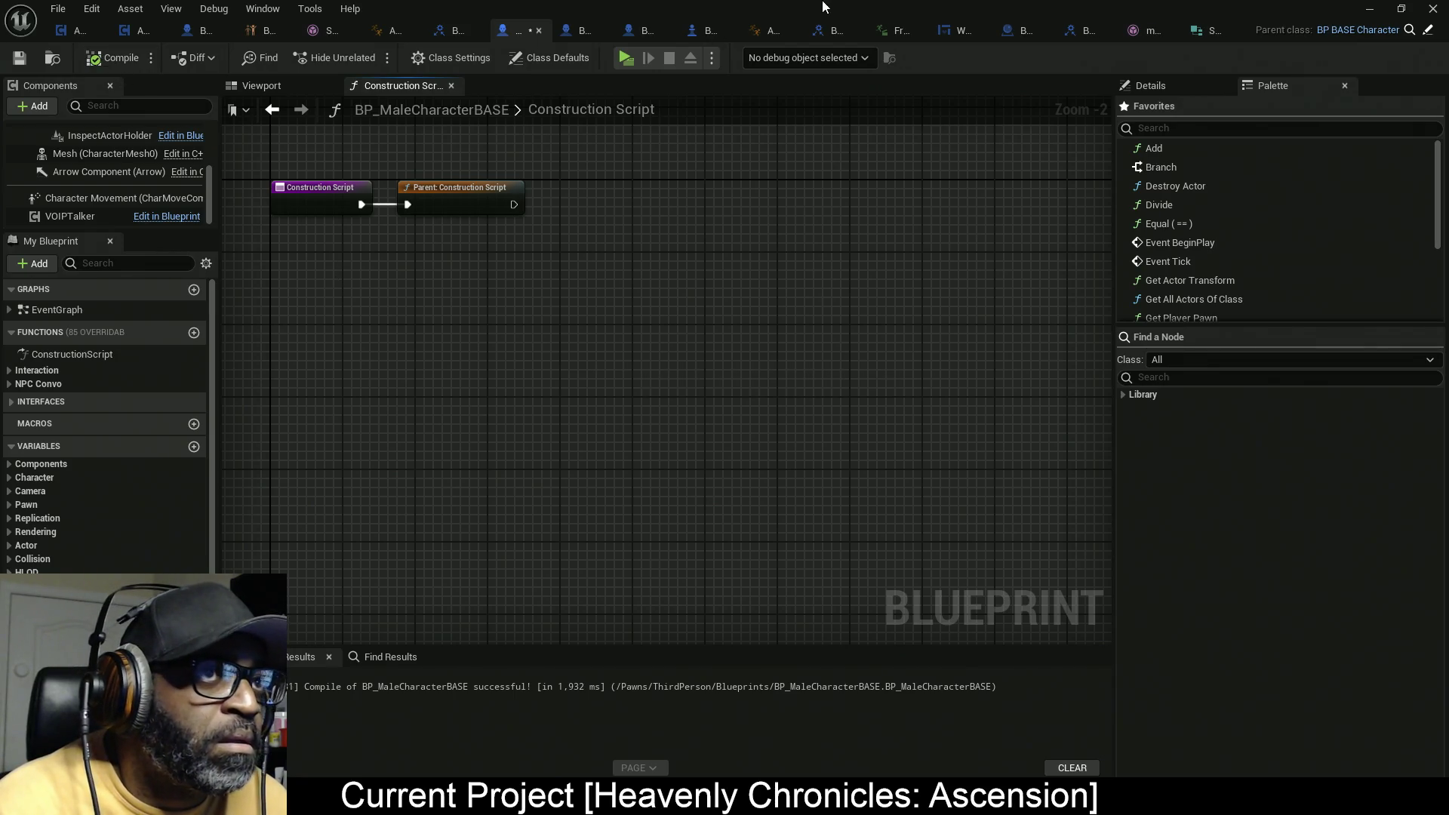
pyautogui.hotkey('alt', 'Tab')
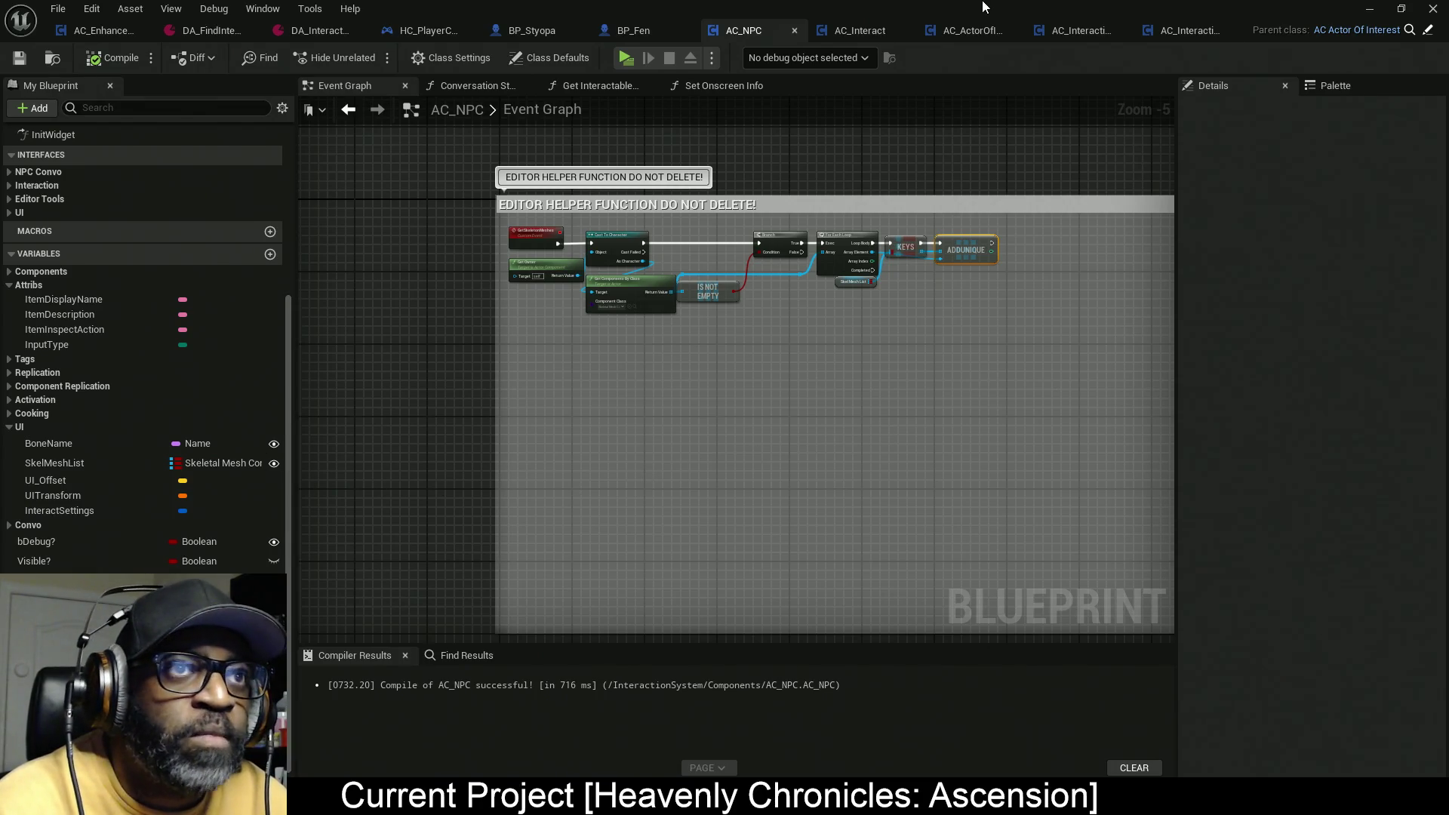
pyautogui.hotkey('alt', 'Tab')
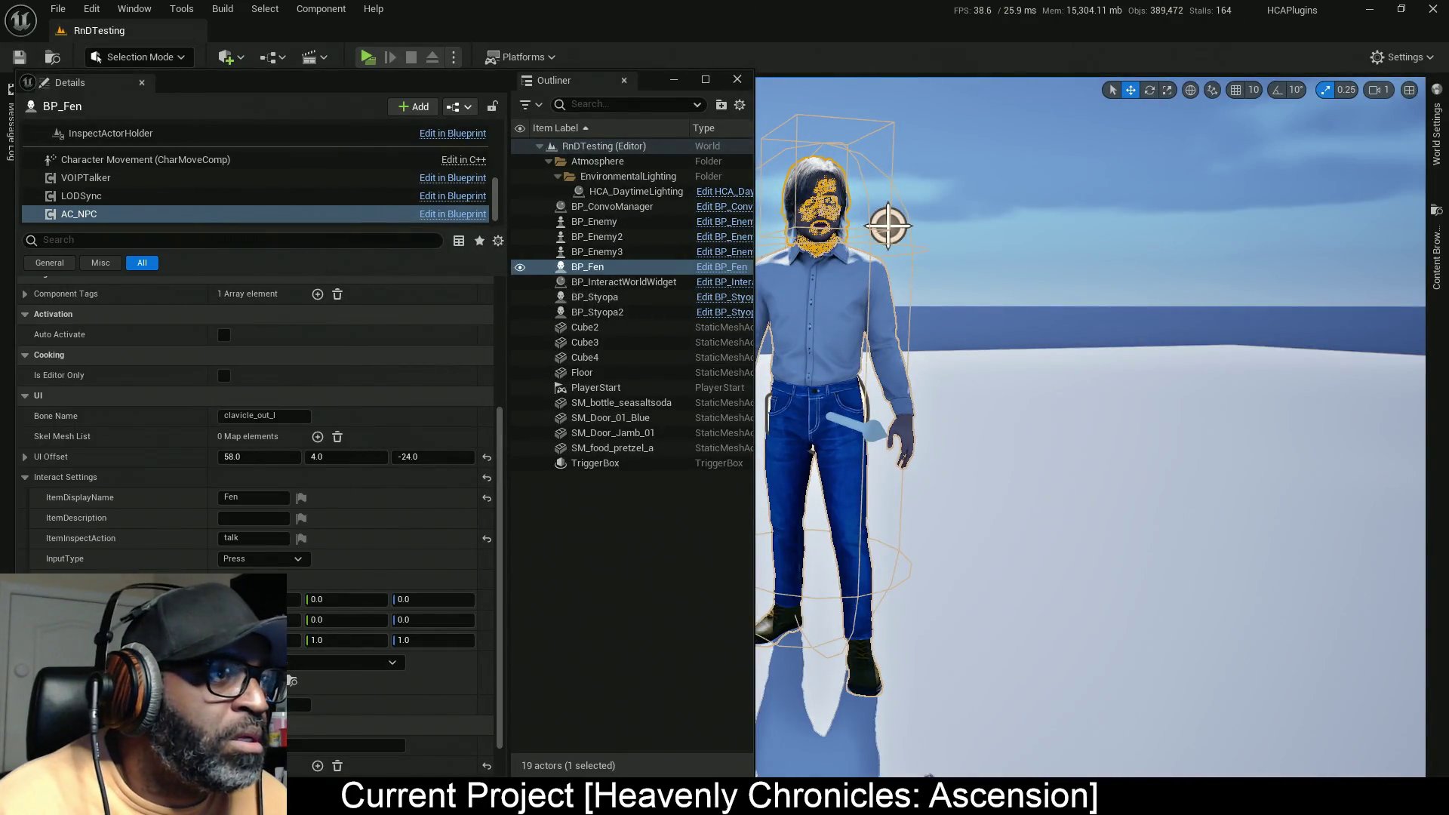
pyautogui.click(148, 218)
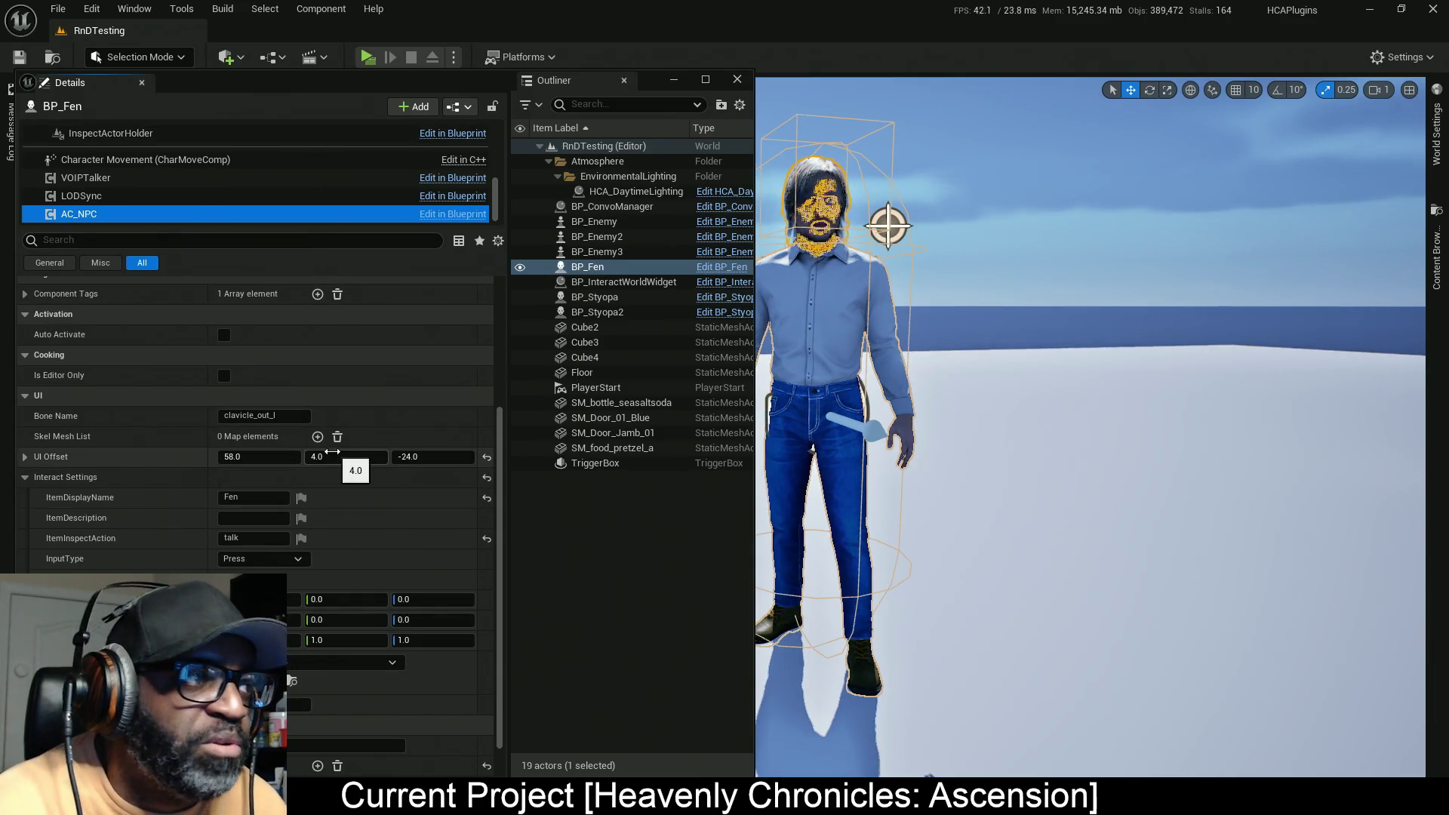
pyautogui.scroll(5, 268, 566)
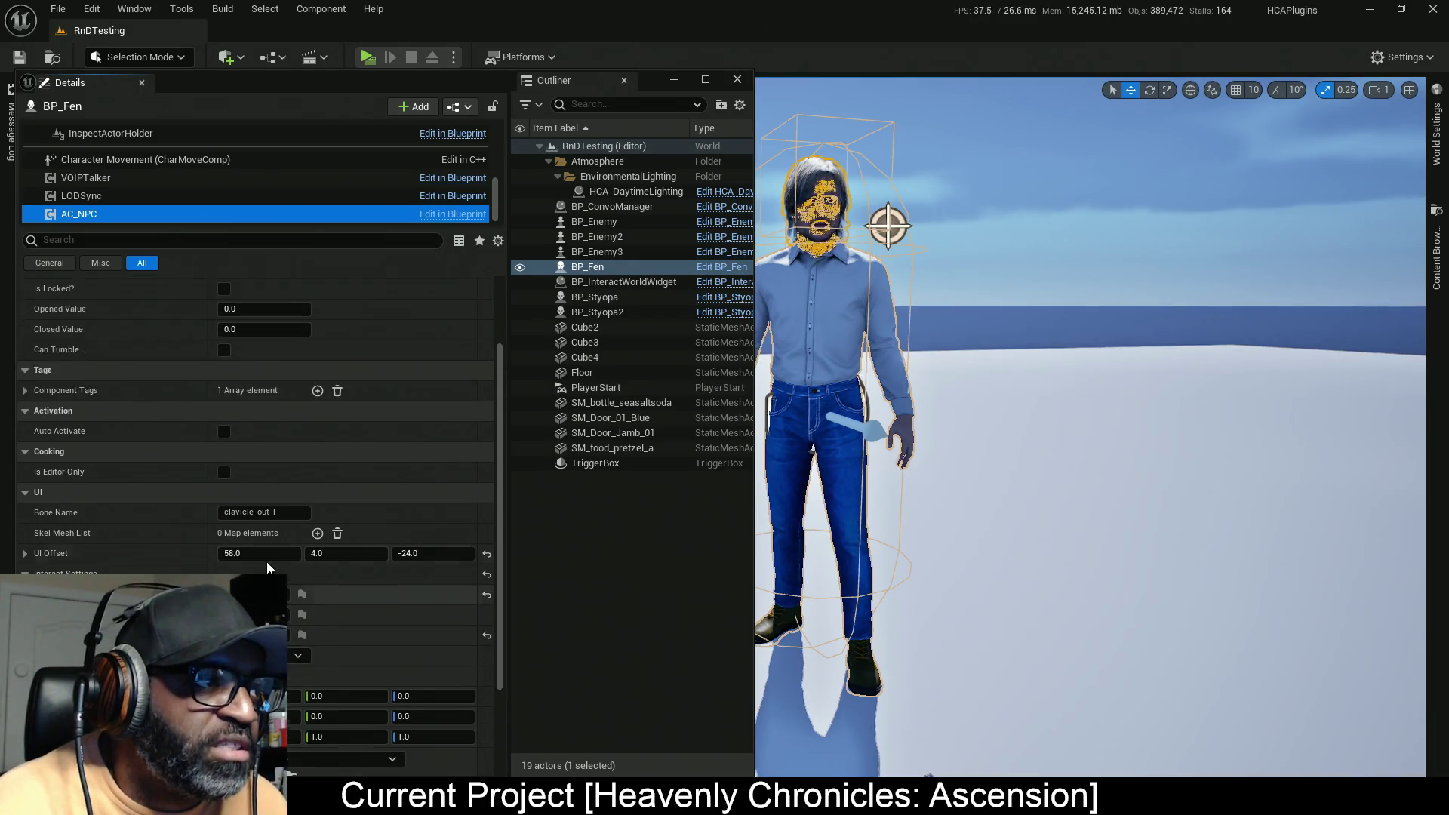
pyautogui.click(159, 332)
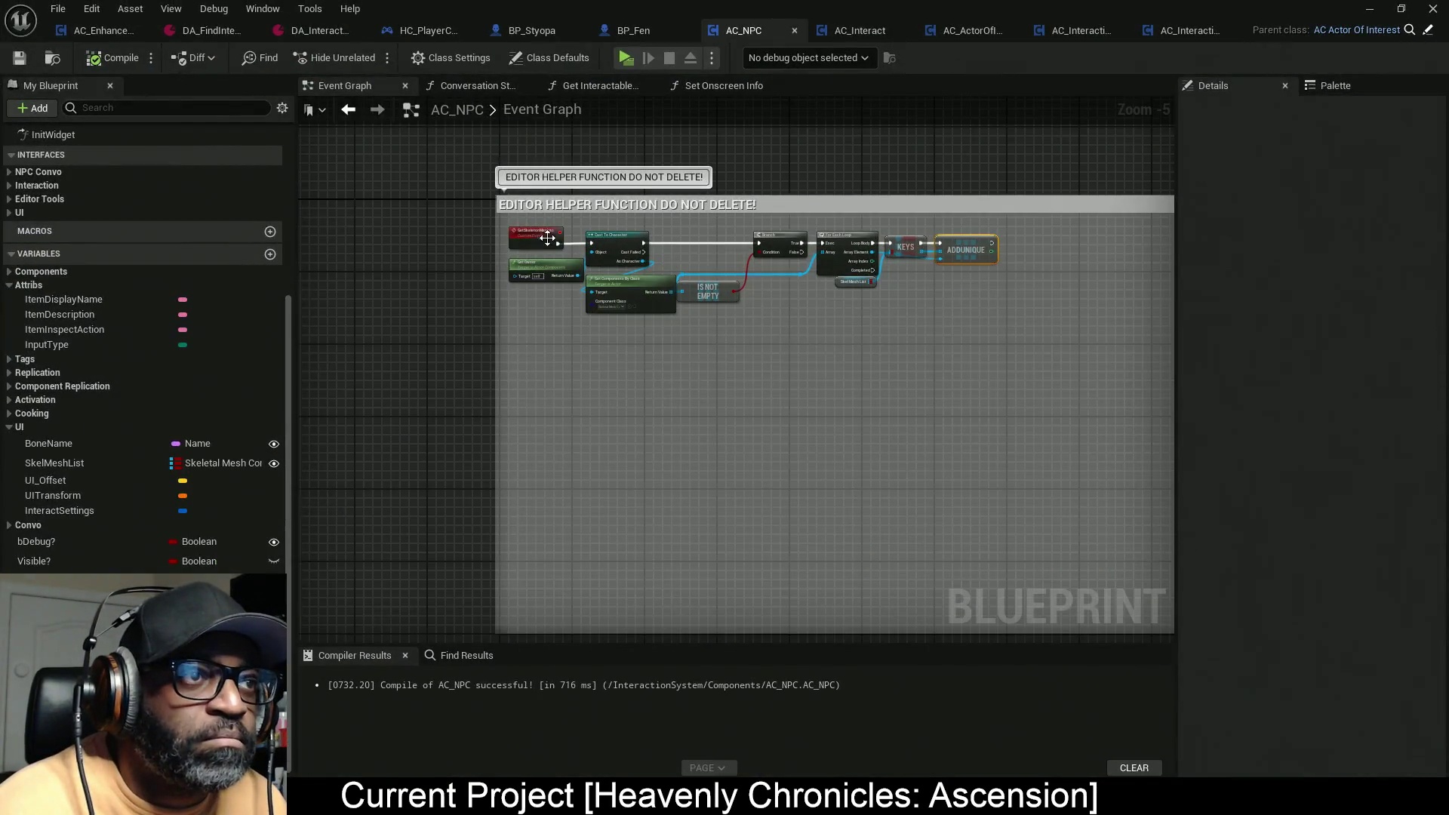
pyautogui.scroll(6, 539, 250)
# Step: Rename the GetSkeletonMeshes custom event to GetSkeletalMeshes
pyautogui.click(545, 230)
pyautogui.click(1345, 154)
pyautogui.press('BackSpace')
pyautogui.write('al')
pyautogui.press('Return')
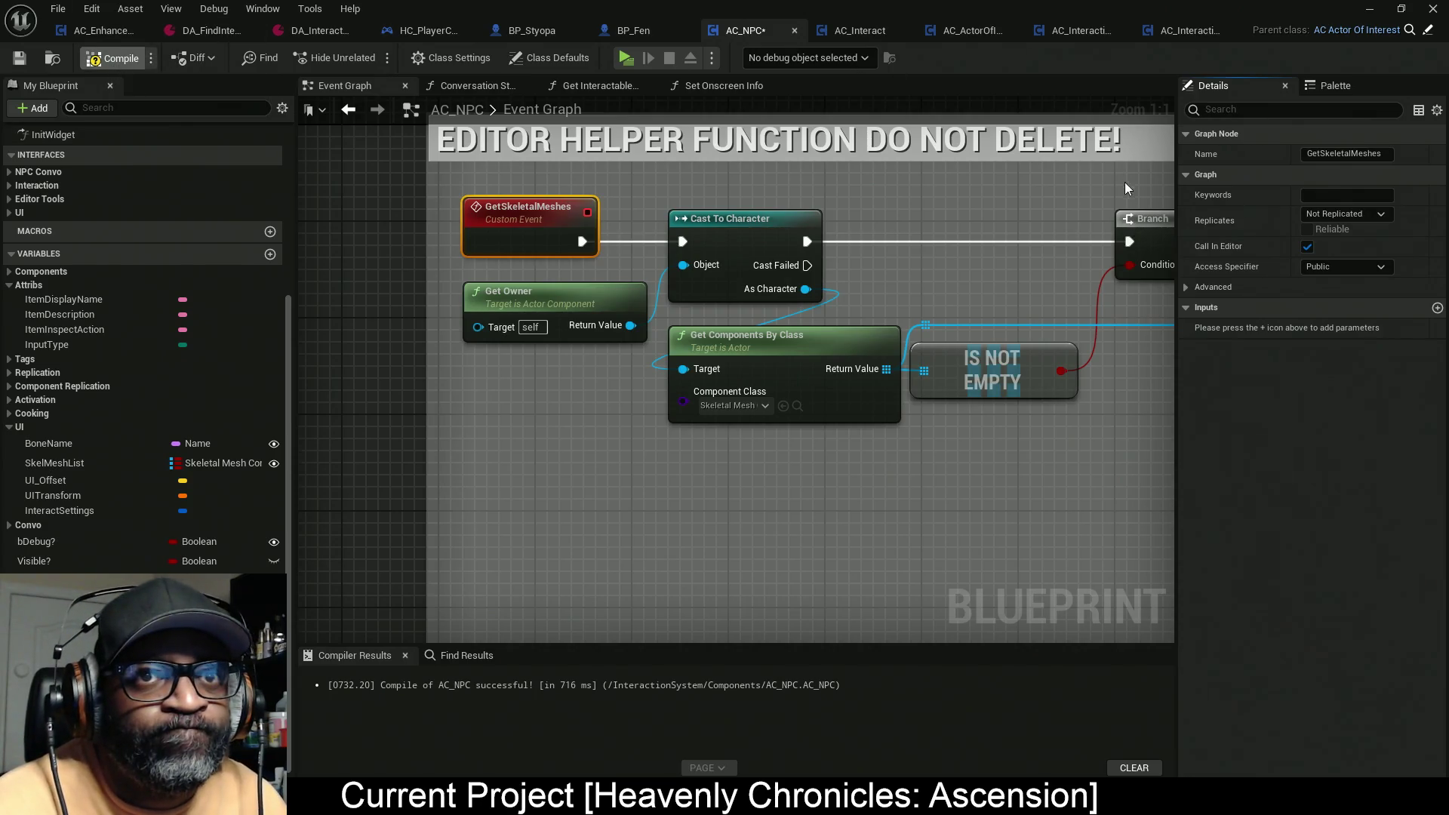
# Step: Check BP_Fen's Details in the level and inspect the SkelMeshList variable's properties
pyautogui.click(1369, 9)
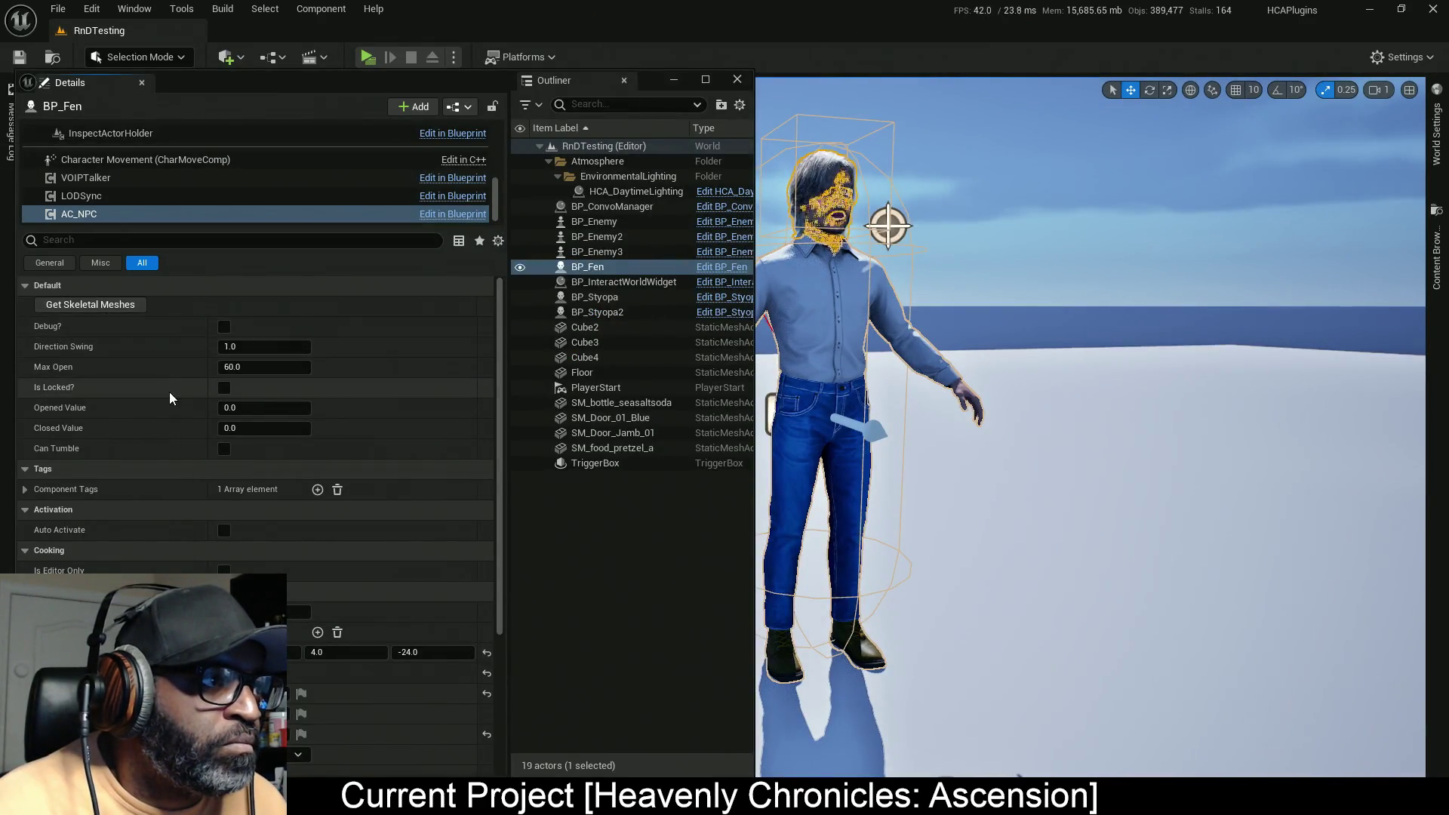
pyautogui.scroll(-5, 391, 484)
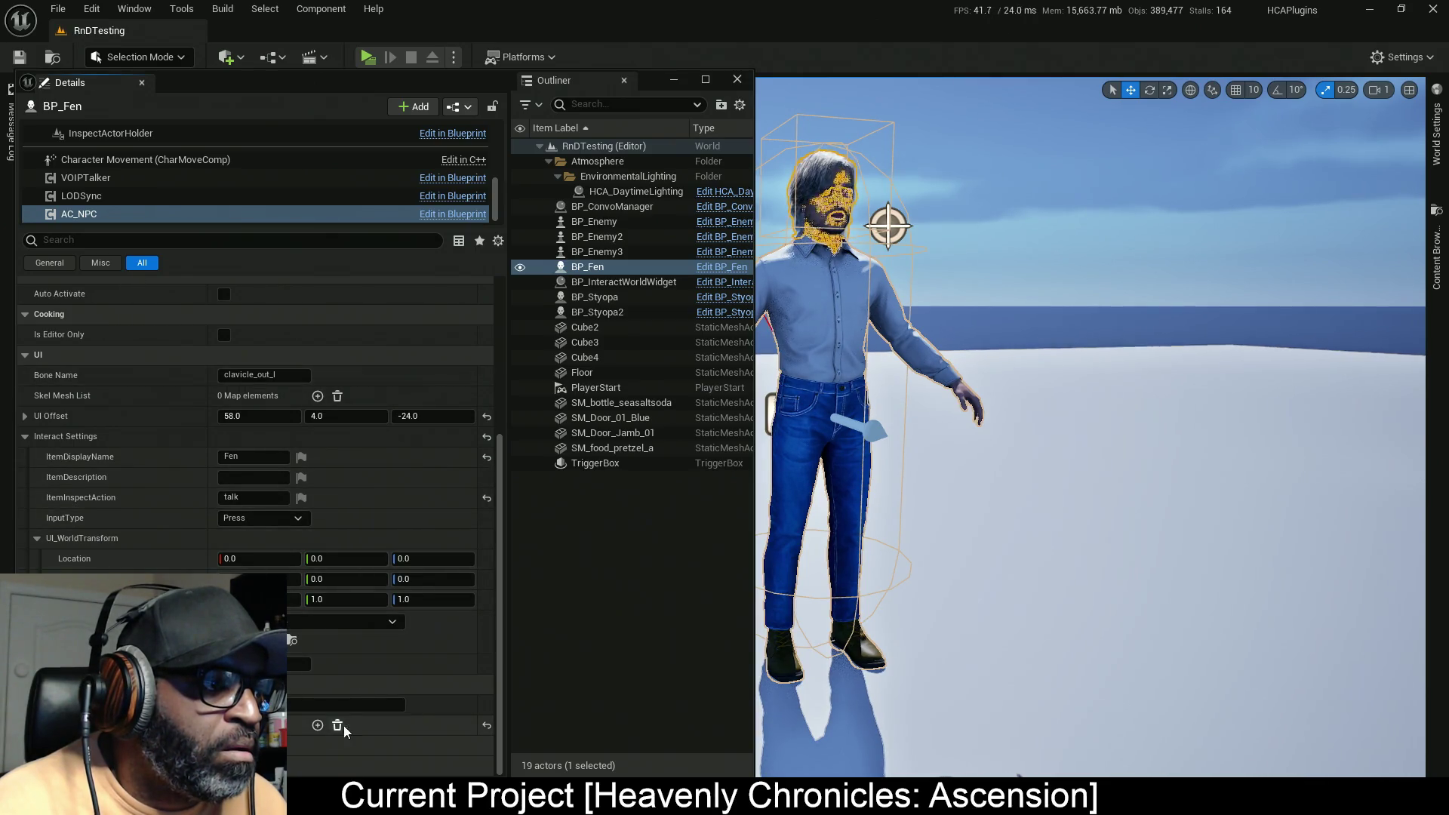
pyautogui.scroll(4, 169, 562)
pyautogui.scroll(2, 156, 560)
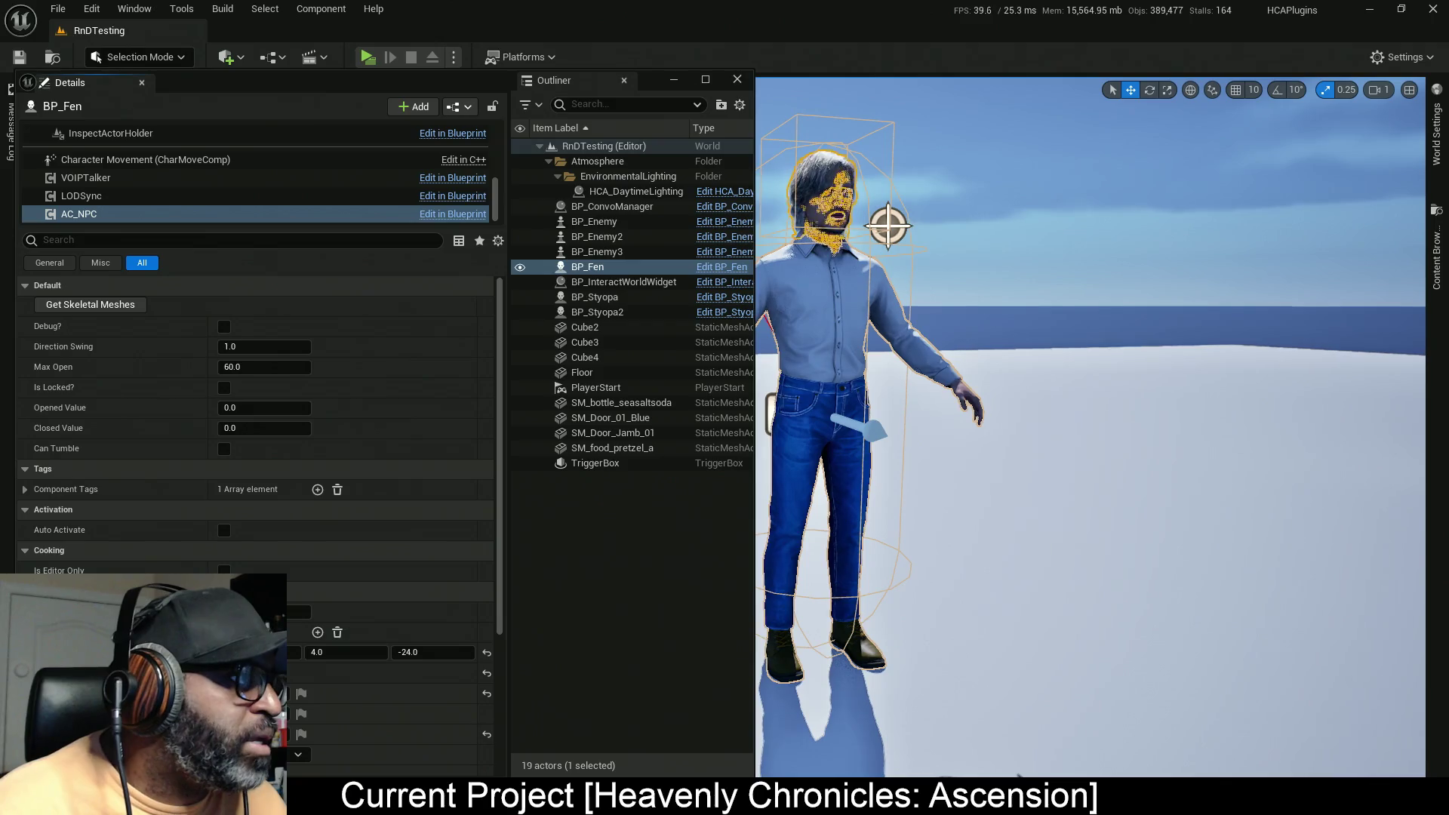
pyautogui.click(453, 214)
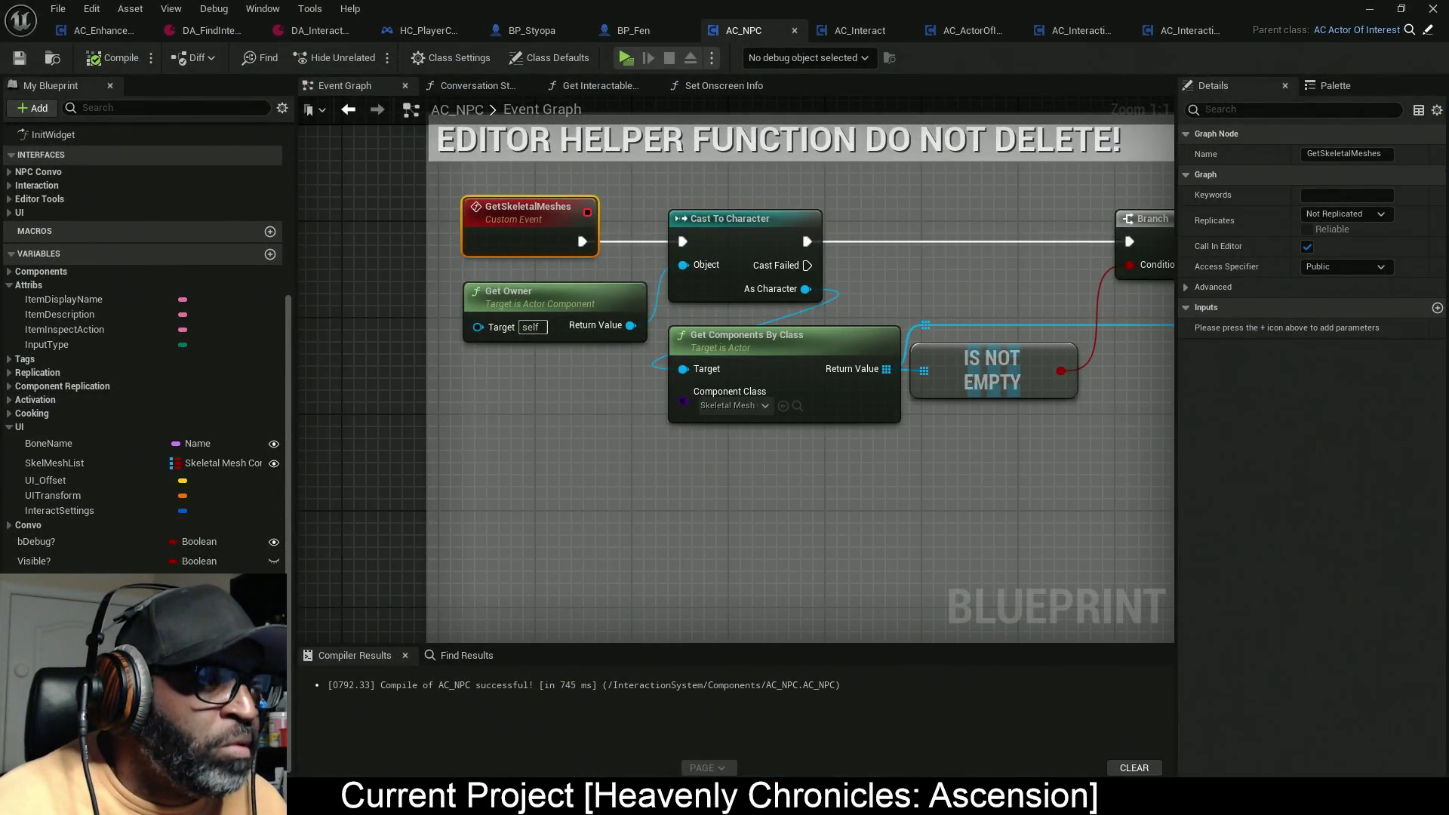
pyautogui.click(75, 466)
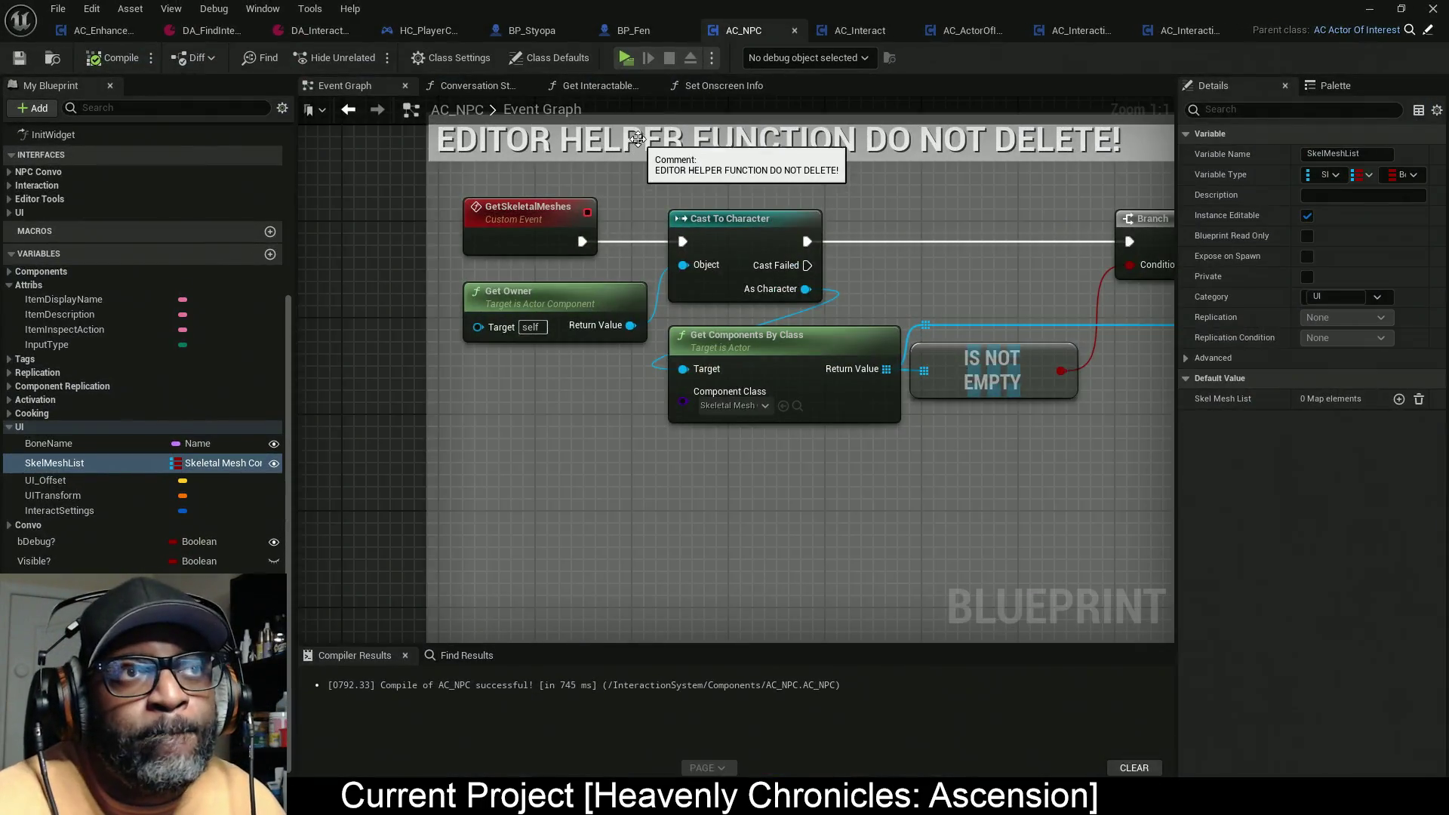
pyautogui.click(1368, 8)
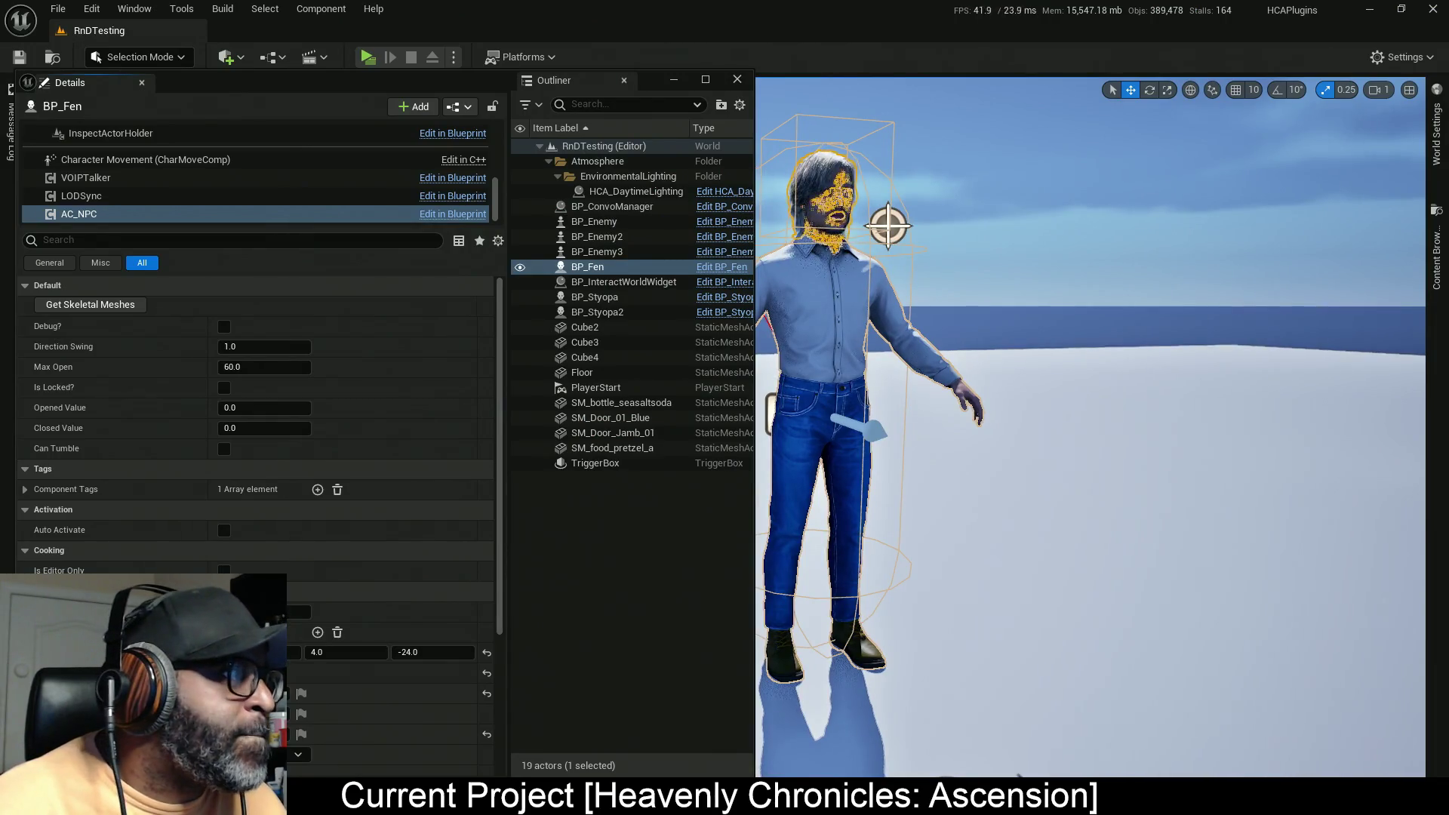
pyautogui.hotkey('alt', 'Tab')
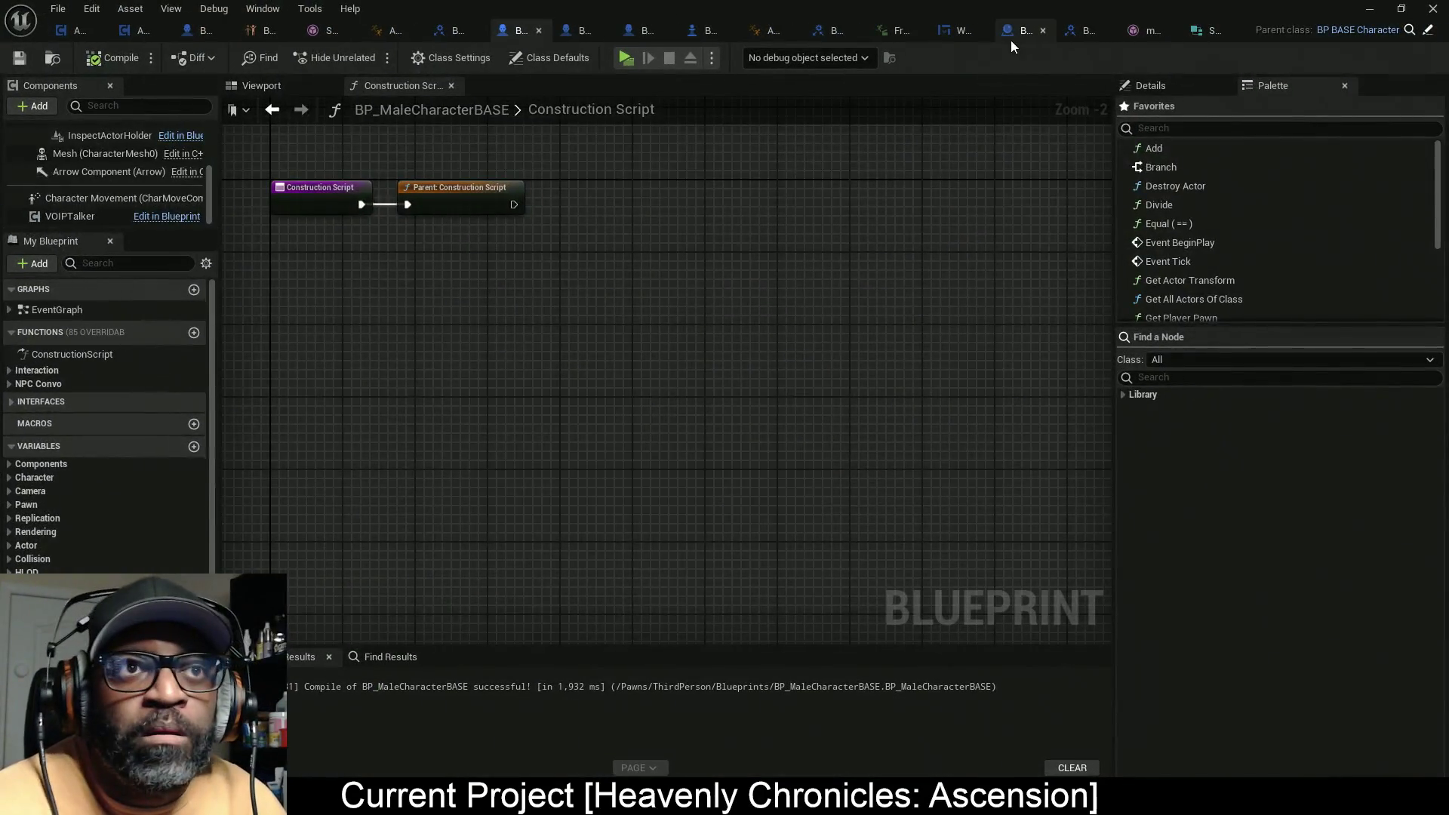
# Step: Open BP_InteractWorldWidget's Event Graph and inspect the GetUIOffset function graph
pyautogui.click(1013, 32)
pyautogui.scroll(-5, 535, 300)
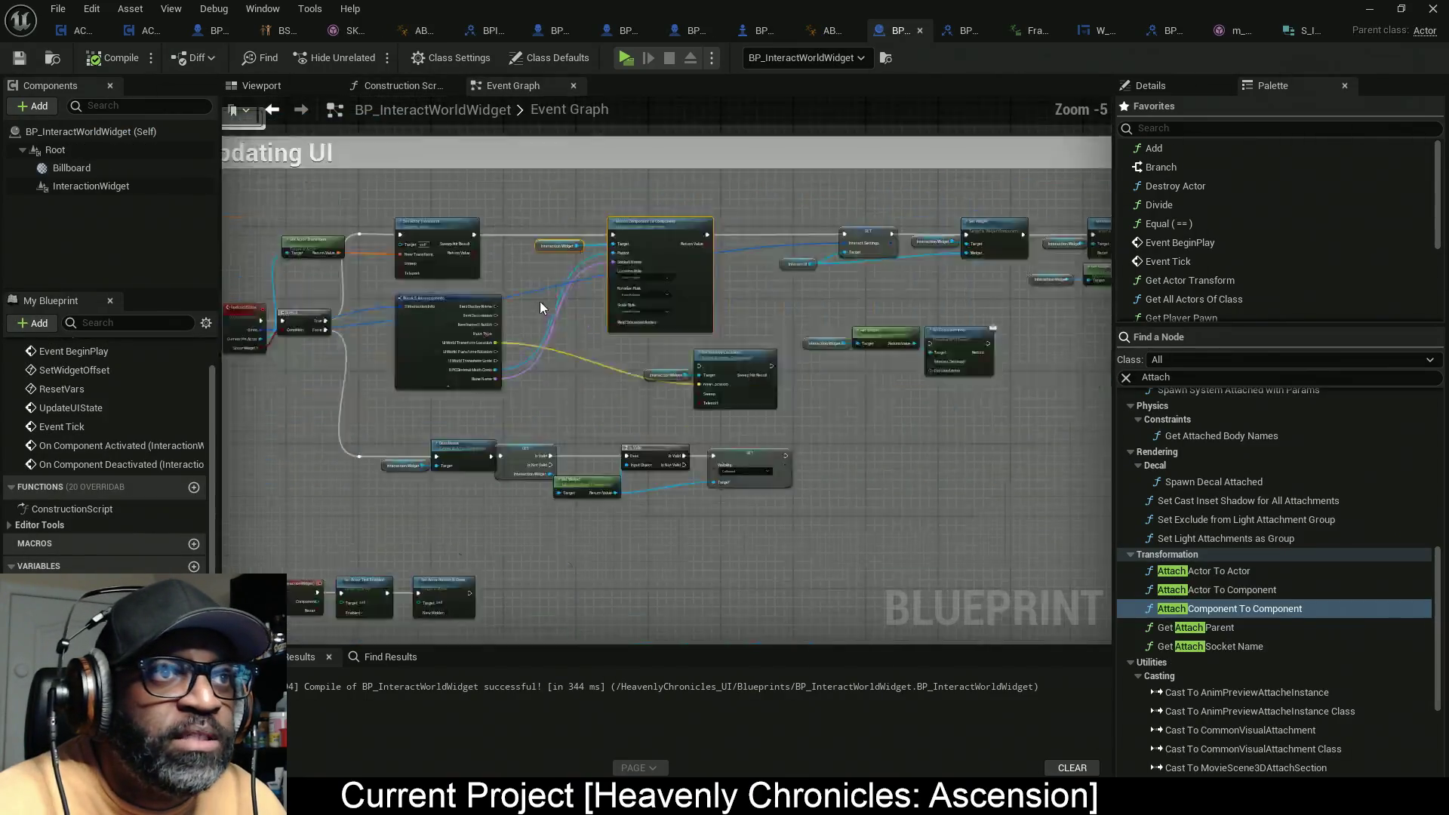
pyautogui.scroll(7, 454, 329)
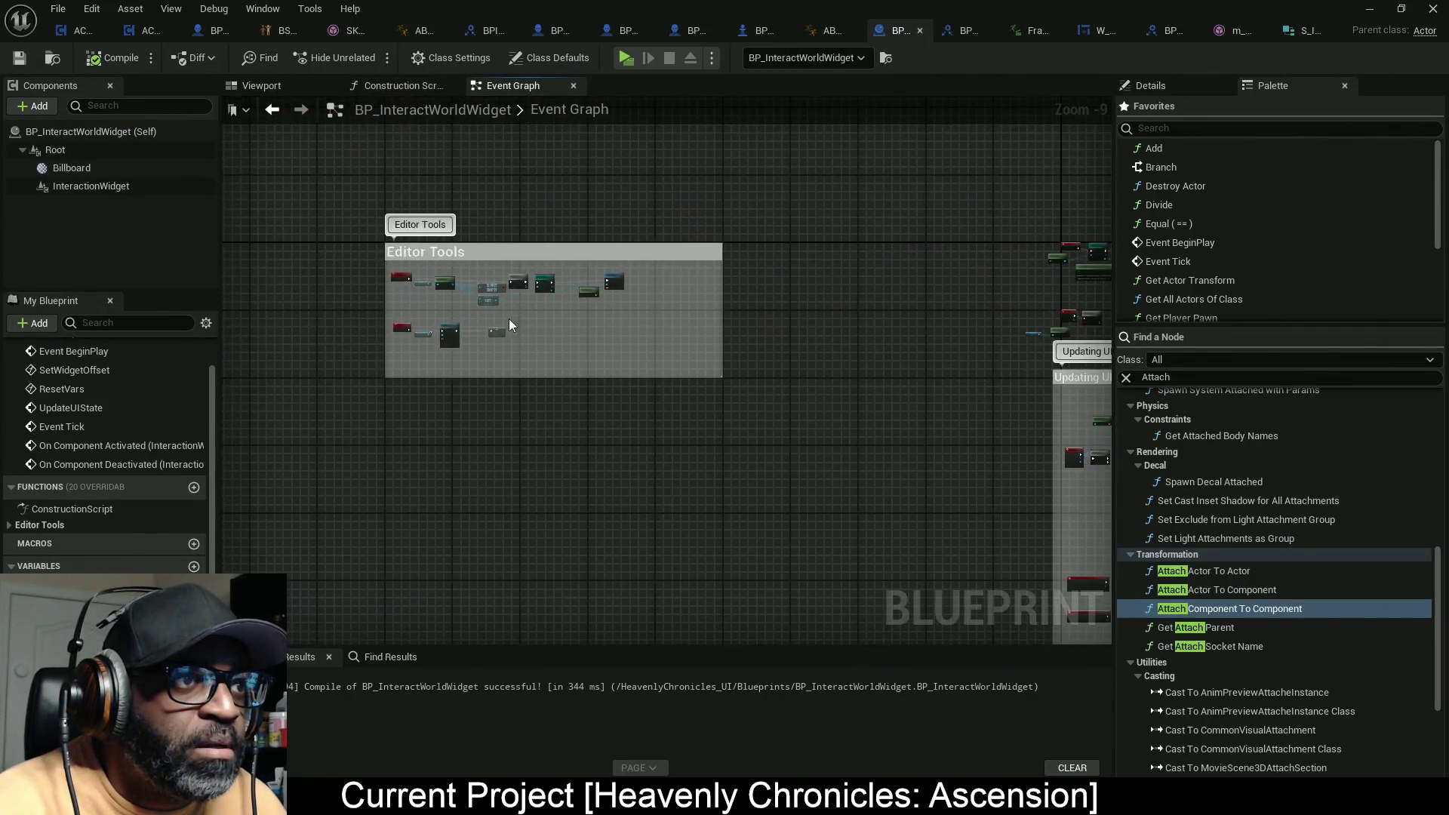
pyautogui.moveTo(556, 372)
pyautogui.mouseDown()
pyautogui.moveTo(781, 368)
pyautogui.moveTo(422, 380)
pyautogui.mouseUp()
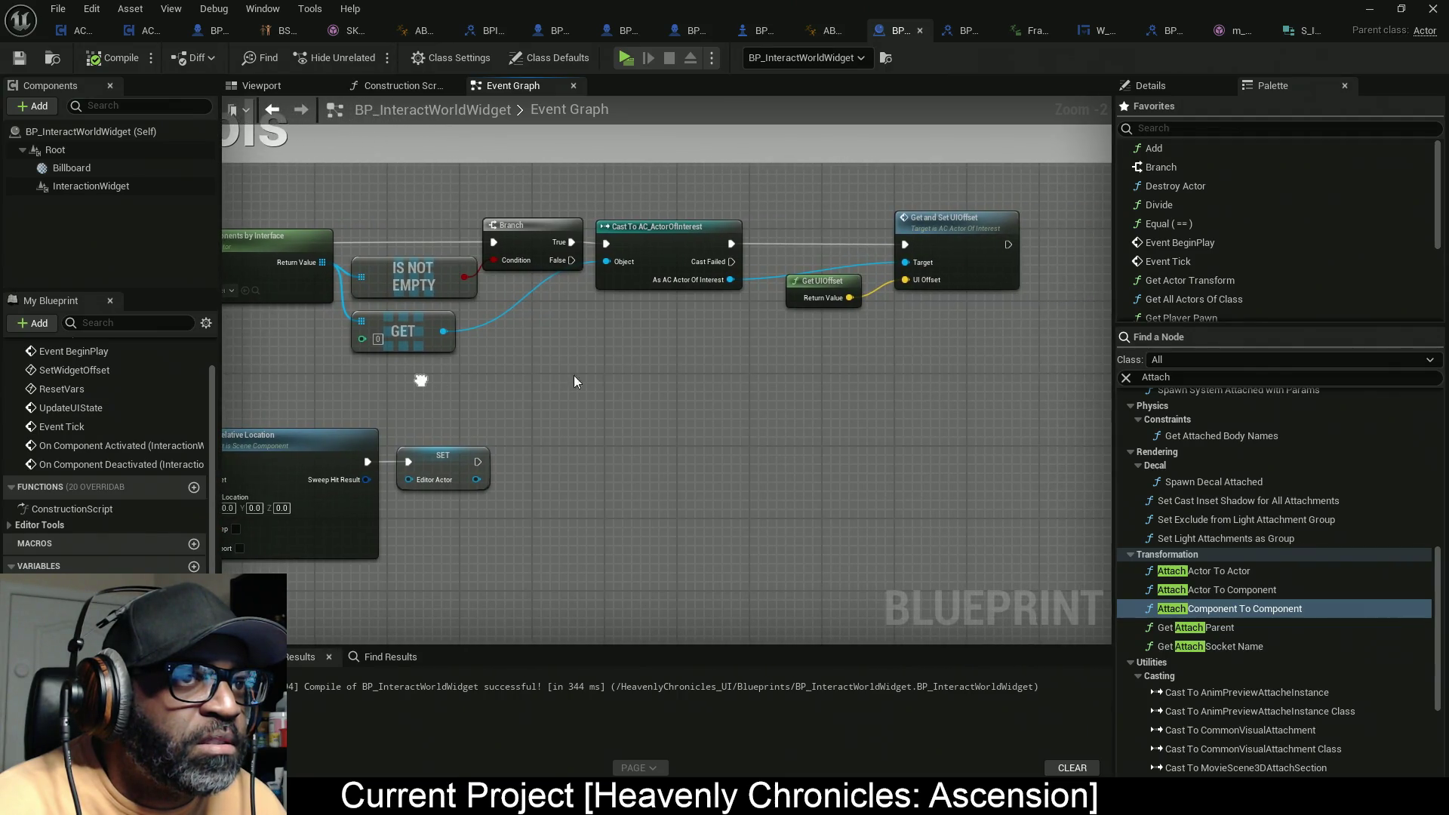
pyautogui.doubleClick(798, 293)
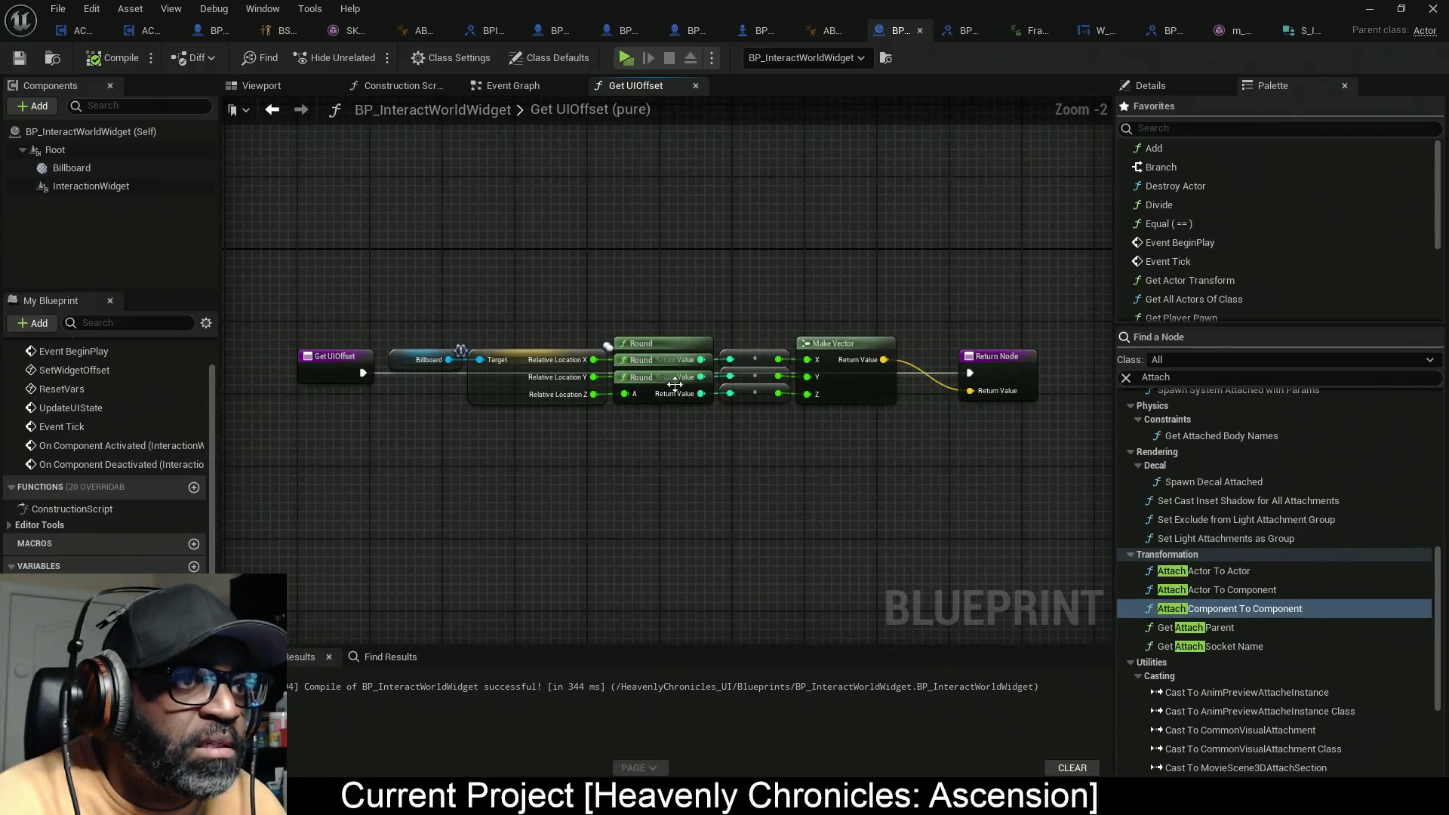
pyautogui.scroll(1, 551, 406)
pyautogui.scroll(-1, 558, 395)
pyautogui.middleClick(651, 87)
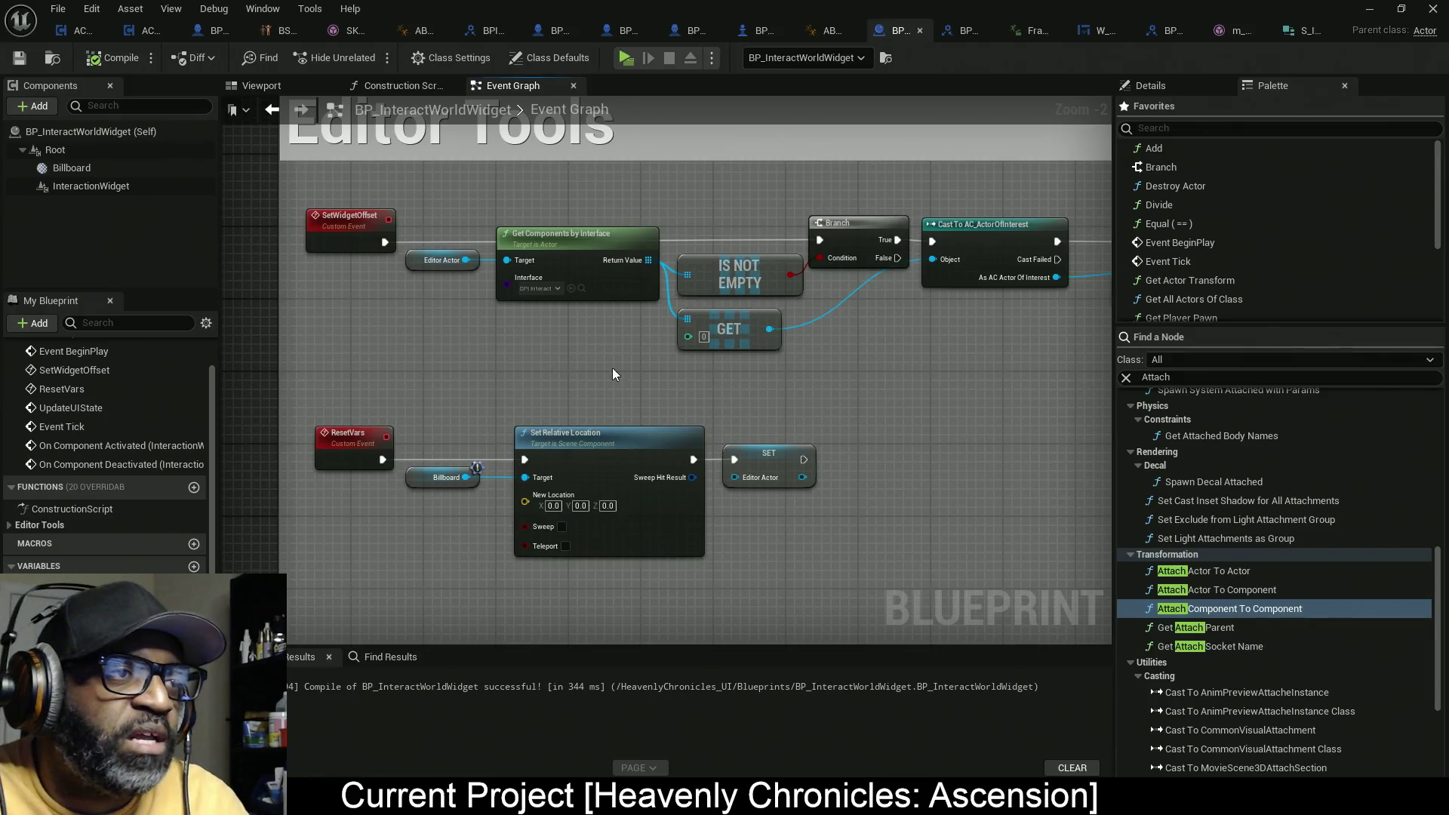
# Step: Review the EditorActor variable and the Editor Tools nodes around SetWidgetOffset and Get UIOffset
pyautogui.click(441, 259)
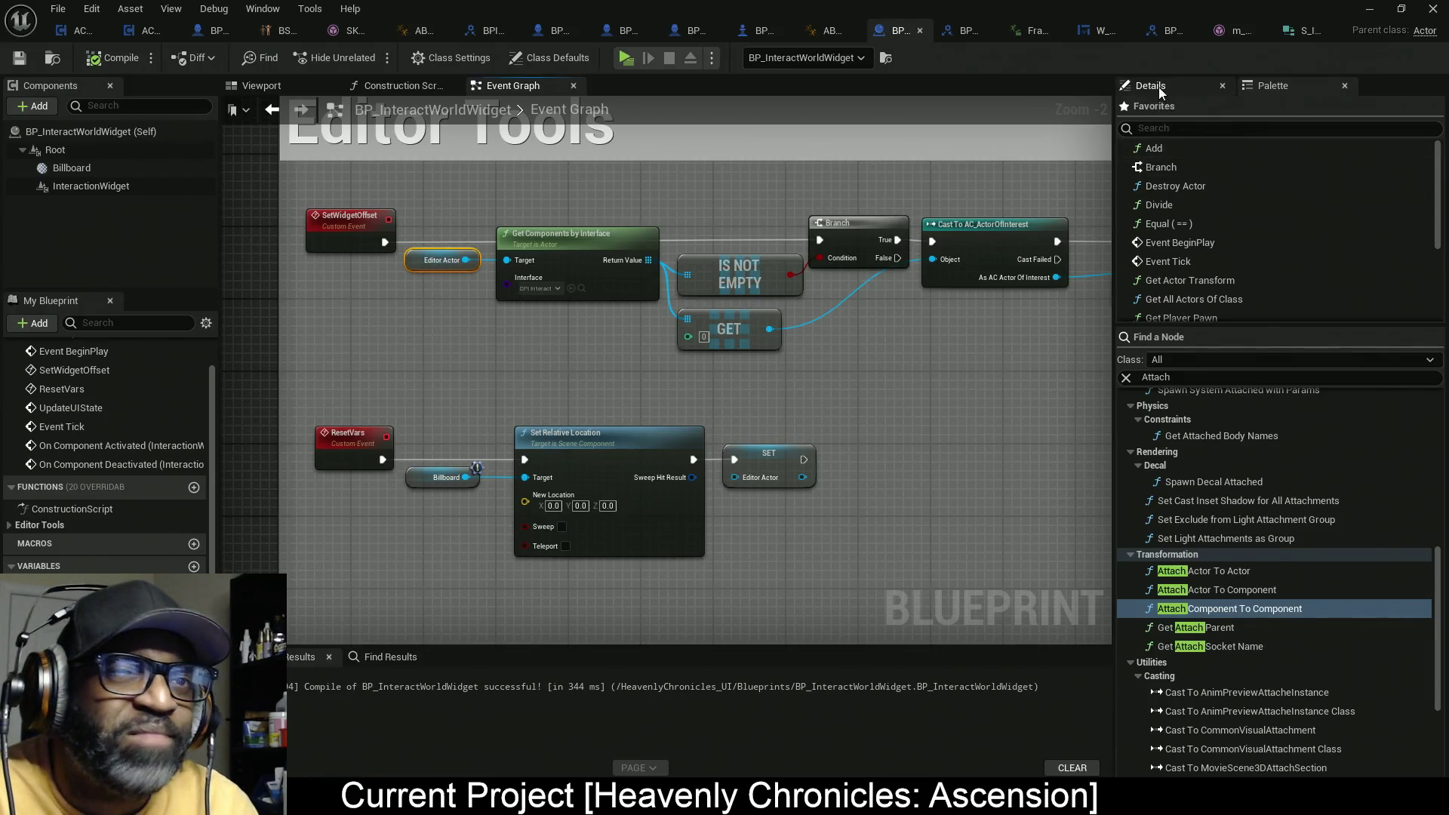
pyautogui.click(1158, 88)
pyautogui.click(1274, 89)
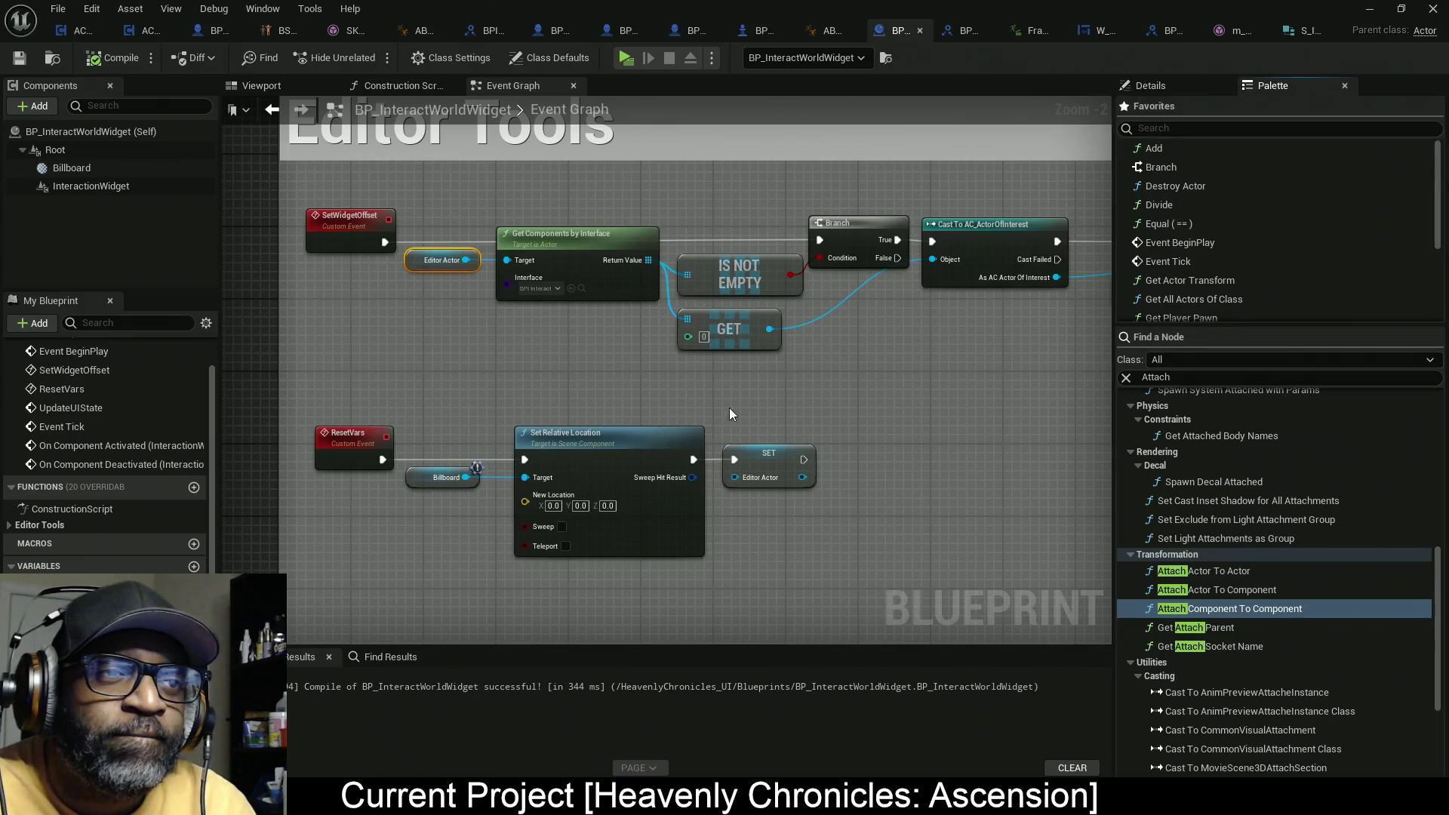
pyautogui.moveTo(865, 428); pyautogui.dragTo(760, 419)
pyautogui.scroll(2, 499, 362)
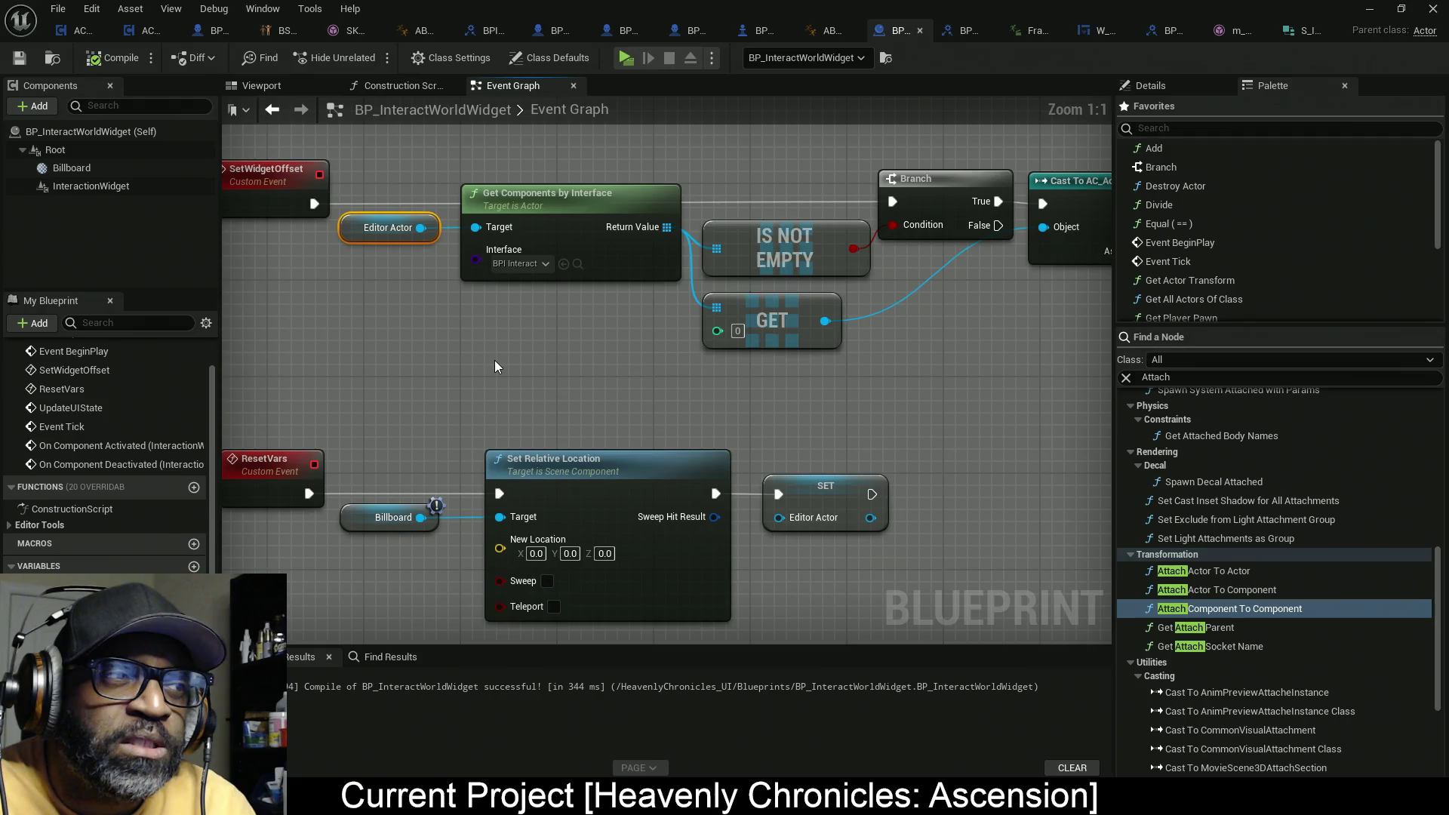
pyautogui.moveTo(498, 362); pyautogui.dragTo(581, 369)
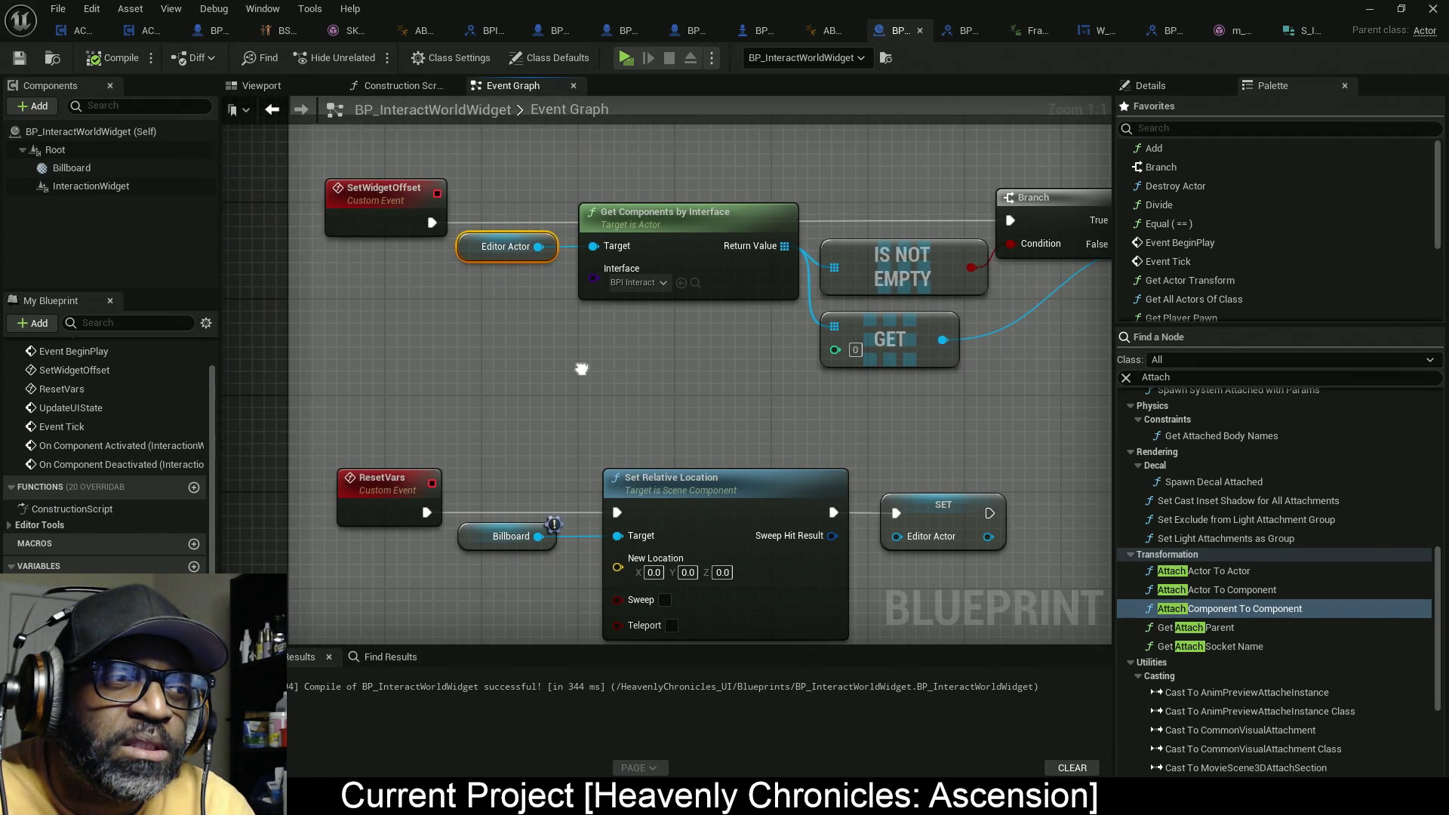
pyautogui.moveTo(675, 150)
pyautogui.mouseDown()
pyautogui.moveTo(786, 409)
pyautogui.moveTo(506, 417)
pyautogui.mouseUp()
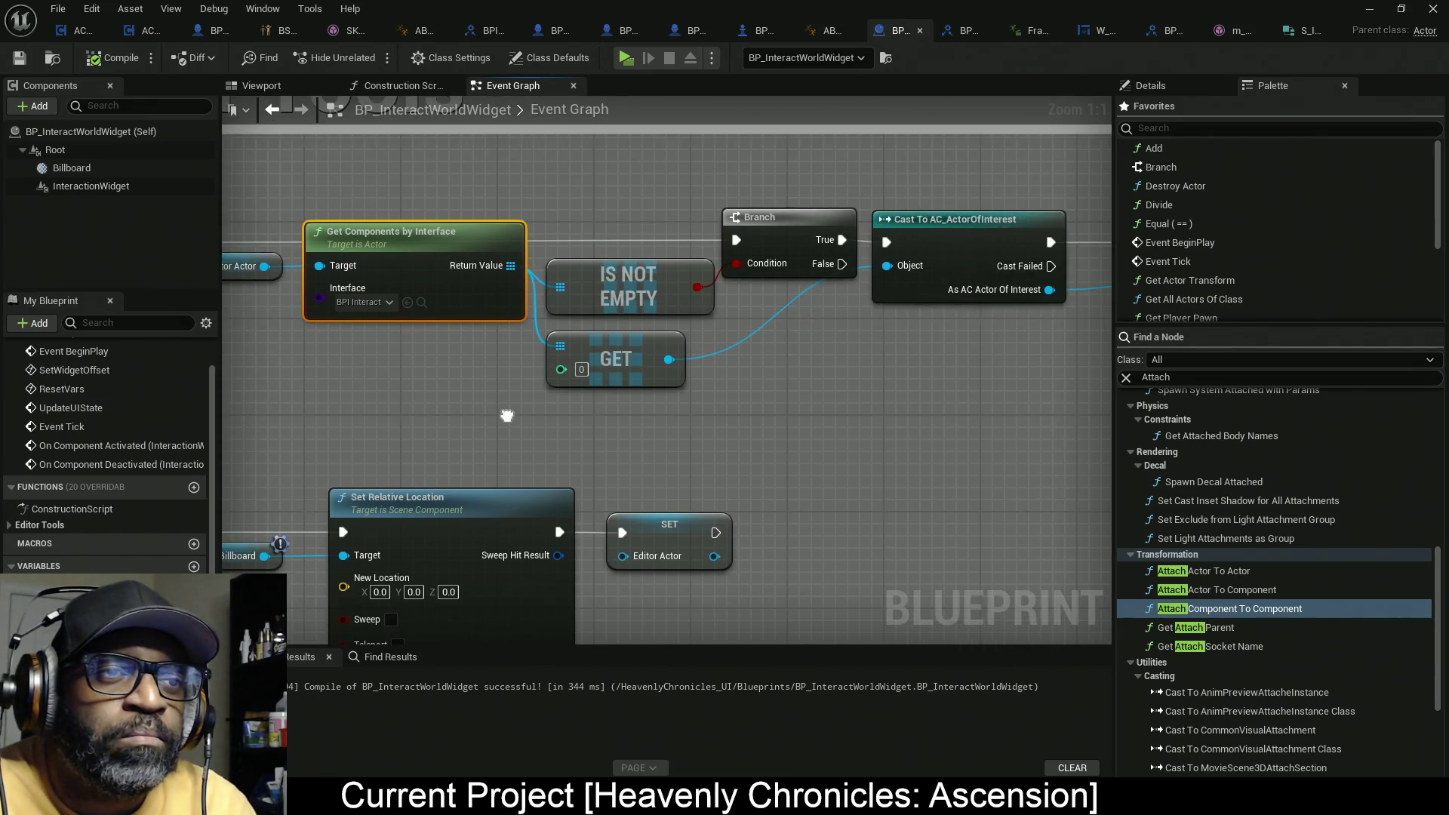
pyautogui.moveTo(1002, 330)
pyautogui.mouseDown()
pyautogui.moveTo(727, 350)
pyautogui.moveTo(696, 328)
pyautogui.mouseUp()
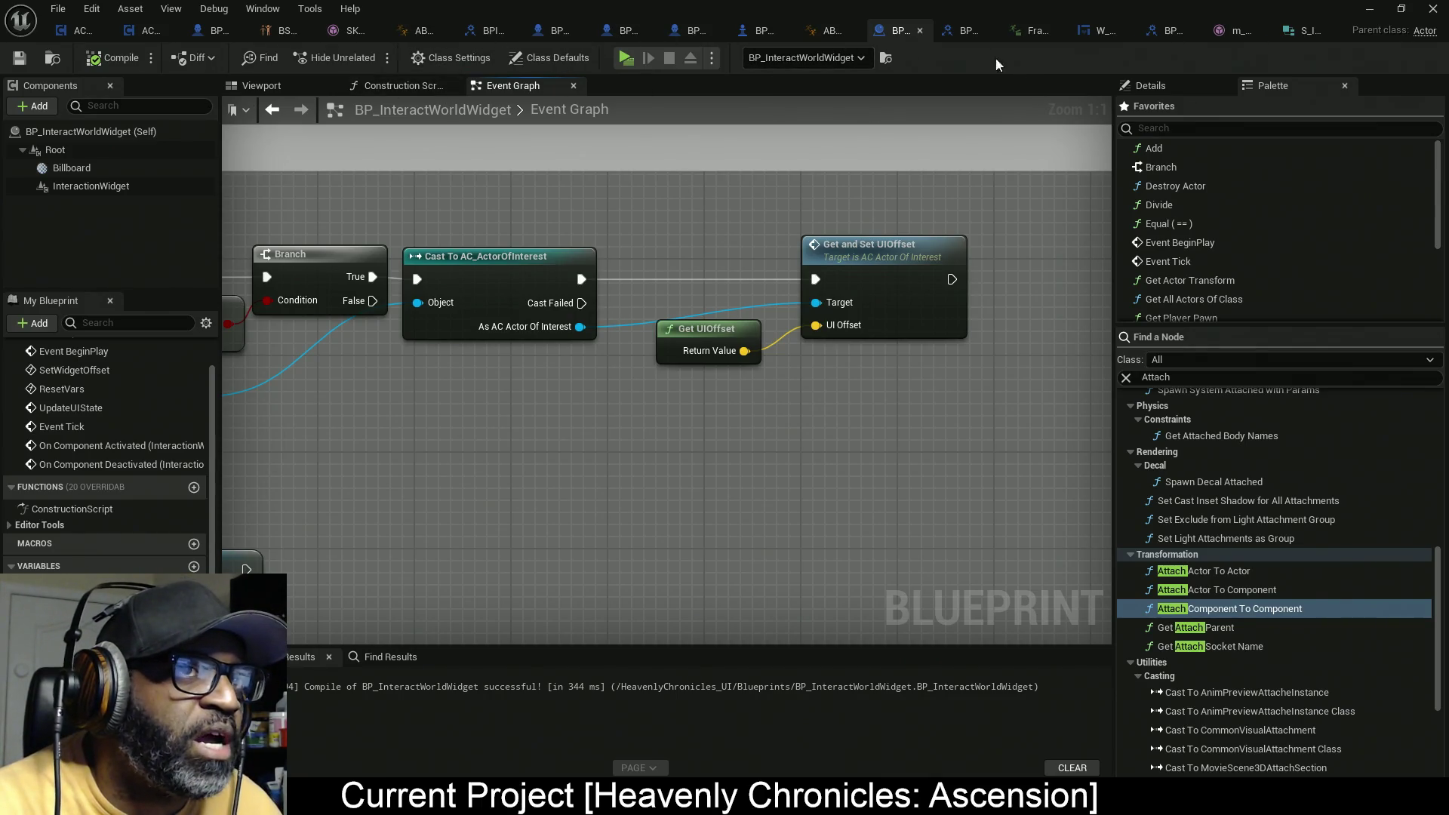
pyautogui.moveTo(886, 33)
pyautogui.mouseDown()
pyautogui.moveTo(664, 162)
pyautogui.moveTo(931, 30)
pyautogui.mouseUp()
# Step: Back in AC_NPC, add a Print String node off the Branch's False output
pyautogui.click(743, 30)
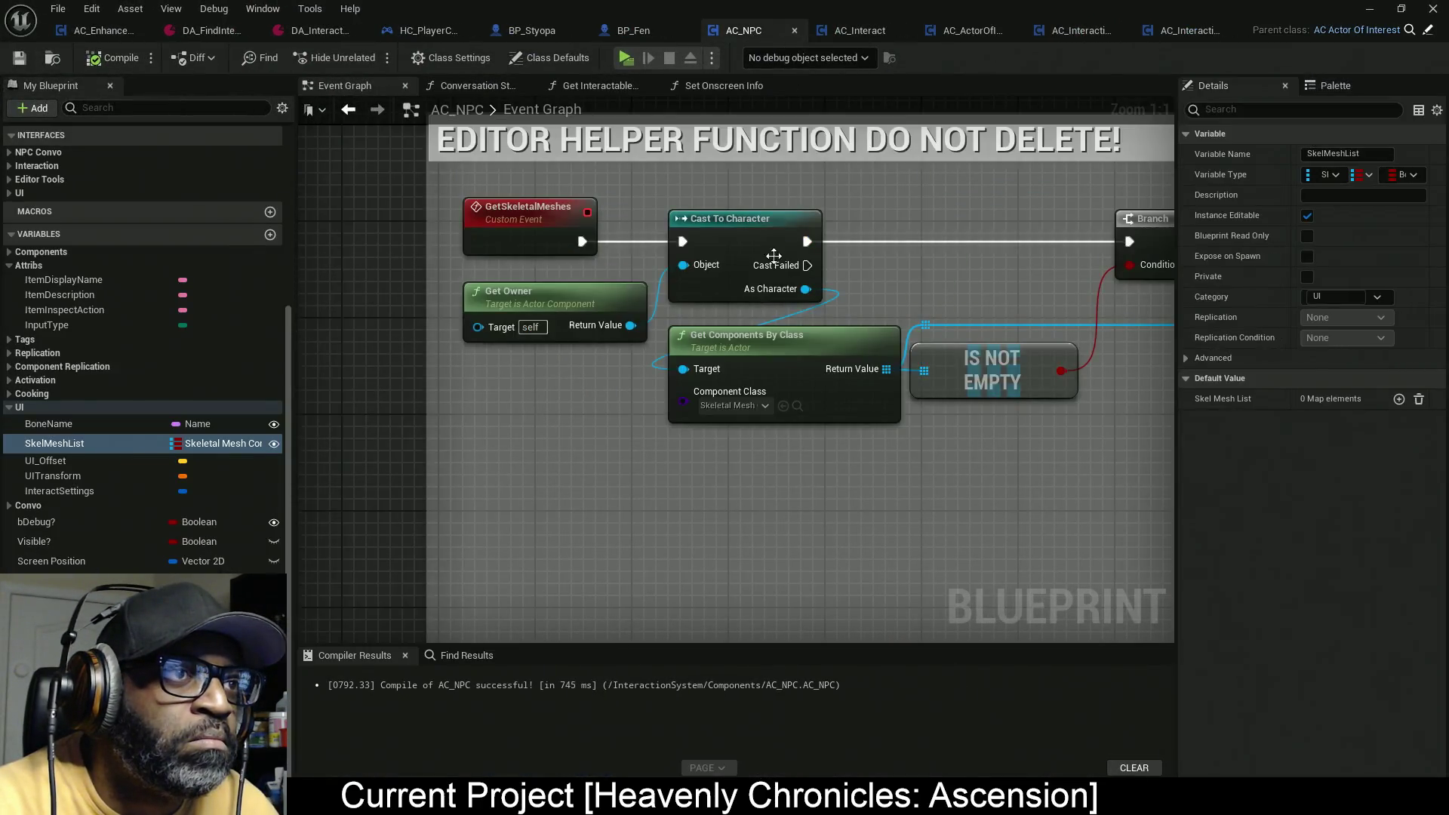
pyautogui.scroll(-3, 764, 314)
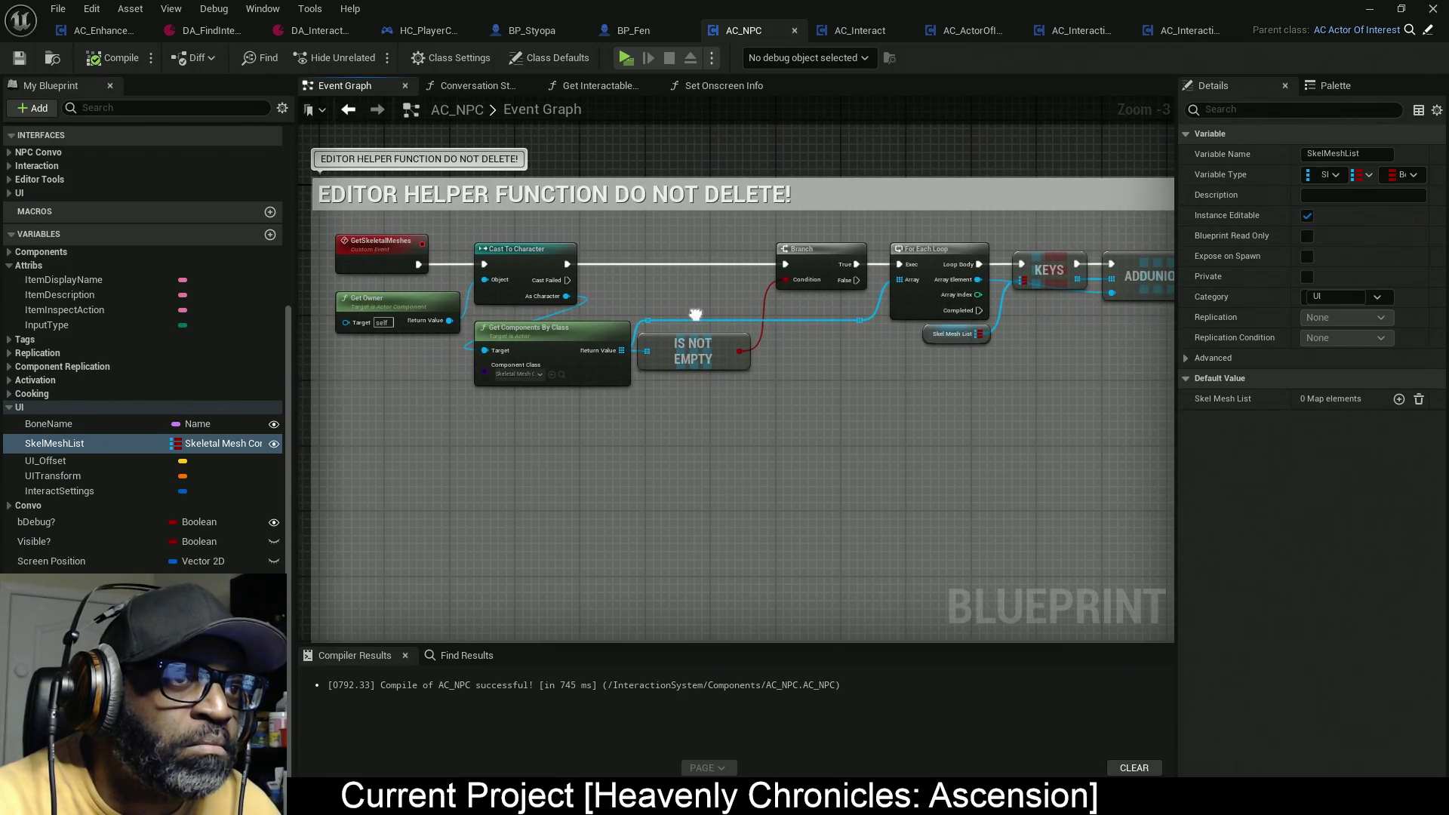
pyautogui.moveTo(695, 315)
pyautogui.mouseDown()
pyautogui.moveTo(496, 317)
pyautogui.moveTo(737, 315)
pyautogui.moveTo(708, 320)
pyautogui.mouseUp()
pyautogui.scroll(2, 708, 320)
pyautogui.moveTo(896, 350); pyautogui.dragTo(589, 351)
pyautogui.moveTo(624, 258); pyautogui.dragTo(678, 447)
pyautogui.rightClick(766, 407)
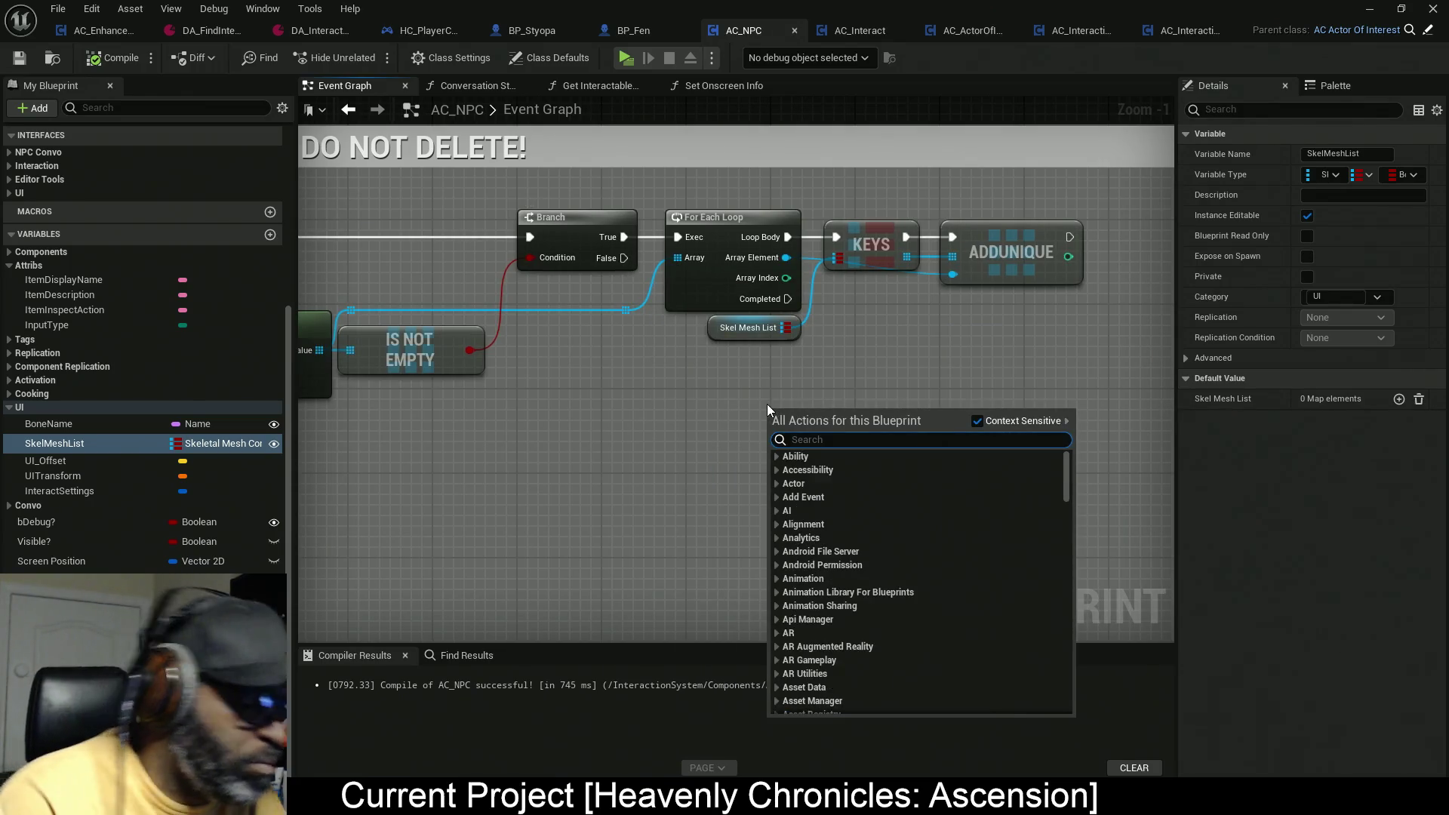
pyautogui.write('print')
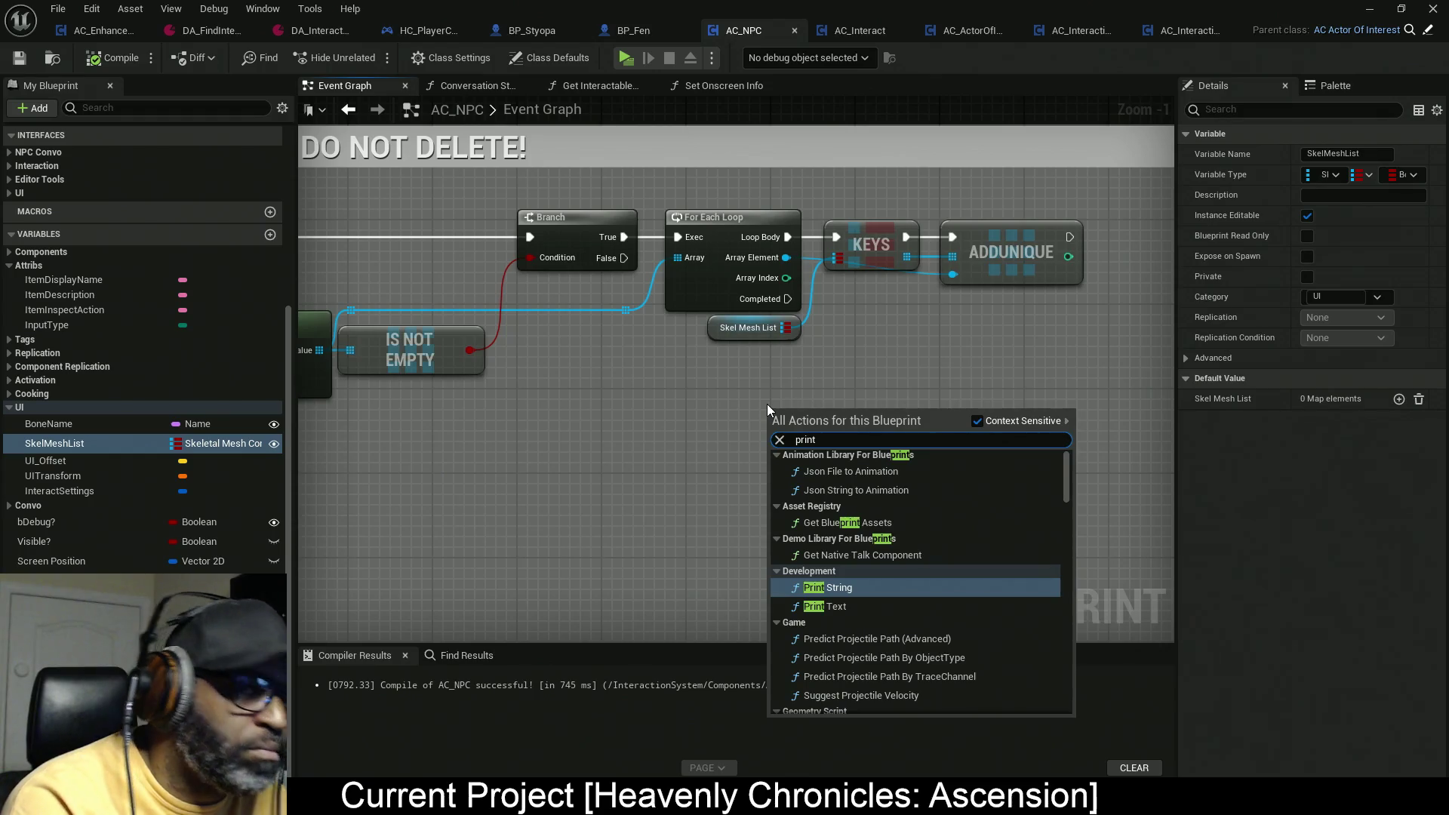
pyautogui.write('stri')
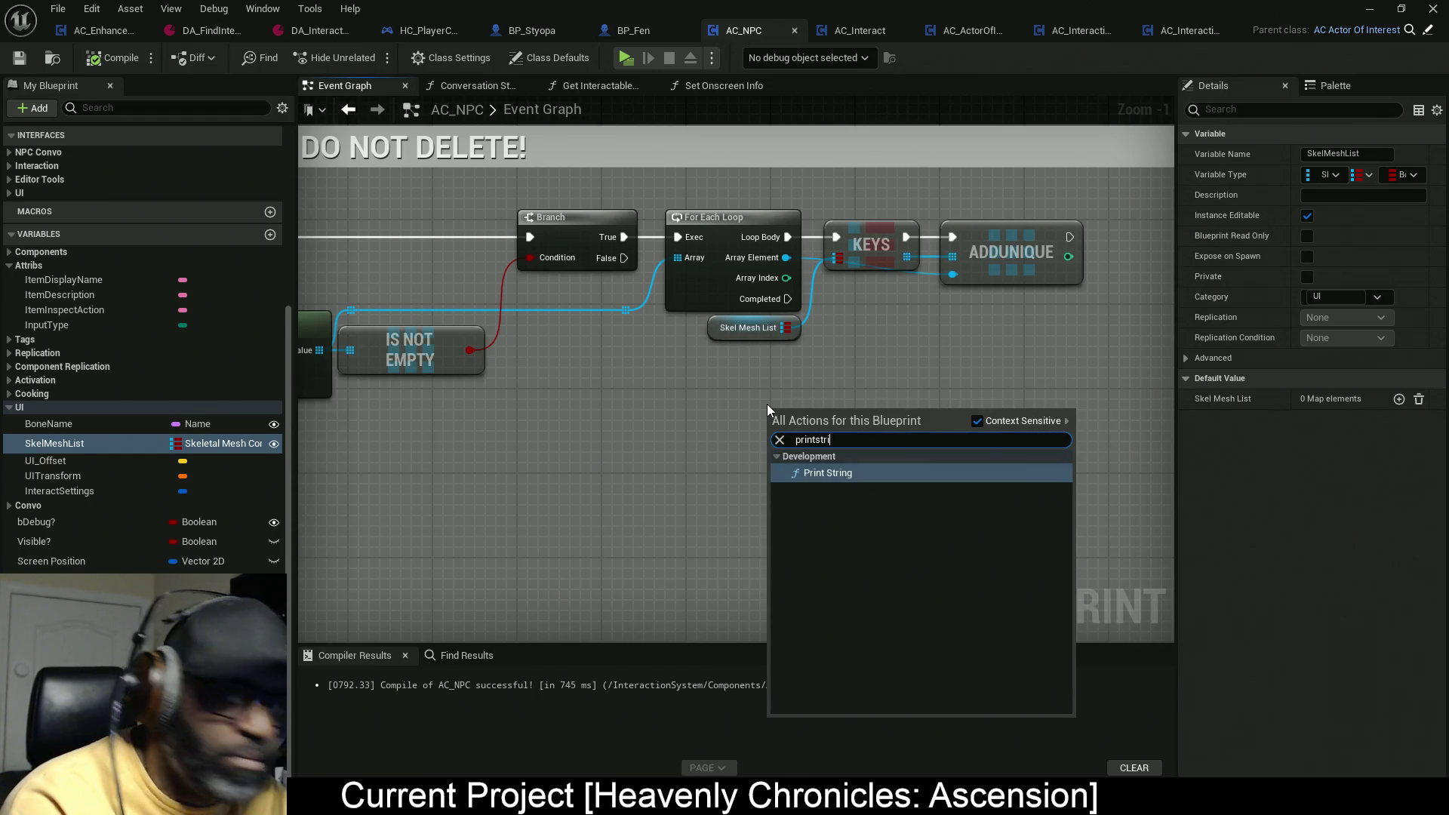
pyautogui.write('ng')
pyautogui.press('Return')
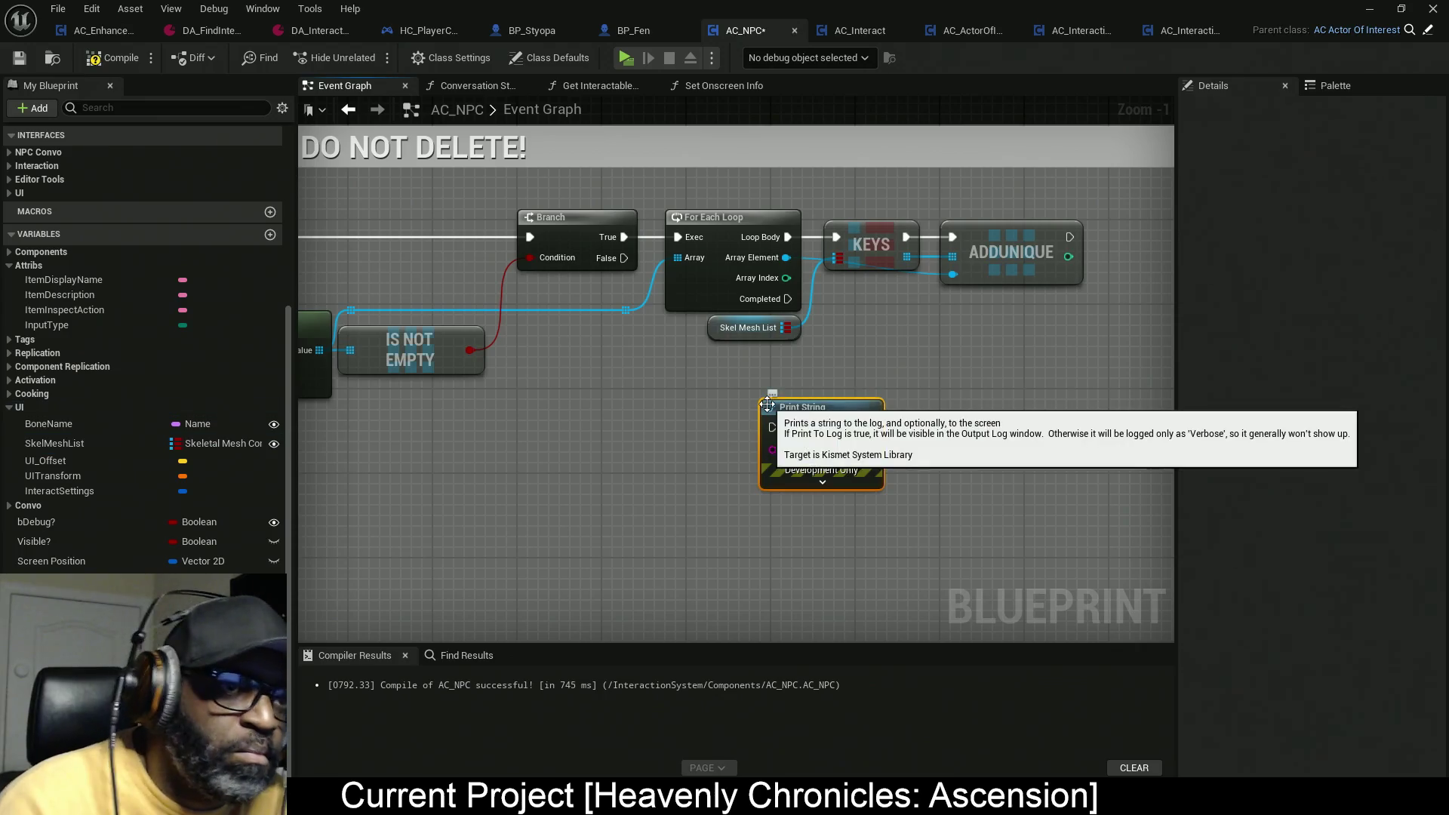
# Step: Set the Print String text colour to pure red (FF0000) and wire Branch False into it
pyautogui.click(822, 482)
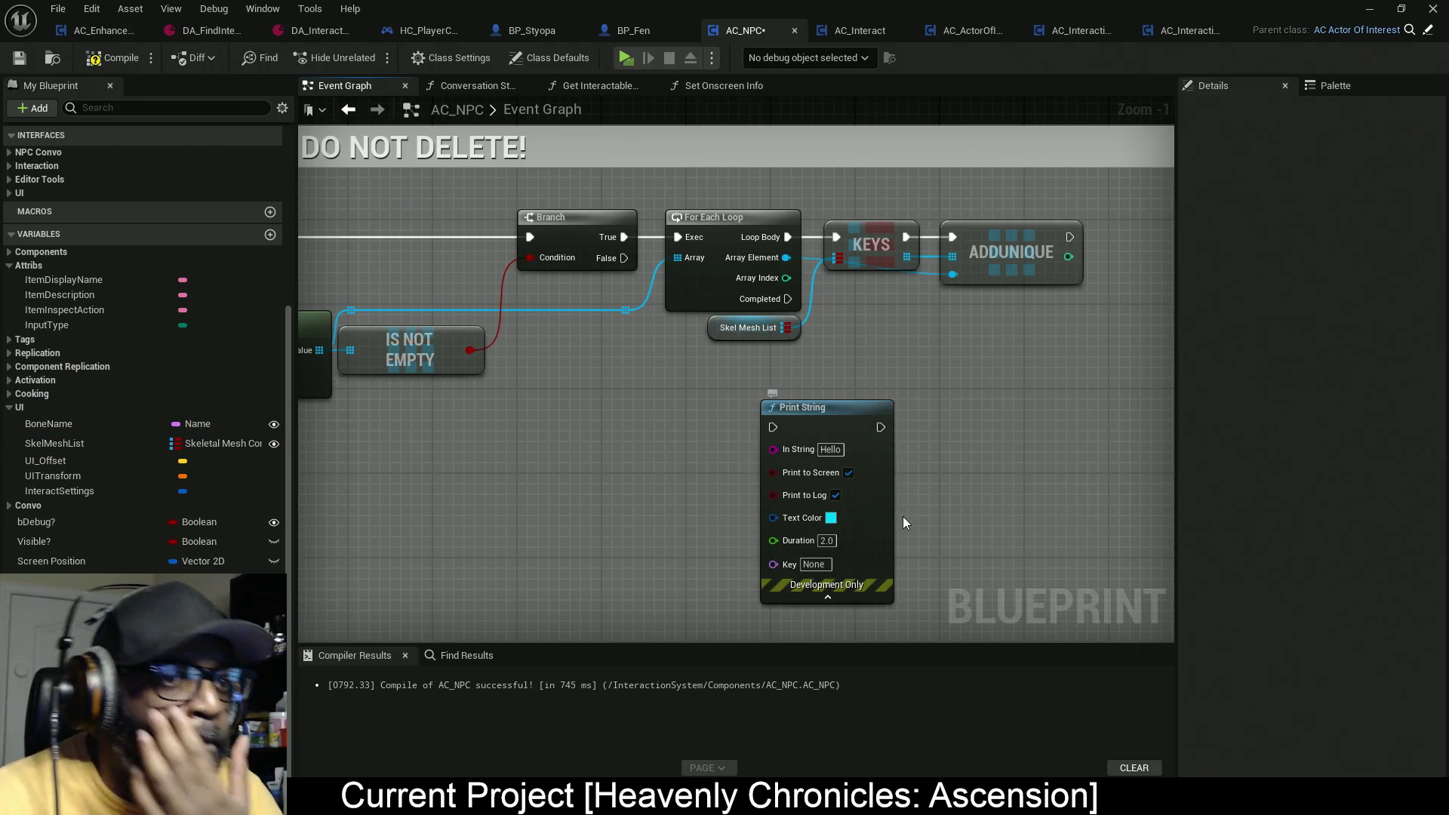
pyautogui.click(831, 517)
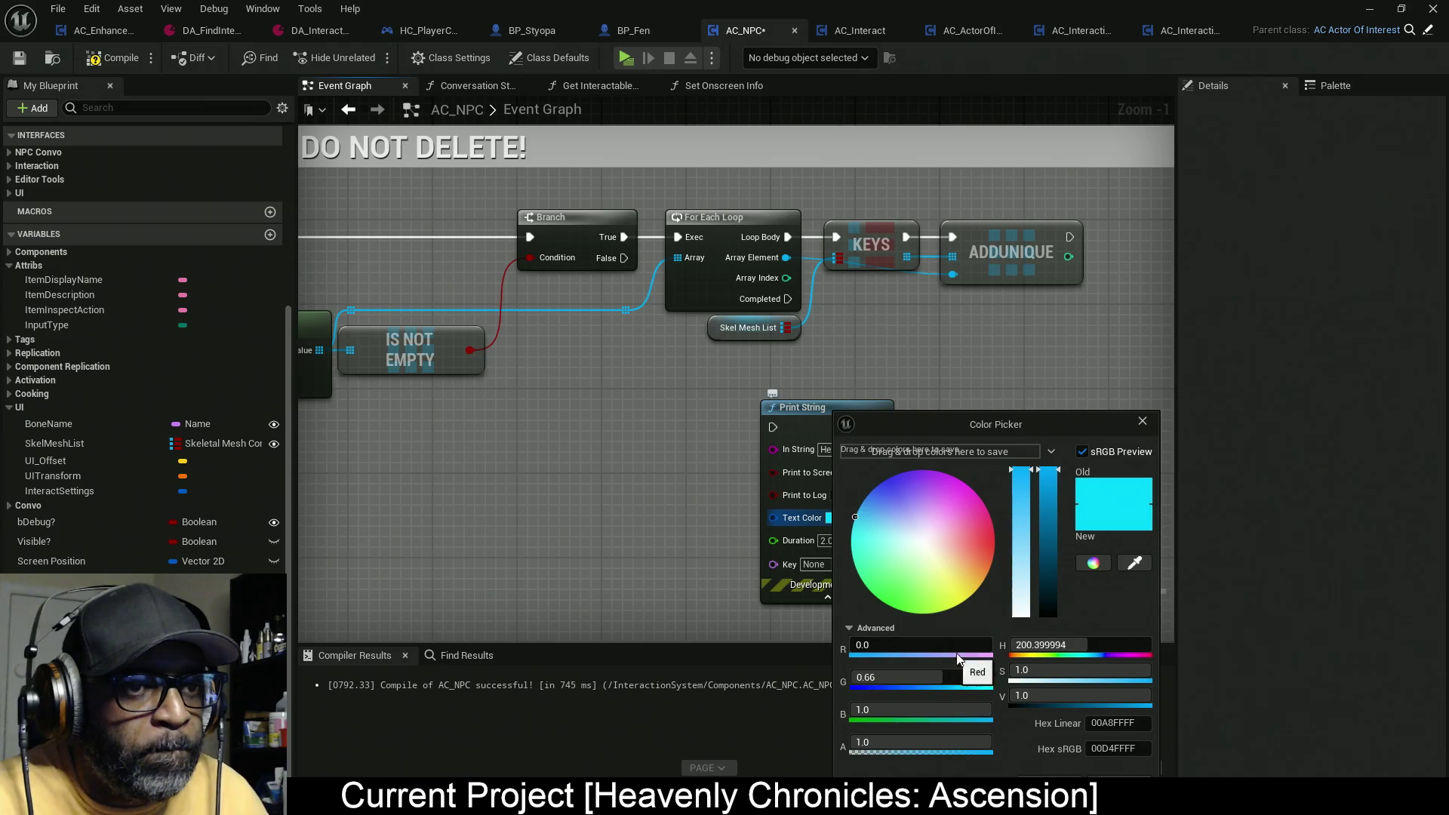
pyautogui.moveTo(1021, 668); pyautogui.dragTo(974, 667)
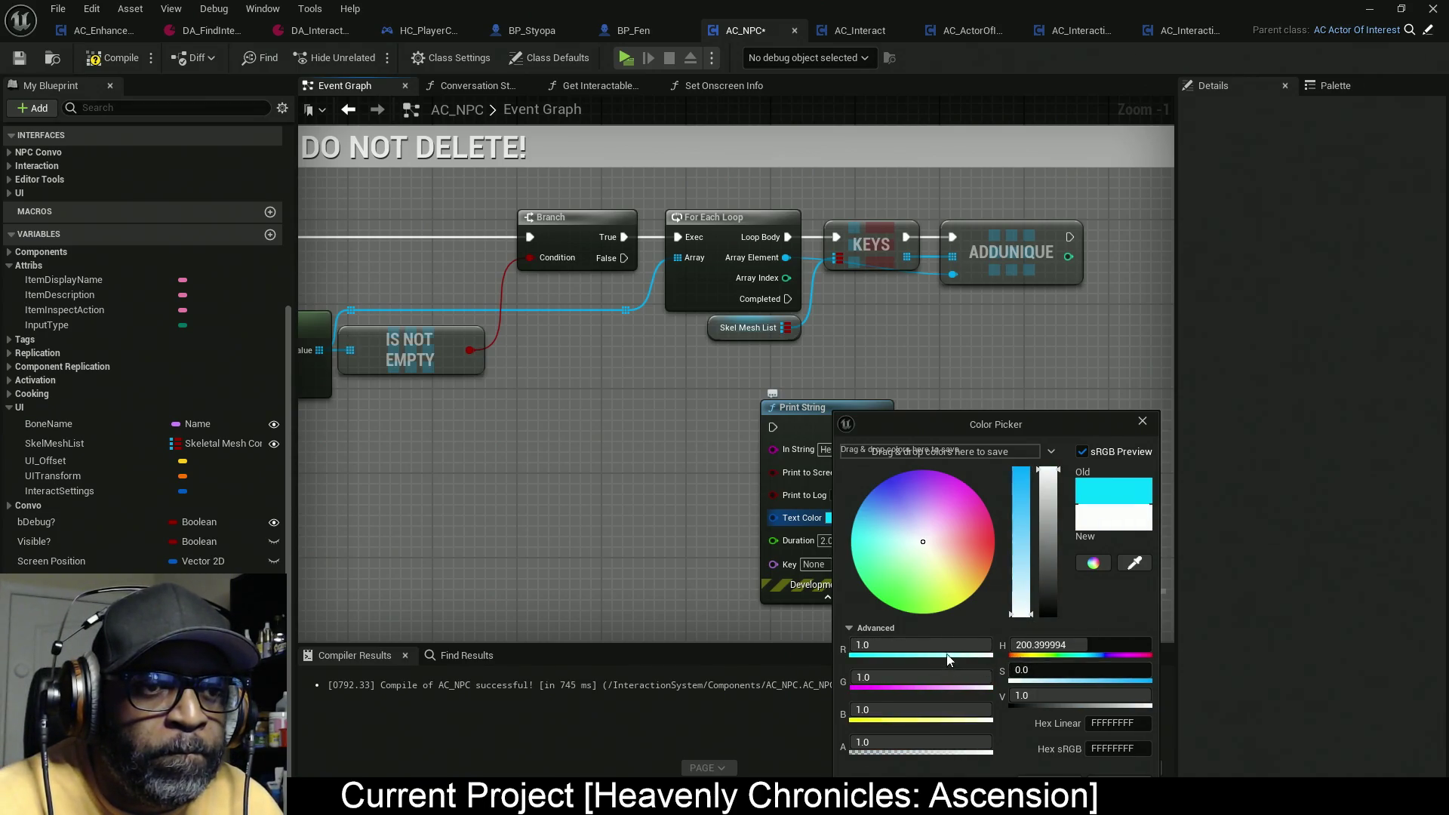
pyautogui.moveTo(1050, 609); pyautogui.dragTo(1055, 627)
pyautogui.moveTo(971, 641); pyautogui.dragTo(1011, 641)
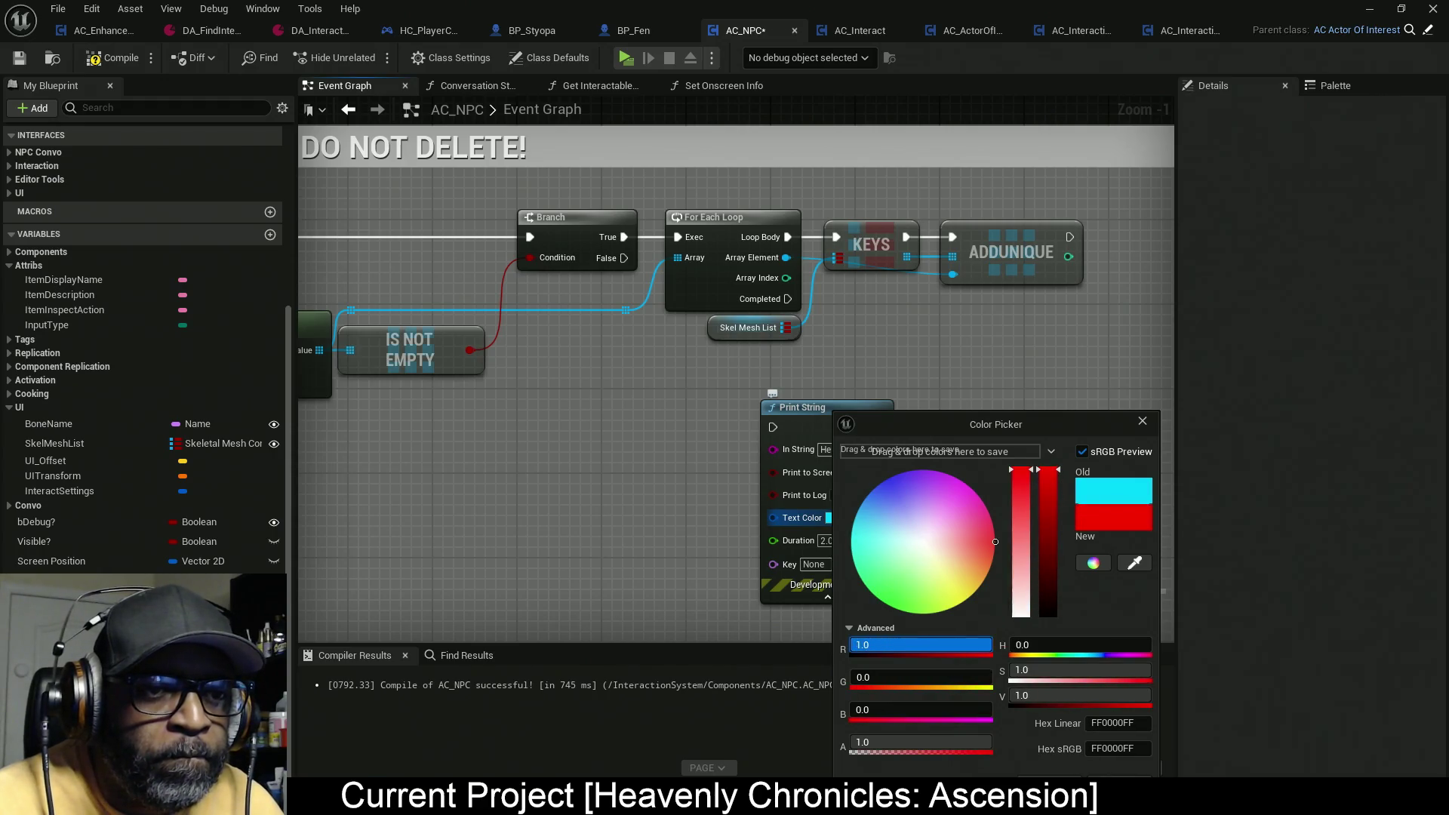
pyautogui.click(825, 449)
pyautogui.click(830, 449)
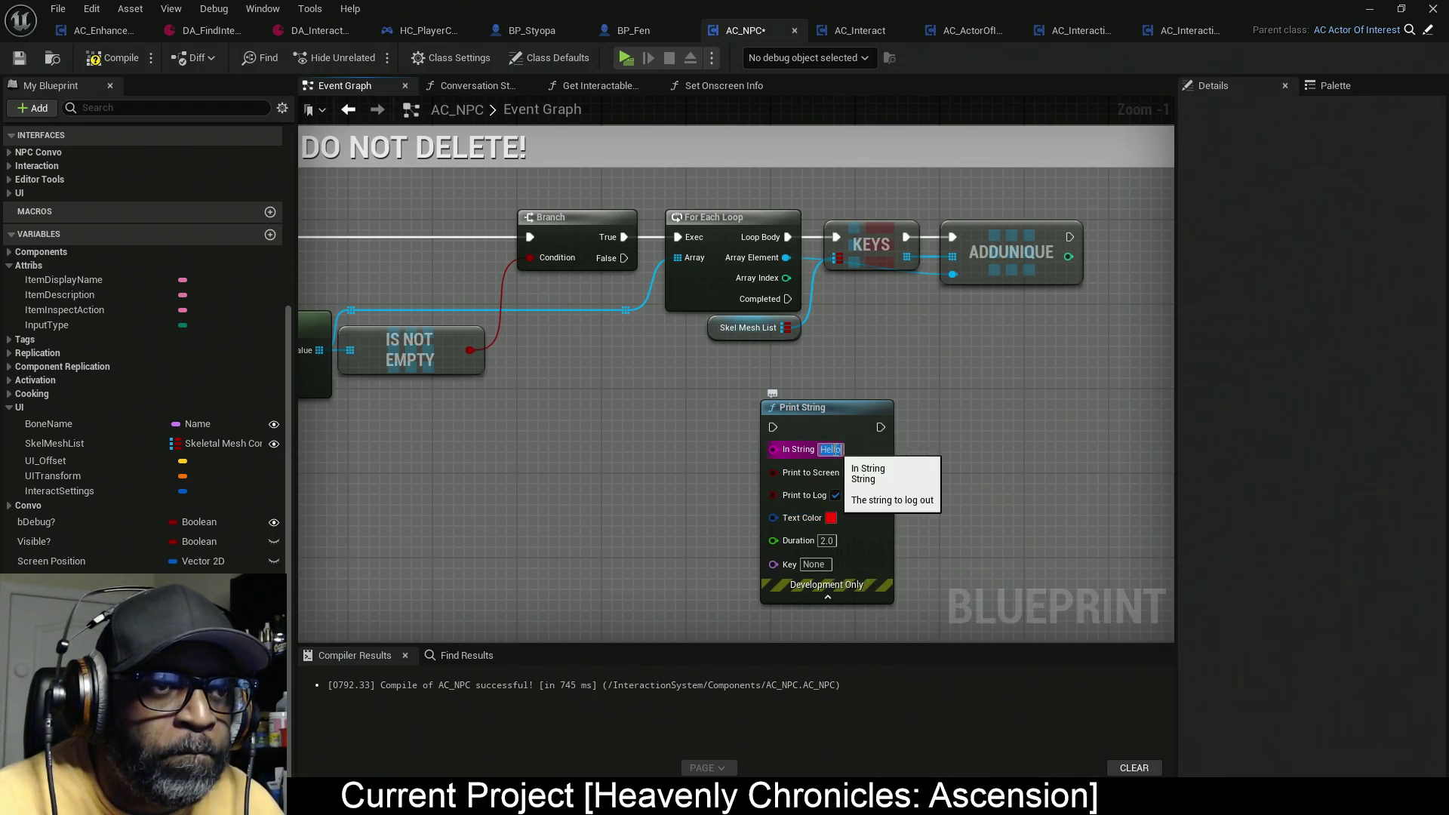
pyautogui.moveTo(623, 258)
pyautogui.mouseDown()
pyautogui.moveTo(766, 431)
pyautogui.moveTo(922, 424)
pyautogui.mouseUp()
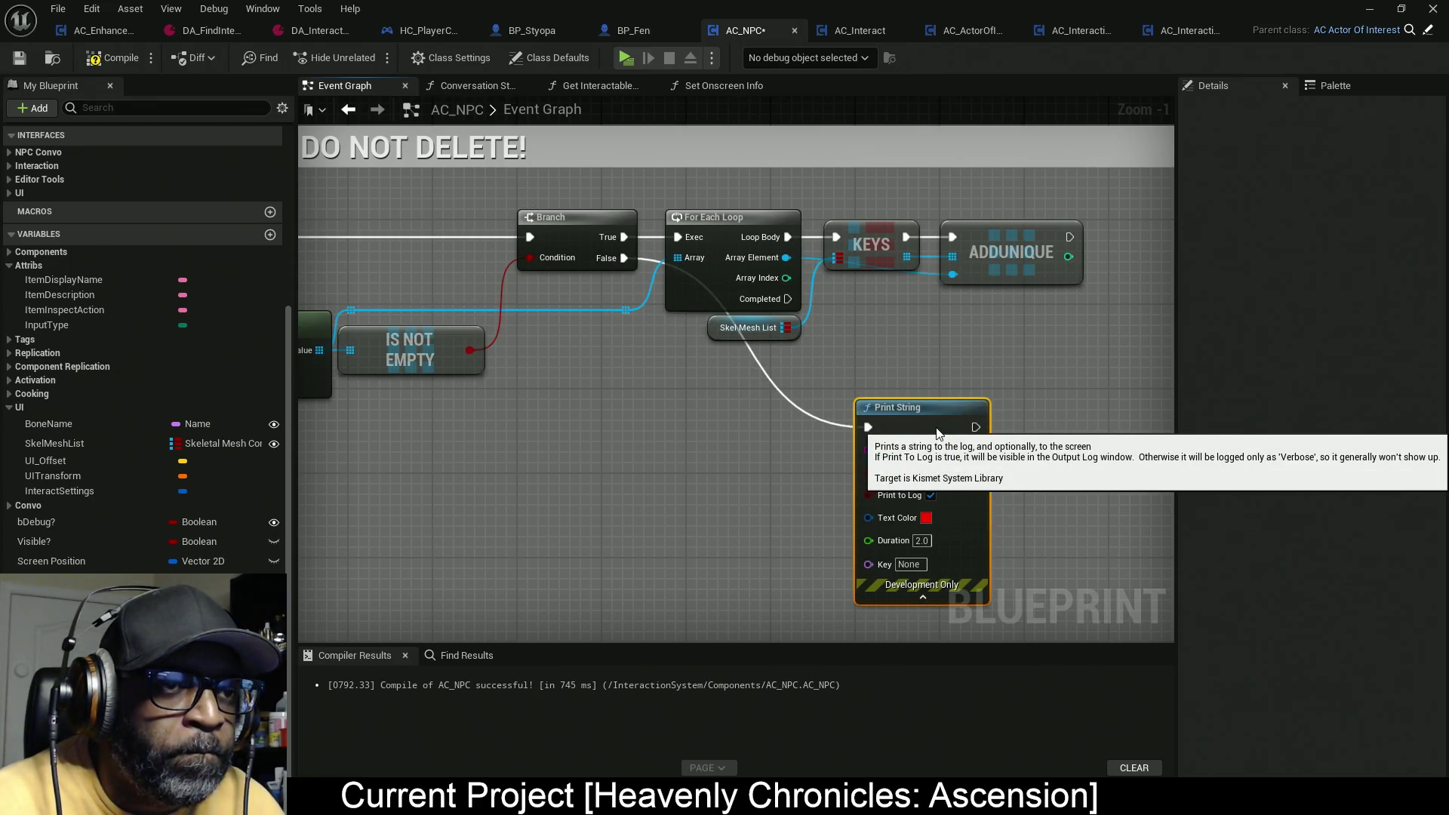
# Step: Add a Format Text node to the graph
pyautogui.rightClick(764, 491)
pyautogui.write('format t')
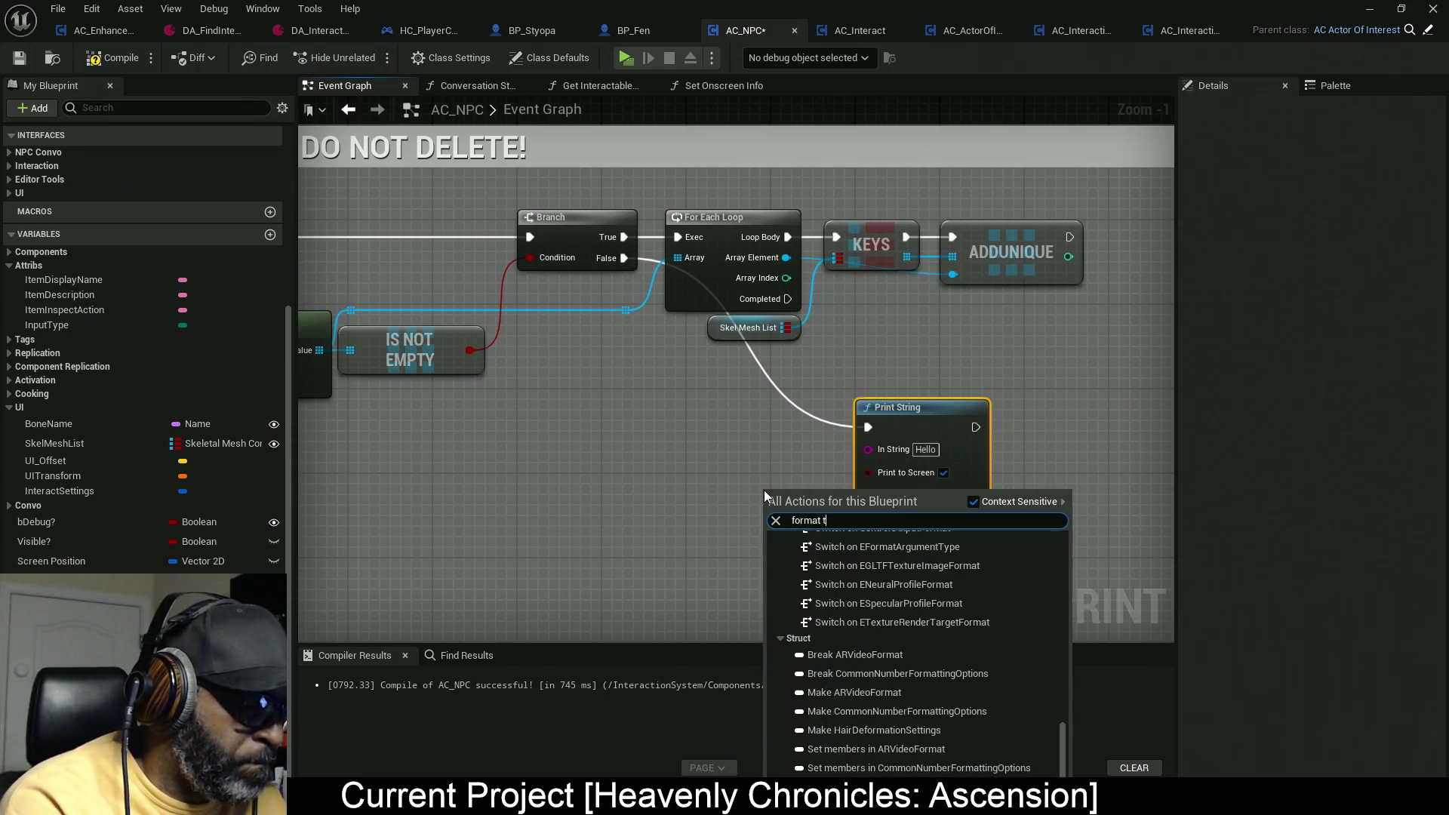
pyautogui.write('ext')
pyautogui.press('Return')
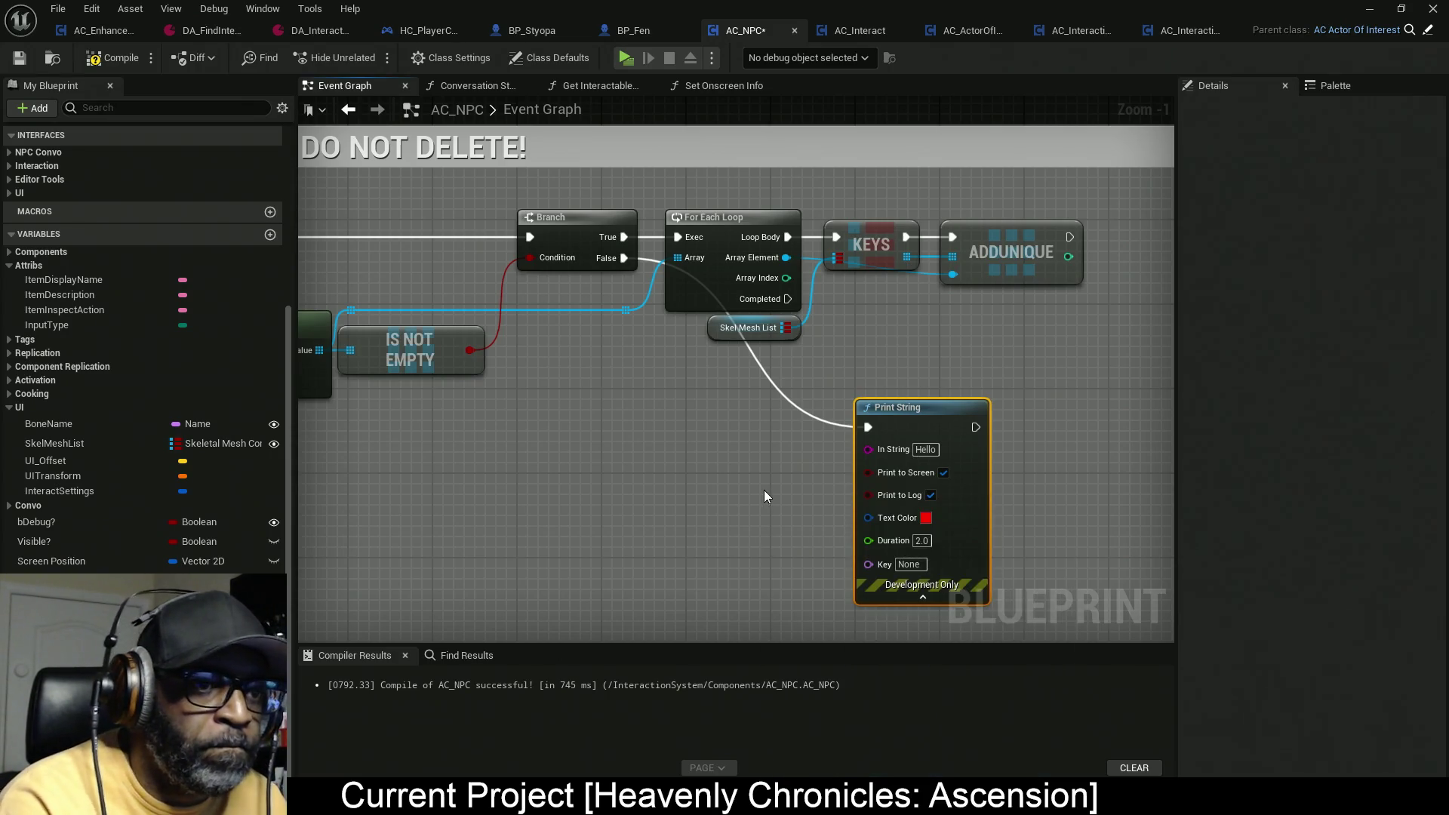
pyautogui.click(791, 492)
# Step: Set the Format Text format to 'Skeletalmesh list is {bool} empty' and shift the node left
pyautogui.moveTo(791, 492)
pyautogui.mouseDown()
pyautogui.moveTo(600, 473)
pyautogui.moveTo(710, 462)
pyautogui.mouseUp()
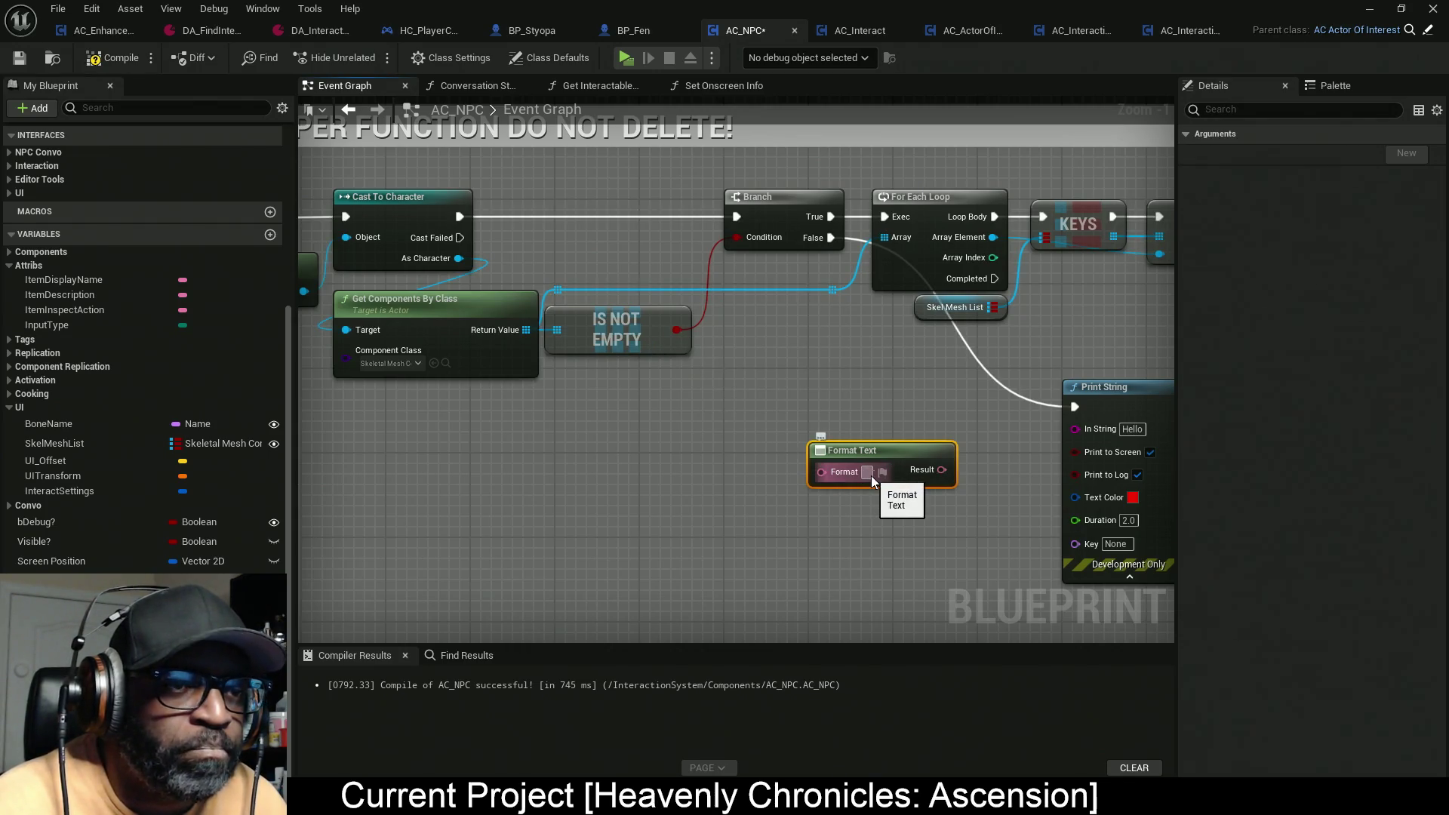
pyautogui.write('Skele')
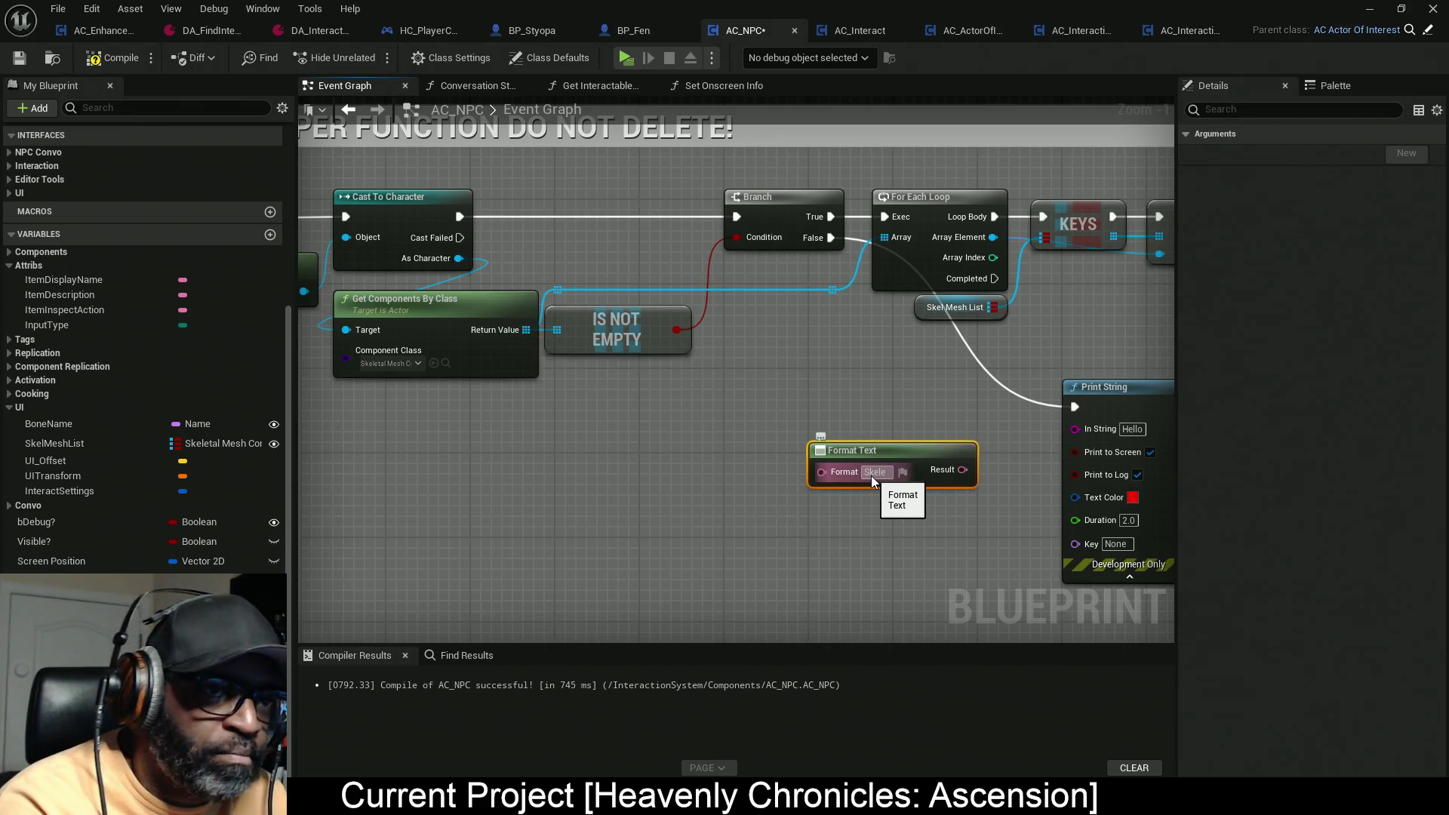
pyautogui.write('tal')
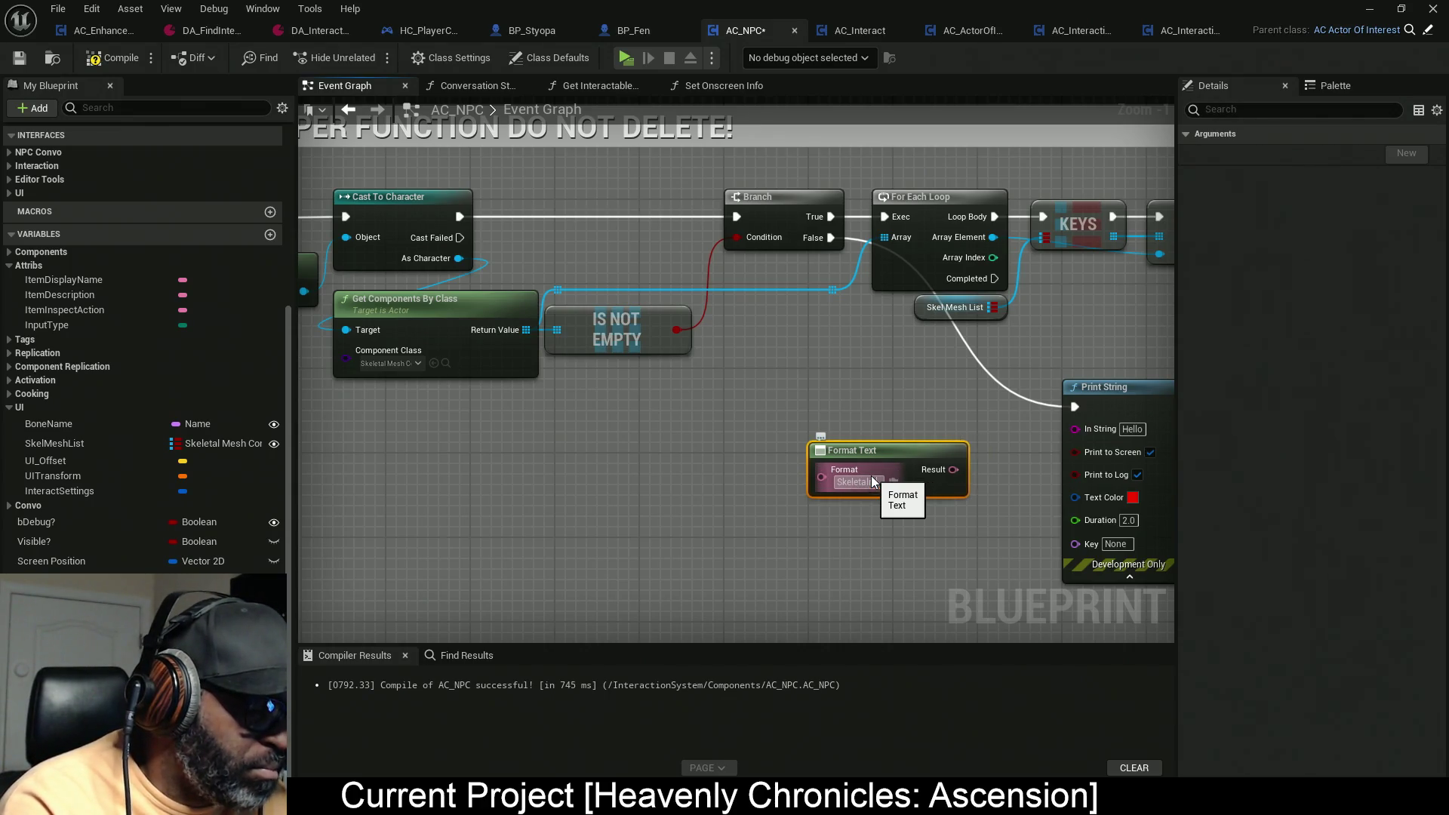
pyautogui.write(' Mesh List')
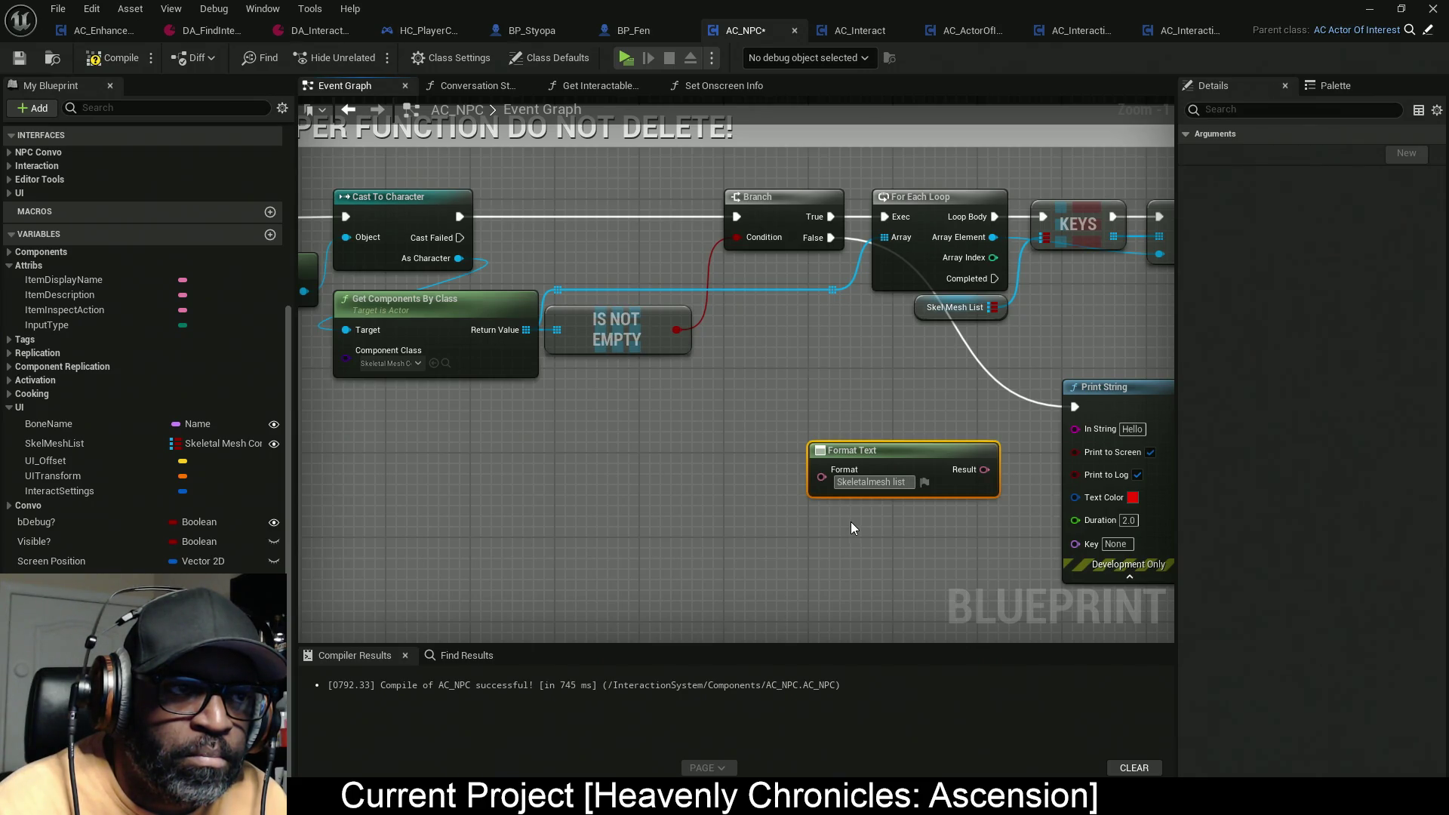
pyautogui.write('is')
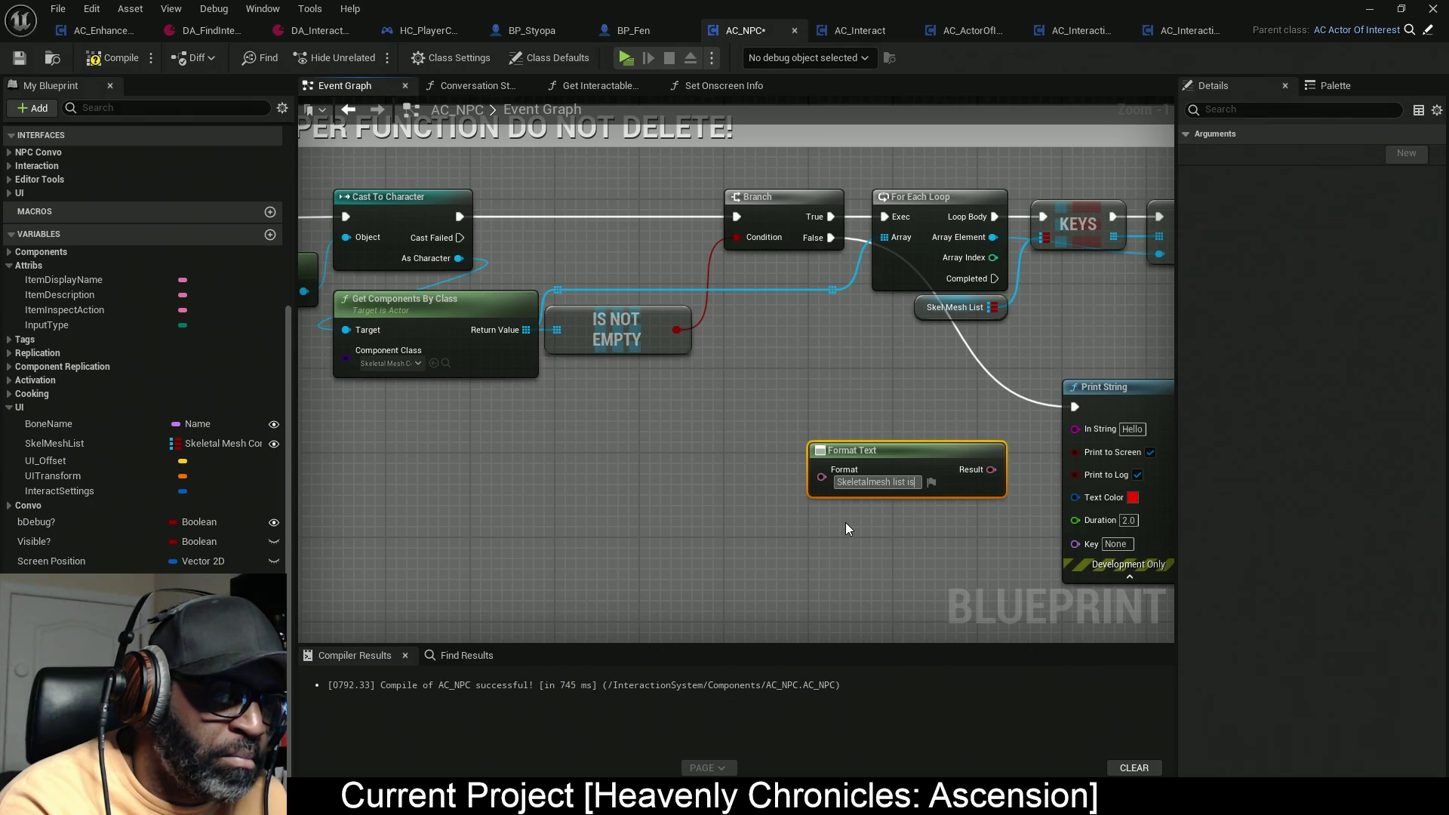
pyautogui.write(' {')
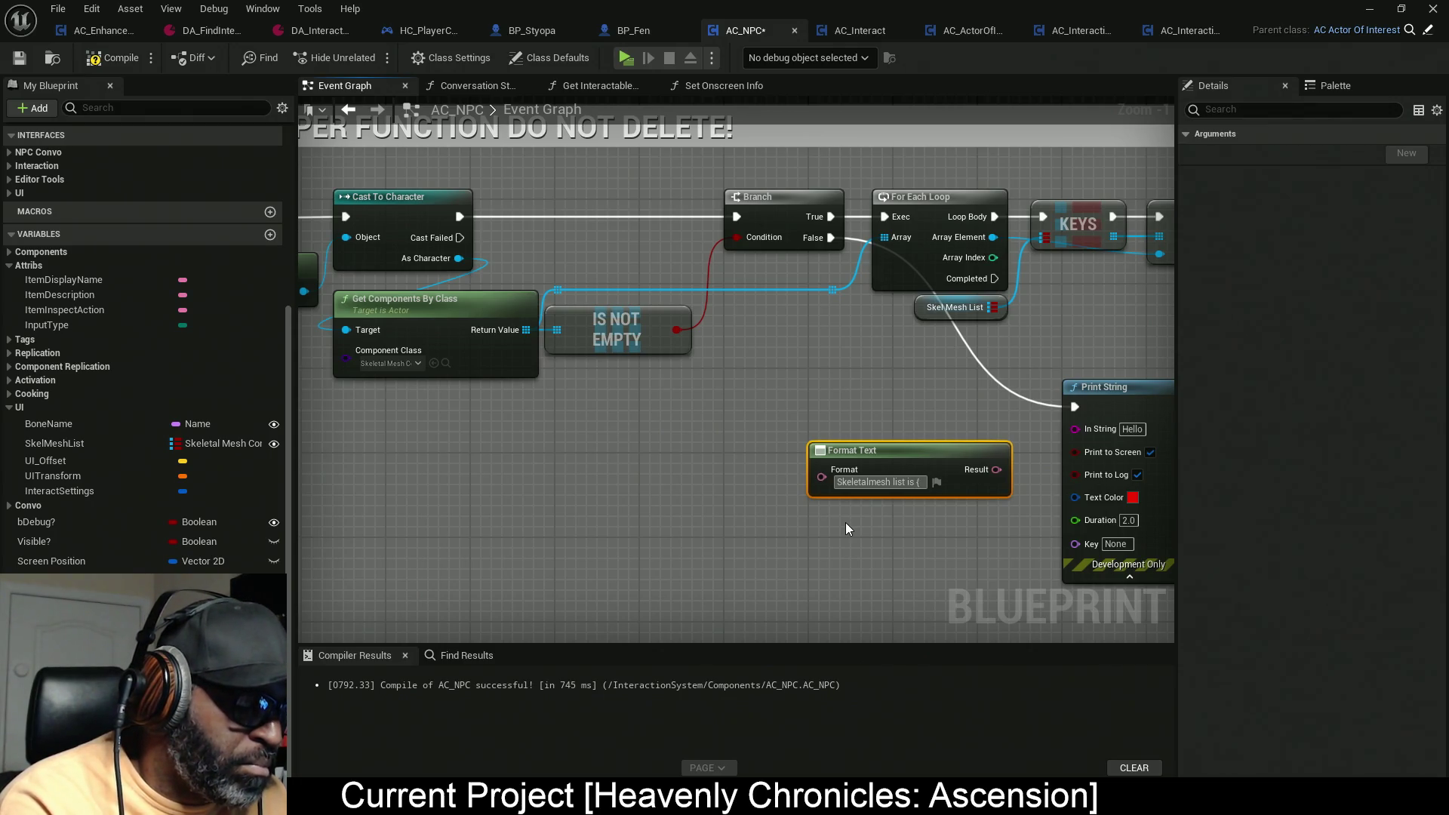
pyautogui.write('bool')
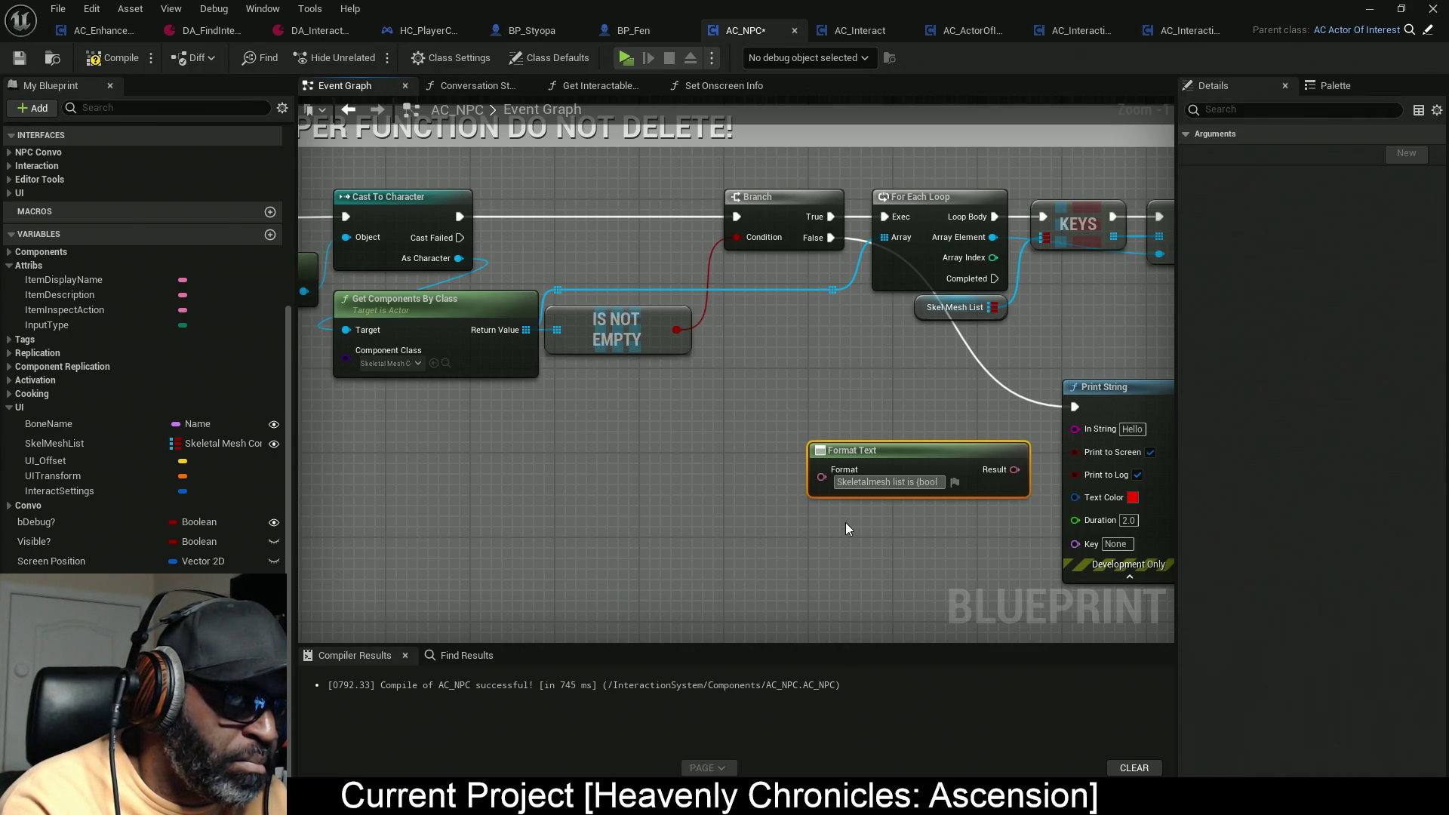
pyautogui.write('}')
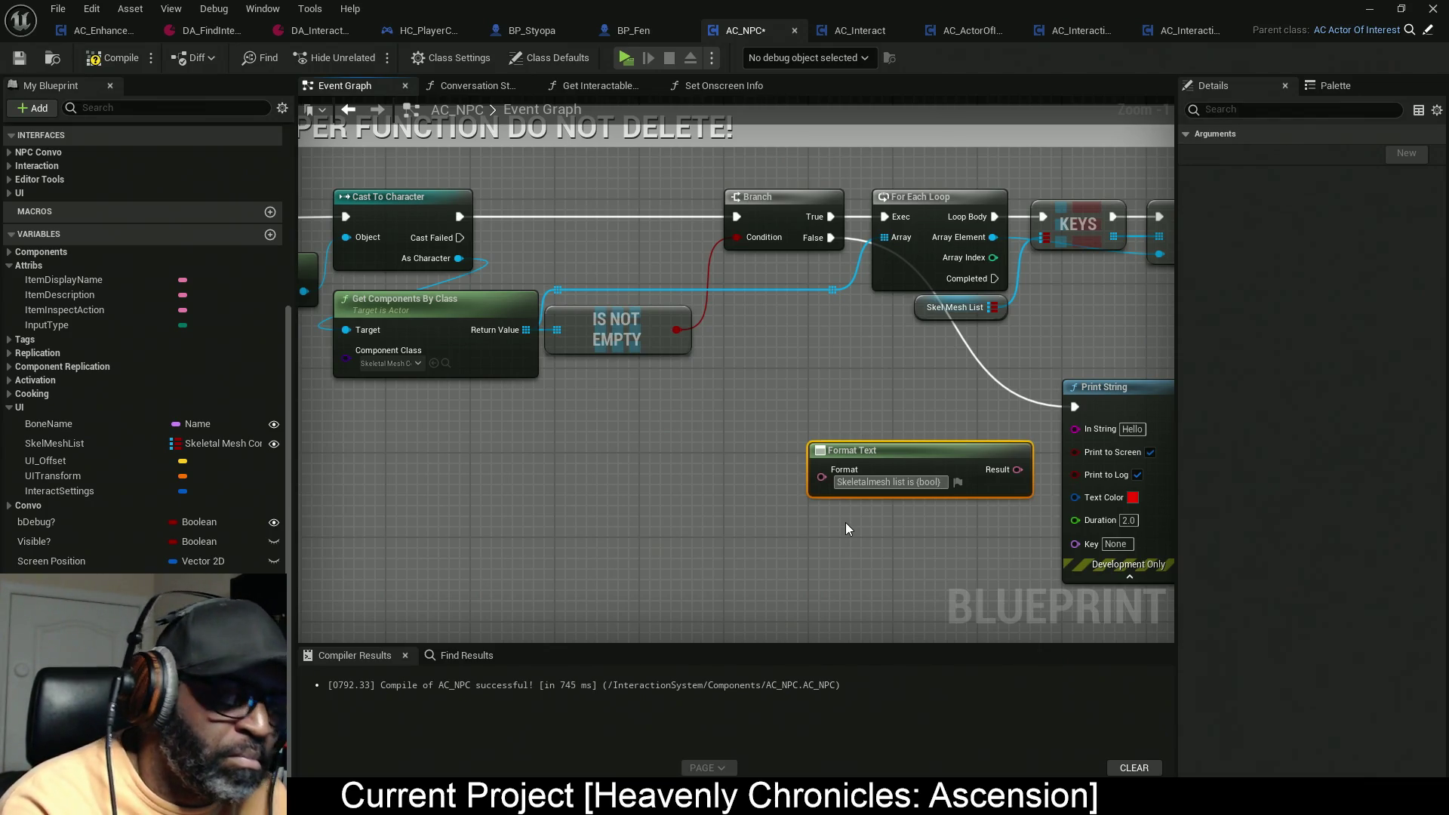
pyautogui.press('Return')
pyautogui.write('empty')
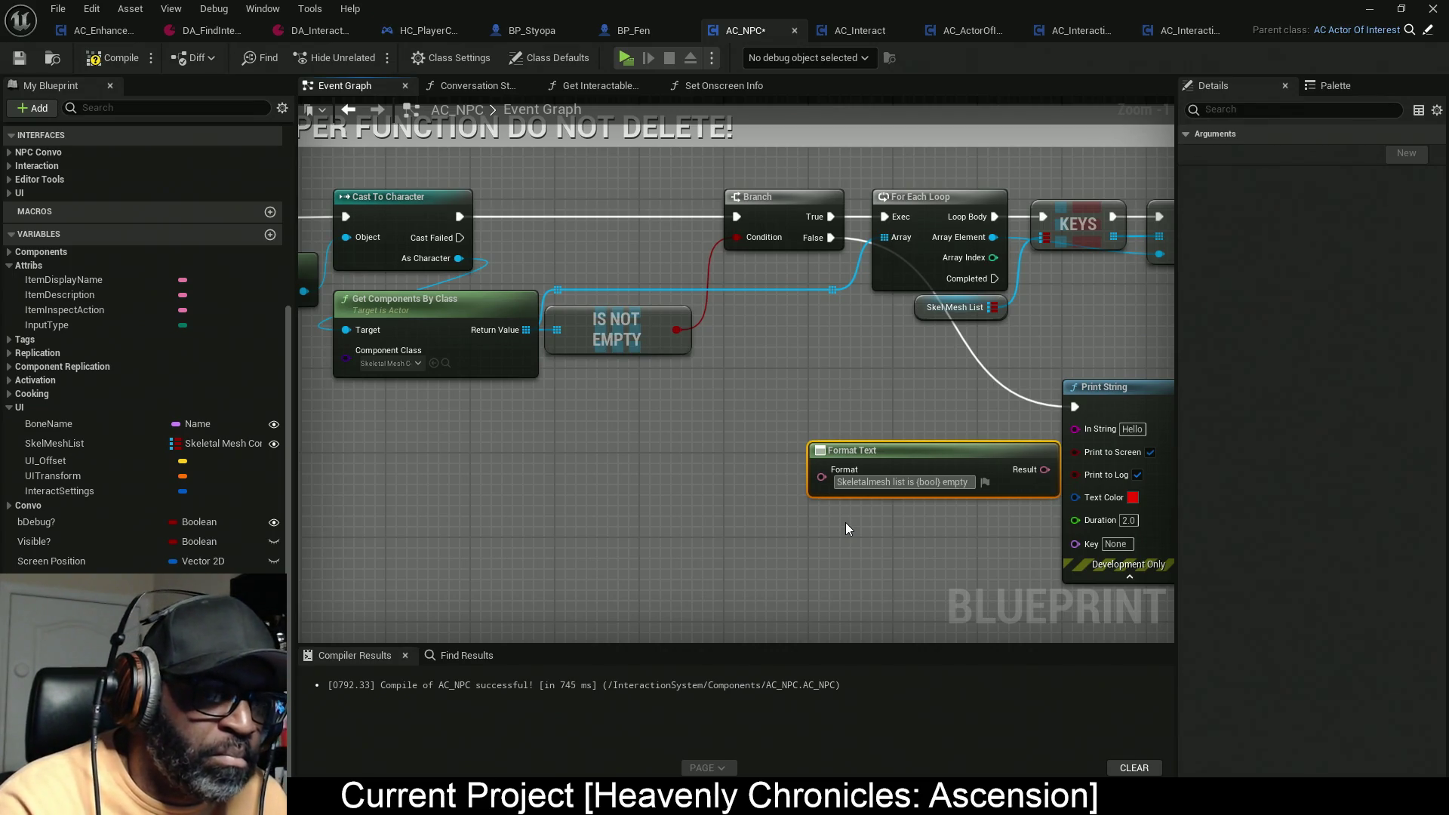
pyautogui.moveTo(943, 462); pyautogui.dragTo(878, 459)
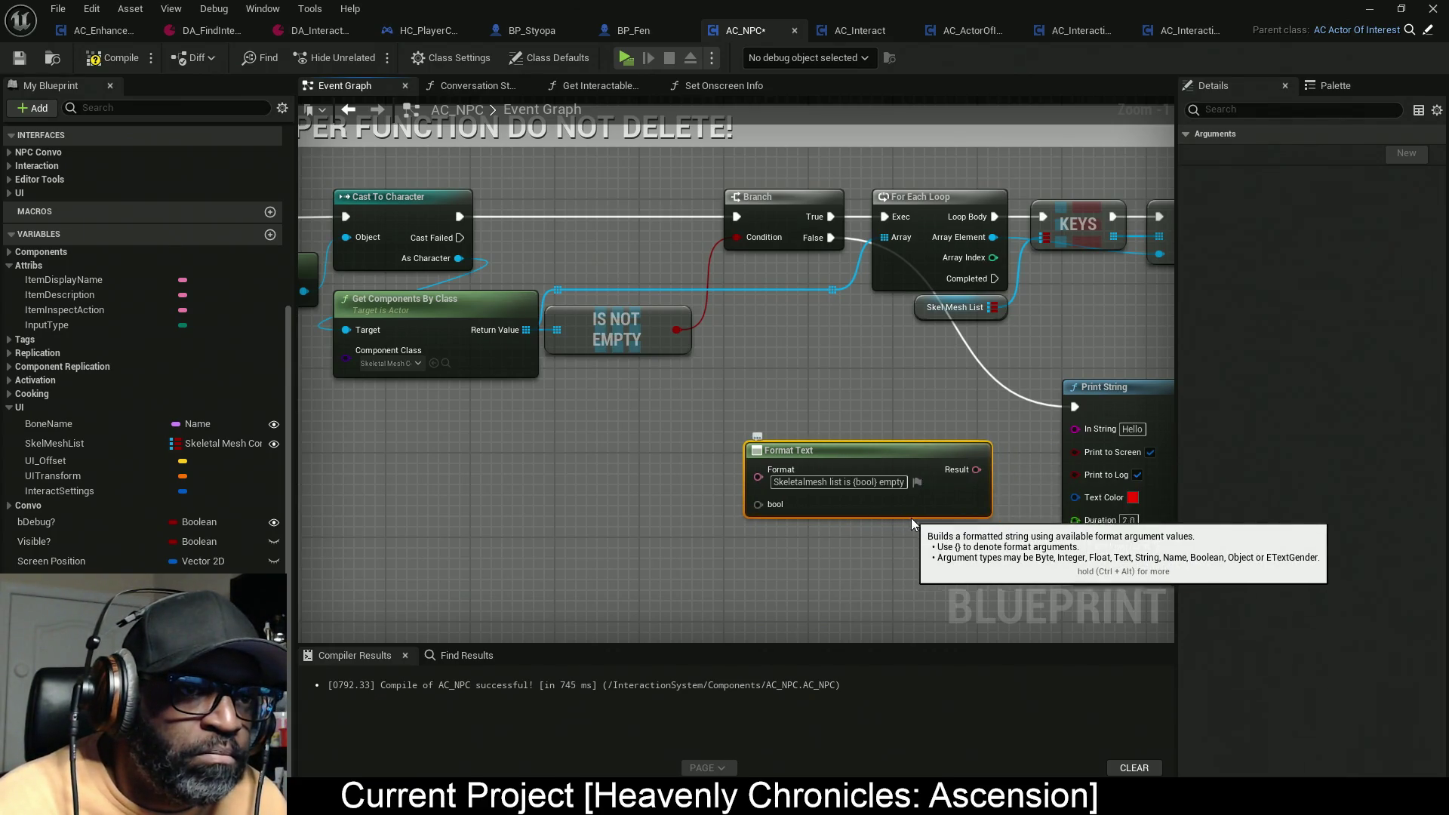
pyautogui.moveTo(758, 504); pyautogui.dragTo(703, 537)
# Step: Add a Select node for the bool argument, indexed by the IS NOT EMPTY result
pyautogui.write('select')
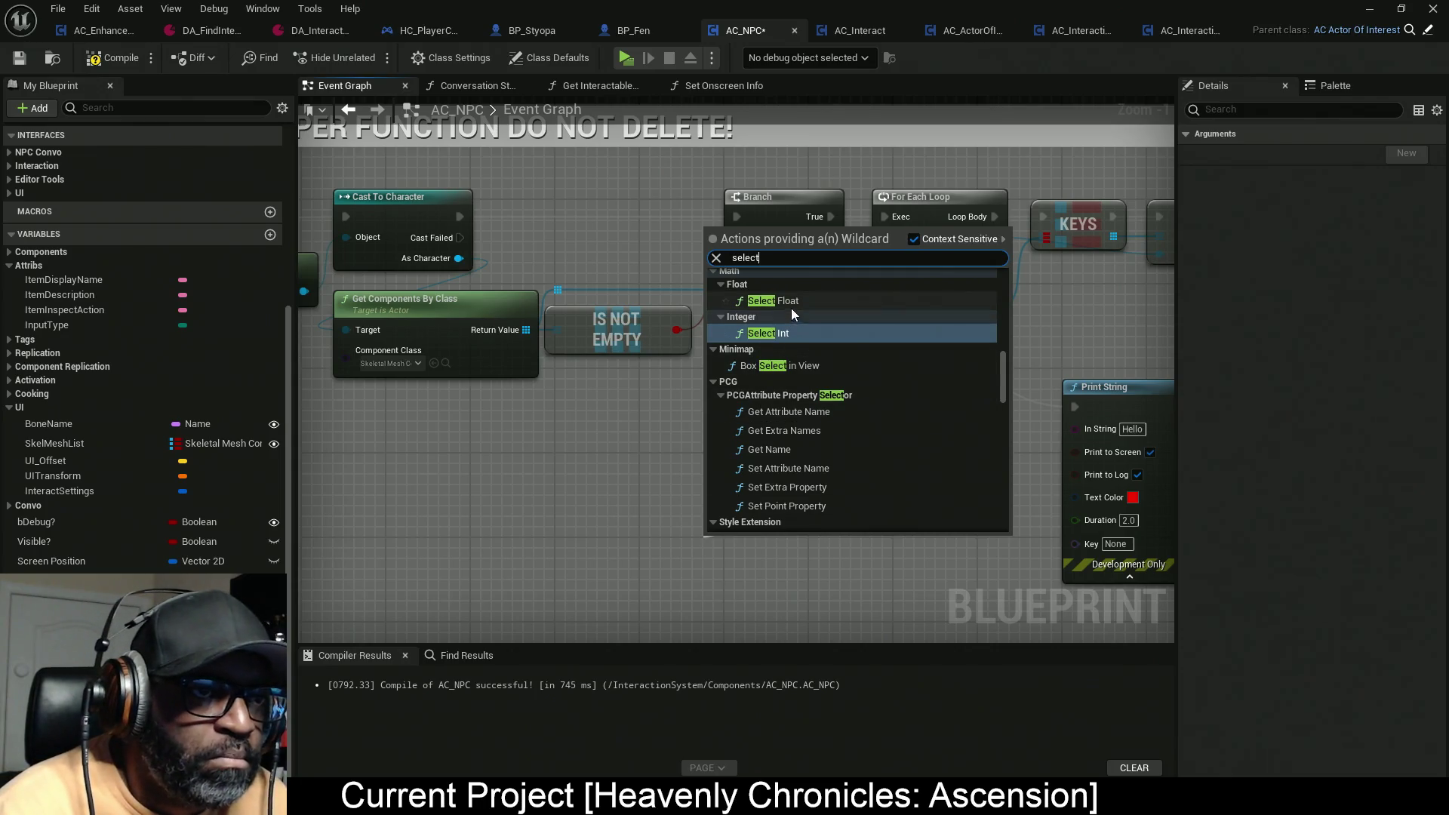
pyautogui.scroll(-10, 804, 492)
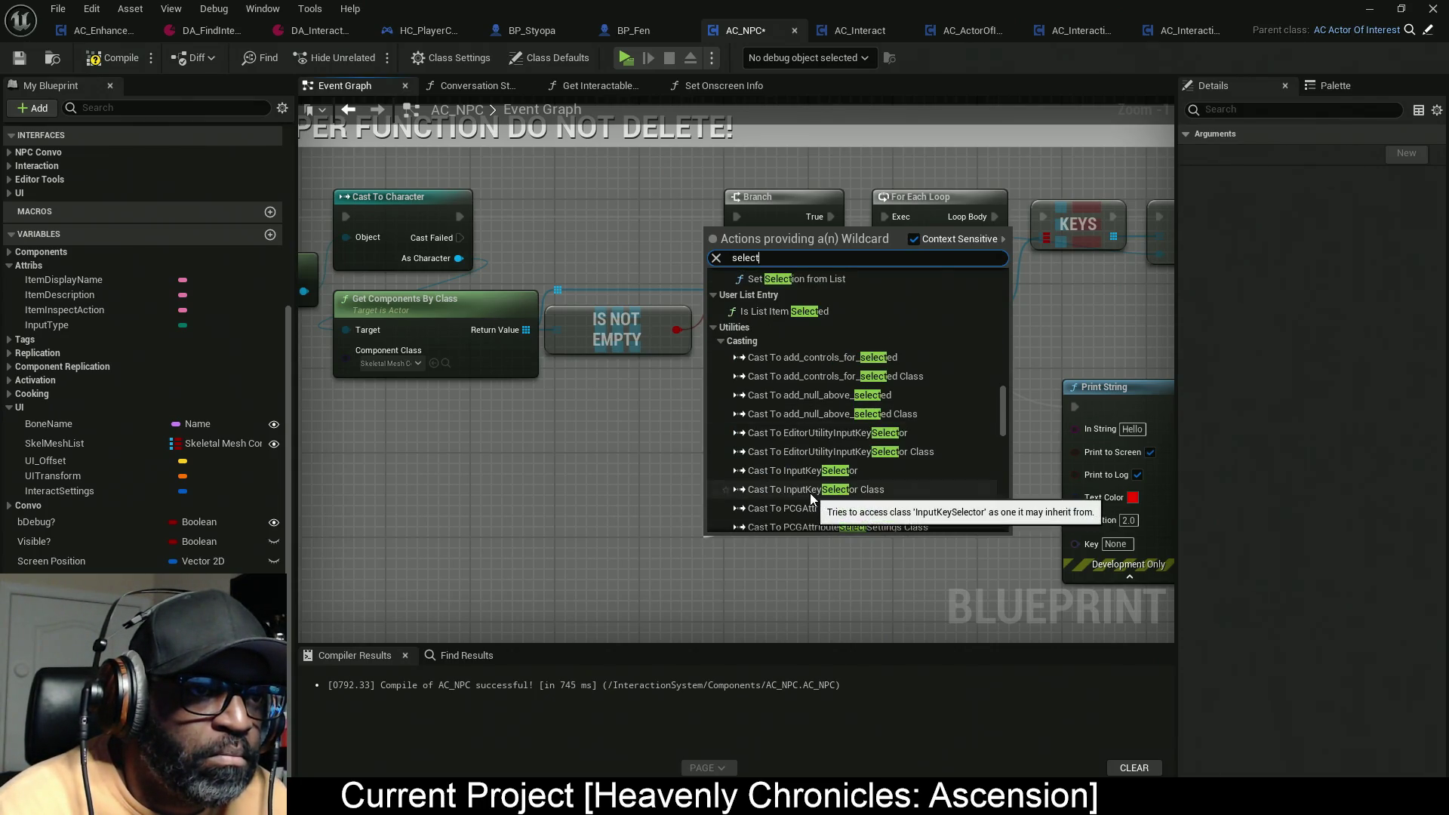
pyautogui.scroll(-10, 819, 497)
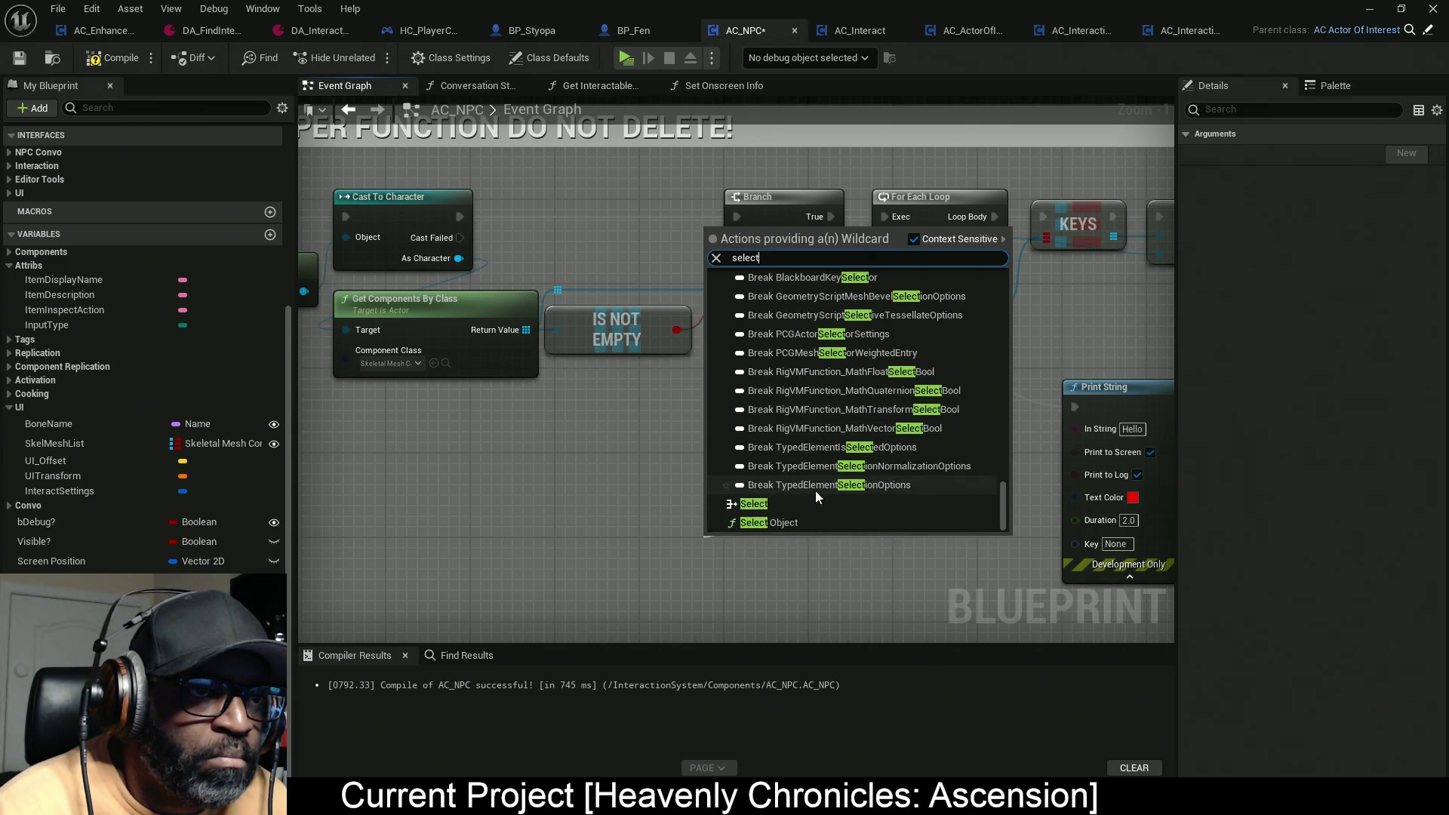
pyautogui.click(765, 503)
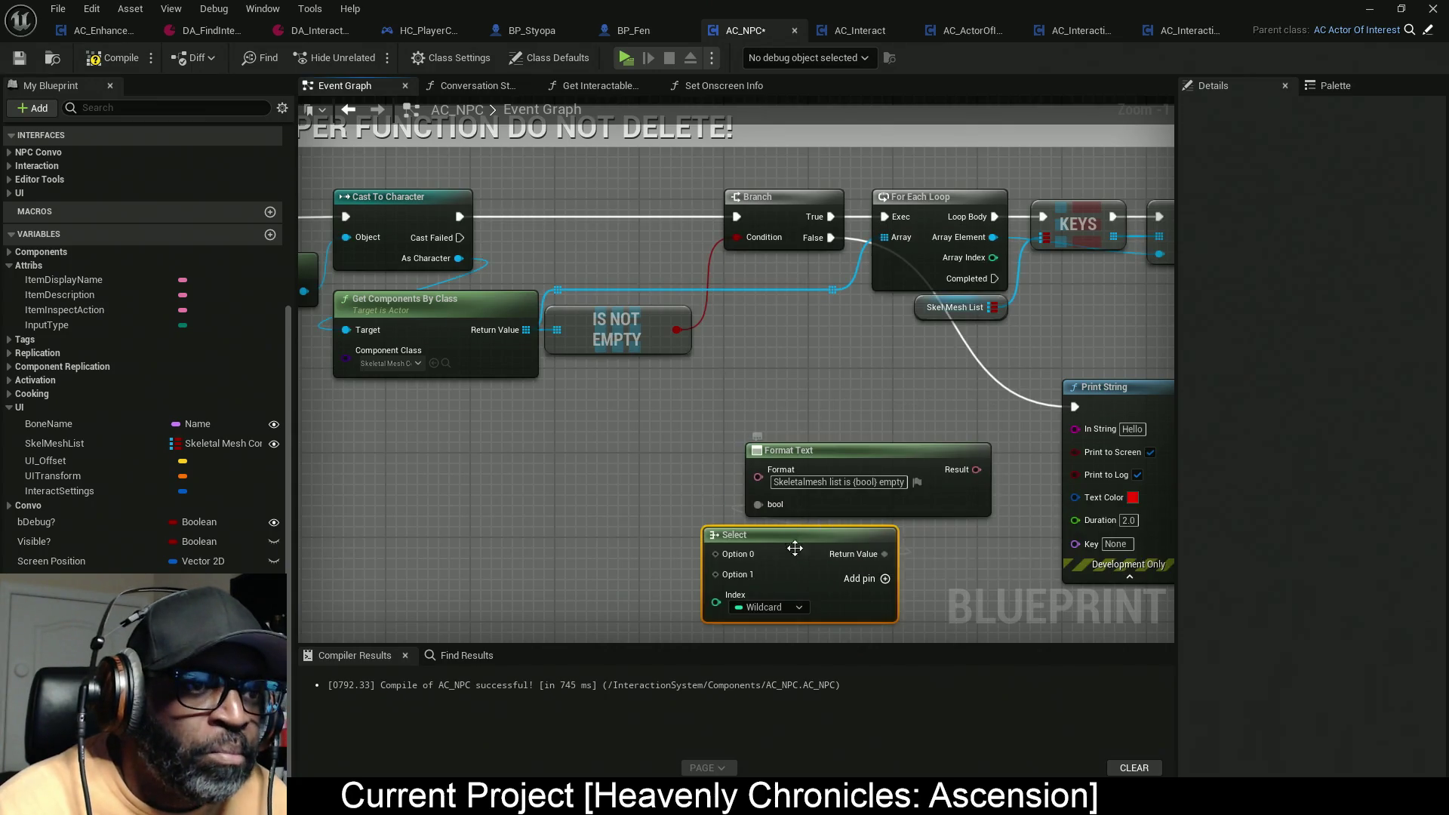
pyautogui.moveTo(688, 556); pyautogui.dragTo(635, 556)
pyautogui.moveTo(830, 463); pyautogui.dragTo(862, 442)
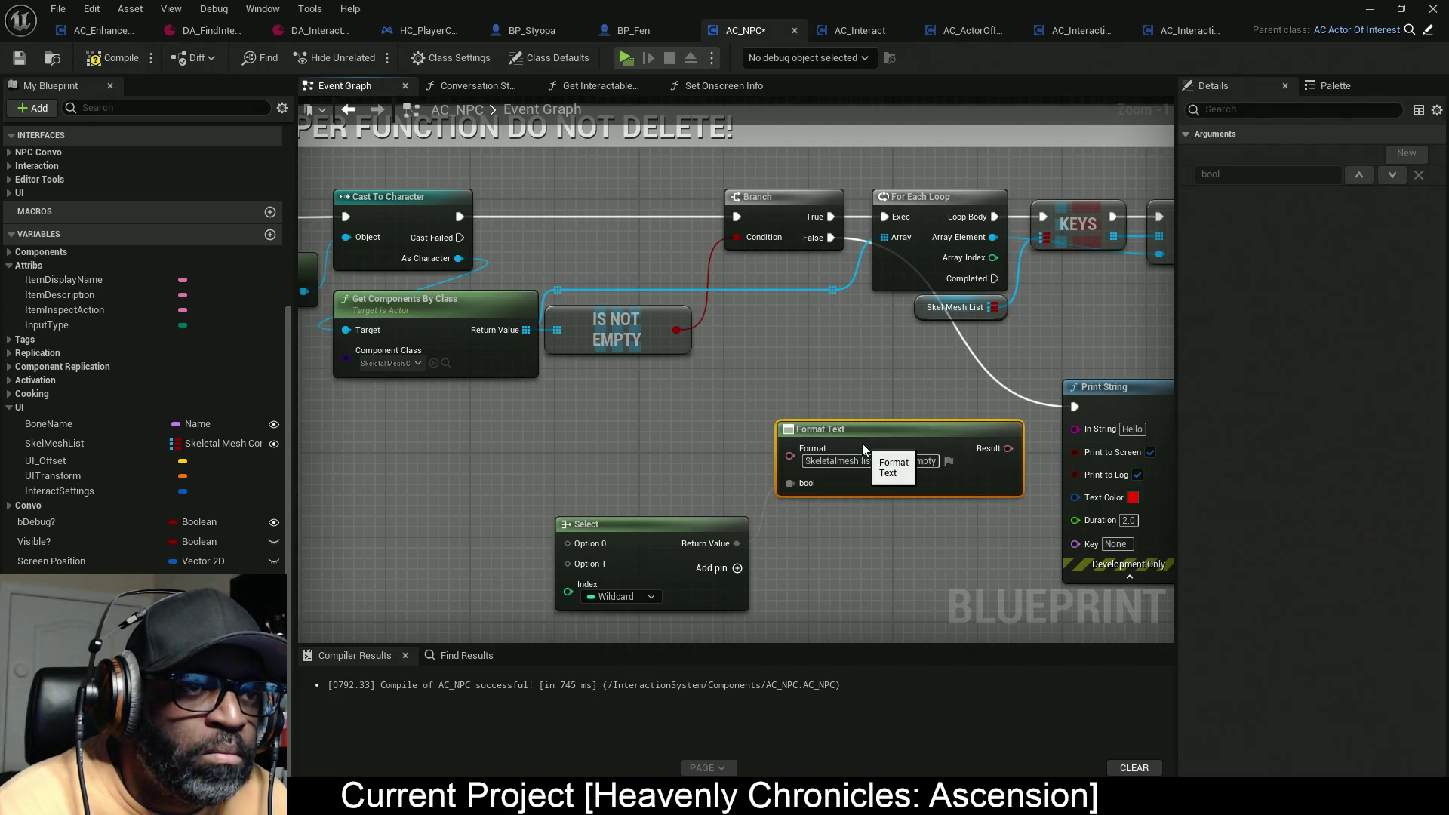
pyautogui.moveTo(677, 330)
pyautogui.mouseDown()
pyautogui.moveTo(537, 582)
pyautogui.moveTo(564, 594)
pyautogui.mouseUp()
pyautogui.moveTo(637, 565)
pyautogui.mouseDown()
pyautogui.moveTo(749, 573)
pyautogui.moveTo(719, 569)
pyautogui.mouseUp()
# Step: Feed Format Text's Result into Print String's In String and tidy the Format Text and Select nodes
pyautogui.rightClick(667, 545)
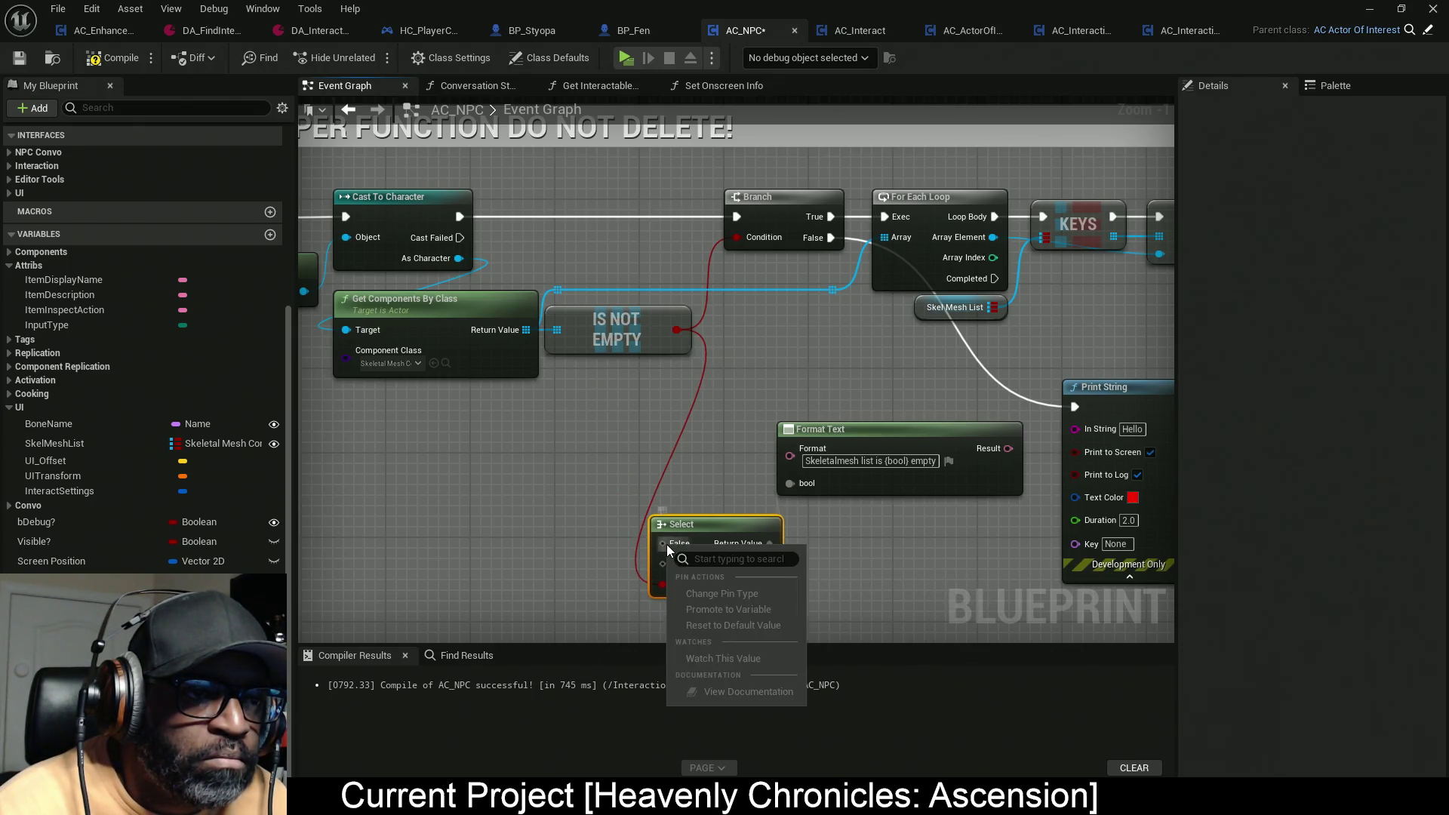
pyautogui.click(558, 495)
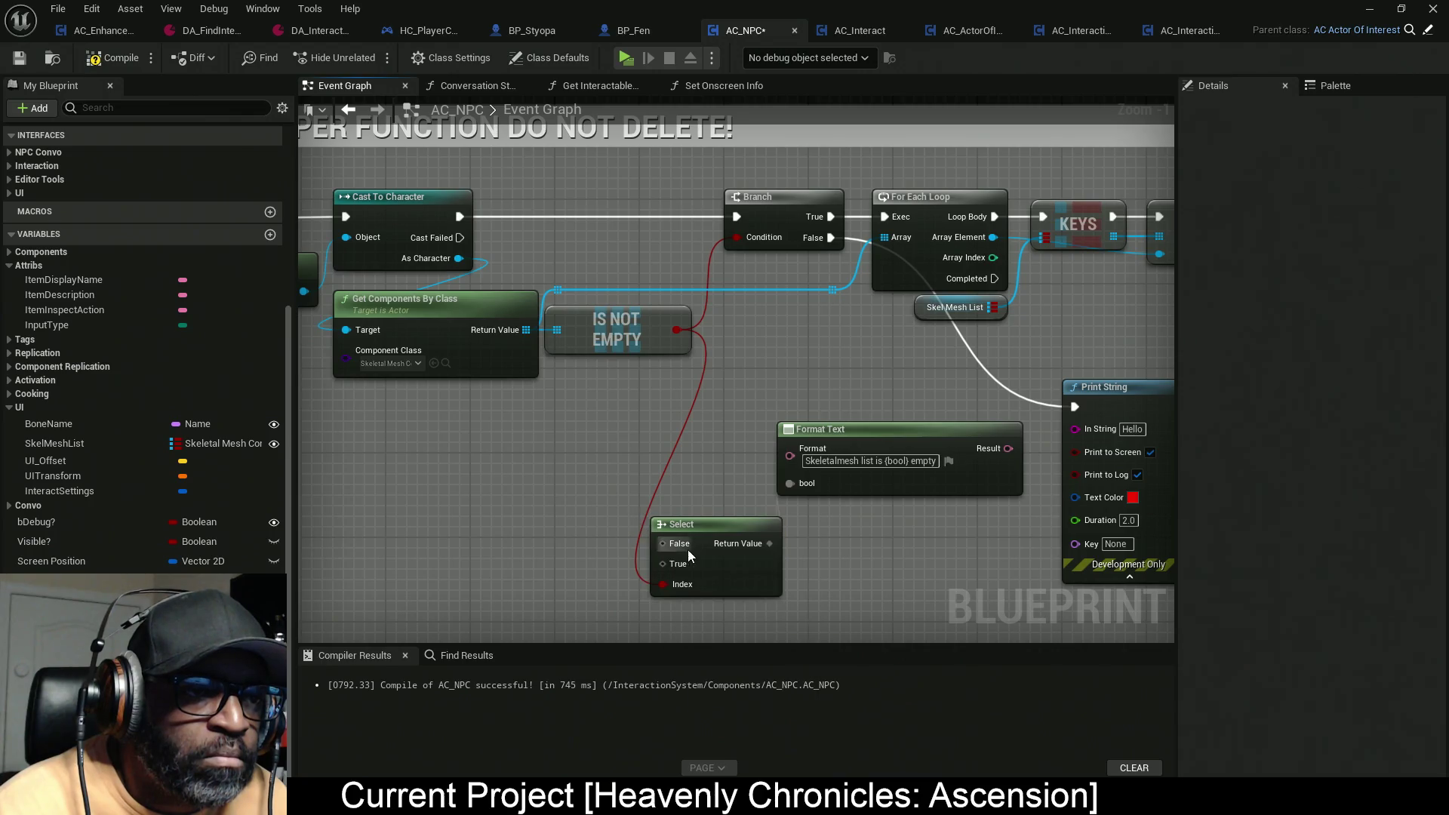
pyautogui.moveTo(944, 493); pyautogui.dragTo(944, 482)
pyautogui.moveTo(1008, 438); pyautogui.dragTo(1074, 428)
pyautogui.moveTo(929, 476); pyautogui.dragTo(919, 486)
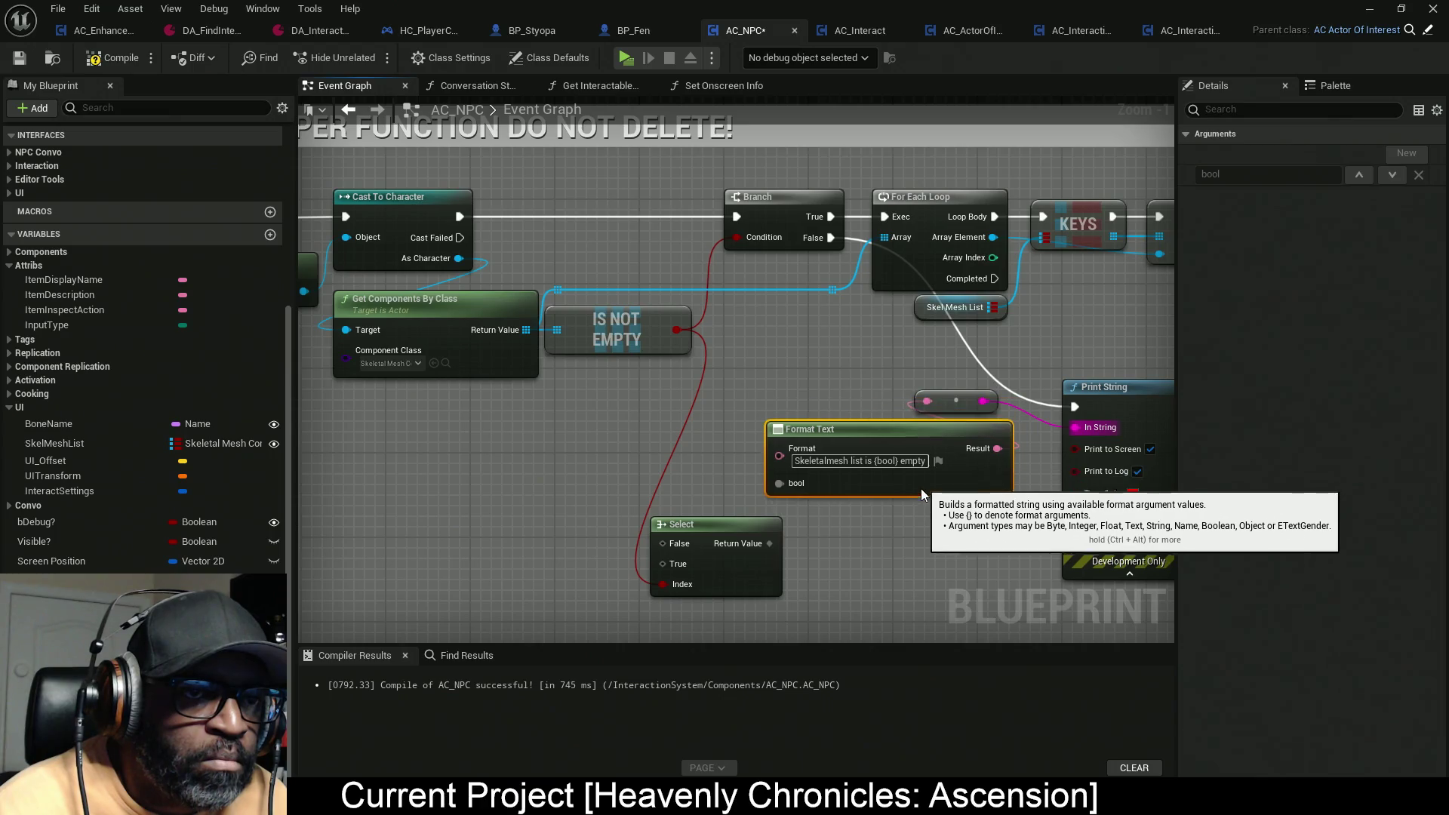
pyautogui.moveTo(763, 562)
pyautogui.mouseDown()
pyautogui.moveTo(741, 540)
pyautogui.moveTo(895, 493)
pyautogui.mouseUp()
pyautogui.scroll(1, 895, 494)
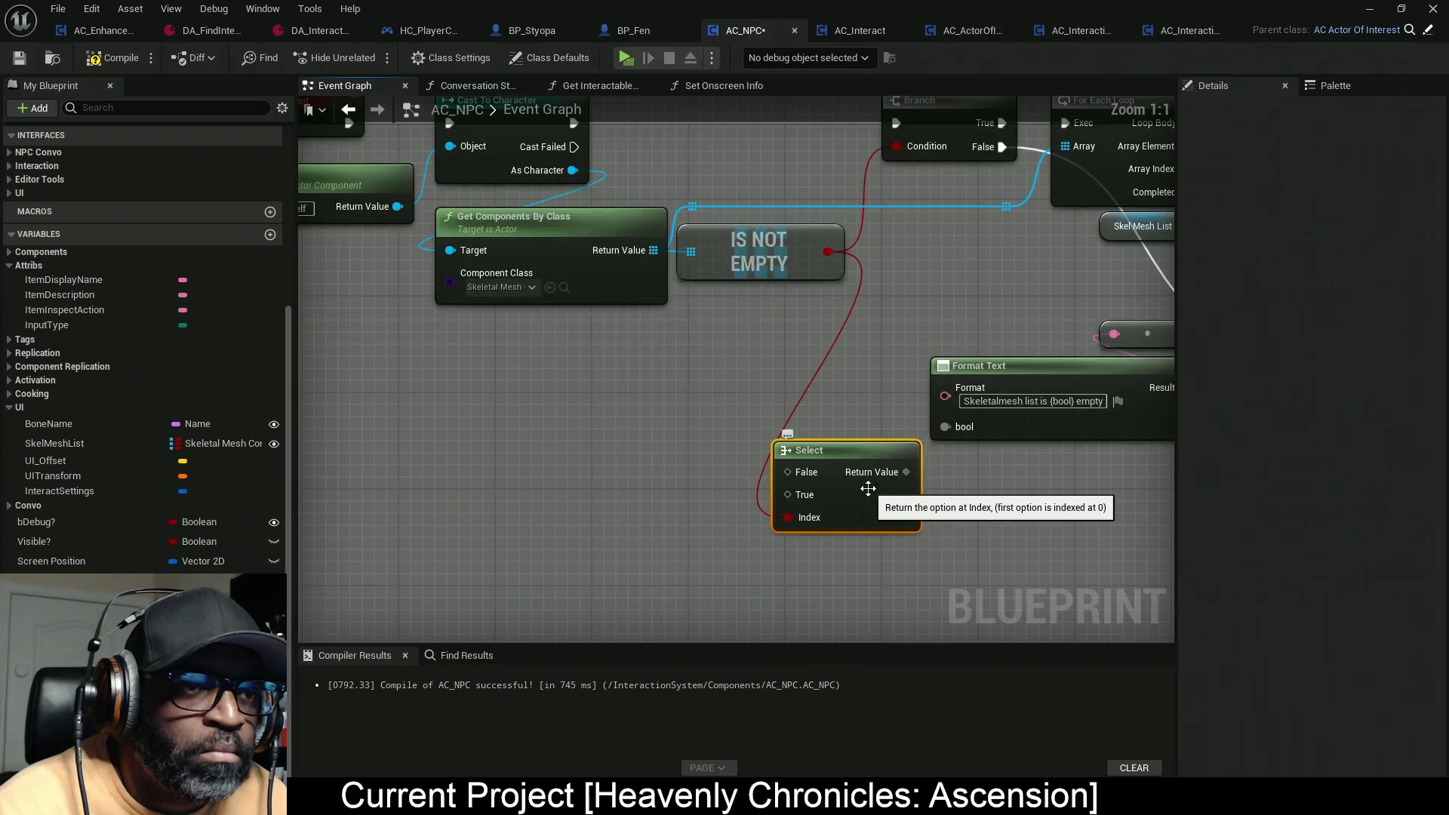
pyautogui.moveTo(788, 474); pyautogui.dragTo(666, 438)
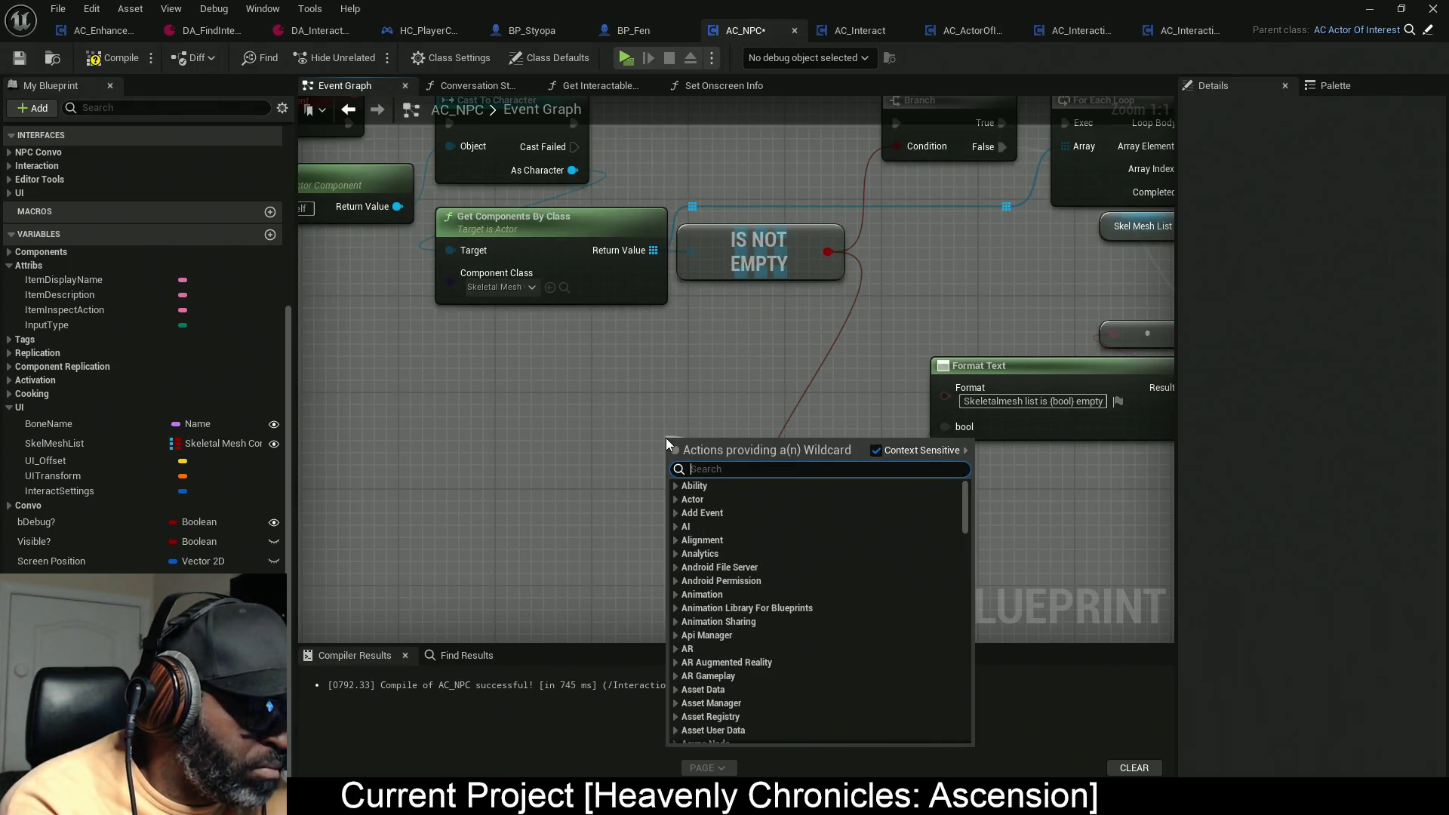
# Step: Search the action menu for To String entries and place a Select node in the graph
pyautogui.write('string')
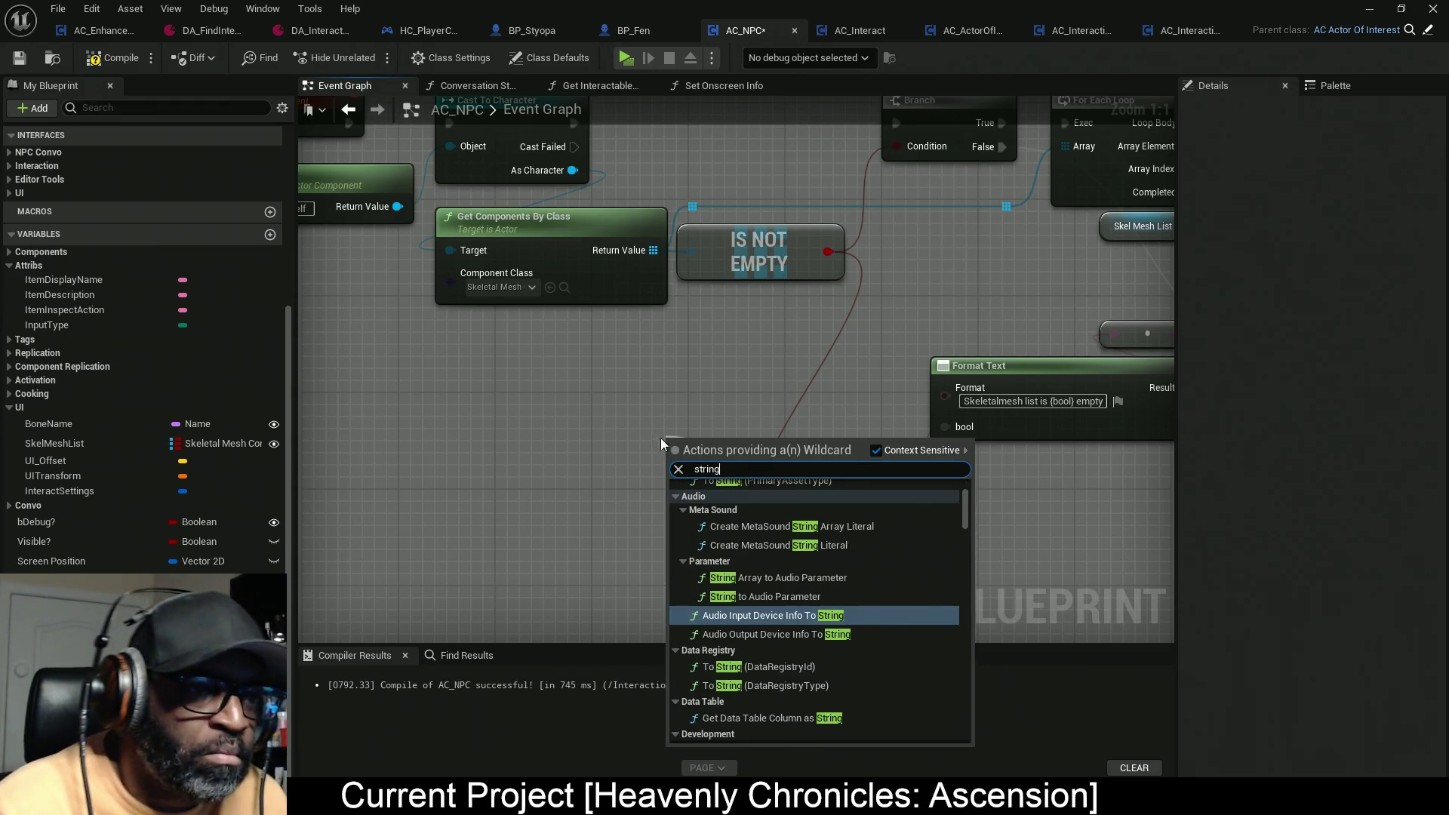
pyautogui.scroll(-5, 864, 667)
pyautogui.scroll(-2, 907, 637)
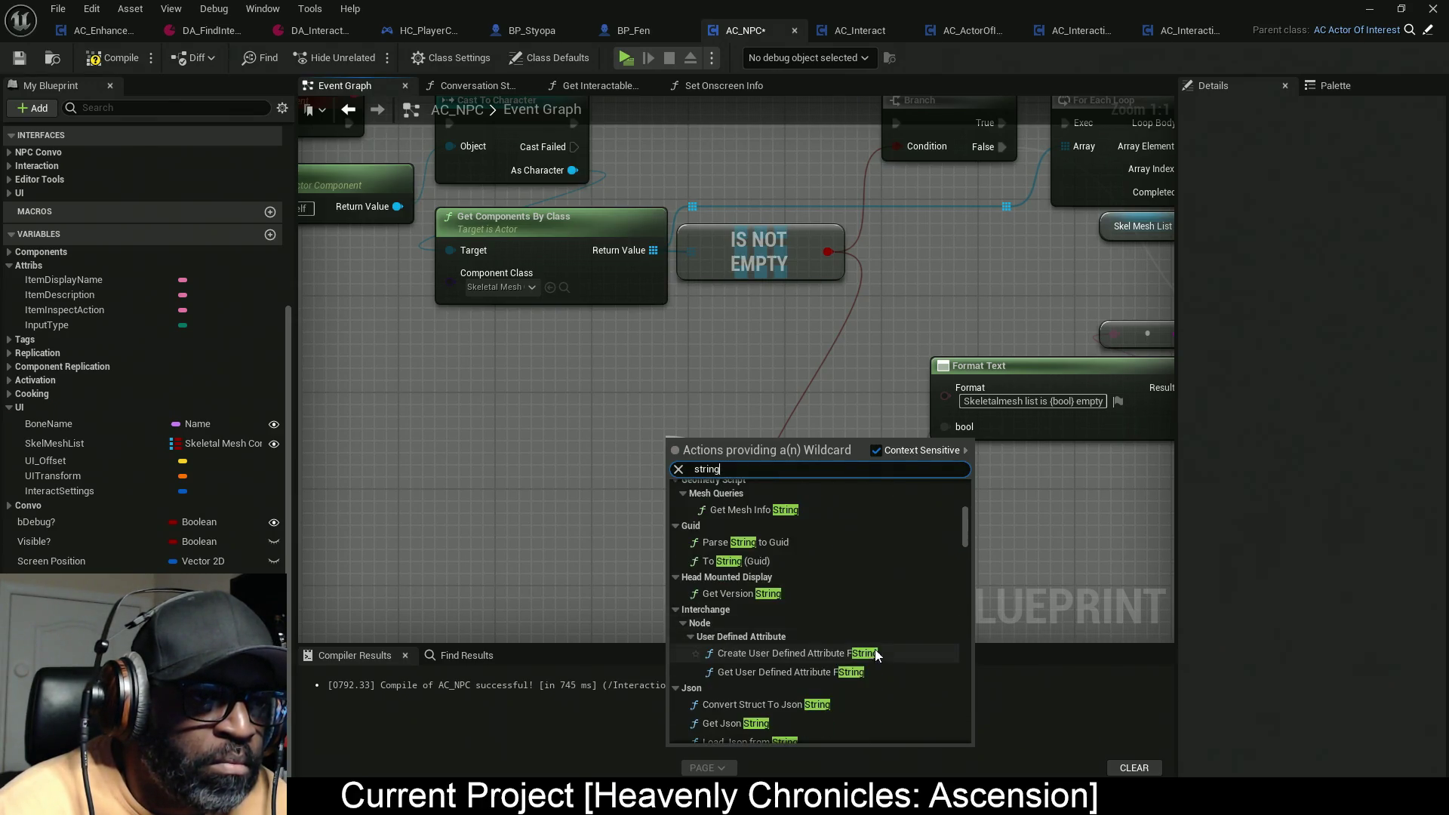
pyautogui.moveTo(969, 526); pyautogui.dragTo(962, 545)
pyautogui.click(823, 471)
pyautogui.press('Home')
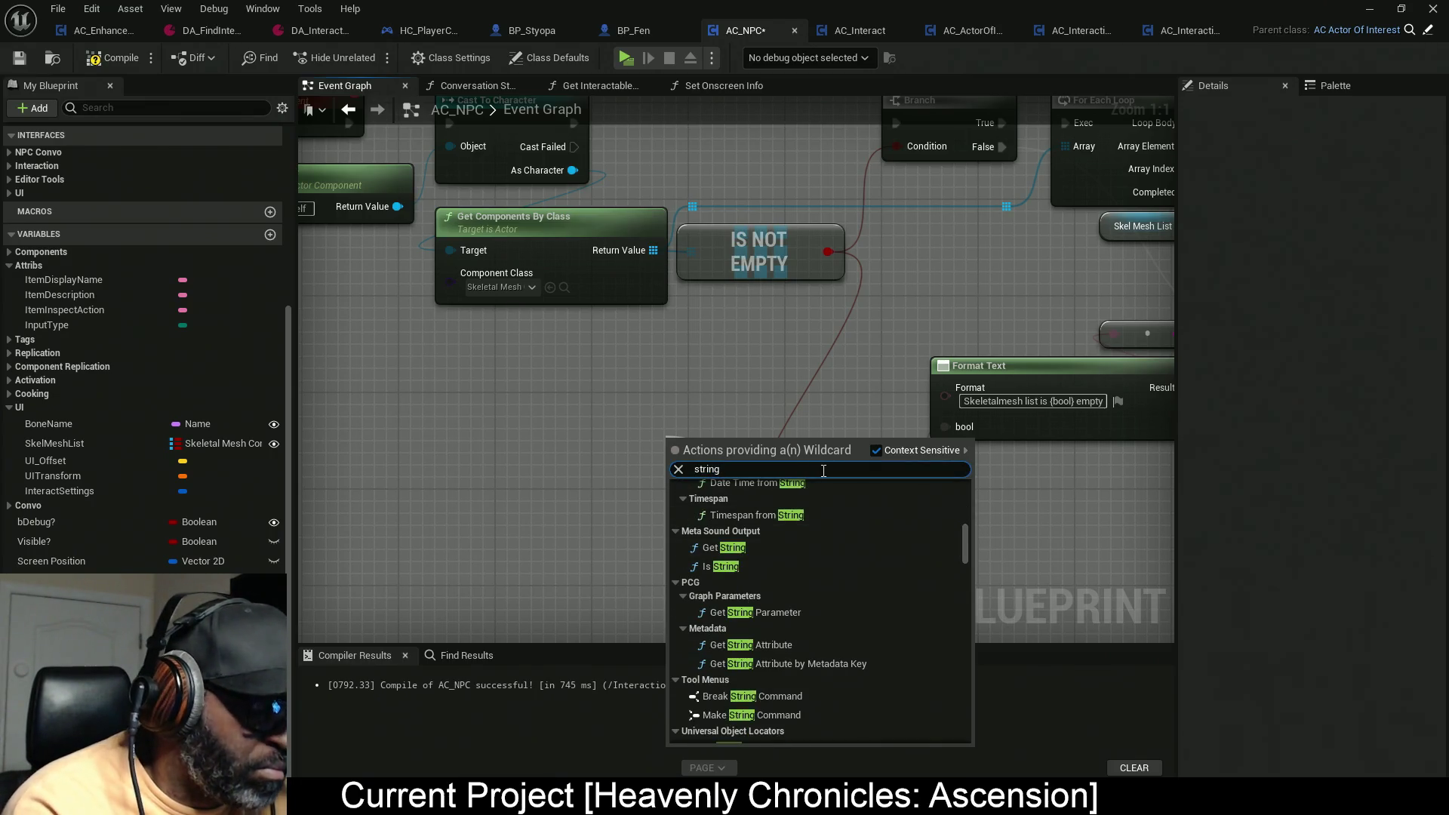
pyautogui.write('to')
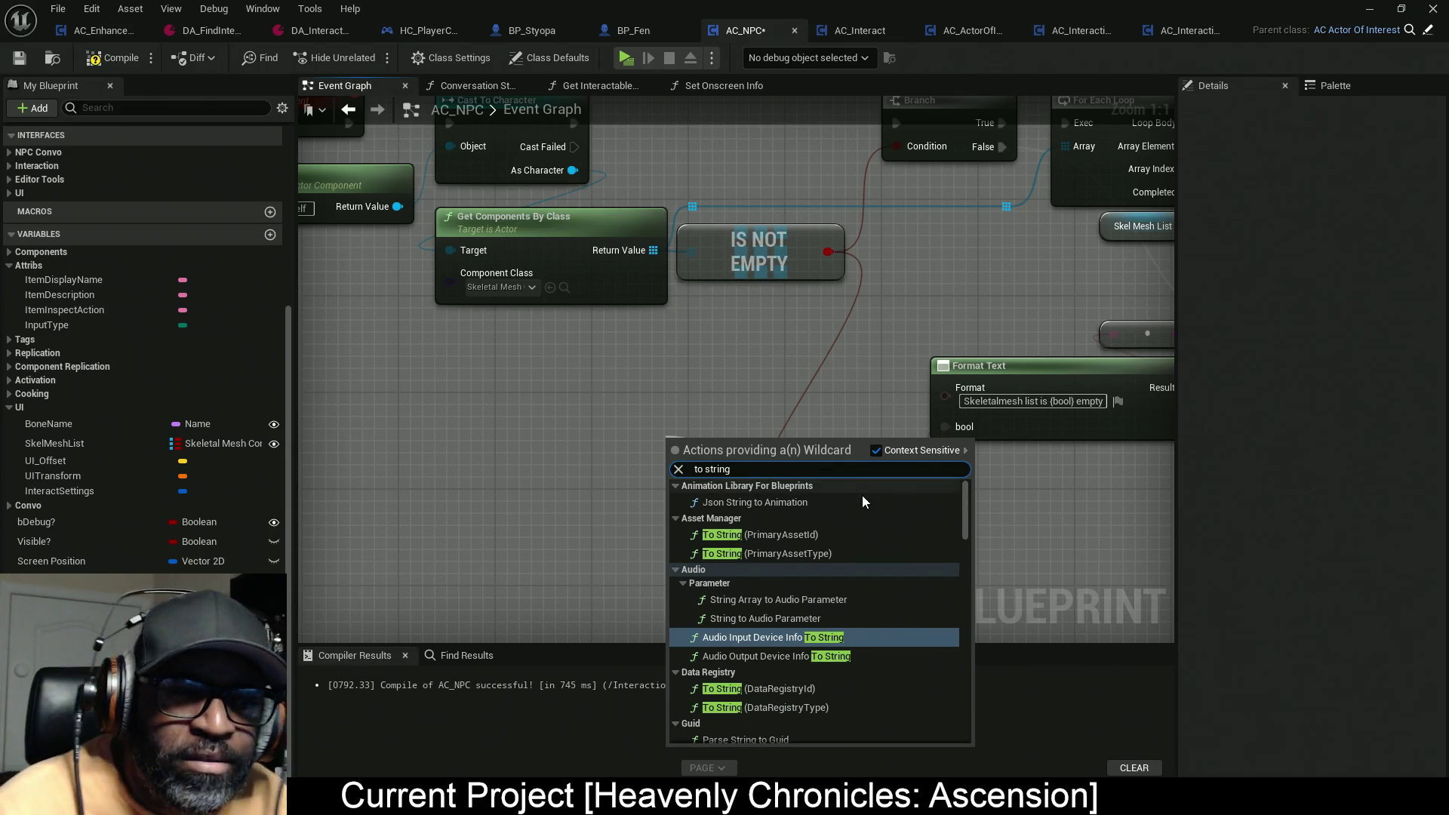
pyautogui.scroll(-10, 917, 555)
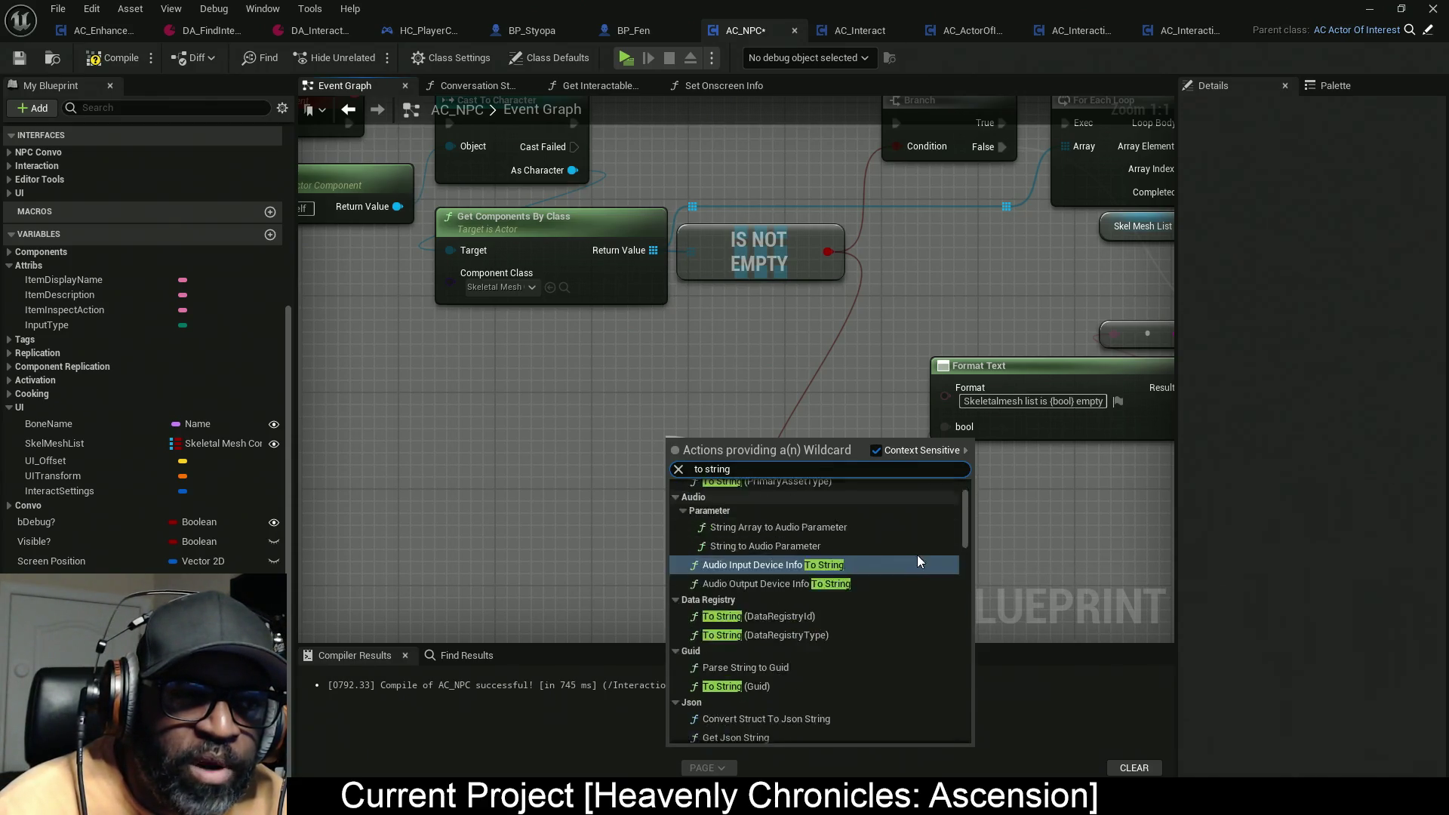
pyautogui.scroll(3, 757, 540)
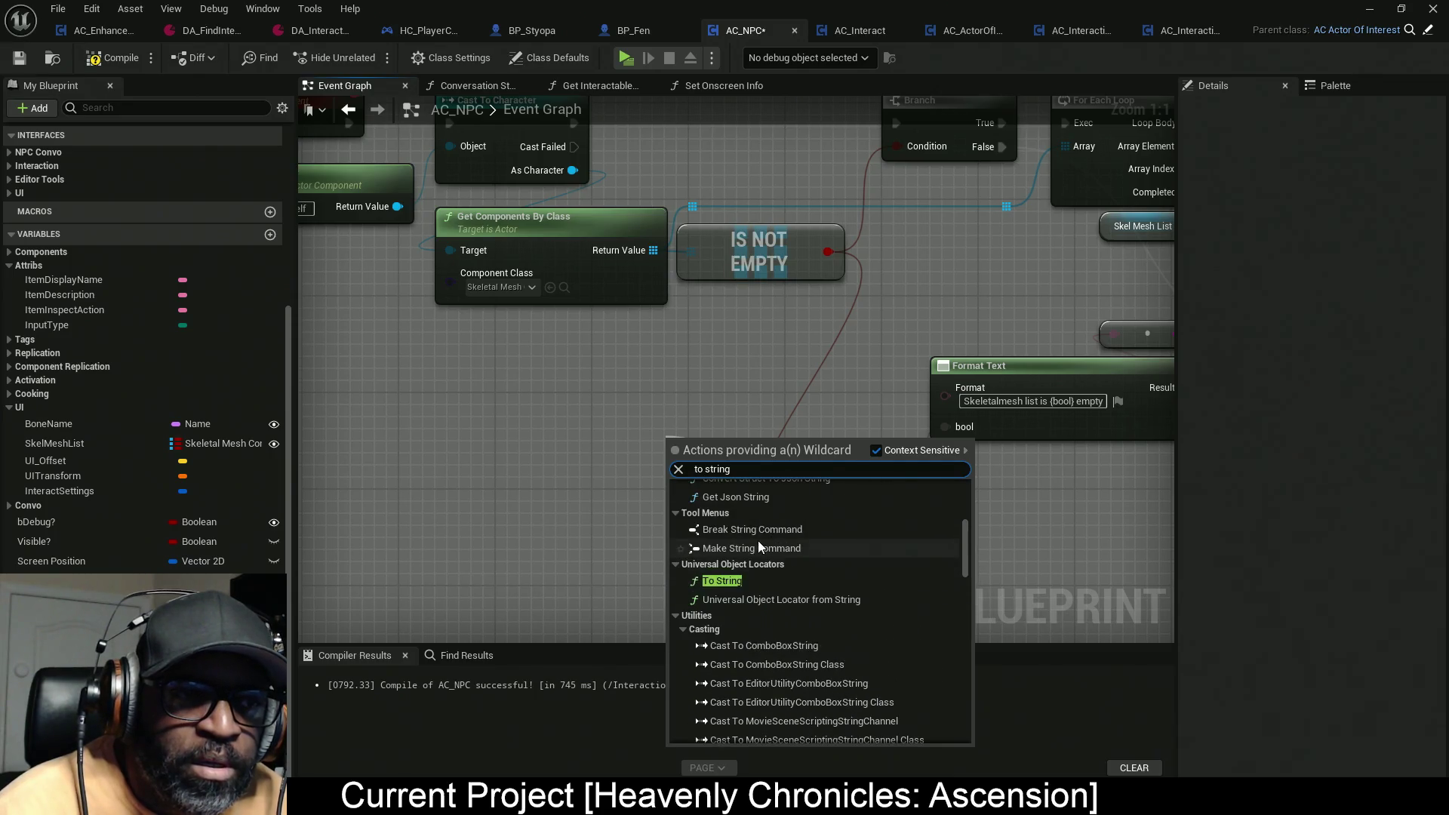
pyautogui.click(731, 582)
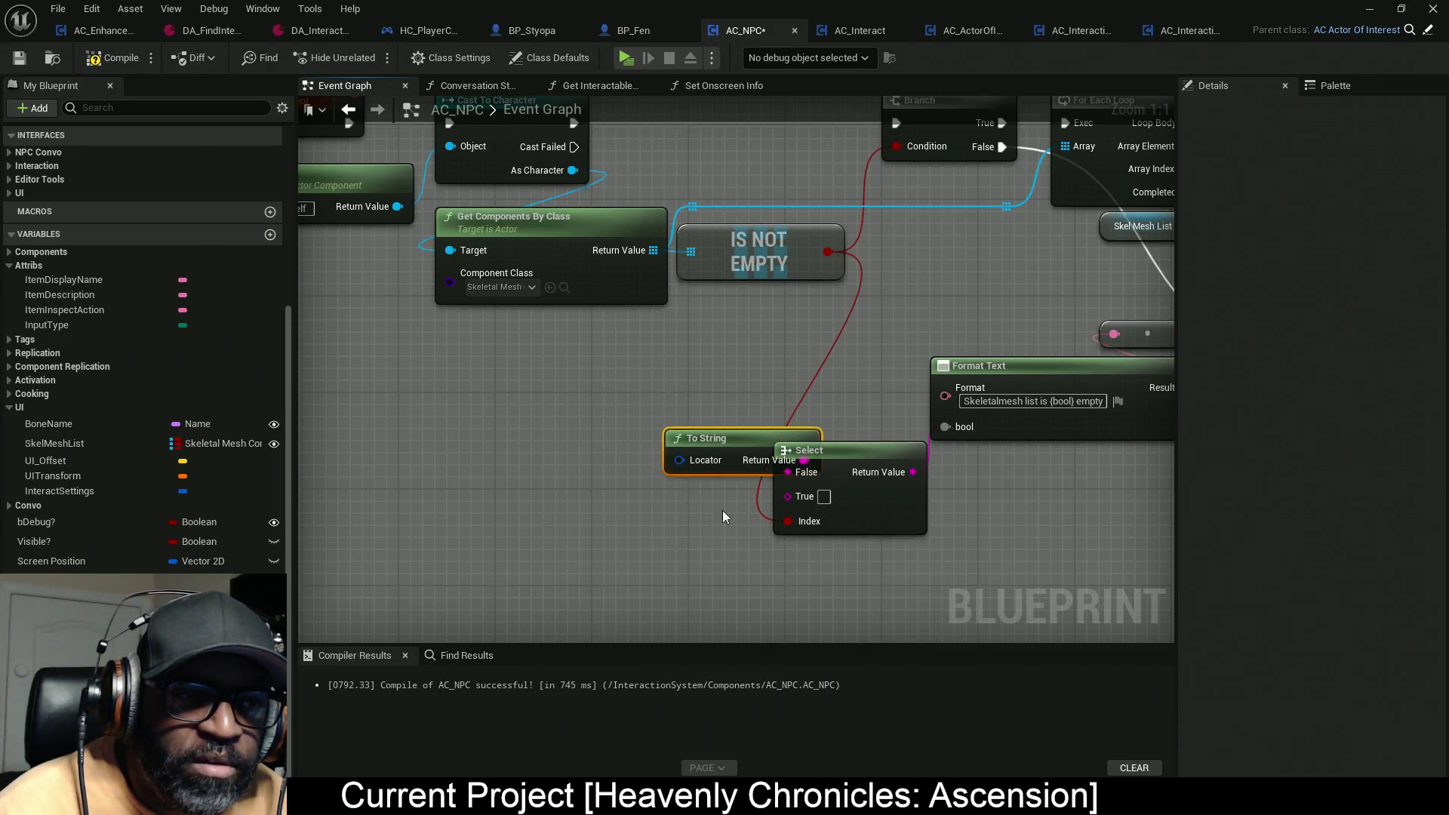
# Step: Delete the stray To String node and wire Select's Return Value into Format Text's bool input
pyautogui.moveTo(677, 446); pyautogui.dragTo(468, 472)
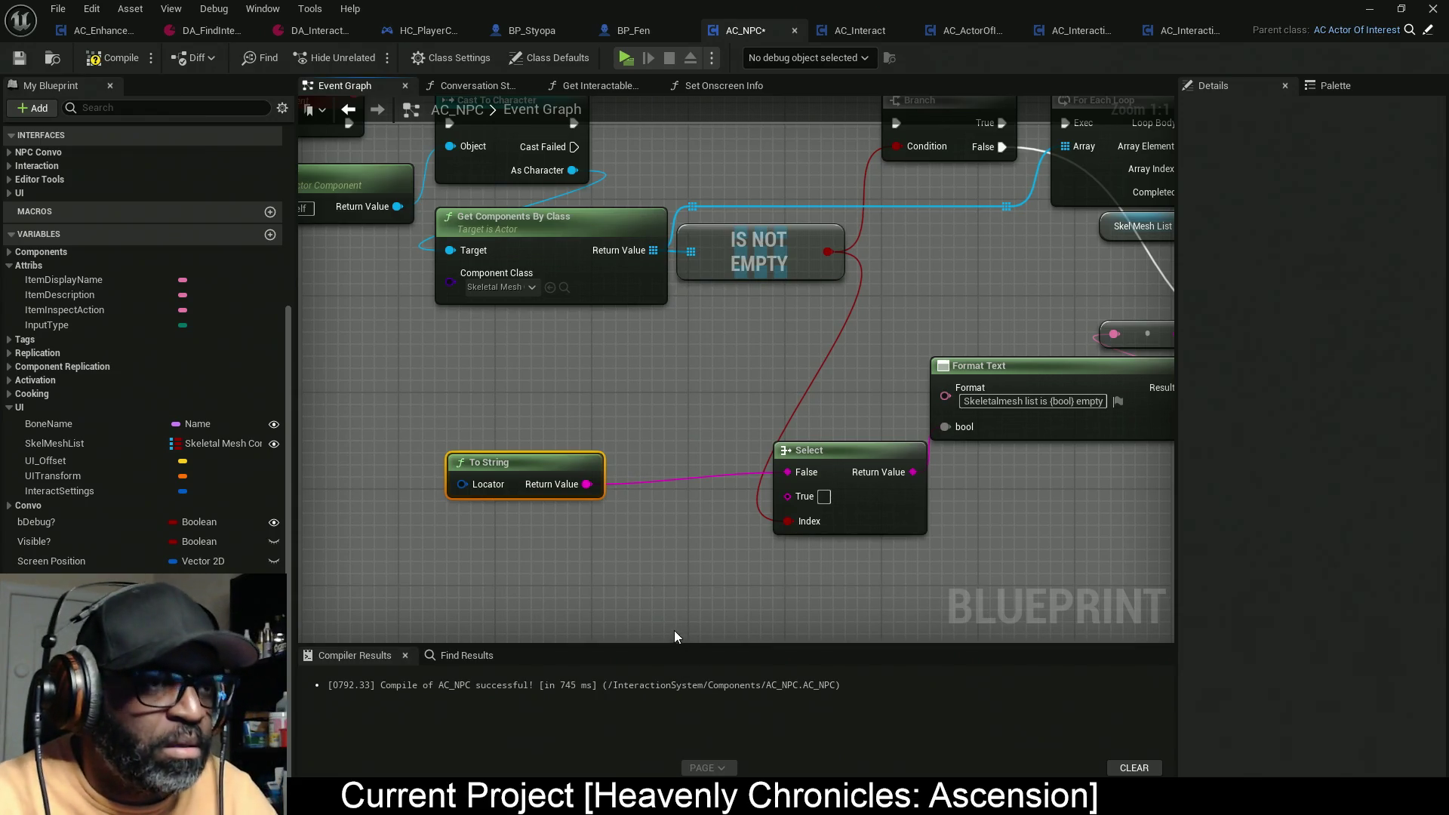
pyautogui.press('Delete')
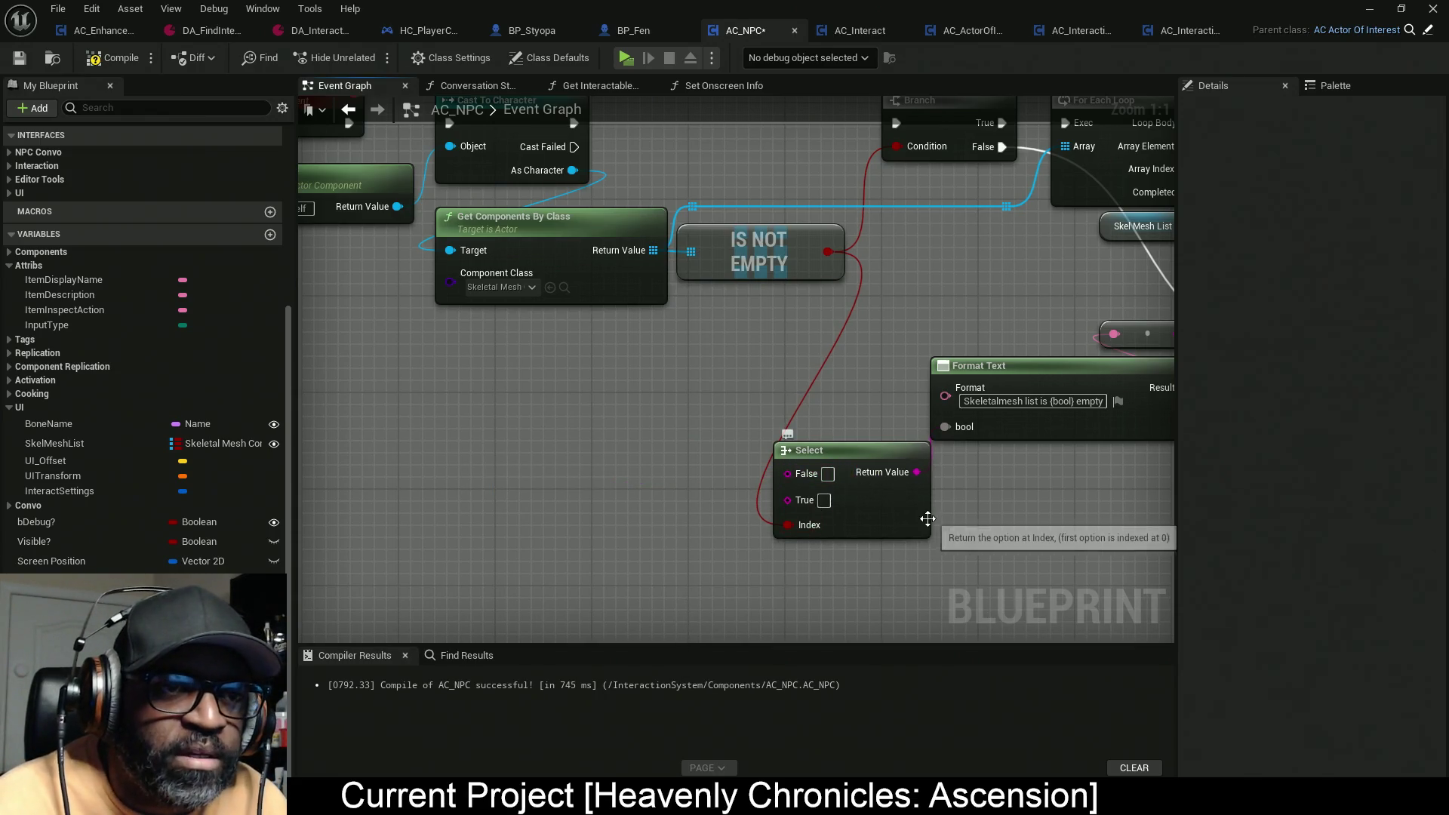
pyautogui.moveTo(922, 522); pyautogui.dragTo(886, 523)
pyautogui.moveTo(945, 427)
pyautogui.mouseDown()
pyautogui.moveTo(919, 462)
pyautogui.moveTo(877, 473)
pyautogui.moveTo(963, 428)
pyautogui.moveTo(950, 429)
pyautogui.mouseUp()
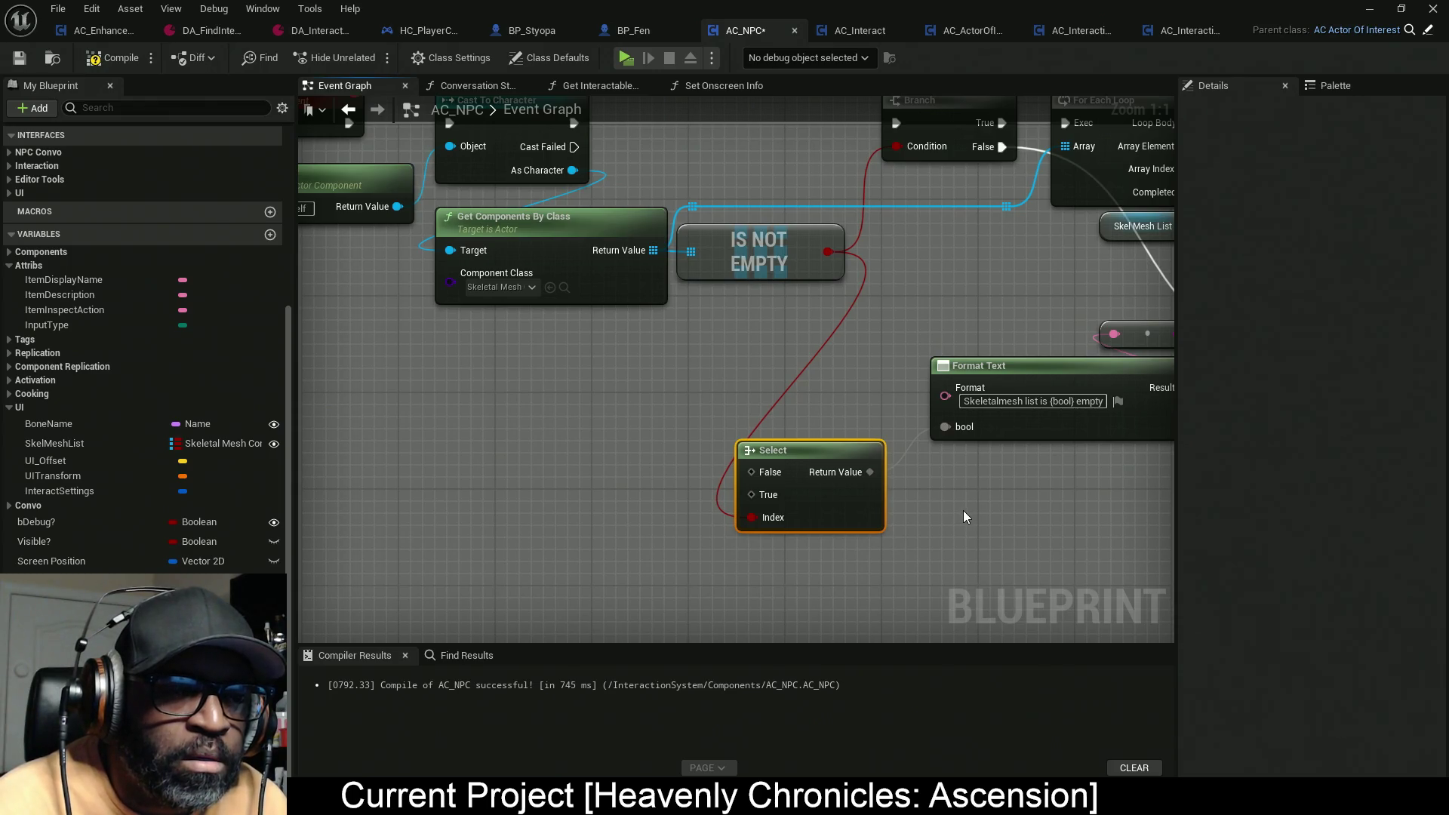
# Step: Enter IS NOT as the Select node's True option text
pyautogui.hotkey('ctrl', 'z')
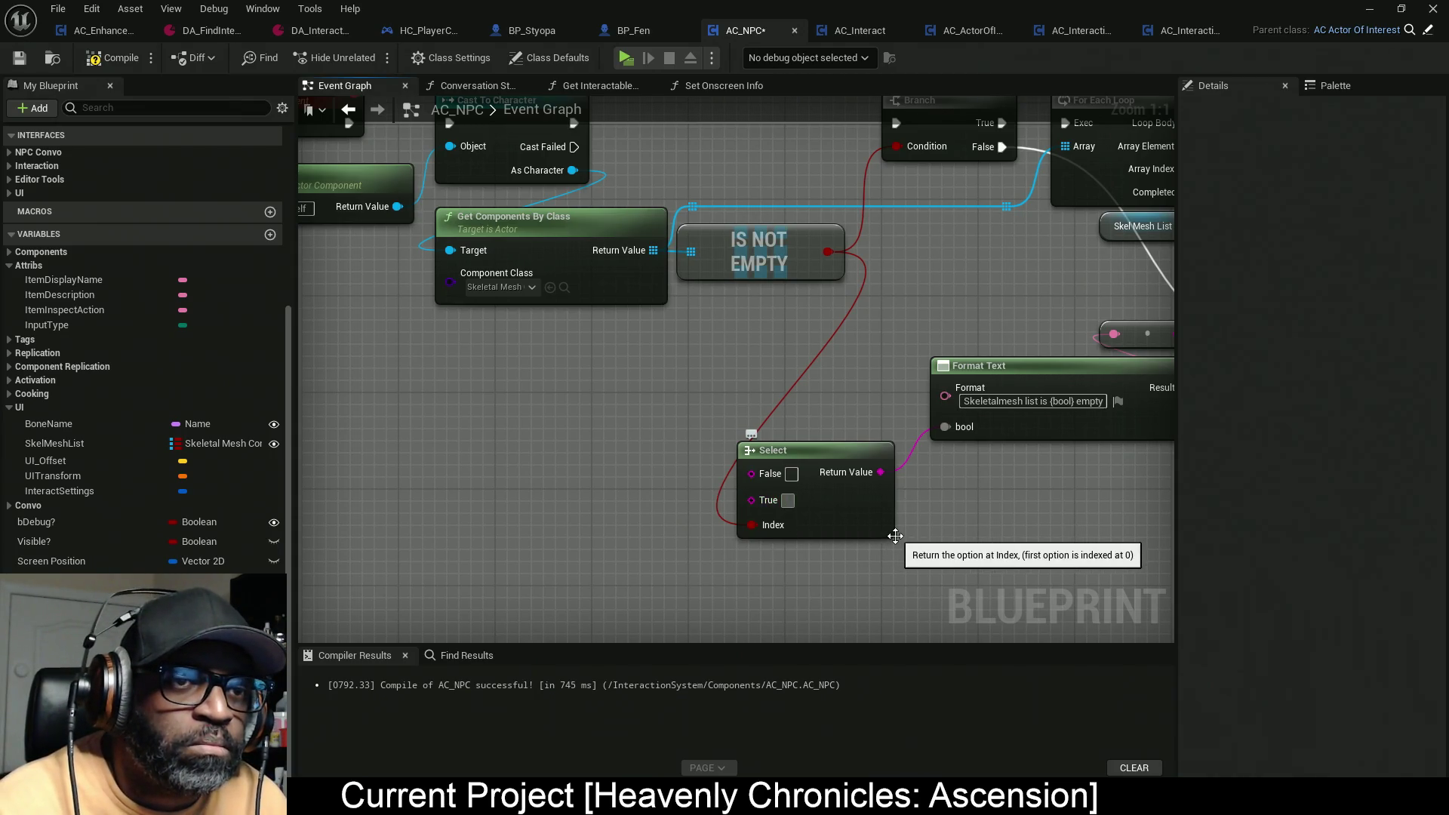
pyautogui.write('N')
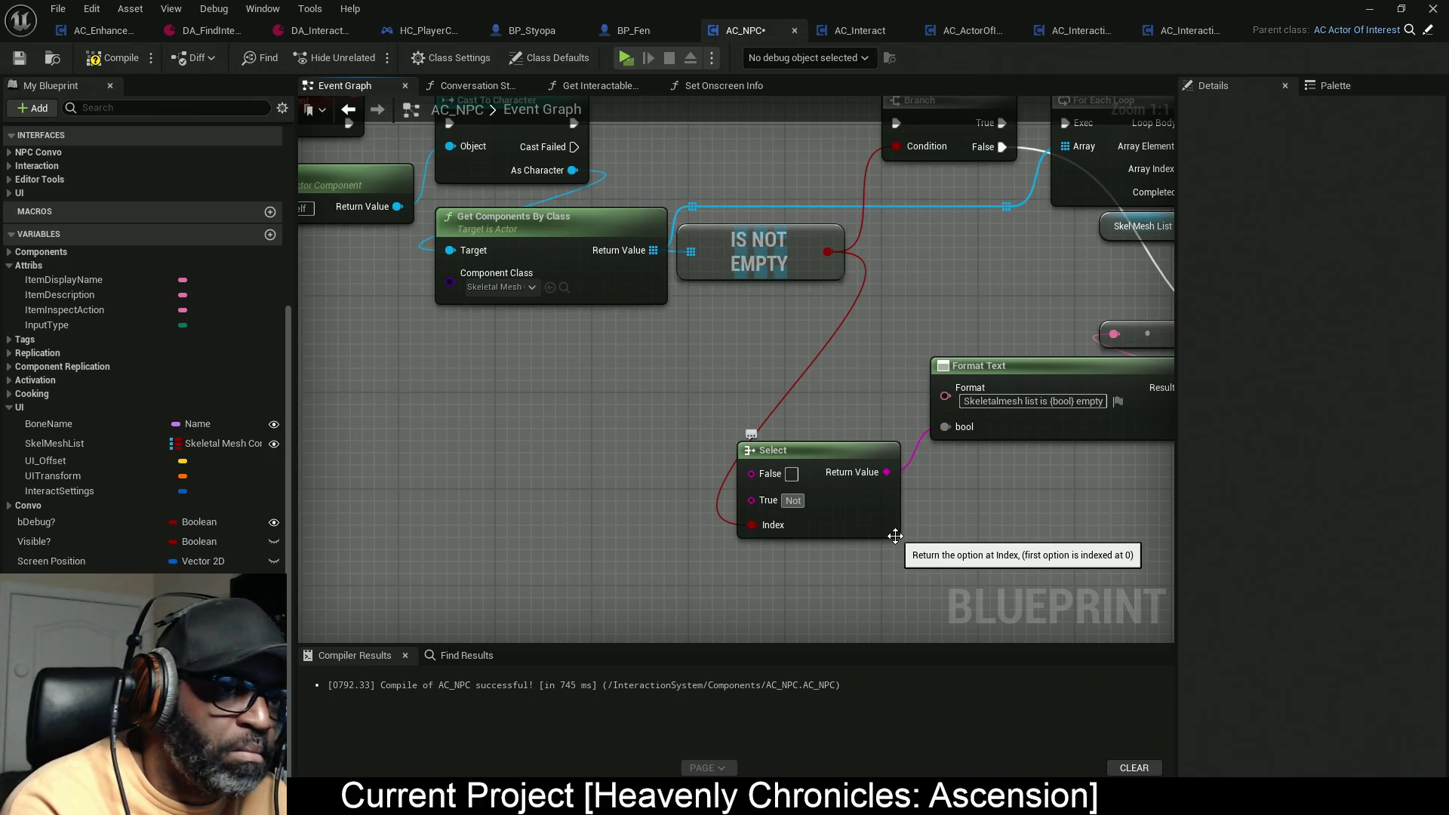
pyautogui.write('OT')
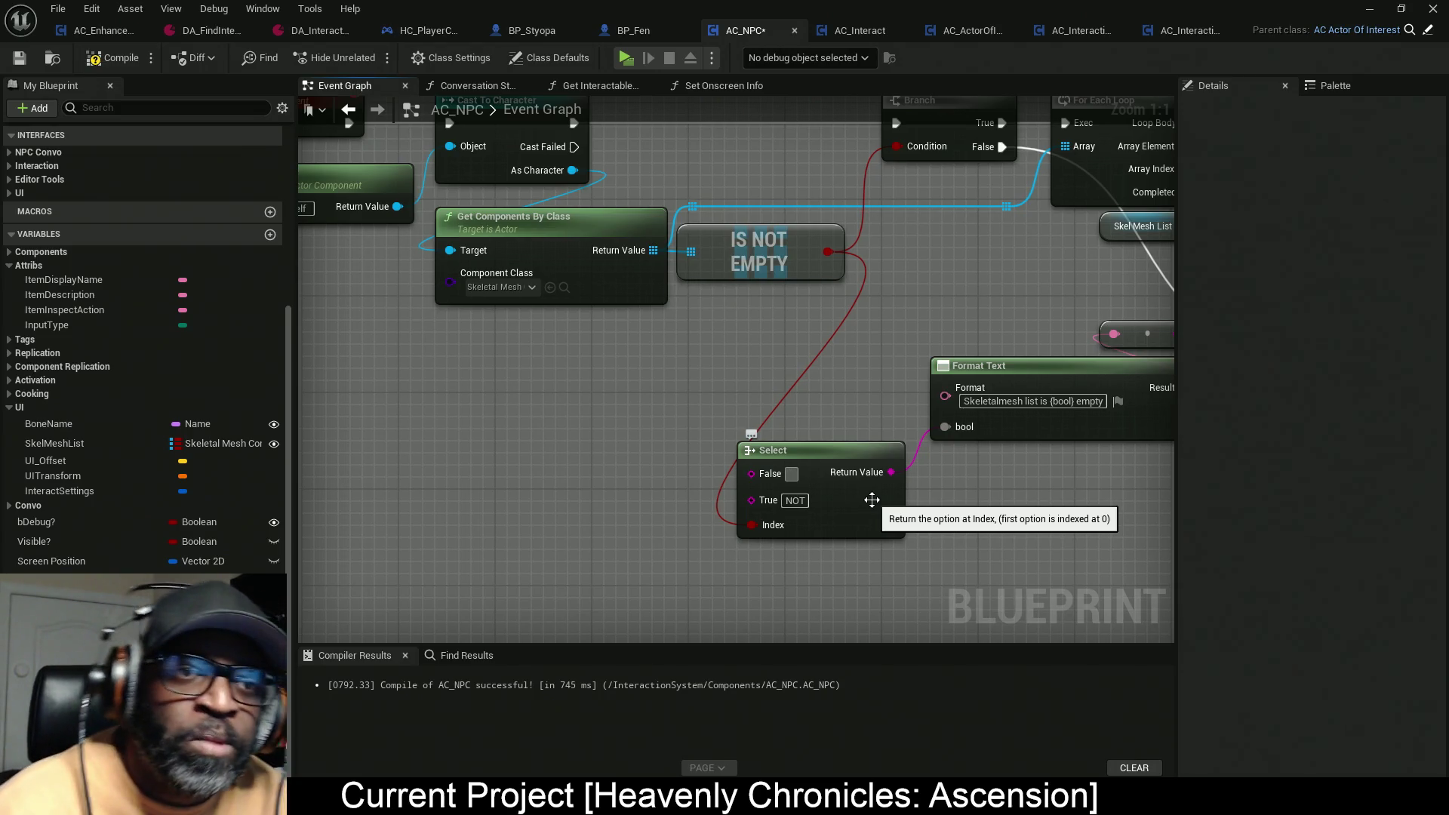
pyautogui.click(787, 499)
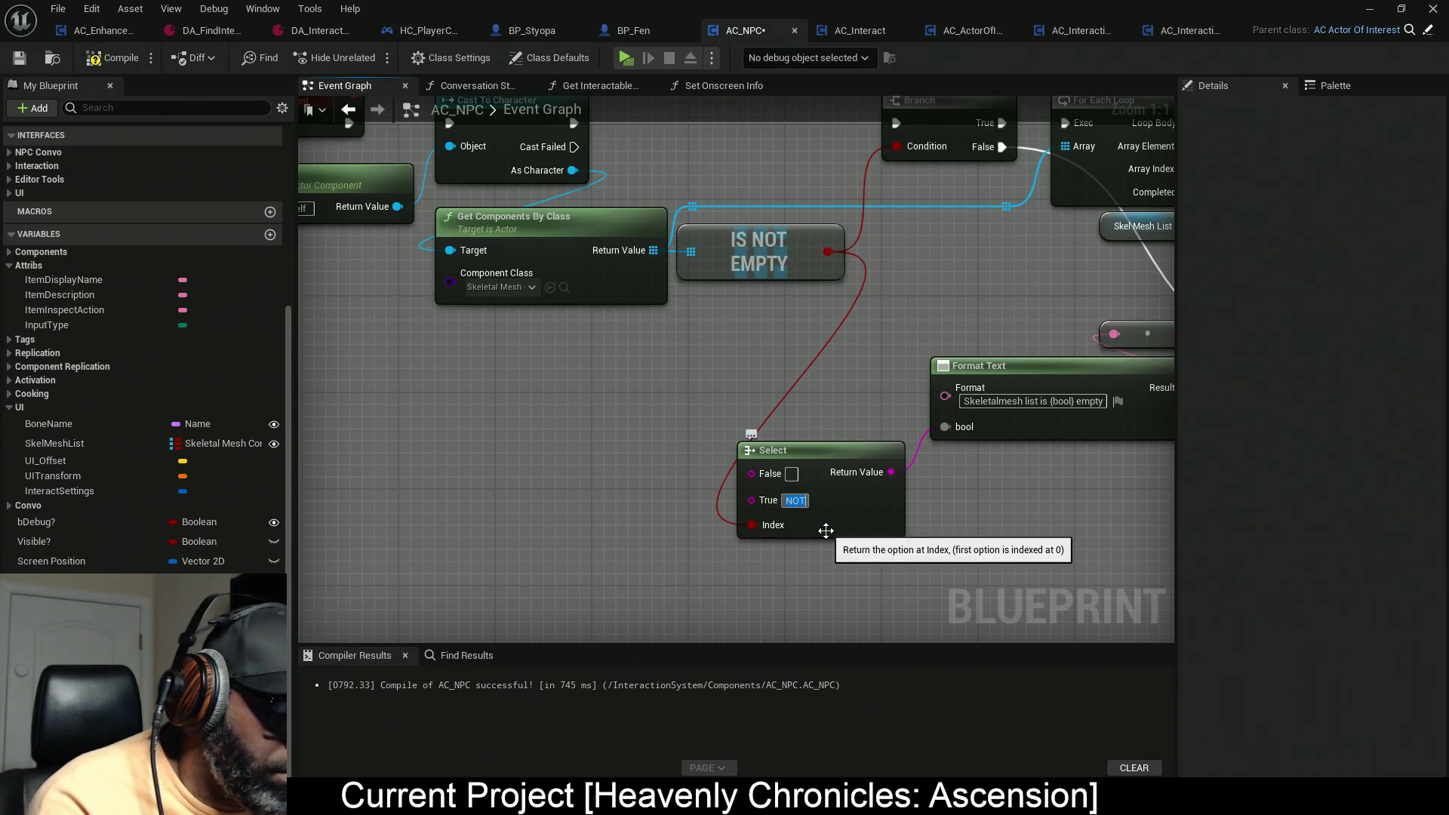
pyautogui.press('Return')
pyautogui.write('IS')
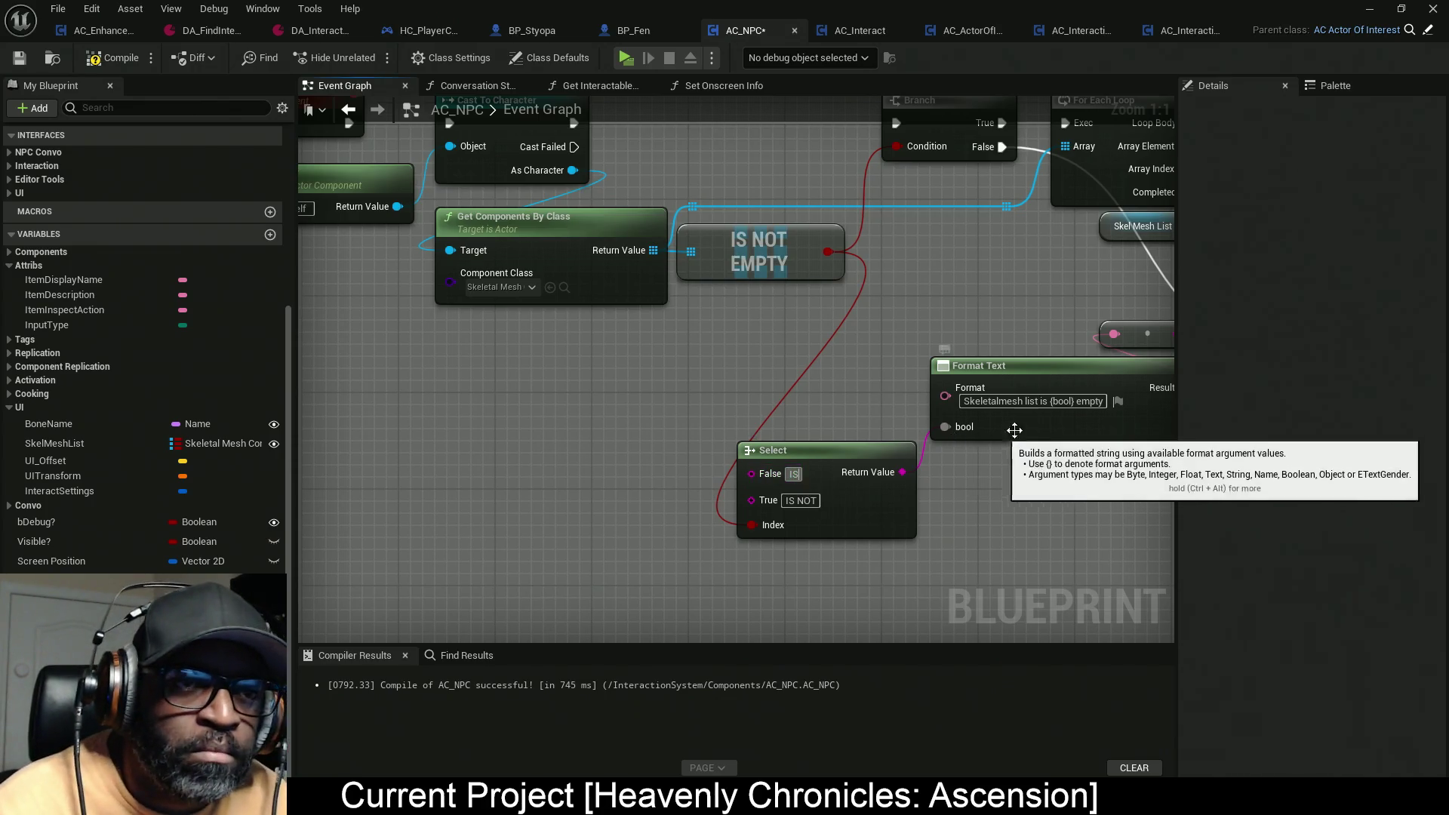
# Step: Trim the Format Text template to 'Skeletalmesh list {bool} empty' and compile AC_NPC
pyautogui.click(1052, 401)
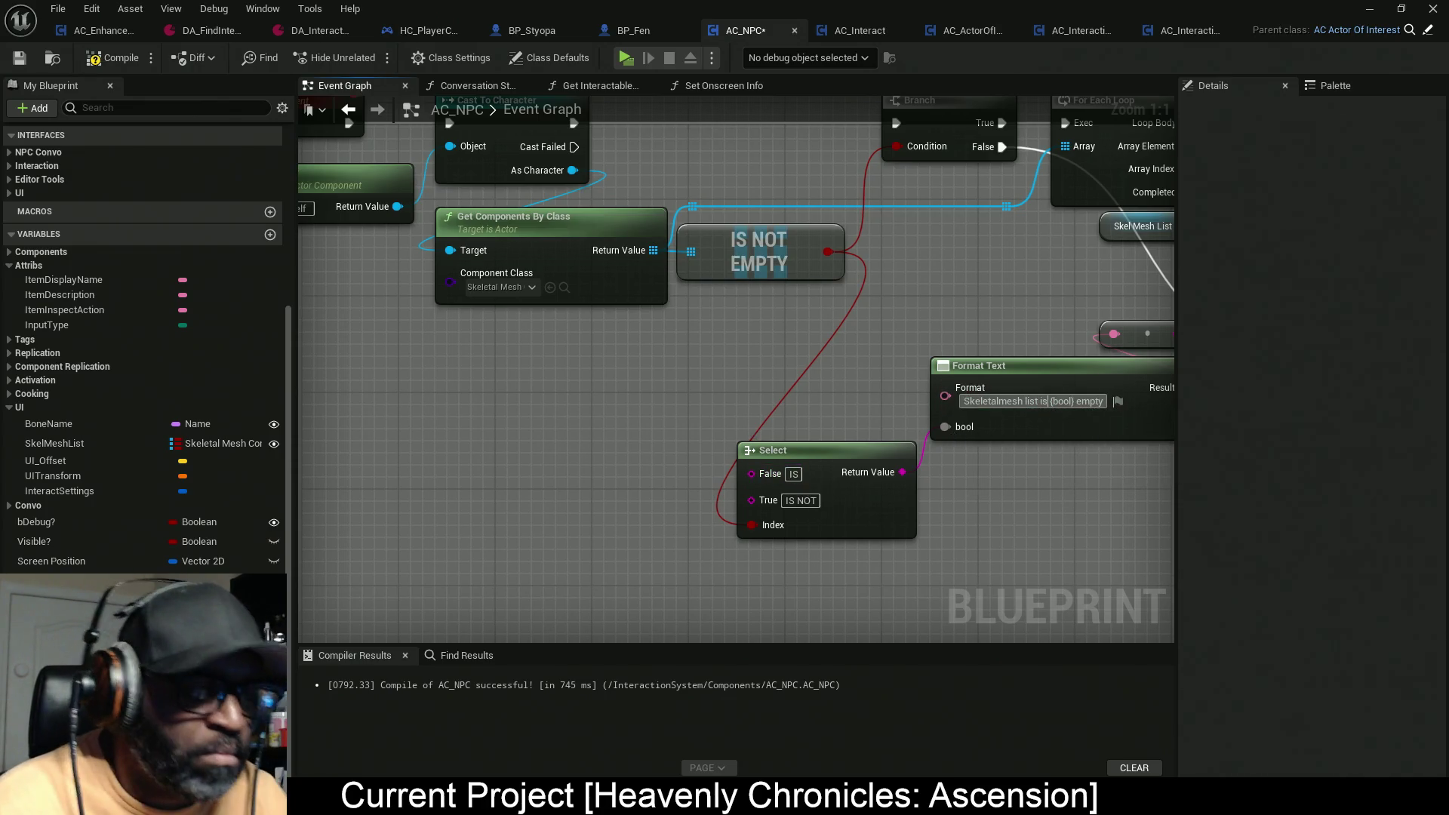
pyautogui.press('BackSpace')
pyautogui.press('BackSpace')
pyautogui.press('BackSpace')
pyautogui.moveTo(809, 586); pyautogui.dragTo(532, 576)
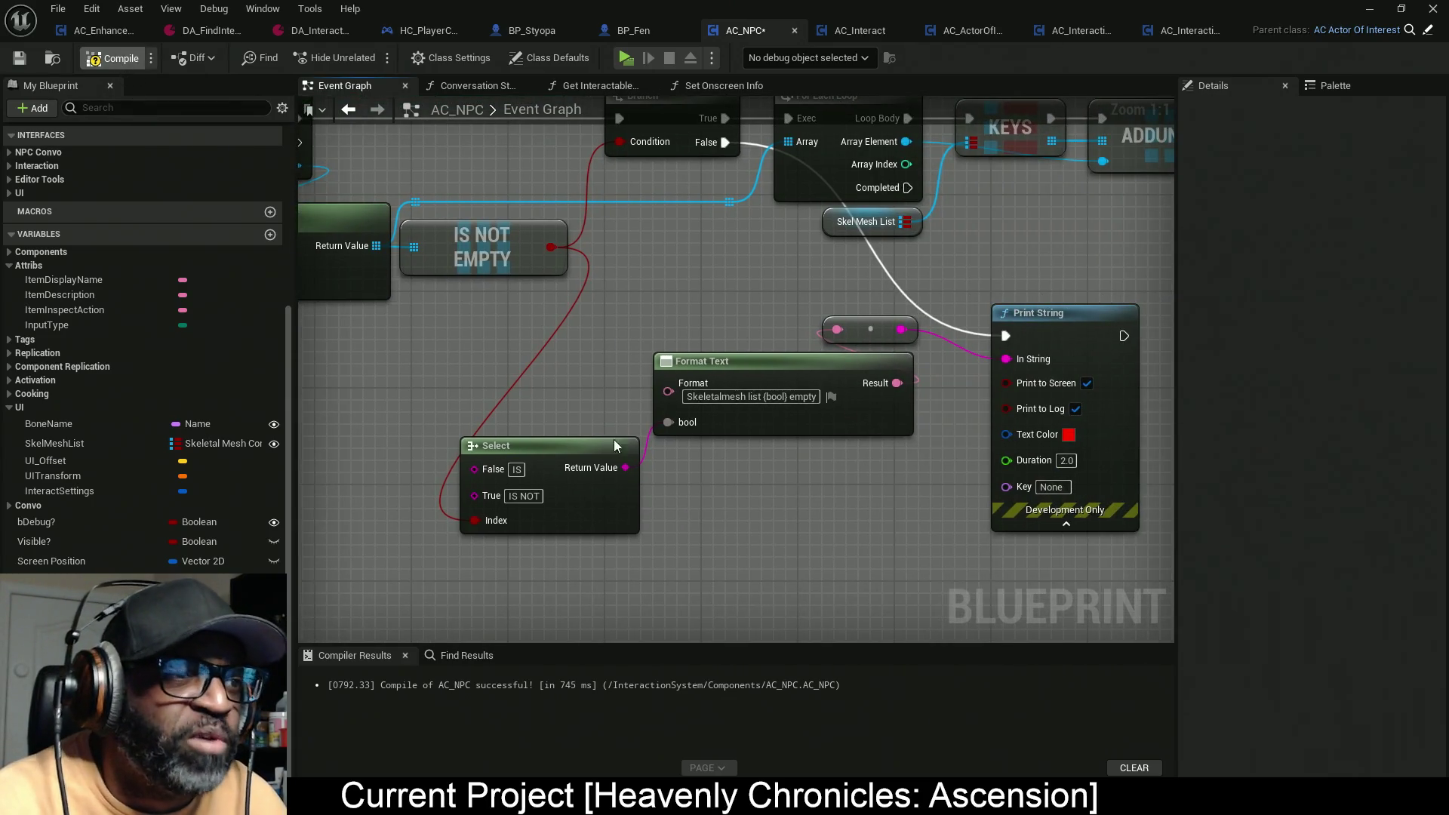
pyautogui.press('F7')
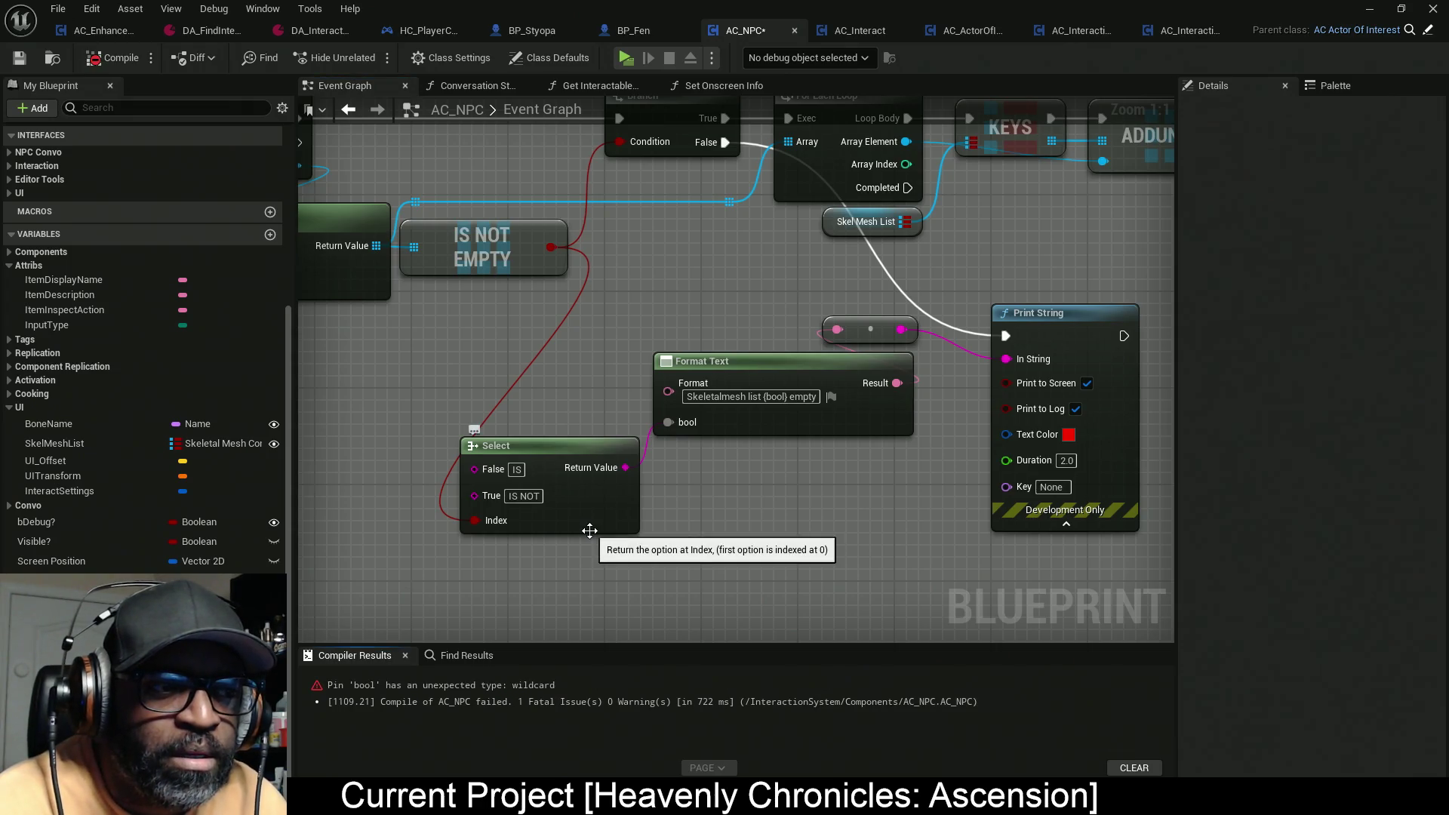
# Step: Add an Append node with A set to IS feeding Select's False option
pyautogui.moveTo(472, 582); pyautogui.dragTo(729, 568)
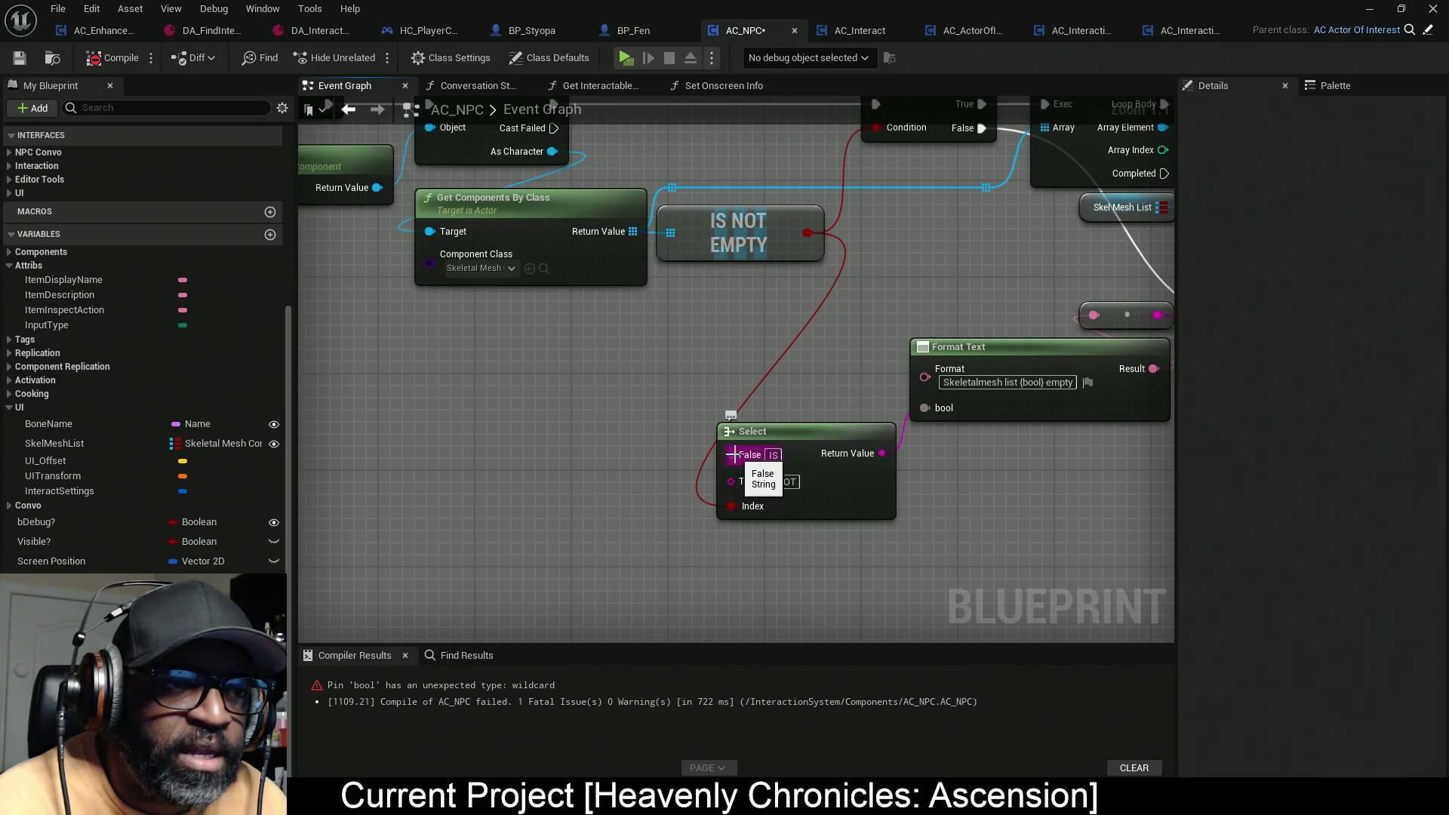
pyautogui.moveTo(730, 454); pyautogui.dragTo(610, 458)
pyautogui.write('append')
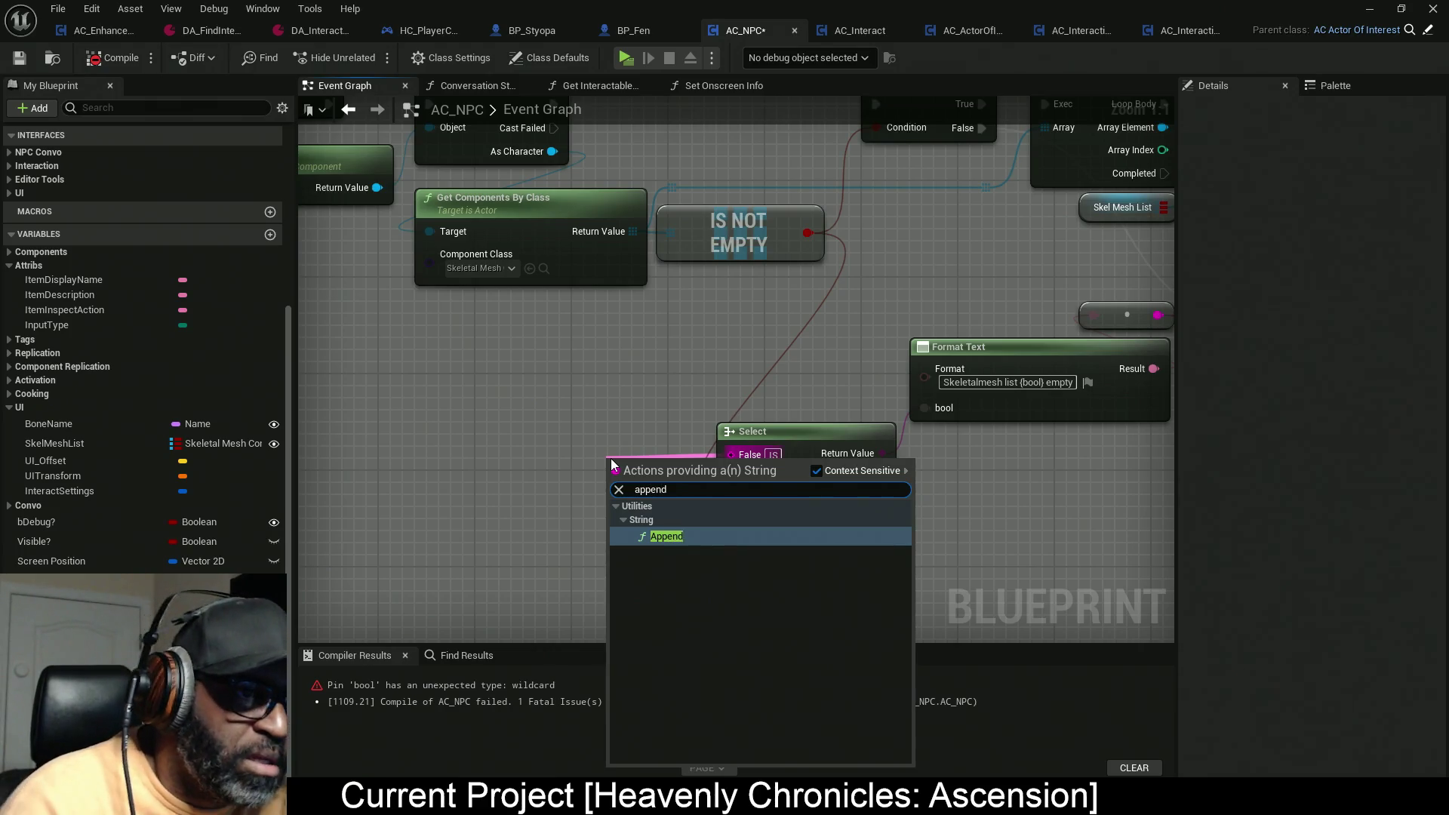
pyautogui.click(654, 536)
pyautogui.moveTo(669, 519)
pyautogui.mouseDown()
pyautogui.moveTo(590, 466)
pyautogui.moveTo(601, 477)
pyautogui.mouseUp()
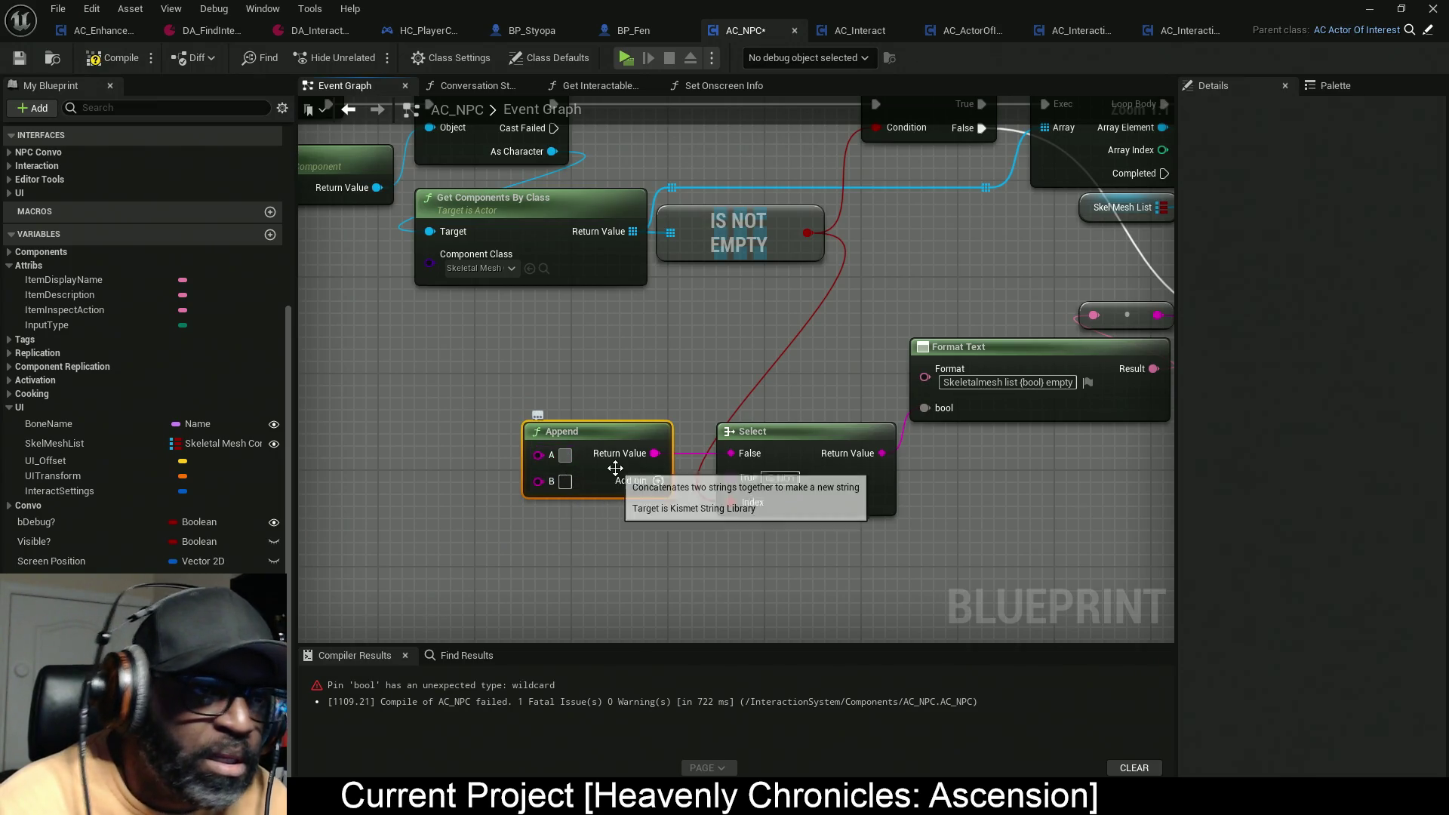
pyautogui.write('IS')
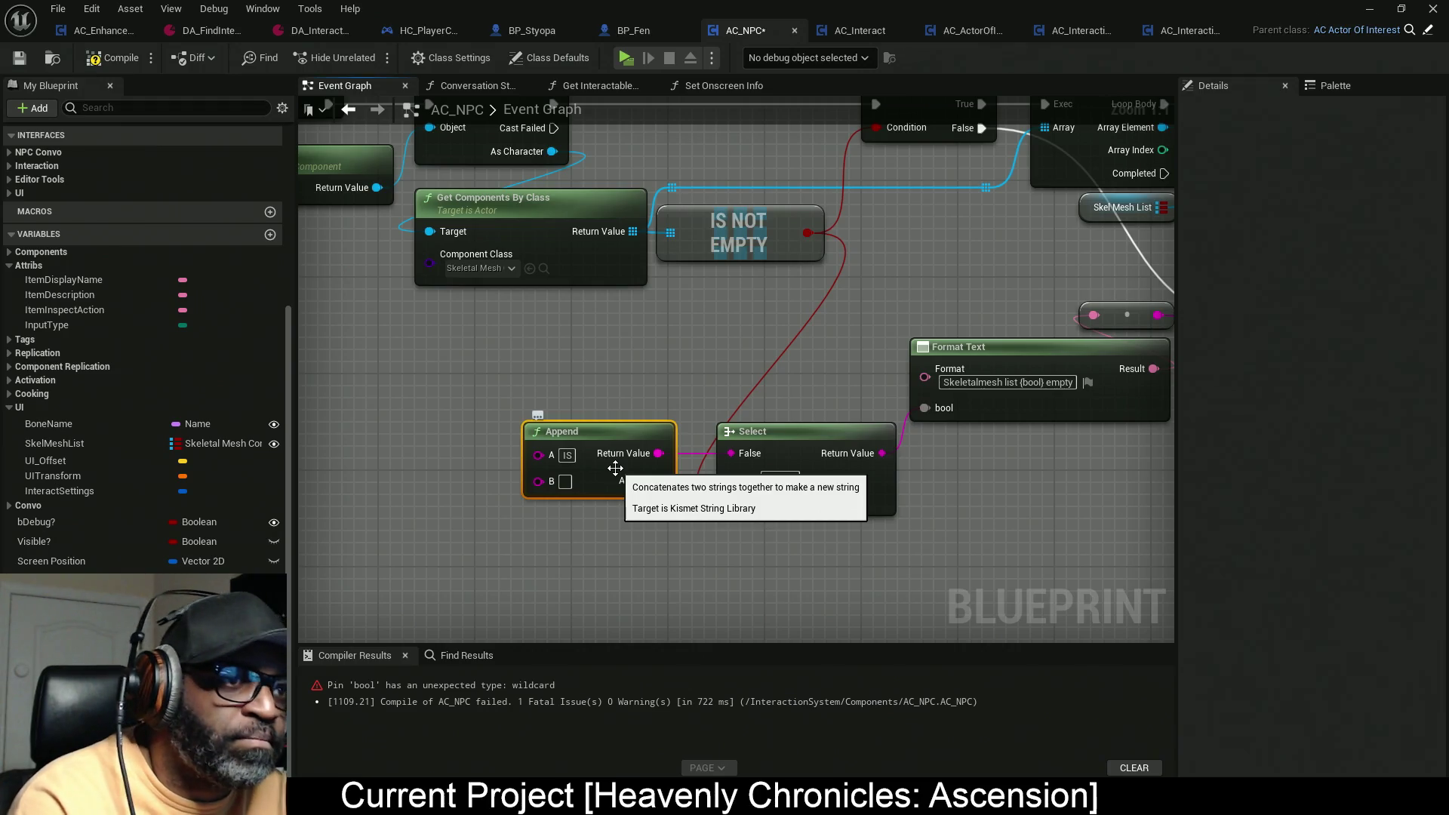
pyautogui.moveTo(616, 469); pyautogui.dragTo(604, 433)
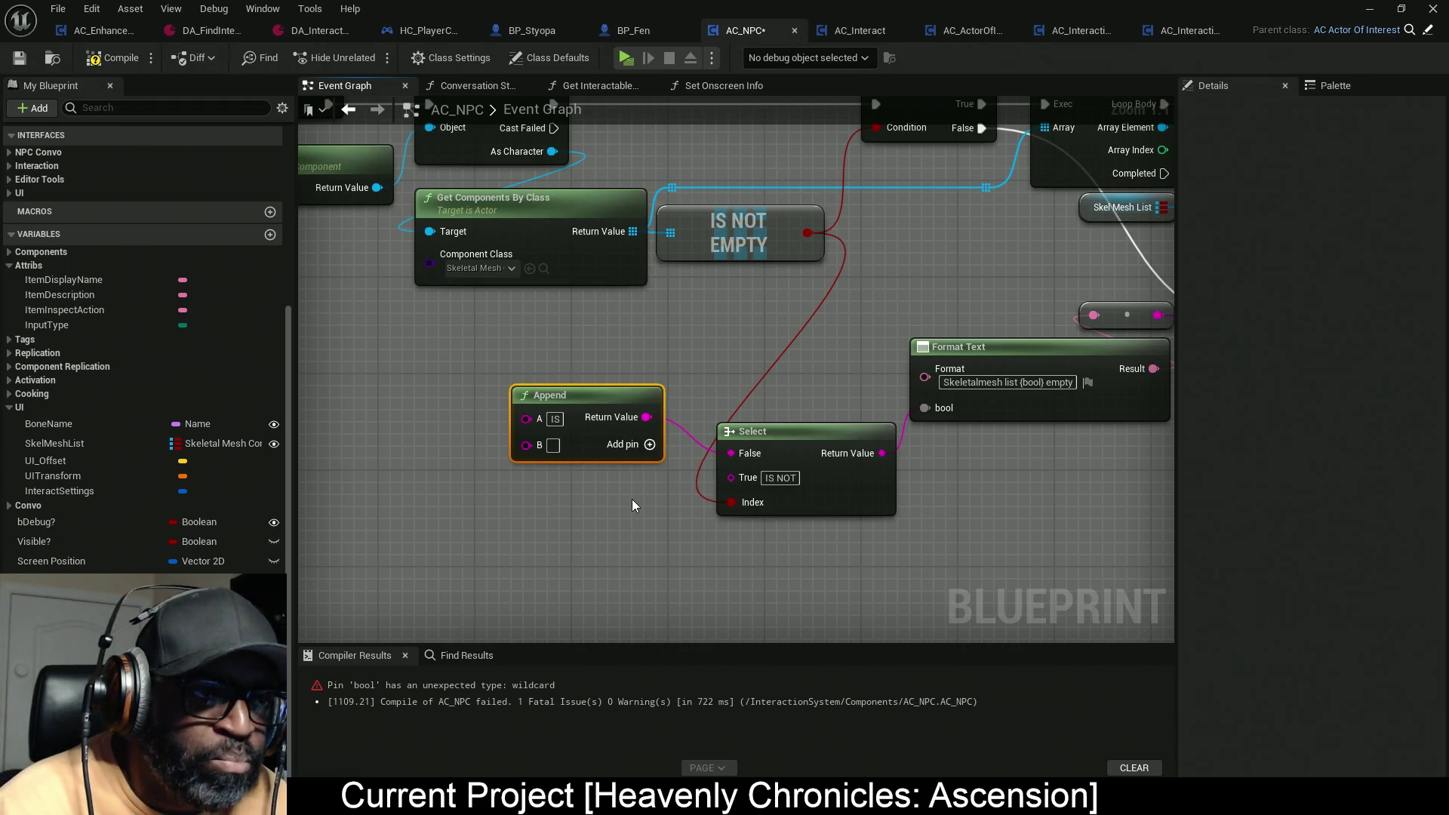
# Step: Duplicate the Append node with A set to IS NOT and feed it into Select's True option
pyautogui.hotkey('ctrl', 'c')
pyautogui.hotkey('ctrl', 'v')
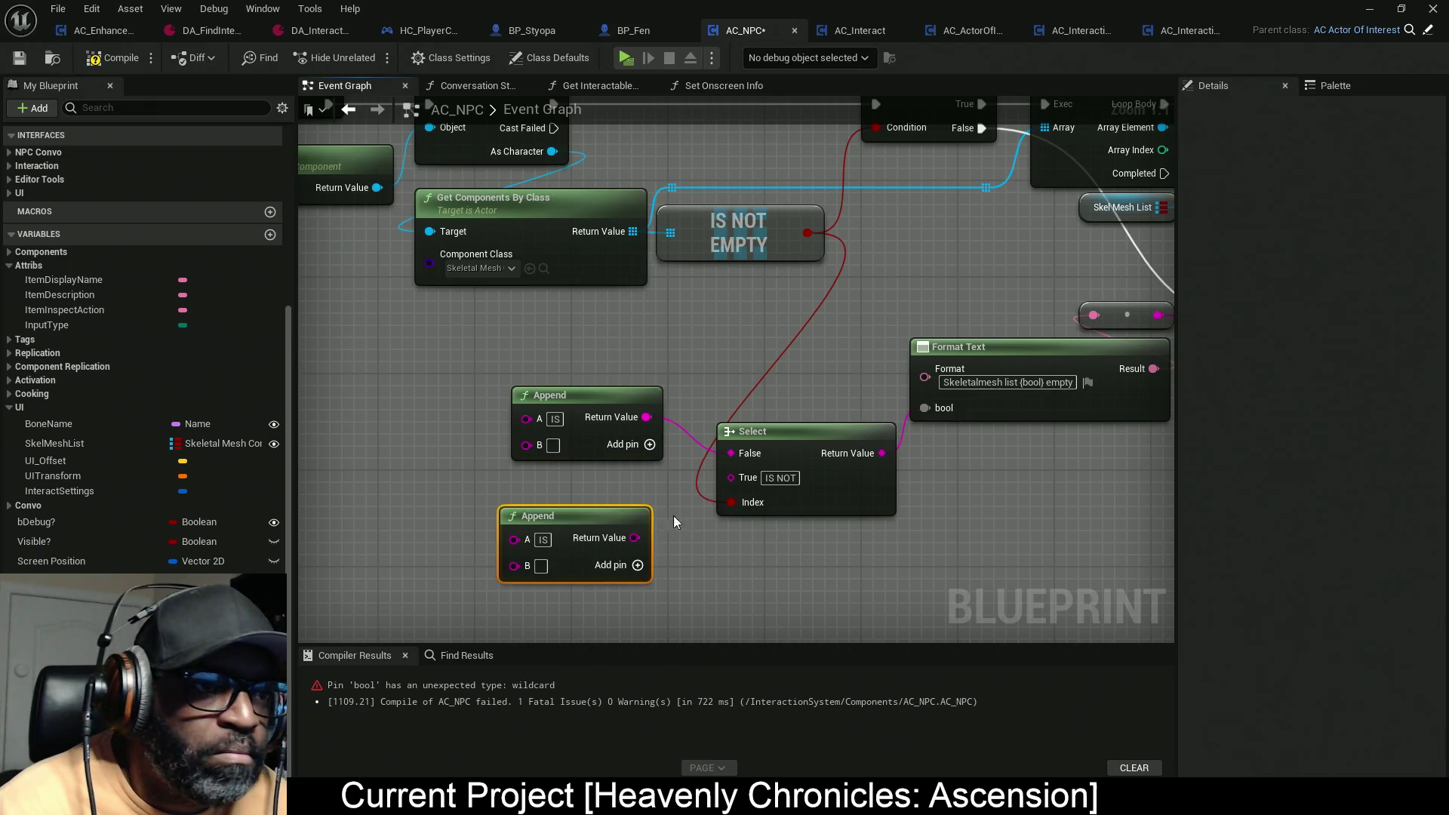
pyautogui.click(780, 478)
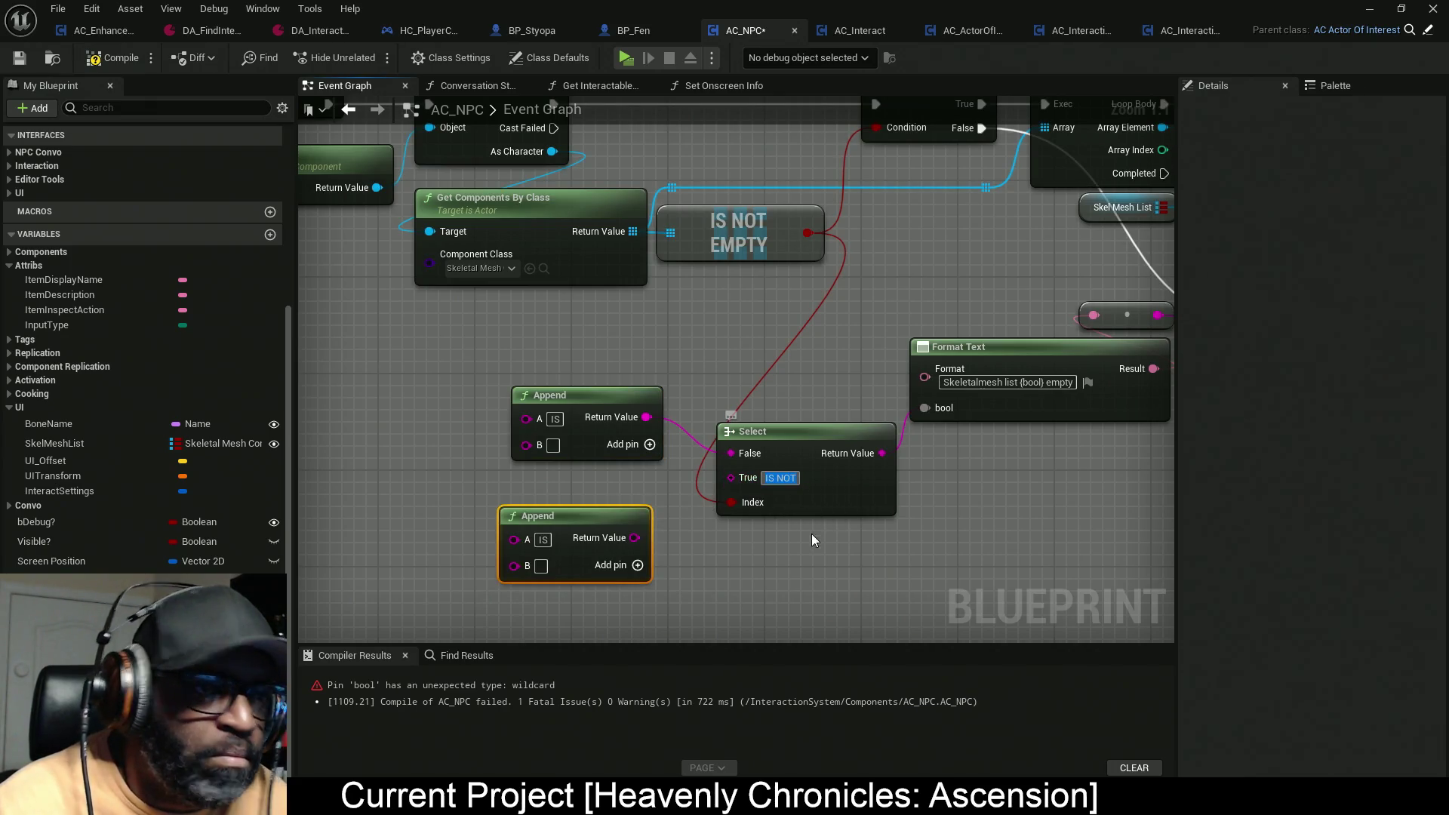
pyautogui.moveTo(738, 477)
pyautogui.mouseDown()
pyautogui.moveTo(631, 540)
pyautogui.moveTo(572, 541)
pyautogui.mouseUp()
pyautogui.write('IS NOT')
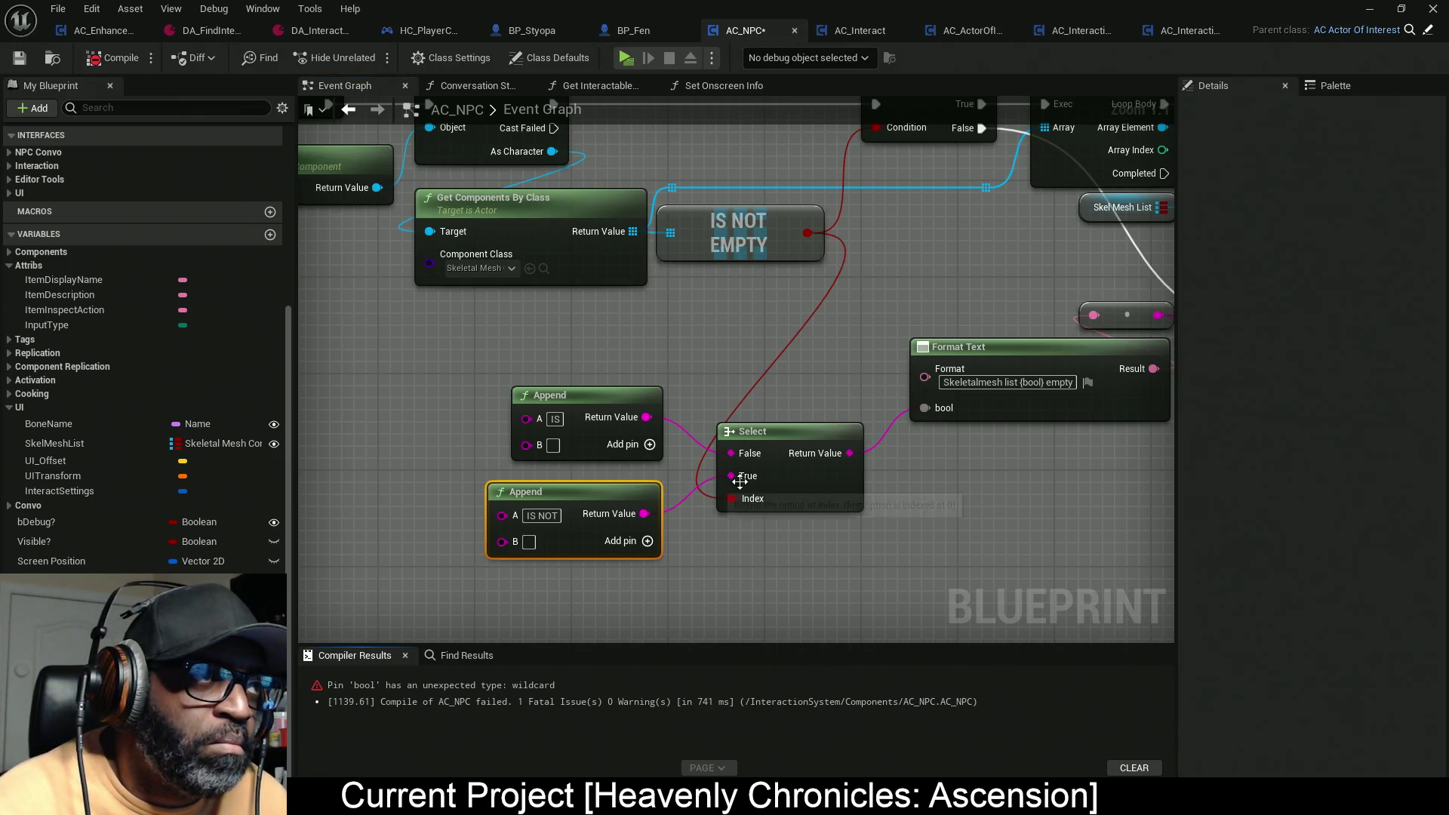
# Step: Reconnect Format Text's bool input to the Select result and launch a game preview
pyautogui.moveTo(829, 539); pyautogui.dragTo(755, 520)
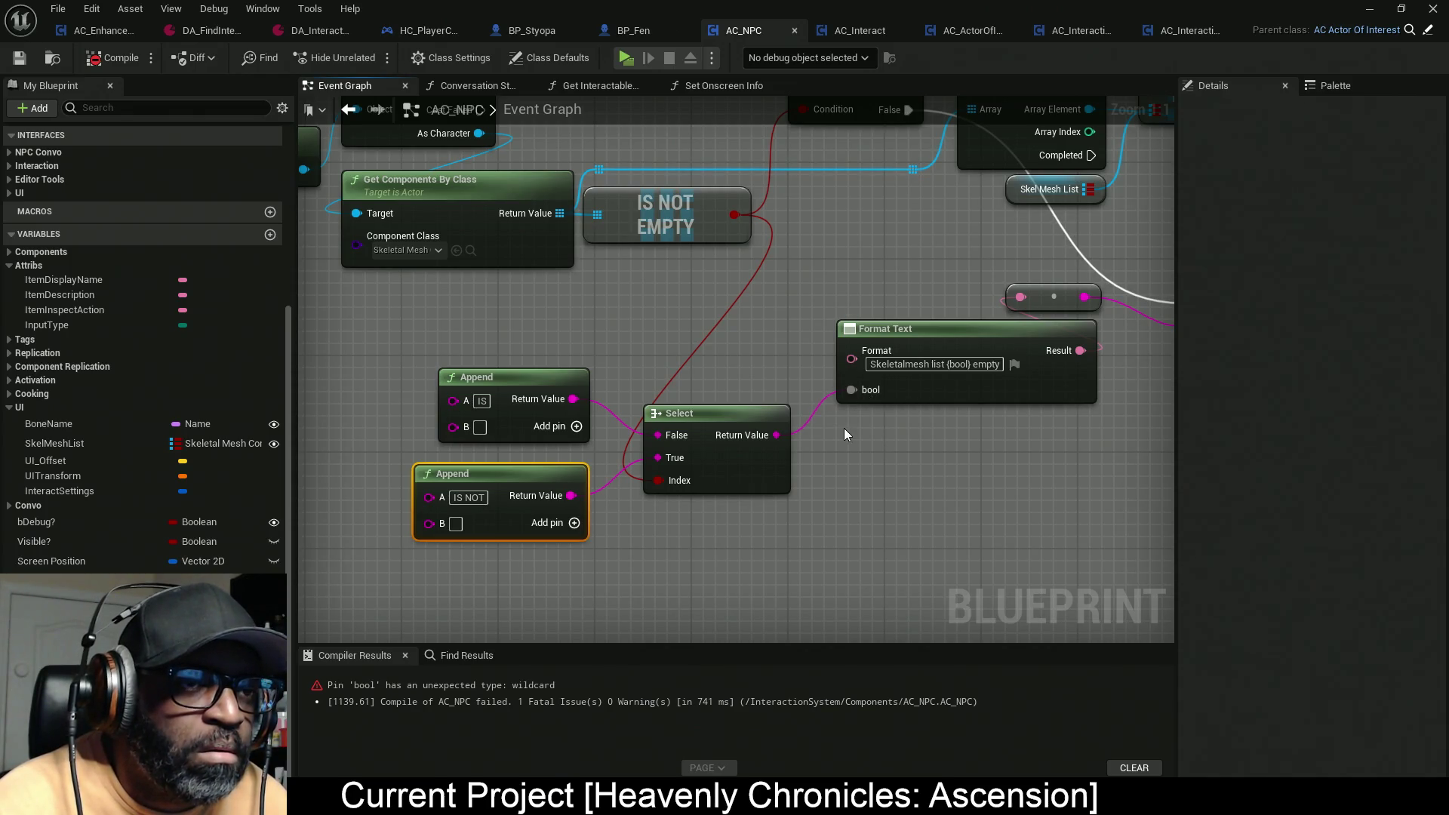
pyautogui.moveTo(862, 386)
pyautogui.mouseDown()
pyautogui.moveTo(779, 436)
pyautogui.moveTo(886, 475)
pyautogui.moveTo(795, 432)
pyautogui.moveTo(835, 445)
pyautogui.moveTo(778, 437)
pyautogui.mouseUp()
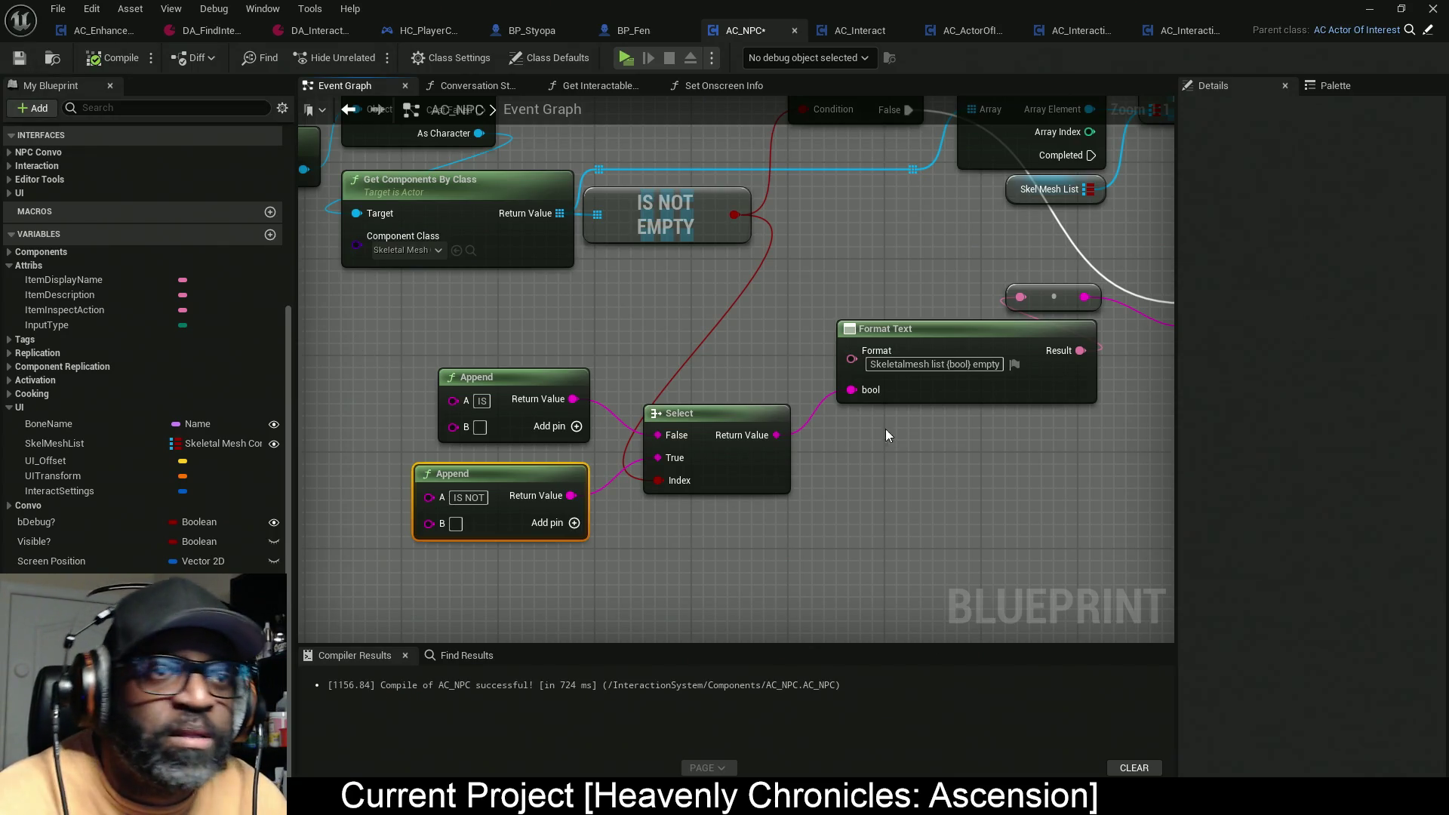
pyautogui.moveTo(949, 459); pyautogui.dragTo(718, 457)
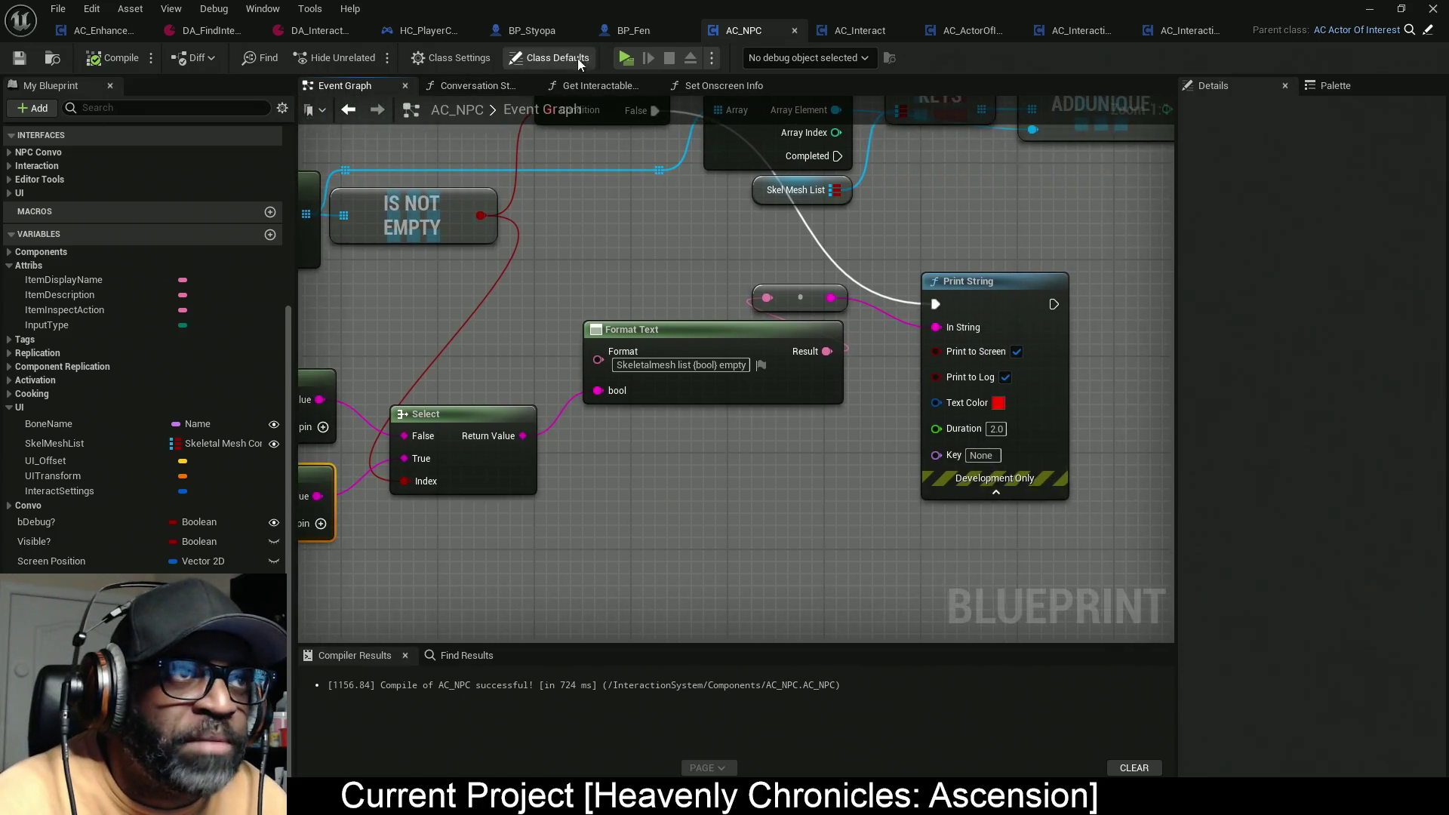
pyautogui.click(626, 58)
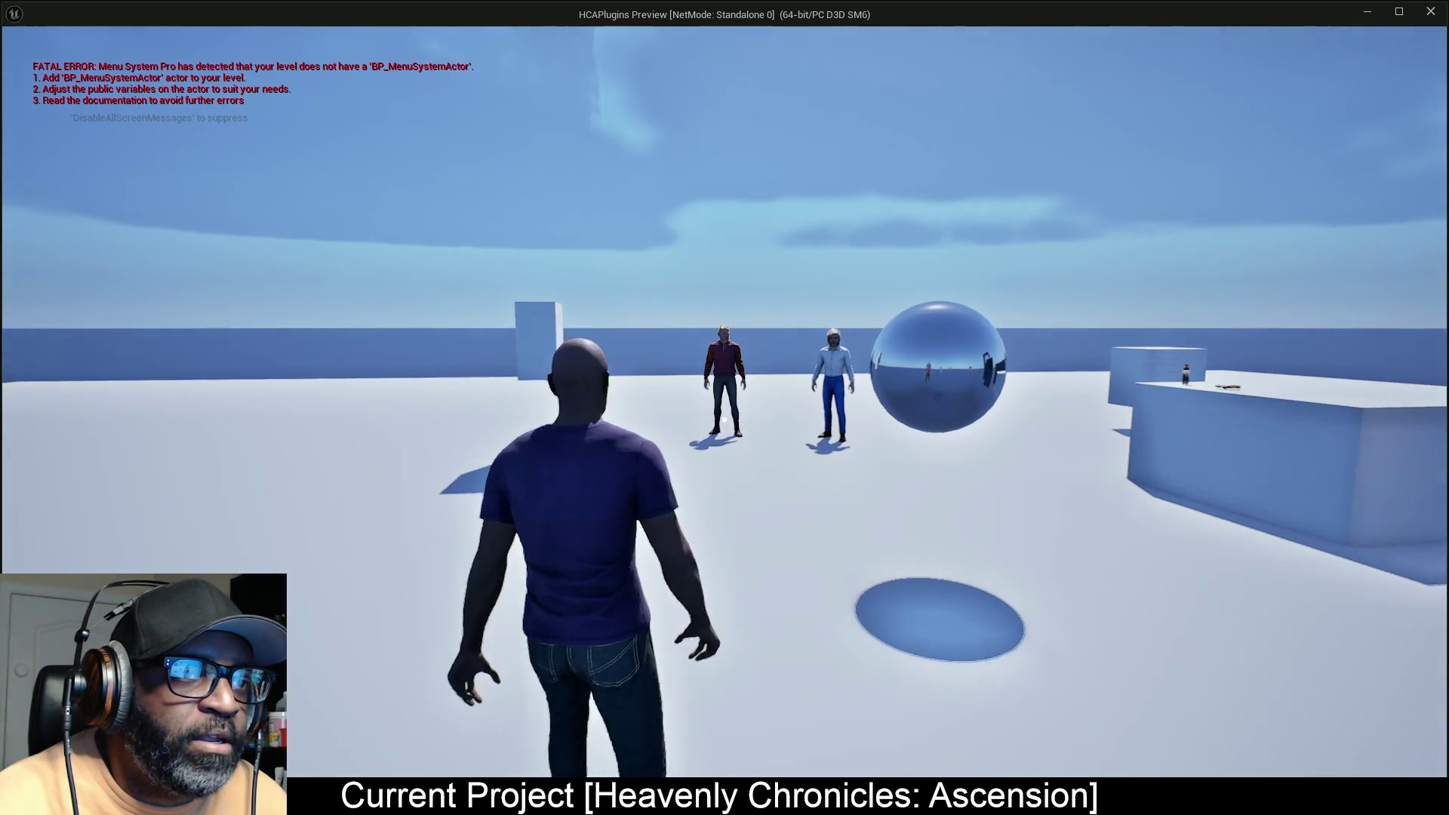
# Step: Walk the character toward Fen in the preview, then stop the game with Escape
pyautogui.press('w')
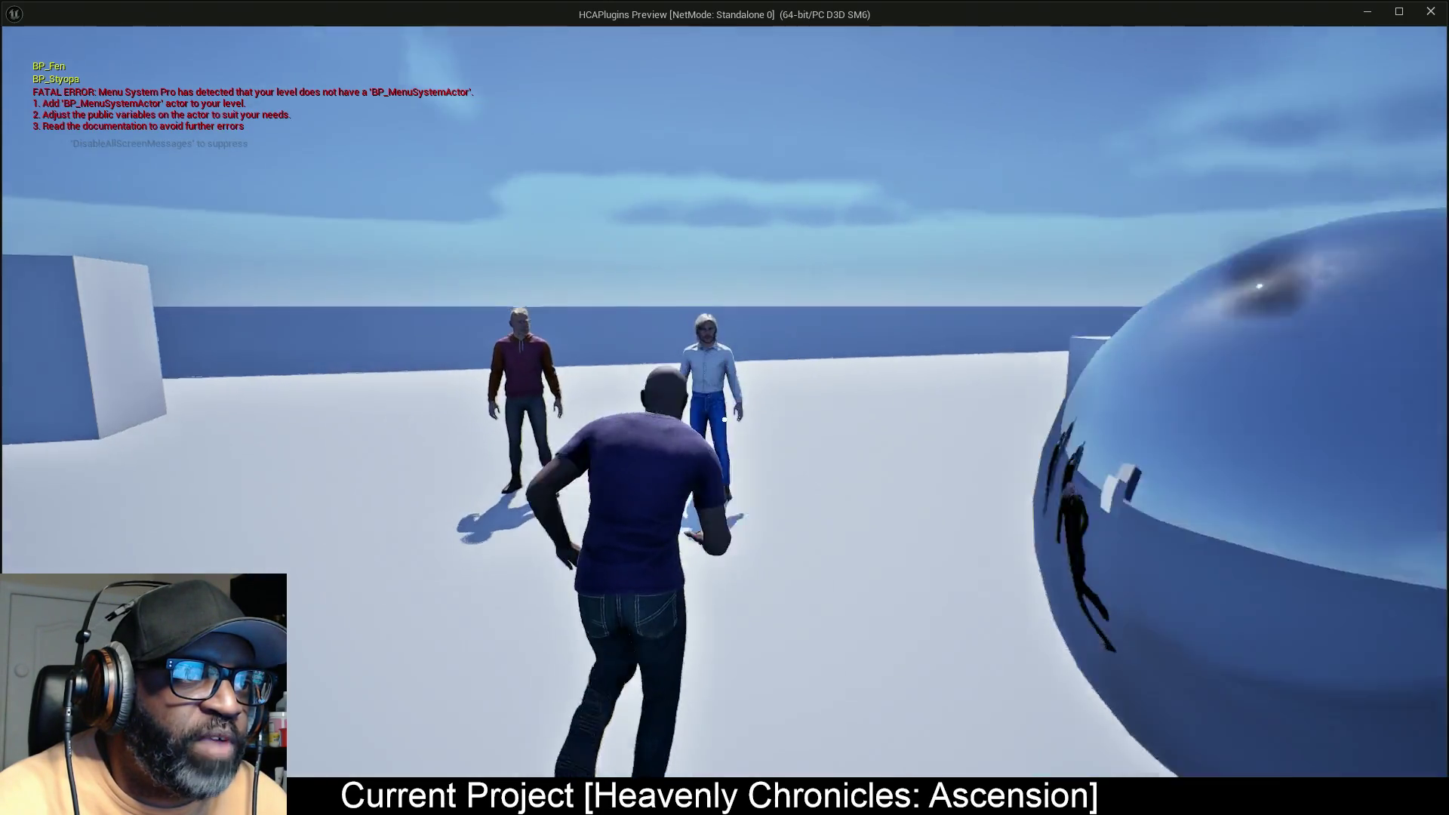
pyautogui.press('w')
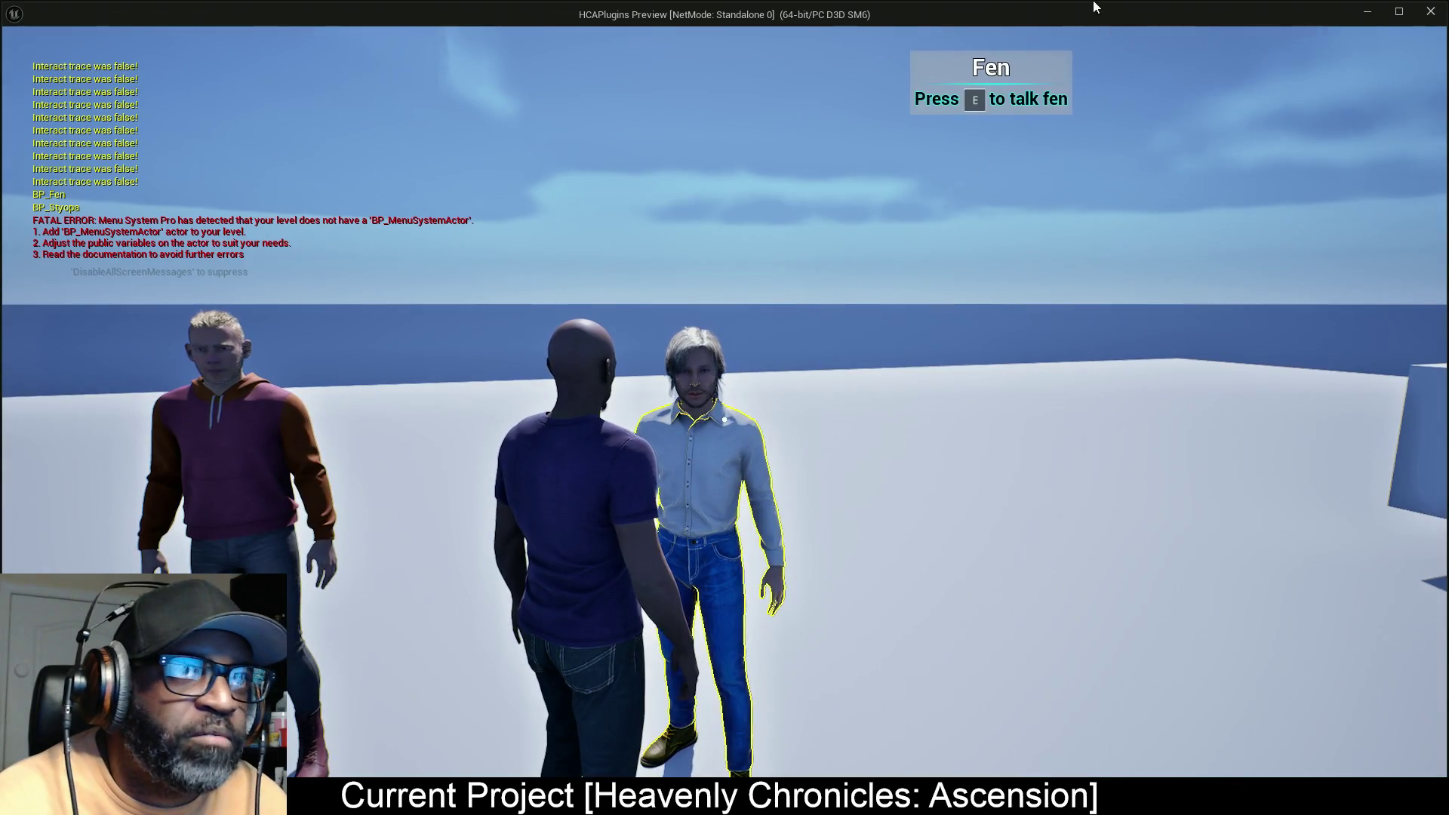
pyautogui.press('Escape')
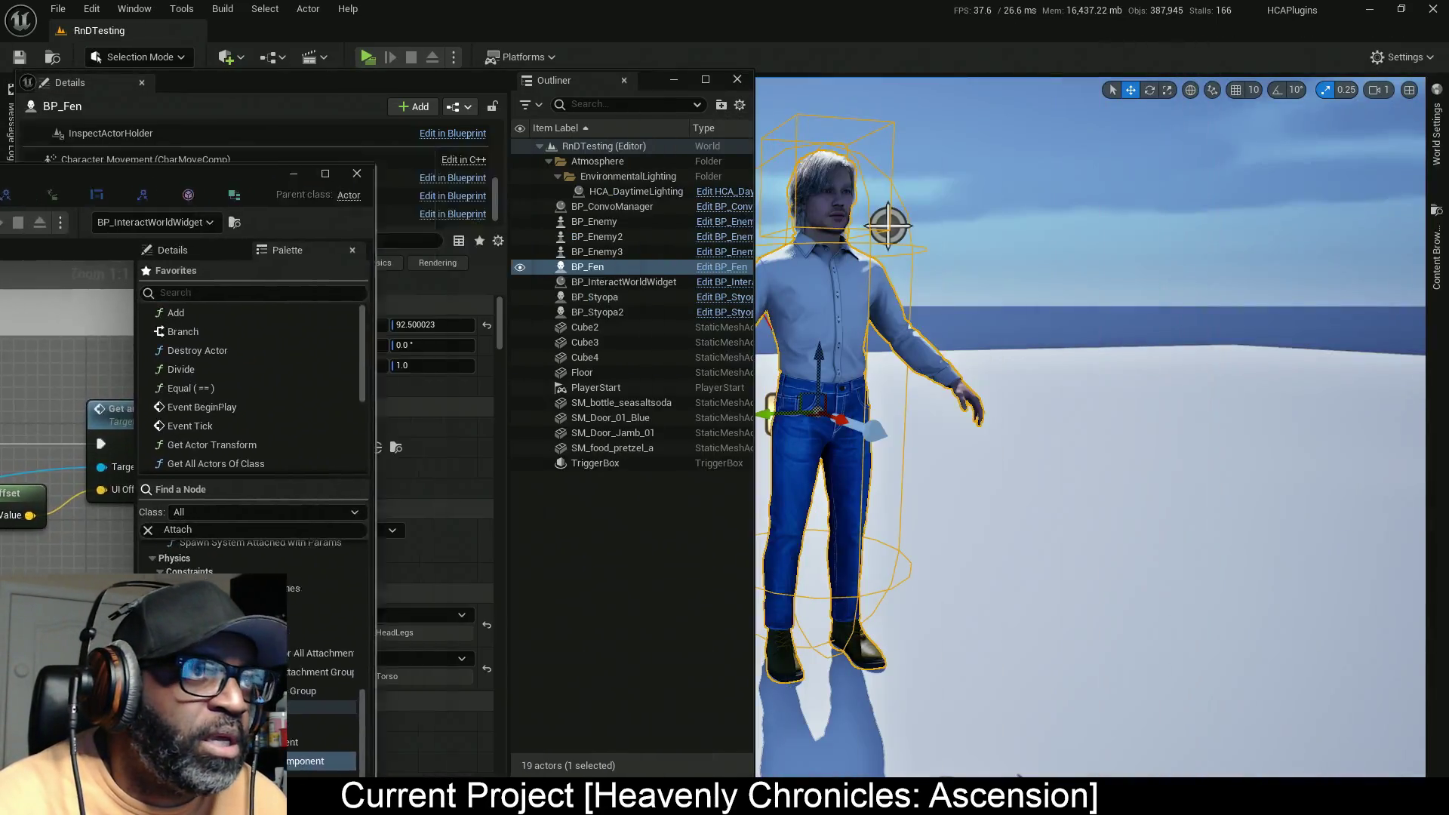
# Step: Run Get Skeletal Meshes on BP_Fen's AC_NPC, check its empty Skel Mesh List, then open AC_NPC
pyautogui.click(113, 214)
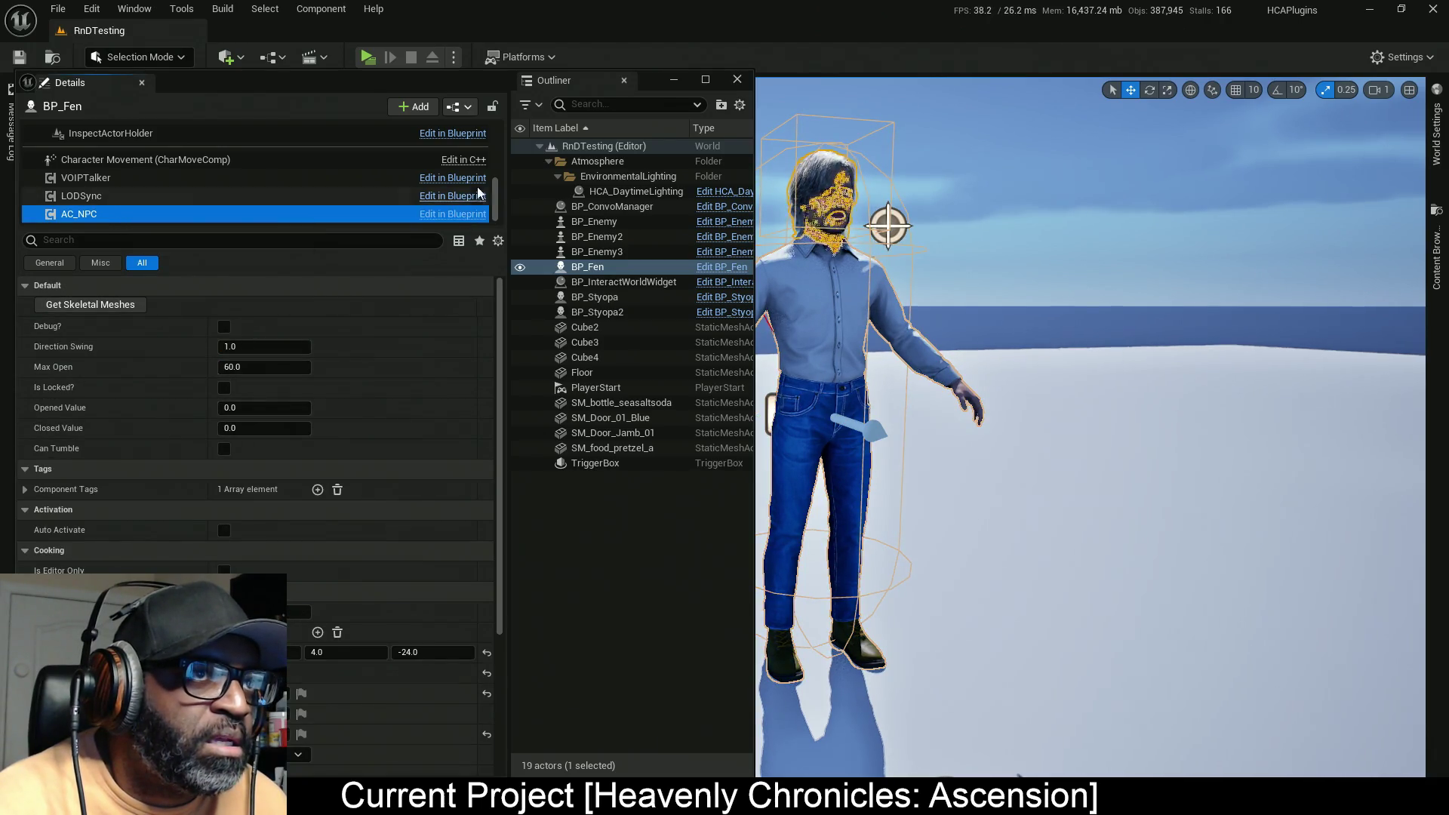
pyautogui.moveTo(460, 91)
pyautogui.mouseDown()
pyautogui.moveTo(1042, 116)
pyautogui.moveTo(1130, 93)
pyautogui.mouseUp()
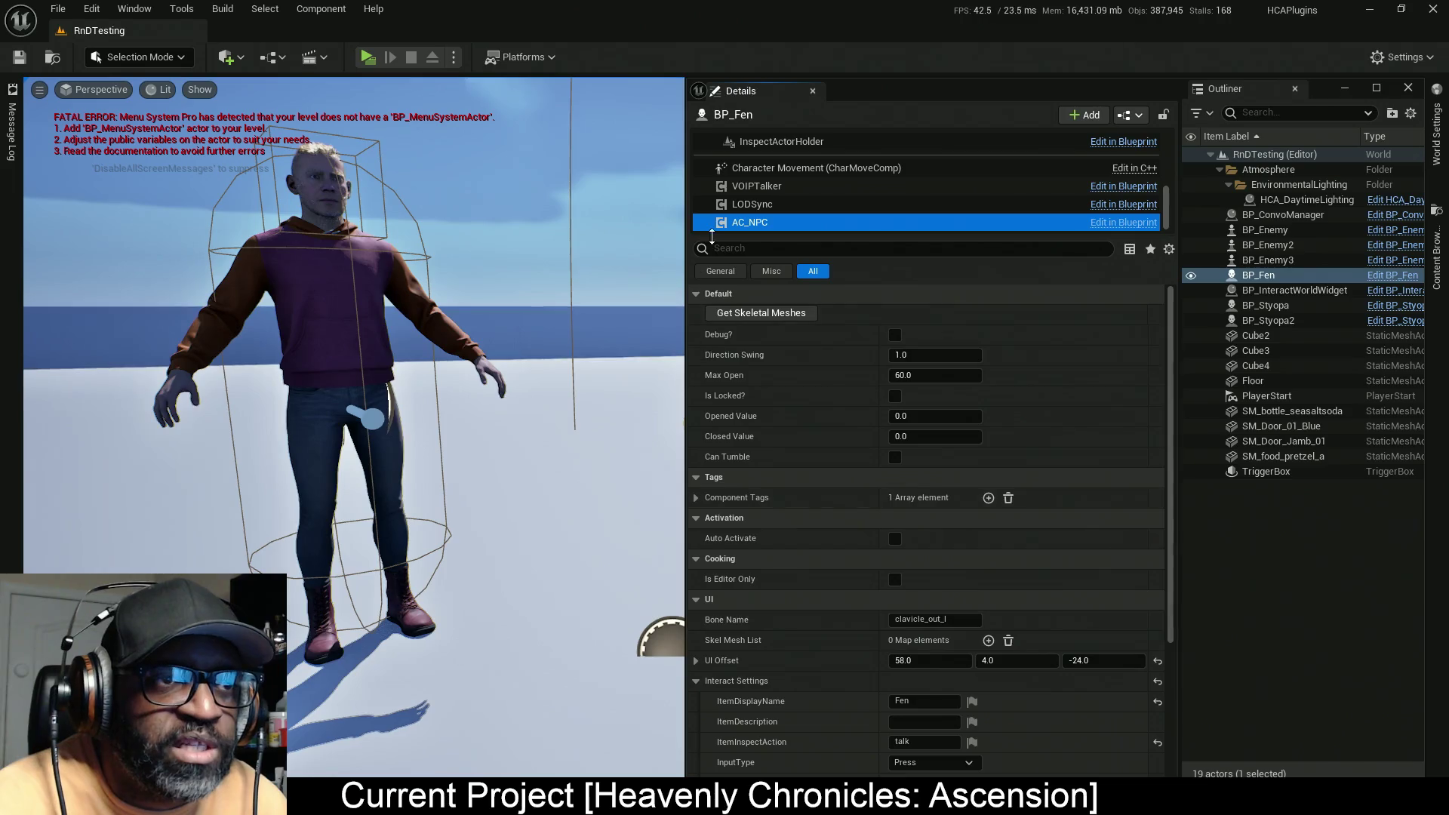
pyautogui.click(772, 313)
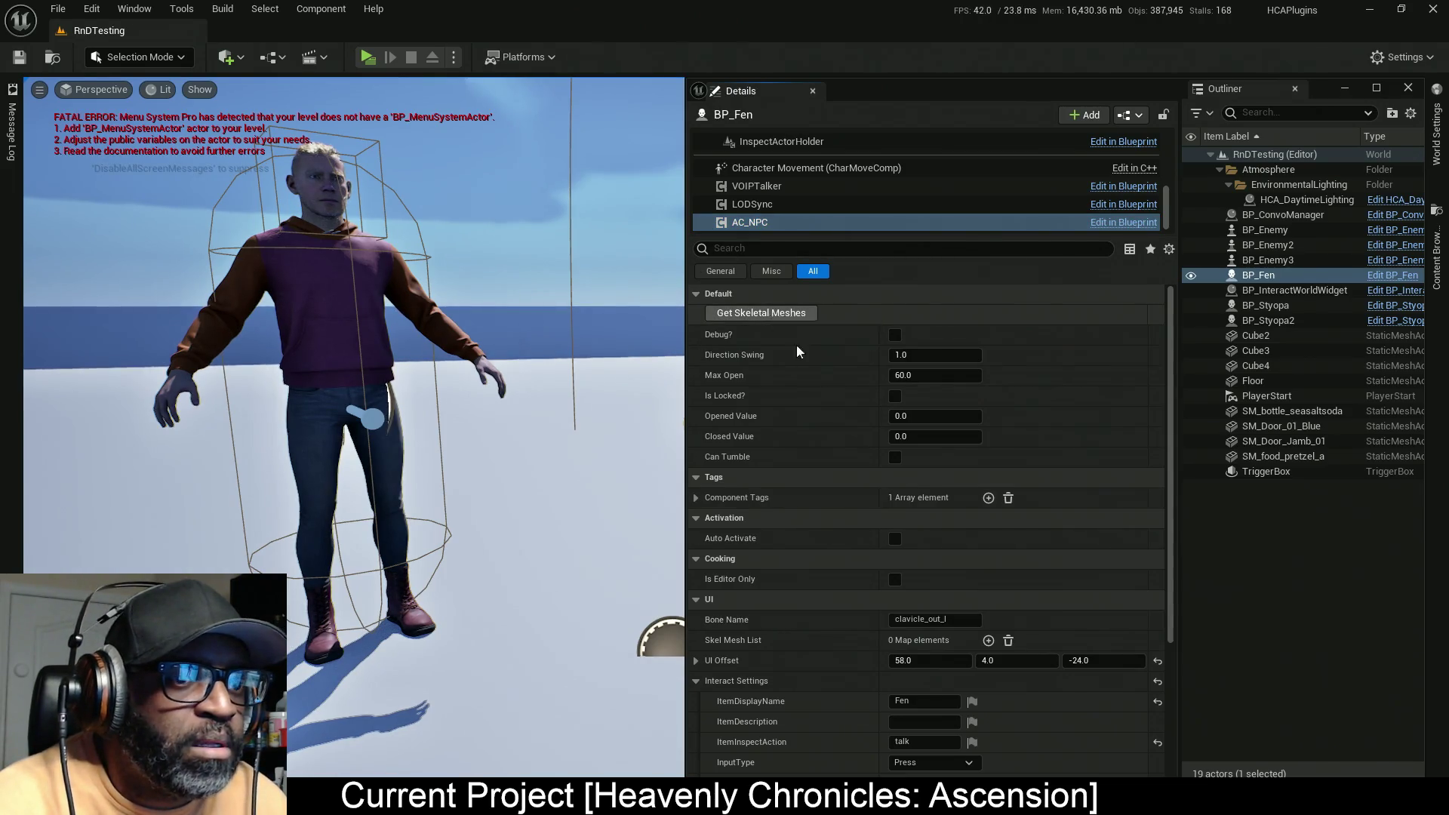
pyautogui.scroll(-5, 844, 459)
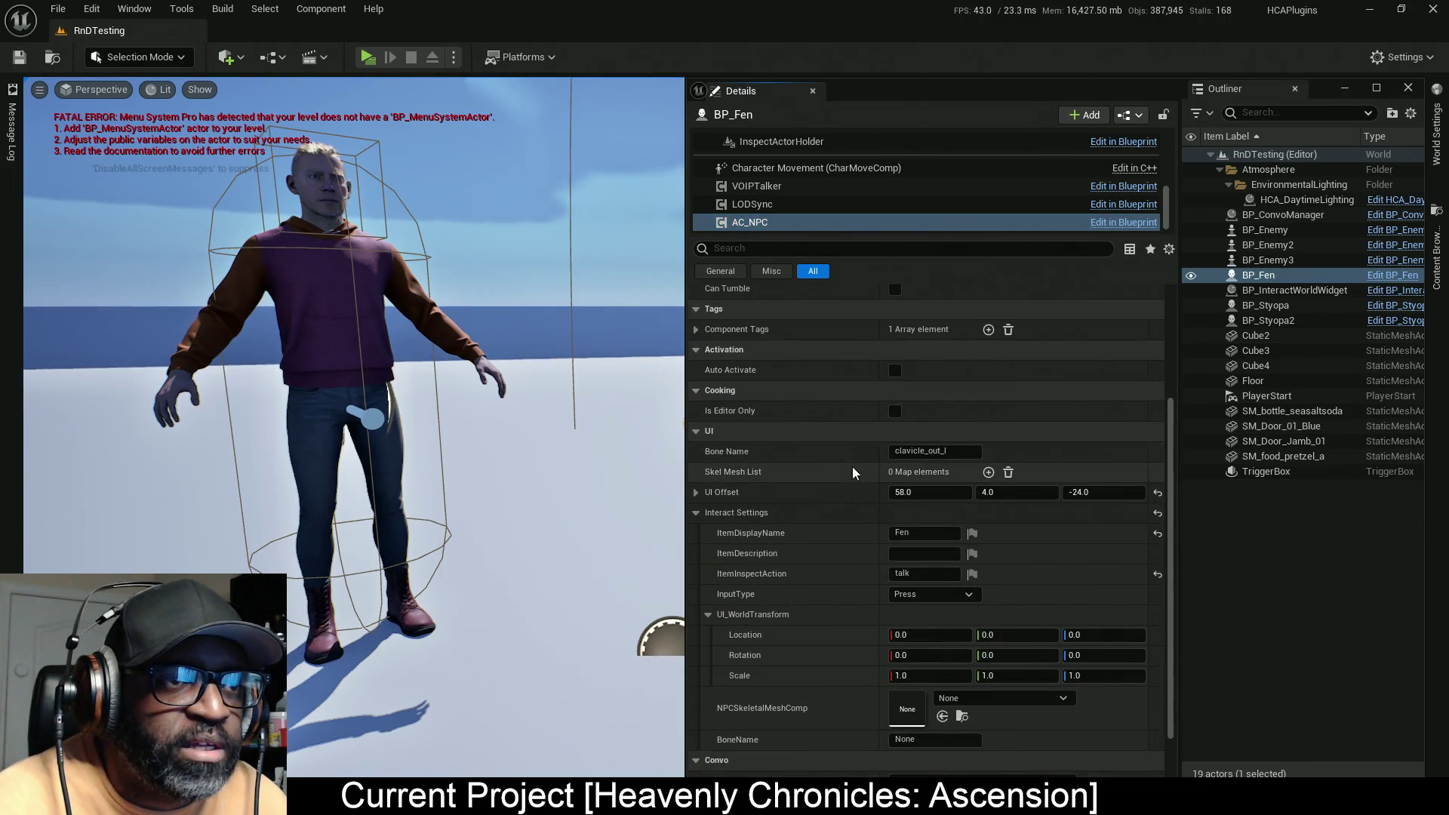
pyautogui.scroll(-2, 843, 468)
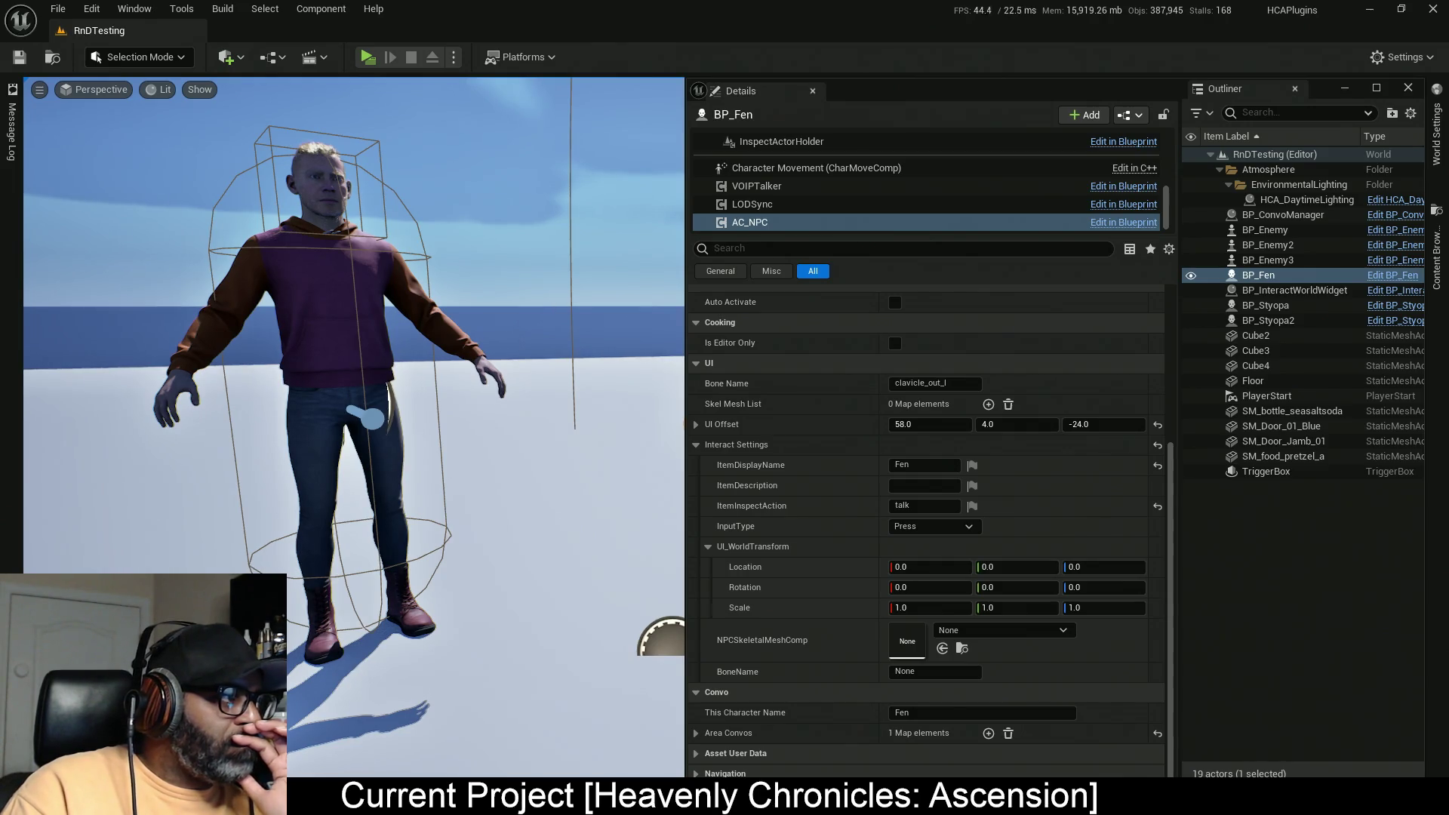
pyautogui.scroll(4, 872, 446)
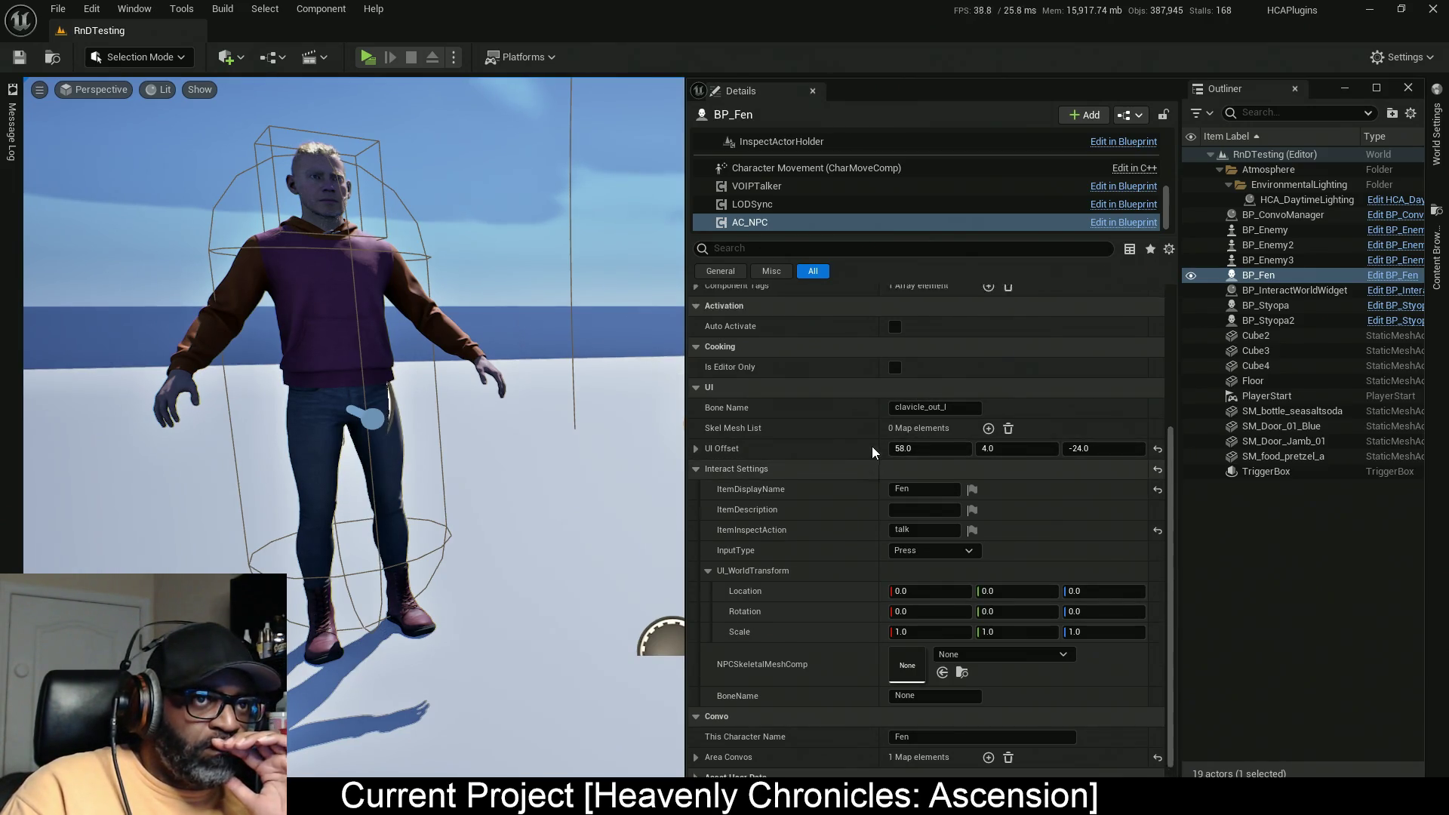
pyautogui.scroll(2, 867, 446)
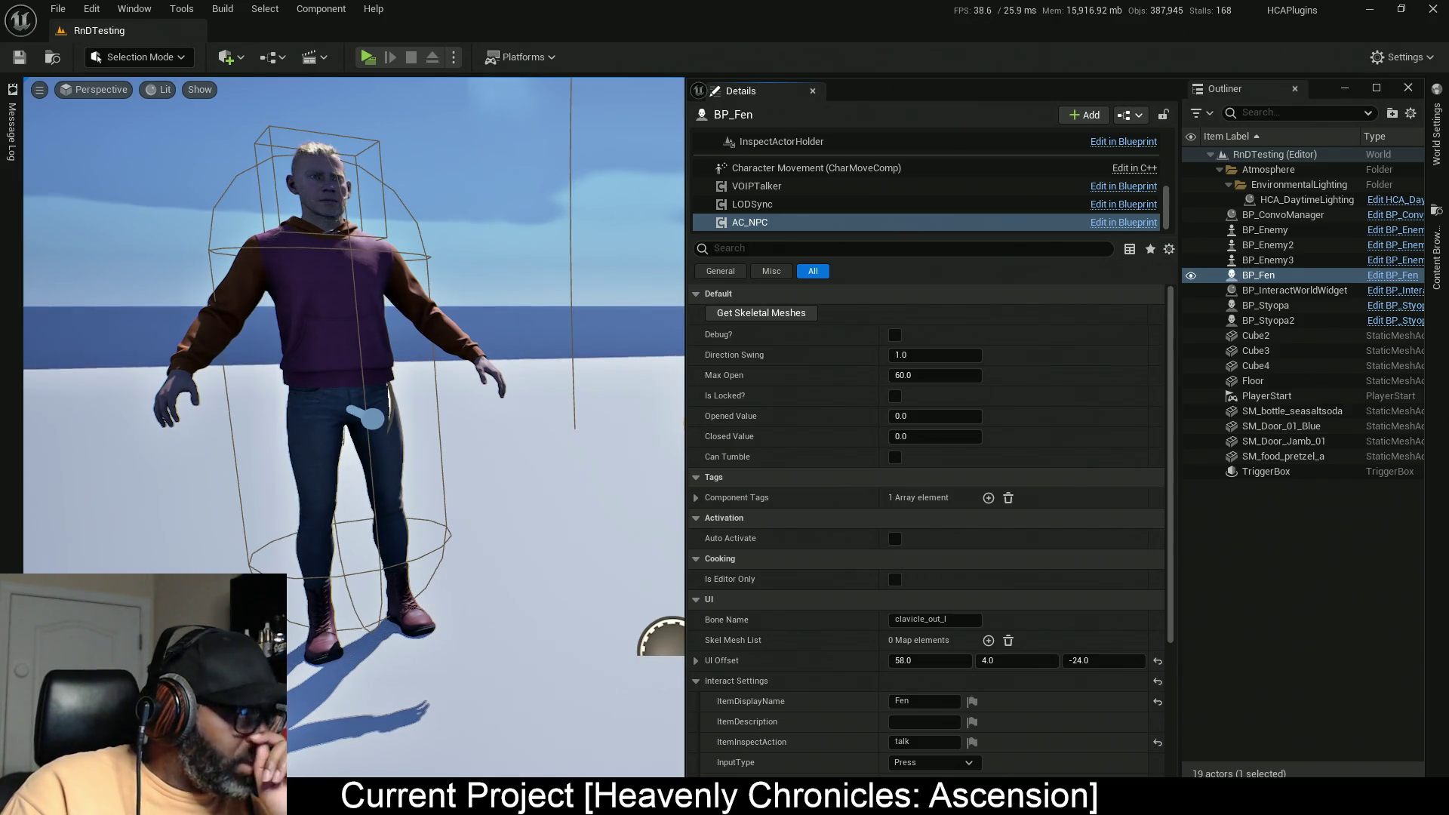
pyautogui.doubleClick(750, 222)
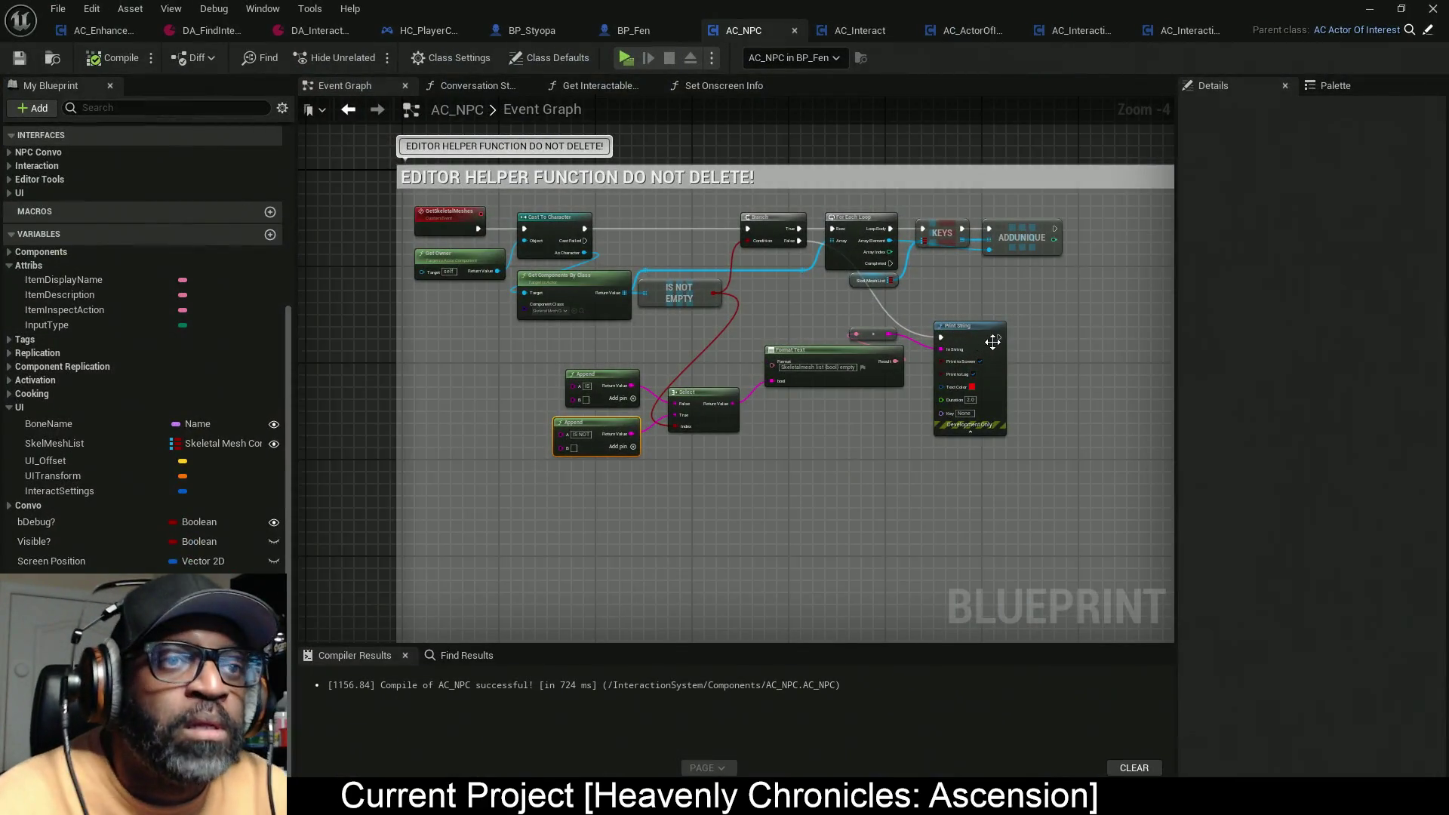
# Step: Duplicate the red Print String node and trigger the copy from the loop's Completed output
pyautogui.scroll(5, 846, 323)
pyautogui.click(843, 335)
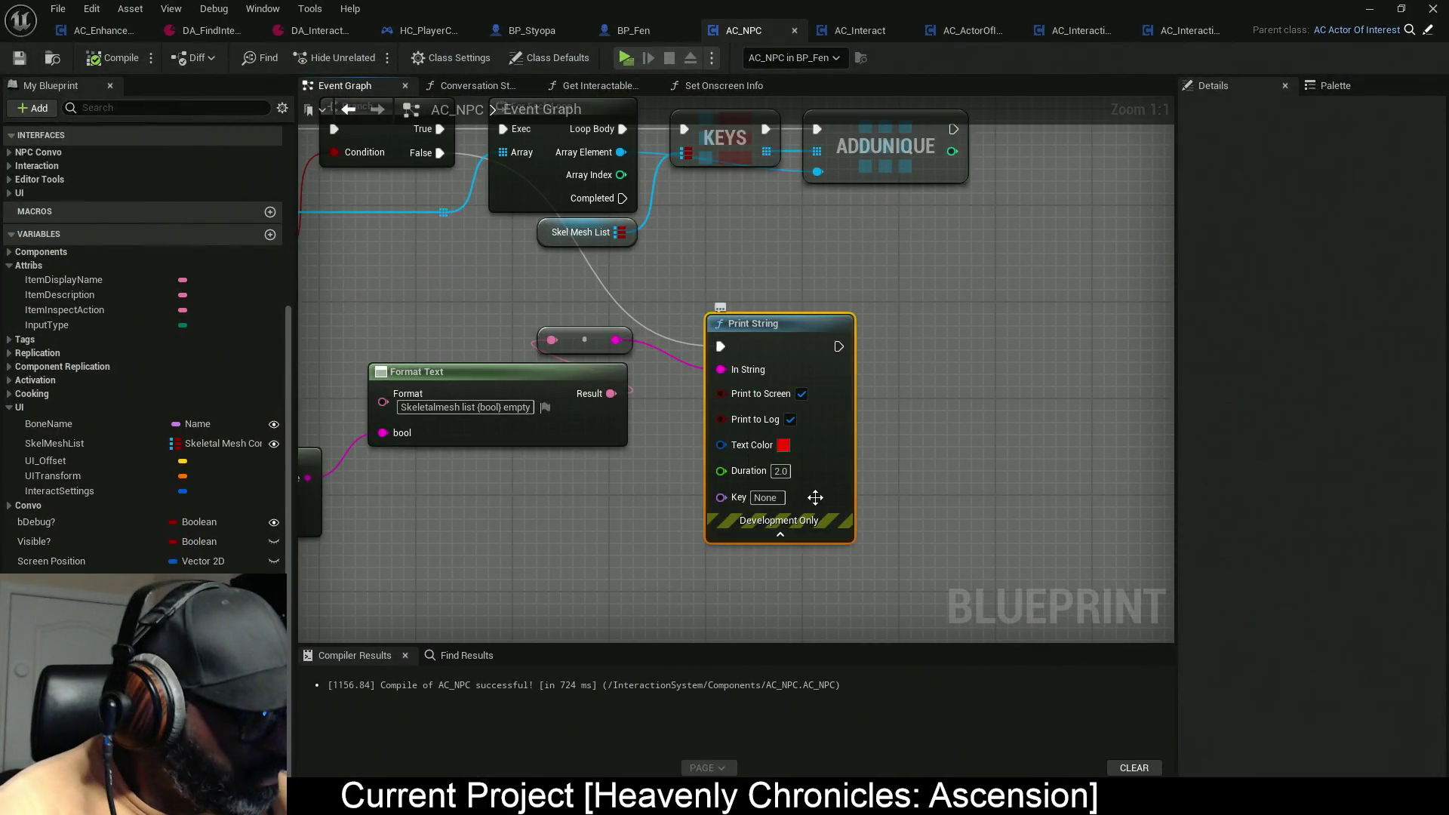
pyautogui.hotkey('ctrl', 'w')
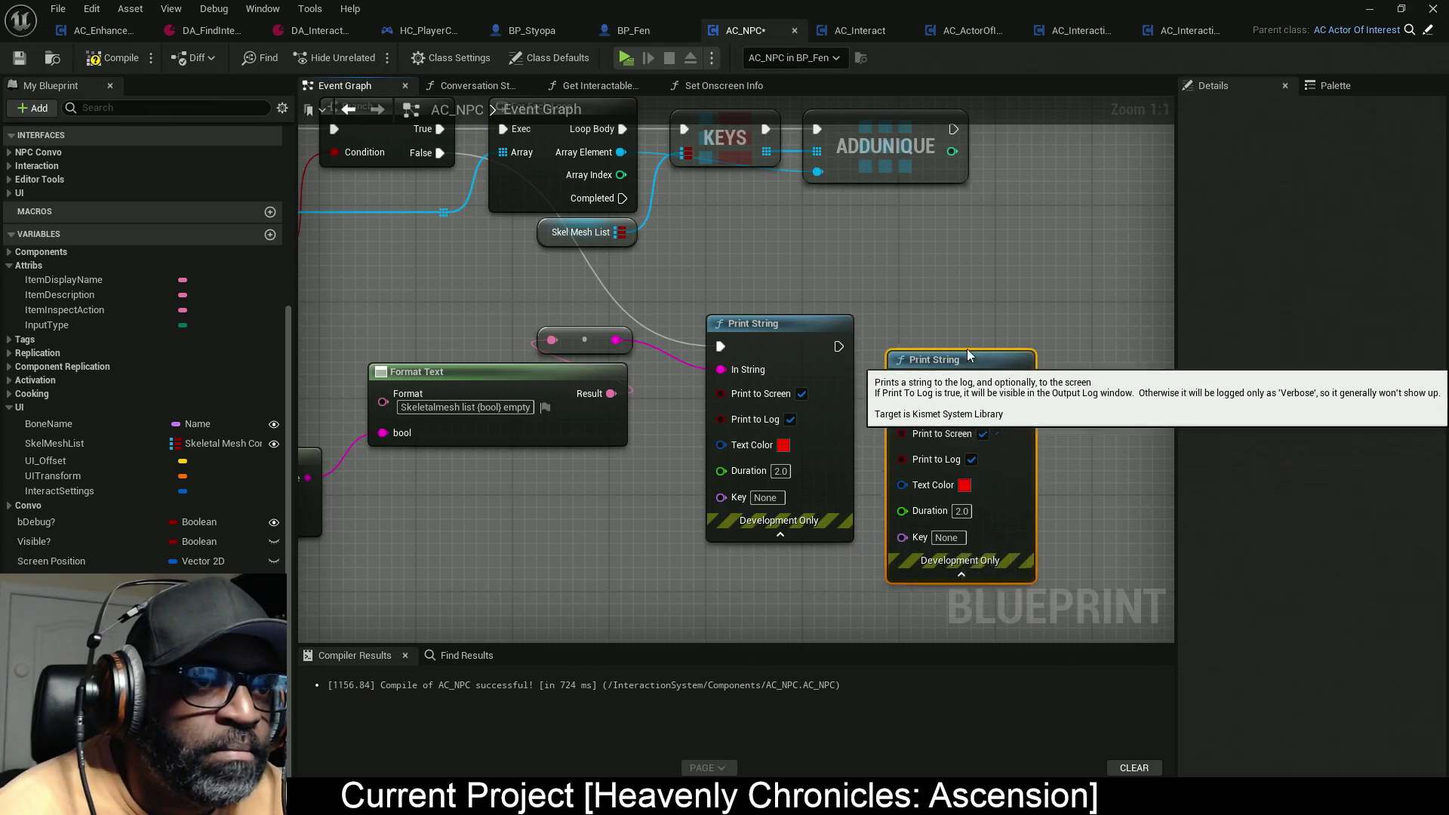
pyautogui.moveTo(914, 346)
pyautogui.mouseDown()
pyautogui.moveTo(717, 202)
pyautogui.moveTo(615, 199)
pyautogui.mouseUp()
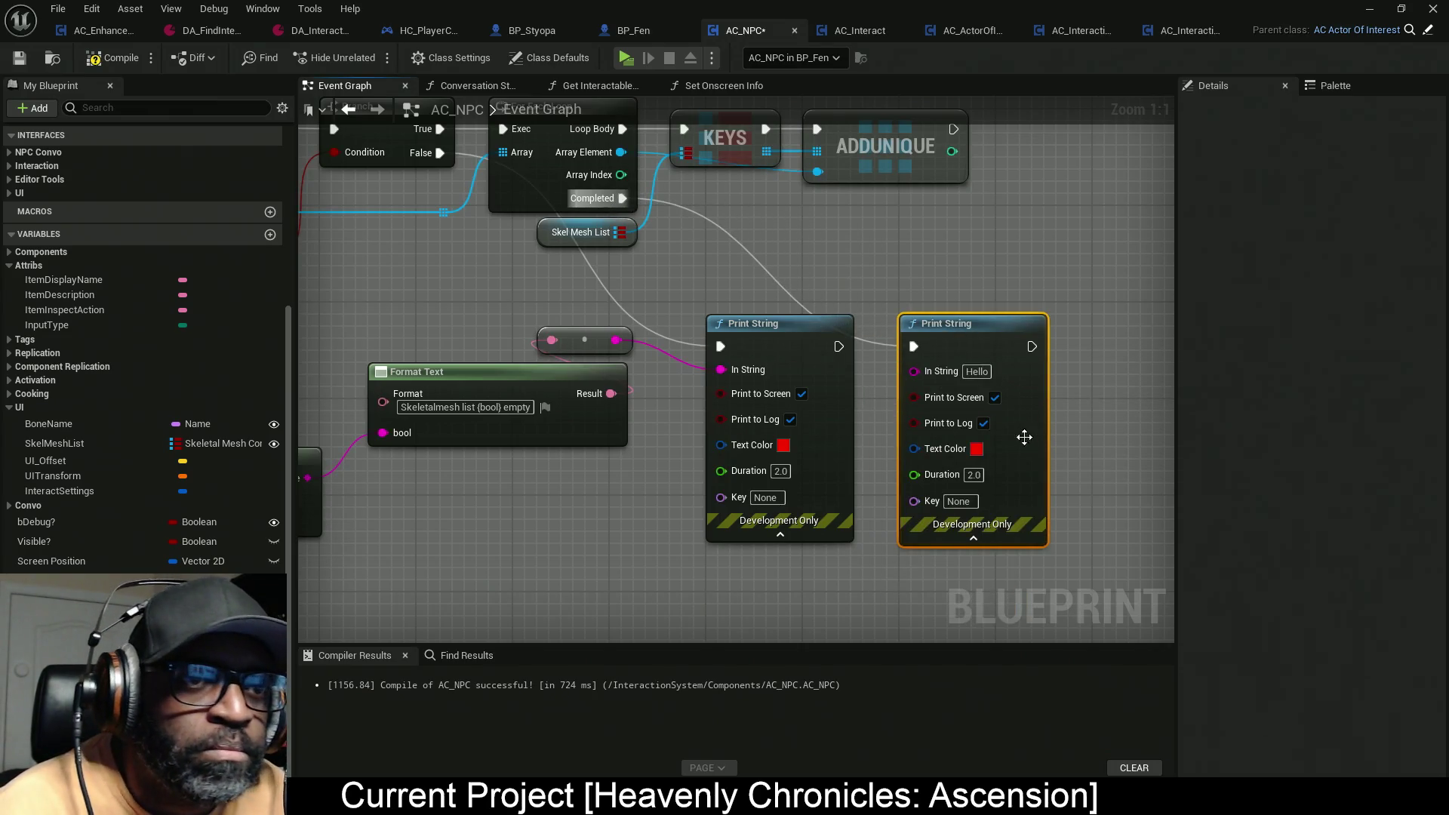
# Step: Set the new Print String's text colour to pure green and its message to FINISHED!!!
pyautogui.click(976, 450)
pyautogui.moveTo(1028, 507); pyautogui.dragTo(1029, 622)
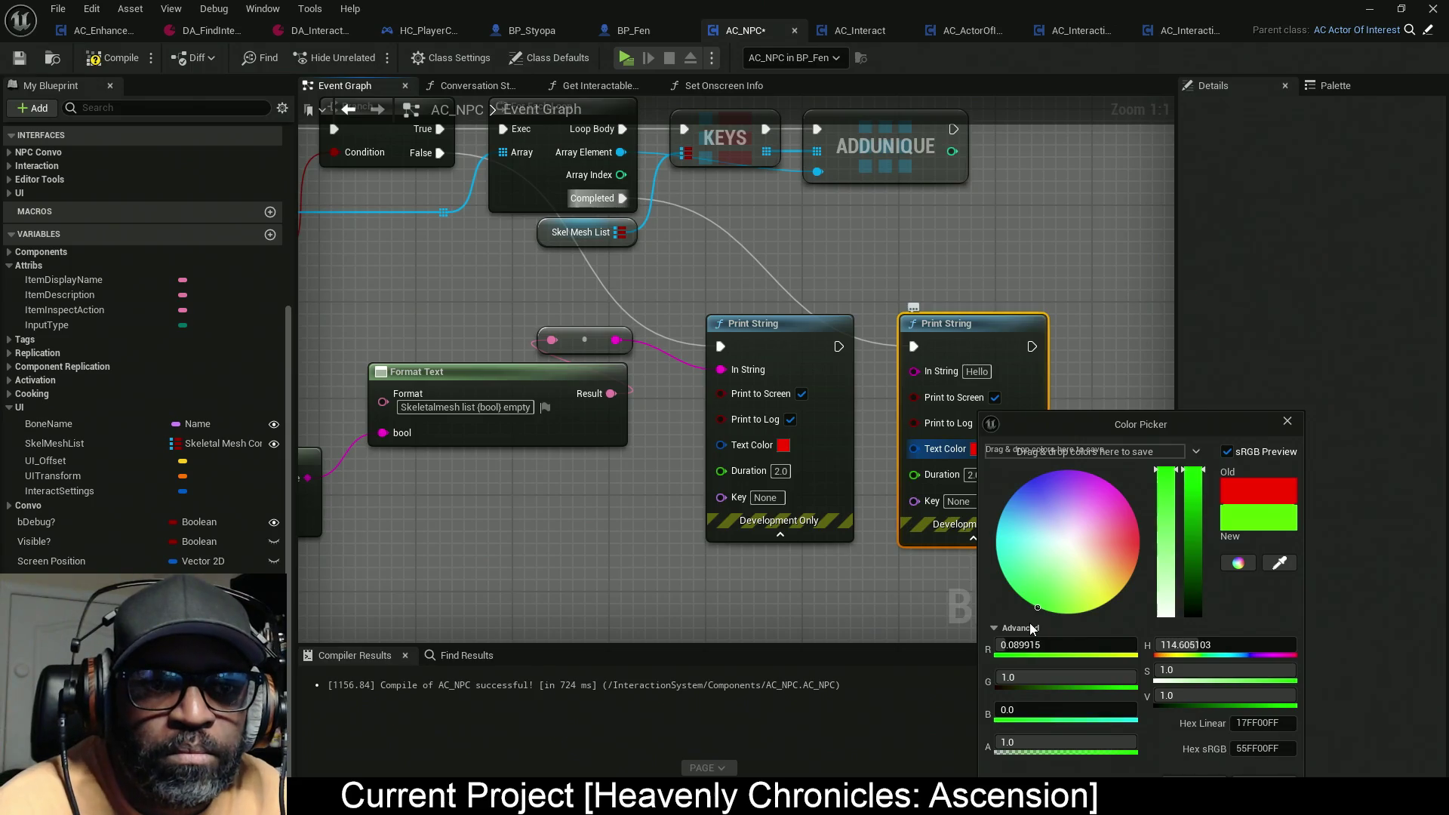
pyautogui.click(1059, 645)
pyautogui.write('0')
pyautogui.press('Return')
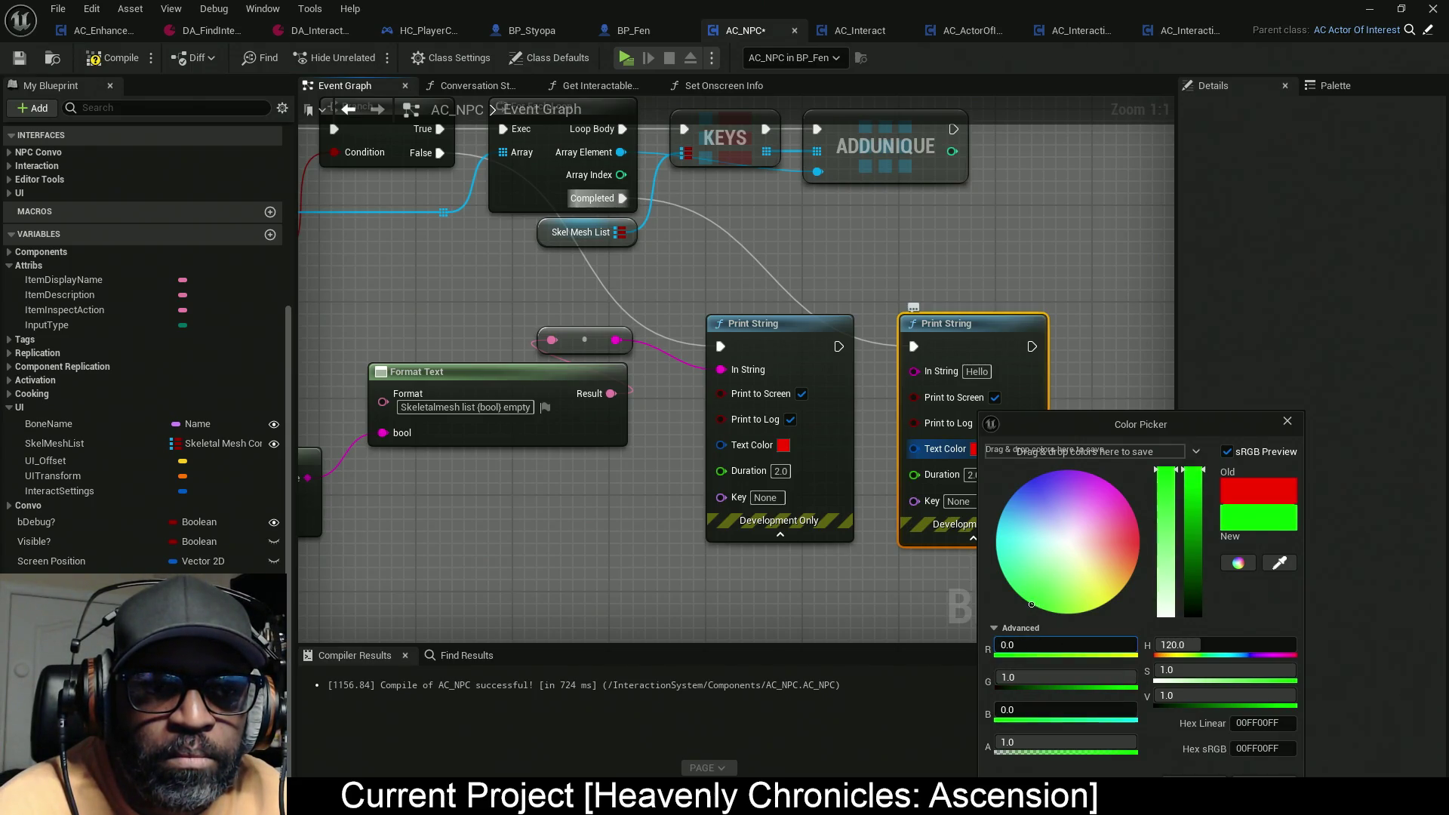
pyautogui.click(1194, 777)
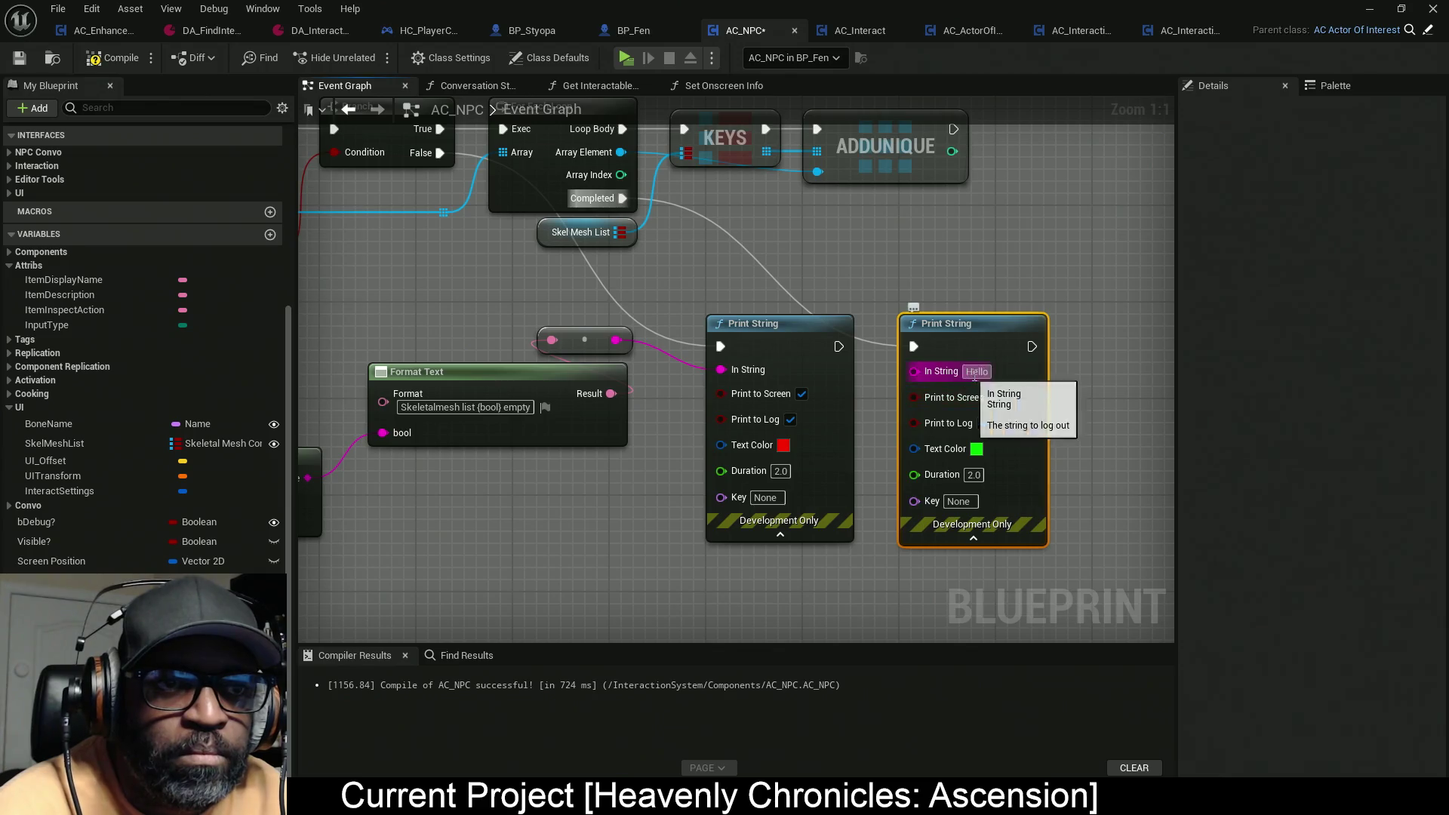
pyautogui.write('FIN')
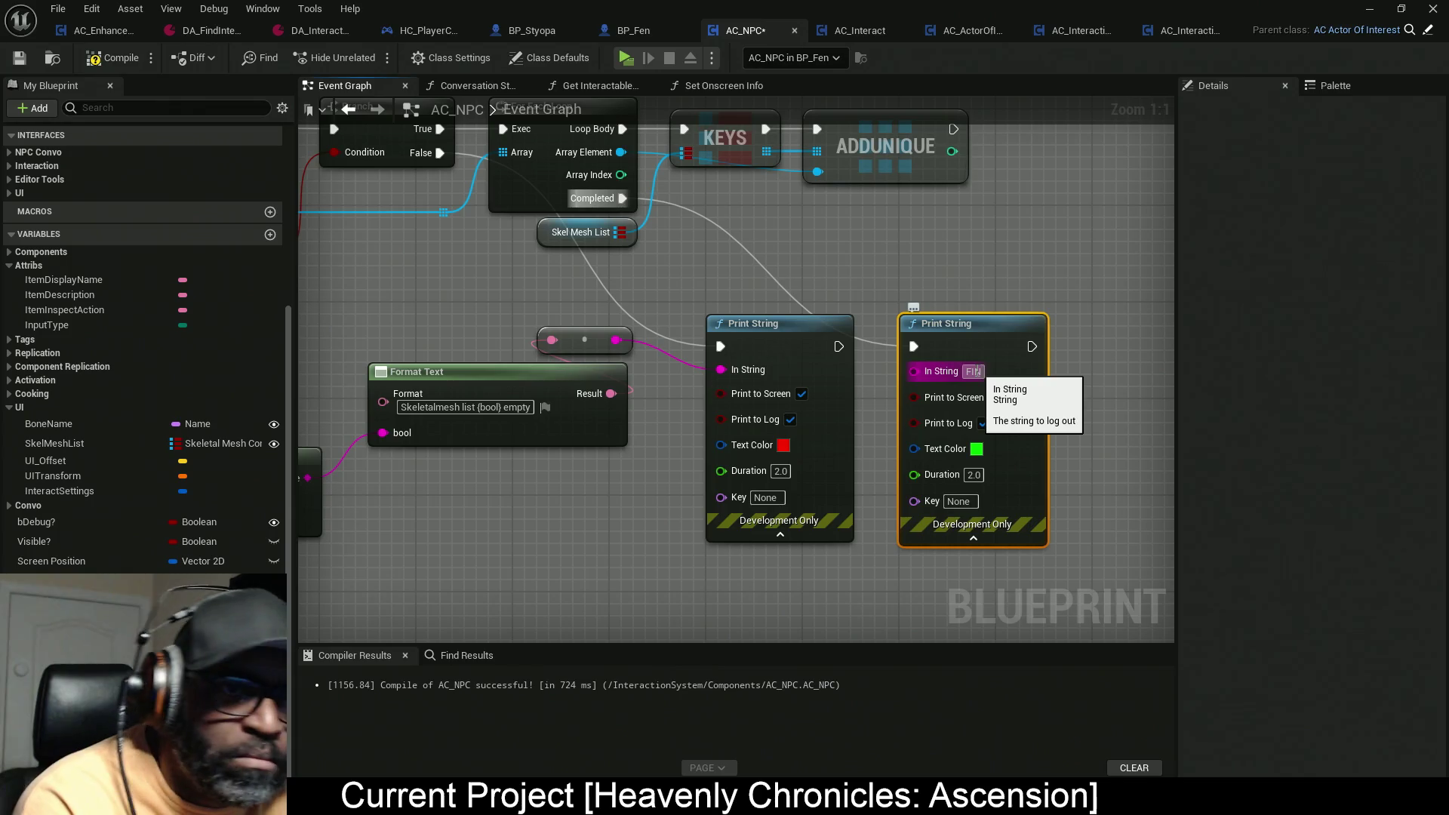
pyautogui.write('ISHED!!!')
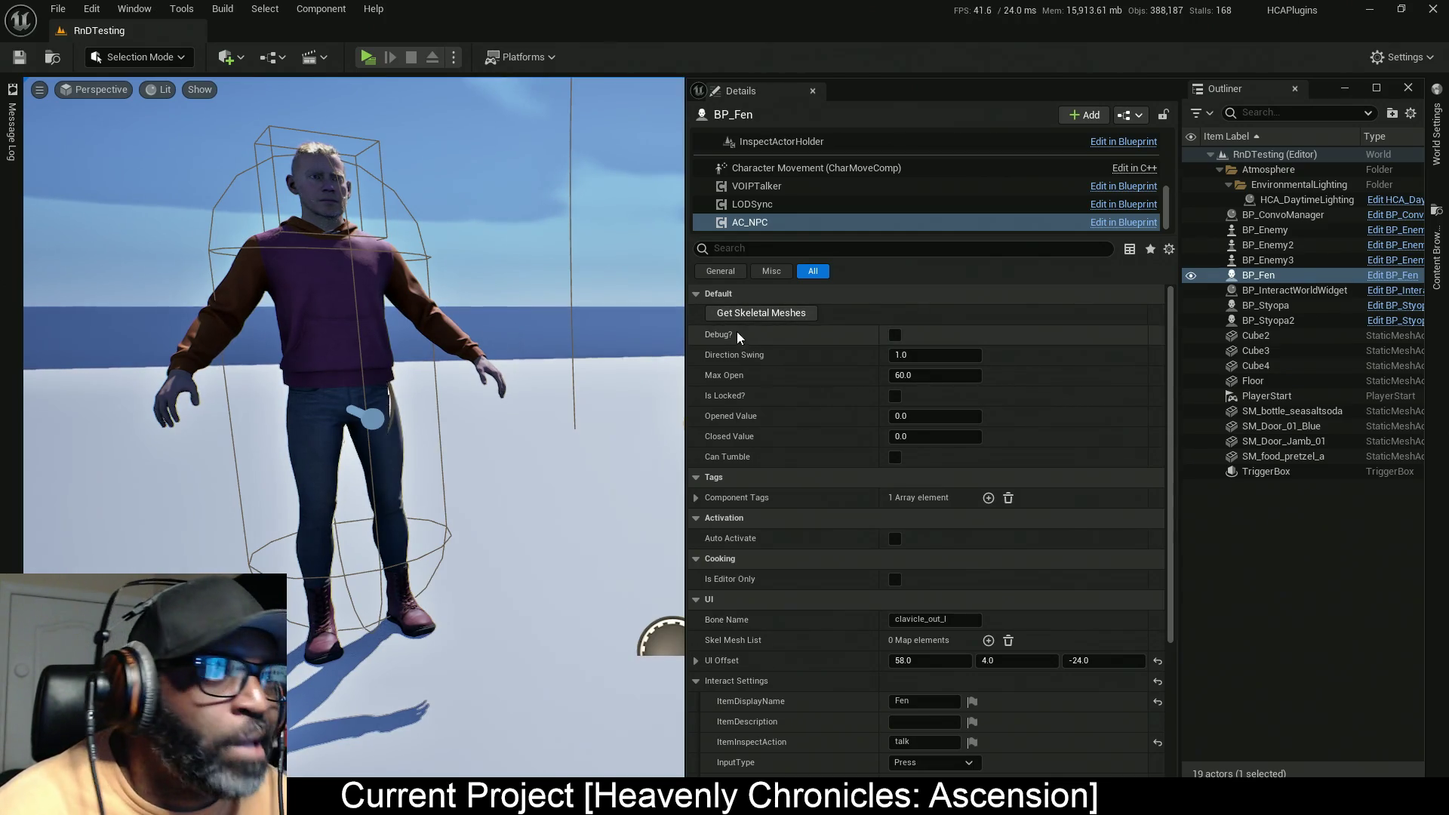
# Step: Run Get Skeletal Meshes on BP_Fen's AC_NPC and look around the character in the viewport
pyautogui.click(770, 313)
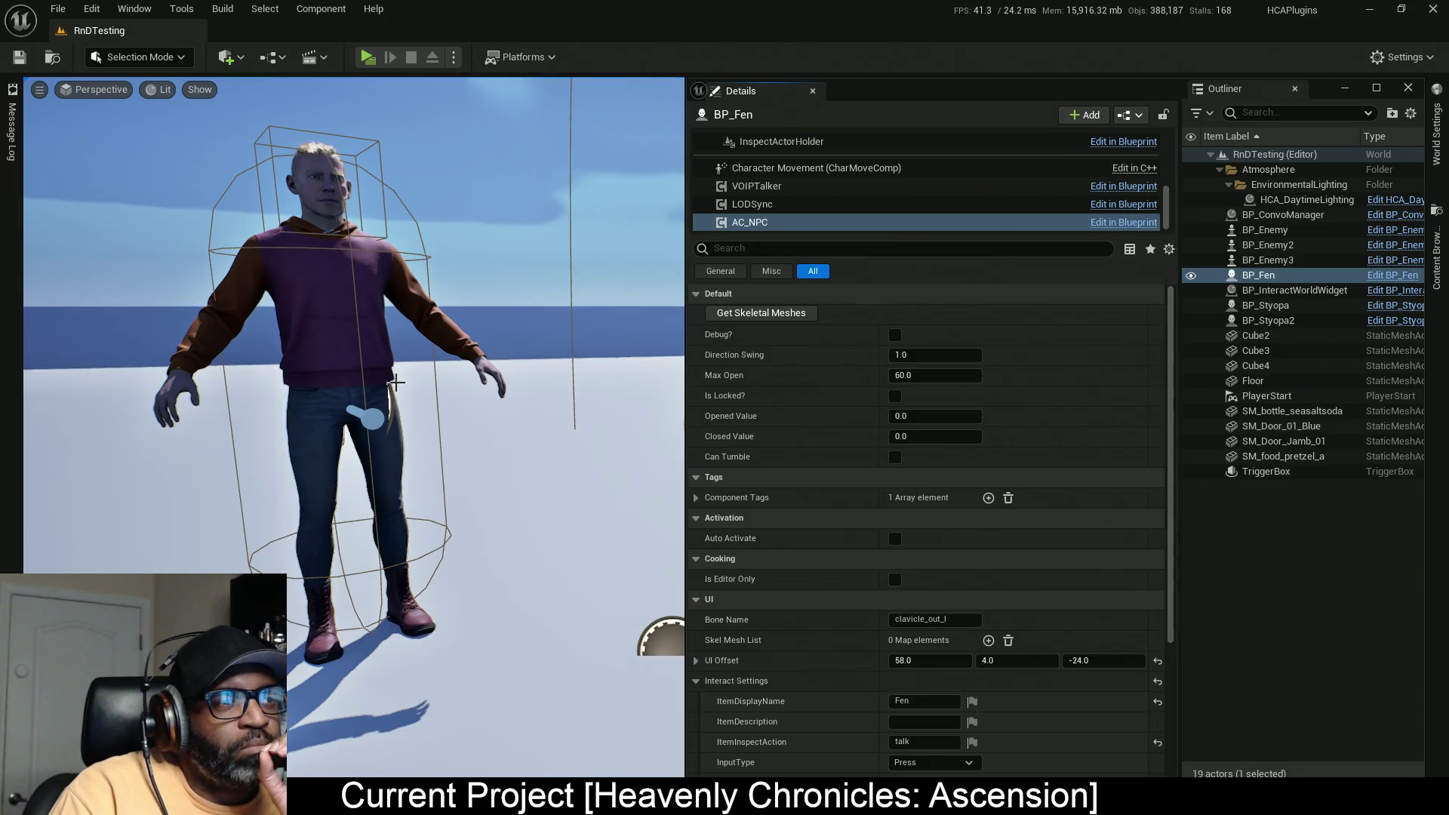
pyautogui.moveTo(424, 387); pyautogui.dragTo(424, 387)
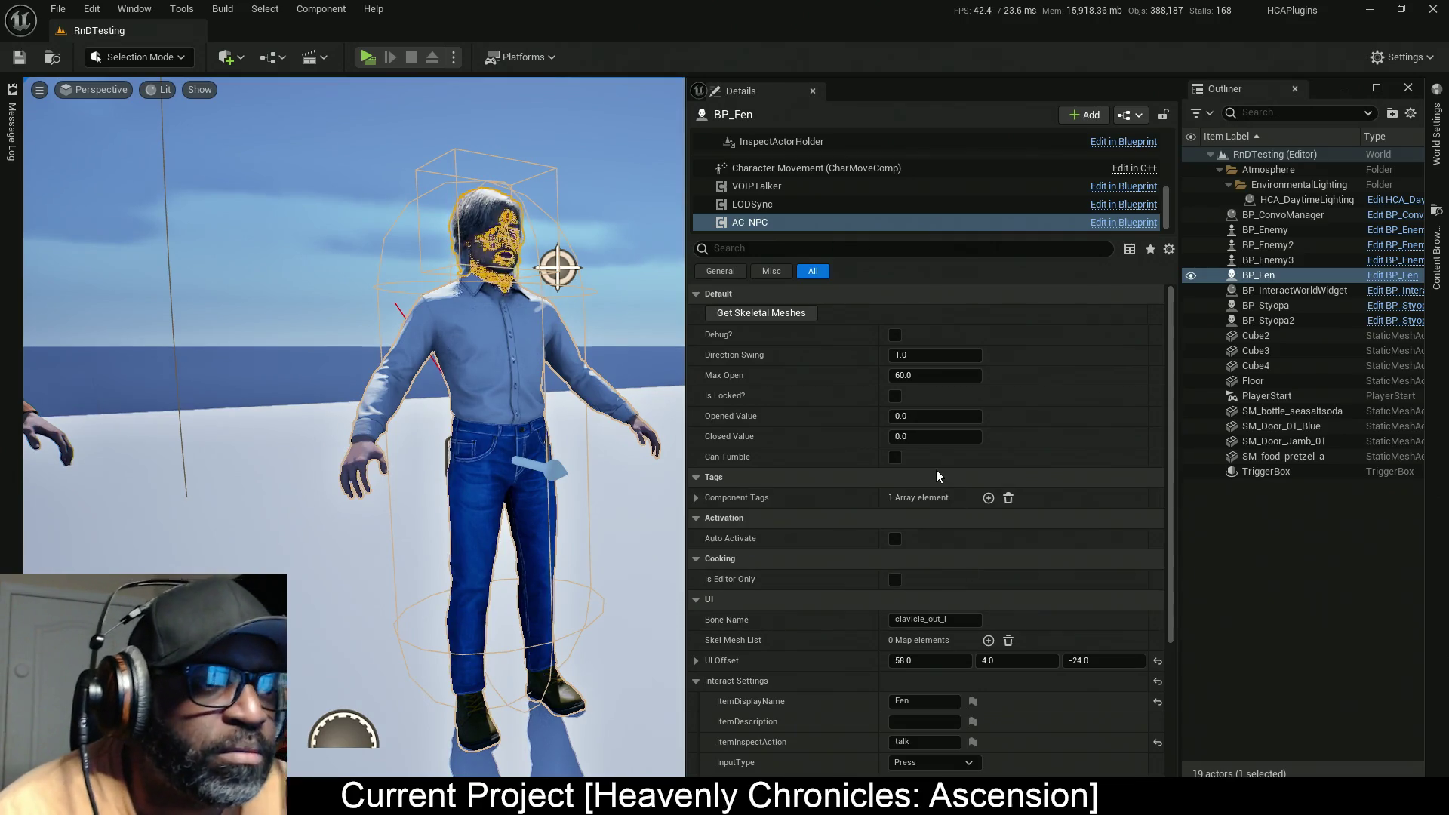
pyautogui.moveTo(723, 541)
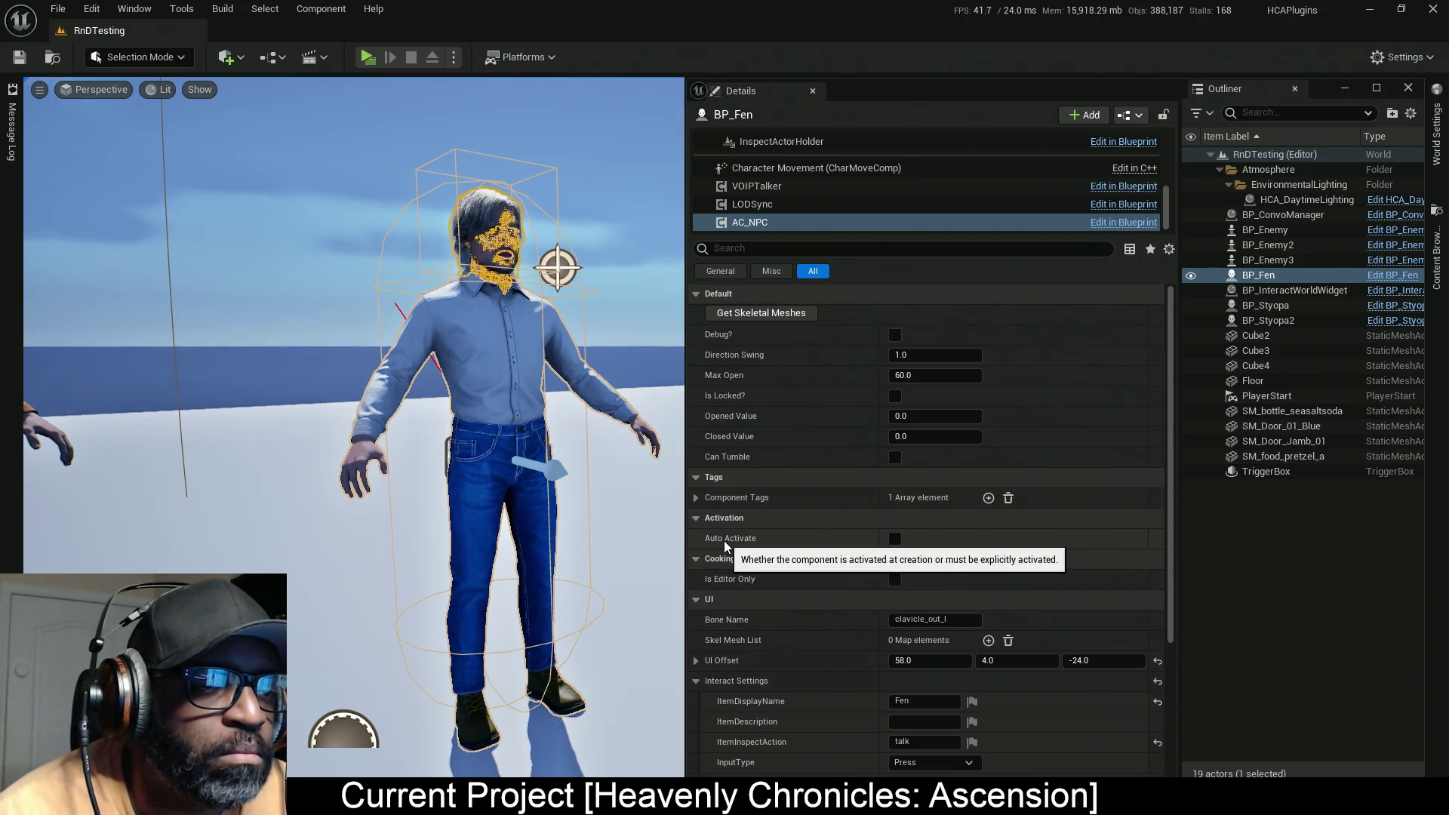
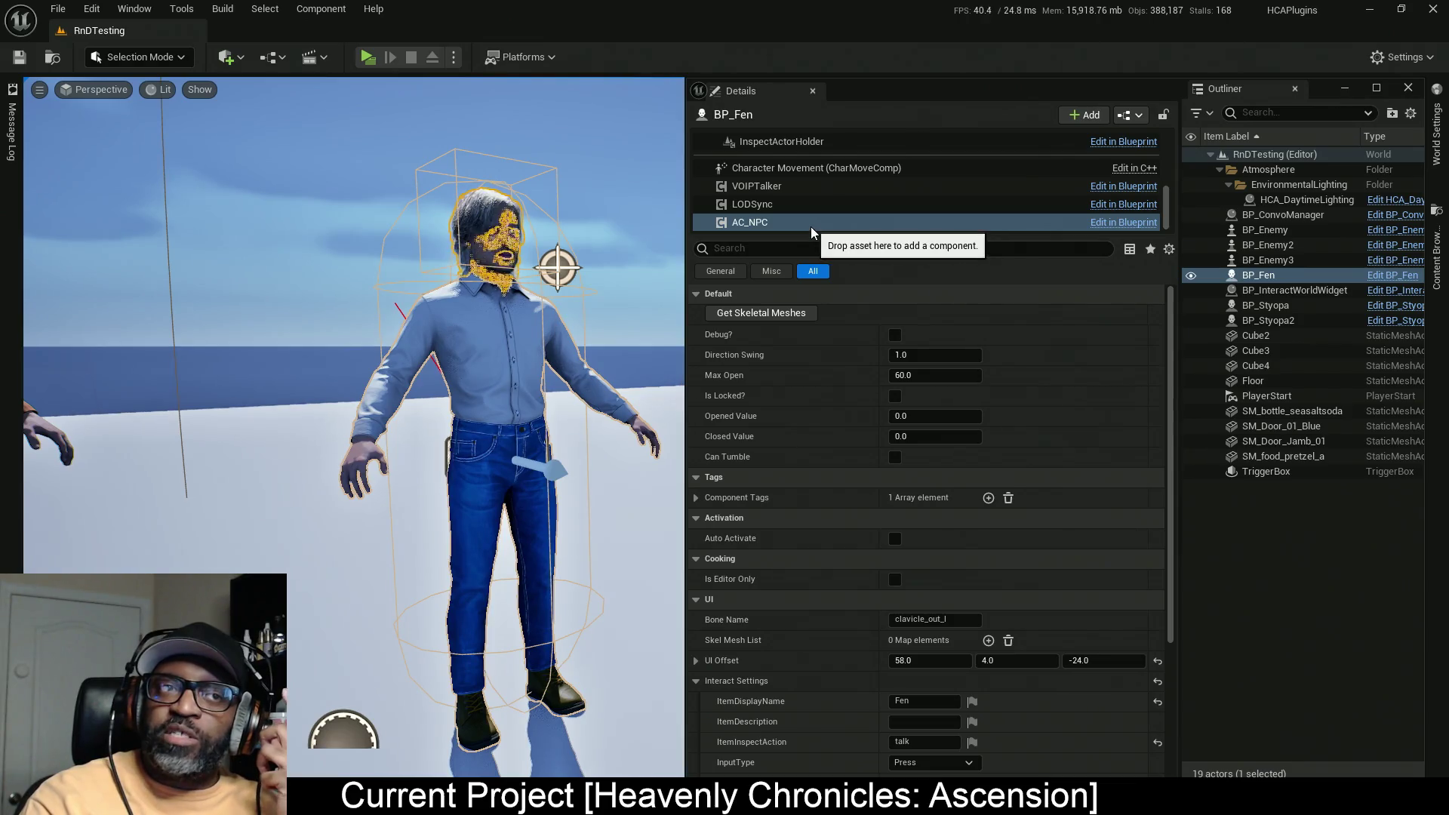
# Step: Add and then delete an entry in BP_Fen's Skel Mesh List, and maximise the Blueprint editor window
pyautogui.scroll(5, 818, 224)
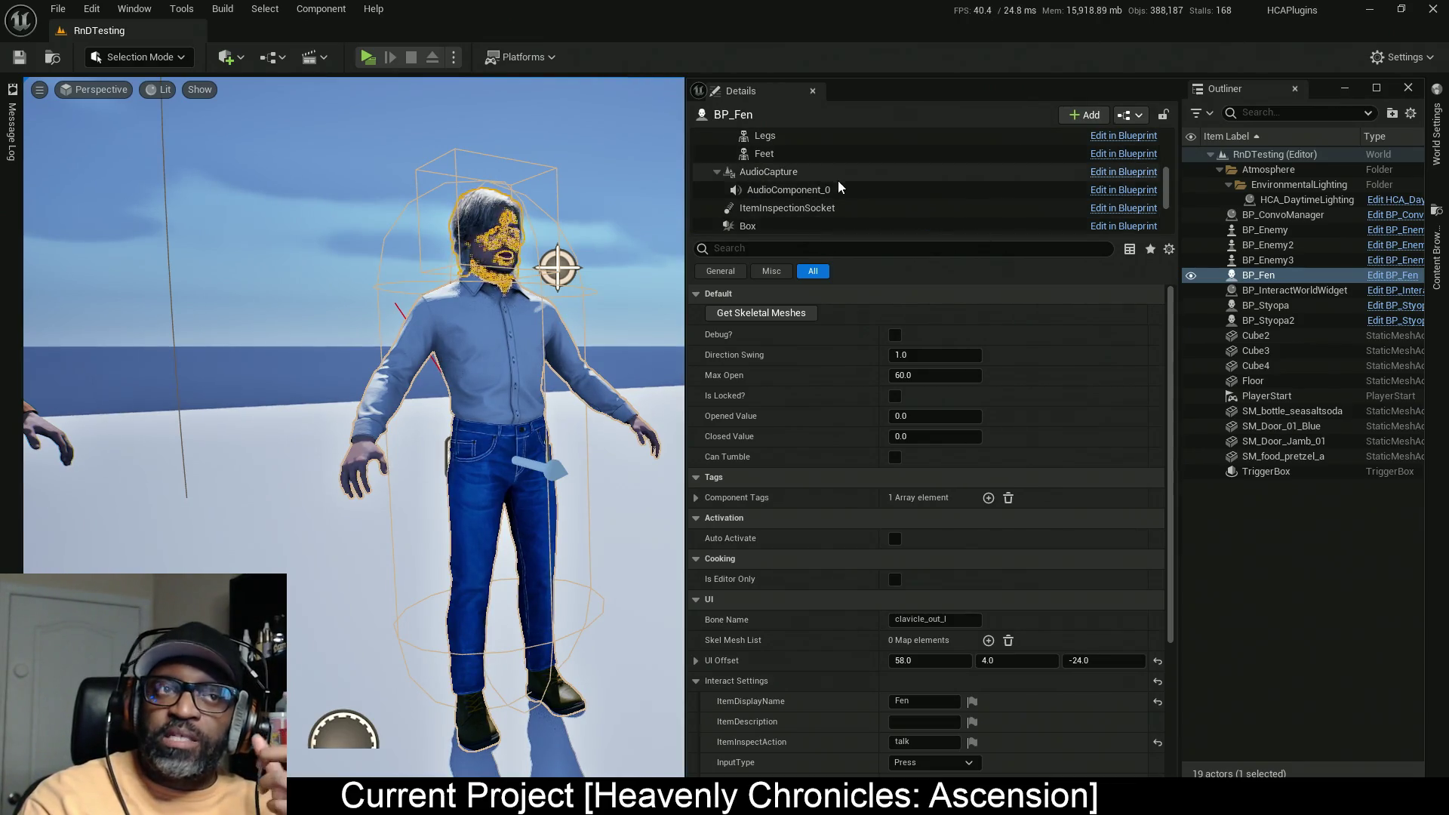
pyautogui.scroll(5, 837, 187)
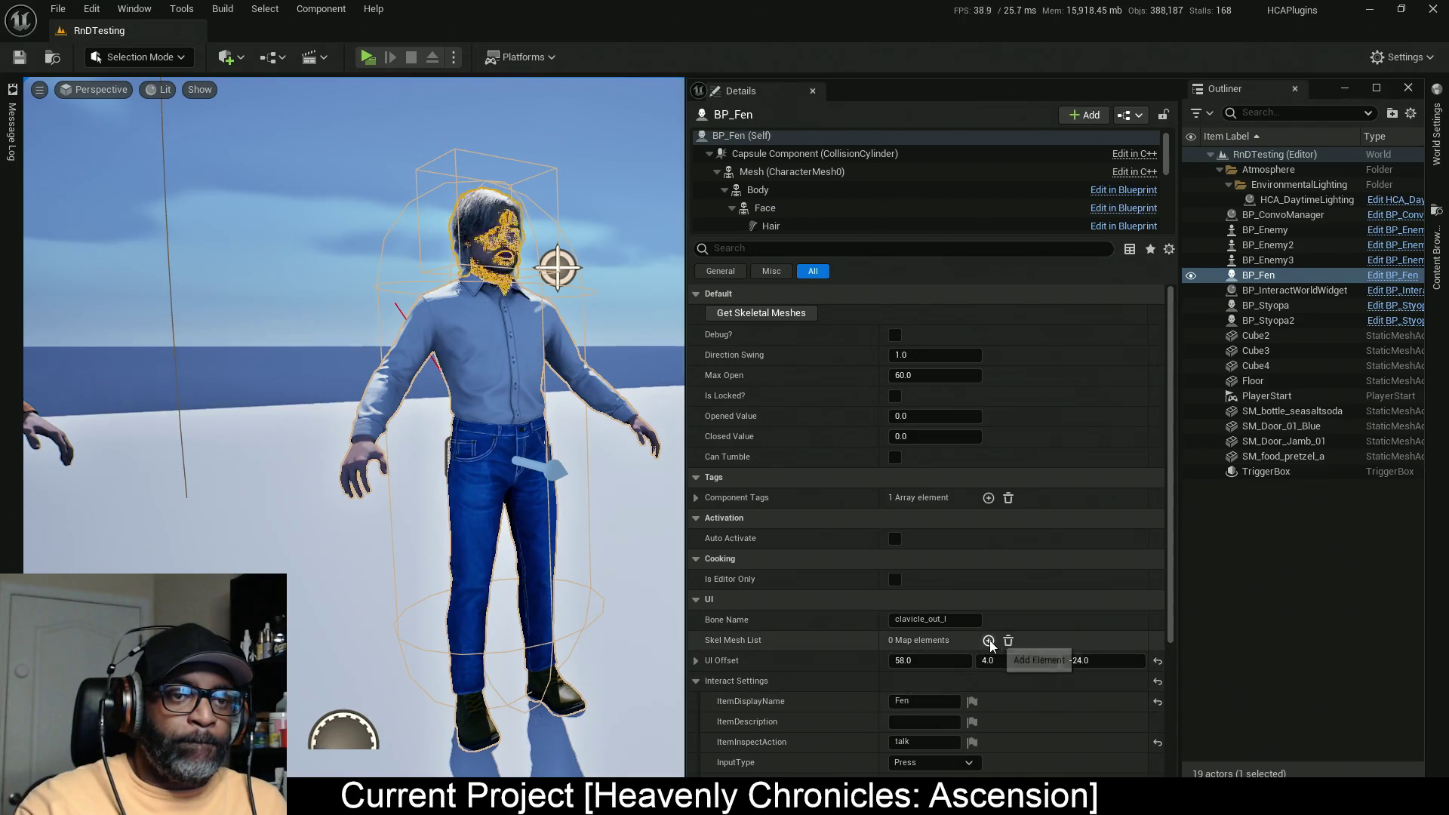
pyautogui.click(987, 641)
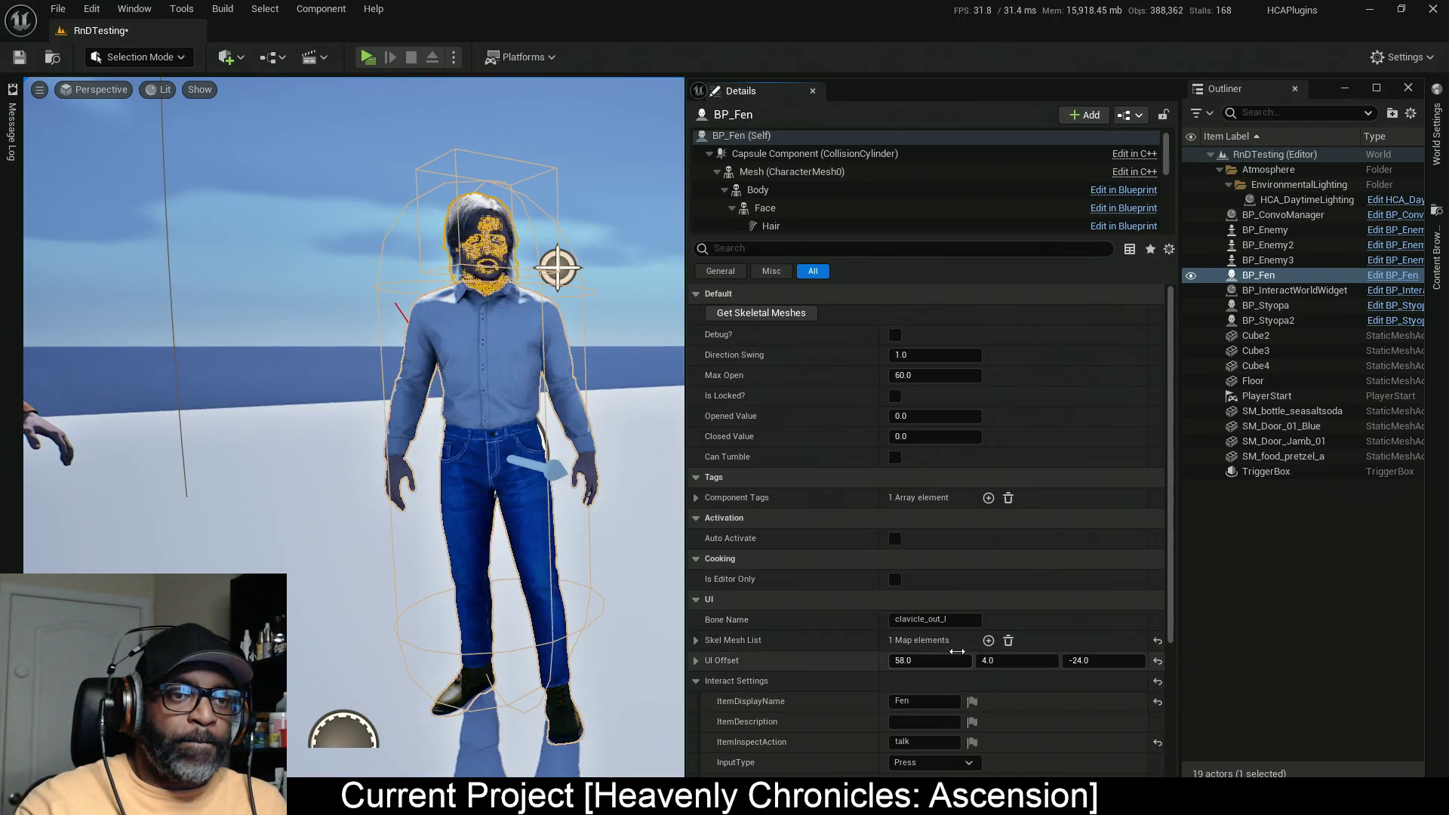
pyautogui.scroll(-2, 847, 599)
pyautogui.click(845, 590)
pyautogui.click(846, 590)
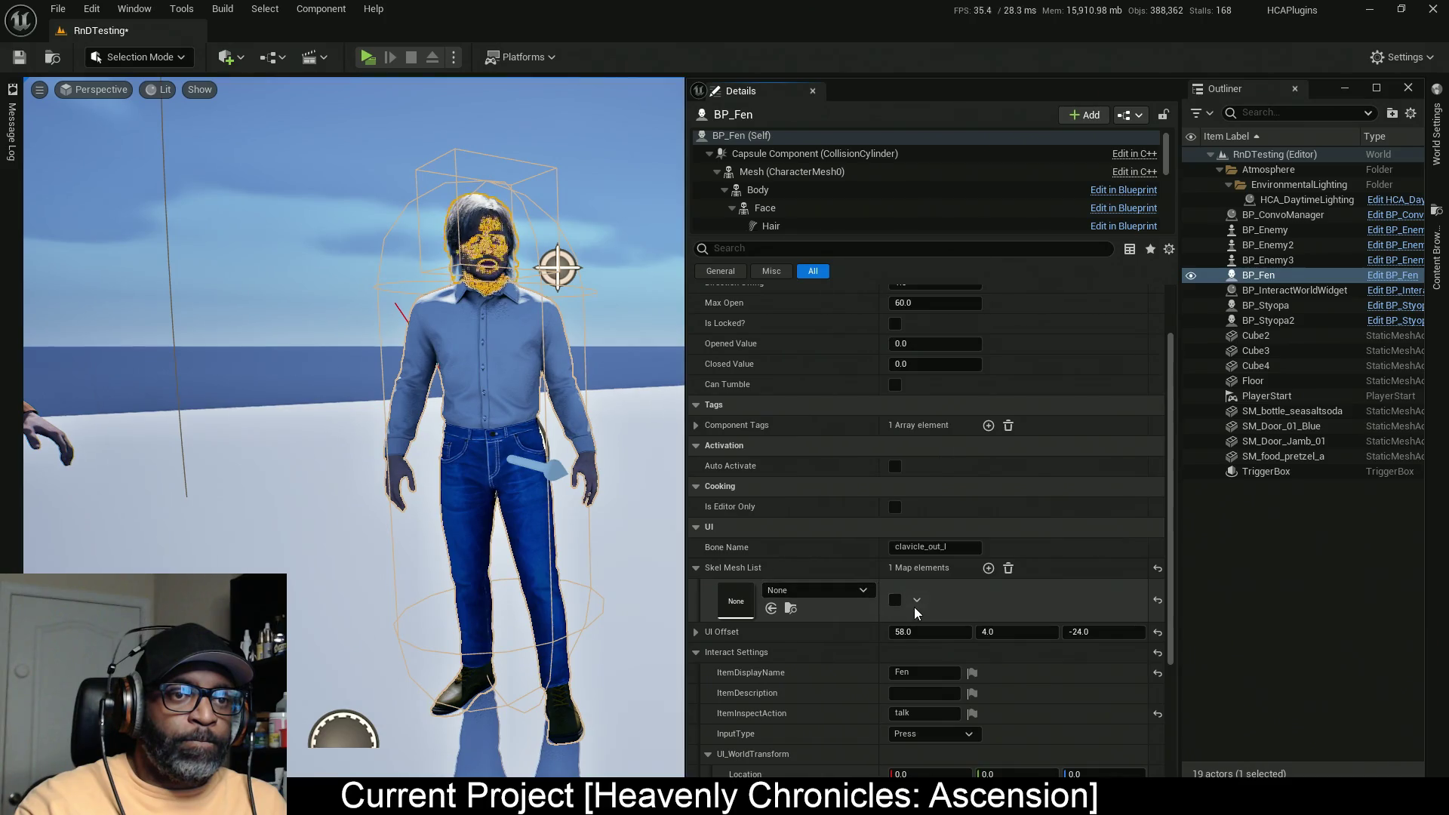
pyautogui.click(1008, 569)
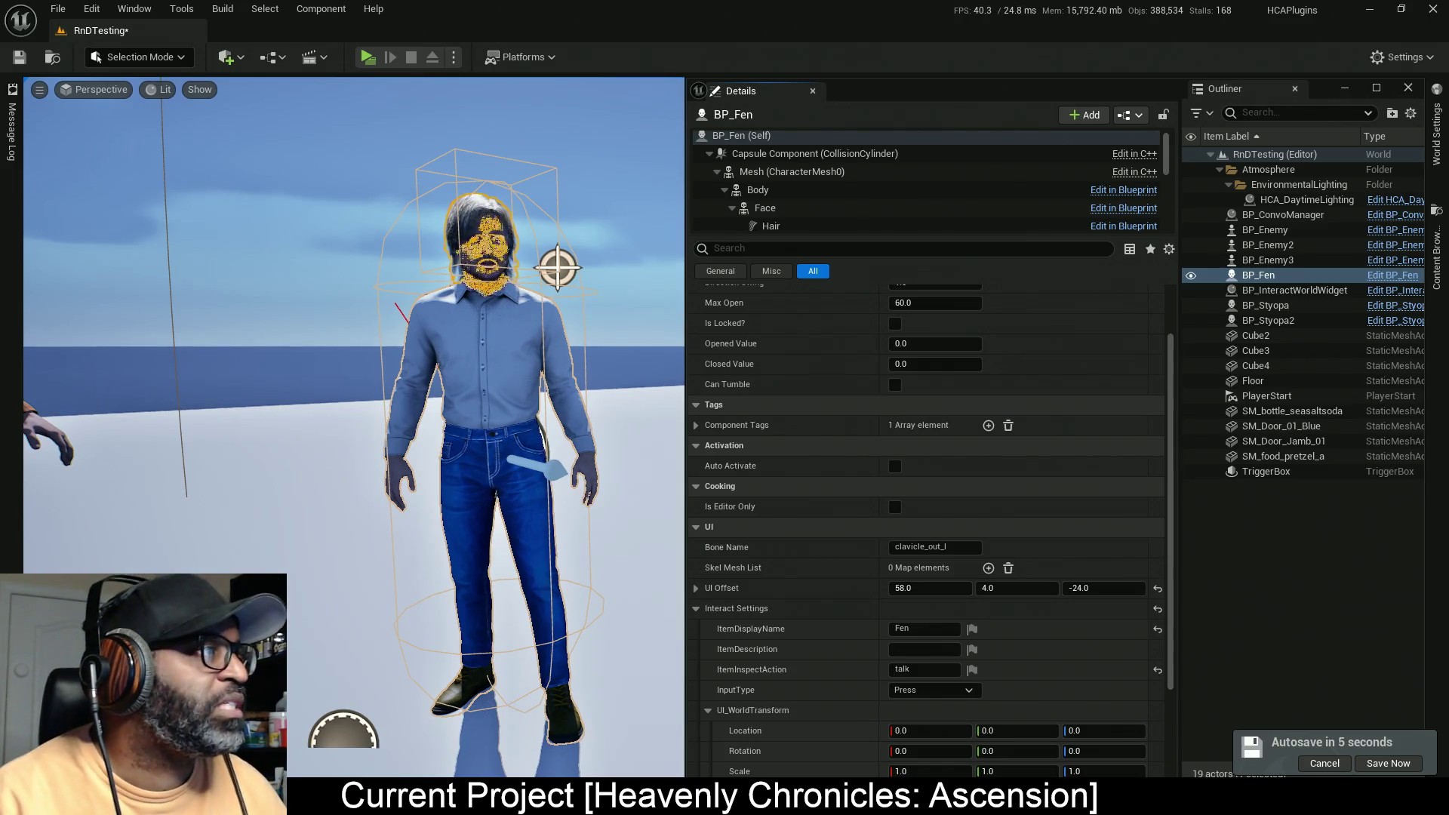
pyautogui.moveTo(655, 0); pyautogui.dragTo(655, 6)
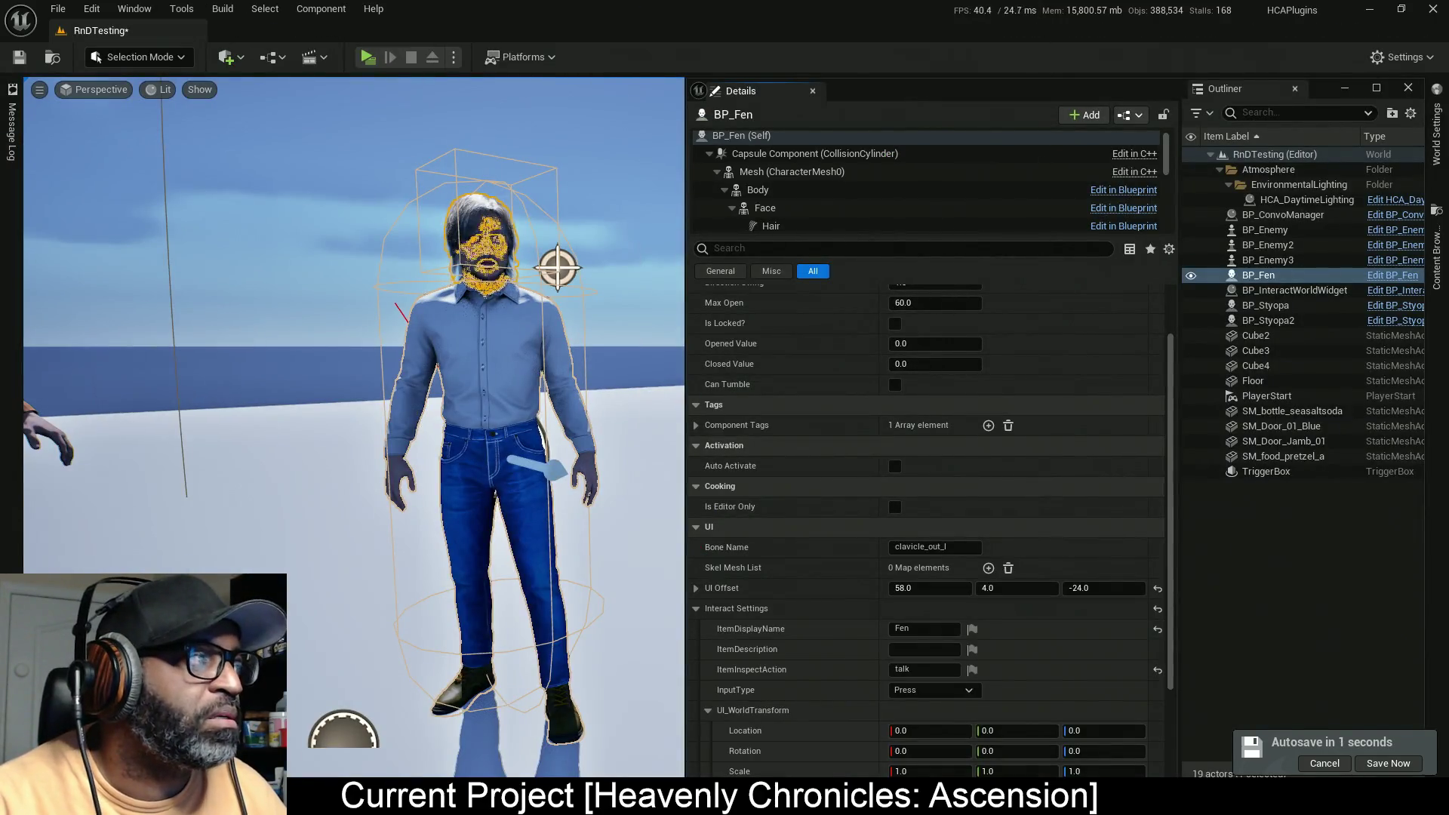
pyautogui.moveTo(0, 211)
pyautogui.mouseDown()
pyautogui.moveTo(227, 218)
pyautogui.moveTo(772, 6)
pyautogui.moveTo(772, 31)
pyautogui.mouseUp()
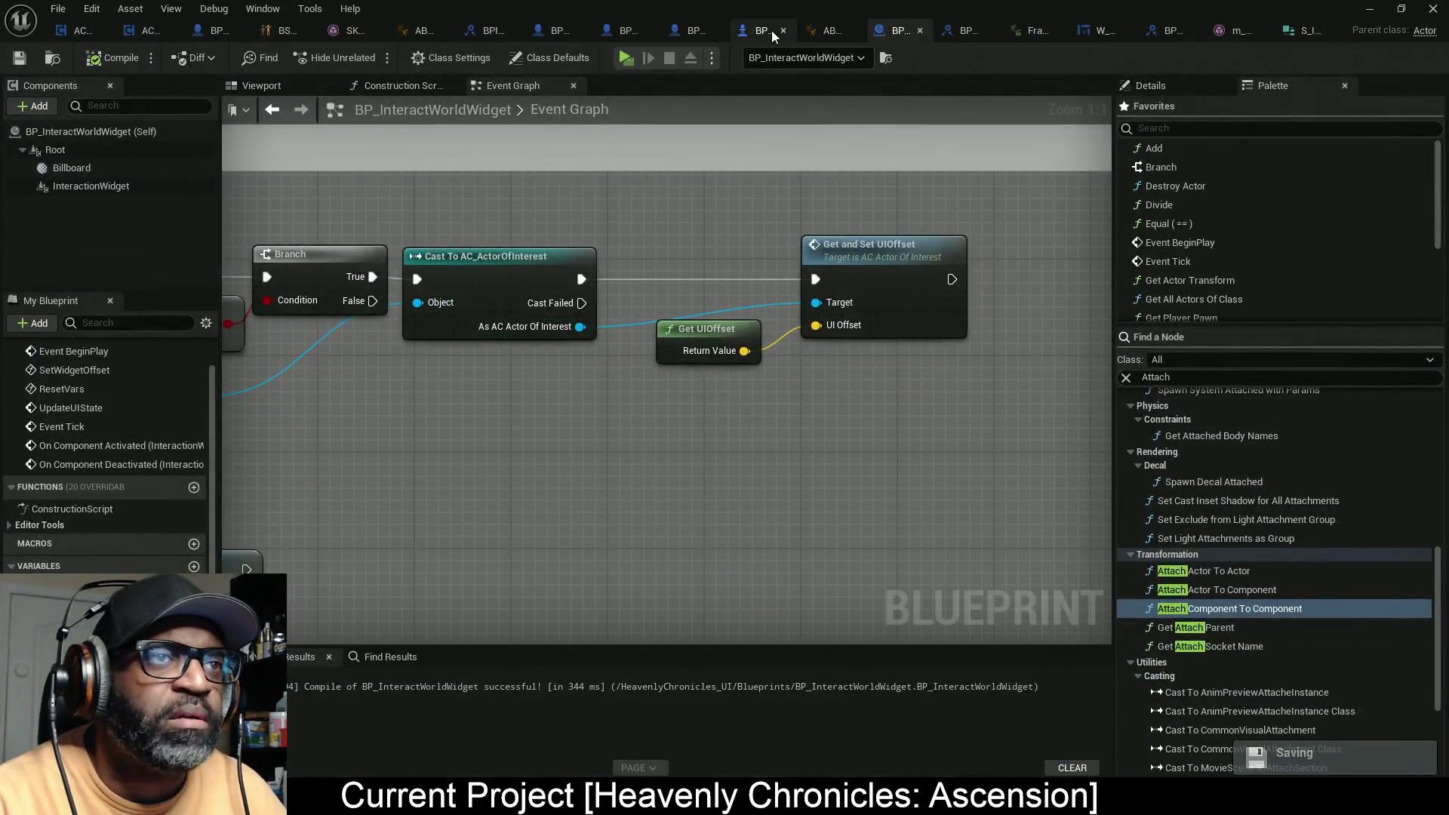
# Step: Browse the BP_MenuSystemCharacter and BP_Enemy Blueprints and their Construction Scripts, ending on BP_BASE_Character
pyautogui.click(686, 35)
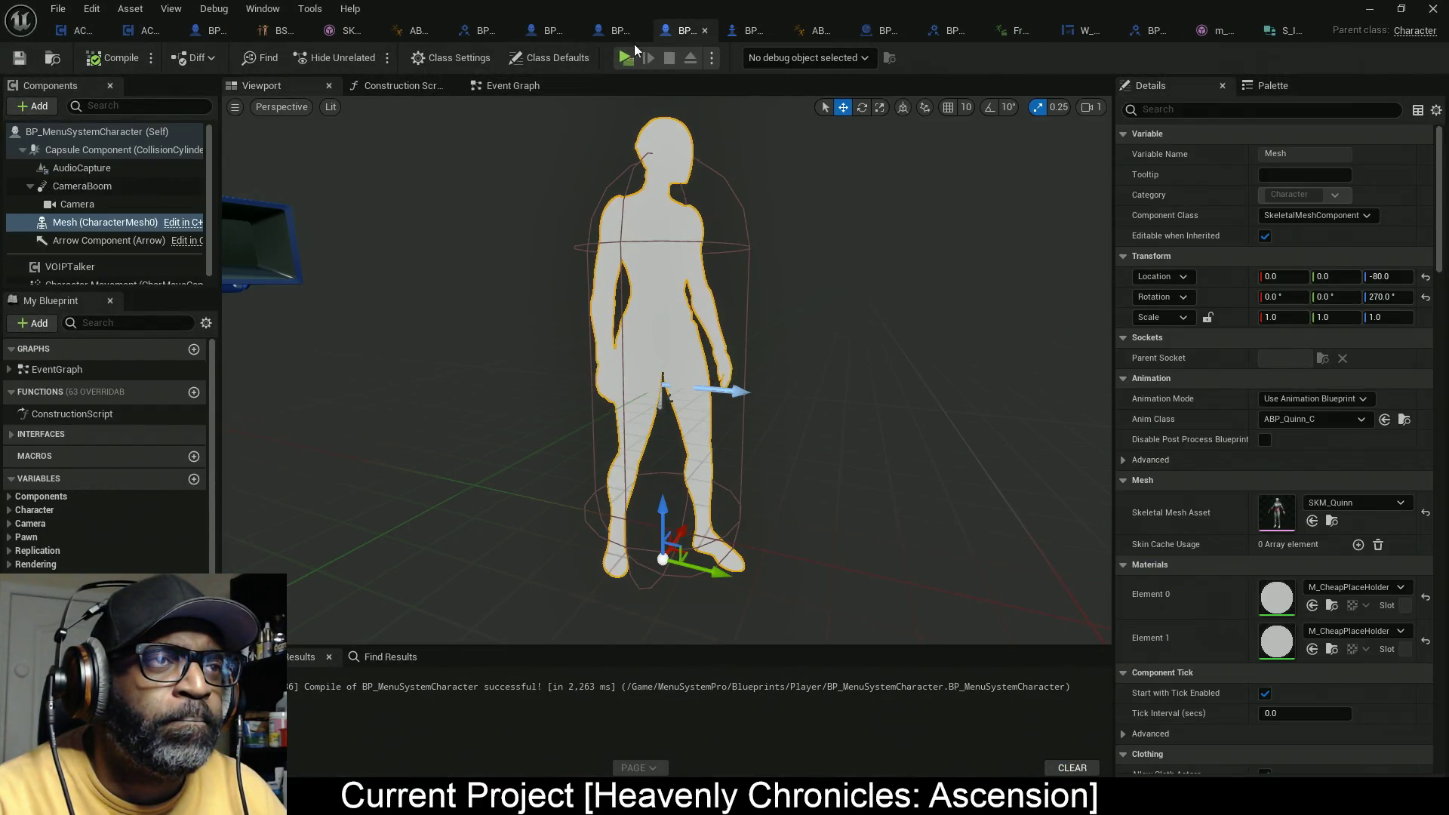
pyautogui.click(609, 36)
pyautogui.click(688, 35)
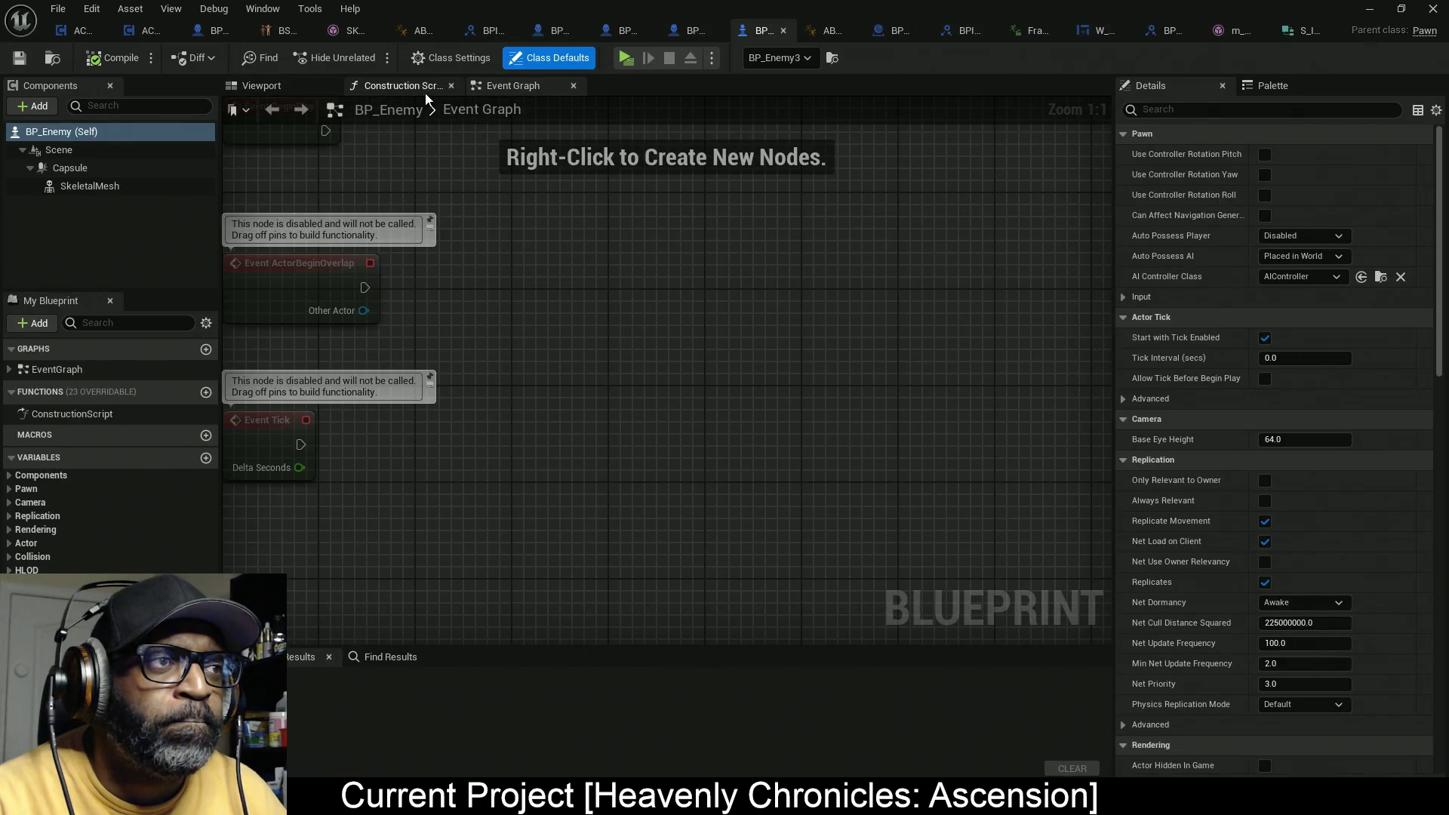
pyautogui.click(404, 85)
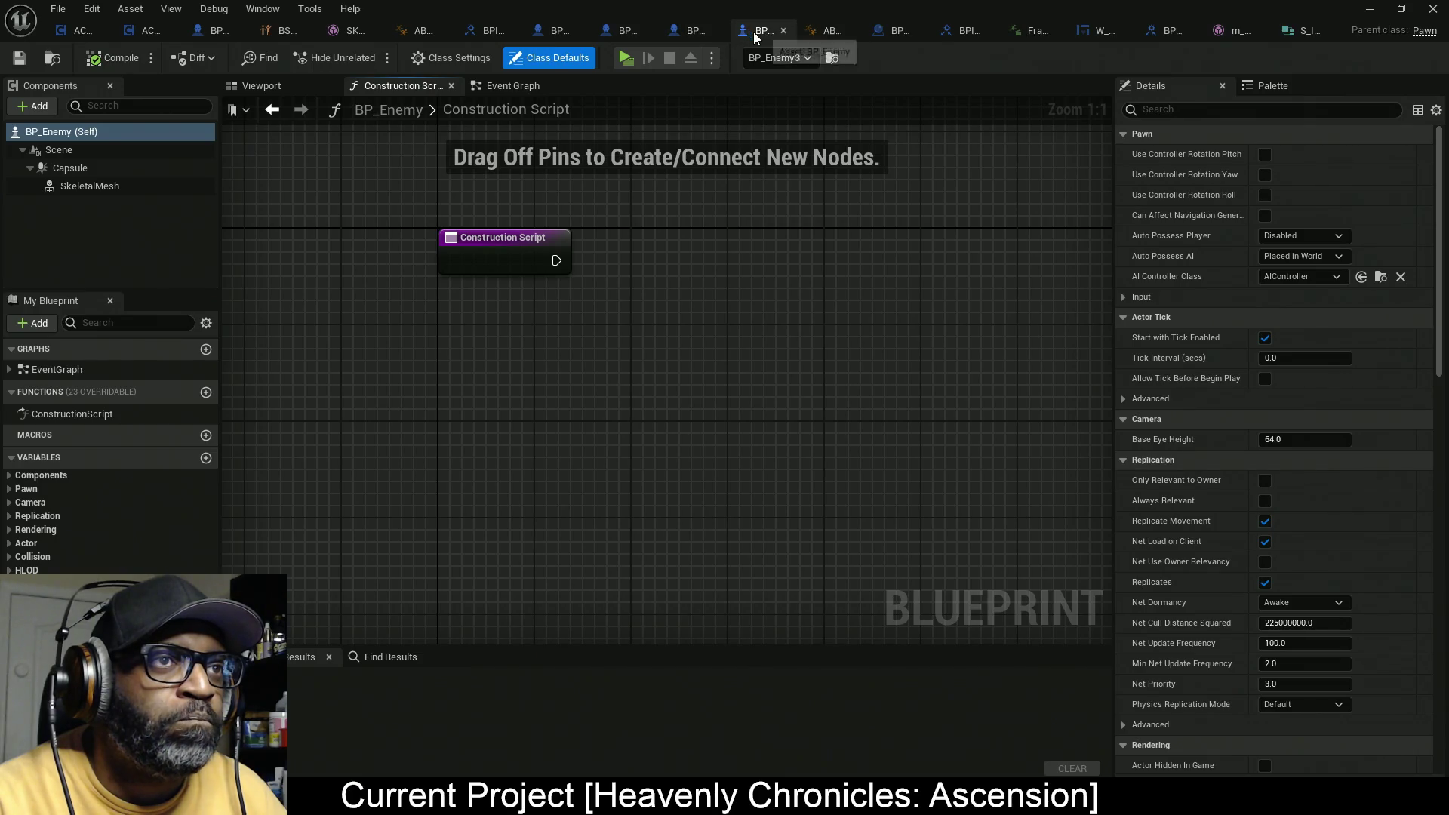
pyautogui.click(687, 30)
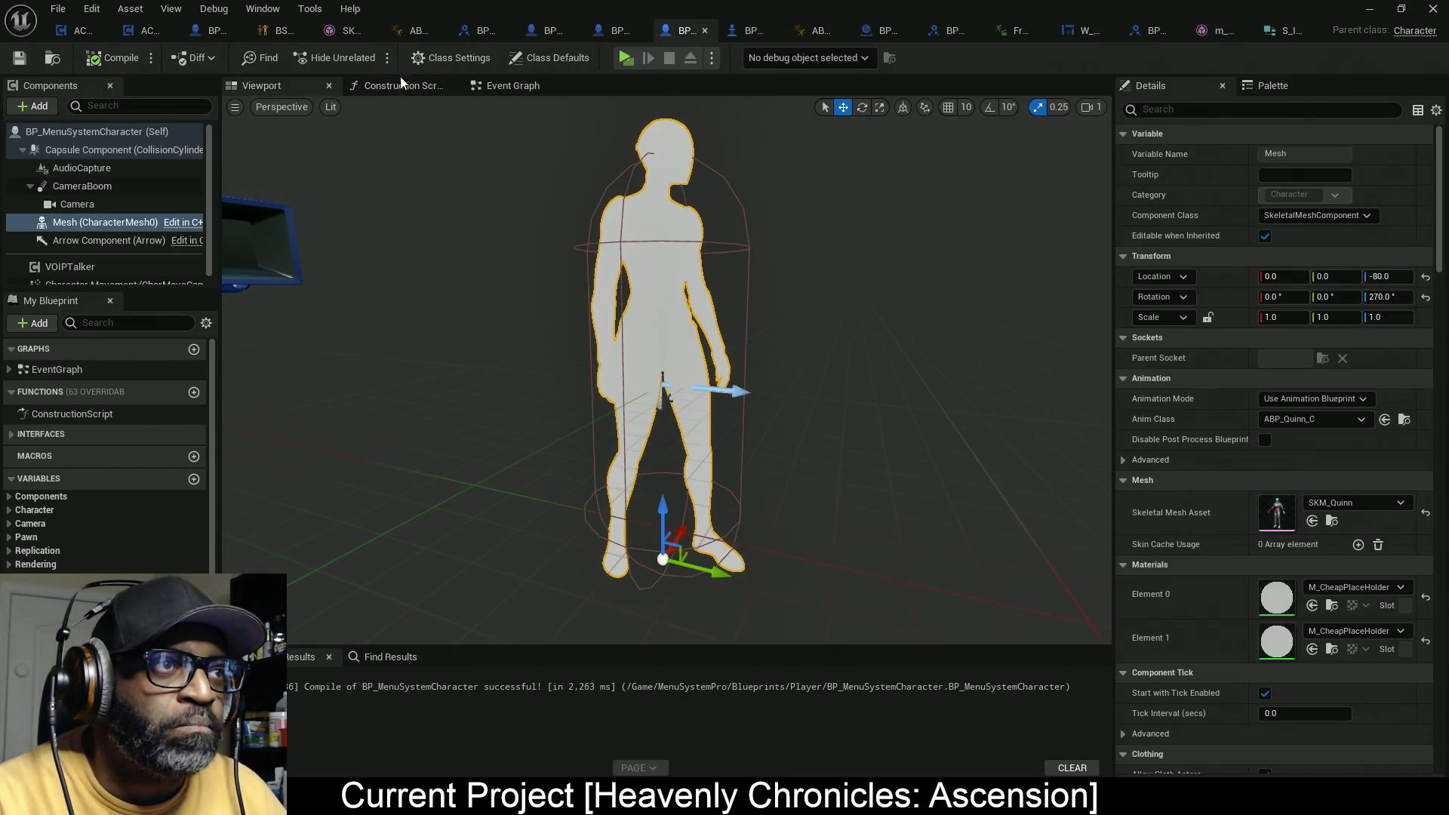
pyautogui.click(400, 84)
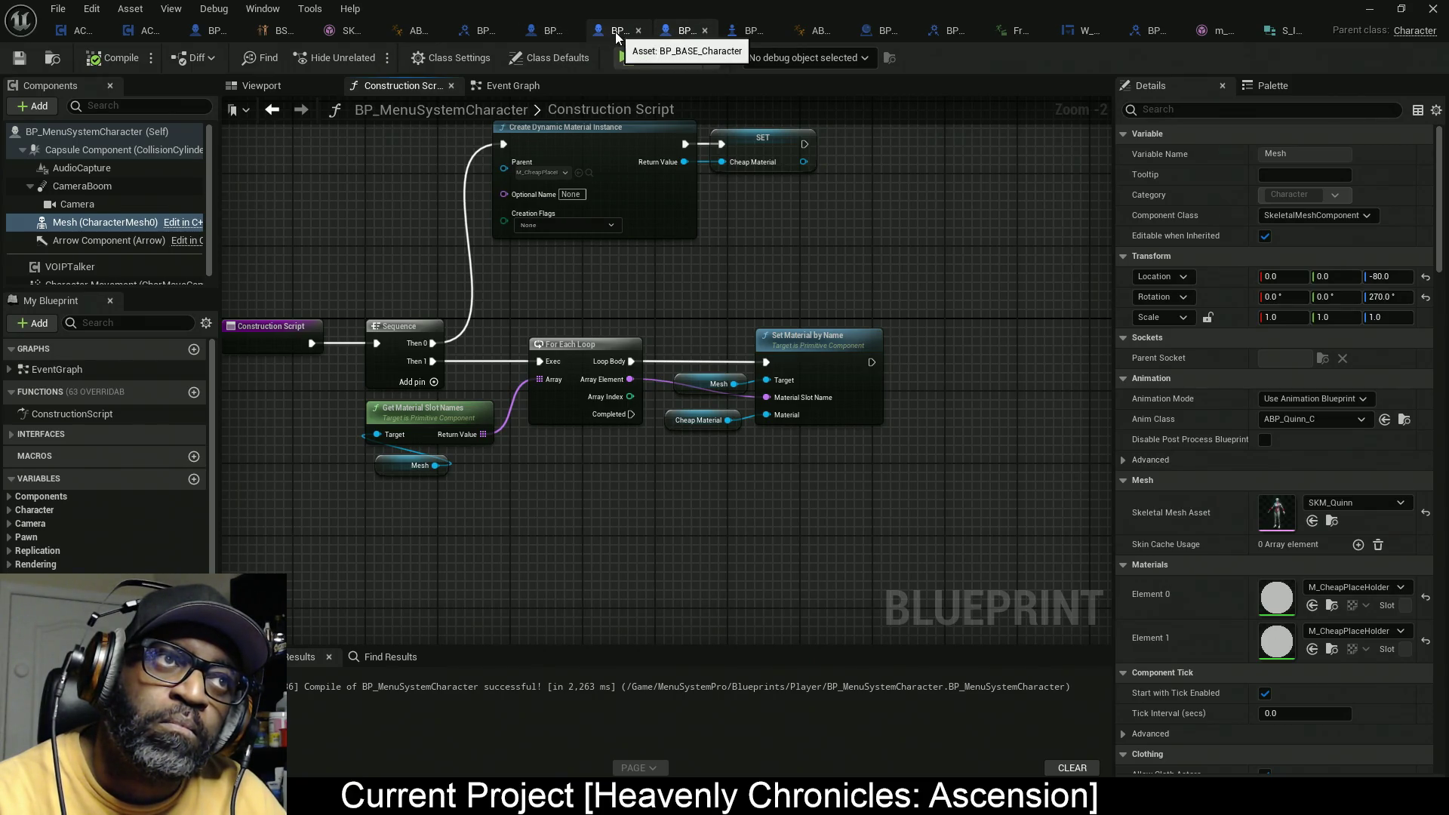
pyautogui.click(614, 33)
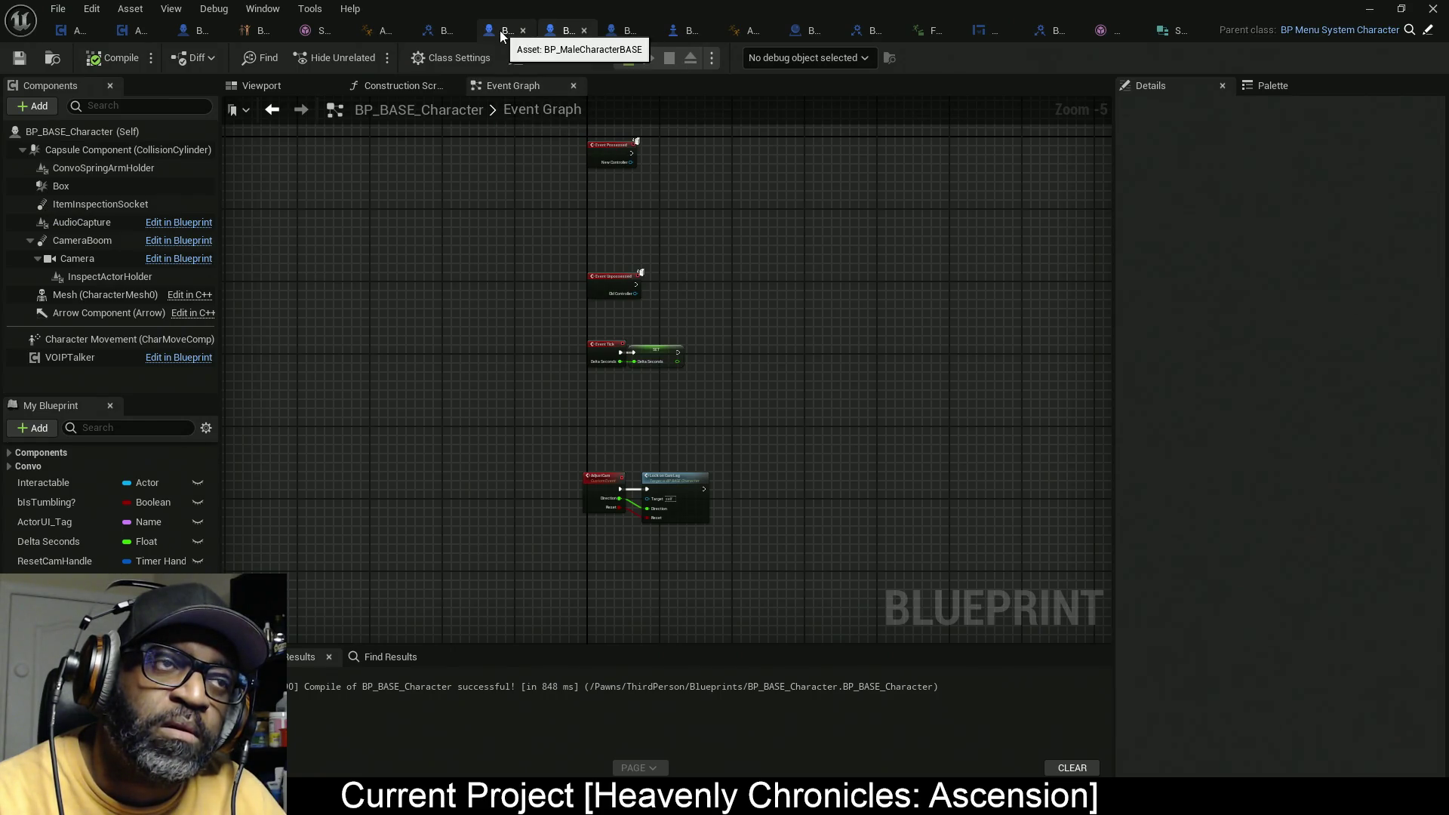
# Step: In the Construction Script, move Destroy Component, VOIPTalker, FIND, Branch and ADDUNIQUE to the right
pyautogui.click(418, 88)
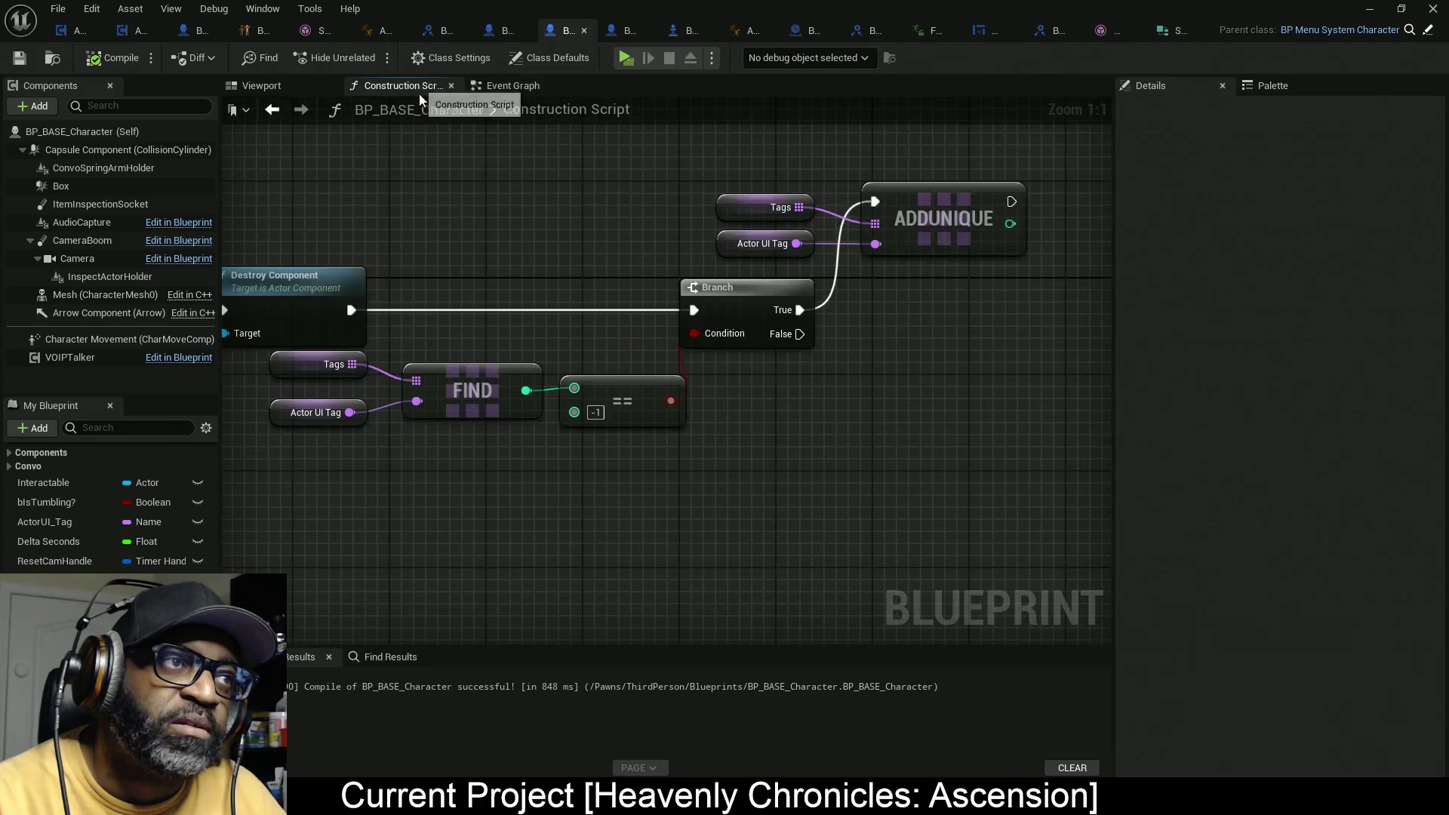
pyautogui.moveTo(442, 492); pyautogui.dragTo(635, 496)
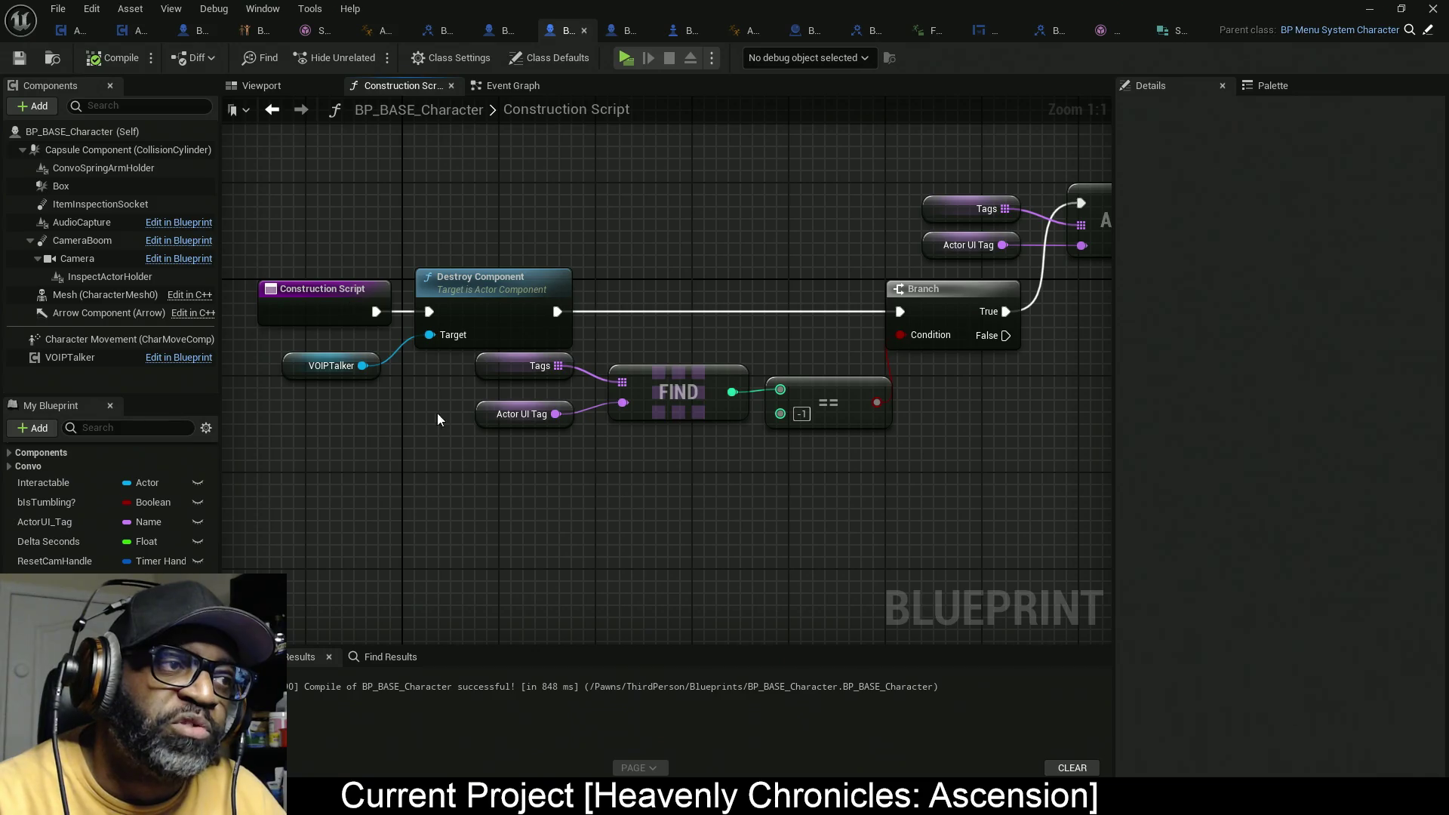
pyautogui.scroll(-4, 653, 393)
pyautogui.moveTo(974, 226)
pyautogui.mouseDown()
pyautogui.moveTo(730, 419)
pyautogui.moveTo(547, 466)
pyautogui.mouseUp()
pyautogui.keyDown('ctrl'); pyautogui.click(494, 380); pyautogui.keyUp('ctrl')
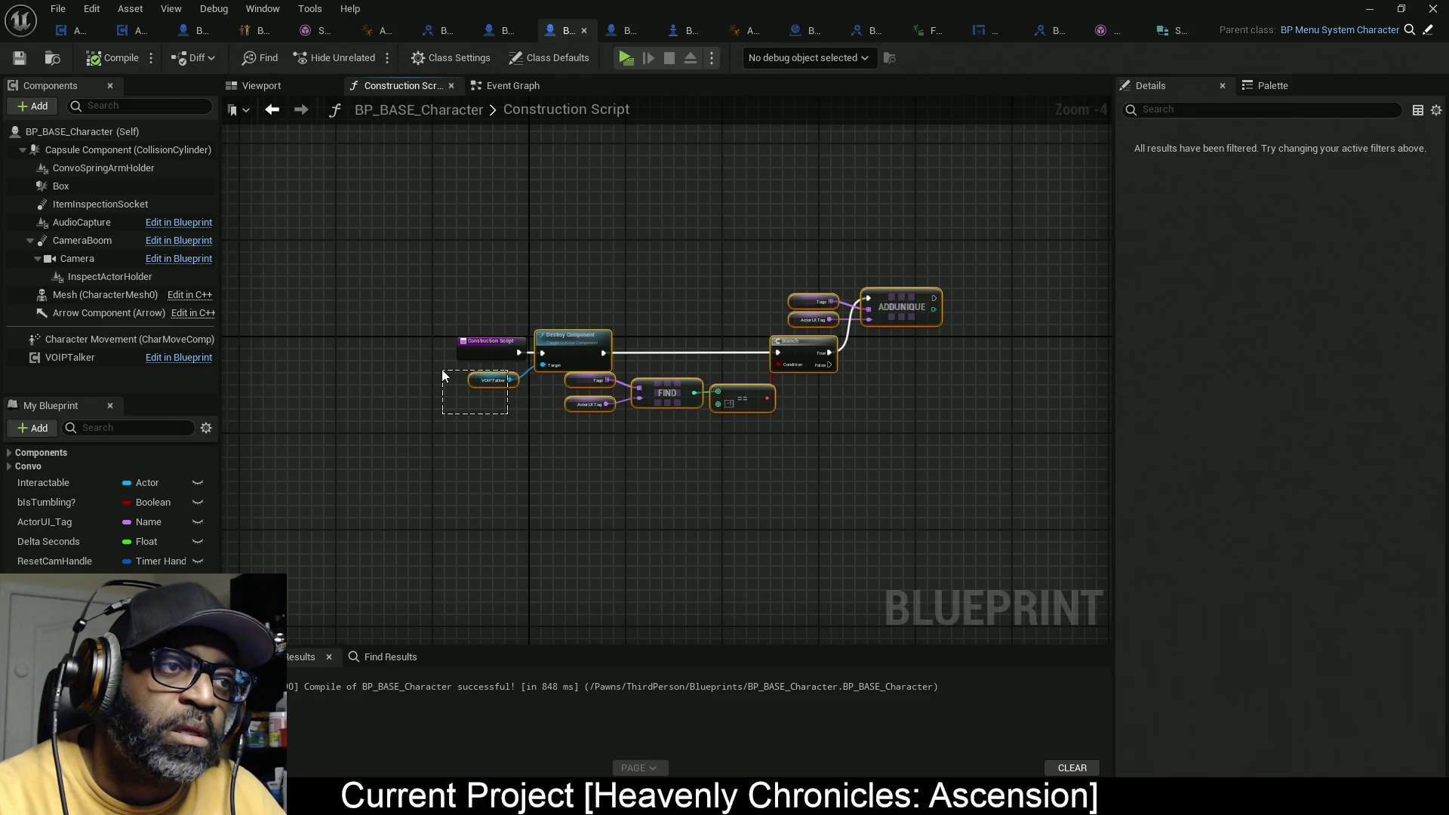
pyautogui.moveTo(594, 356)
pyautogui.mouseDown()
pyautogui.moveTo(918, 361)
pyautogui.moveTo(578, 355)
pyautogui.moveTo(830, 352)
pyautogui.mouseUp()
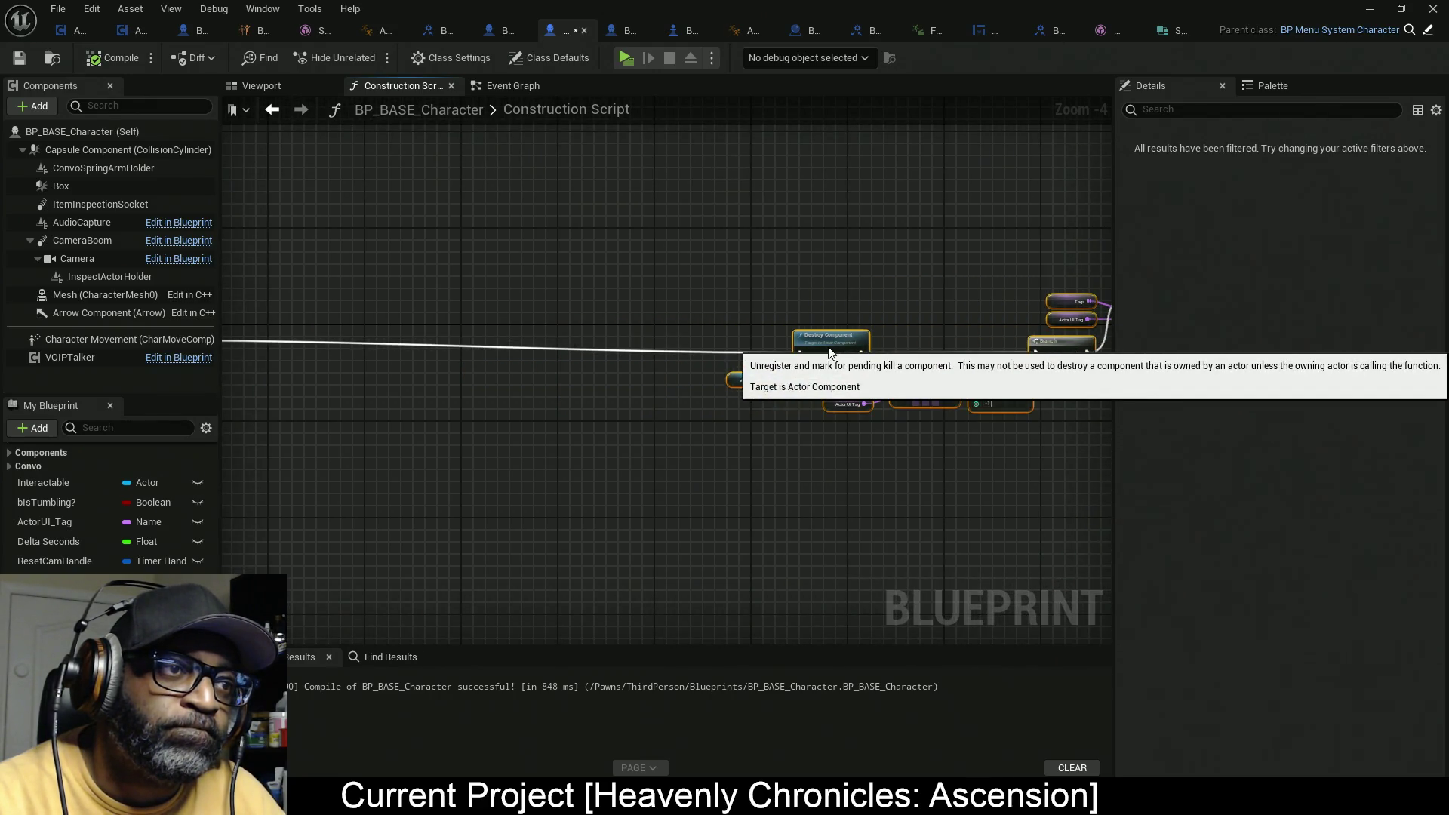
pyautogui.moveTo(226, 412); pyautogui.dragTo(576, 397)
pyautogui.scroll(1, 404, 380)
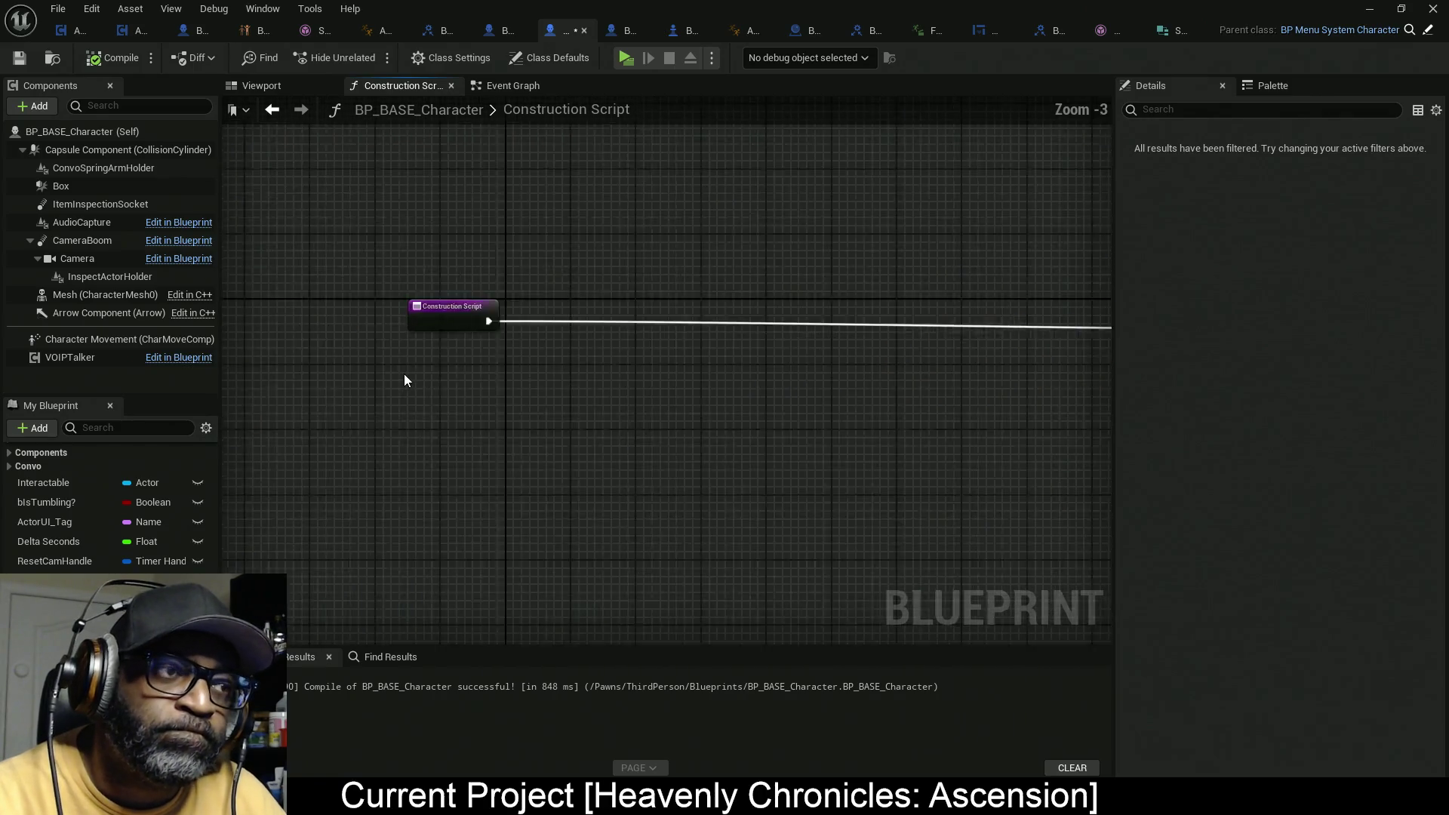
pyautogui.scroll(3, 405, 380)
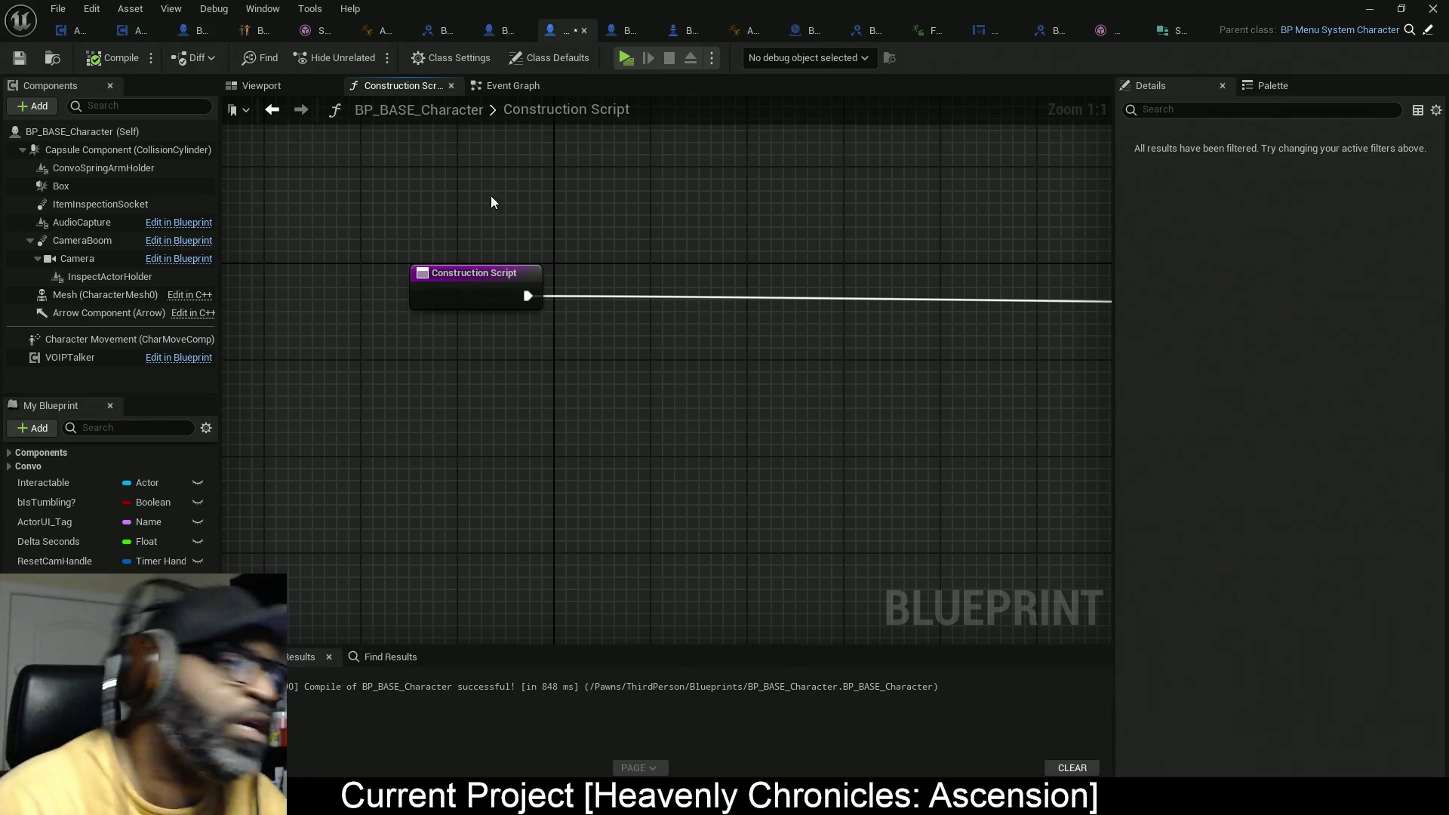
pyautogui.rightClick(464, 380)
# Step: Add a Get Components By Class node below the Construction Script start
pyautogui.click(415, 374)
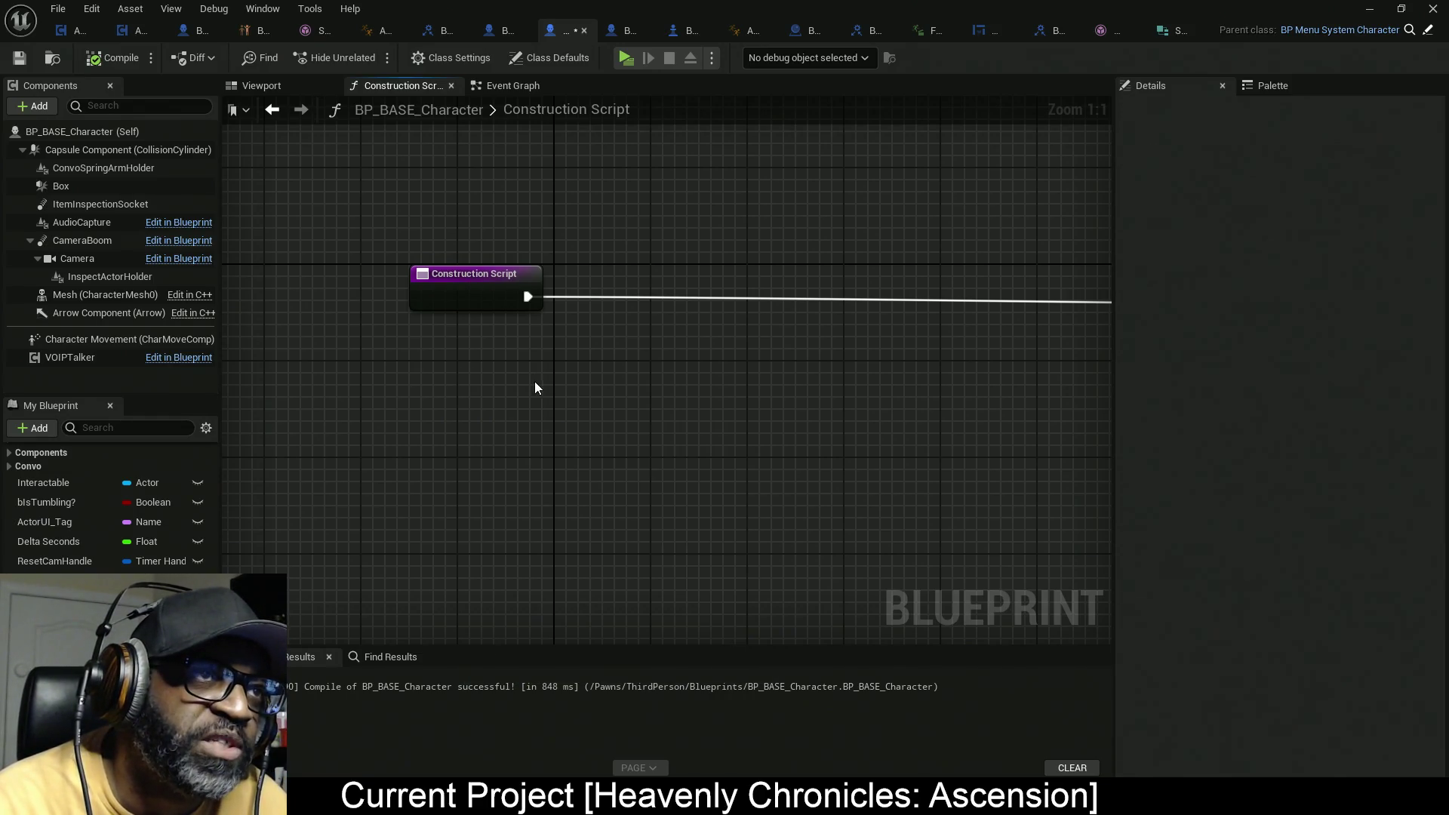
pyautogui.rightClick(517, 403)
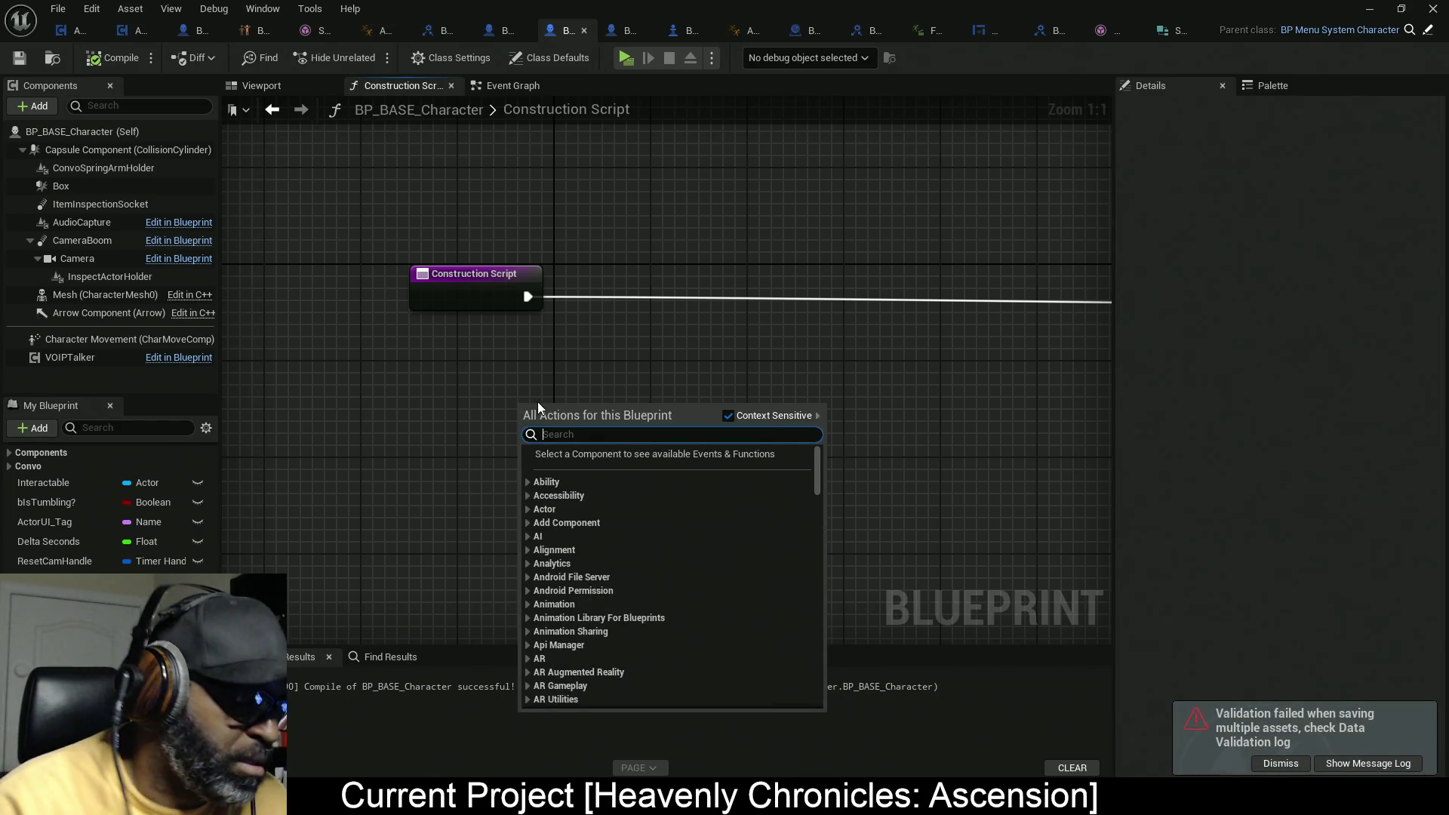
pyautogui.write('get actor compo')
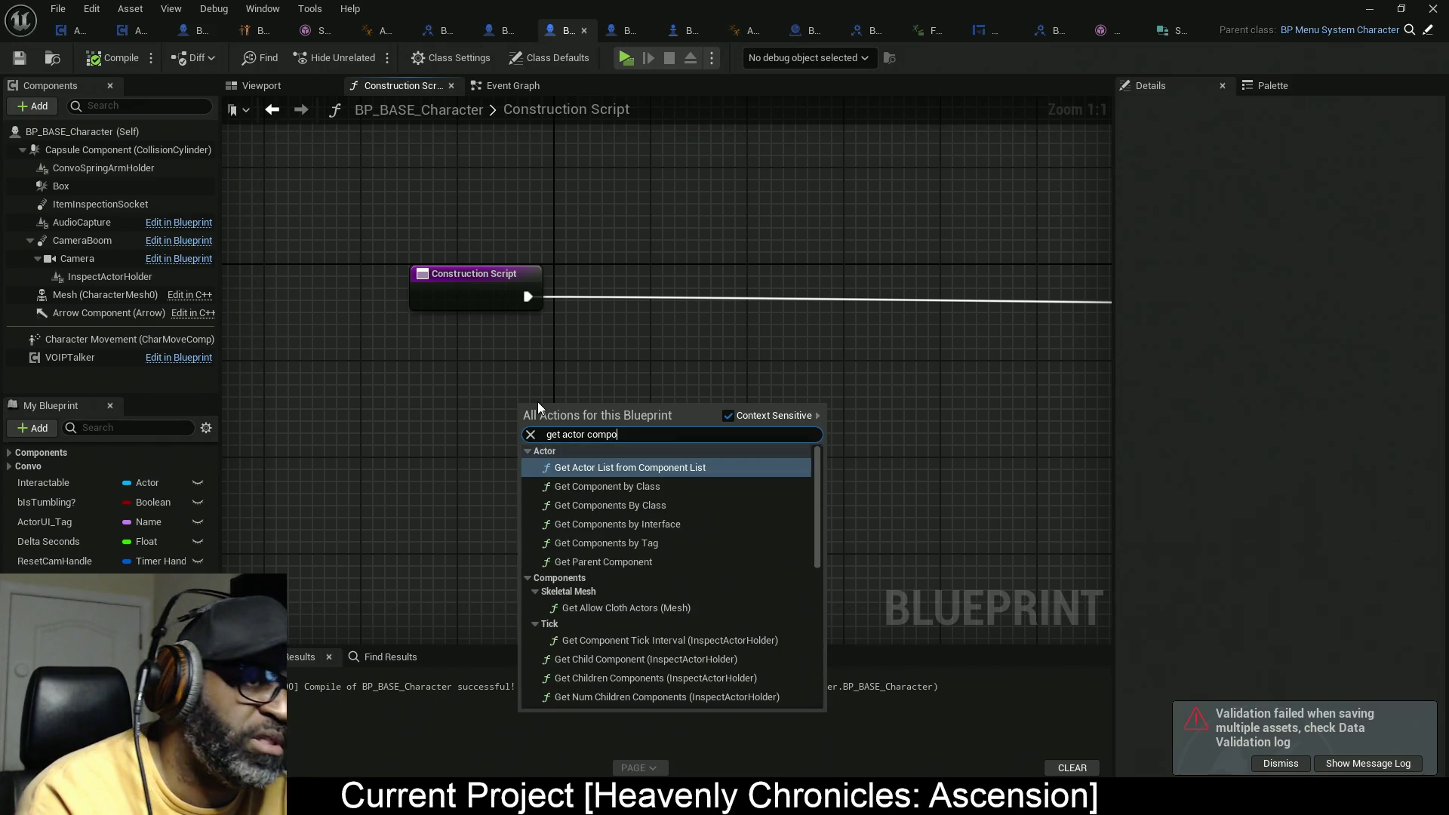
pyautogui.write('nents ')
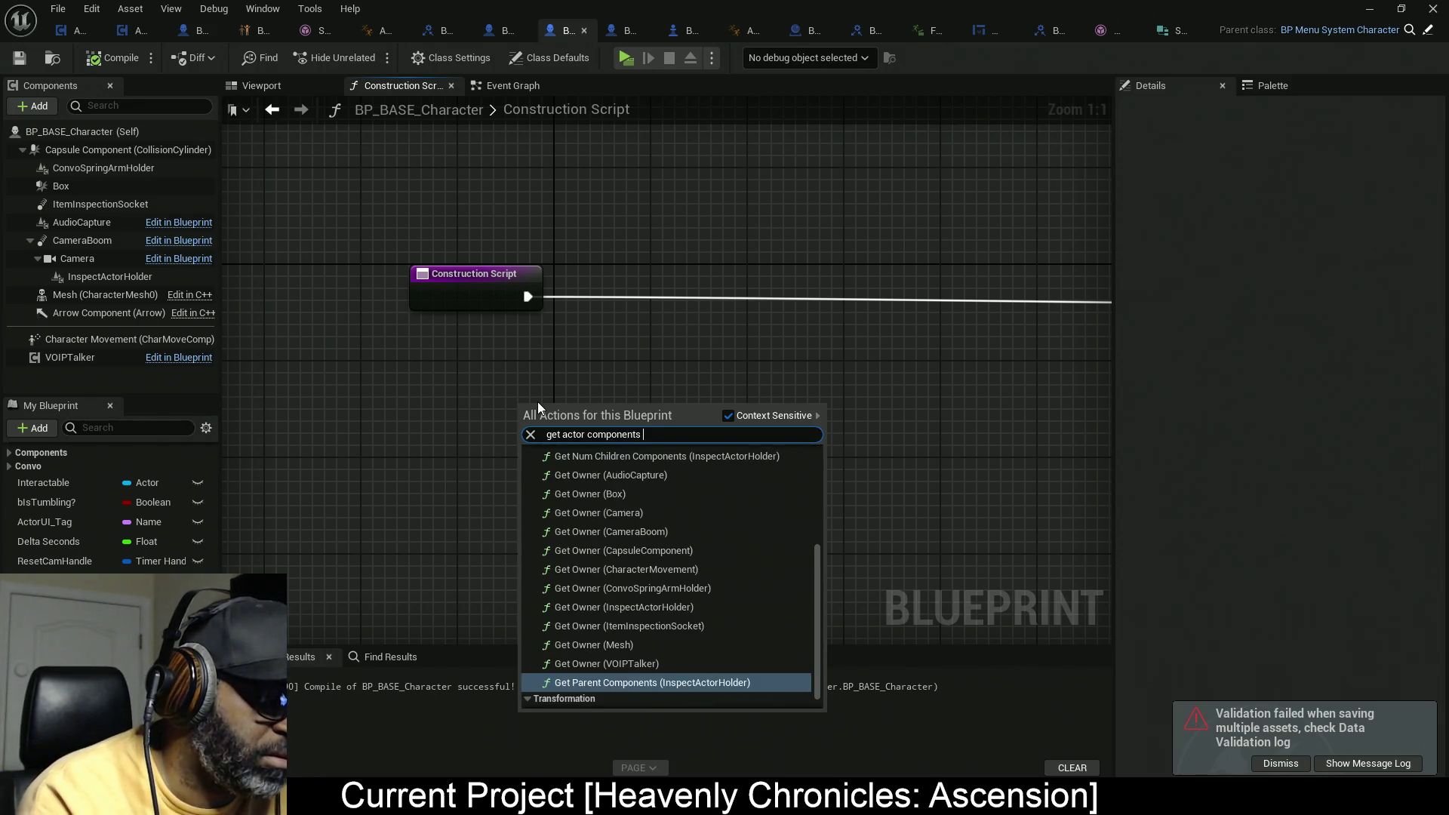
pyautogui.write('by class')
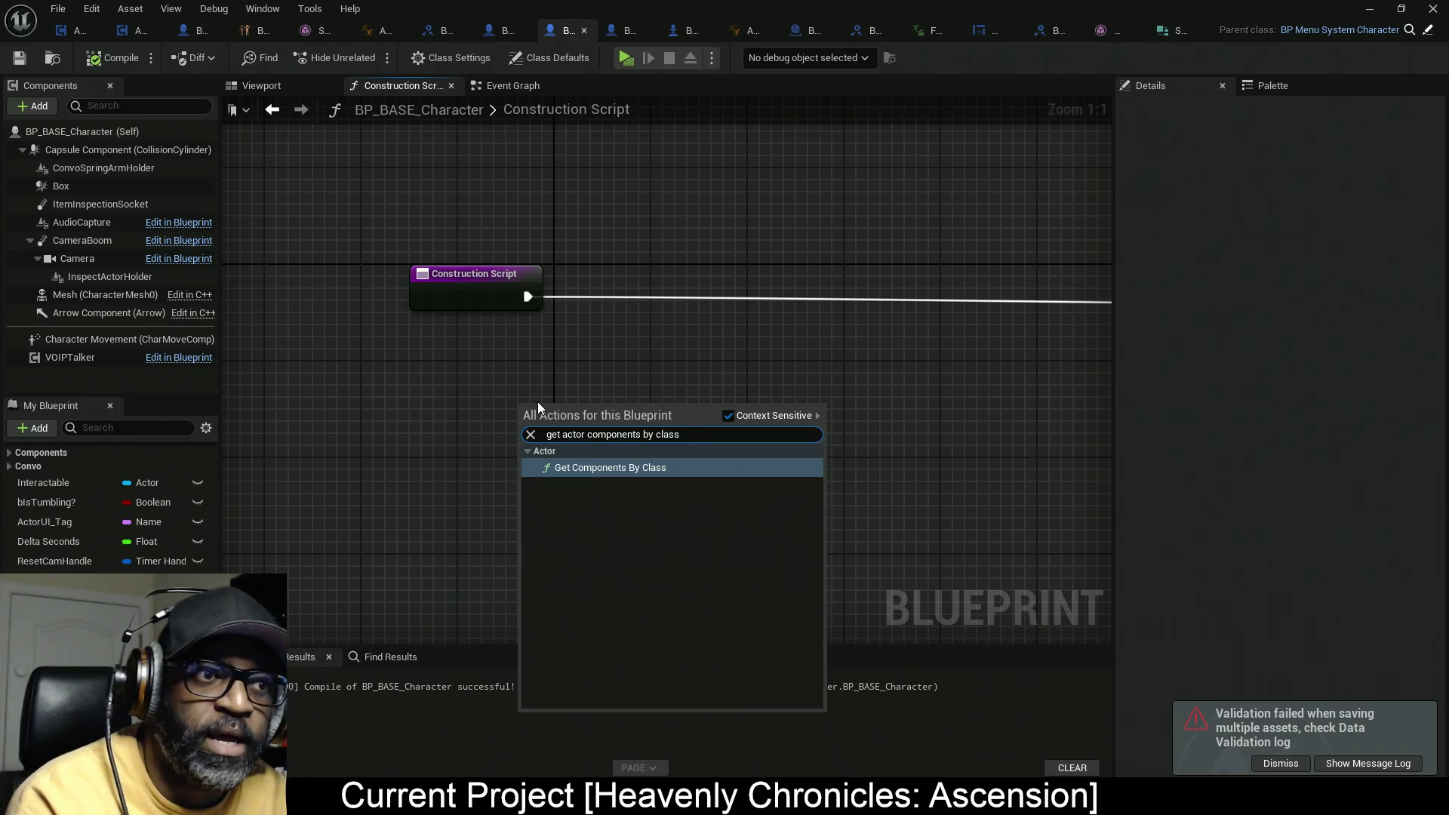
pyautogui.press('Escape')
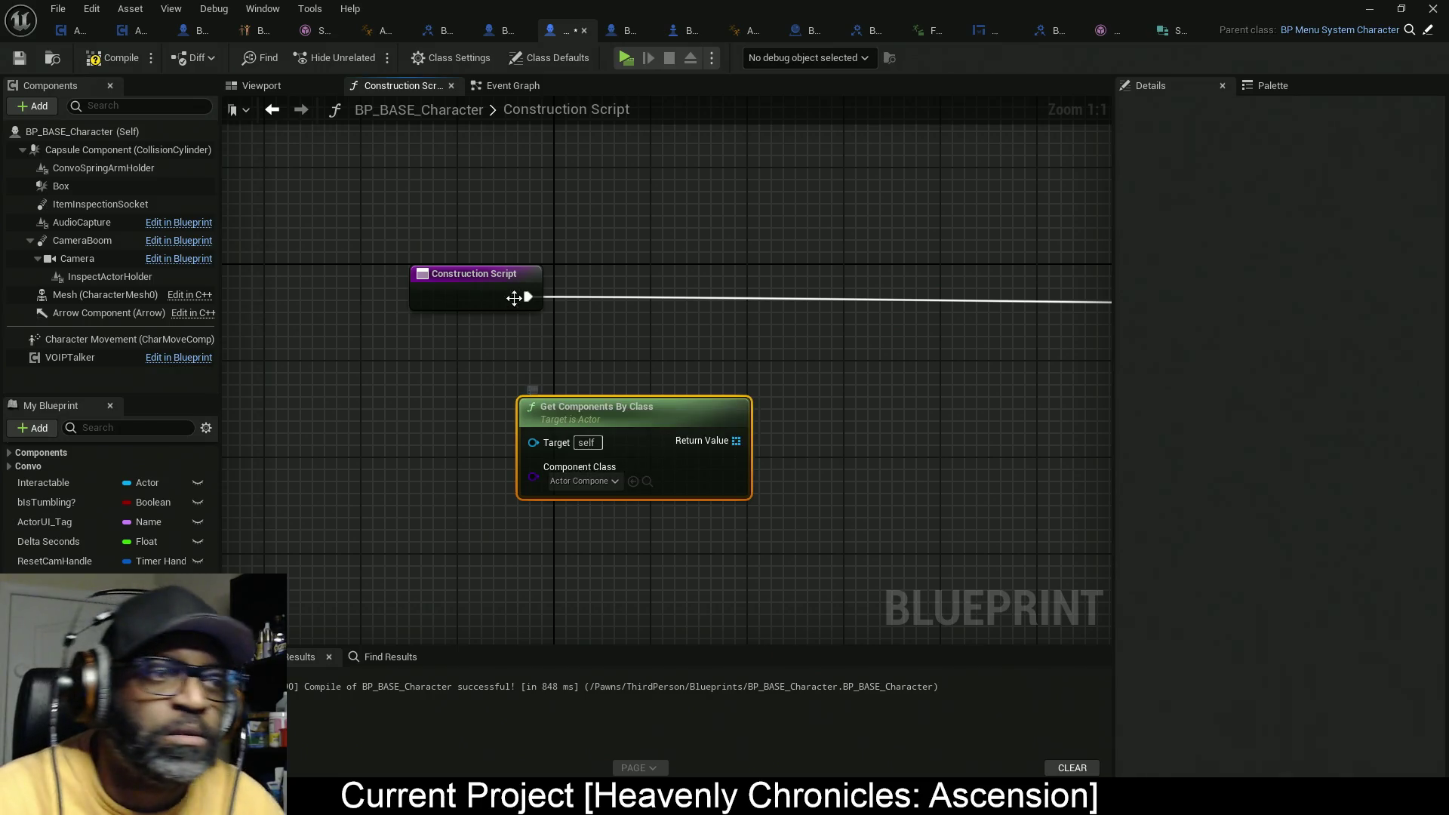
pyautogui.moveTo(656, 419)
pyautogui.mouseDown()
pyautogui.moveTo(464, 421)
pyautogui.moveTo(611, 410)
pyautogui.mouseUp()
# Step: Feed its Return Value through Is Not Empty into a new Branch's Condition
pyautogui.write('is not')
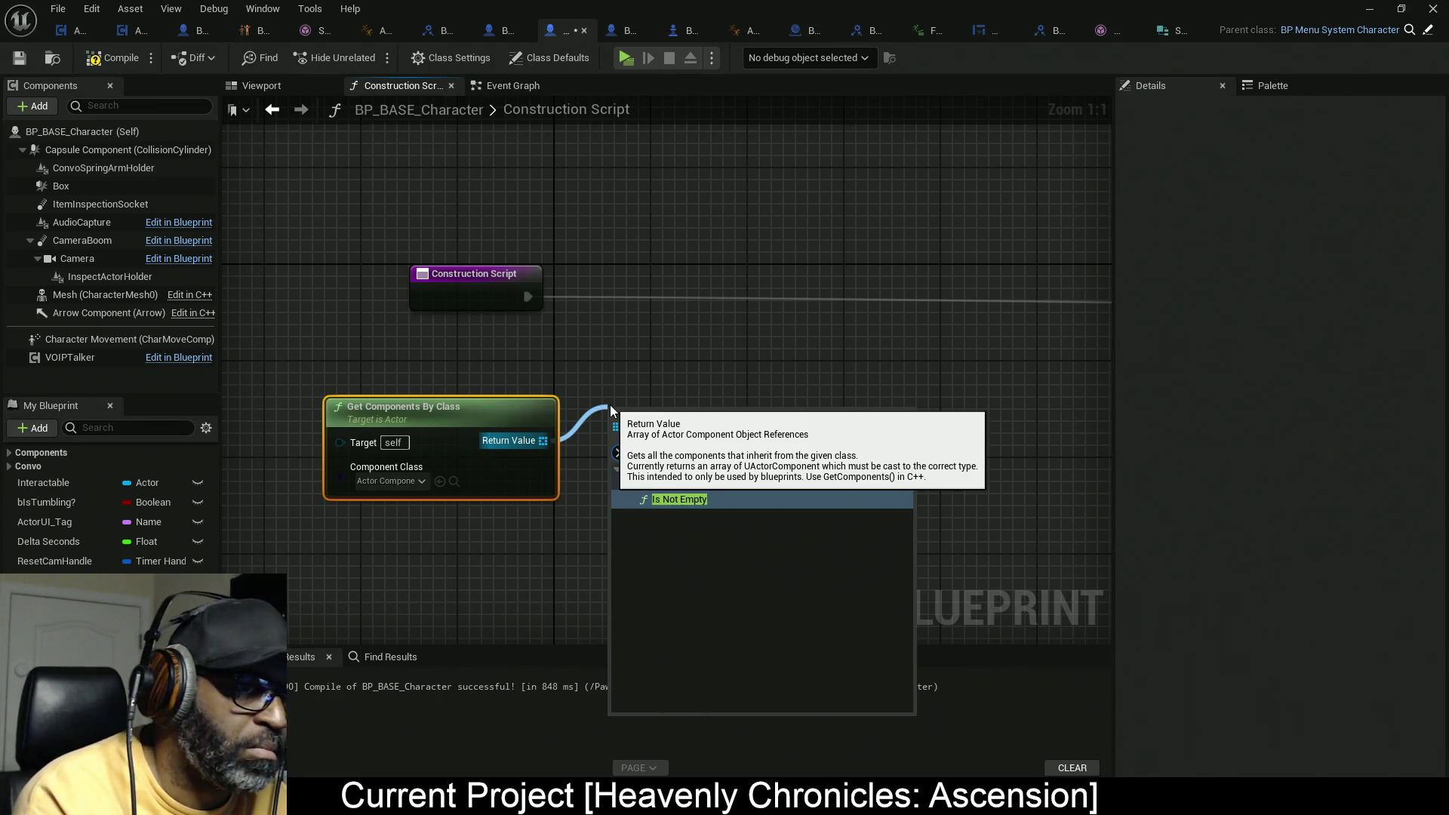
pyautogui.press('Return')
pyautogui.moveTo(693, 410); pyautogui.dragTo(659, 422)
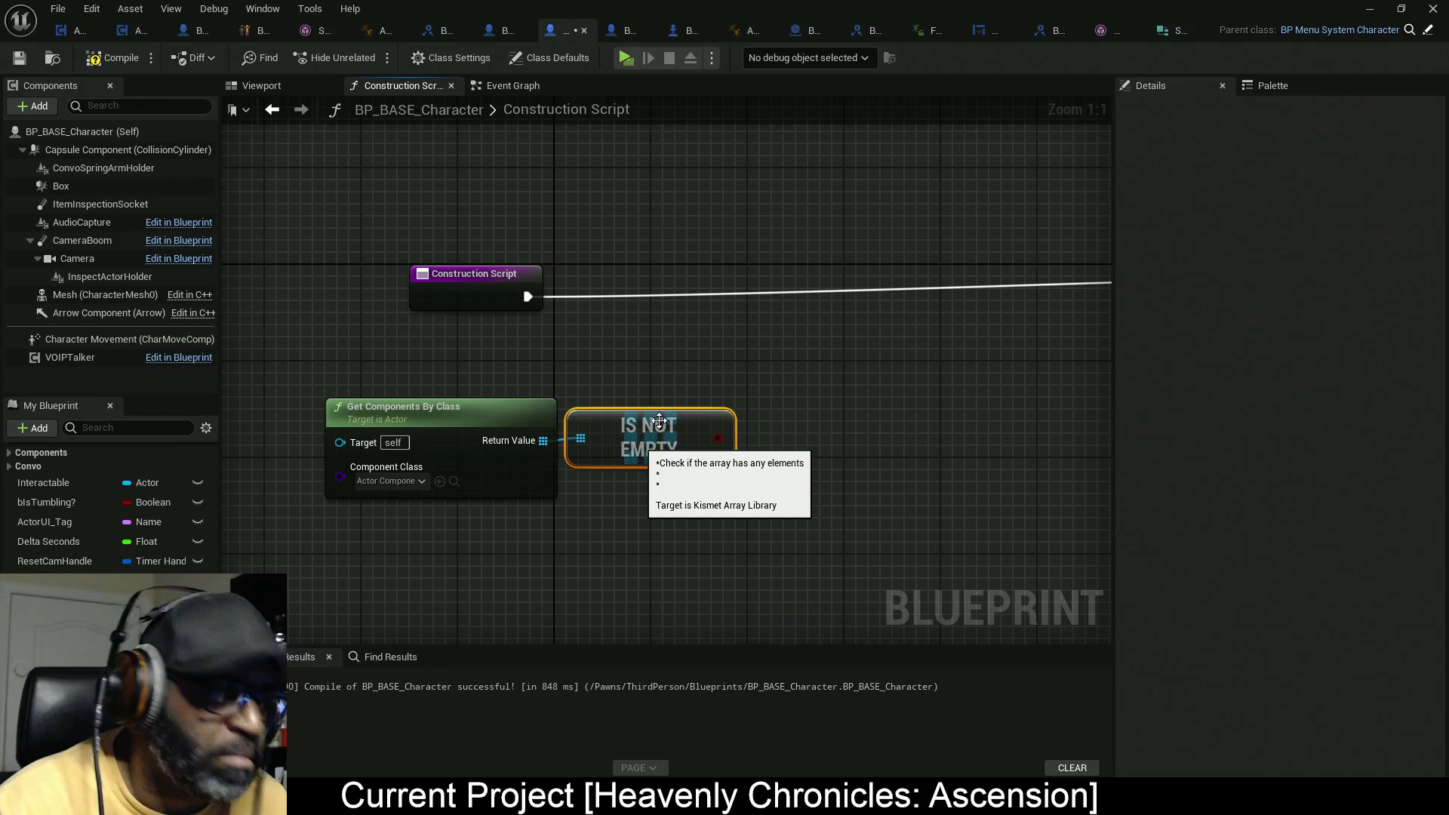
pyautogui.click(768, 352)
pyautogui.moveTo(783, 408); pyautogui.dragTo(713, 437)
pyautogui.moveTo(514, 294)
pyautogui.mouseDown()
pyautogui.moveTo(420, 292)
pyautogui.moveTo(815, 390)
pyautogui.moveTo(795, 381)
pyautogui.mouseUp()
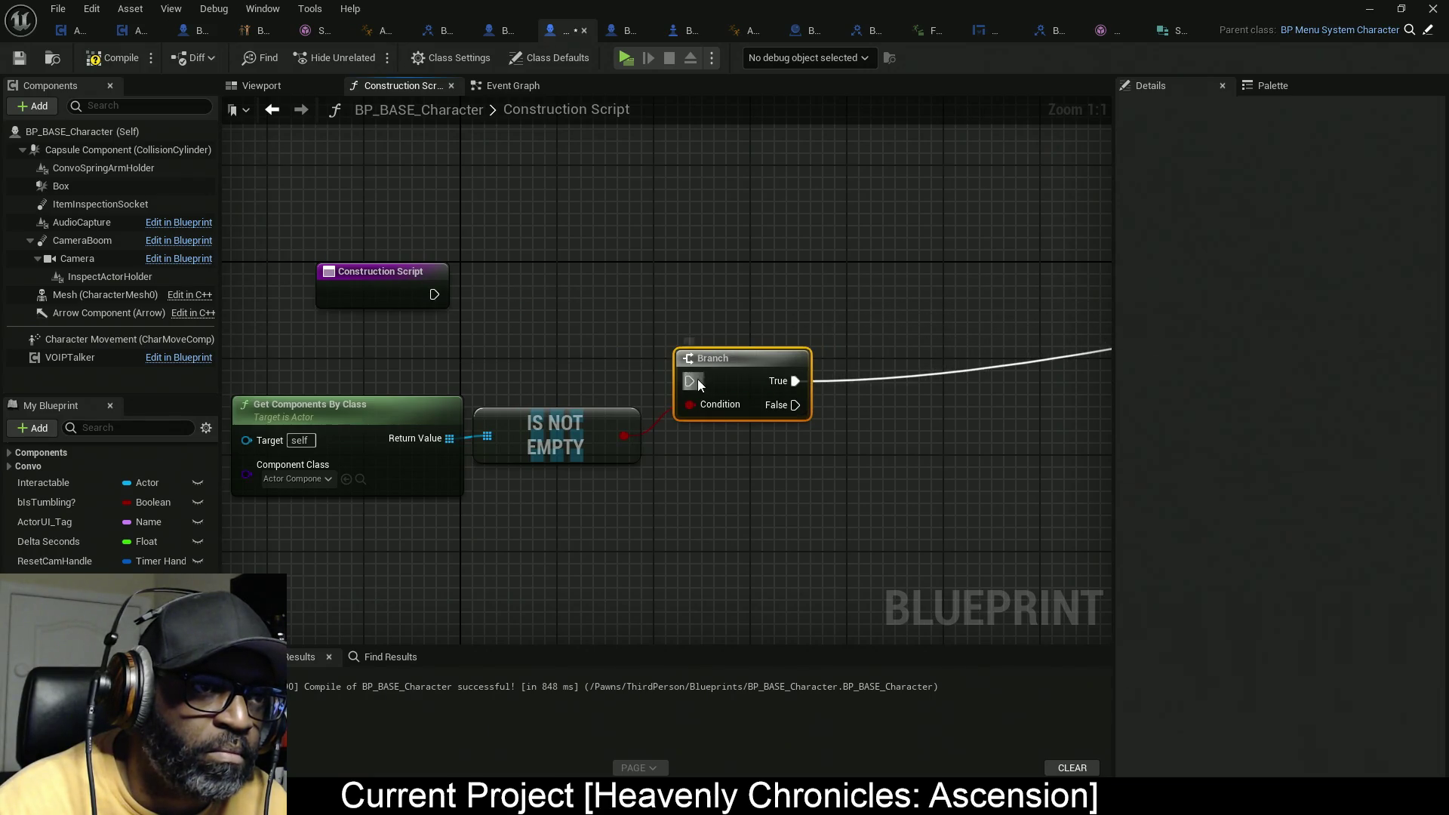
# Step: Add a Sequence node fed by the Construction Script, with Then 1 driving Destroy Component
pyautogui.rightClick(566, 265)
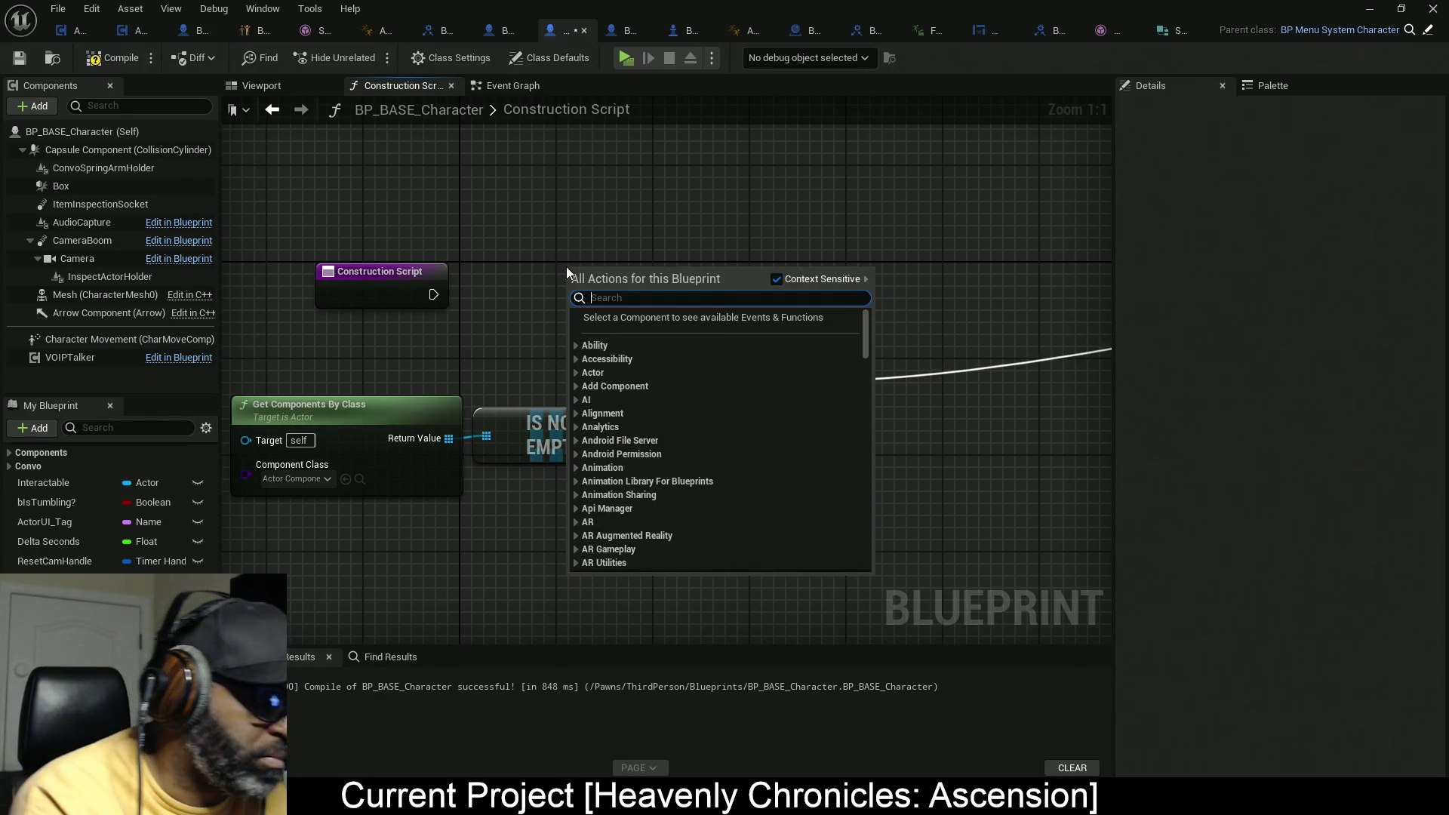
pyautogui.write('sequence')
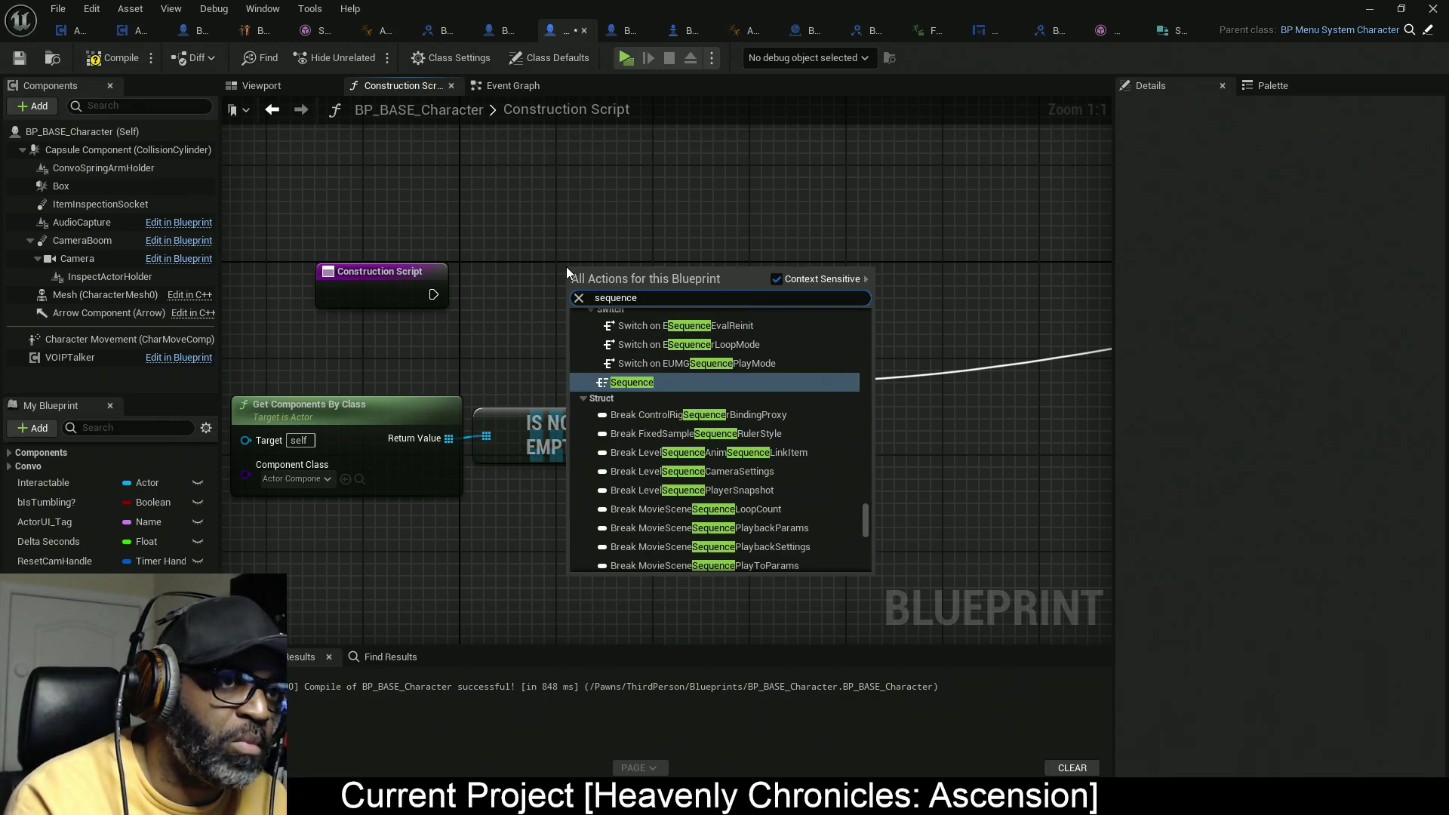
pyautogui.press('Return')
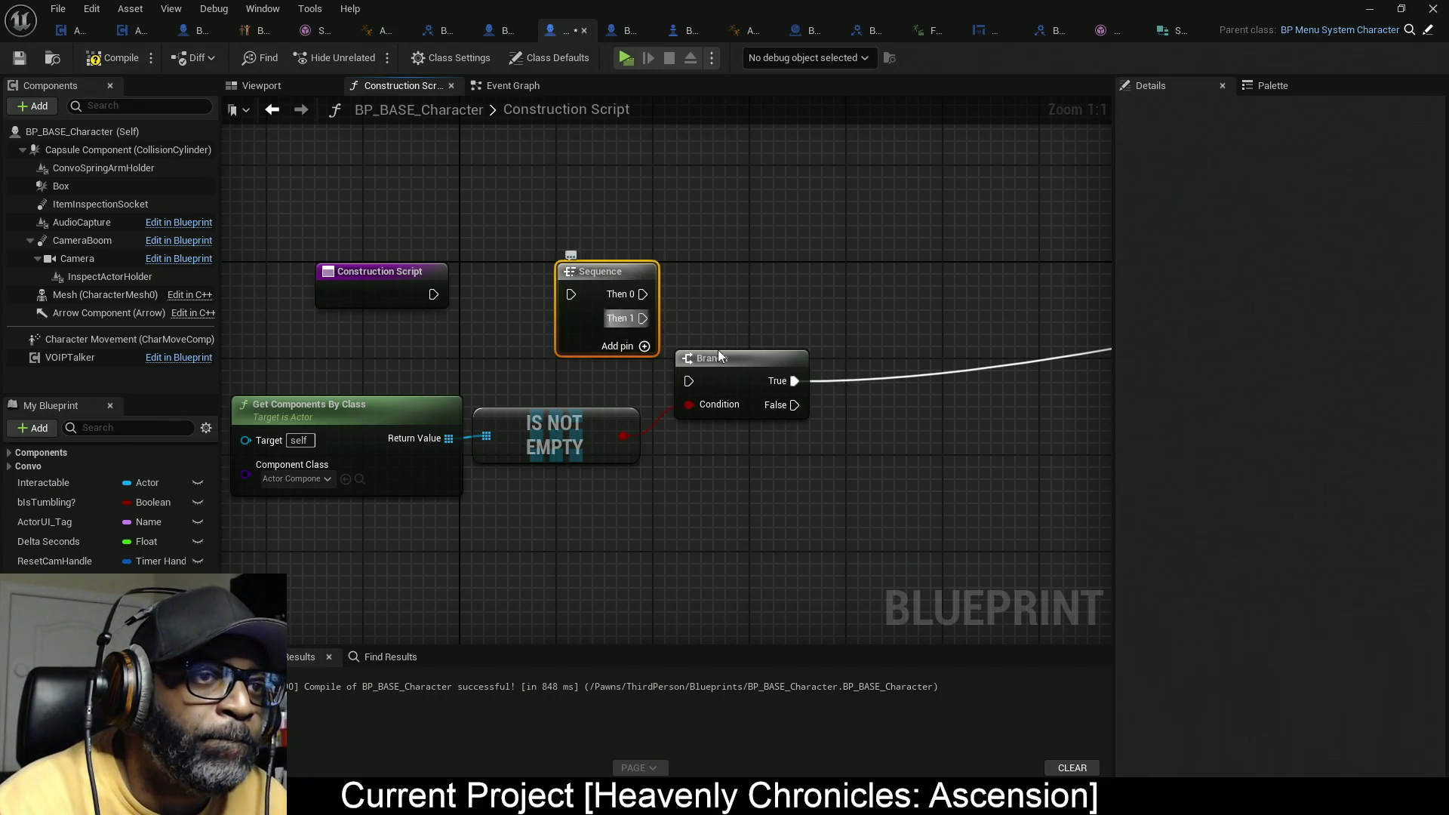
pyautogui.moveTo(794, 380)
pyautogui.mouseDown()
pyautogui.moveTo(645, 309)
pyautogui.moveTo(433, 294)
pyautogui.mouseUp()
pyautogui.moveTo(586, 314); pyautogui.dragTo(513, 311)
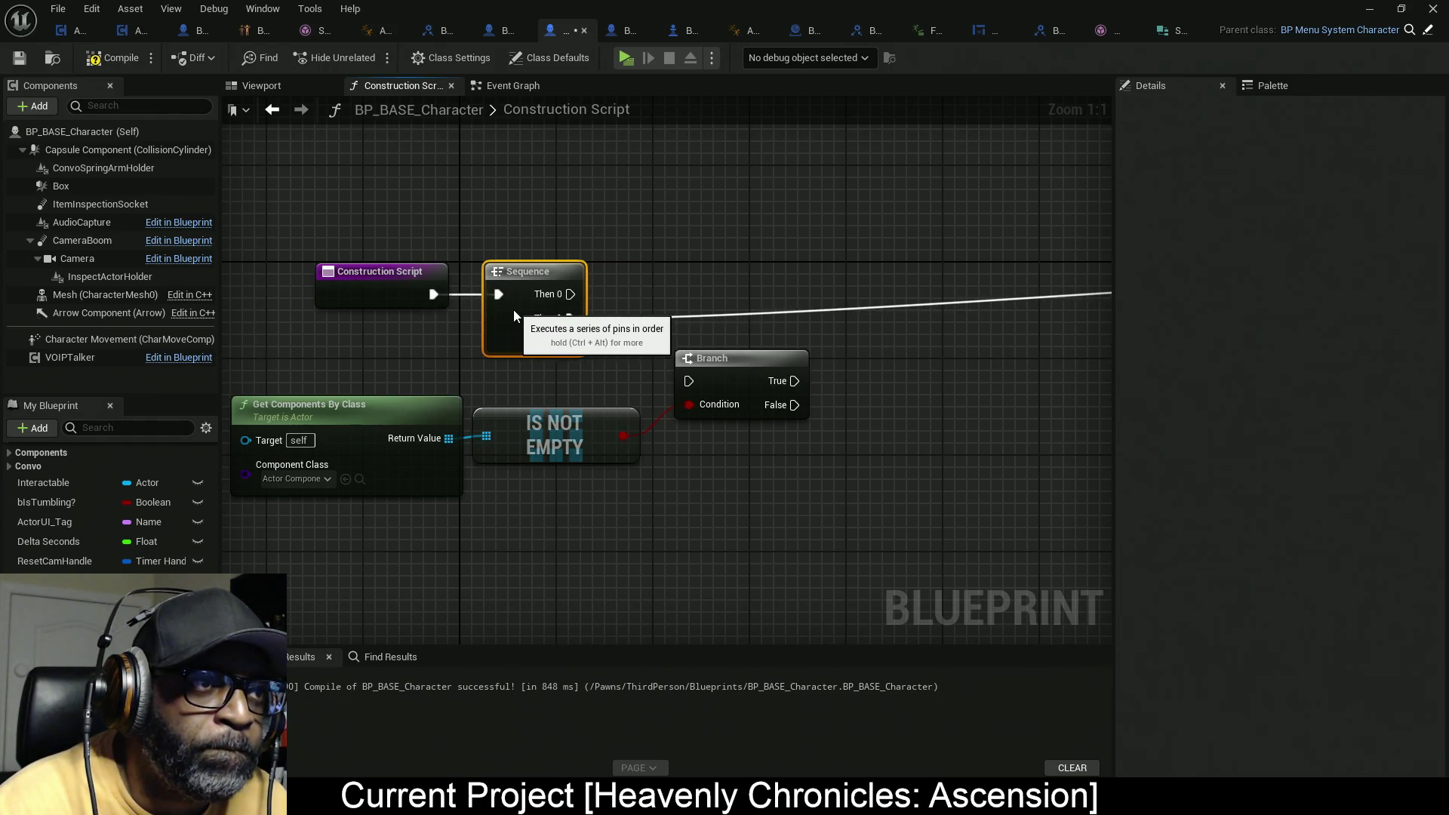
# Step: Raise the Get Components, IS NOT EMPTY and Branch nodes and connect Sequence Then 0 to Branch
pyautogui.moveTo(354, 368); pyautogui.dragTo(455, 337)
pyautogui.moveTo(781, 440); pyautogui.dragTo(528, 343)
pyautogui.moveTo(642, 452); pyautogui.dragTo(675, 135)
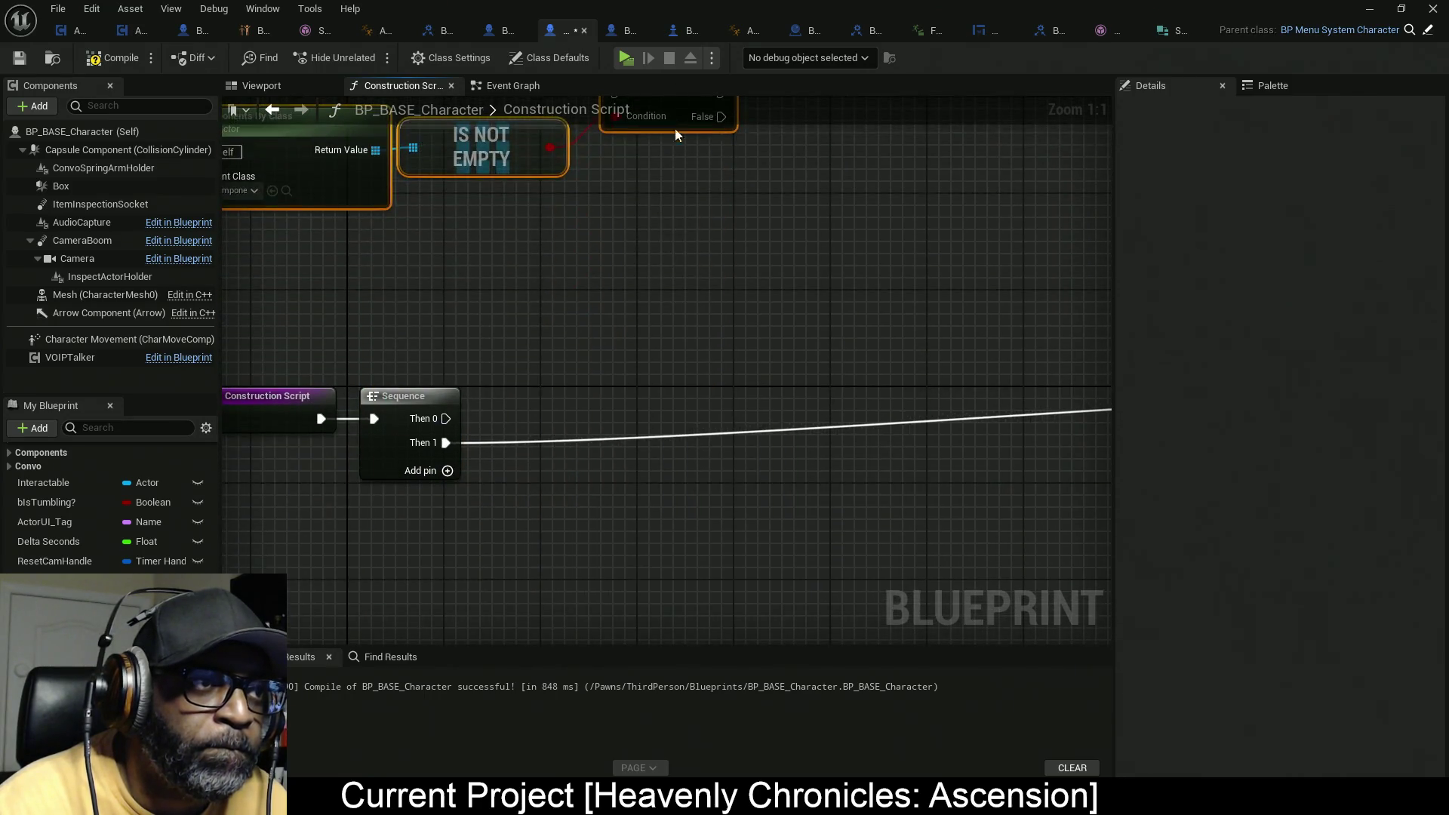
pyautogui.moveTo(605, 186)
pyautogui.mouseDown()
pyautogui.moveTo(431, 526)
pyautogui.moveTo(436, 511)
pyautogui.mouseUp()
pyautogui.moveTo(550, 446); pyautogui.dragTo(690, 450)
pyautogui.moveTo(796, 322)
pyautogui.mouseDown()
pyautogui.moveTo(795, 360)
pyautogui.moveTo(885, 364)
pyautogui.moveTo(747, 377)
pyautogui.moveTo(845, 336)
pyautogui.mouseUp()
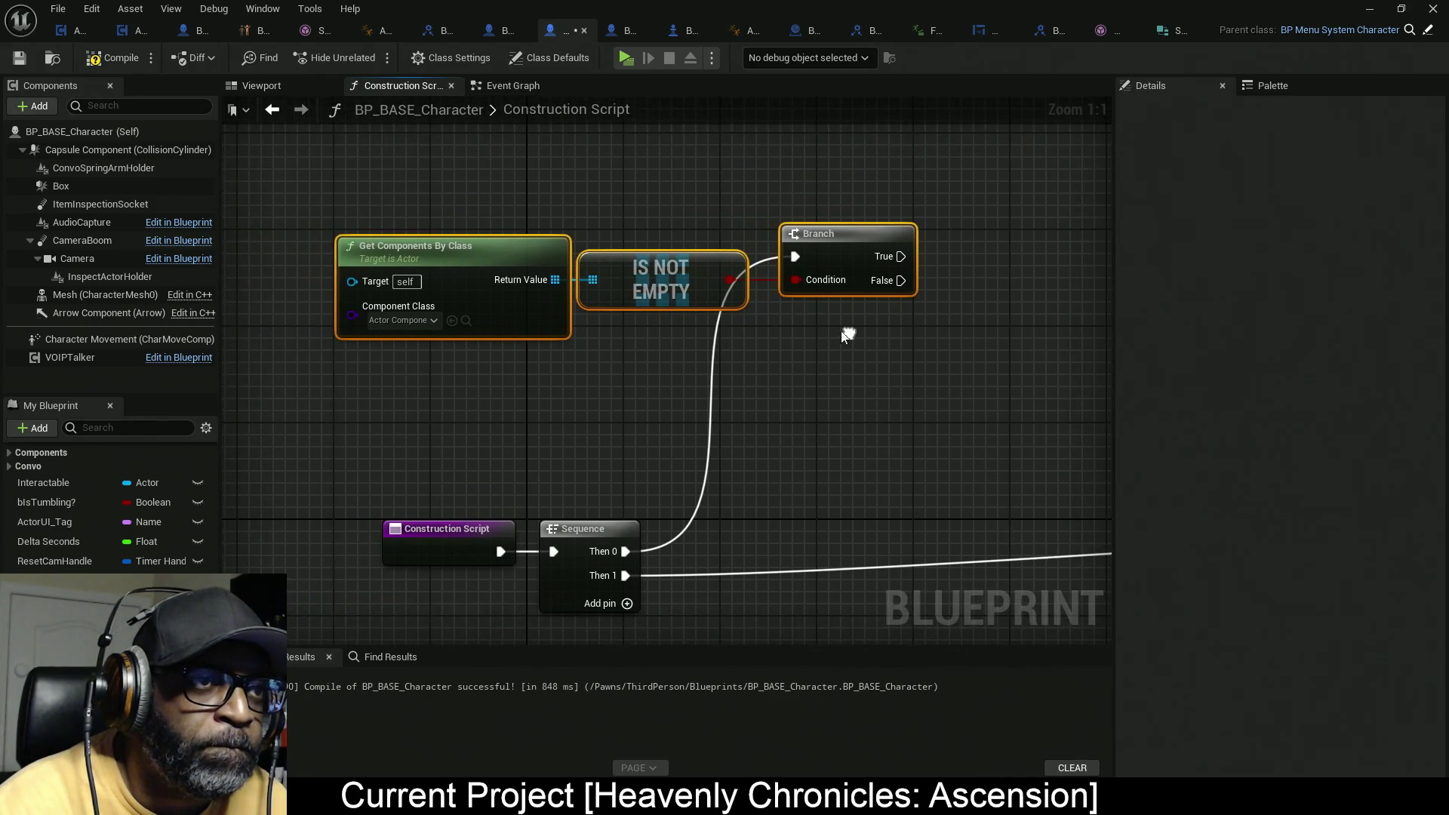
# Step: Reposition the lookup nodes and pull the Destroy Component chain closer to the Sequence
pyautogui.moveTo(428, 151)
pyautogui.mouseDown()
pyautogui.moveTo(667, 332)
pyautogui.moveTo(662, 317)
pyautogui.mouseUp()
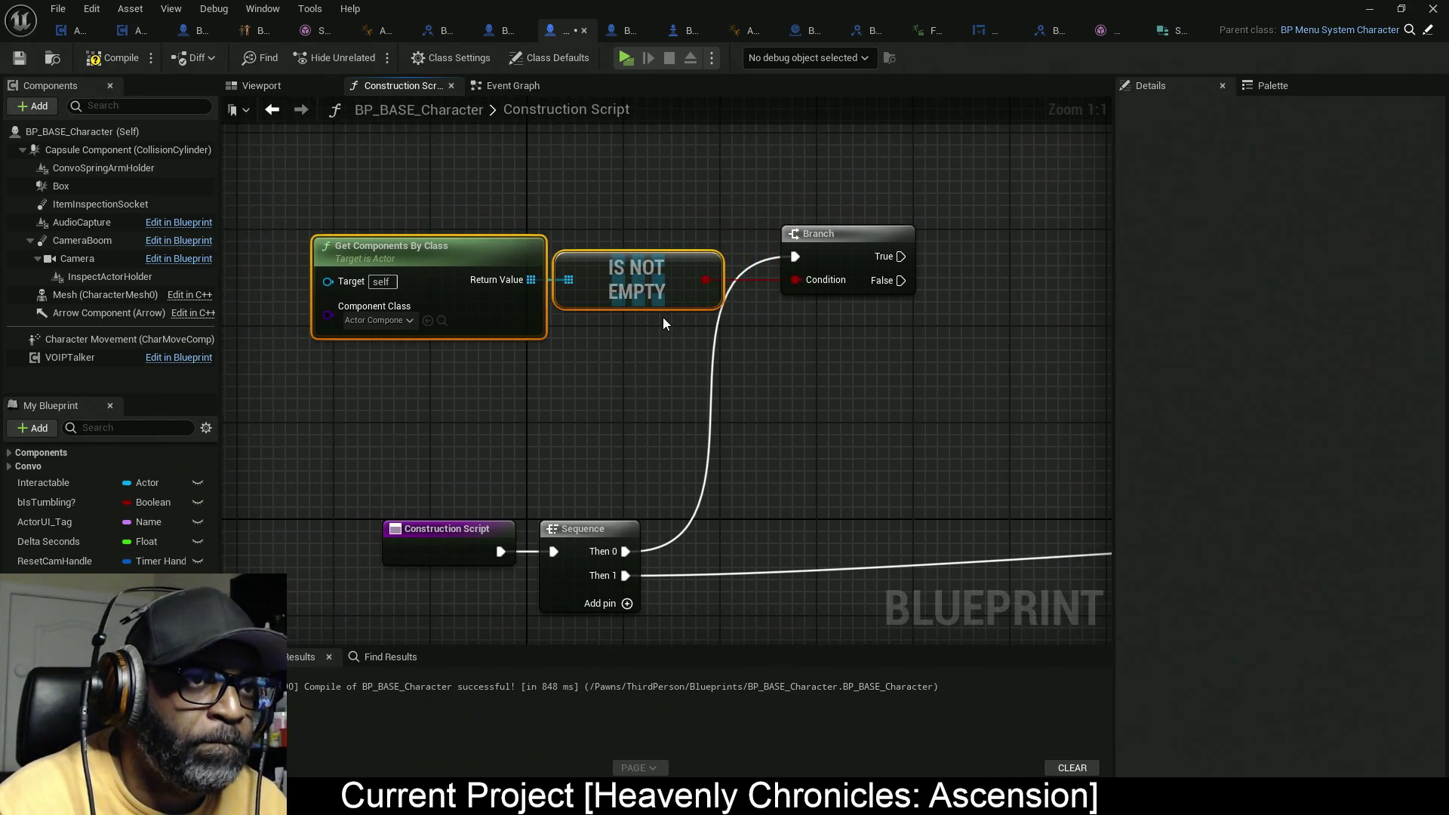
pyautogui.keyDown('ctrl'); pyautogui.click(845, 286); pyautogui.keyUp('ctrl')
pyautogui.moveTo(813, 327); pyautogui.dragTo(763, 315)
pyautogui.moveTo(803, 250); pyautogui.dragTo(778, 207)
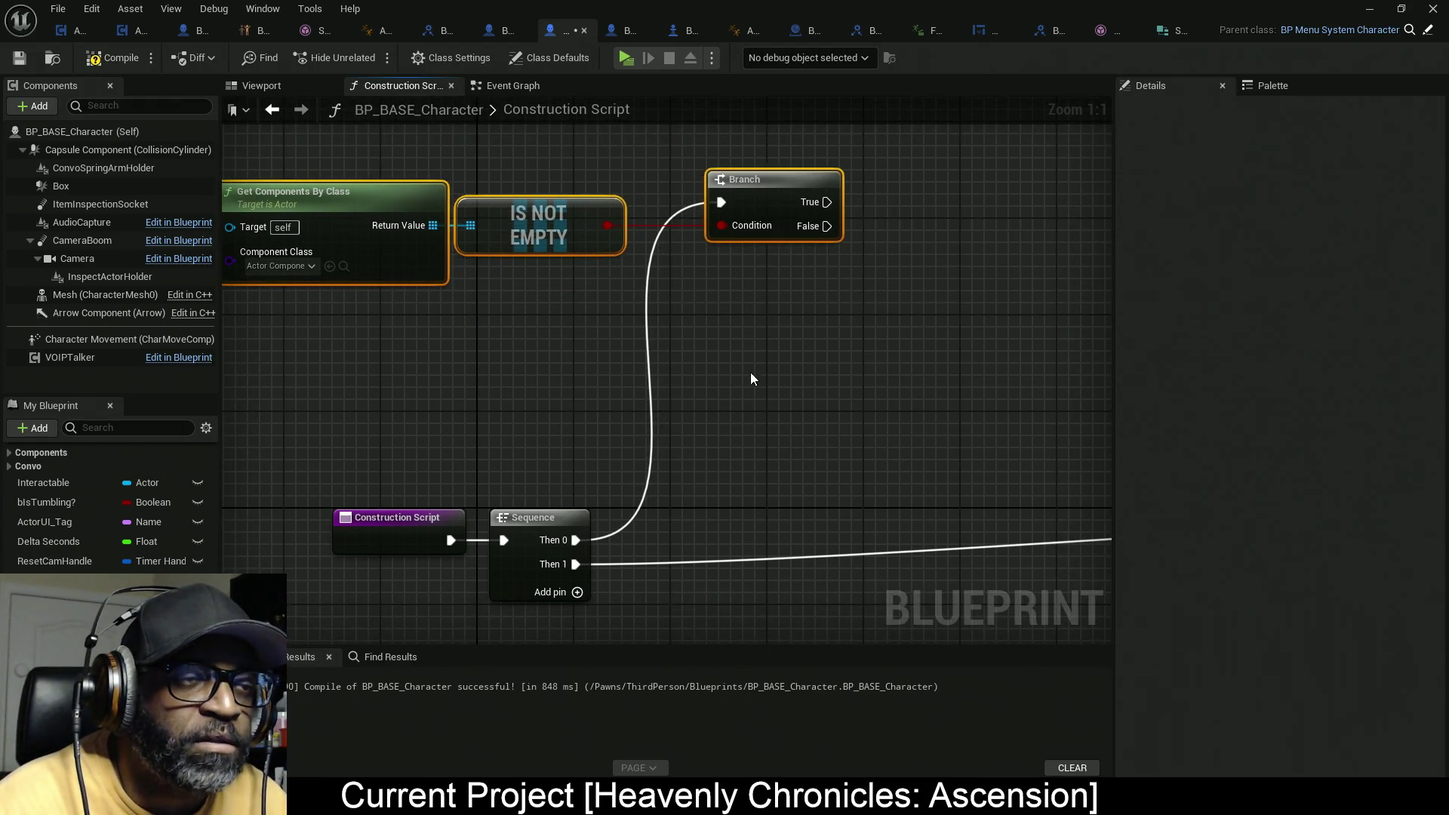
pyautogui.scroll(-5, 751, 379)
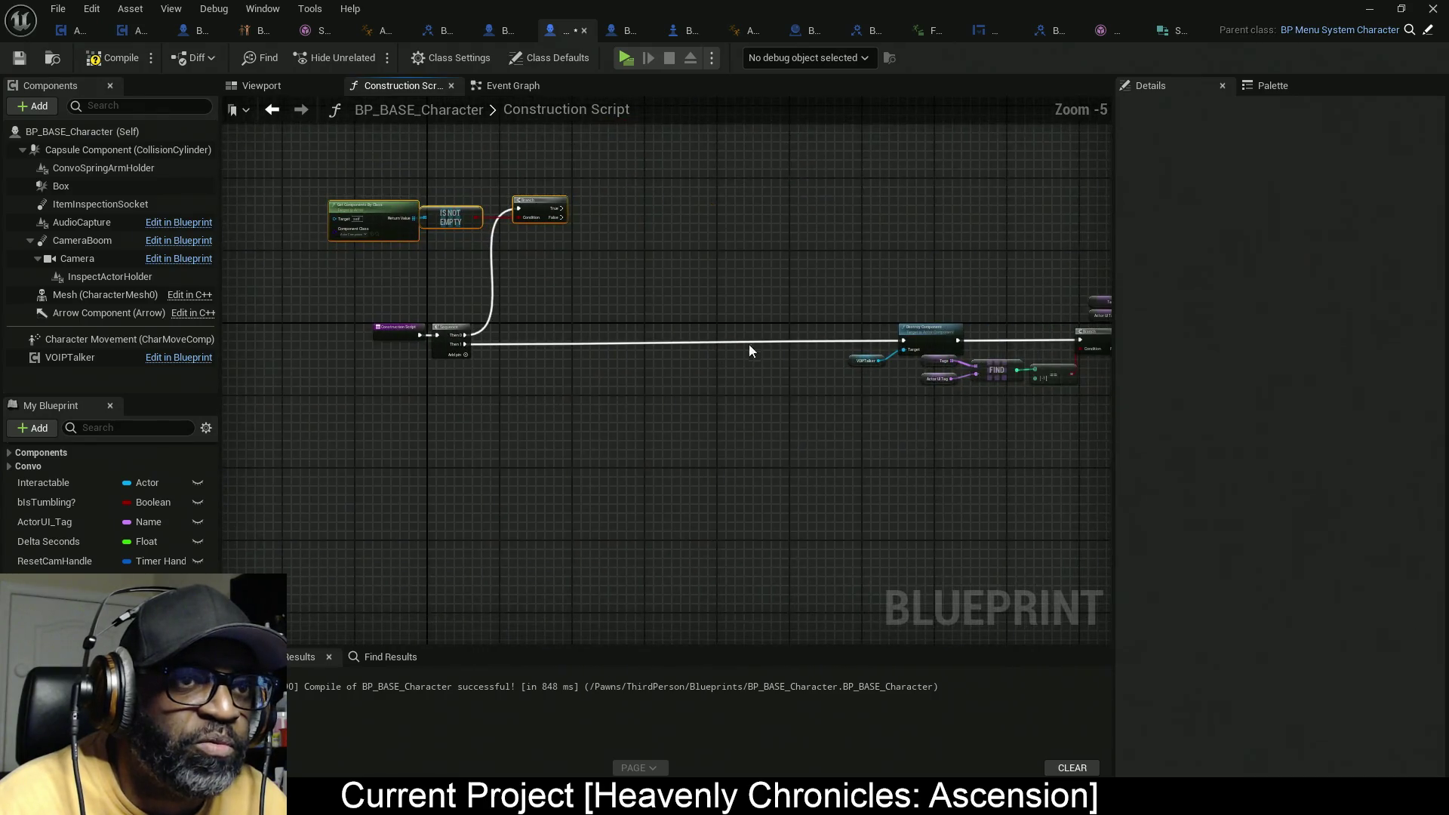
pyautogui.moveTo(944, 302)
pyautogui.mouseDown()
pyautogui.moveTo(510, 406)
pyautogui.moveTo(871, 407)
pyautogui.mouseUp()
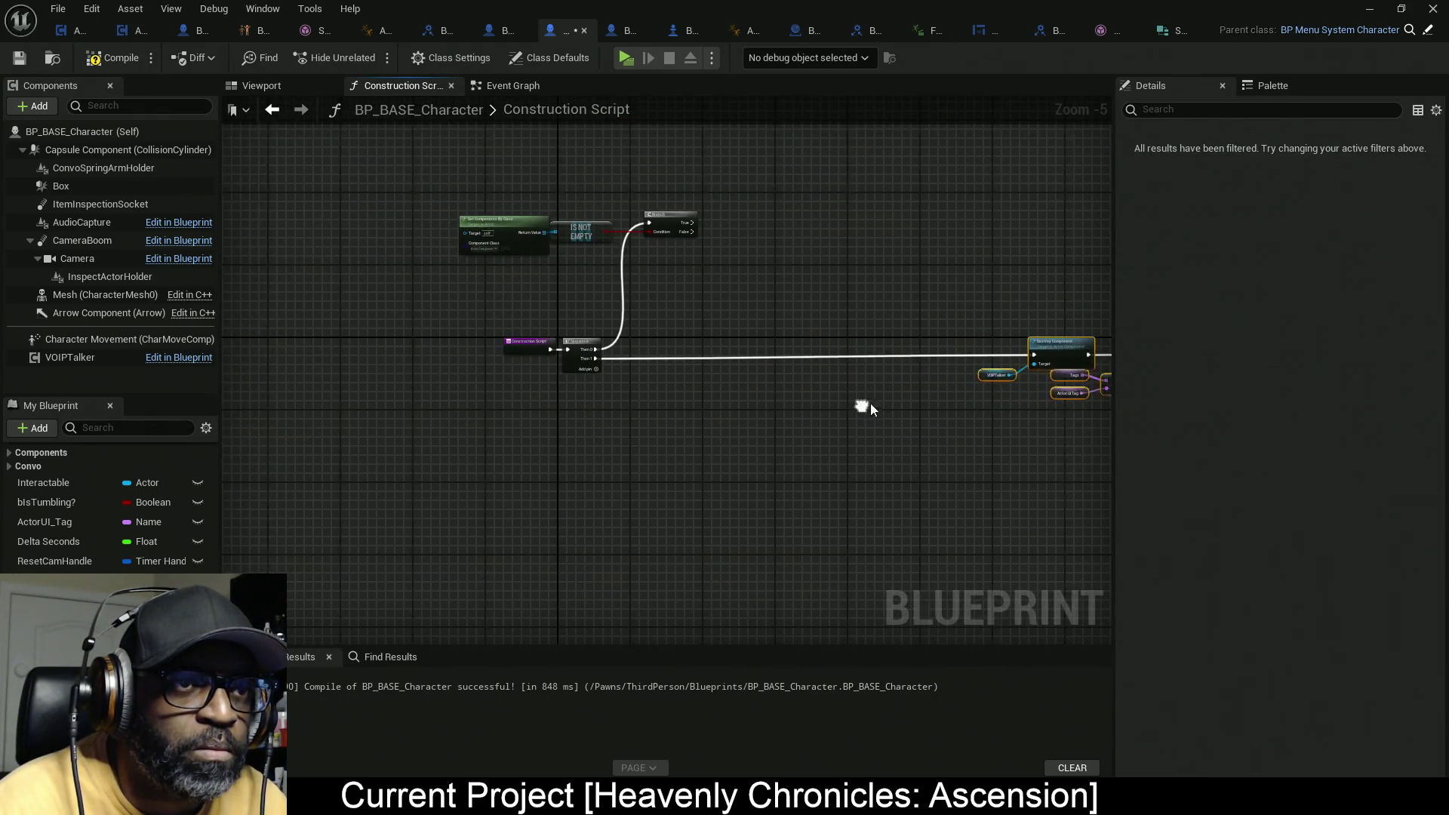
pyautogui.moveTo(1033, 351); pyautogui.dragTo(686, 356)
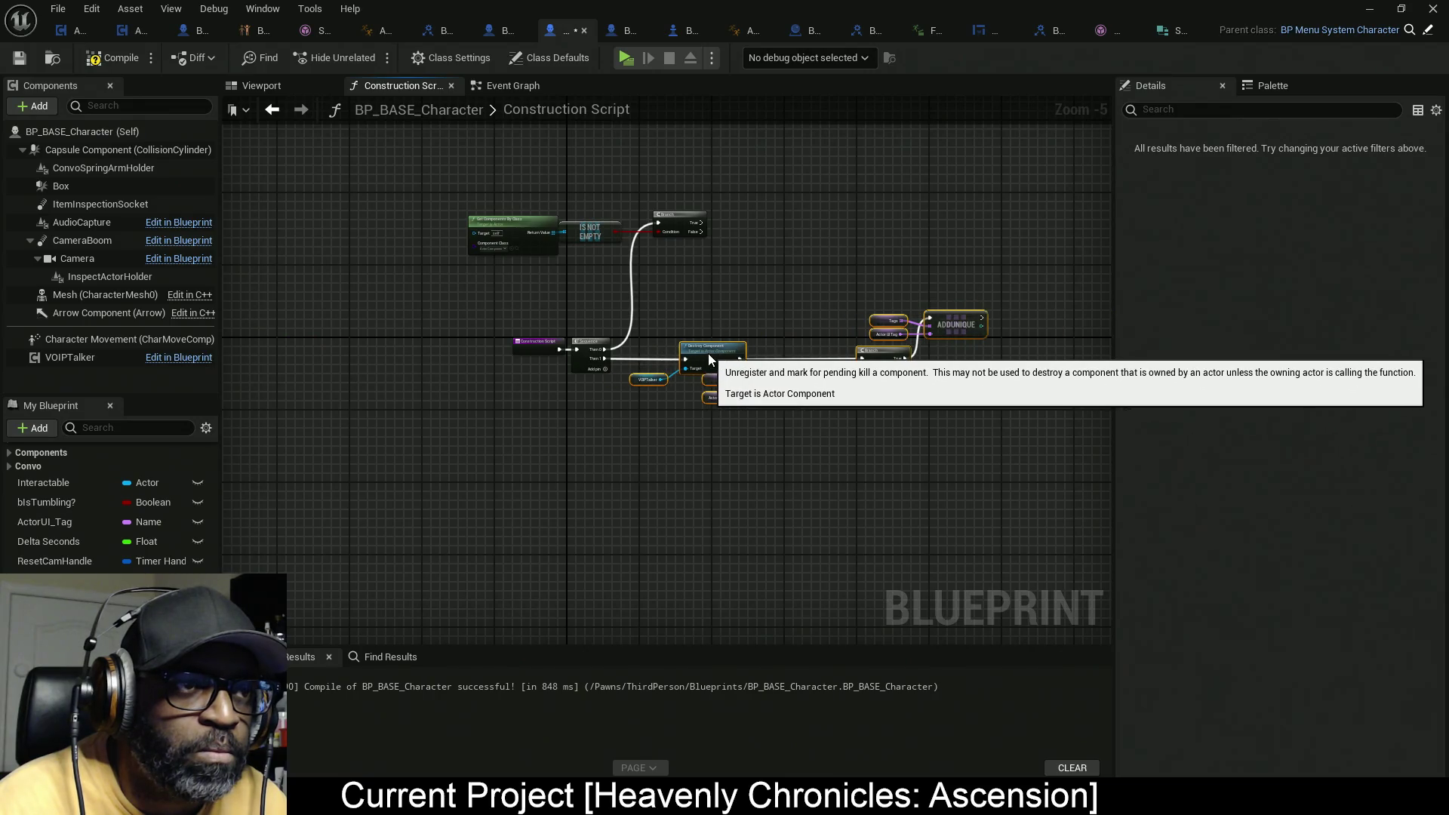
pyautogui.scroll(5, 707, 353)
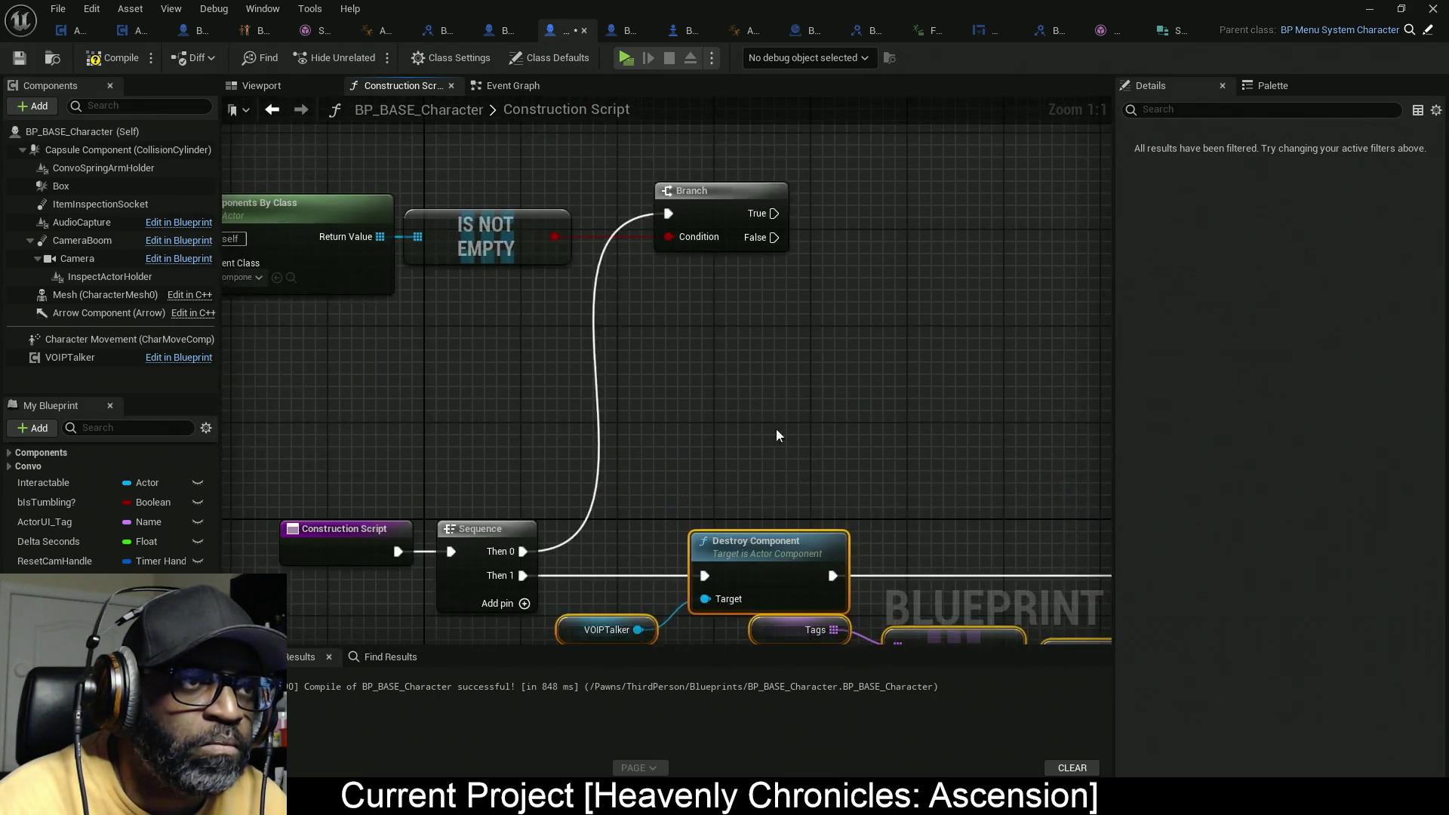
pyautogui.moveTo(777, 435); pyautogui.dragTo(791, 419)
pyautogui.moveTo(676, 368); pyautogui.dragTo(701, 365)
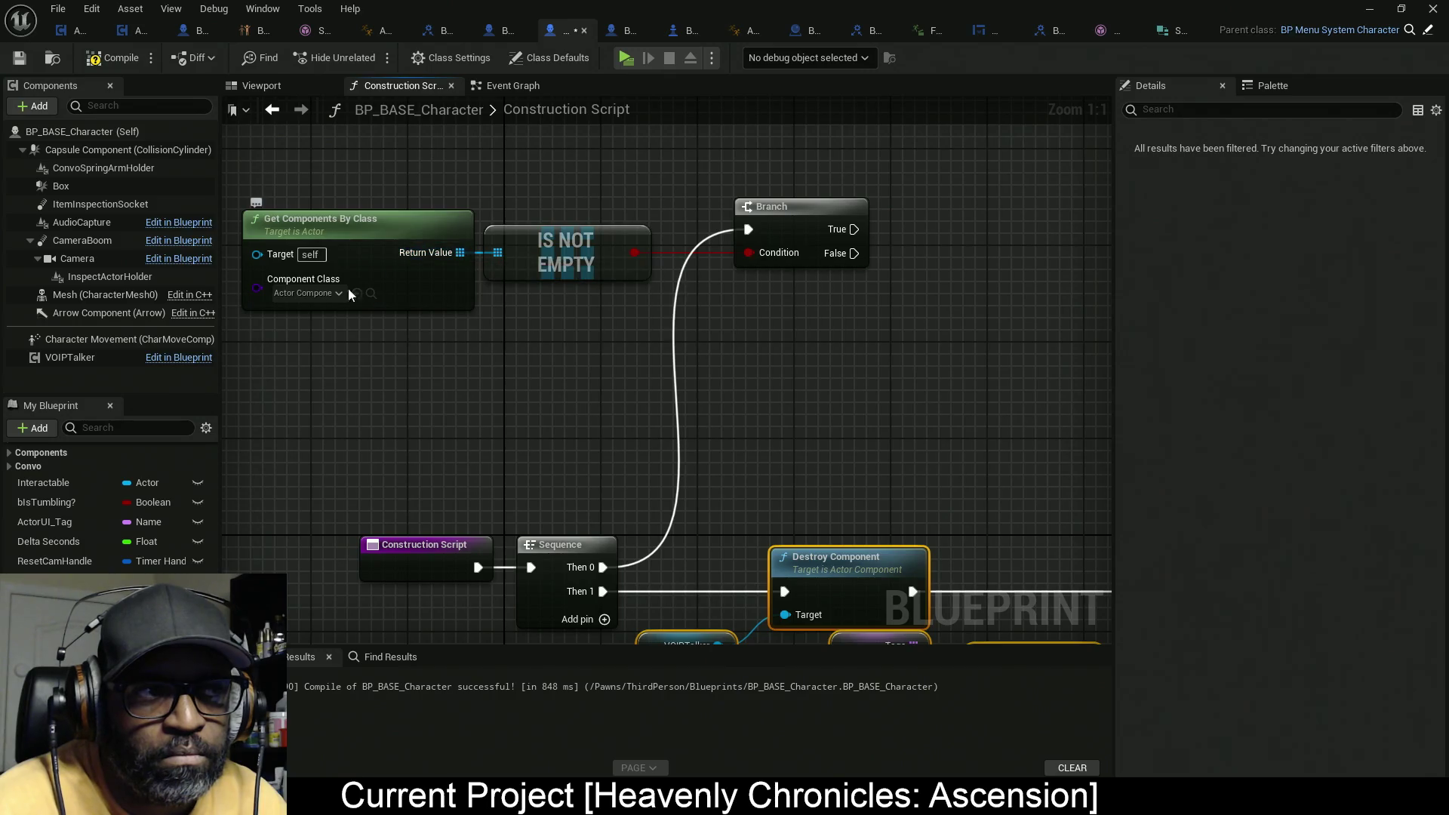
# Step: Set Get Components By Class's Component Class to AC NPC
pyautogui.click(326, 293)
pyautogui.write('npc')
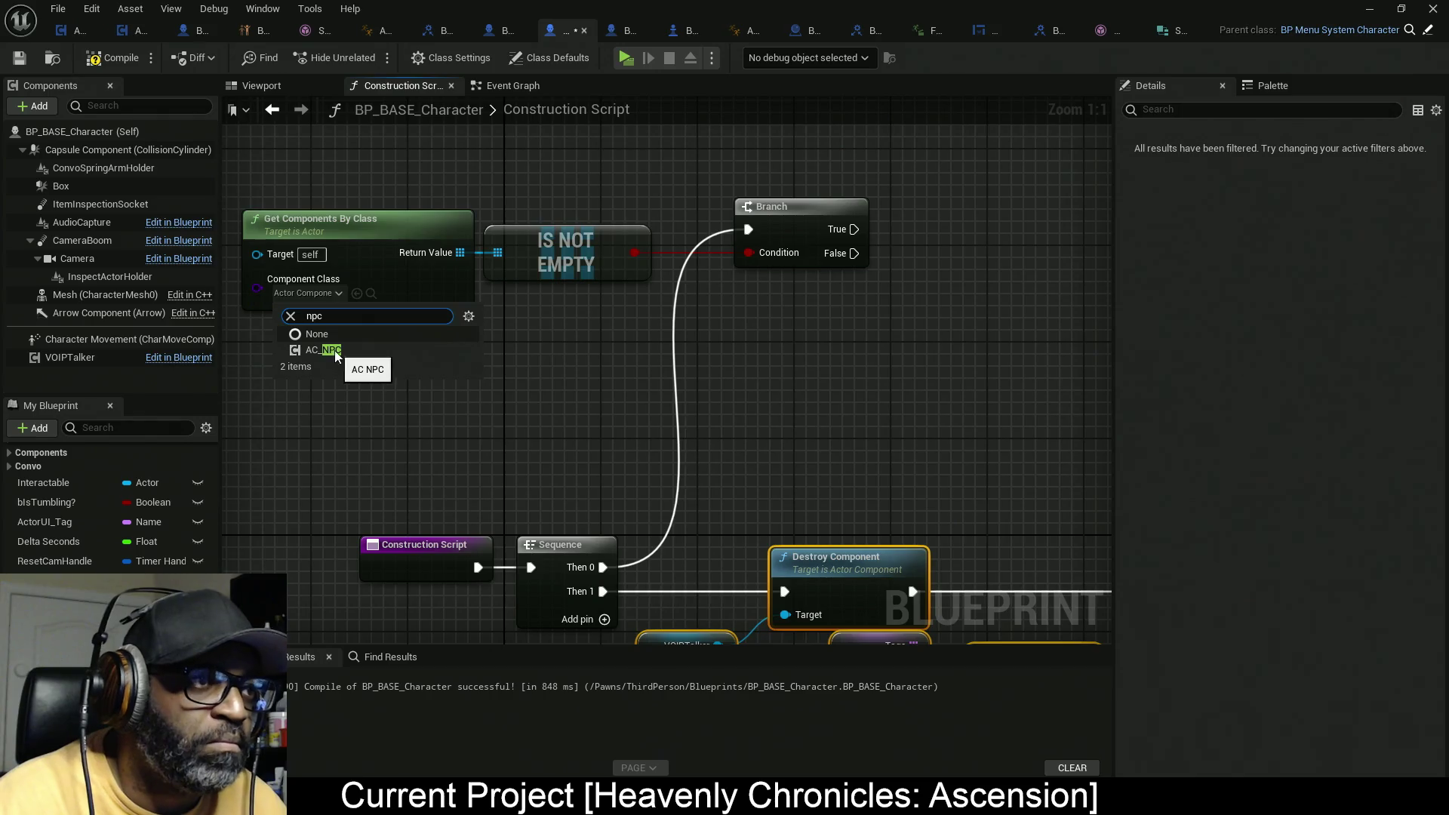
pyautogui.click(333, 356)
pyautogui.moveTo(439, 260)
pyautogui.mouseDown()
pyautogui.moveTo(364, 284)
pyautogui.moveTo(849, 225)
pyautogui.moveTo(857, 202)
pyautogui.mouseUp()
# Step: Add a Get (a copy) node on the AC NPC array, save with Ctrl+S, and open the validation Message Log
pyautogui.write('get')
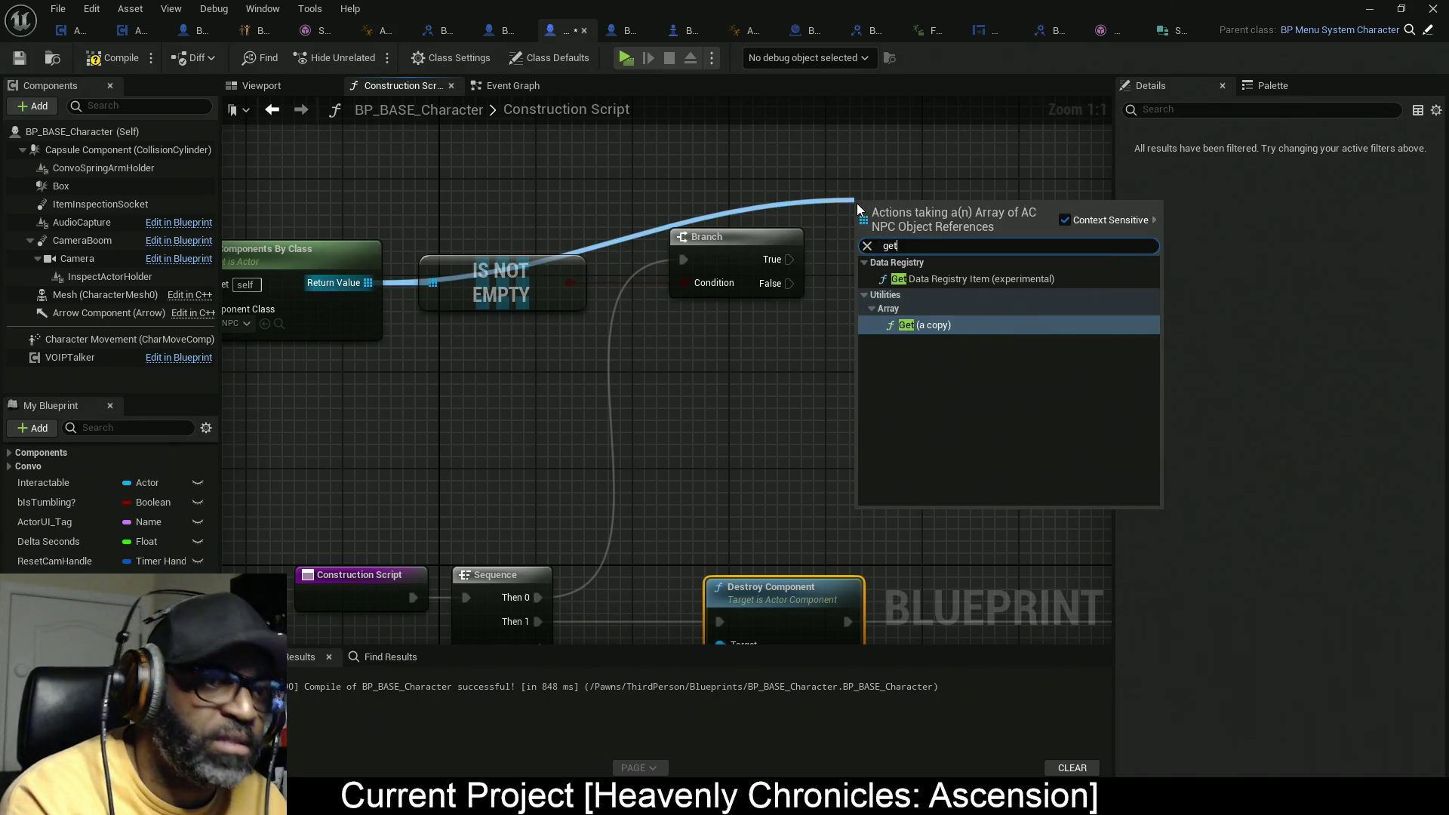
pyautogui.press('Return')
pyautogui.moveTo(917, 232)
pyautogui.mouseDown()
pyautogui.moveTo(843, 205)
pyautogui.moveTo(735, 205)
pyautogui.mouseUp()
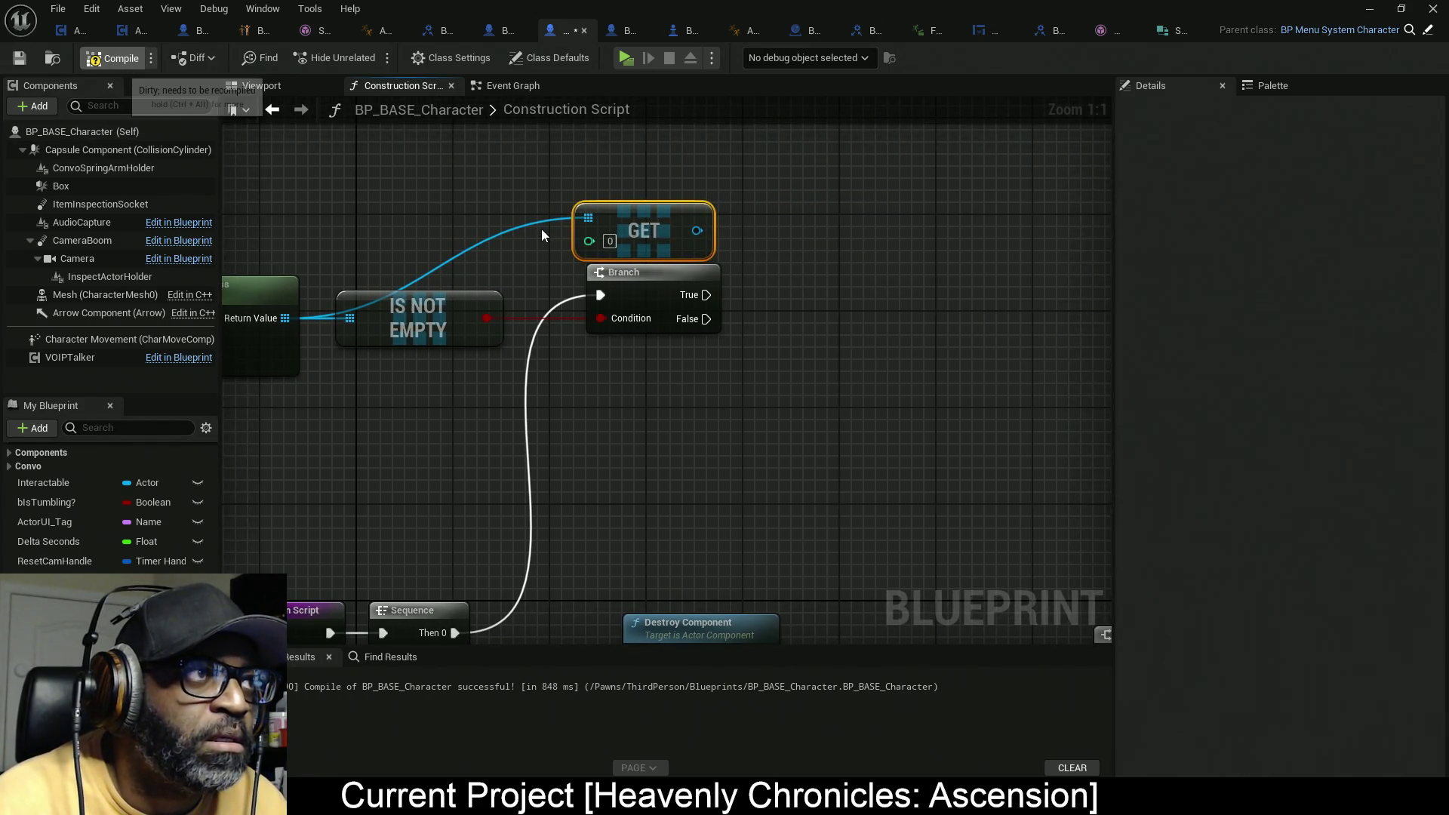
pyautogui.hotkey('ctrl', 's')
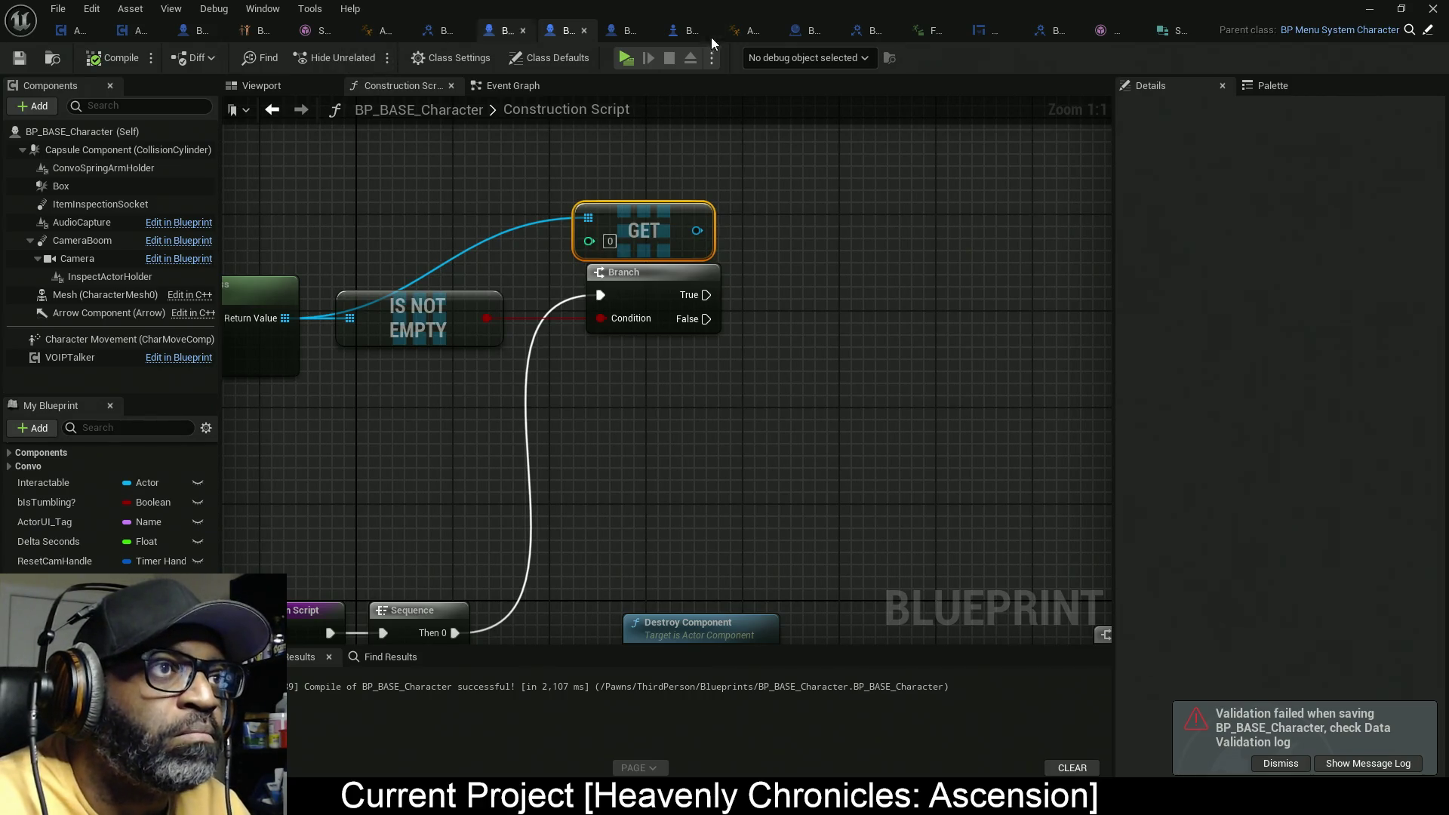
pyautogui.click(1368, 763)
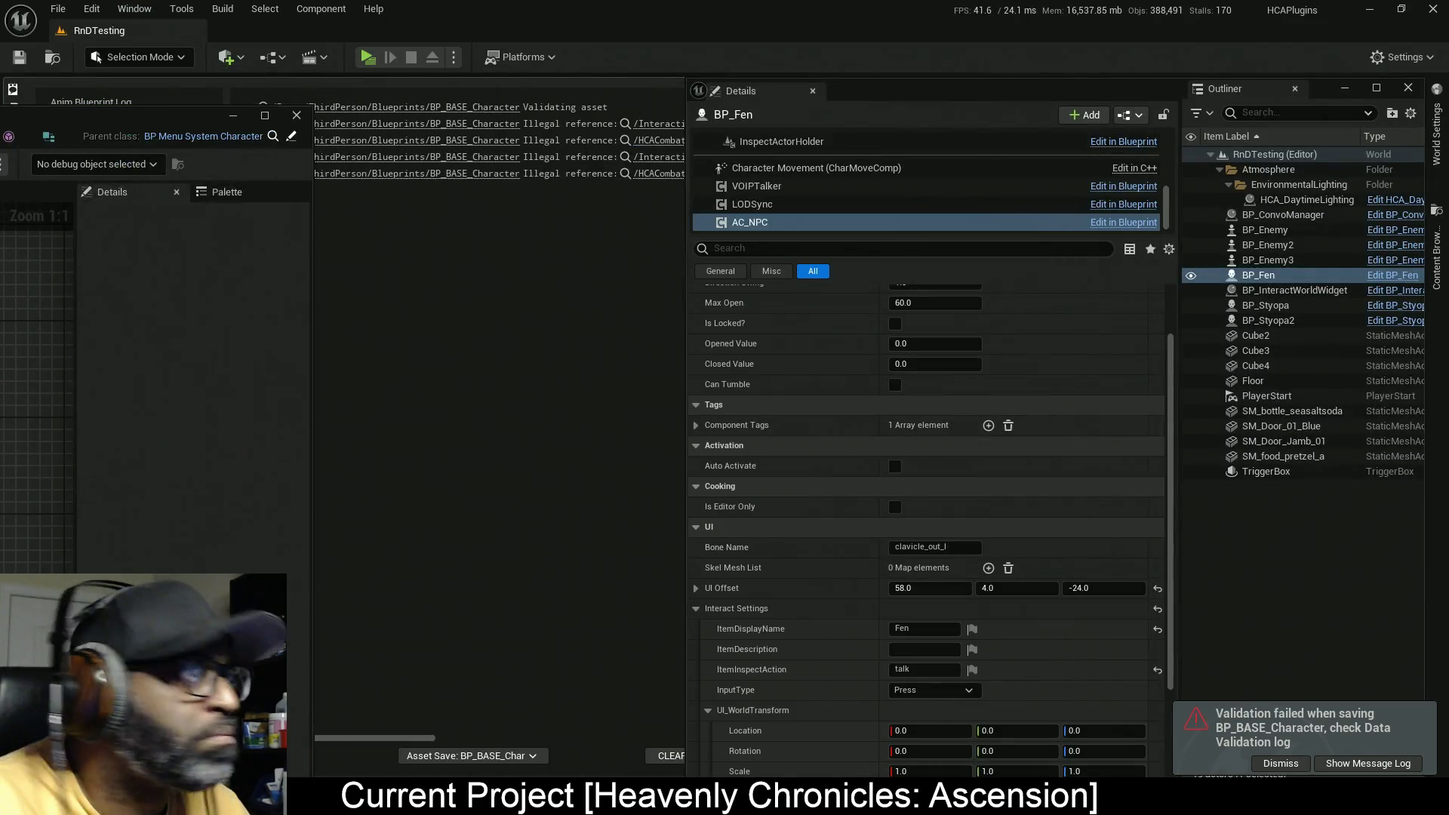
# Step: Open the AC_NPC Blueprint full screen on its editor helper graph
pyautogui.click(1124, 221)
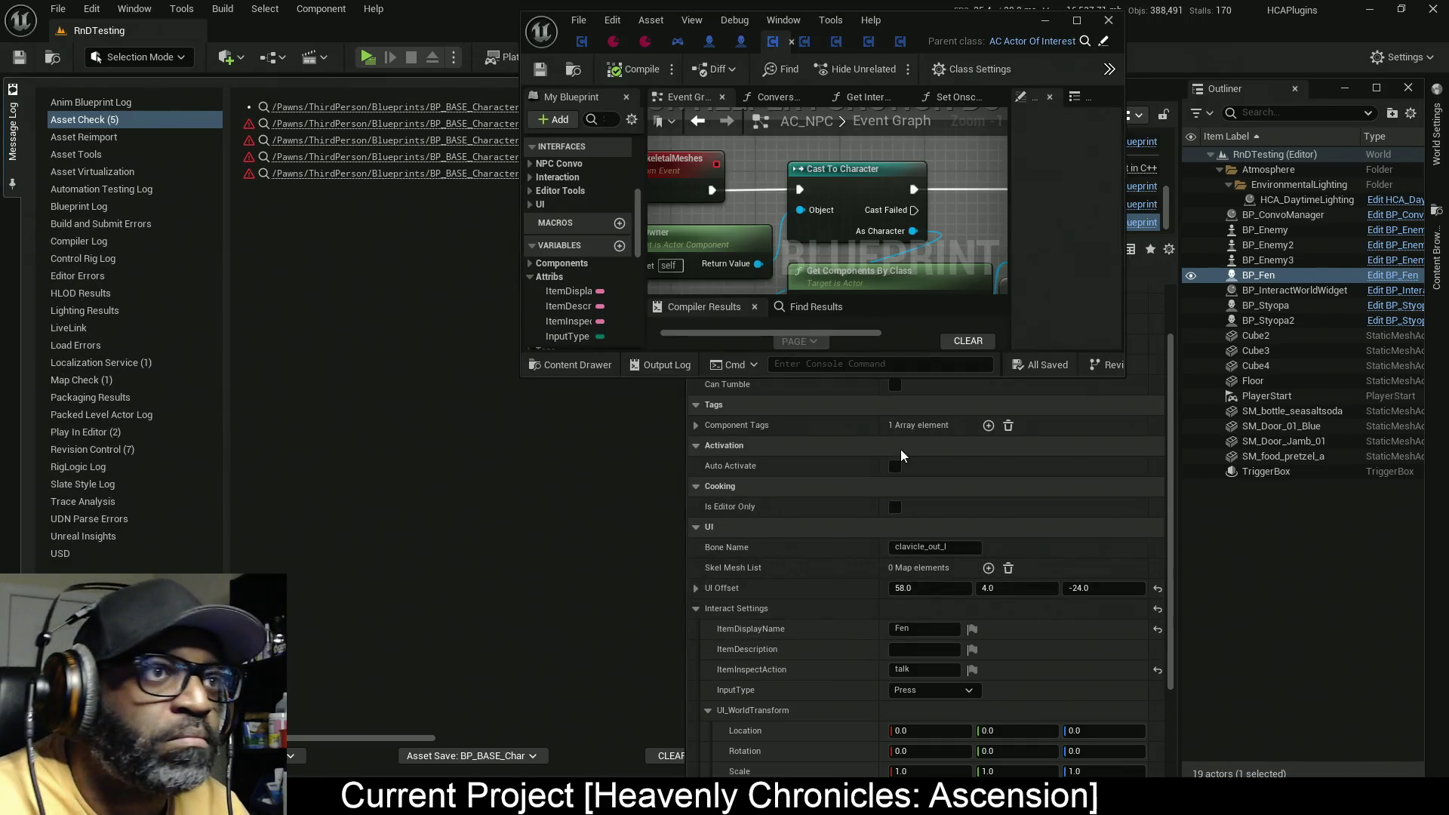
pyautogui.click(1077, 21)
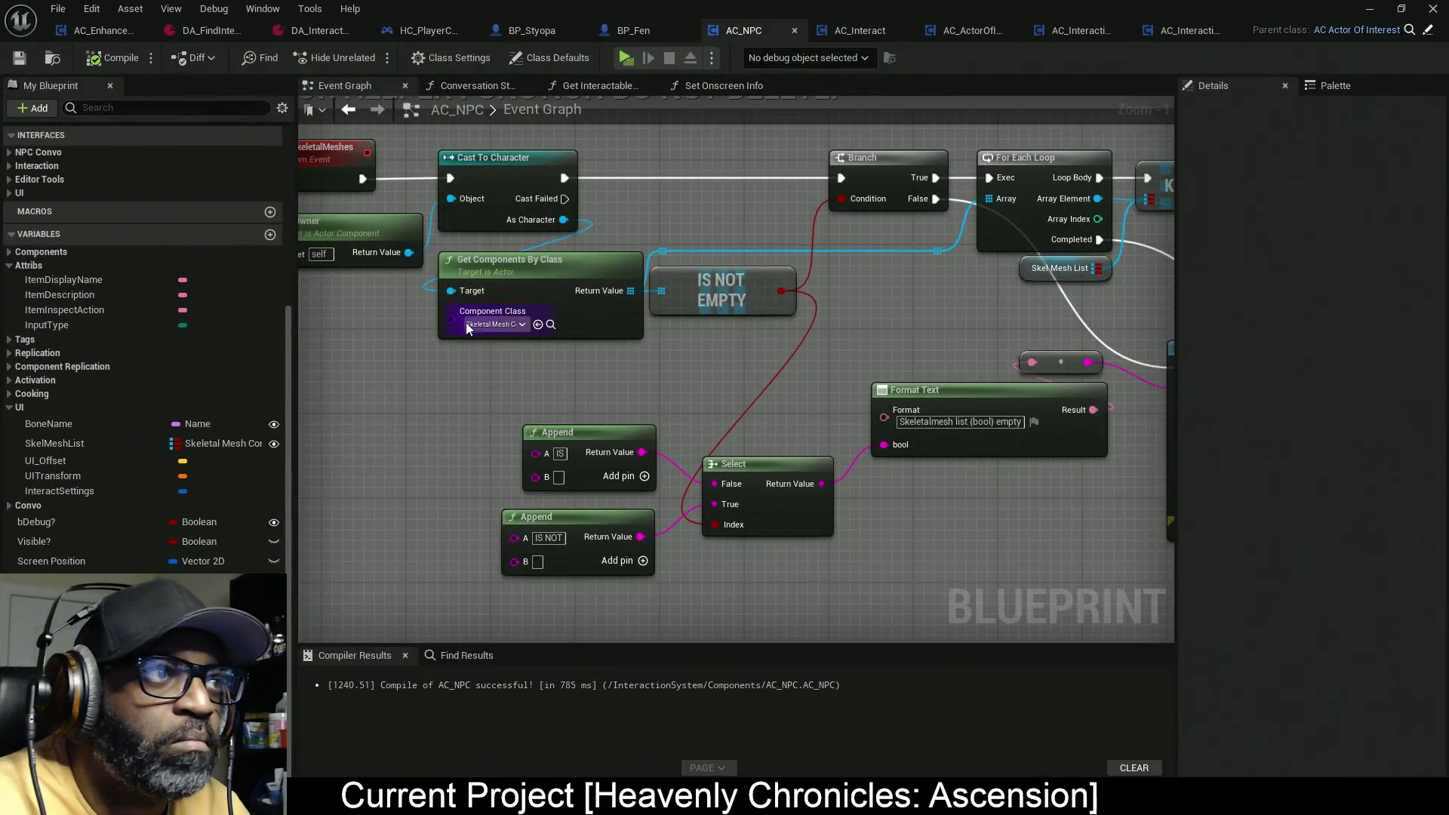
pyautogui.scroll(-3, 465, 323)
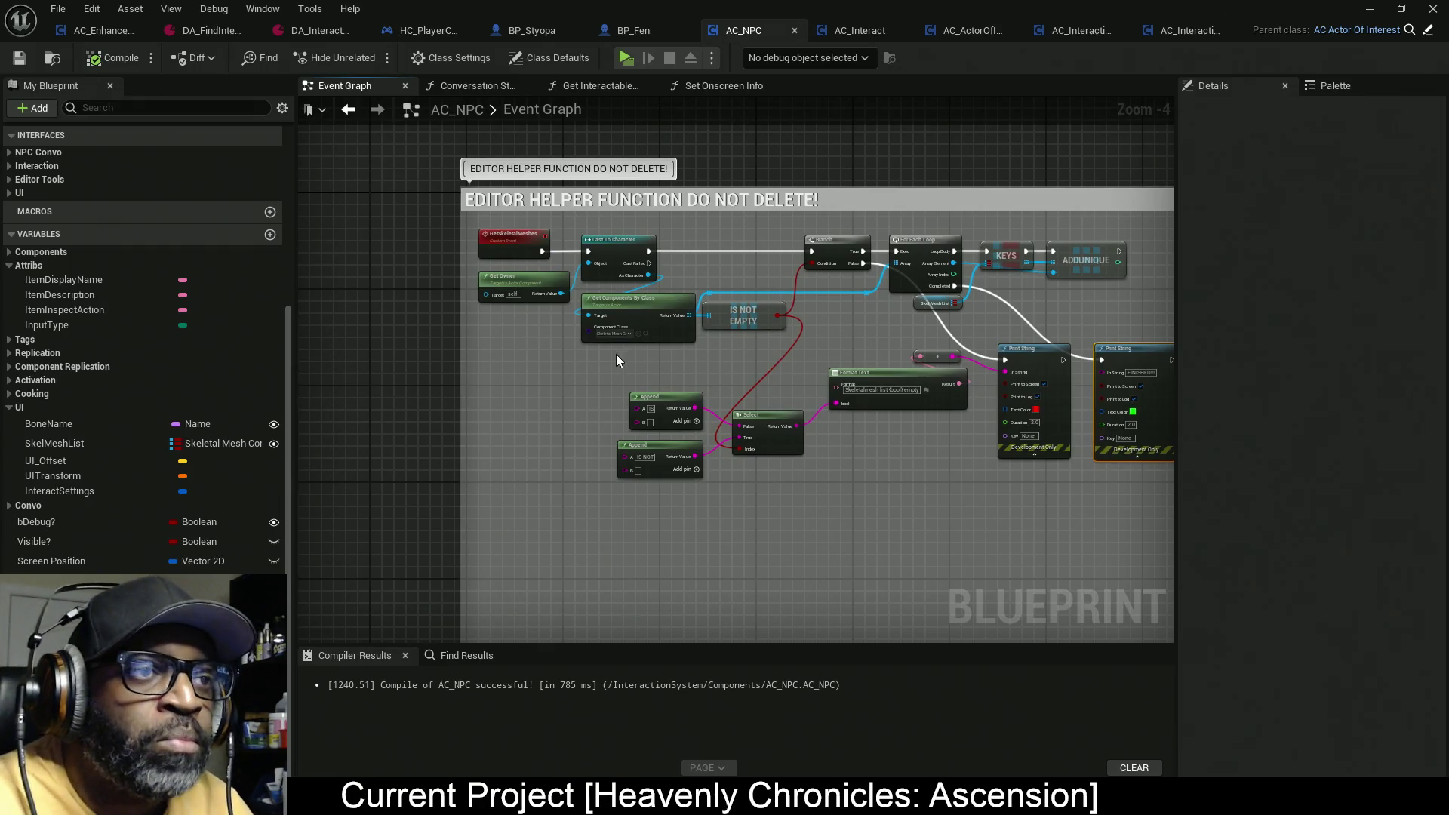
pyautogui.scroll(2, 616, 355)
pyautogui.moveTo(647, 445); pyautogui.dragTo(749, 423)
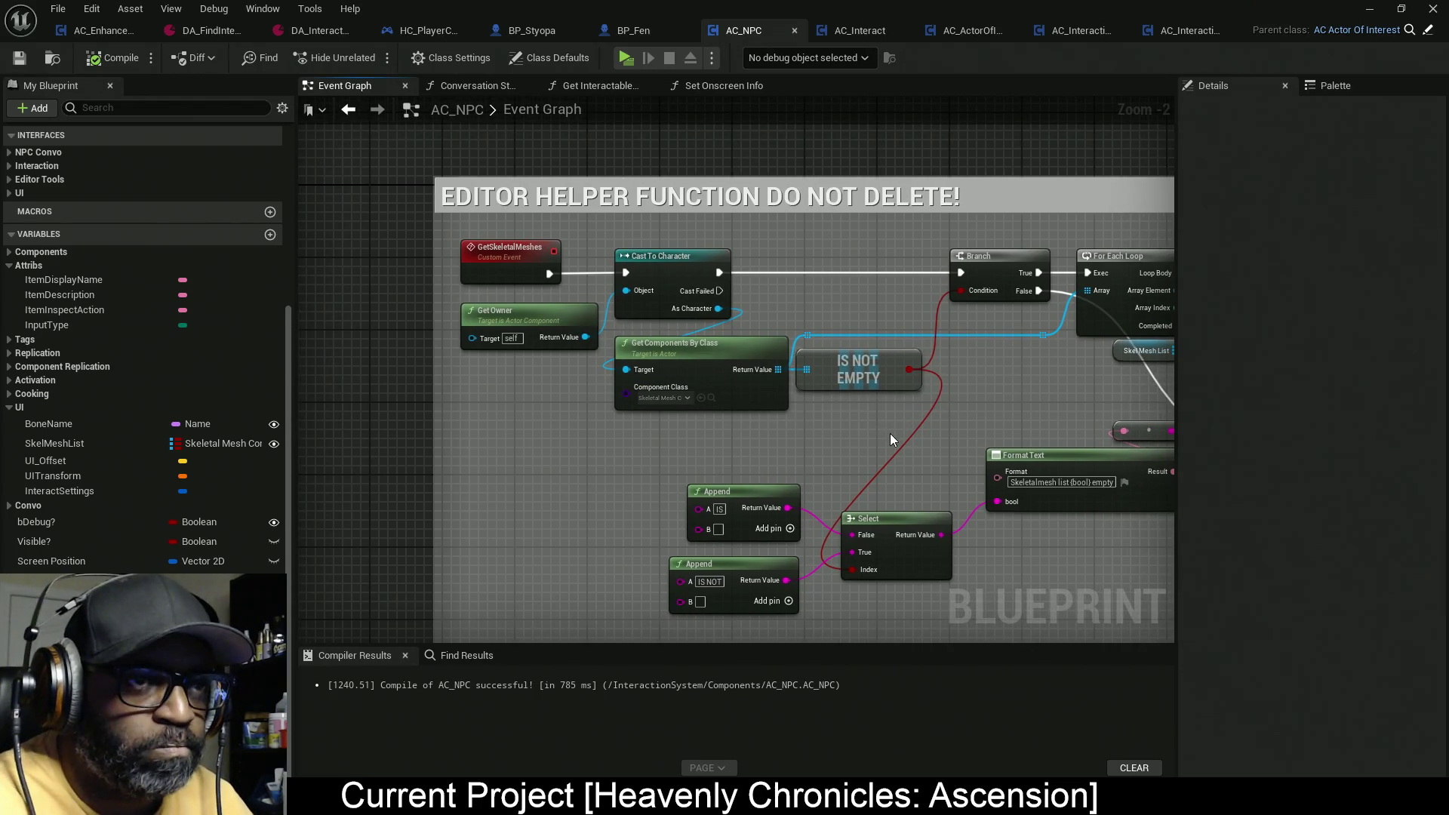
# Step: Break Cast To Character's exec wires and Branch's False wire, rewire IS NOT EMPTY to Condition, and shift the nodes down-left
pyautogui.keyDown('alt'); pyautogui.click(625, 272); pyautogui.keyUp('alt')
pyautogui.keyDown('alt'); pyautogui.click(719, 272); pyautogui.keyUp('alt')
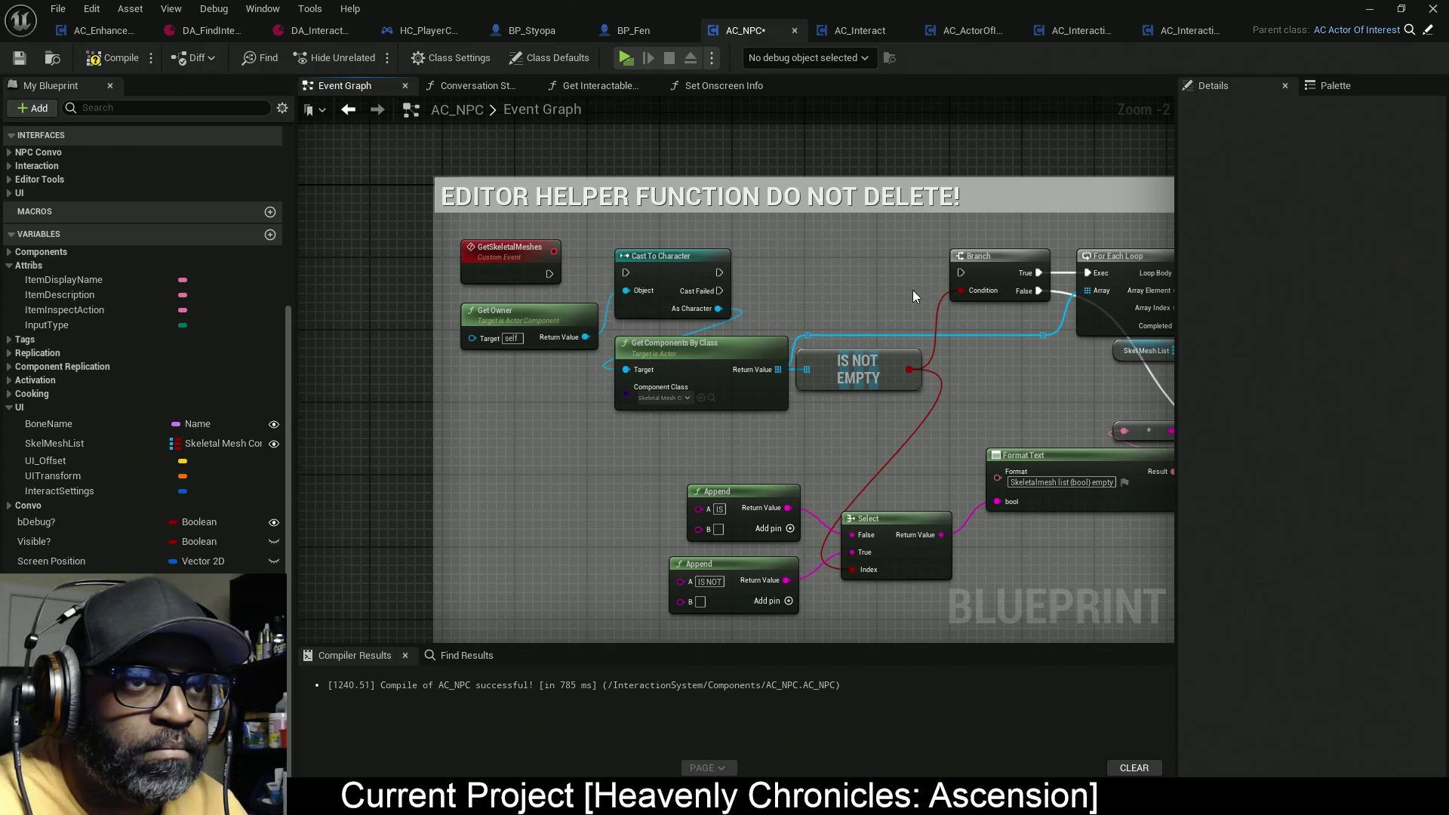
pyautogui.keyDown('alt'); pyautogui.click(963, 291); pyautogui.keyUp('alt')
pyautogui.moveTo(961, 291)
pyautogui.mouseDown()
pyautogui.moveTo(900, 383)
pyautogui.moveTo(907, 369)
pyautogui.mouseUp()
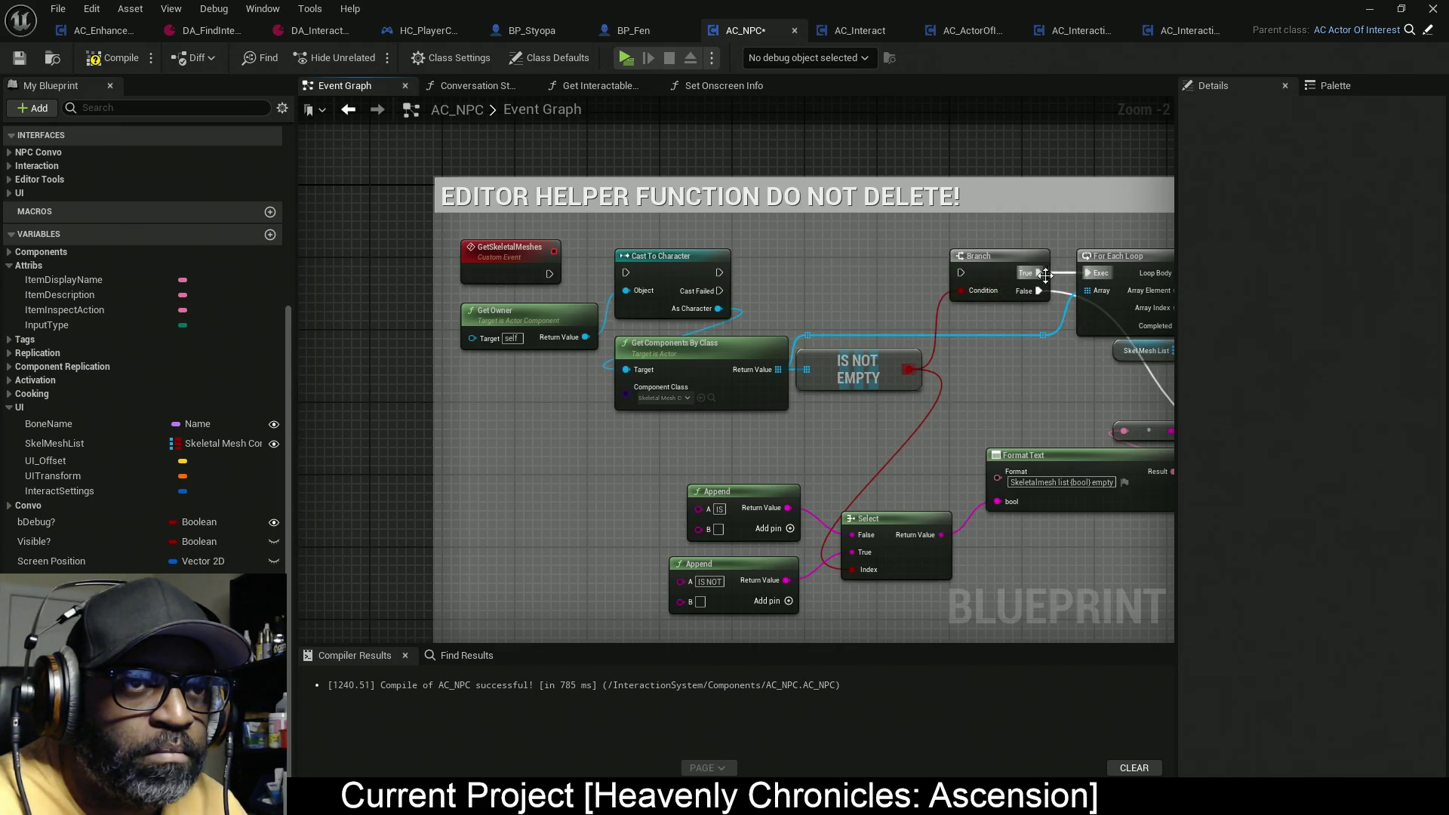
pyautogui.keyDown('alt'); pyautogui.click(1039, 291); pyautogui.keyUp('alt')
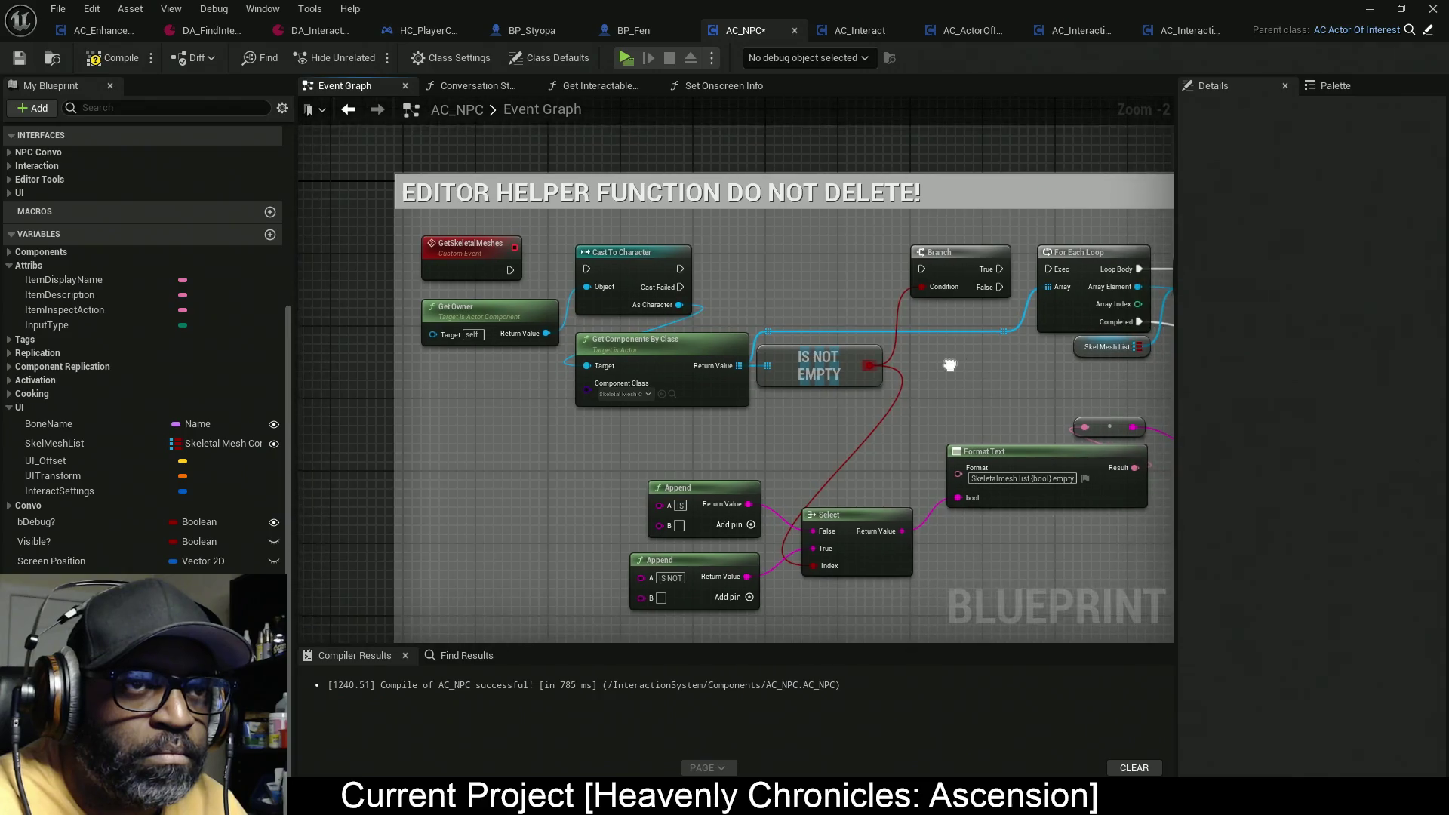
pyautogui.moveTo(973, 251); pyautogui.dragTo(836, 305)
pyautogui.moveTo(809, 403); pyautogui.dragTo(524, 294)
pyautogui.moveTo(690, 267)
pyautogui.mouseDown()
pyautogui.moveTo(486, 344)
pyautogui.moveTo(427, 392)
pyautogui.moveTo(446, 441)
pyautogui.mouseUp()
pyautogui.moveTo(696, 351); pyautogui.dragTo(783, 398)
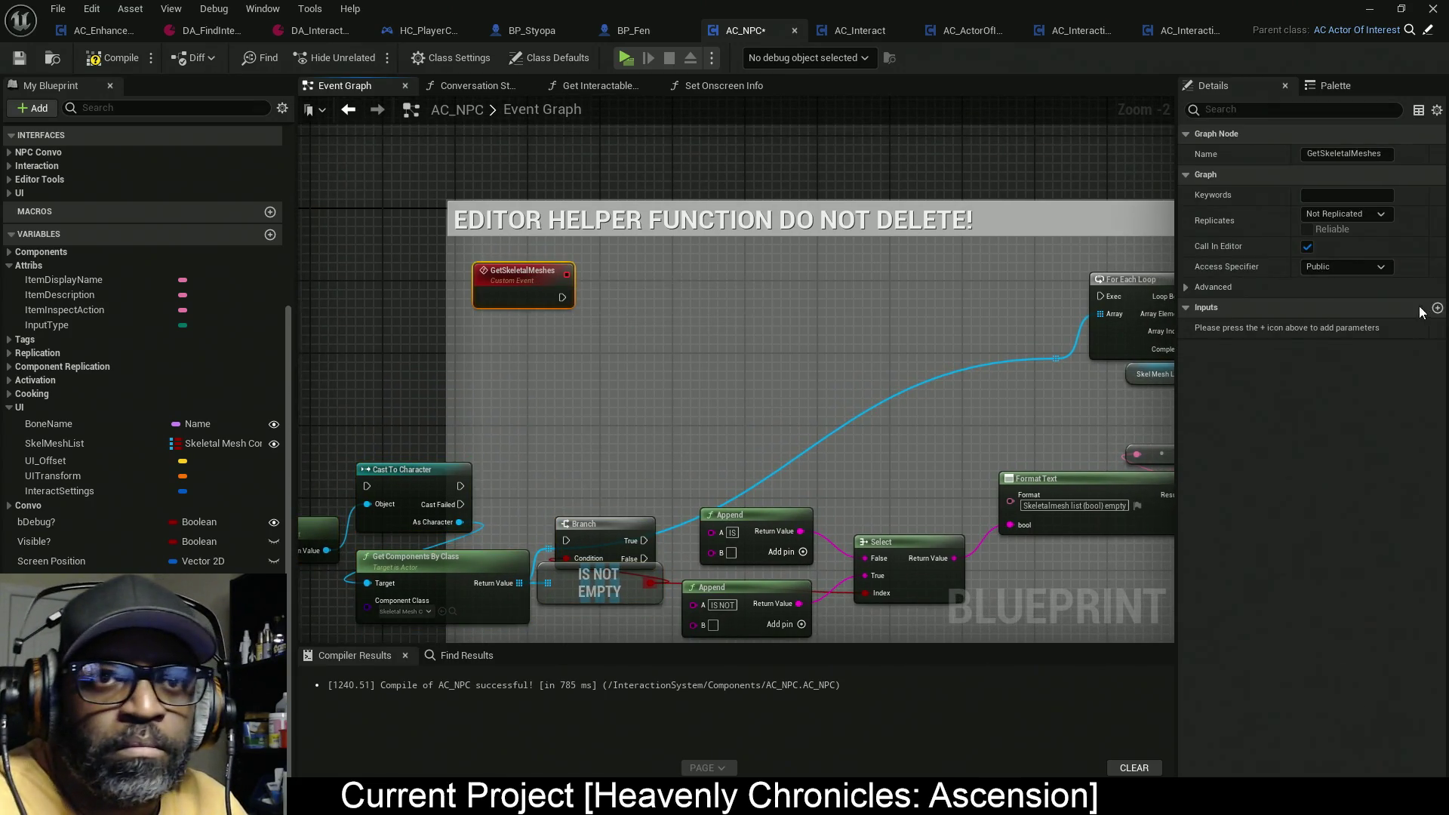
# Step: Give GetSkeletalMeshes a new input of type Skeletal Mesh Component
pyautogui.click(1437, 308)
pyautogui.click(1345, 329)
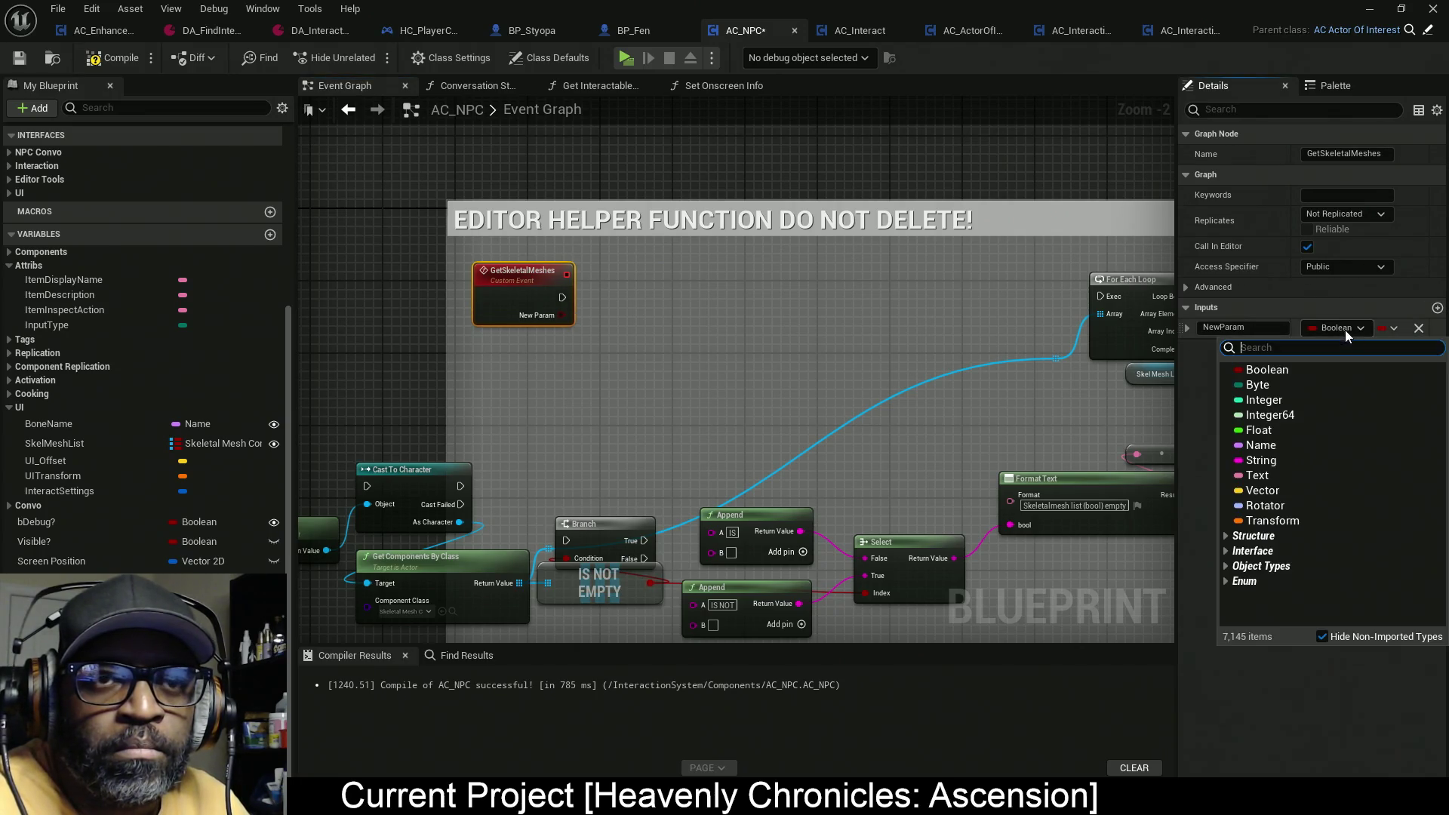
pyautogui.write('se')
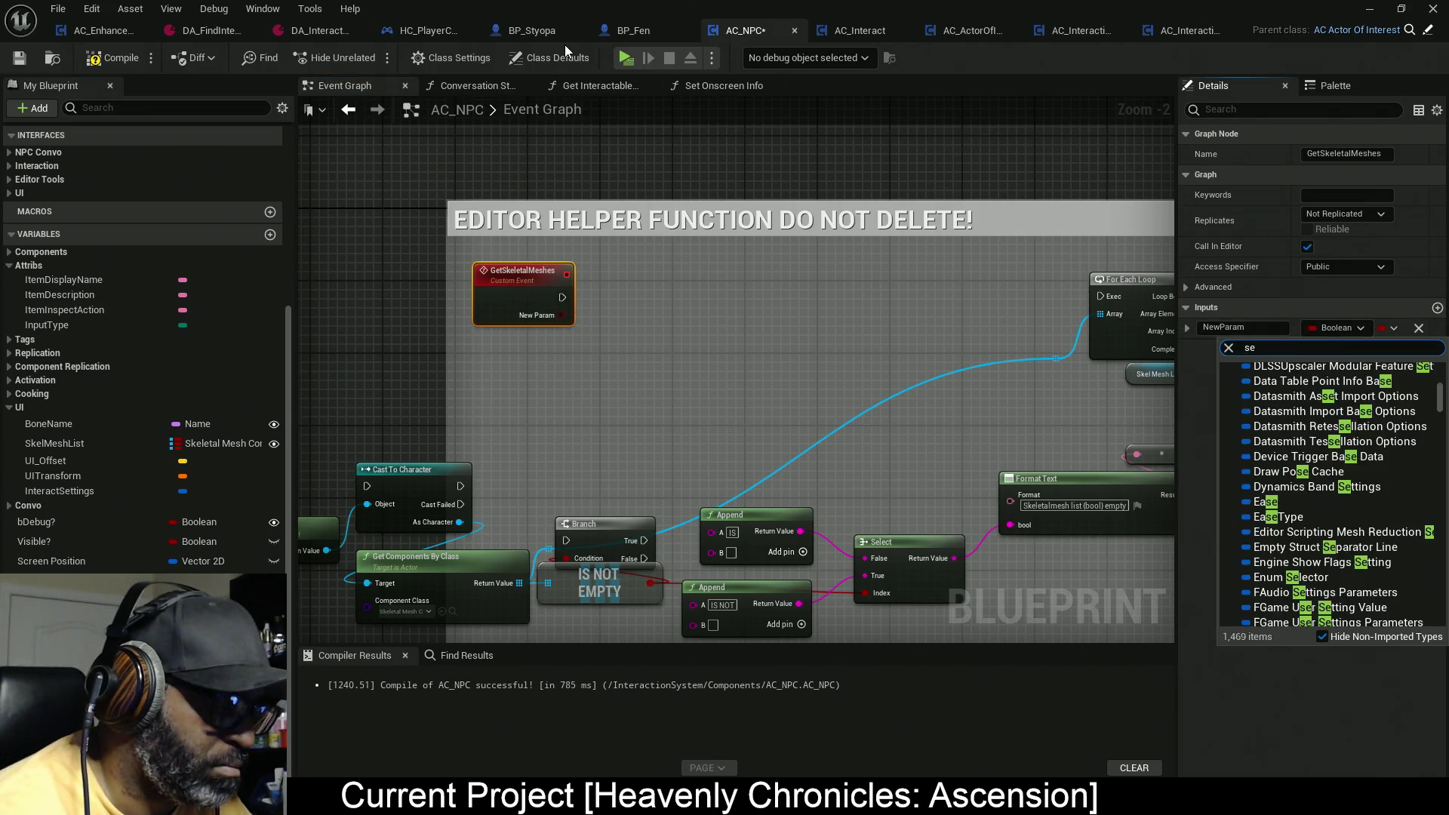
pyautogui.write('kelet')
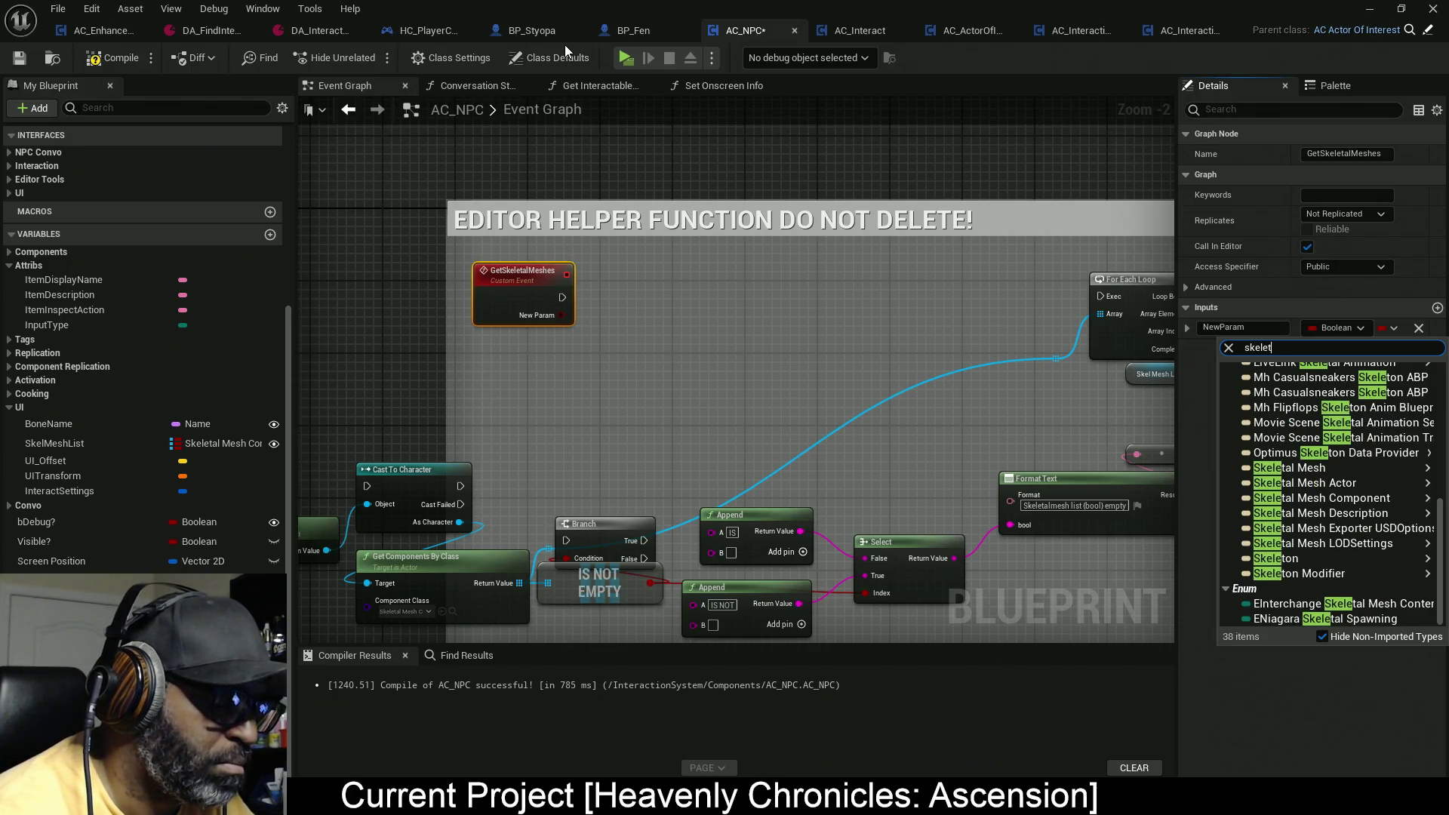
pyautogui.write('almesh')
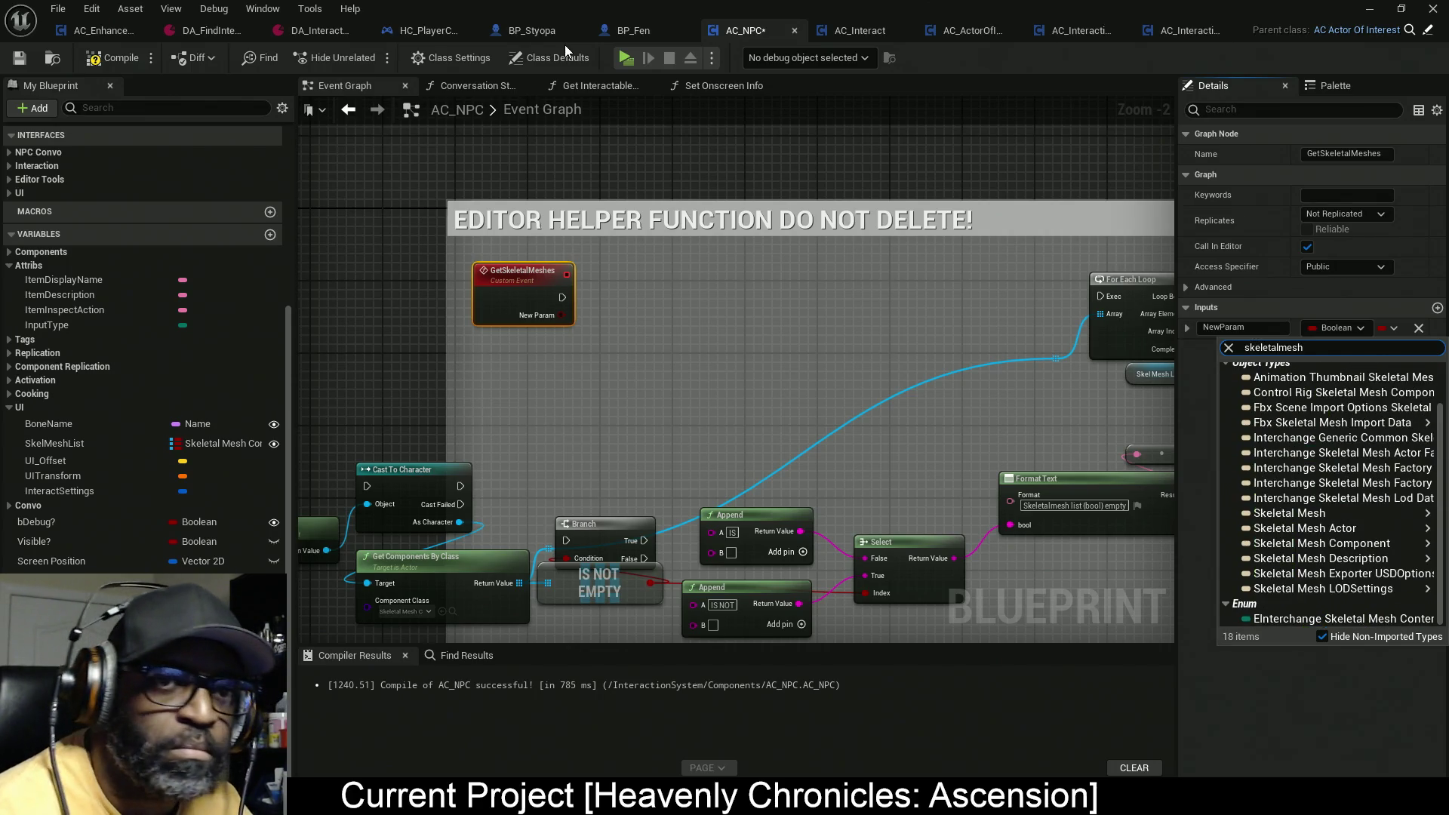
pyautogui.moveTo(1283, 543)
pyautogui.click(1156, 546)
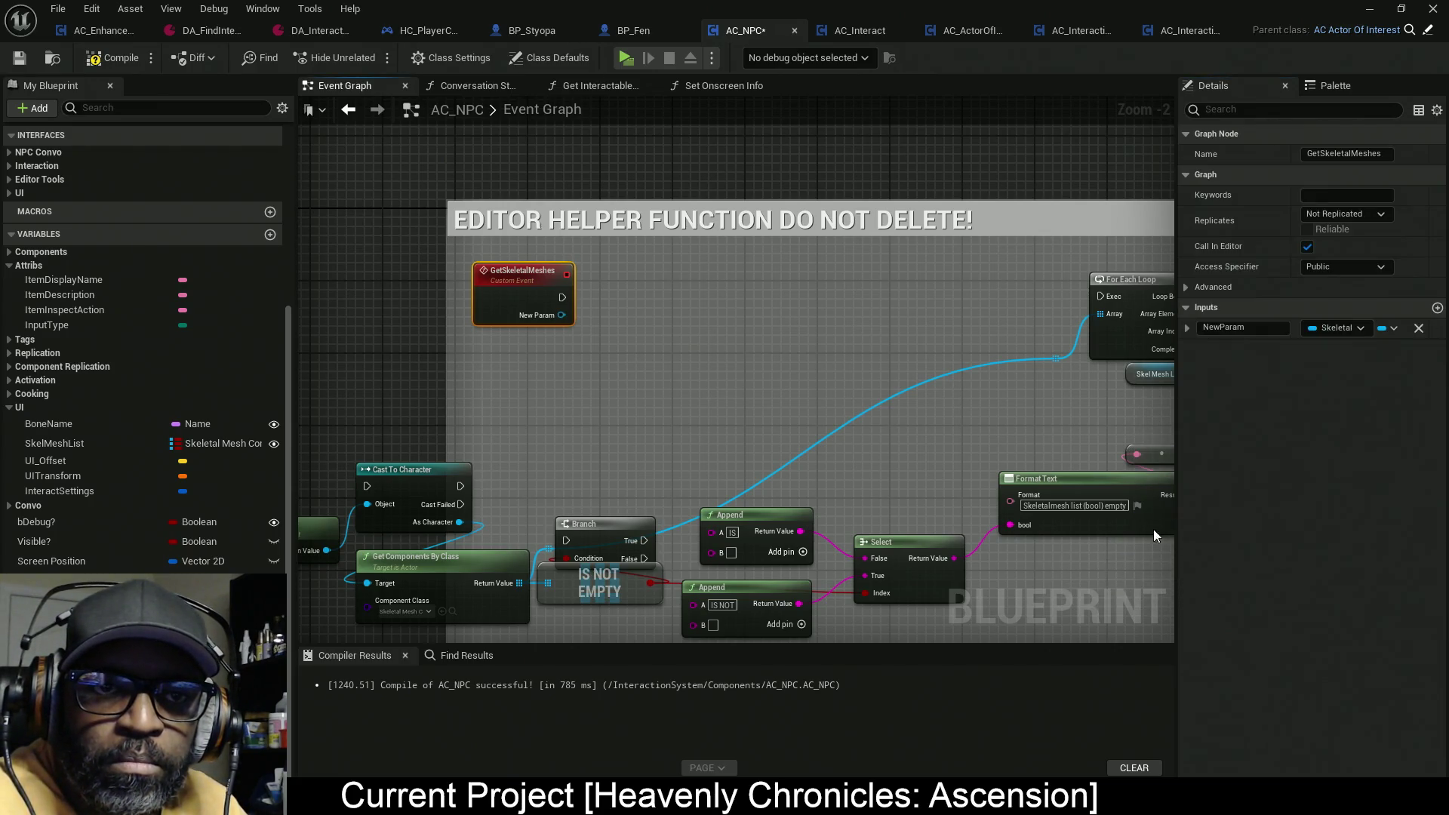
# Step: Rename the input SkeletalMeshes, make it an Array, and compile and save AC_NPC
pyautogui.click(1269, 328)
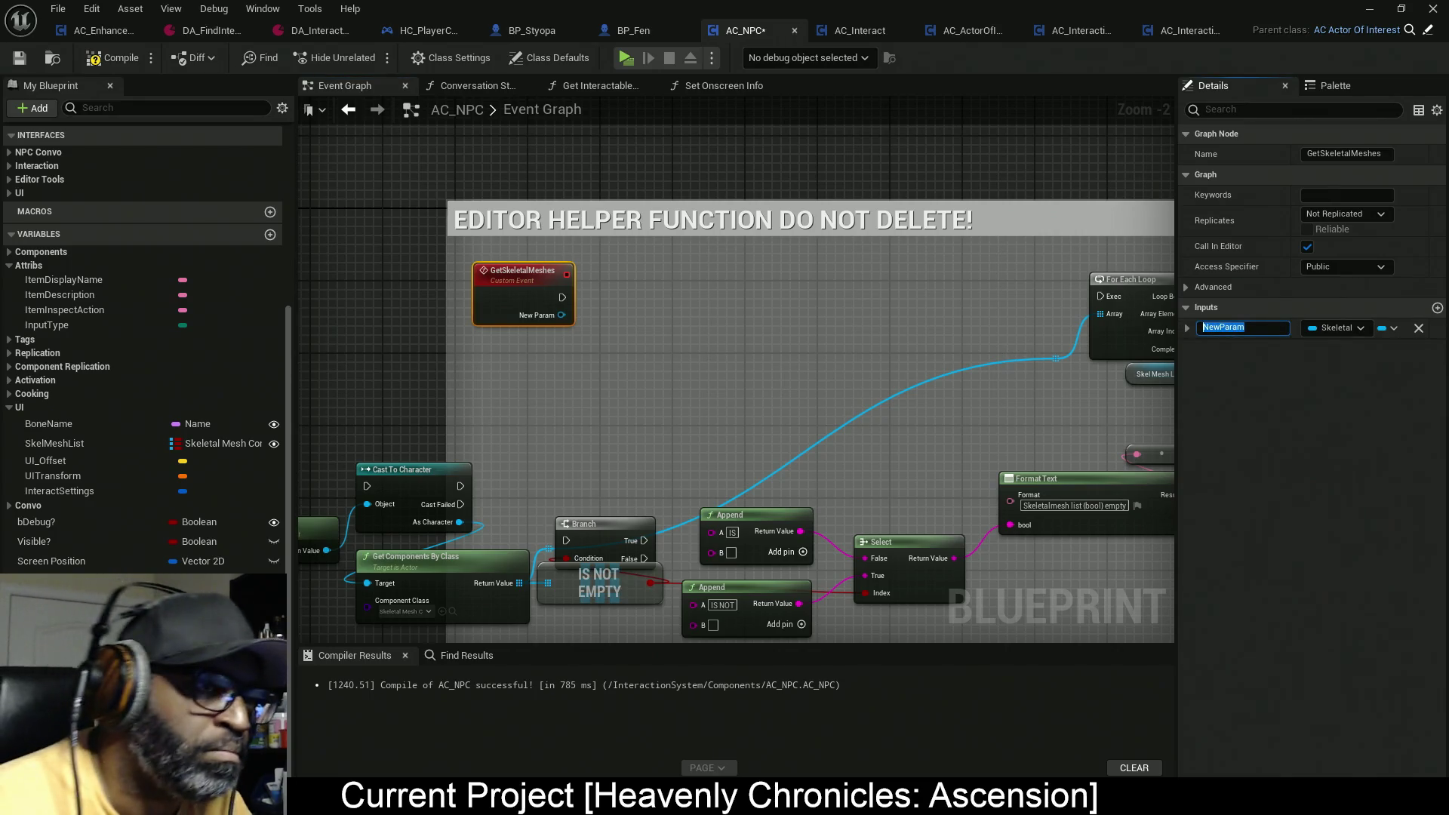
pyautogui.write('SkeletalMeshes')
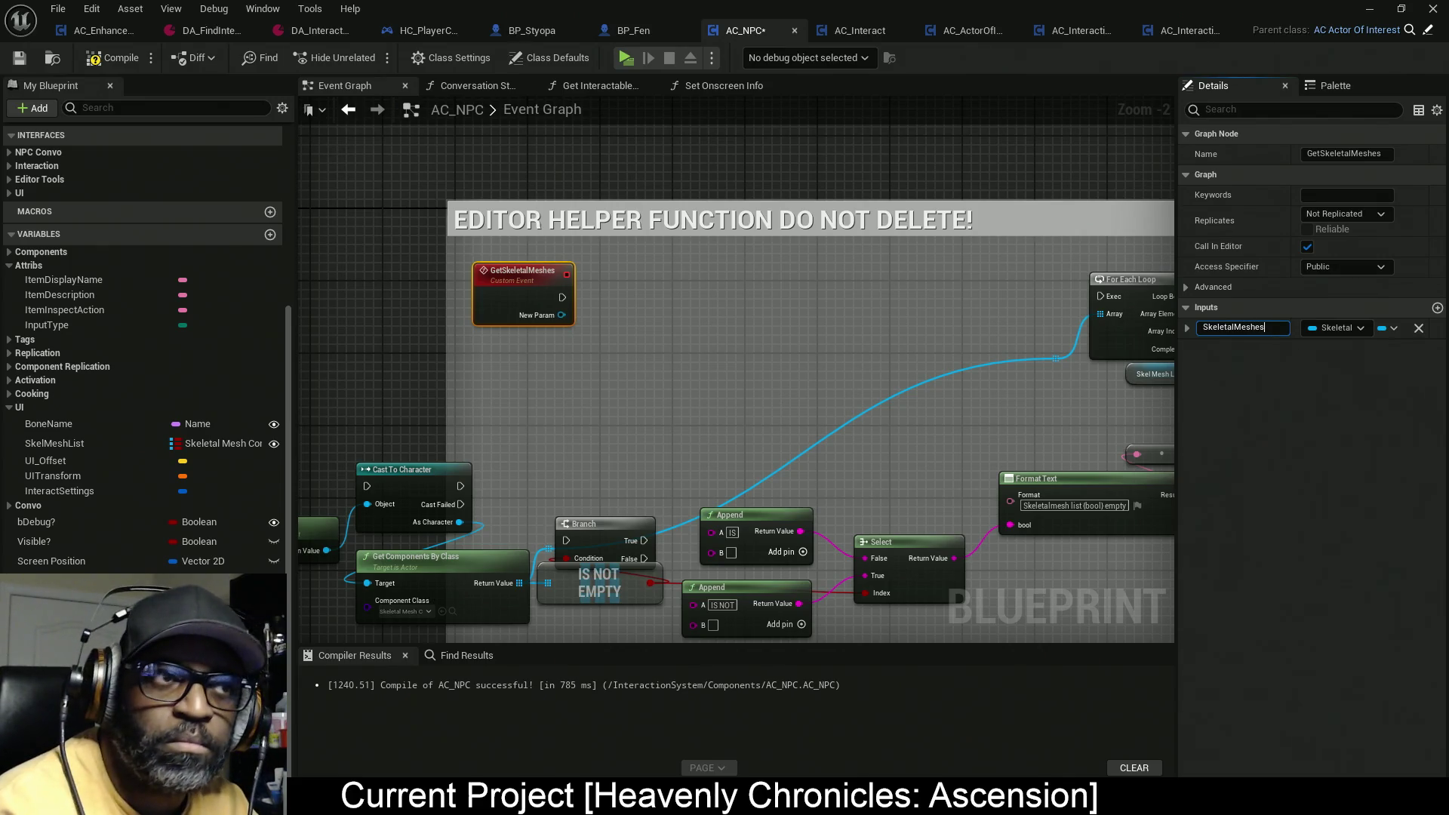
pyautogui.press('Return')
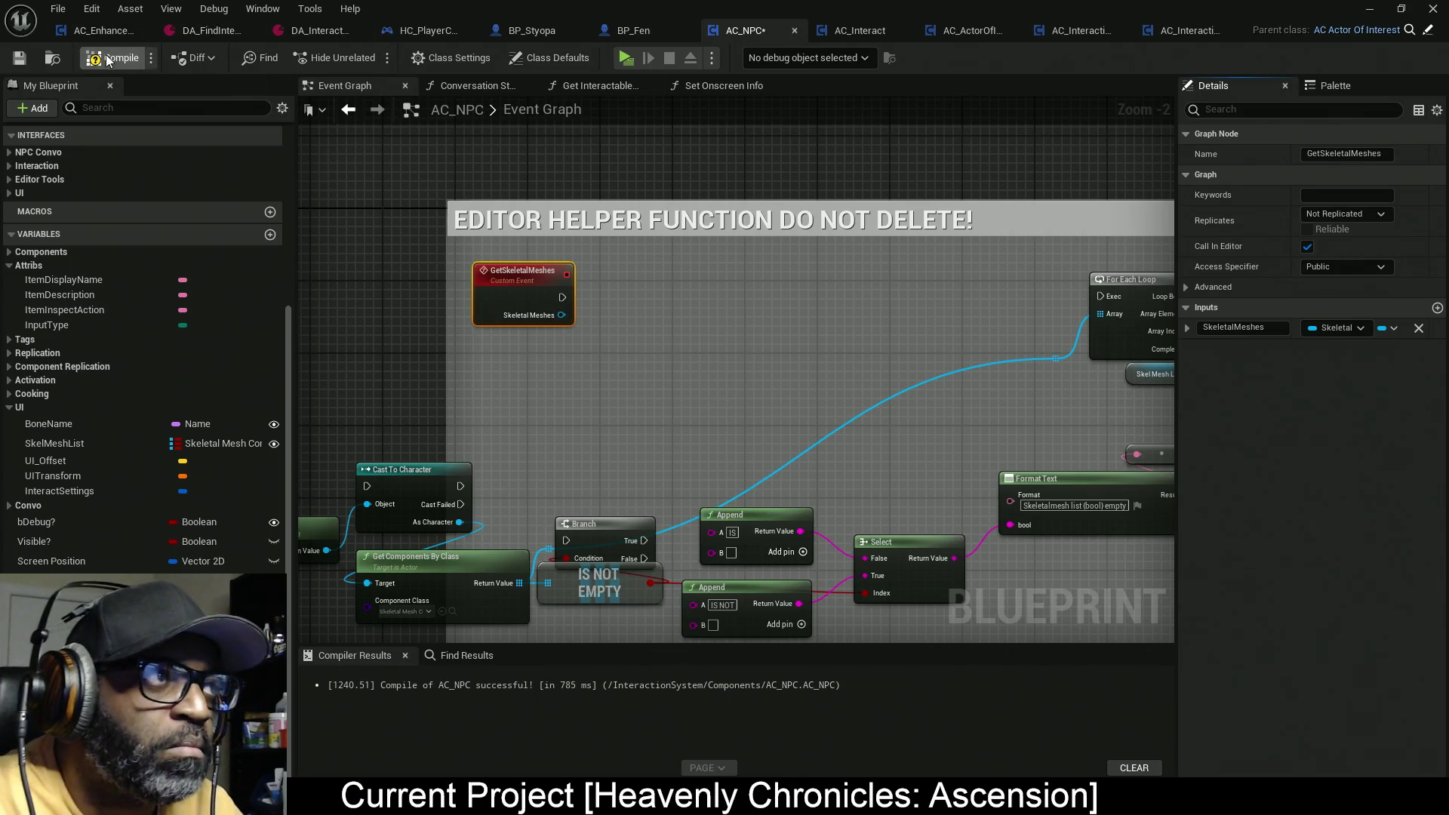
pyautogui.click(1395, 329)
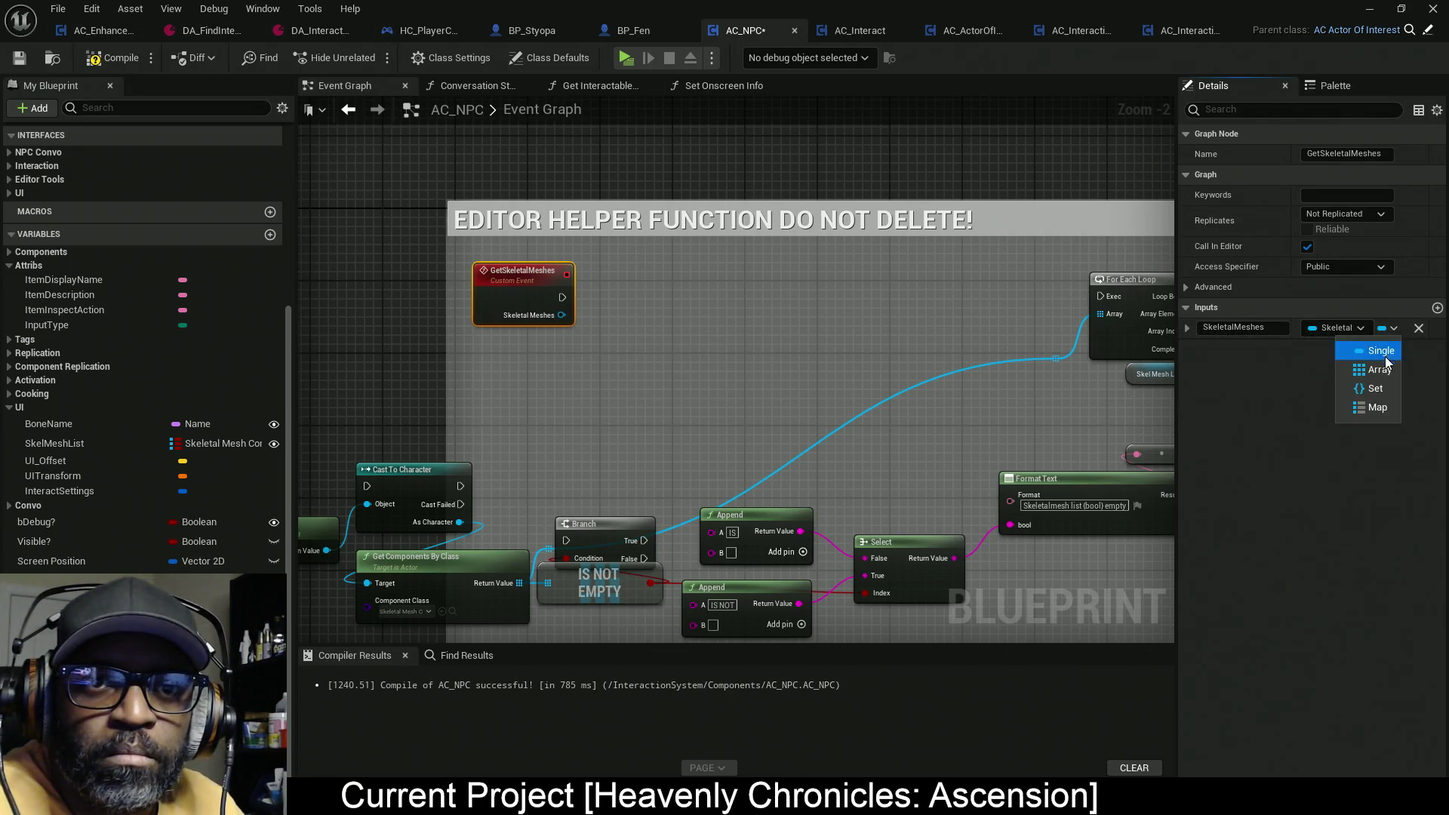
pyautogui.click(1370, 369)
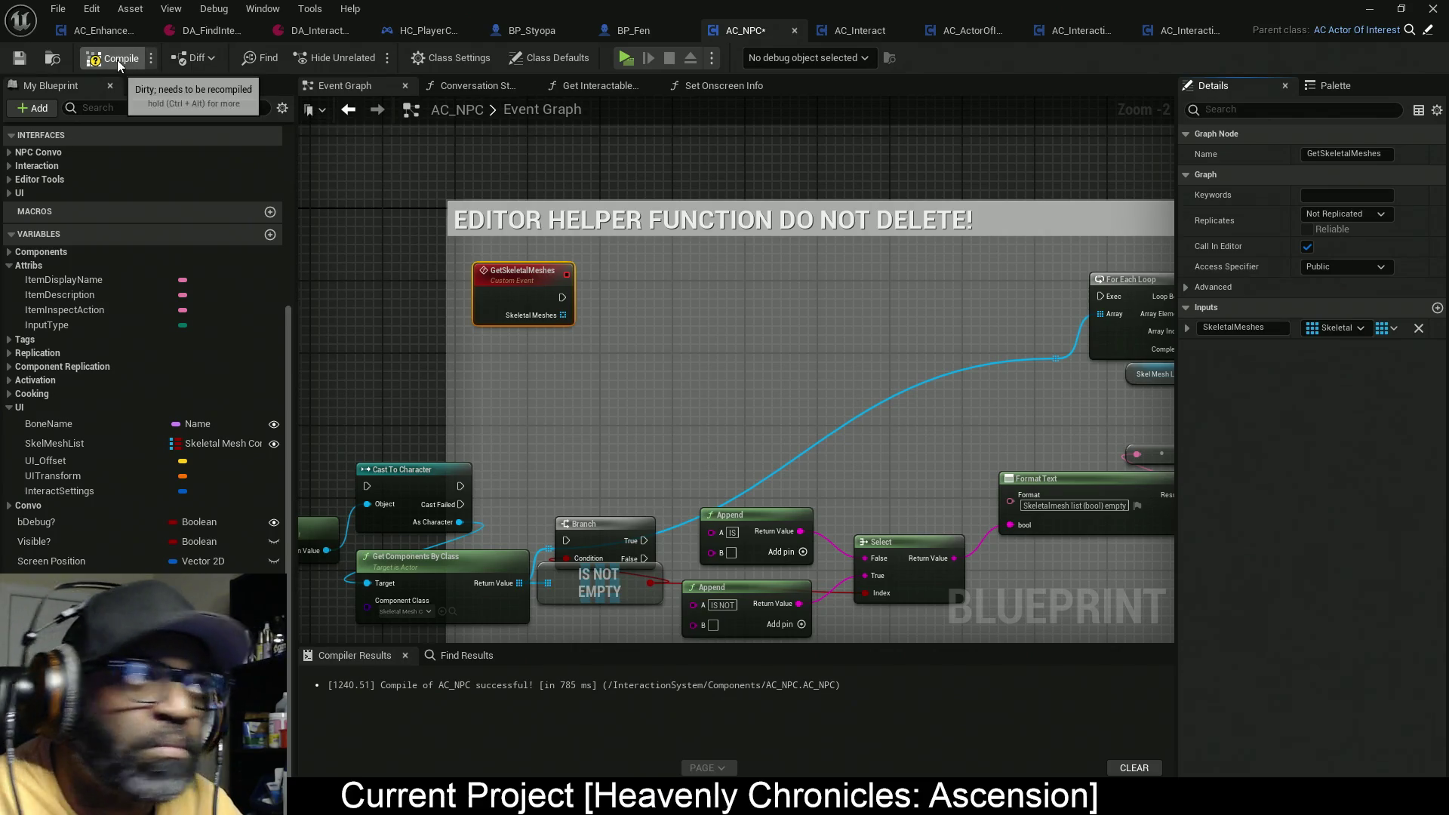
pyautogui.press('F7')
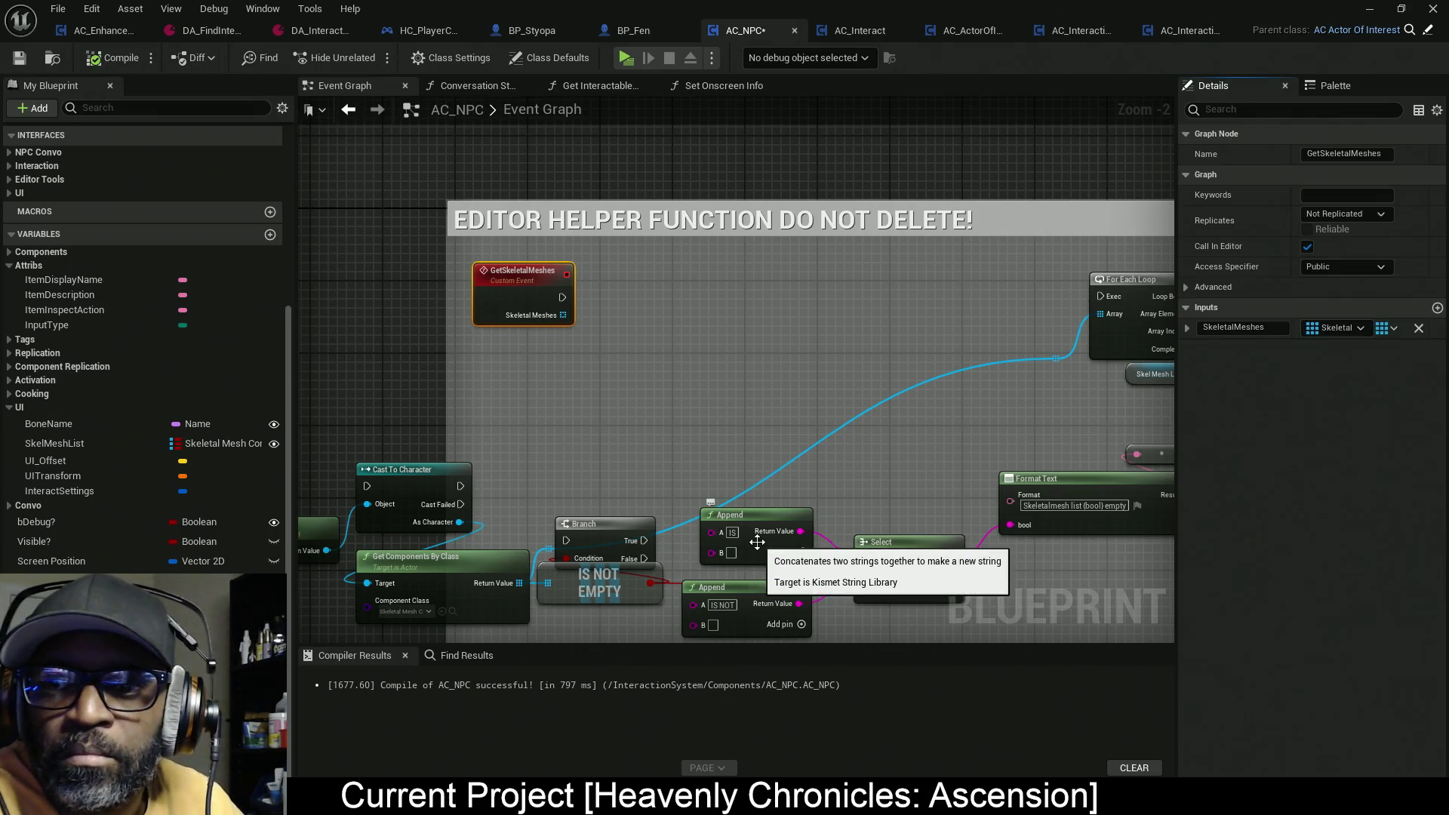
pyautogui.hotkey('ctrl', 's')
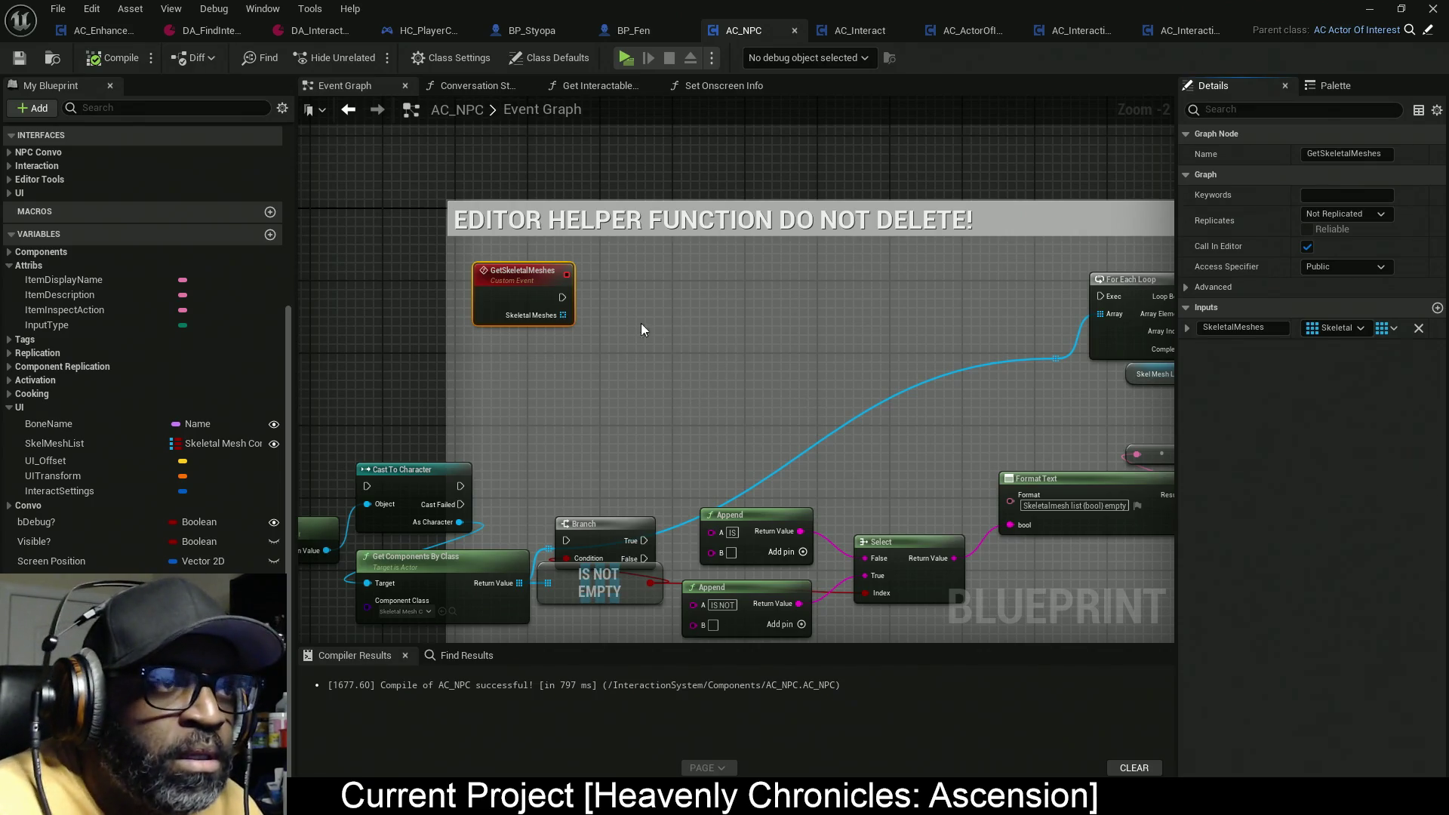
# Step: Wire the SkeletalMeshes array and event execution into the For Each Loop and recompile
pyautogui.moveTo(562, 314)
pyautogui.mouseDown()
pyautogui.moveTo(1004, 329)
pyautogui.moveTo(1061, 359)
pyautogui.moveTo(960, 378)
pyautogui.mouseUp()
pyautogui.moveTo(1003, 285); pyautogui.dragTo(464, 286)
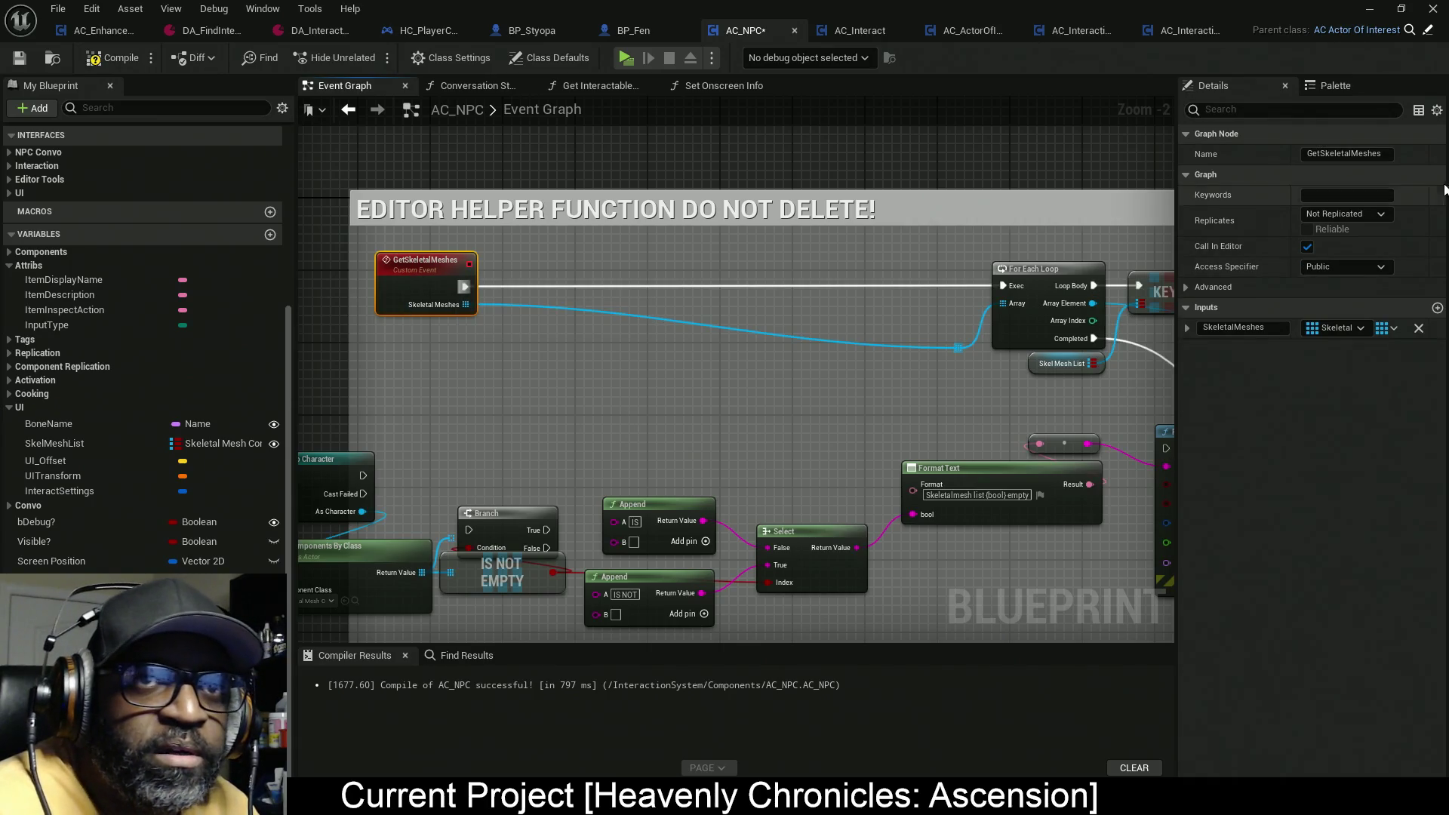
pyautogui.click(1384, 154)
pyautogui.doubleClick(1384, 154)
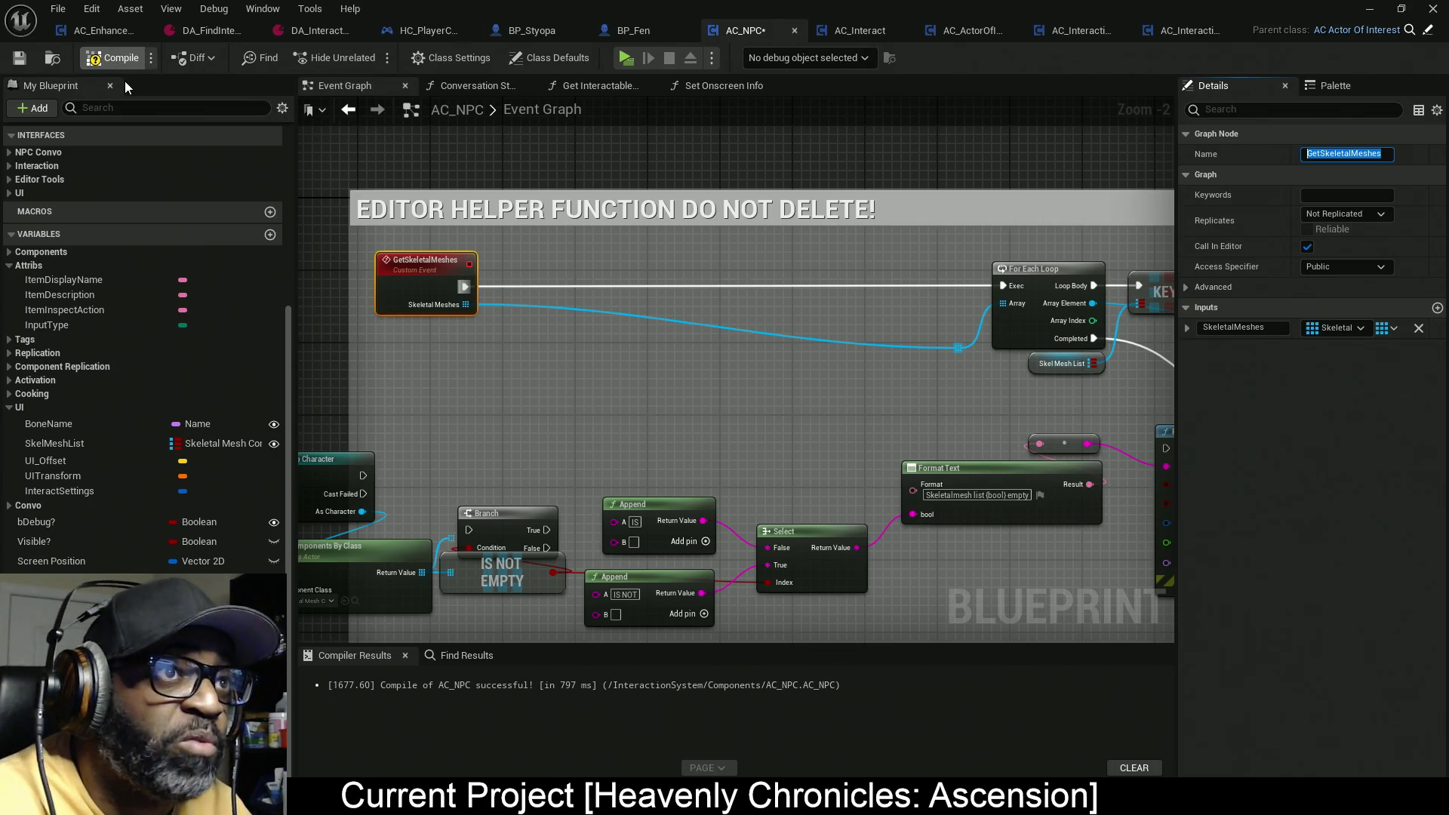
pyautogui.click(111, 57)
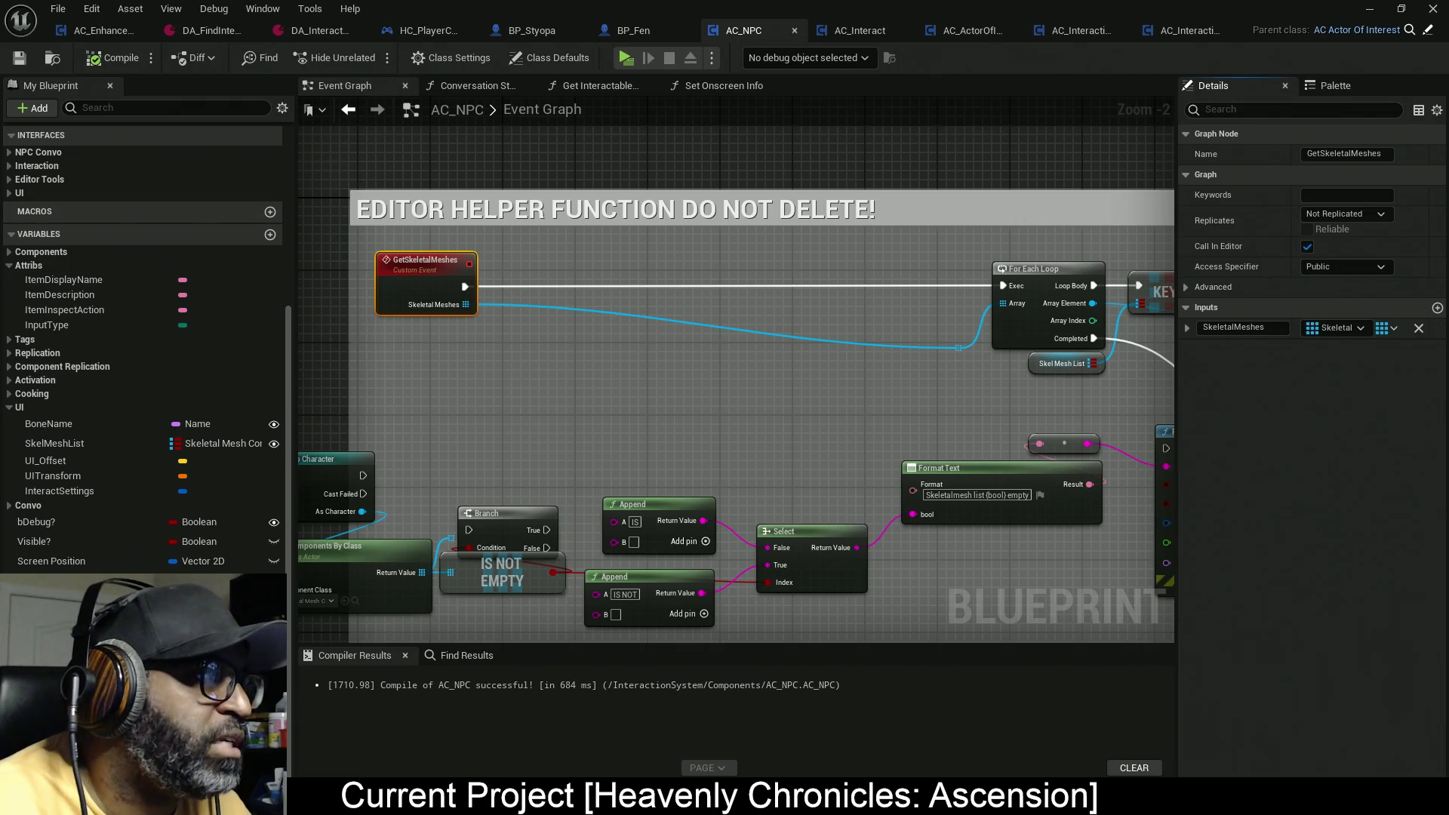
pyautogui.hotkey('alt', 'Tab')
# Step: Place Get Skeletal Meshes from the Palette and target it with the retrieved AC NPC
pyautogui.moveTo(695, 232)
pyautogui.mouseDown()
pyautogui.moveTo(839, 295)
pyautogui.moveTo(842, 315)
pyautogui.mouseUp()
pyautogui.write('GetSkeletalMeshes')
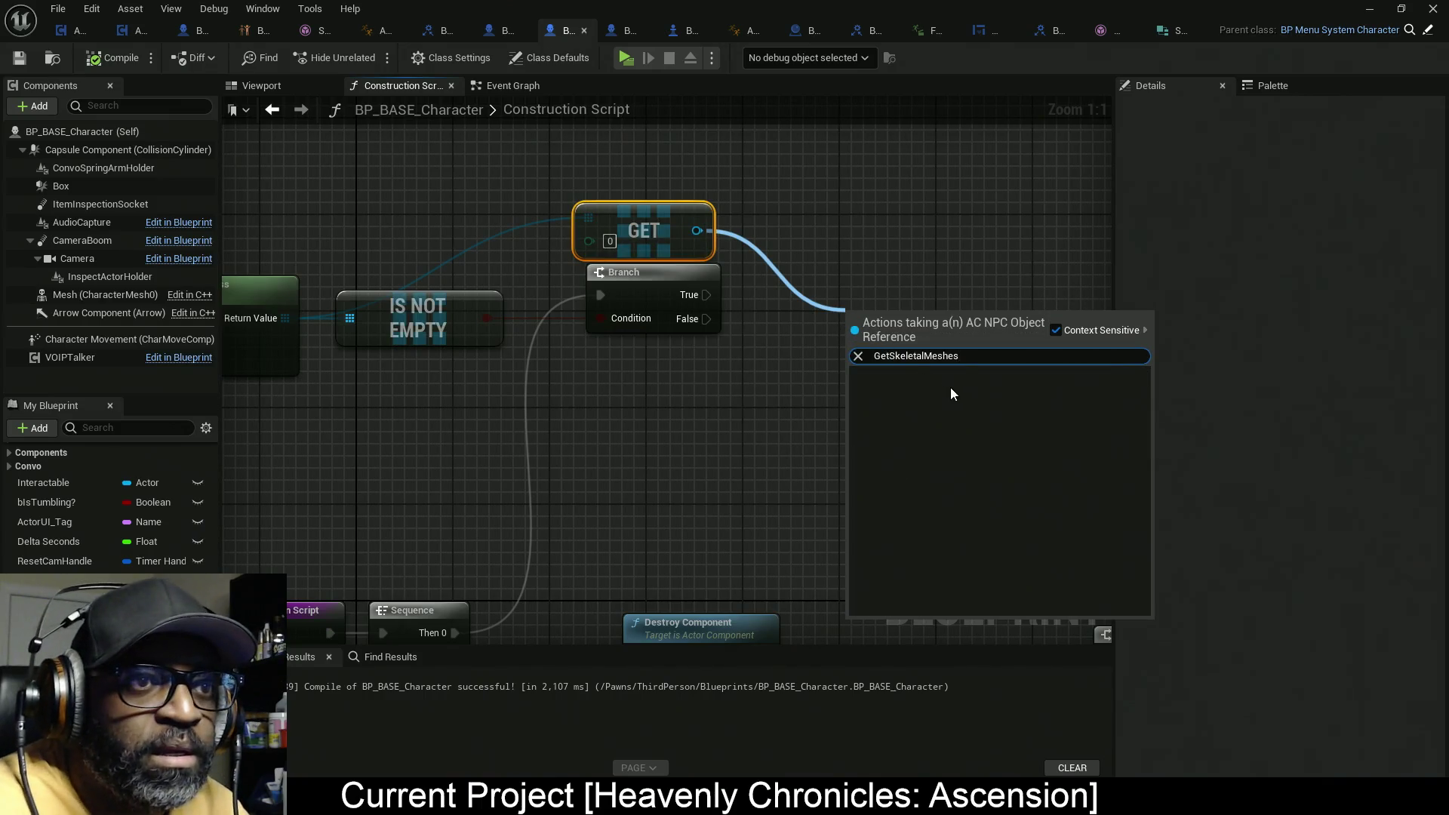
pyautogui.click(1272, 86)
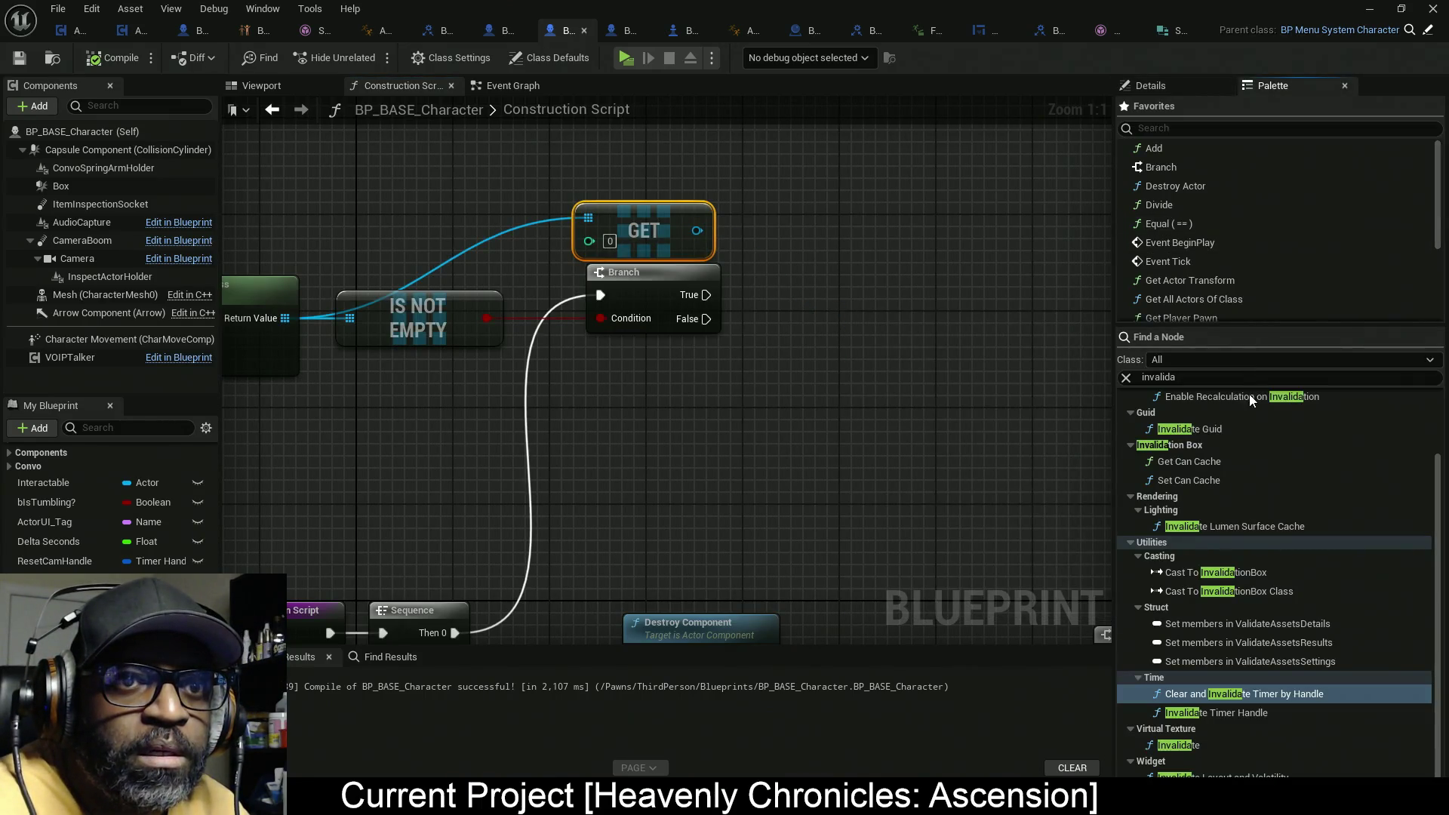
pyautogui.click(1232, 374)
pyautogui.hotkey('ctrl', 'a')
pyautogui.write('GetSkeletalMeshes')
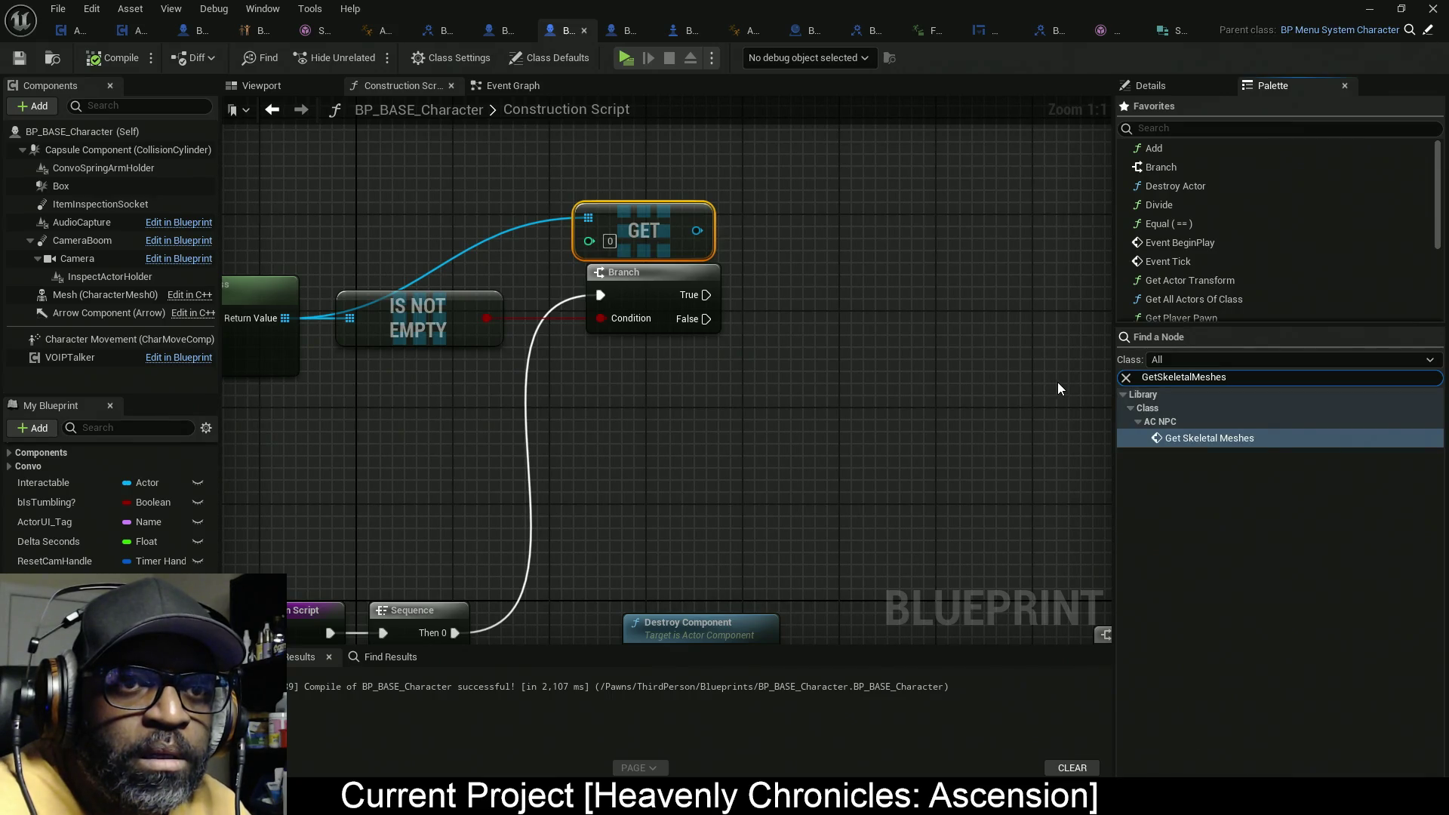
pyautogui.moveTo(1257, 437)
pyautogui.mouseDown()
pyautogui.moveTo(907, 252)
pyautogui.moveTo(797, 235)
pyautogui.mouseUp()
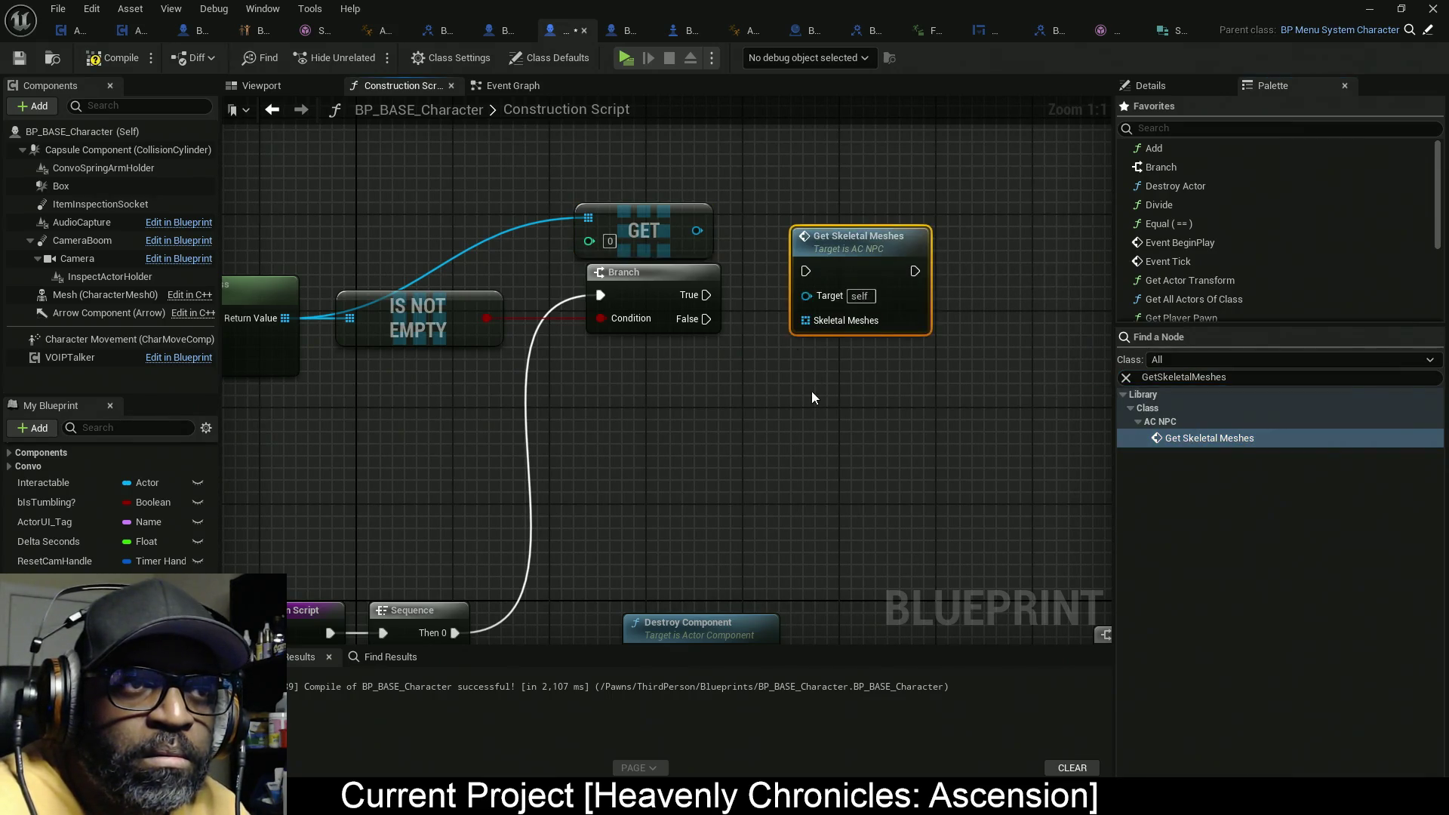
pyautogui.moveTo(805, 295)
pyautogui.mouseDown()
pyautogui.moveTo(696, 231)
pyautogui.moveTo(732, 292)
pyautogui.moveTo(706, 295)
pyautogui.moveTo(1021, 293)
pyautogui.mouseUp()
# Step: Duplicate Get Components By Class as SkeletalMeshComponent and feed it into Skeletal Meshes
pyautogui.scroll(-1, 1020, 292)
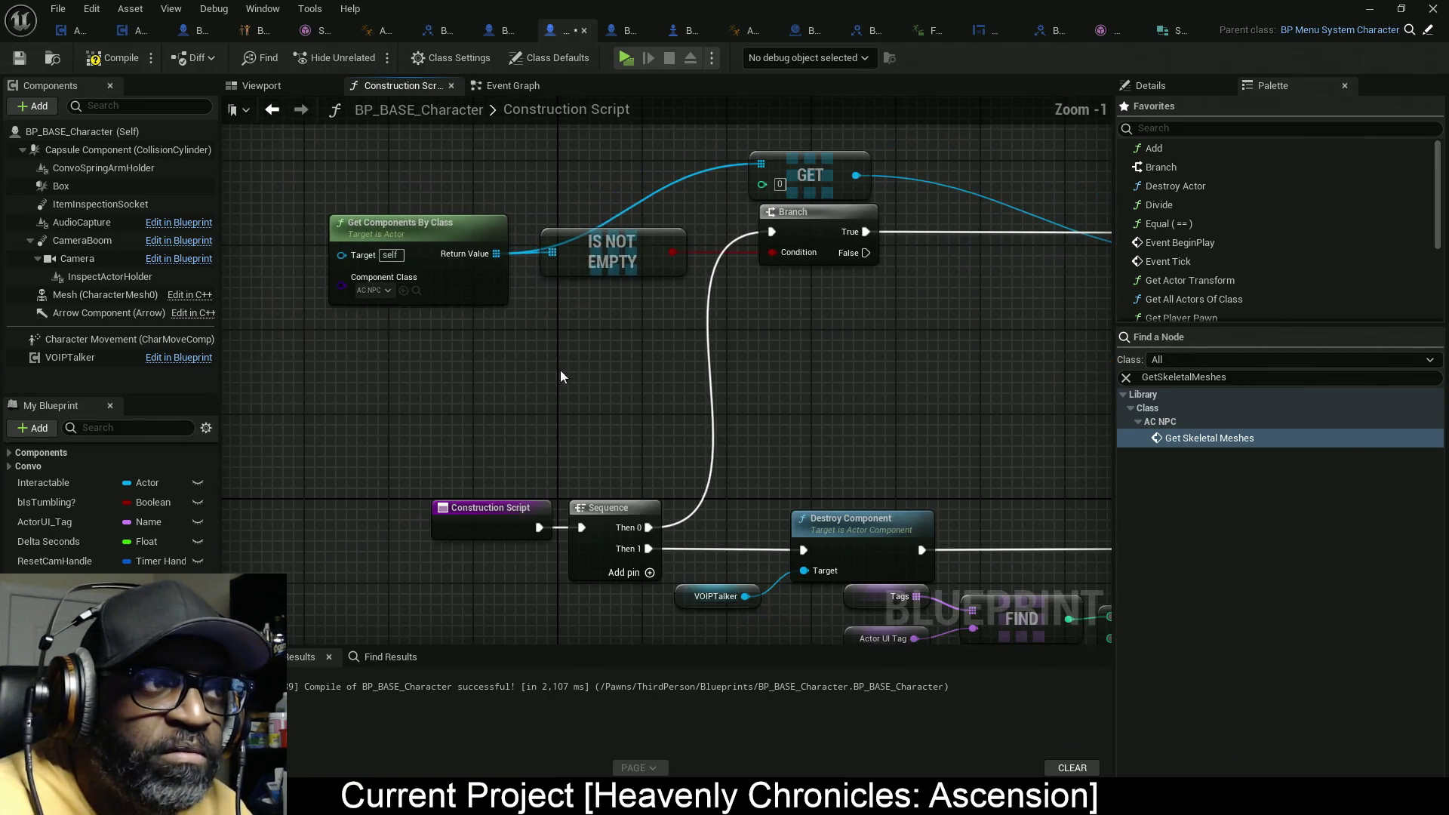
pyautogui.click(380, 212)
pyautogui.hotkey('ctrl', 'c')
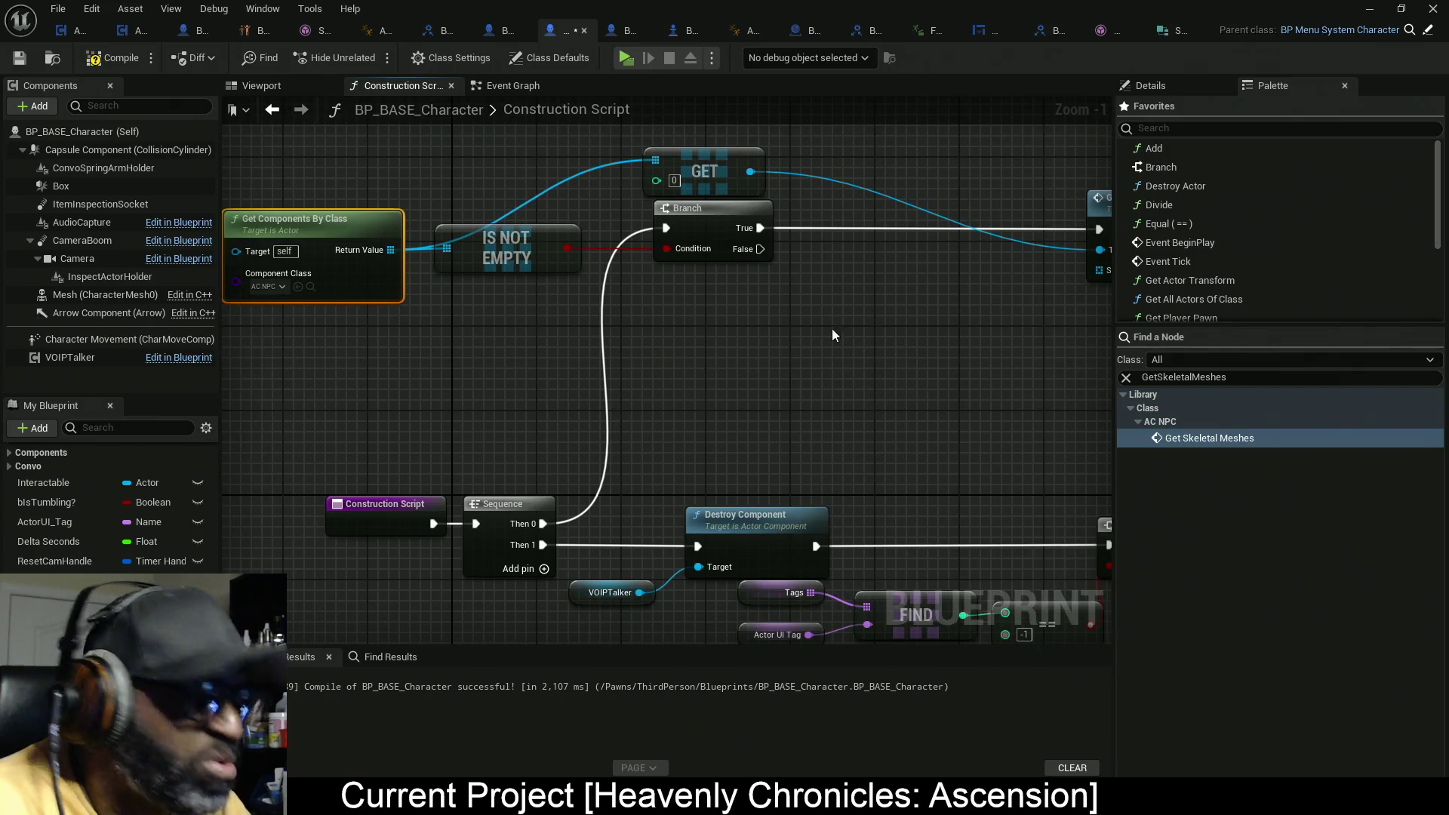
pyautogui.hotkey('ctrl', 'v')
pyautogui.click(919, 392)
pyautogui.write('skele')
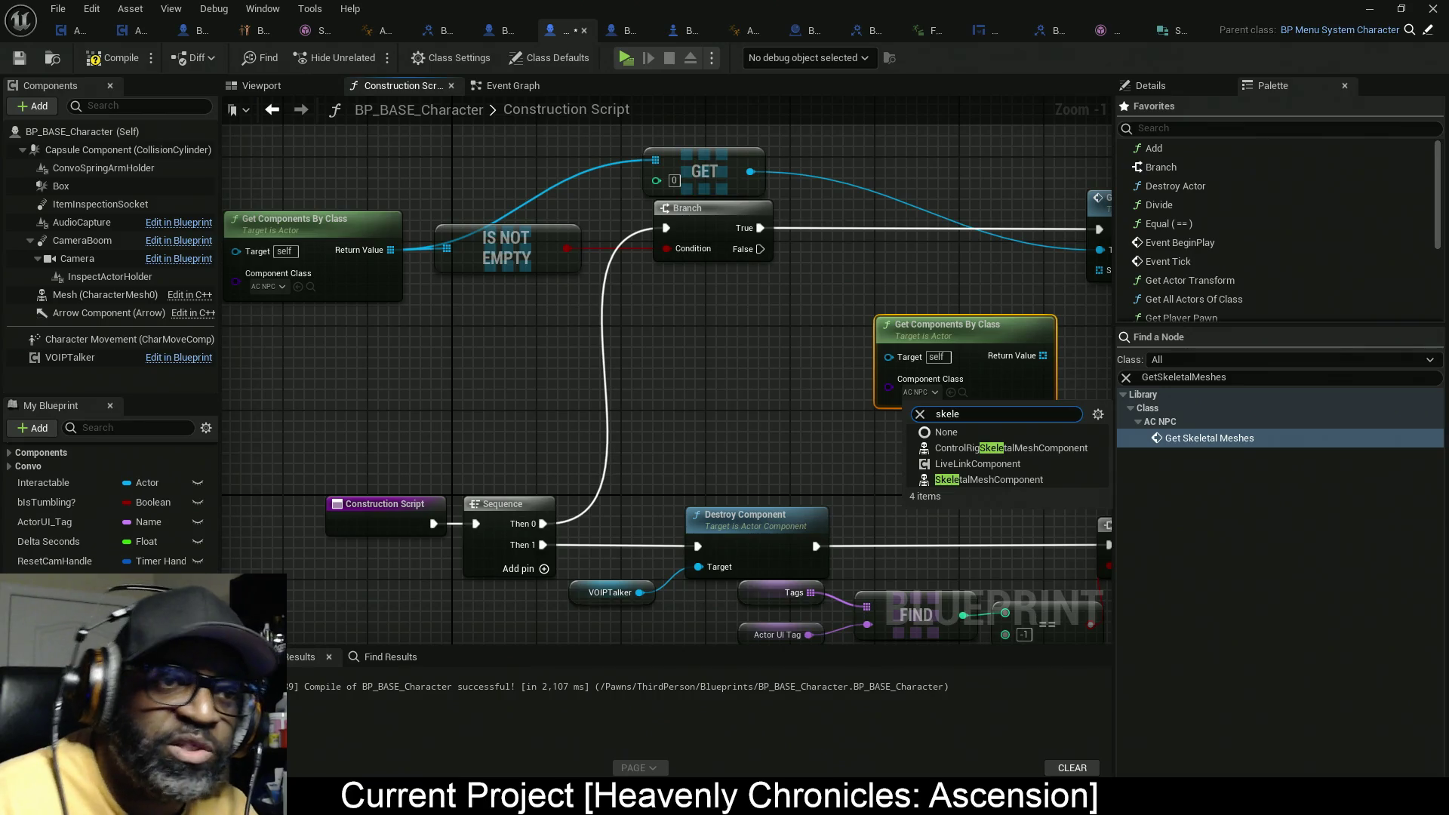
pyautogui.click(981, 479)
pyautogui.moveTo(952, 343)
pyautogui.mouseDown()
pyautogui.moveTo(847, 305)
pyautogui.moveTo(975, 276)
pyautogui.mouseUp()
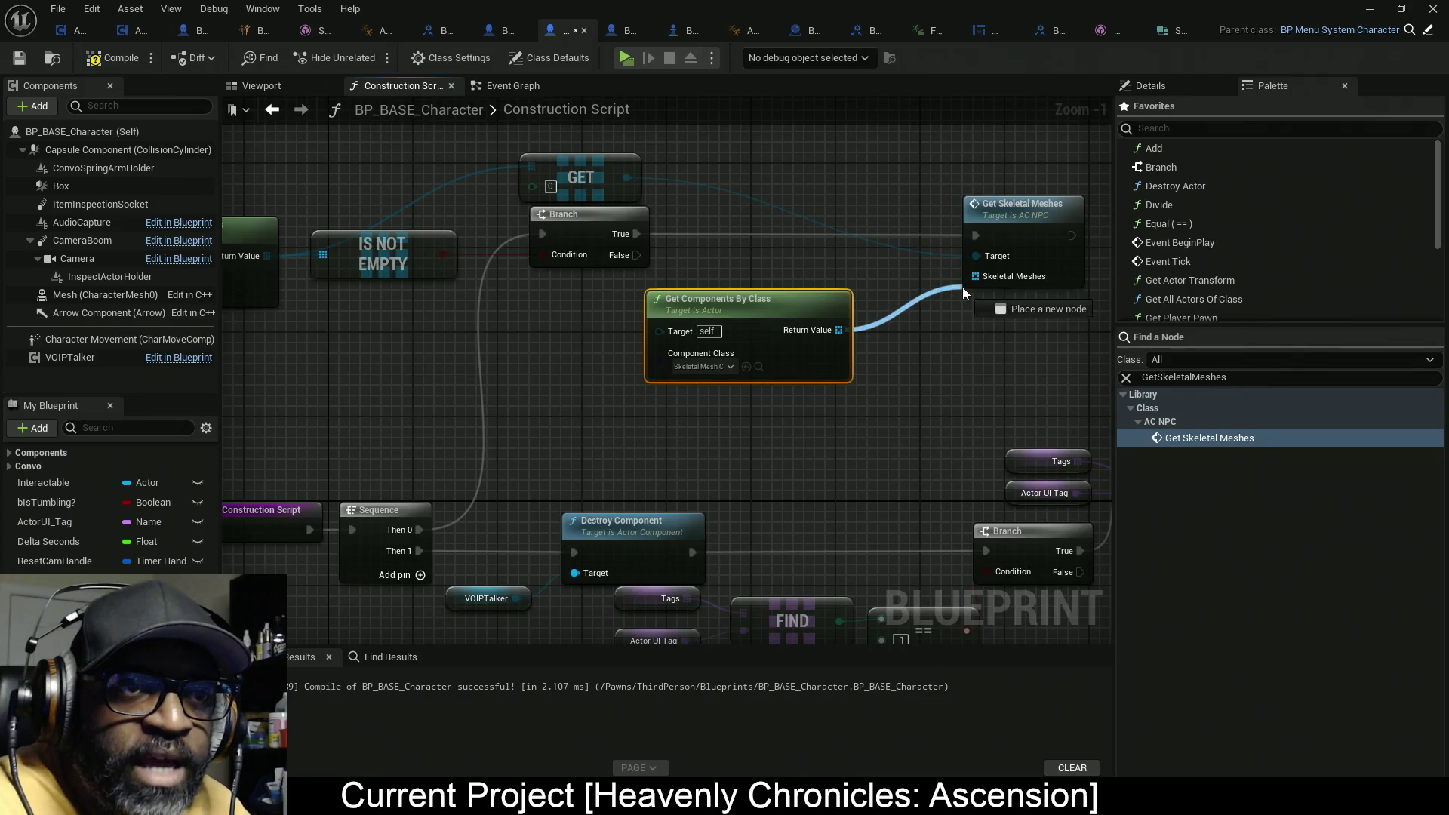
# Step: Rearrange the skeletal mesh lookup and the AC NPC lookup pair to the left
pyautogui.moveTo(768, 303); pyautogui.dragTo(652, 292)
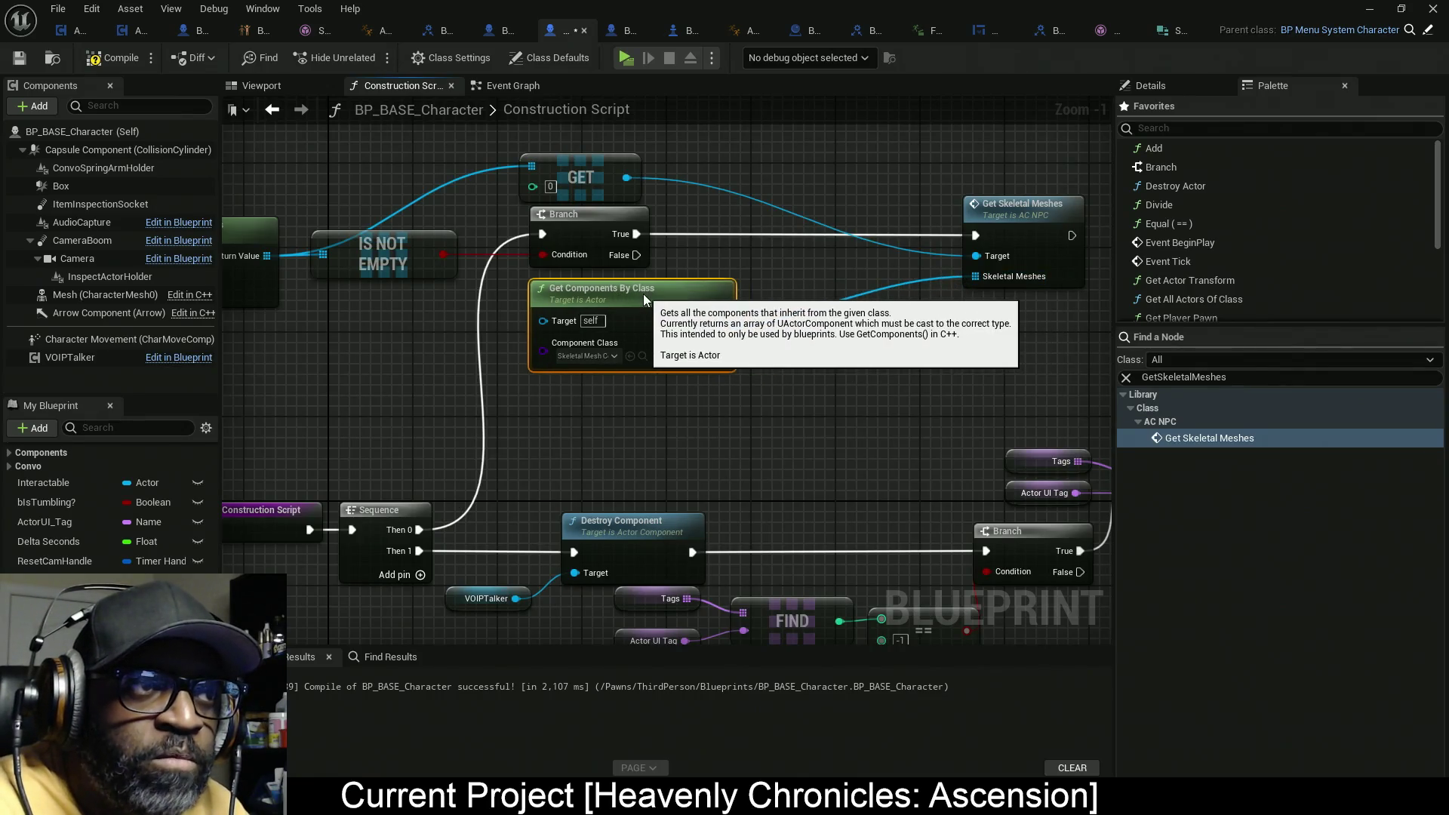
pyautogui.moveTo(746, 360)
pyautogui.mouseDown()
pyautogui.moveTo(825, 362)
pyautogui.moveTo(410, 391)
pyautogui.moveTo(319, 412)
pyautogui.mouseUp()
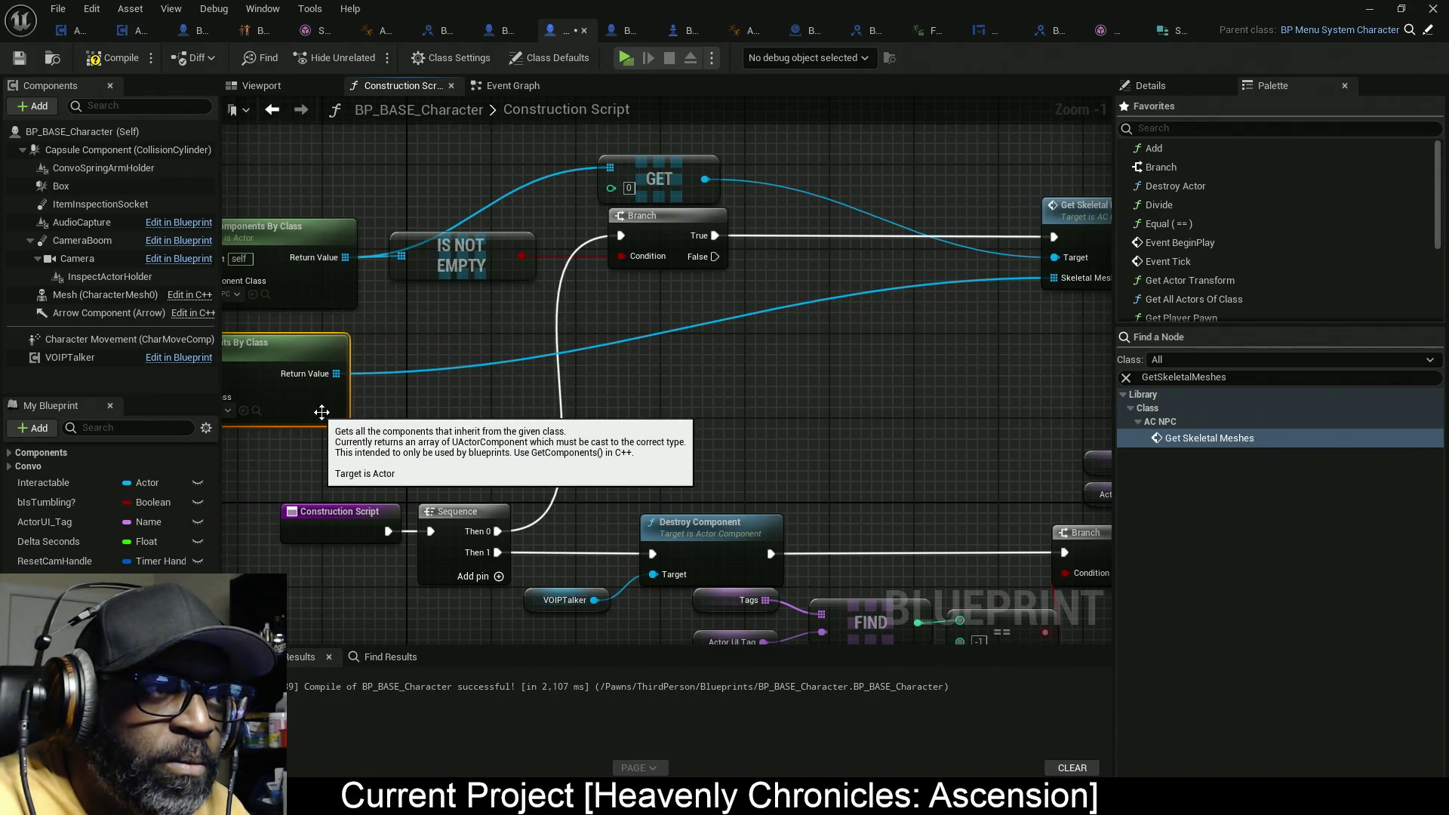
pyautogui.moveTo(437, 400); pyautogui.dragTo(557, 407)
pyautogui.click(597, 243)
pyautogui.moveTo(369, 190)
pyautogui.mouseDown()
pyautogui.moveTo(620, 292)
pyautogui.moveTo(541, 273)
pyautogui.moveTo(536, 287)
pyautogui.moveTo(595, 284)
pyautogui.mouseUp()
pyautogui.moveTo(743, 264); pyautogui.dragTo(699, 324)
# Step: Drive the Branch Condition with an AND of IS NOT EMPTY checks on both component lists
pyautogui.write('and')
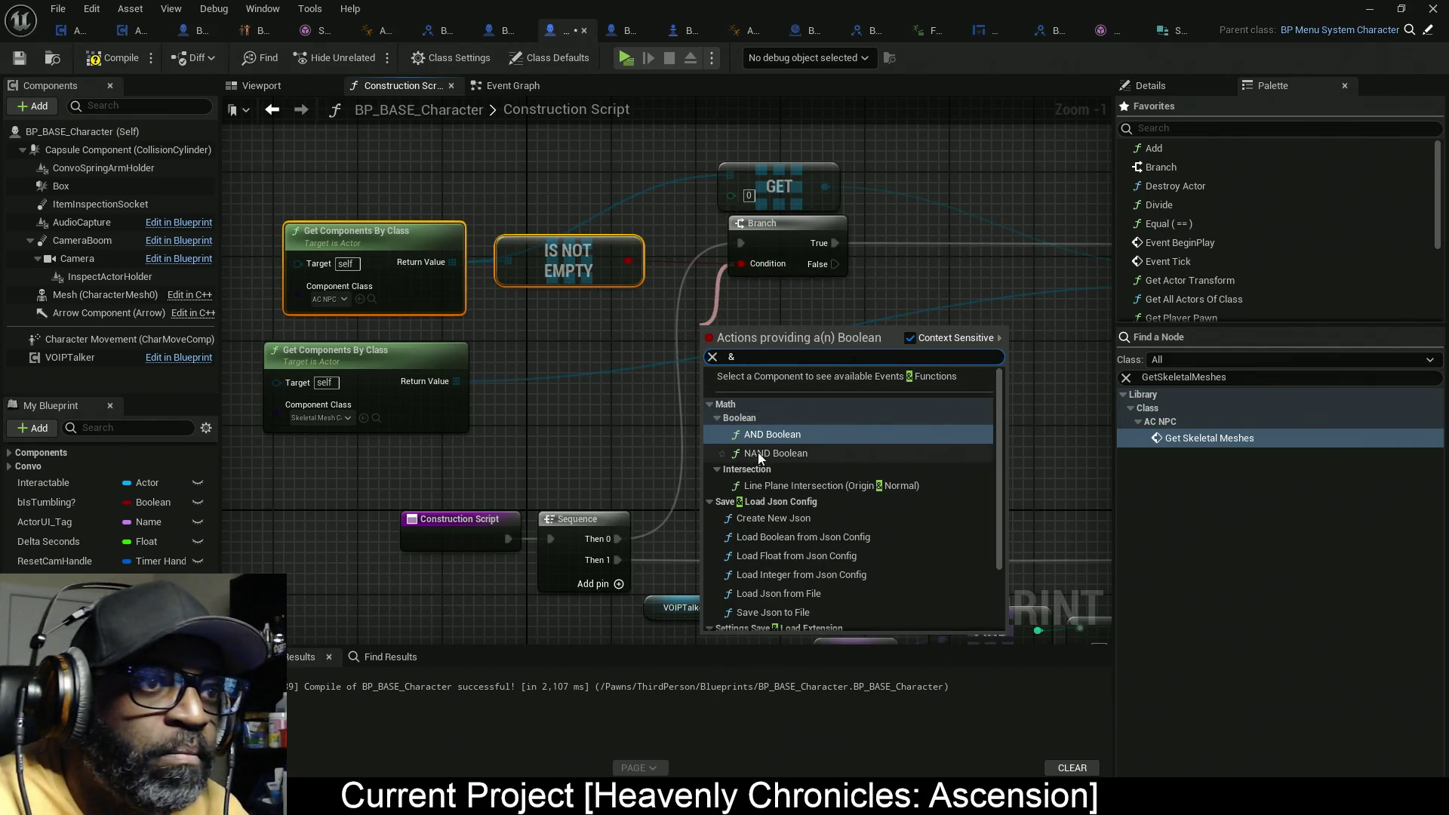
pyautogui.click(757, 451)
pyautogui.moveTo(627, 261); pyautogui.dragTo(693, 335)
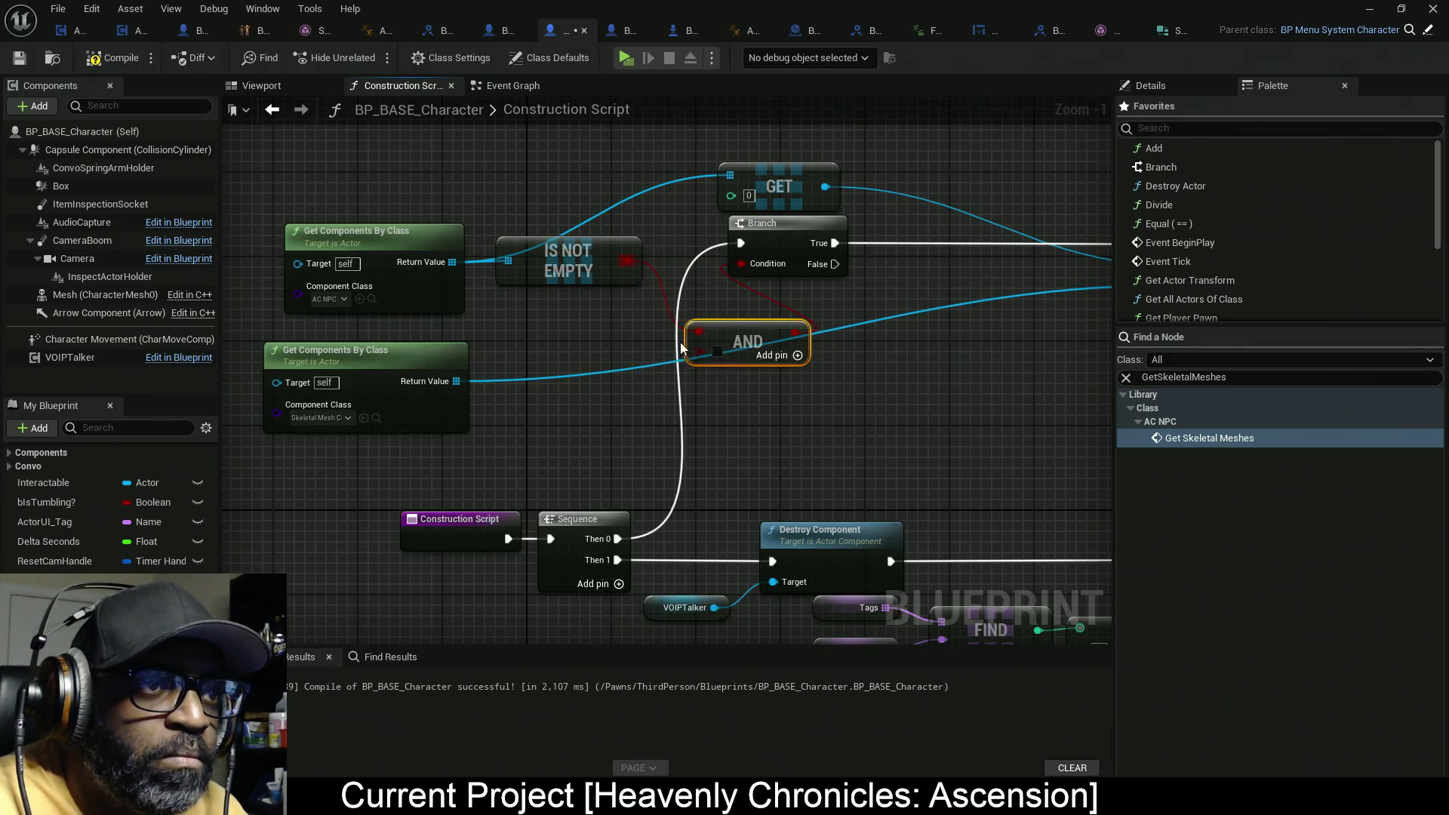
pyautogui.click(576, 257)
pyautogui.hotkey('ctrl', 'c')
pyautogui.hotkey('ctrl', 'v')
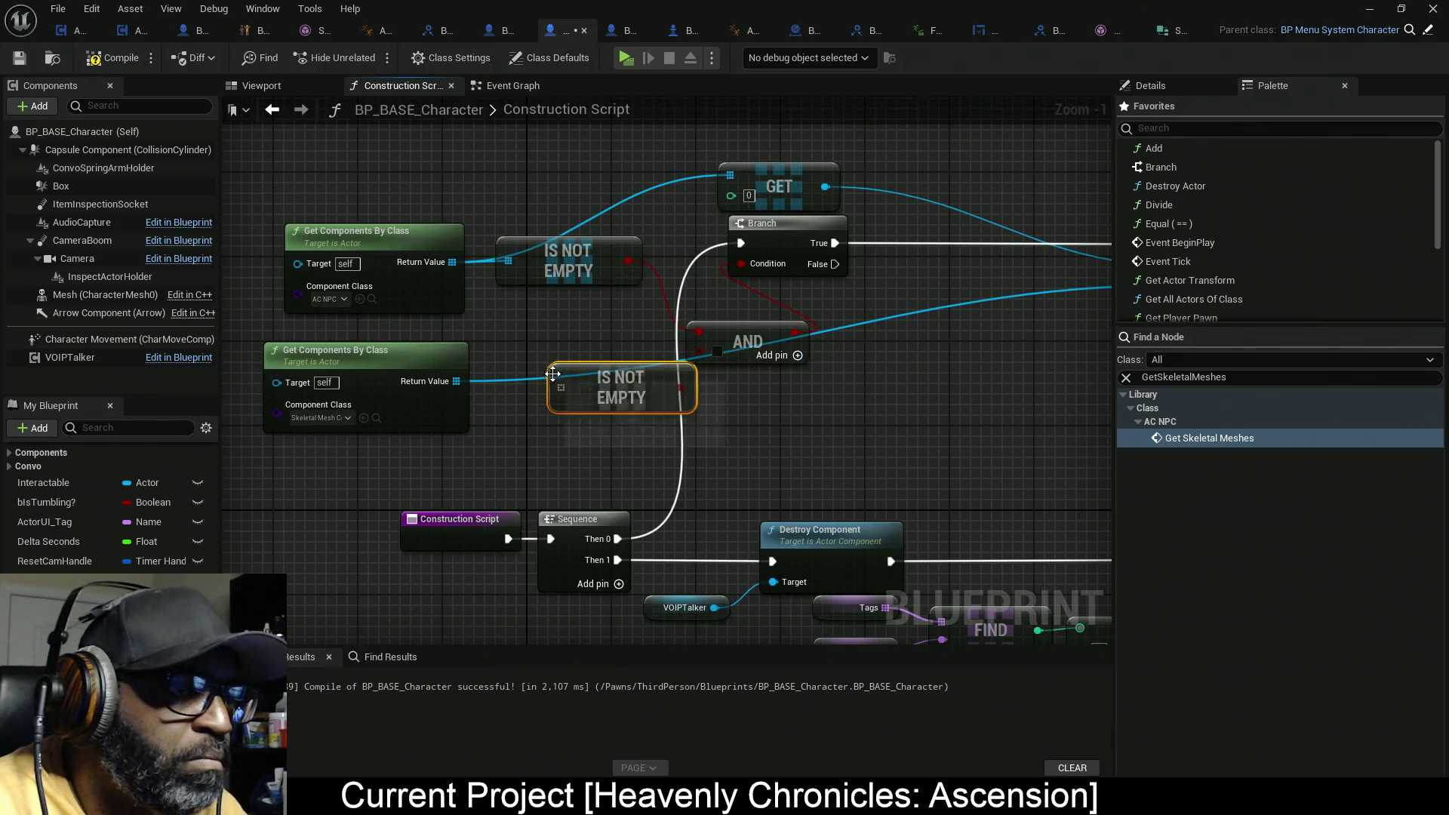
pyautogui.moveTo(456, 381); pyautogui.dragTo(620, 398)
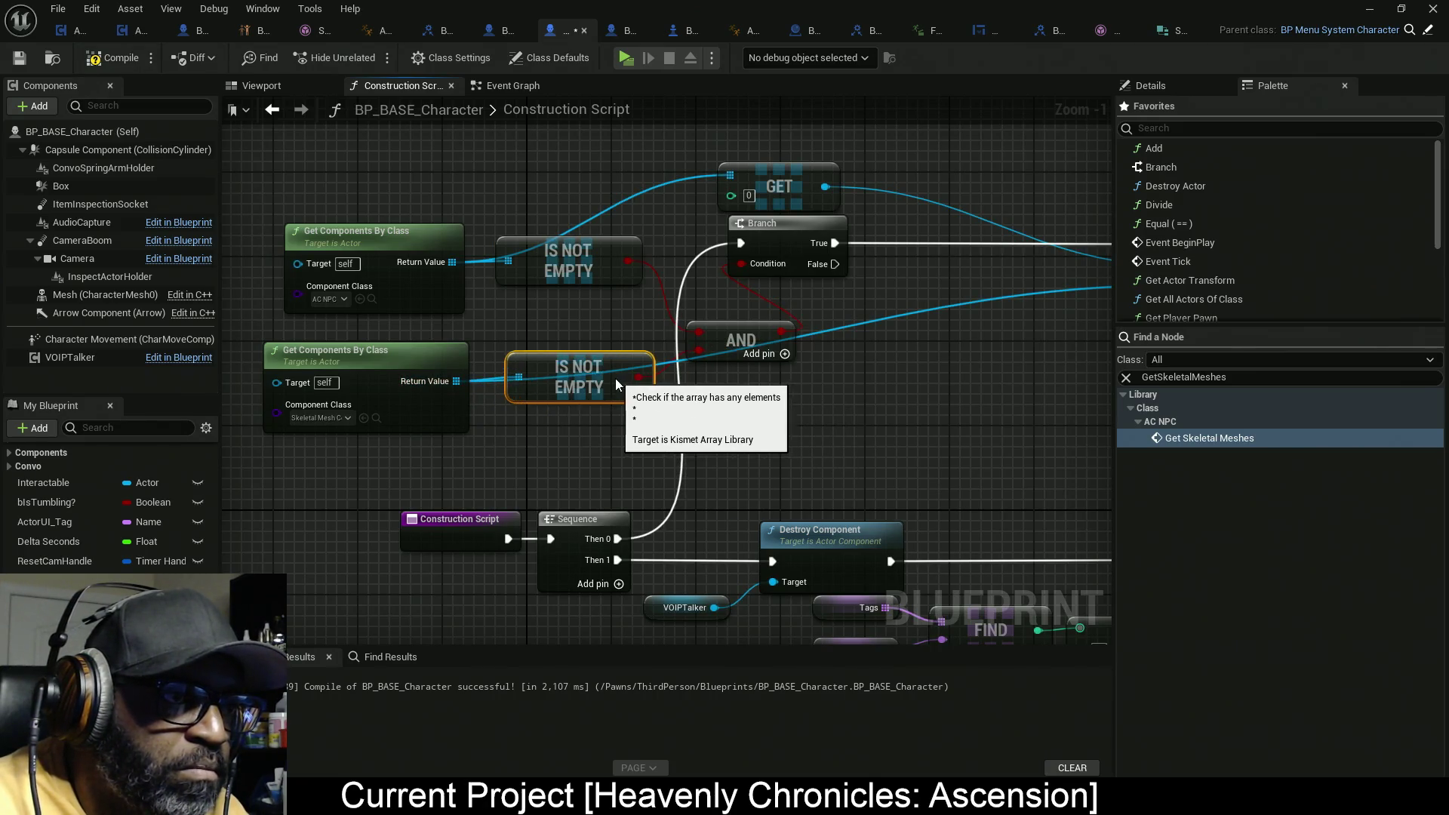
pyautogui.moveTo(658, 387); pyautogui.dragTo(606, 378)
pyautogui.moveTo(734, 342); pyautogui.dragTo(703, 320)
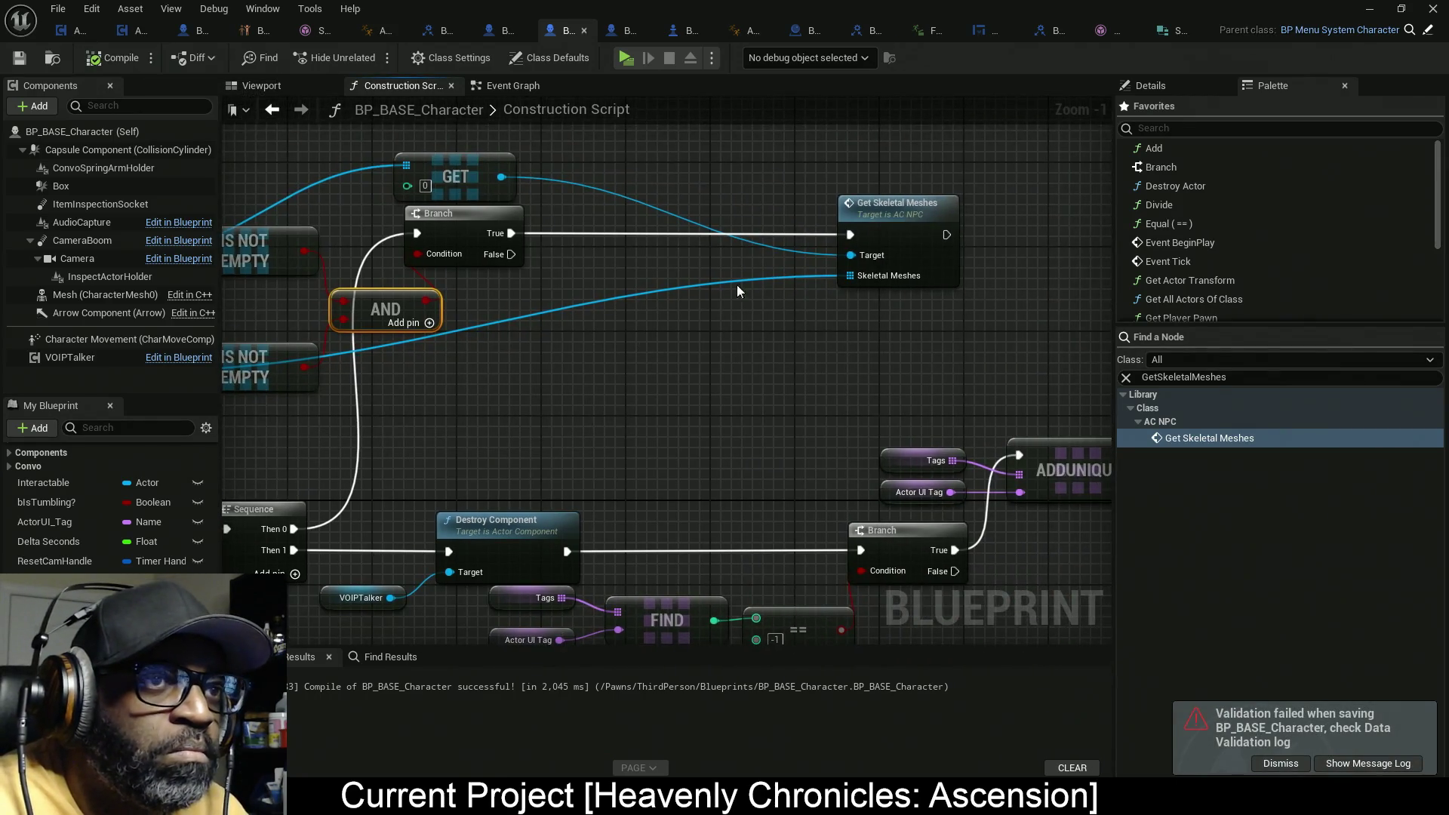
# Step: Open the GetSkeletalMeshes event in AC_NPC from the Get Skeletal Meshes node
pyautogui.moveTo(907, 229); pyautogui.dragTo(748, 223)
pyautogui.doubleClick(737, 234)
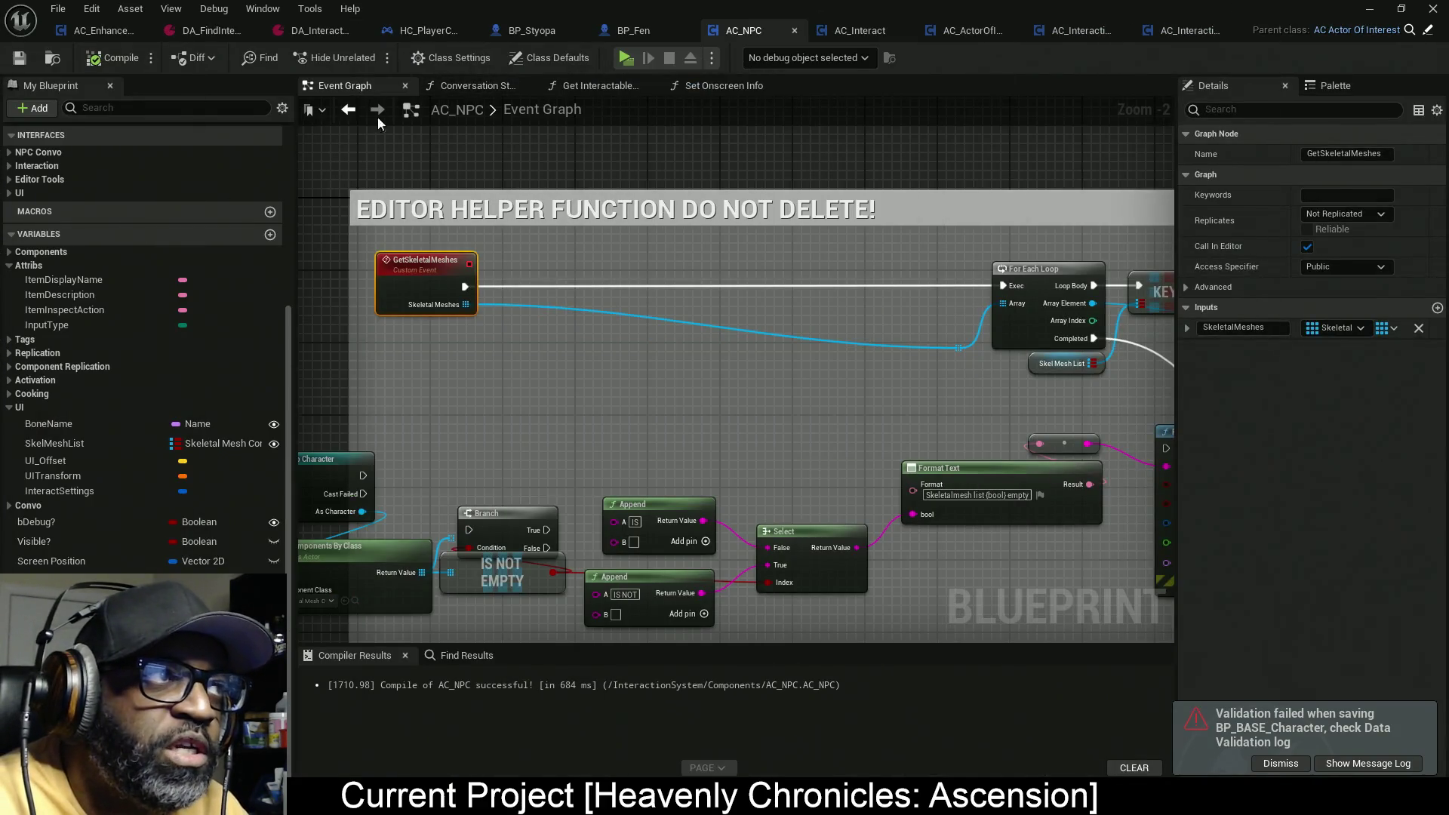
pyautogui.hotkey('alt', 'Tab')
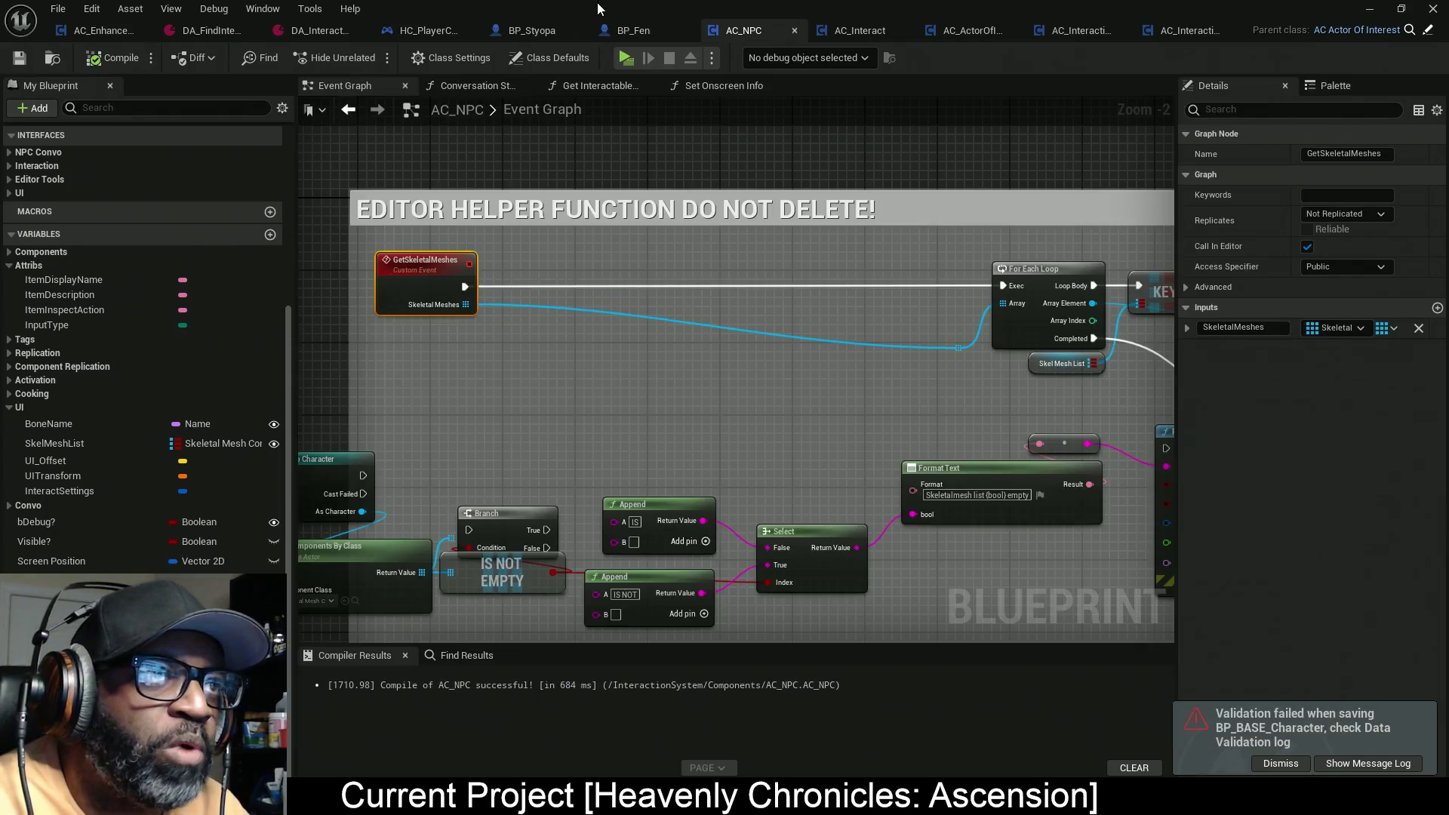
# Step: Back in the level editor, undo the accidental move of BP_Fen's Torso mesh
pyautogui.hotkey('alt', 'Tab')
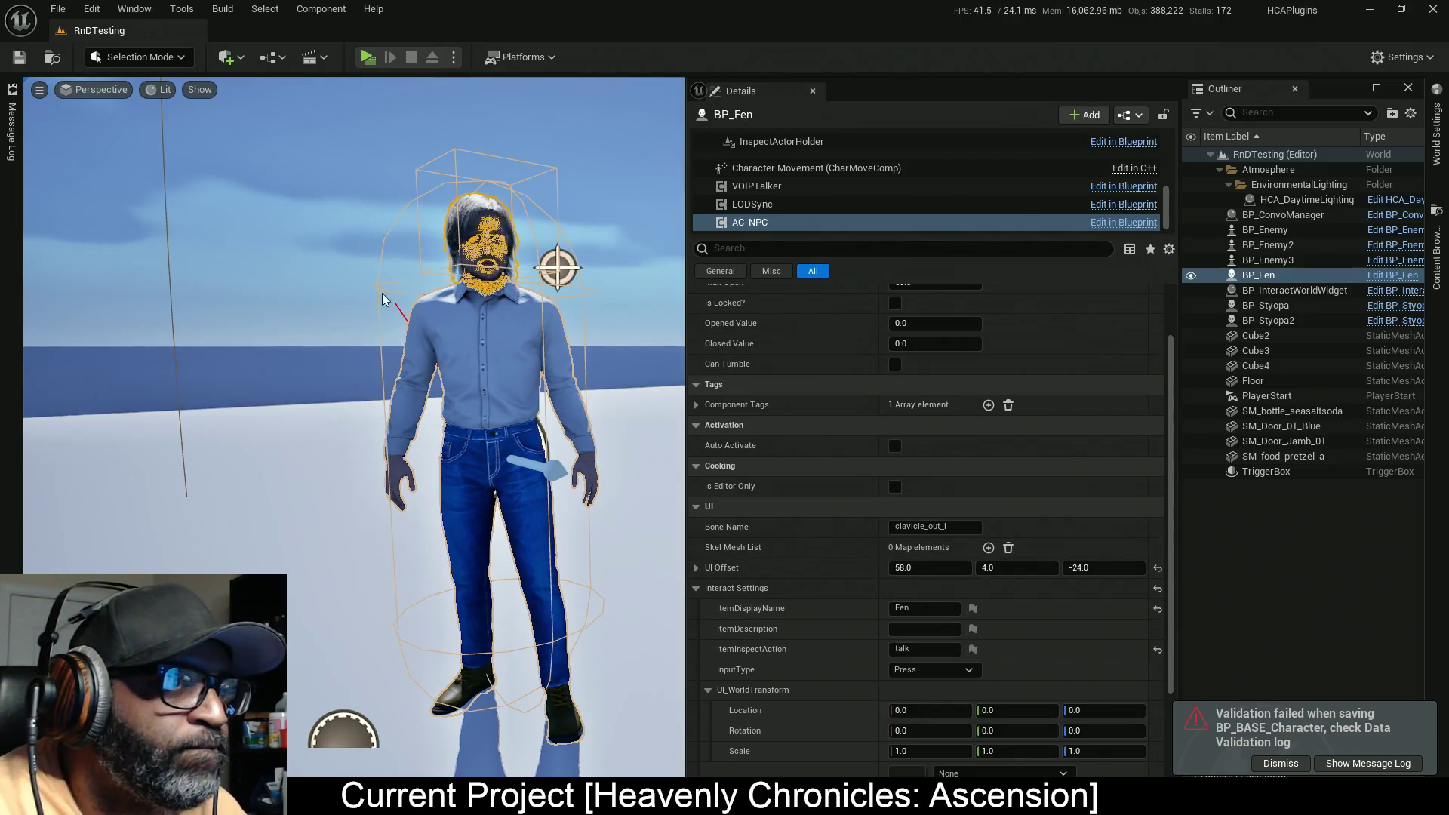
pyautogui.click(513, 396)
pyautogui.moveTo(499, 713)
pyautogui.mouseDown()
pyautogui.moveTo(398, 679)
pyautogui.moveTo(575, 615)
pyautogui.mouseUp()
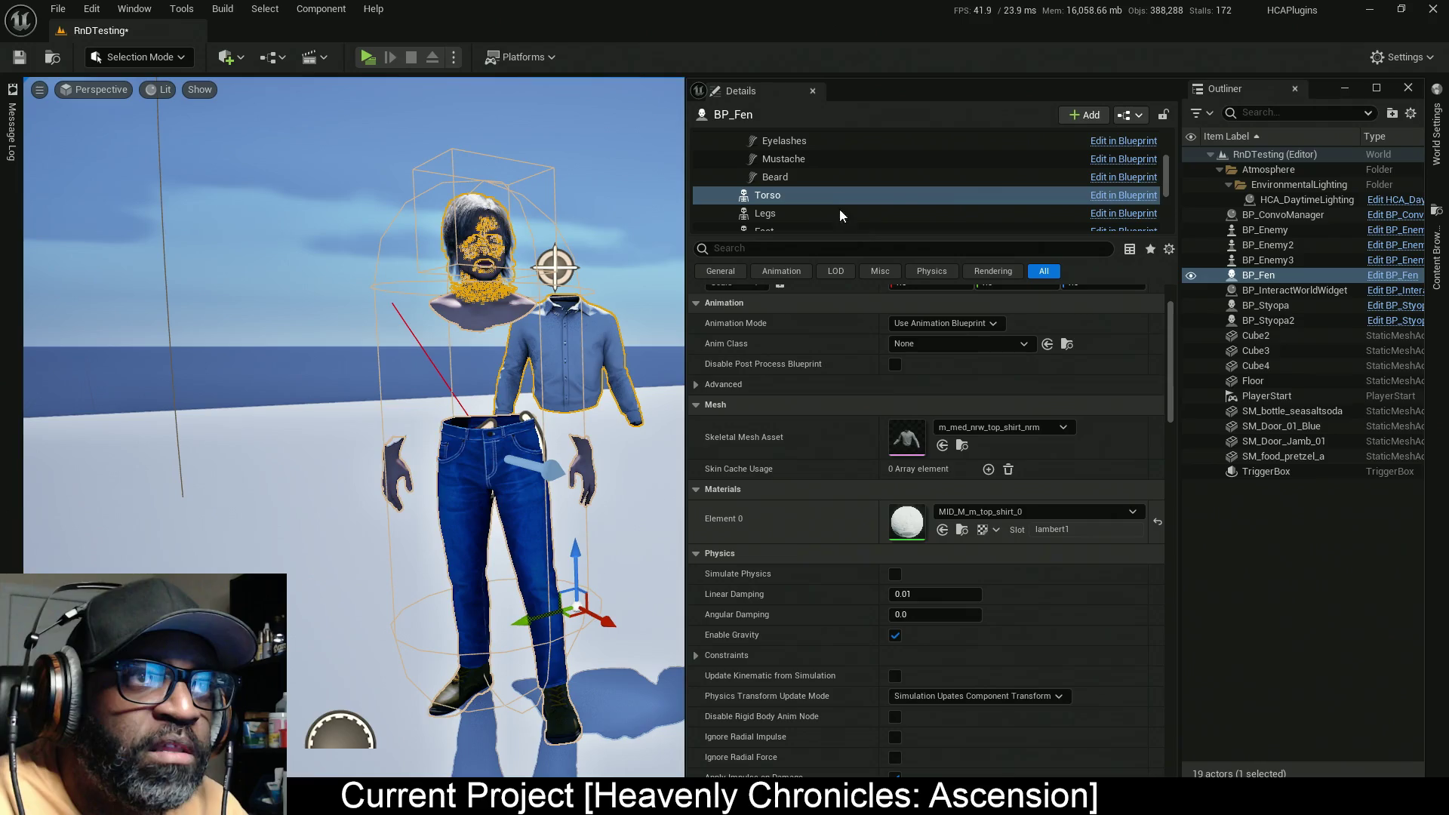
pyautogui.hotkey('ctrl', 'z')
pyautogui.scroll(5, 917, 196)
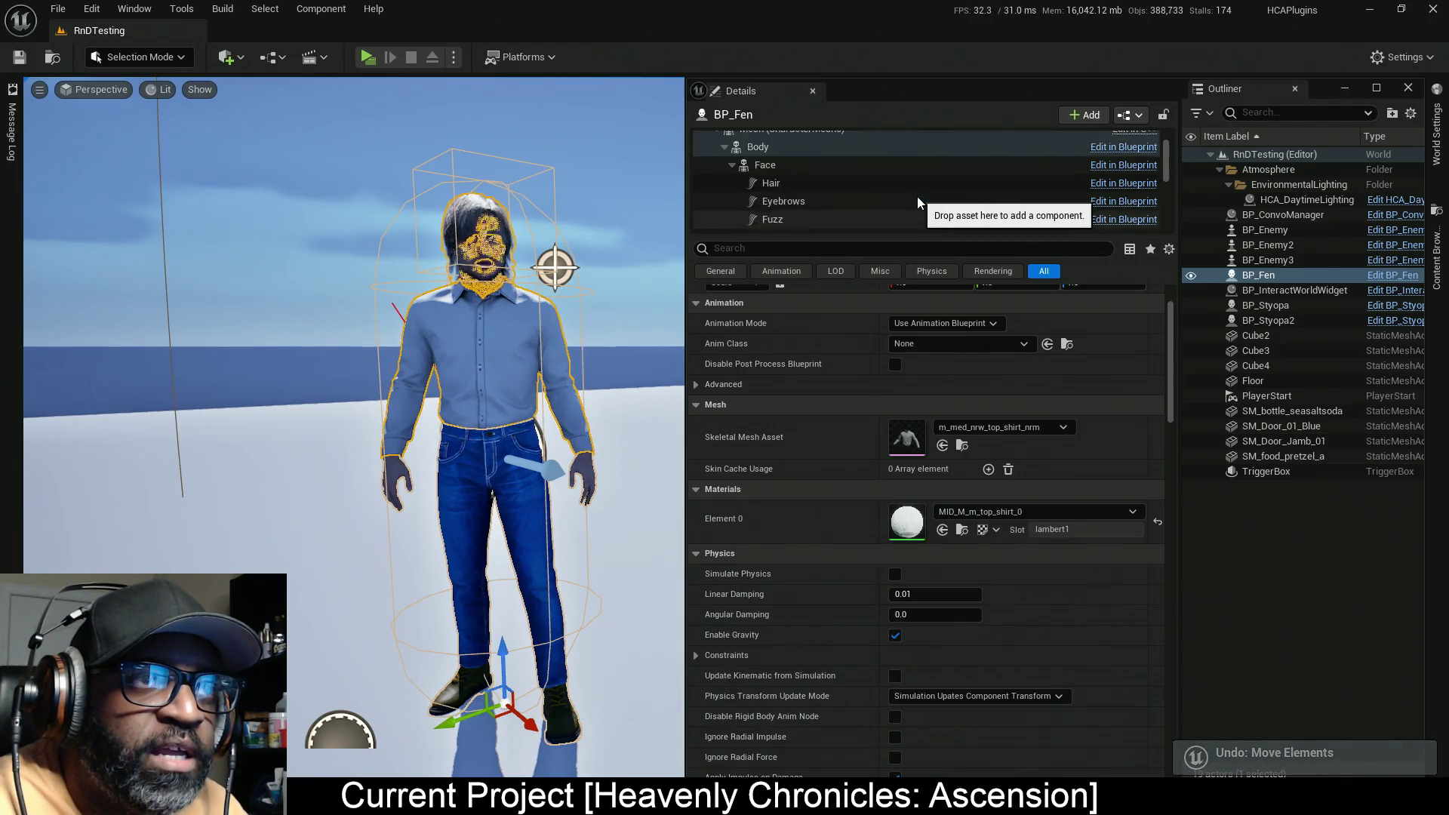
# Step: Select BP_Fen's AC_NPC component and bring up its Blueprint editor
pyautogui.click(773, 145)
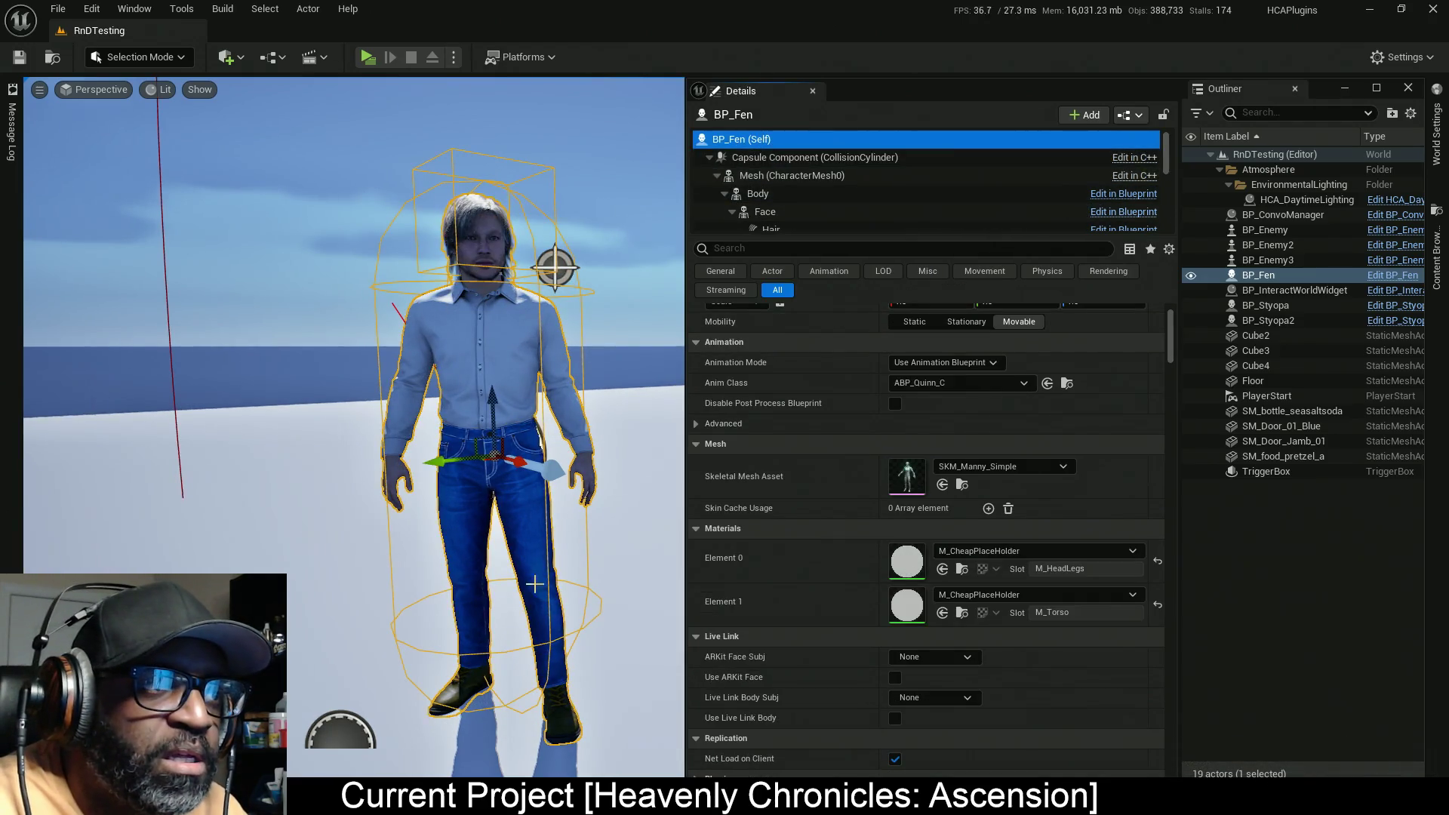
pyautogui.moveTo(489, 463); pyautogui.dragTo(483, 463)
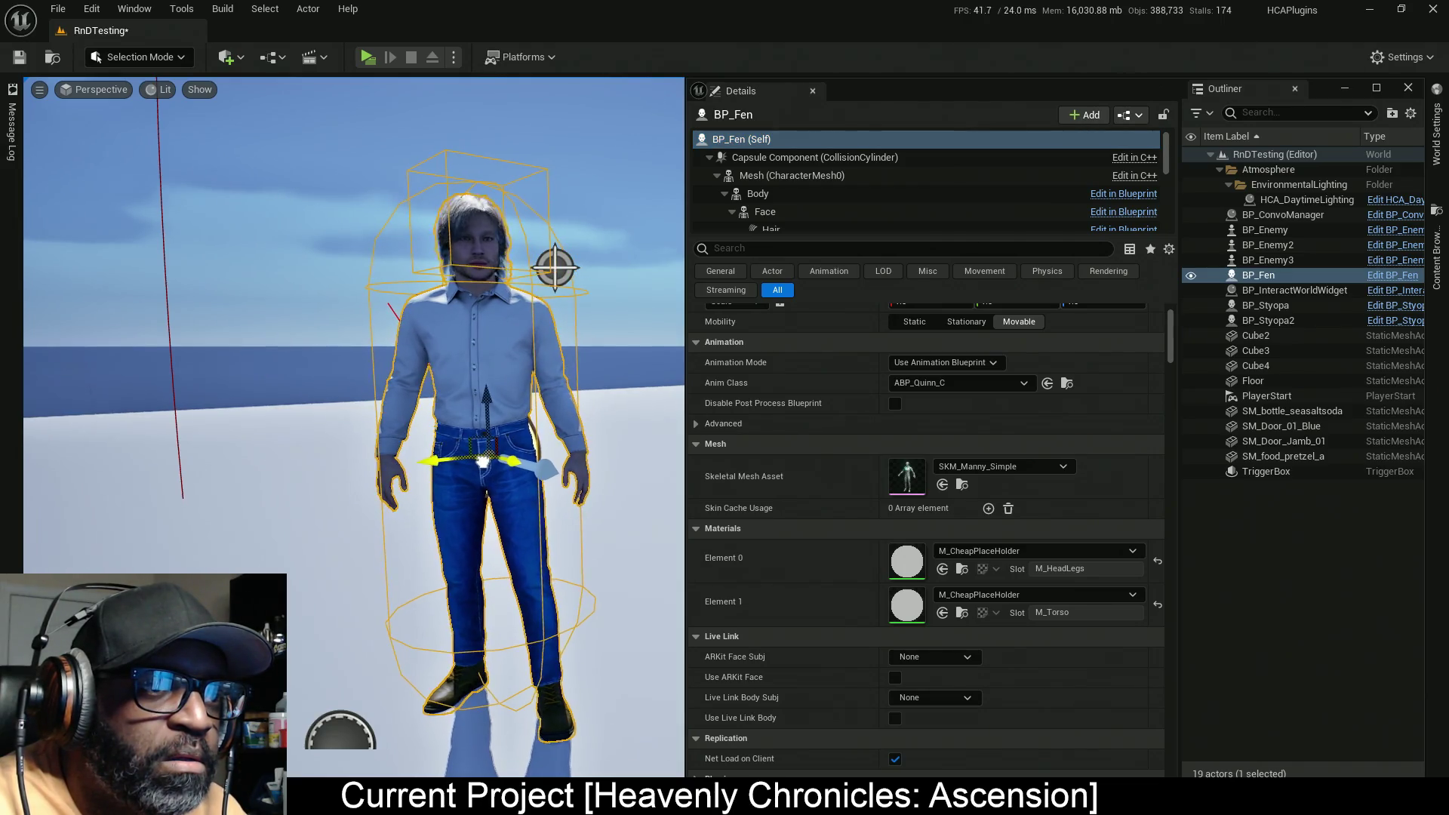
pyautogui.click(713, 158)
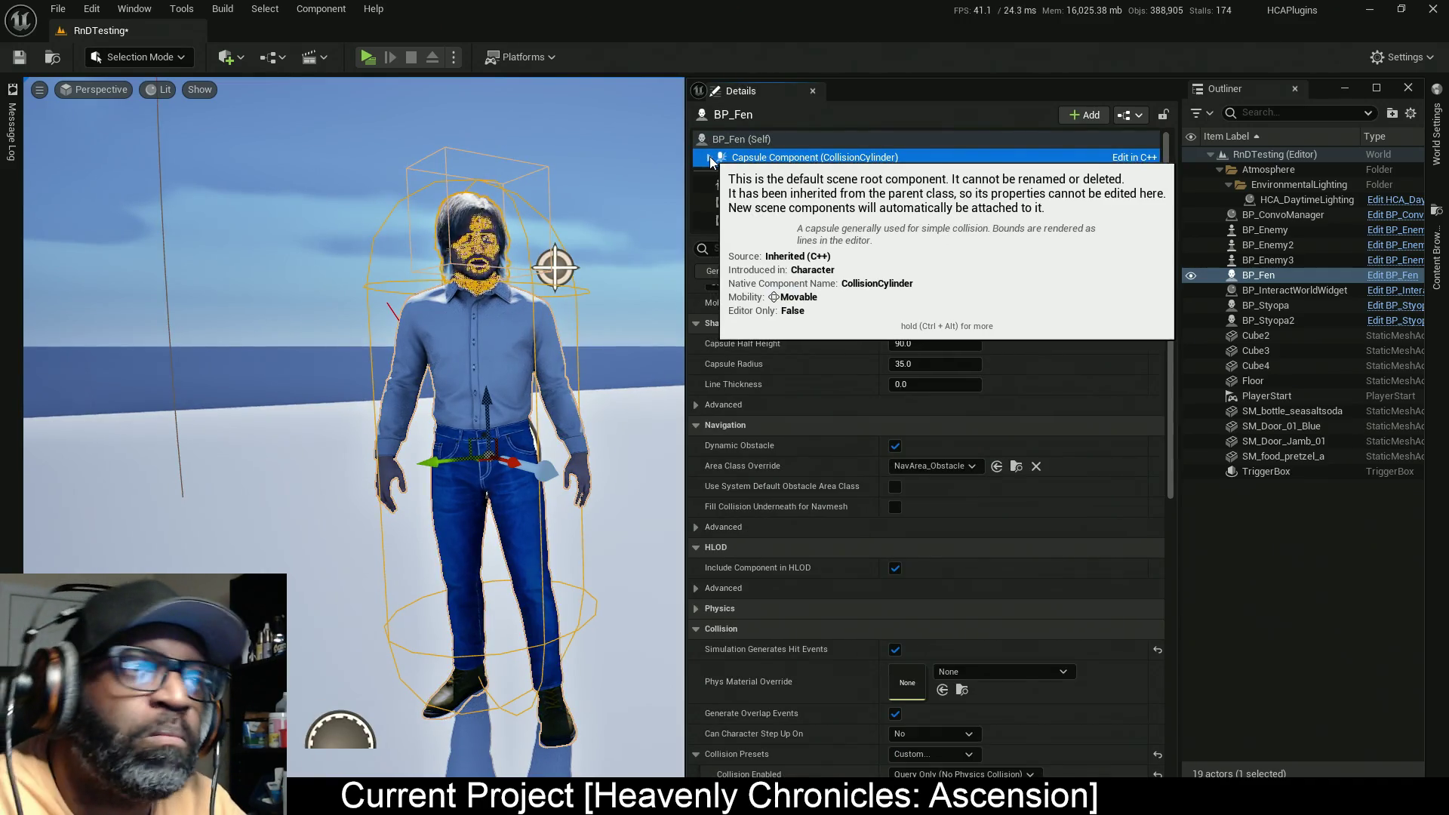
pyautogui.scroll(-1, 827, 191)
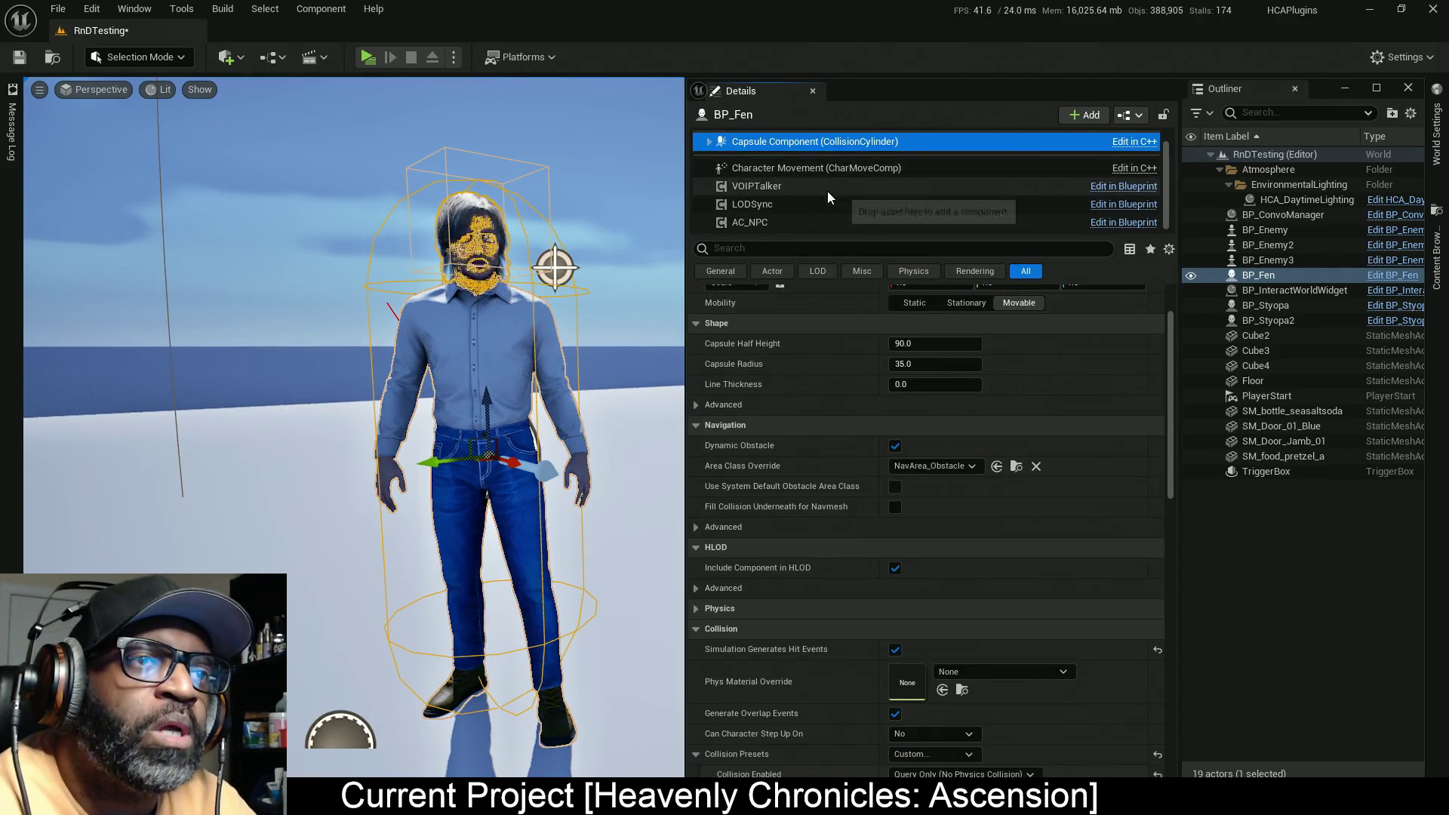
pyautogui.click(775, 224)
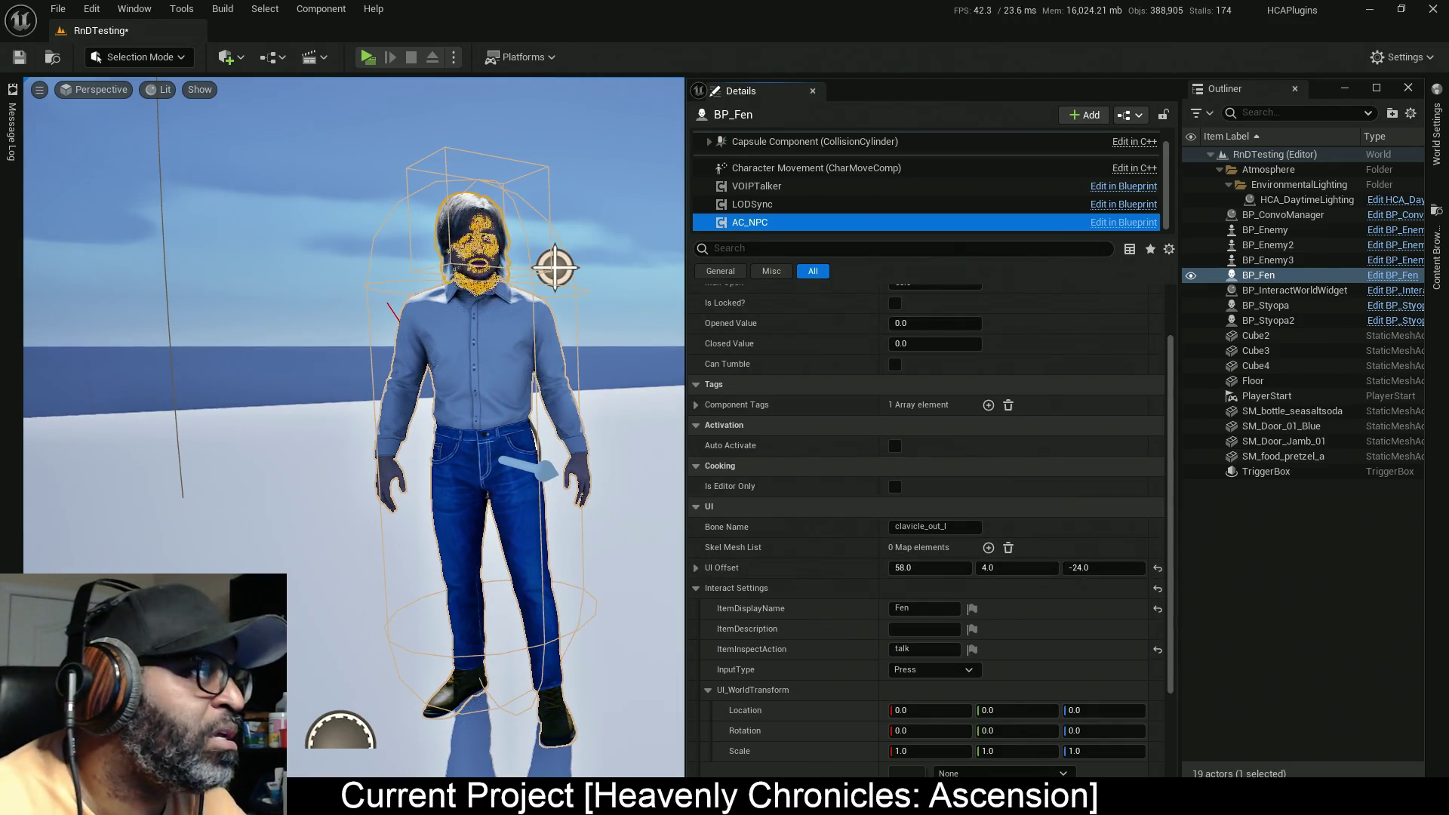
pyautogui.moveTo(223, 341); pyautogui.dragTo(620, 3)
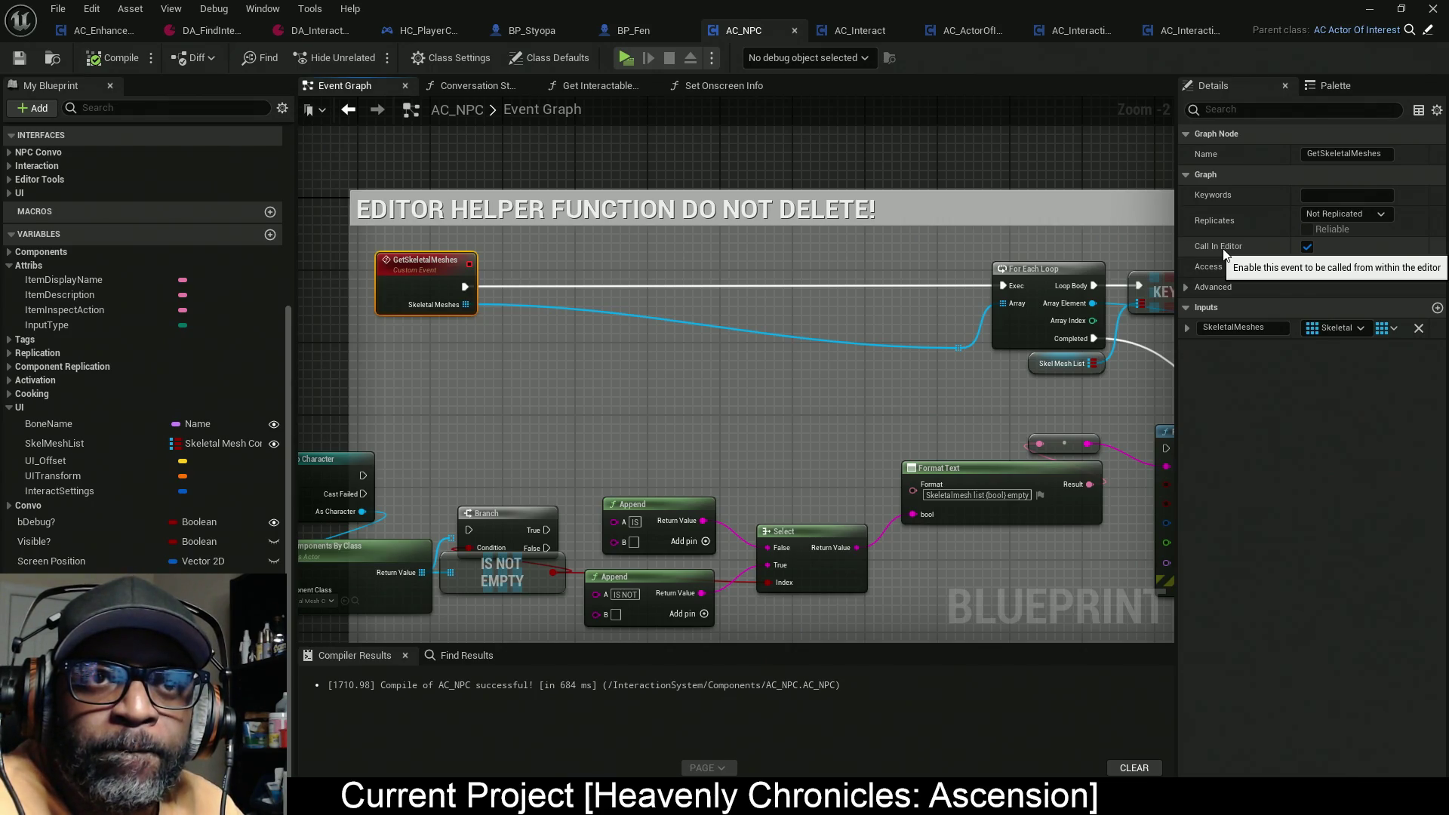
# Step: Turn off Call In Editor on GetSkeletalMeshes, show its Advanced settings, and save AC_NPC
pyautogui.click(1306, 247)
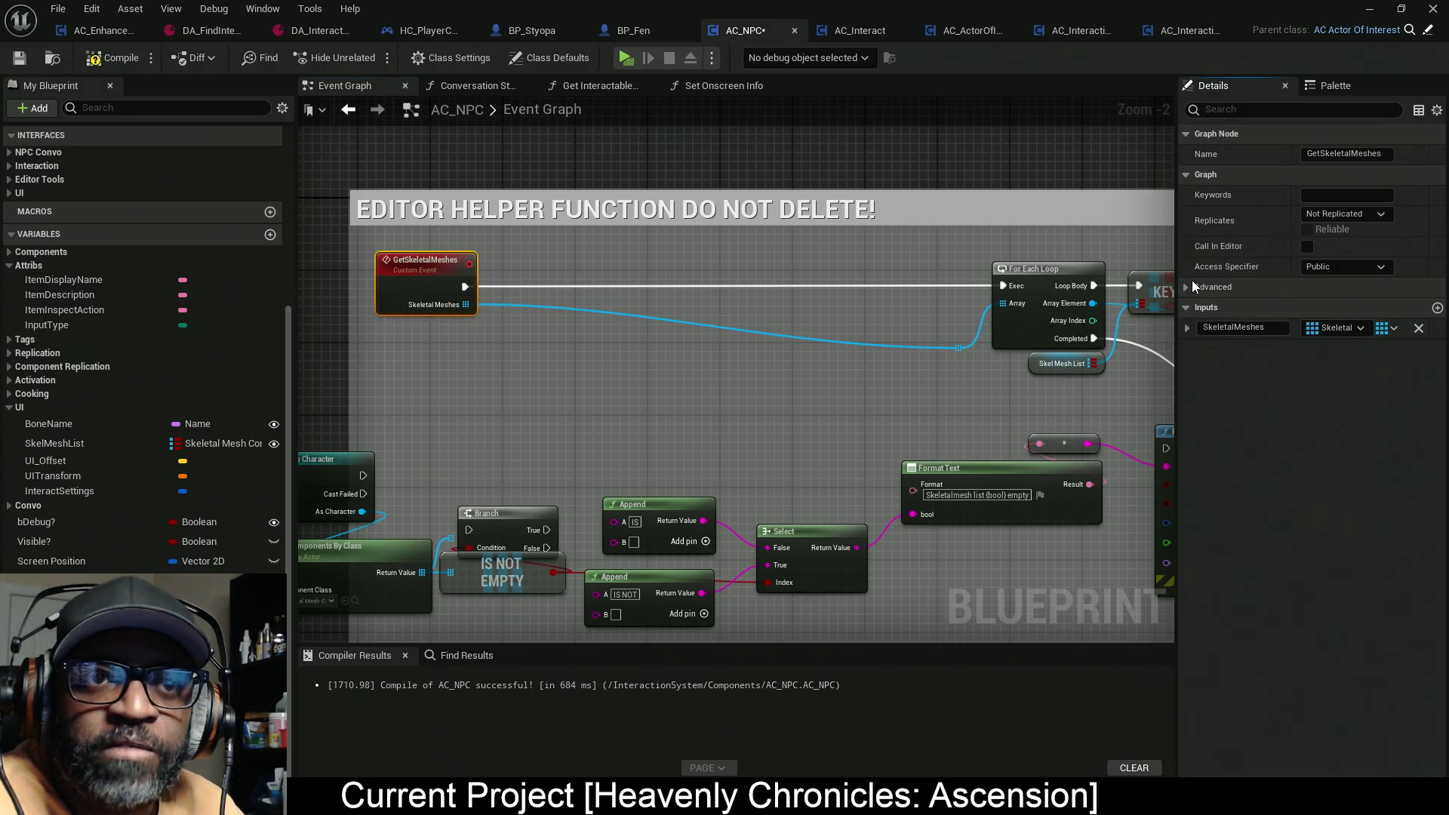
pyautogui.click(1189, 288)
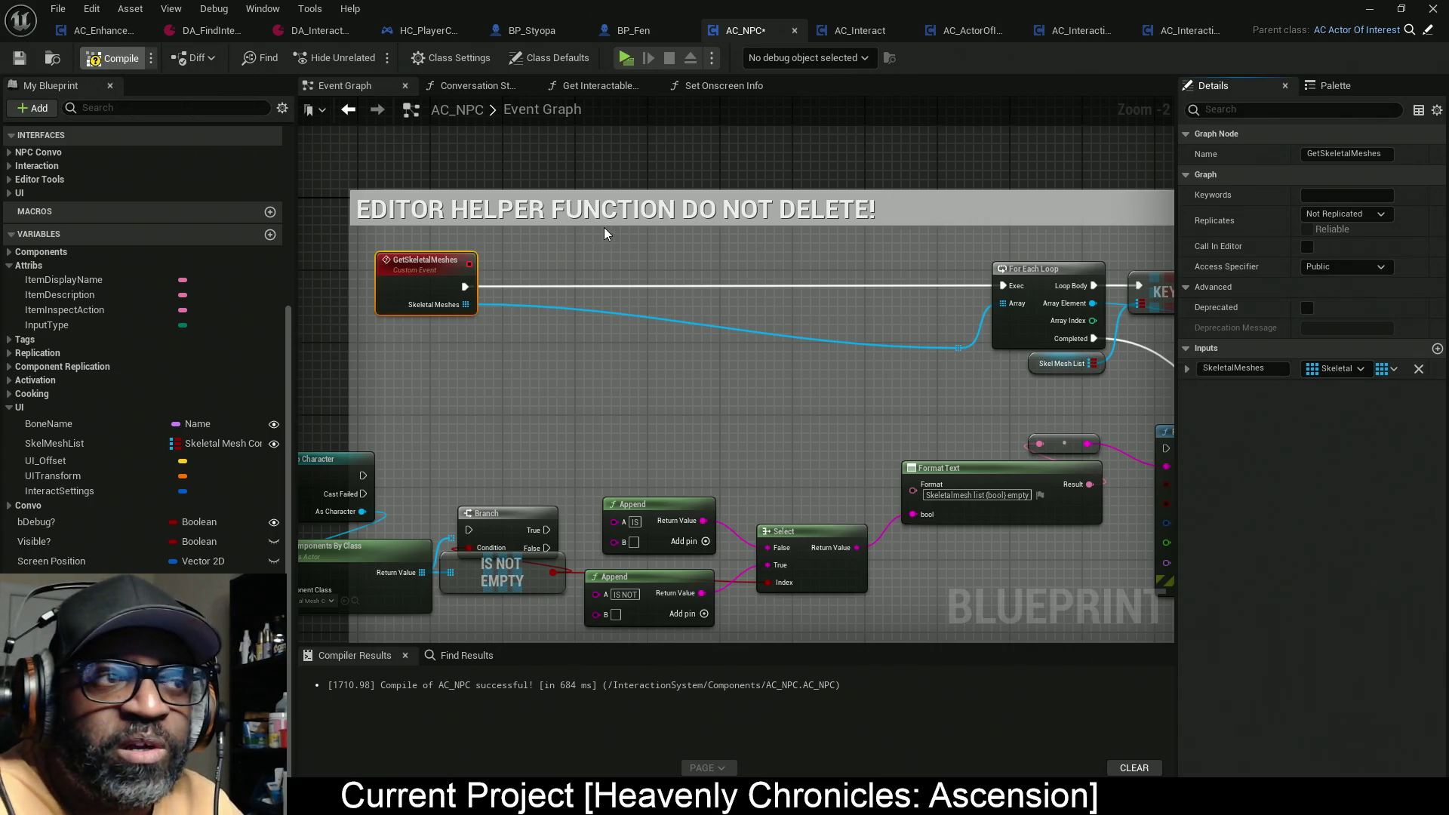
pyautogui.hotkey('ctrl', 's')
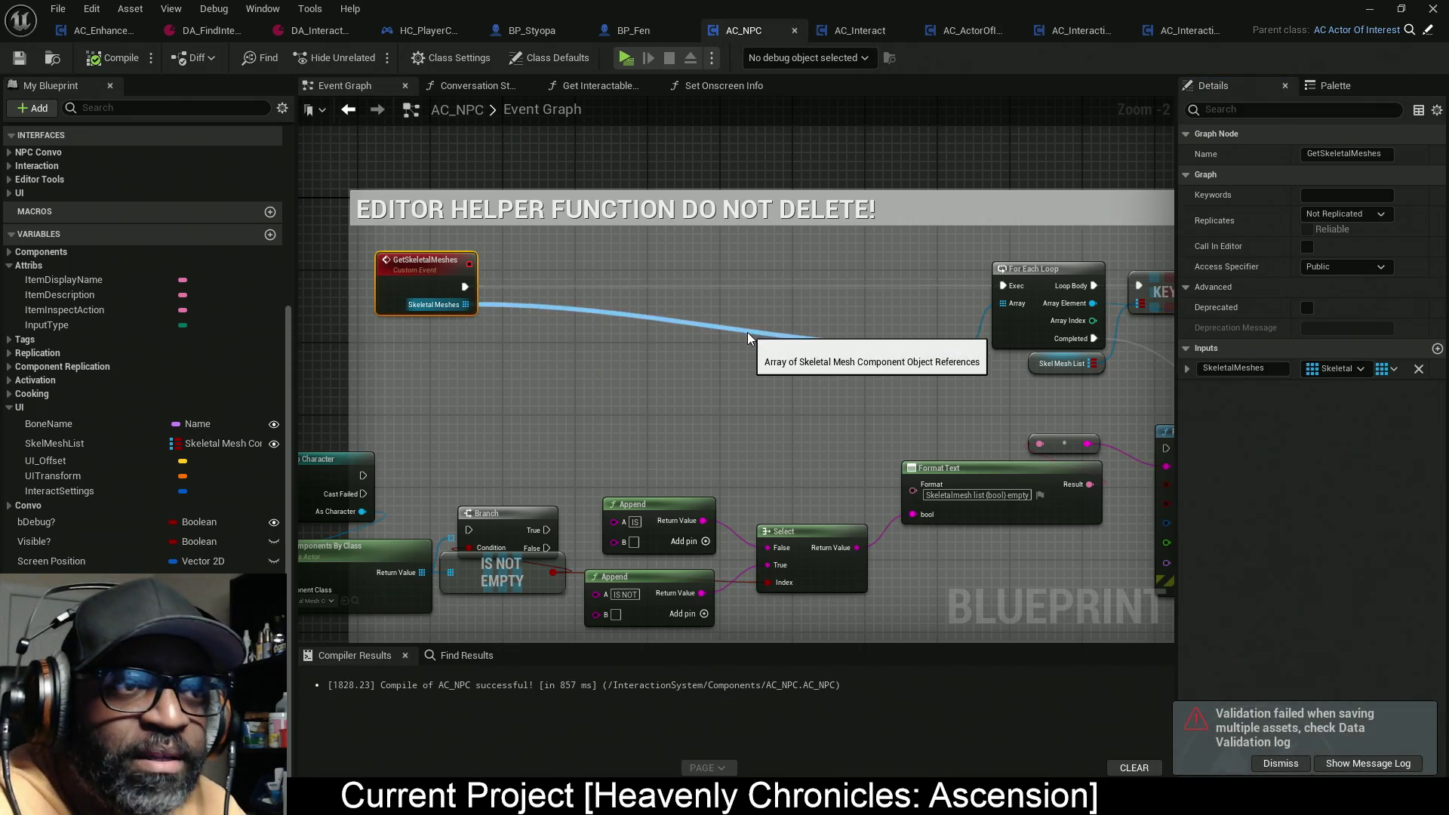
# Step: Add a reroute knot on the Skeletal Meshes wire and reposition it near the For Each Loop
pyautogui.click(753, 338)
pyautogui.doubleClick(741, 331)
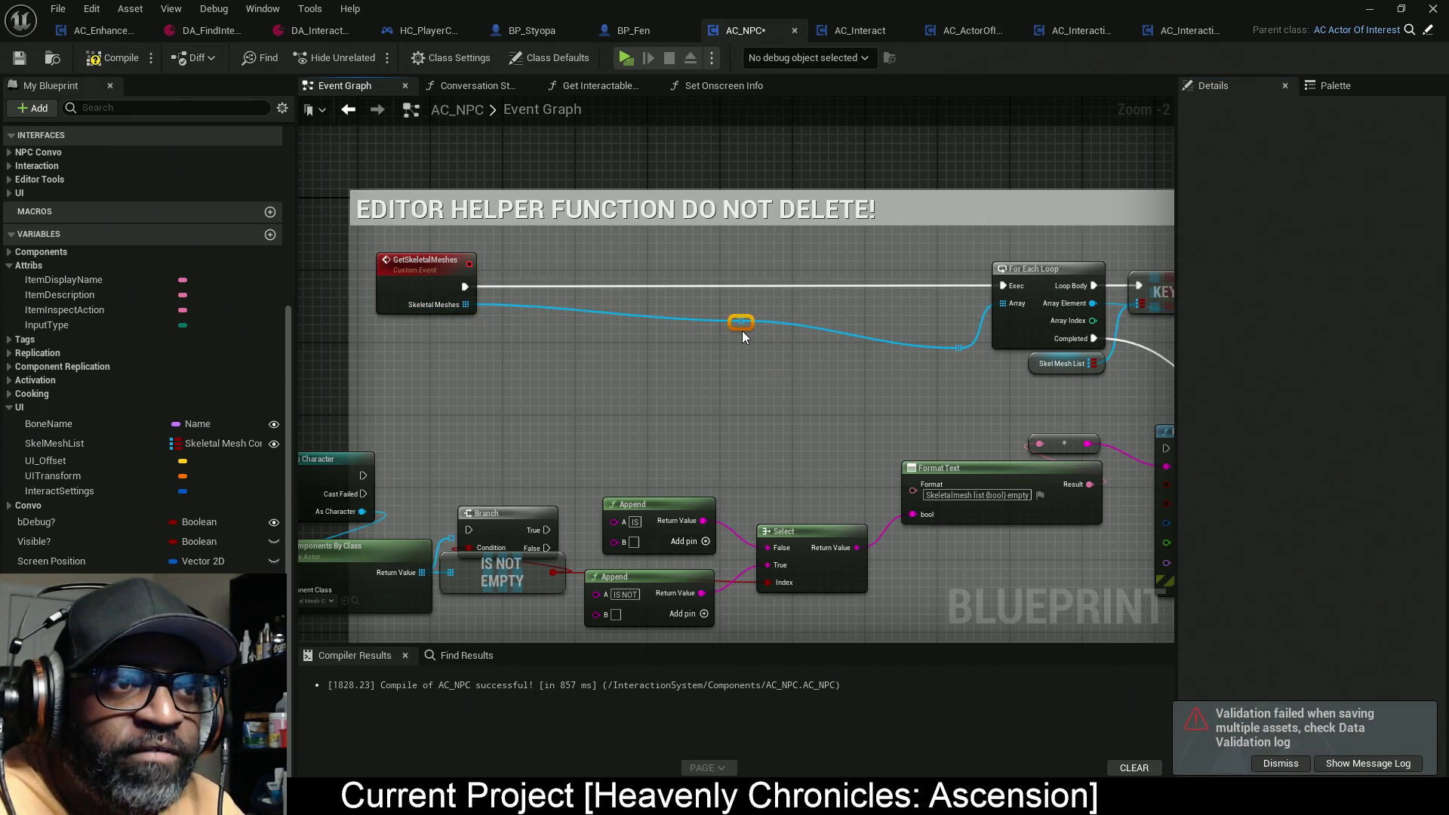
pyautogui.moveTo(741, 331)
pyautogui.mouseDown()
pyautogui.moveTo(678, 354)
pyautogui.moveTo(491, 350)
pyautogui.moveTo(501, 358)
pyautogui.mouseUp()
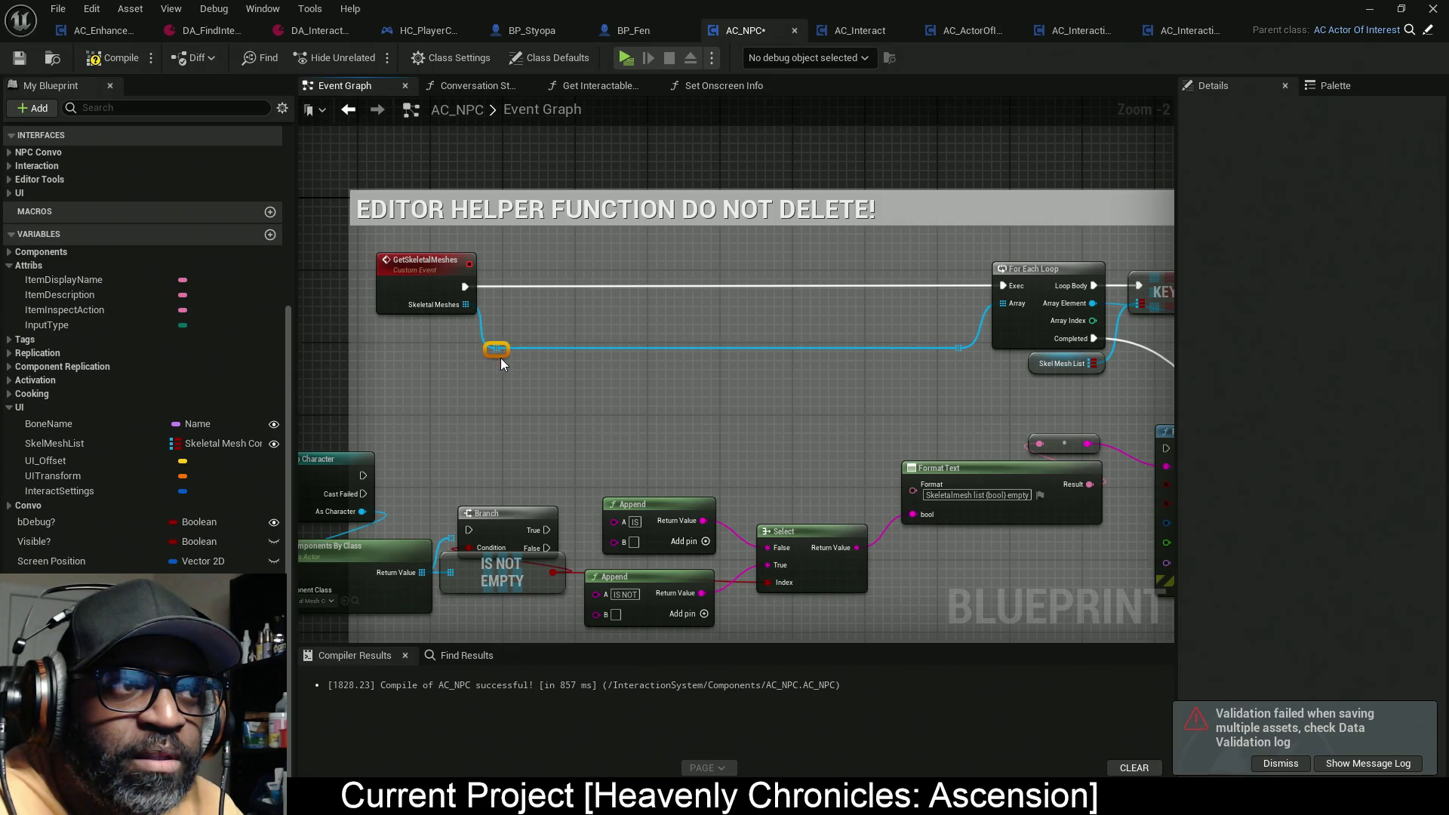
pyautogui.moveTo(941, 360); pyautogui.dragTo(746, 354)
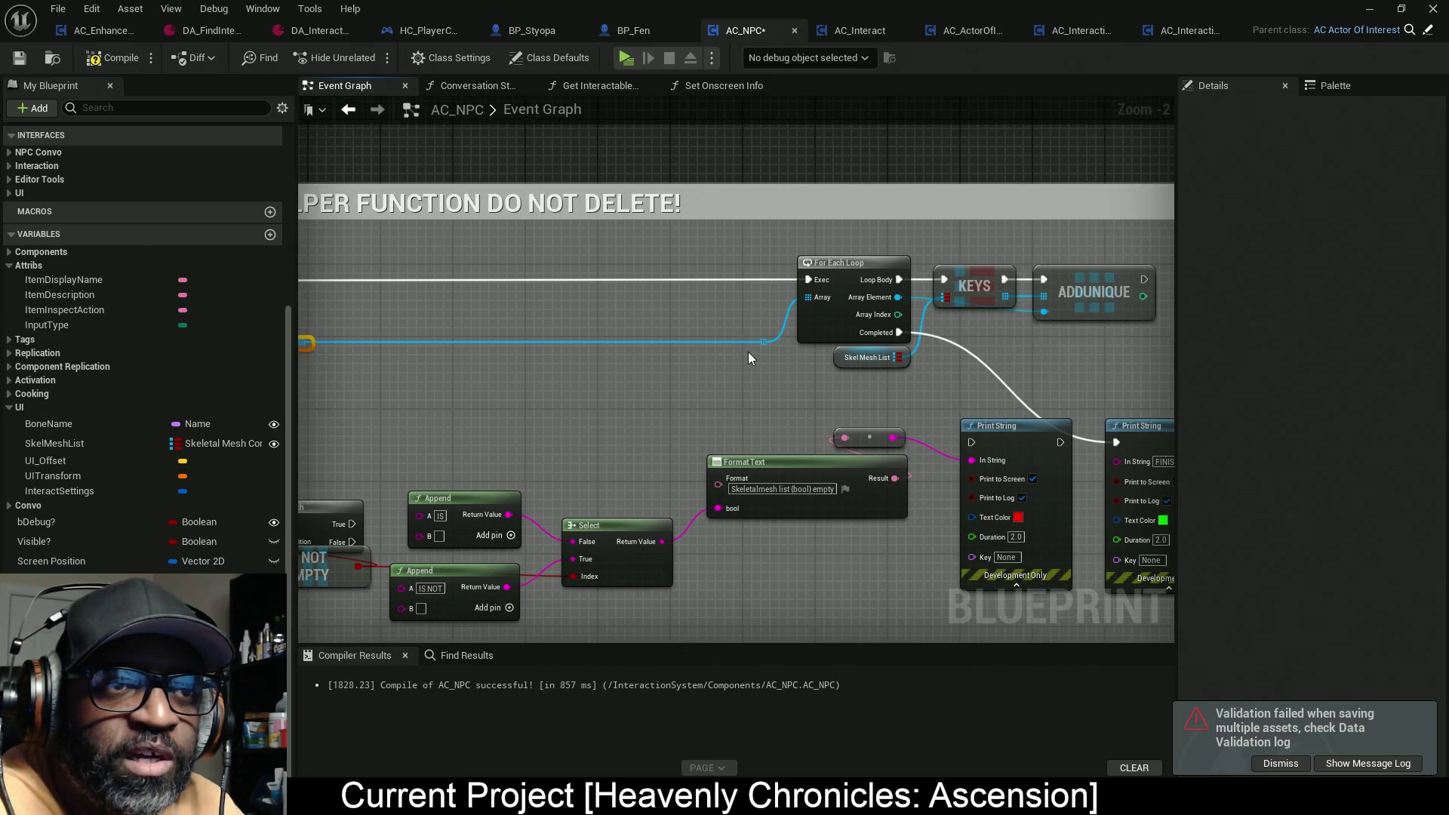
pyautogui.moveTo(727, 246)
pyautogui.mouseDown()
pyautogui.moveTo(809, 361)
pyautogui.moveTo(756, 342)
pyautogui.moveTo(419, 340)
pyautogui.moveTo(637, 350)
pyautogui.moveTo(610, 350)
pyautogui.mouseUp()
# Step: Connect Skeletal Meshes directly to the loop's Array pin and delete the leftover reroute knot
pyautogui.moveTo(540, 299)
pyautogui.mouseDown()
pyautogui.moveTo(386, 303)
pyautogui.moveTo(401, 300)
pyautogui.mouseUp()
pyautogui.click(495, 345)
pyautogui.press('Delete')
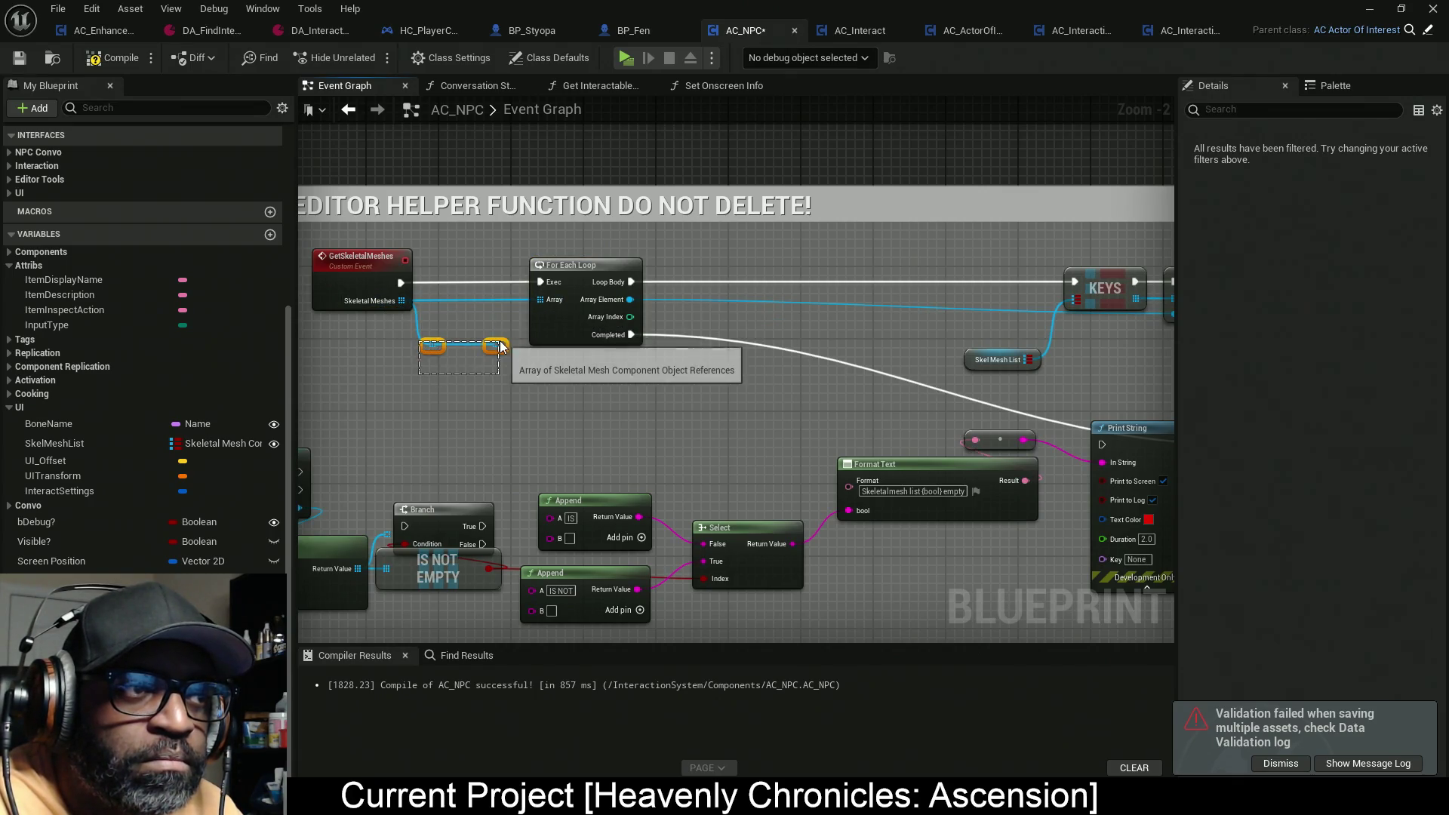
pyautogui.moveTo(744, 363); pyautogui.dragTo(537, 344)
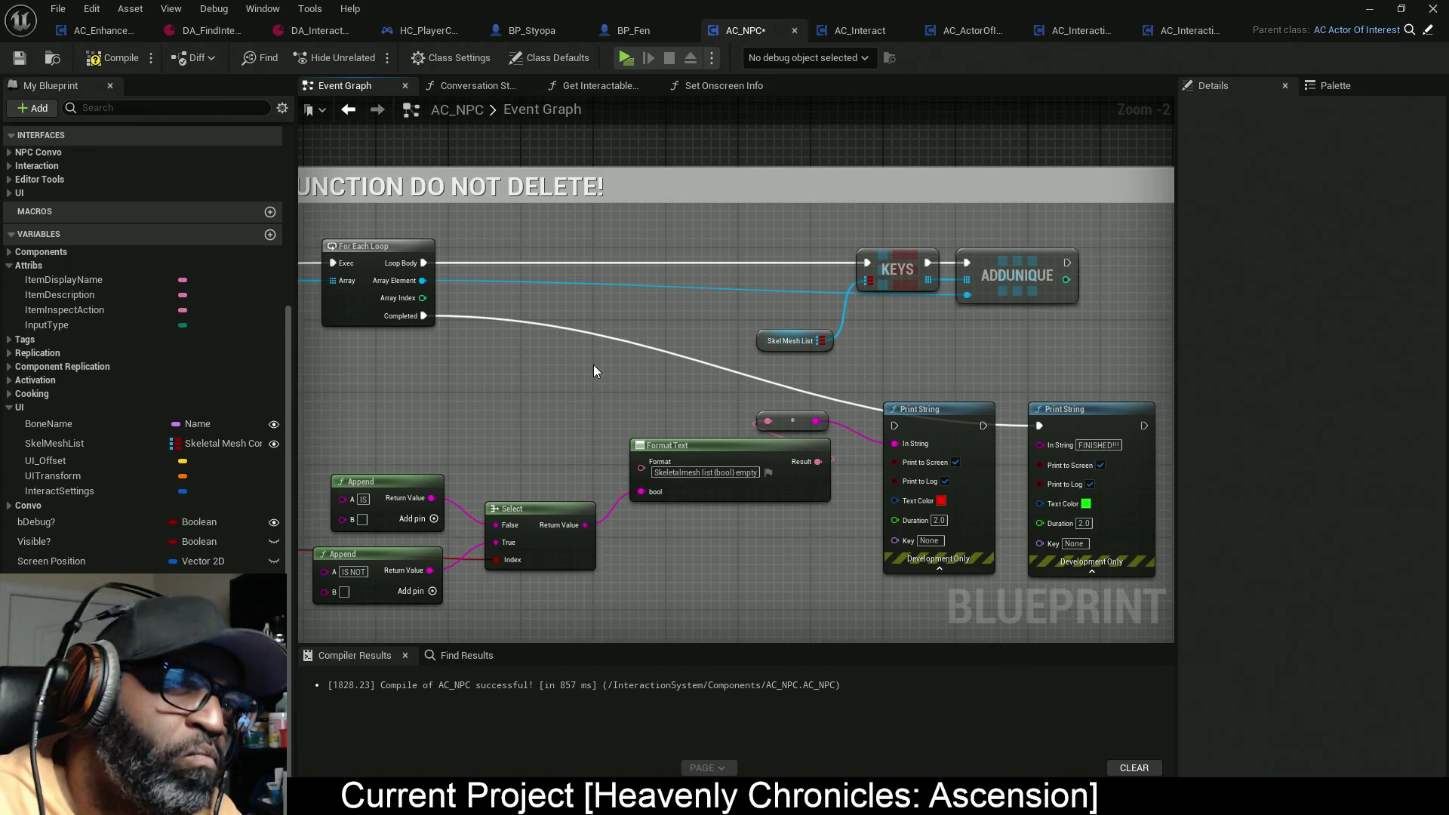
pyautogui.moveTo(420, 364)
pyautogui.mouseDown()
pyautogui.moveTo(663, 372)
pyautogui.moveTo(523, 355)
pyautogui.mouseUp()
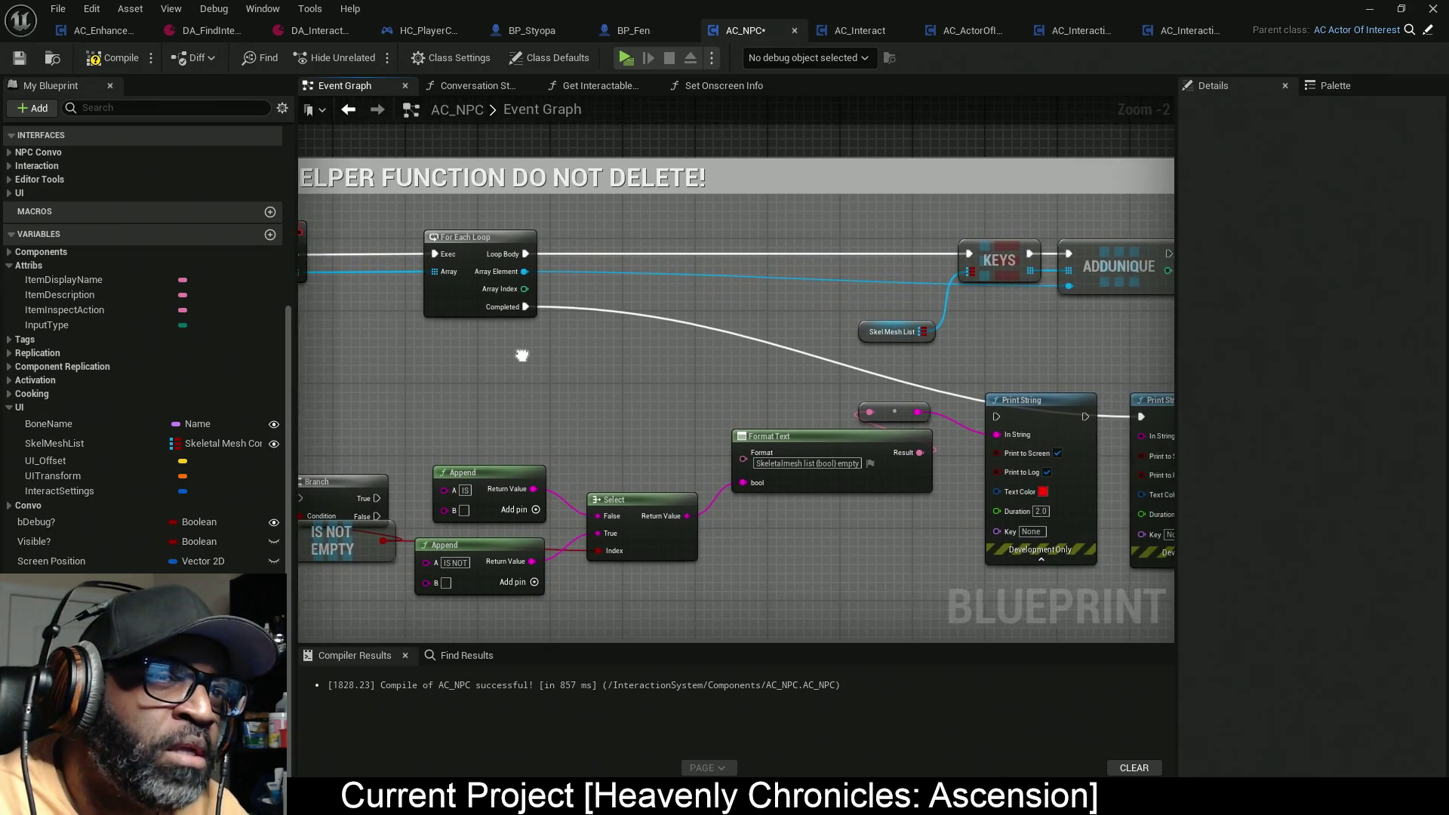
pyautogui.rightClick(718, 270)
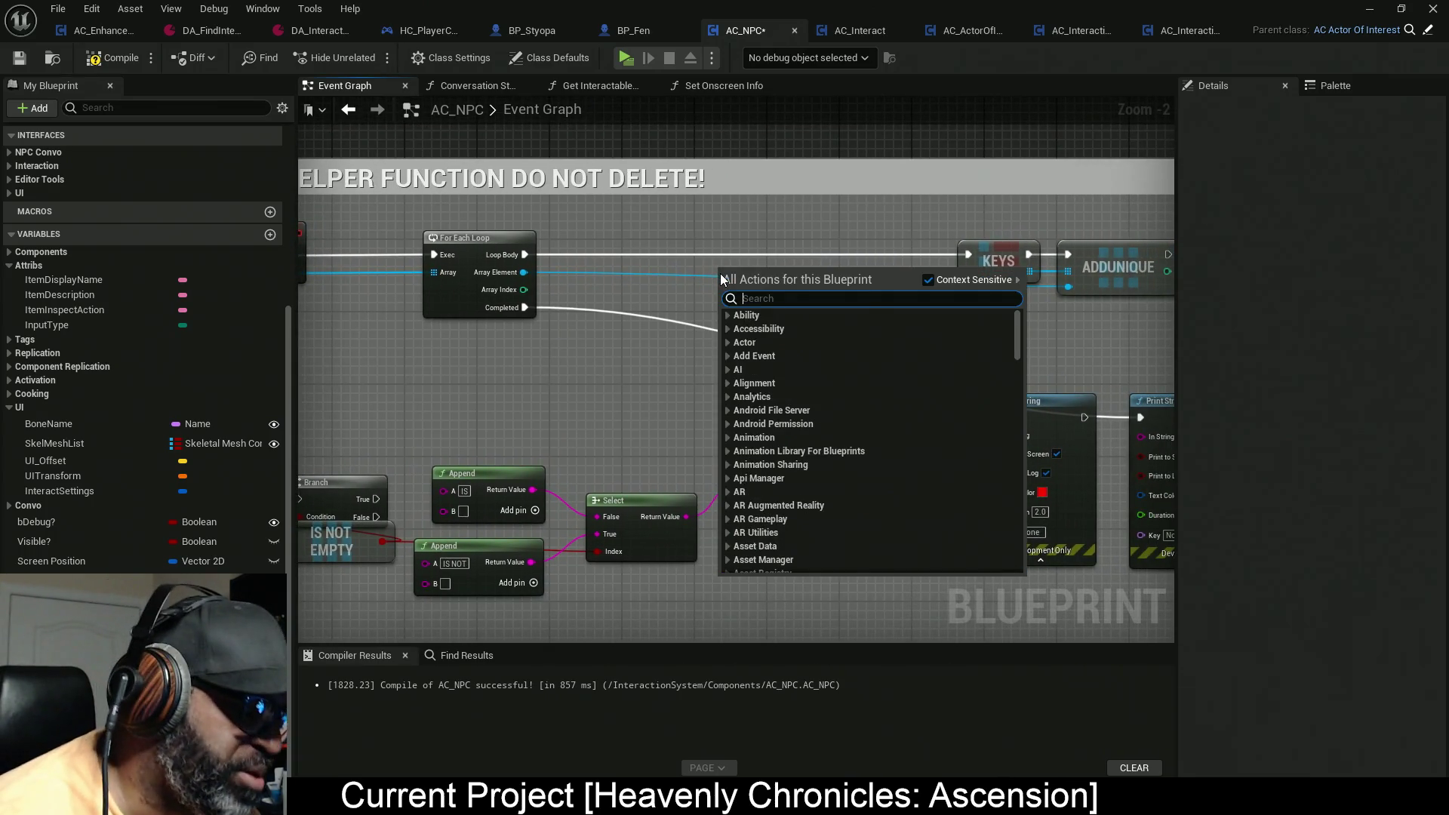
# Step: Add a Print String on the For Each Loop body, then un-maximize the Blueprint window
pyautogui.write('print')
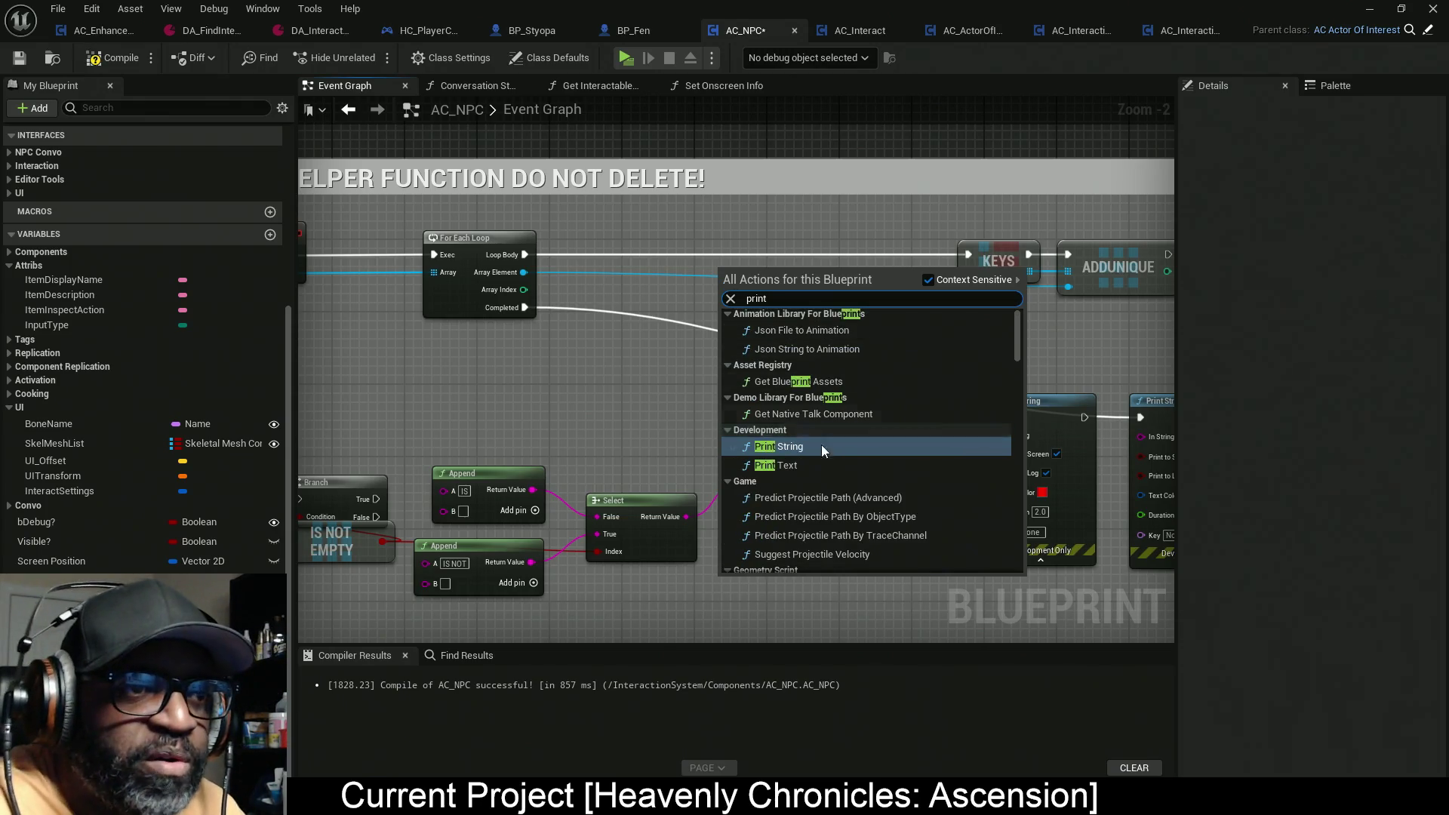
pyautogui.click(803, 446)
pyautogui.moveTo(729, 294); pyautogui.dragTo(527, 254)
pyautogui.moveTo(765, 284)
pyautogui.mouseDown()
pyautogui.moveTo(800, 247)
pyautogui.moveTo(703, 269)
pyautogui.moveTo(538, 270)
pyautogui.moveTo(529, 291)
pyautogui.moveTo(524, 273)
pyautogui.mouseUp()
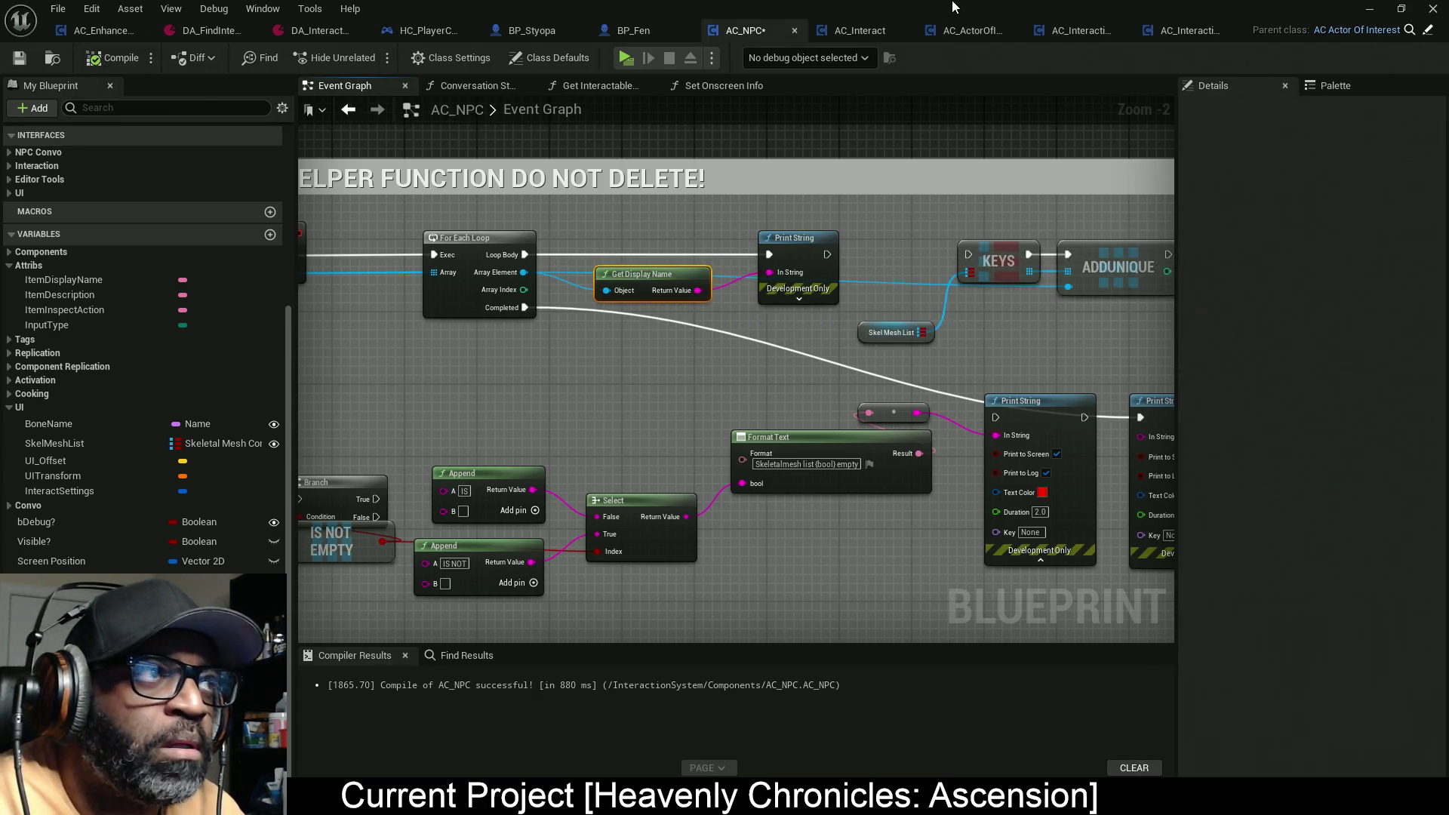
pyautogui.moveTo(991, 7)
pyautogui.mouseDown()
pyautogui.moveTo(1016, 147)
pyautogui.moveTo(1237, 269)
pyautogui.moveTo(1225, 283)
pyautogui.mouseUp()
pyautogui.scroll(5, 971, 215)
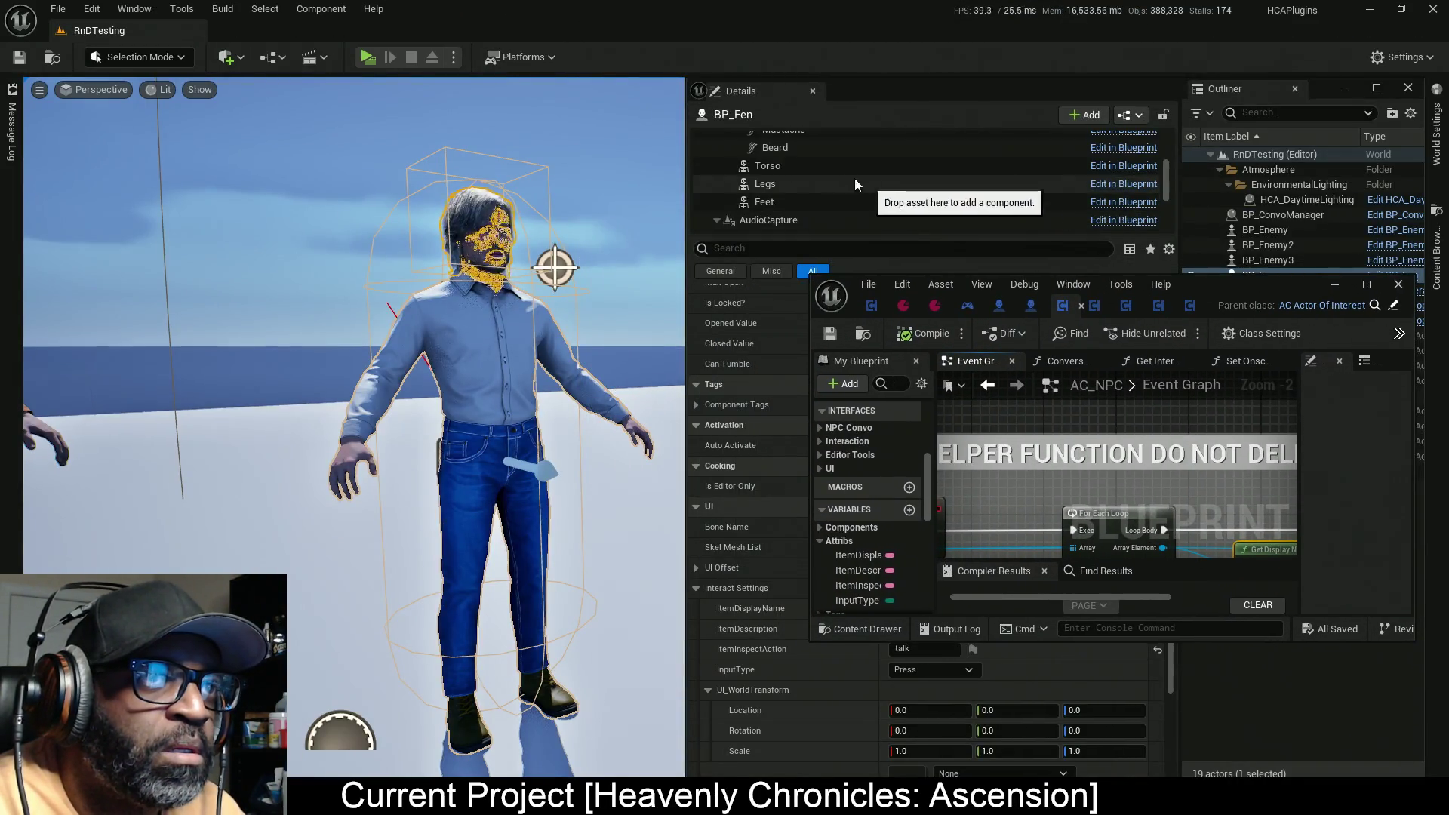
# Step: Select BP_Fen (Self) in the level editor's Details panel
pyautogui.click(786, 145)
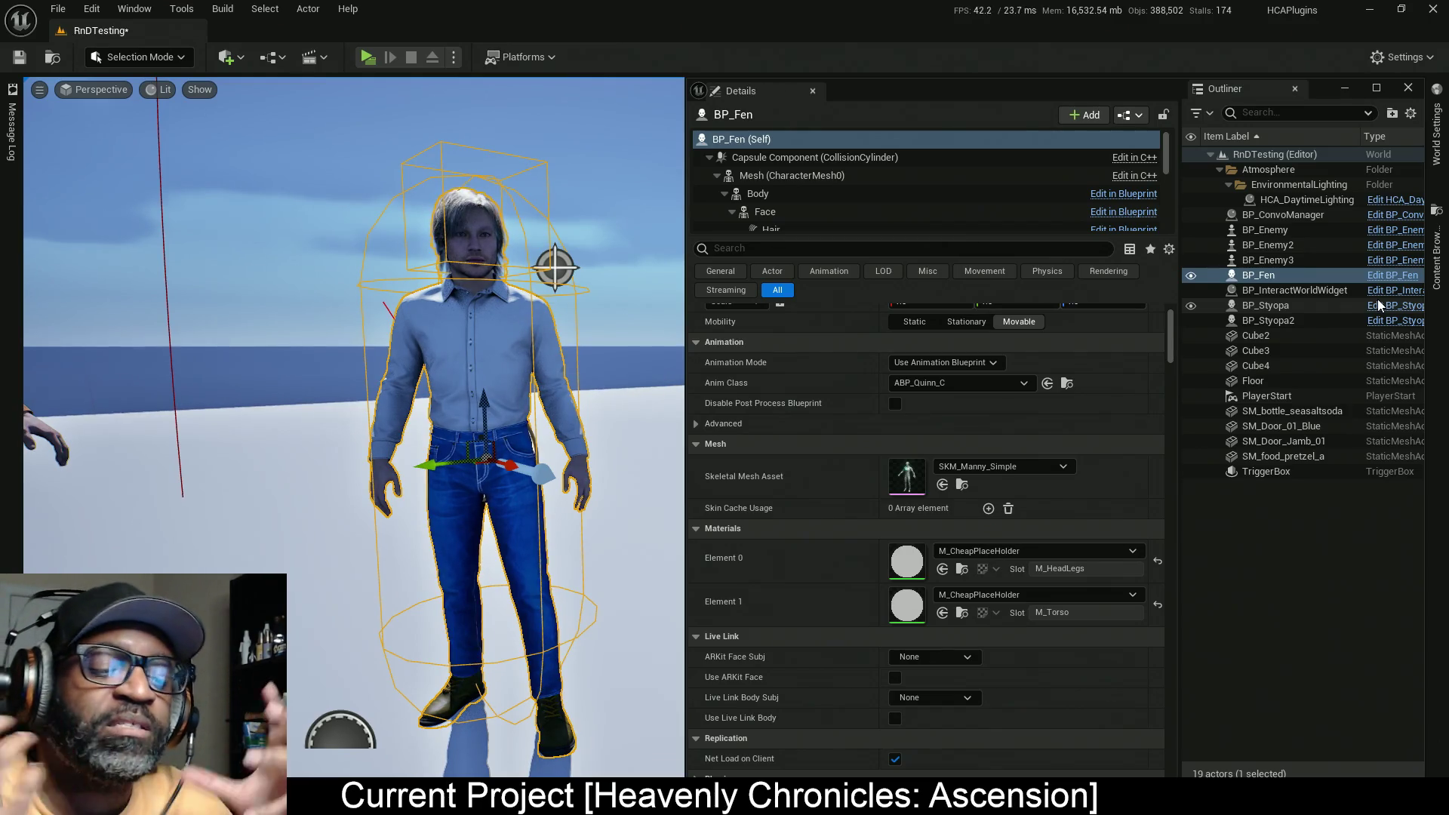
# Step: Switch BP_Fen to the rotate gizmo and launch the level as a standalone game
pyautogui.press('e')
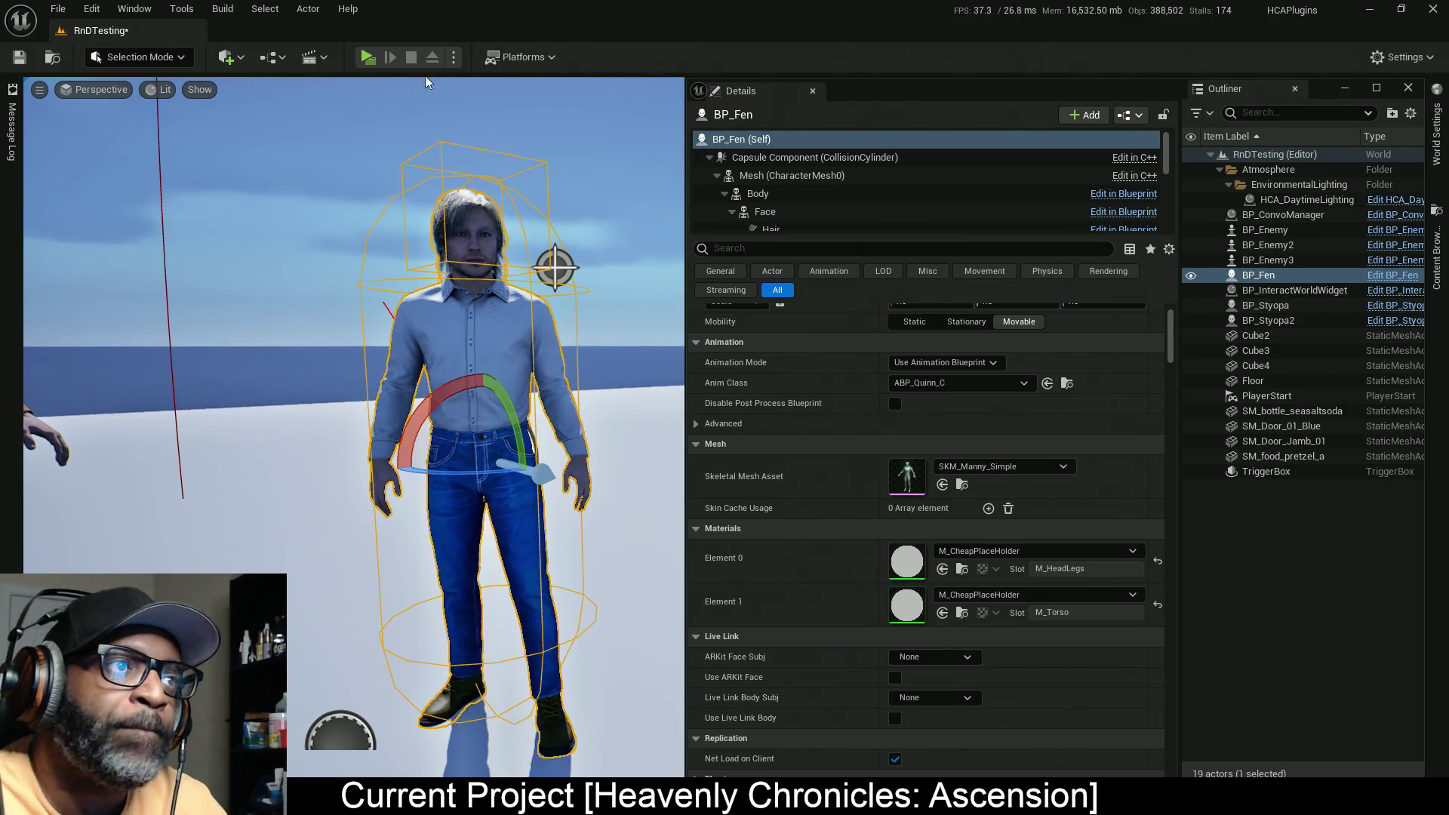
pyautogui.click(373, 68)
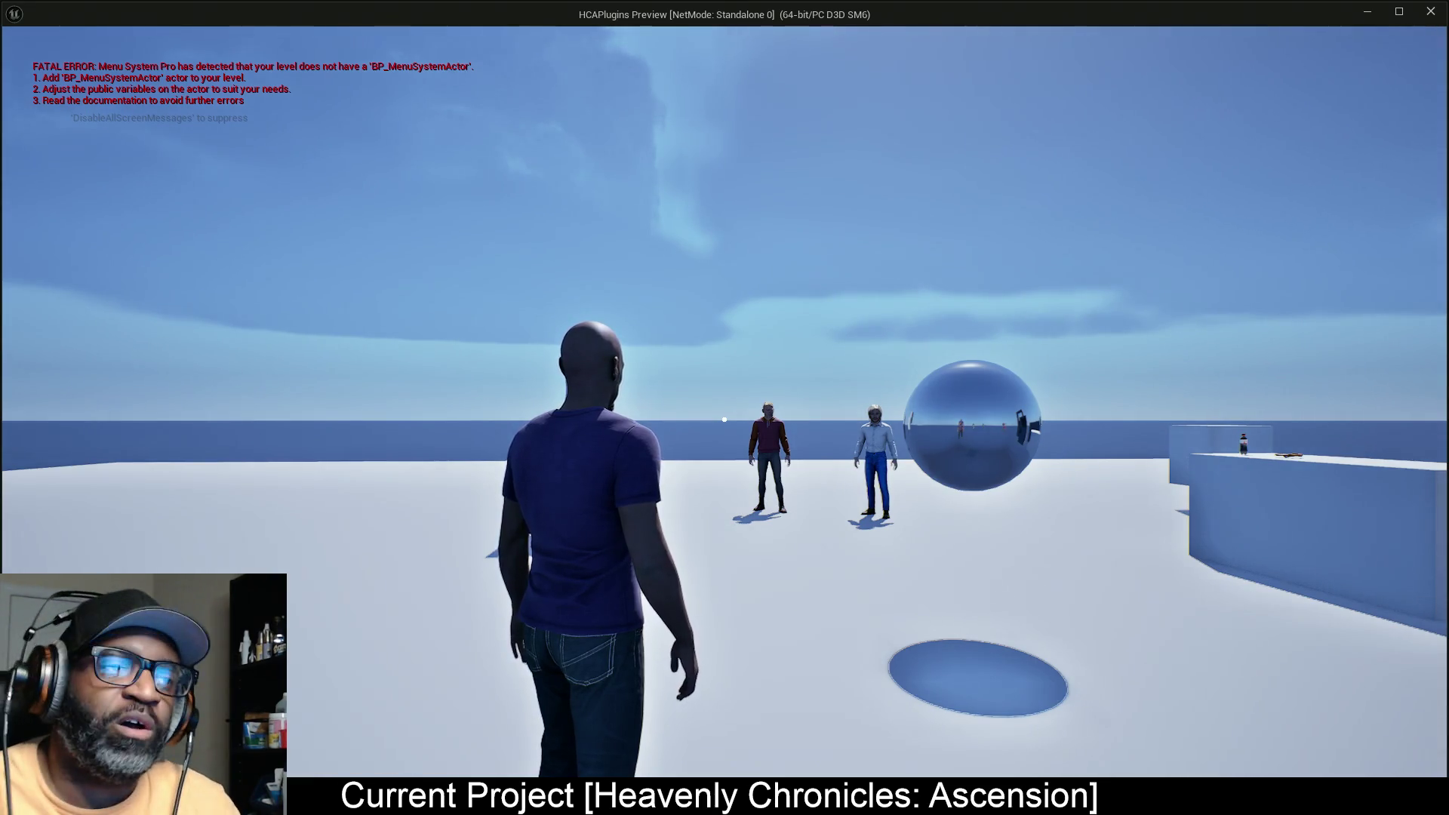
pyautogui.moveTo(724, 419)
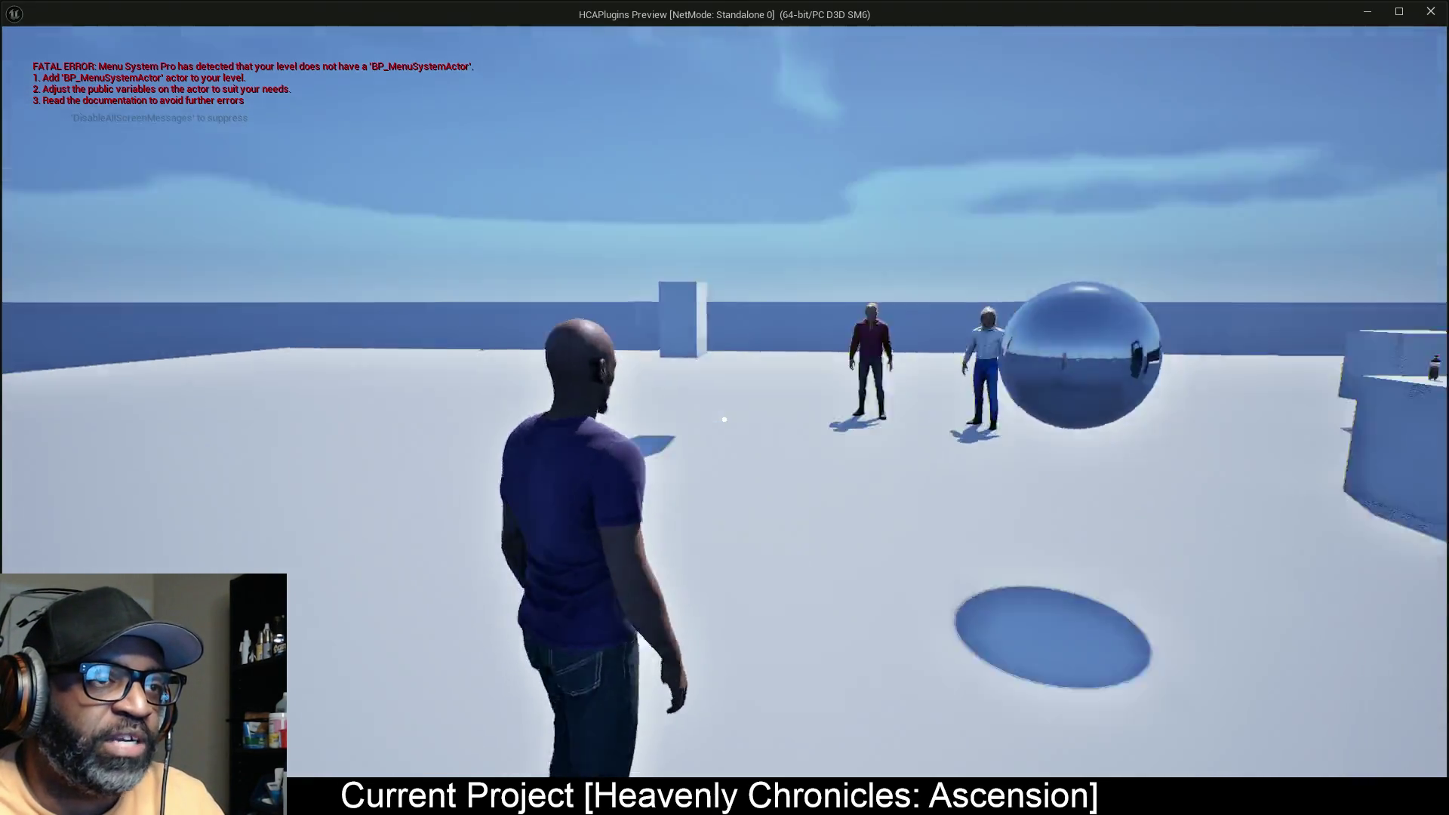
# Step: Toggle lock-on on and off against the three enemy mannequins while moving around them
pyautogui.press('w')
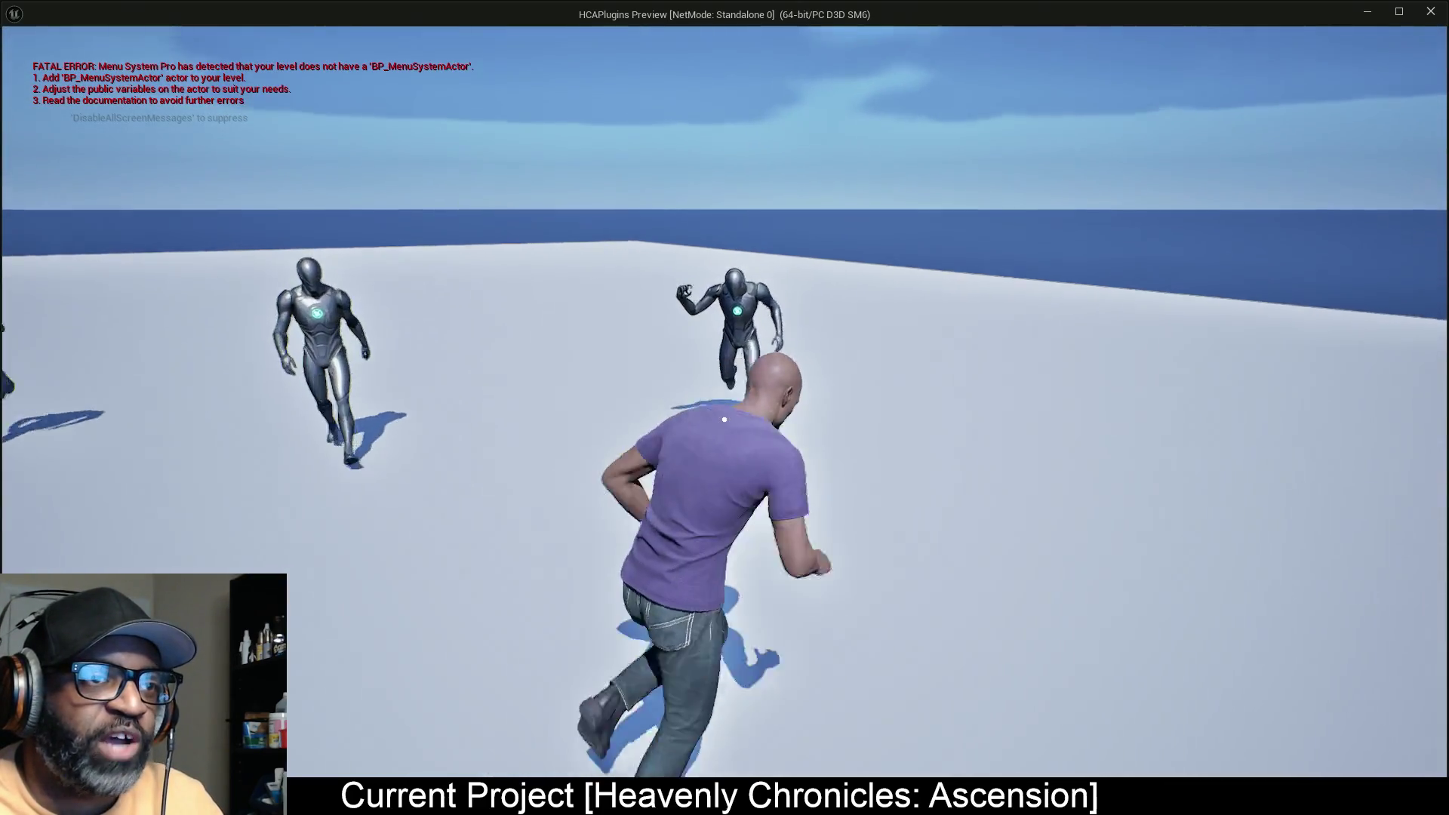
pyautogui.rightClick(724, 418)
pyautogui.press('s')
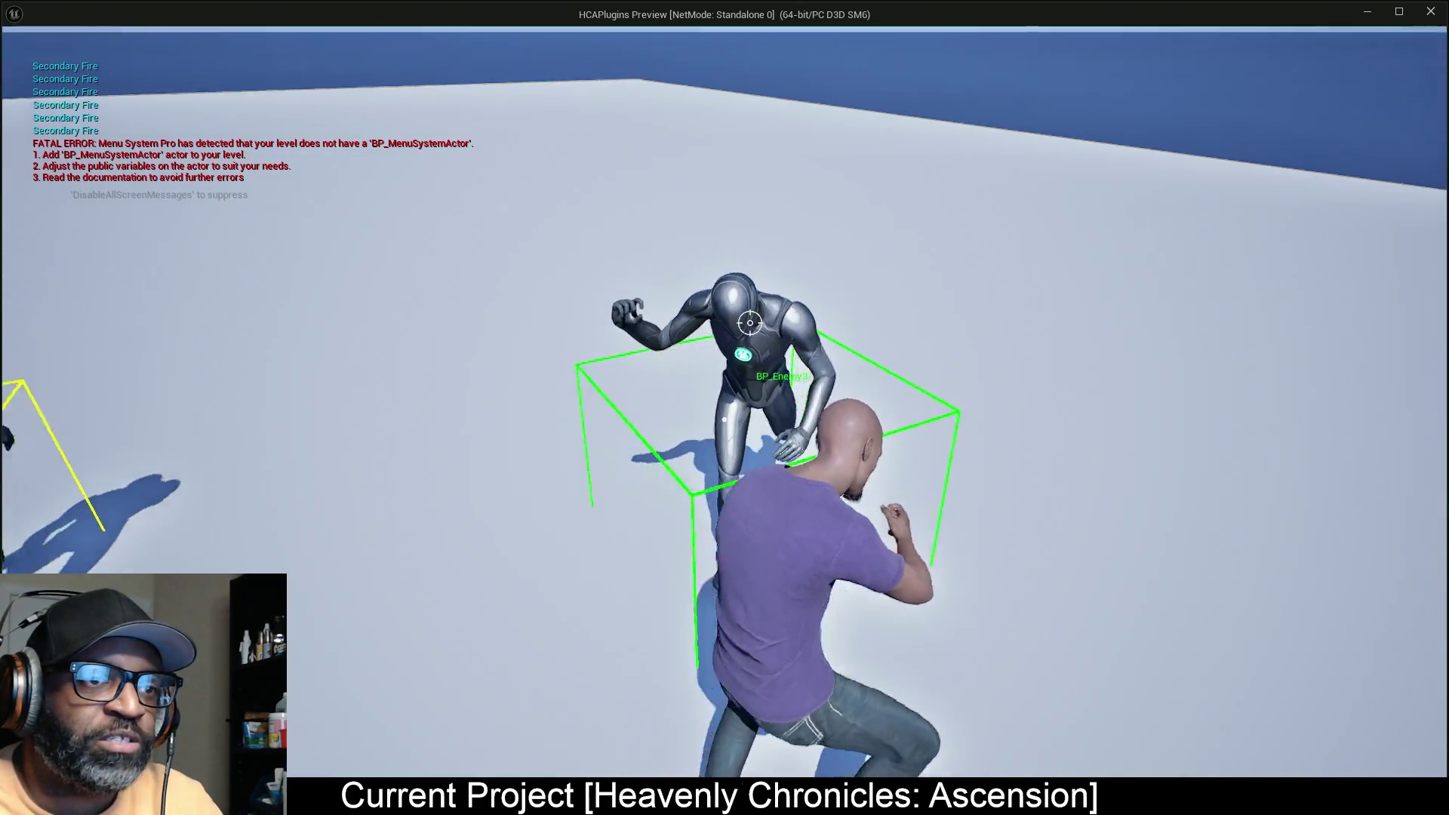
pyautogui.press('w')
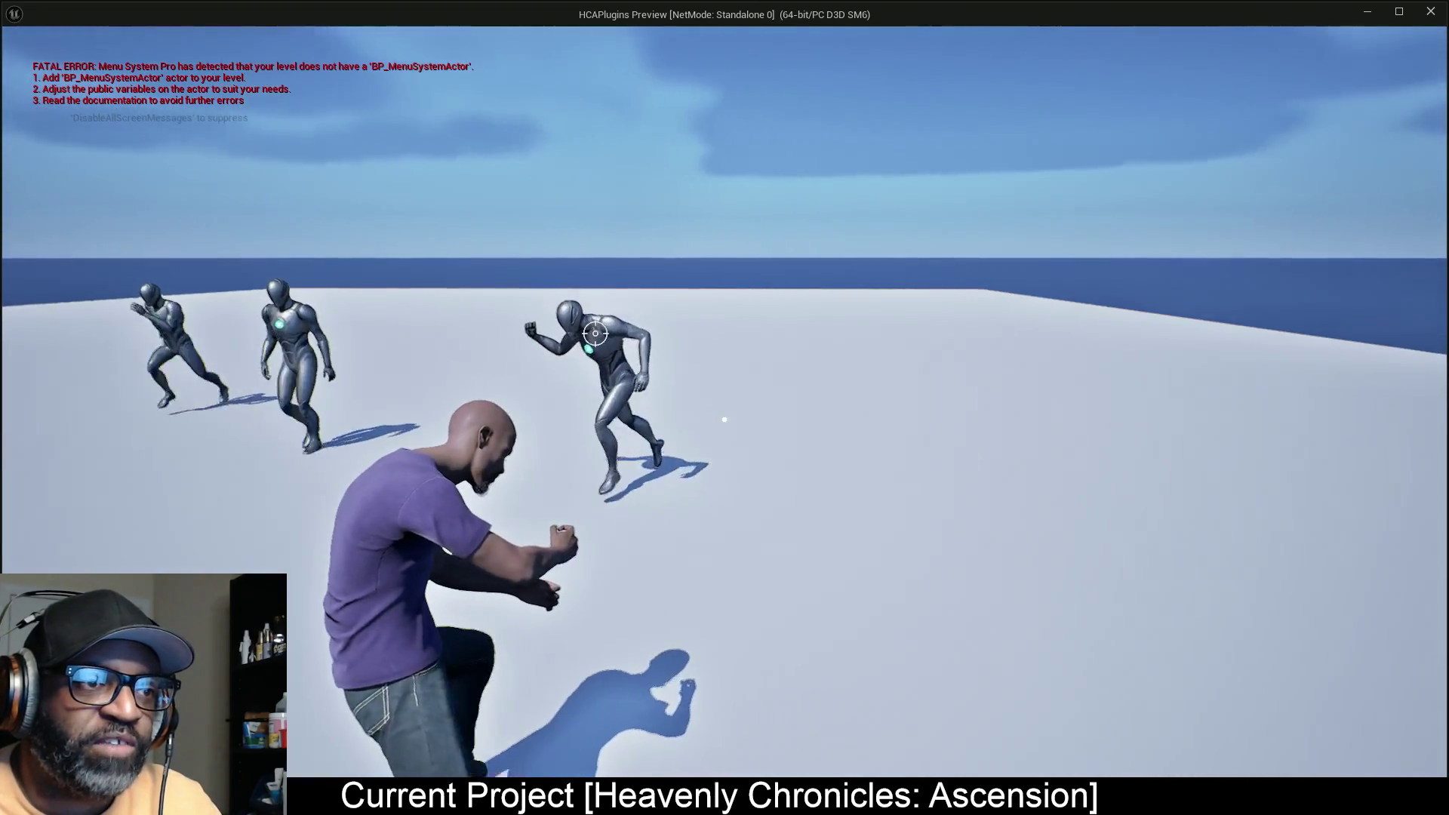
pyautogui.rightClick(724, 419)
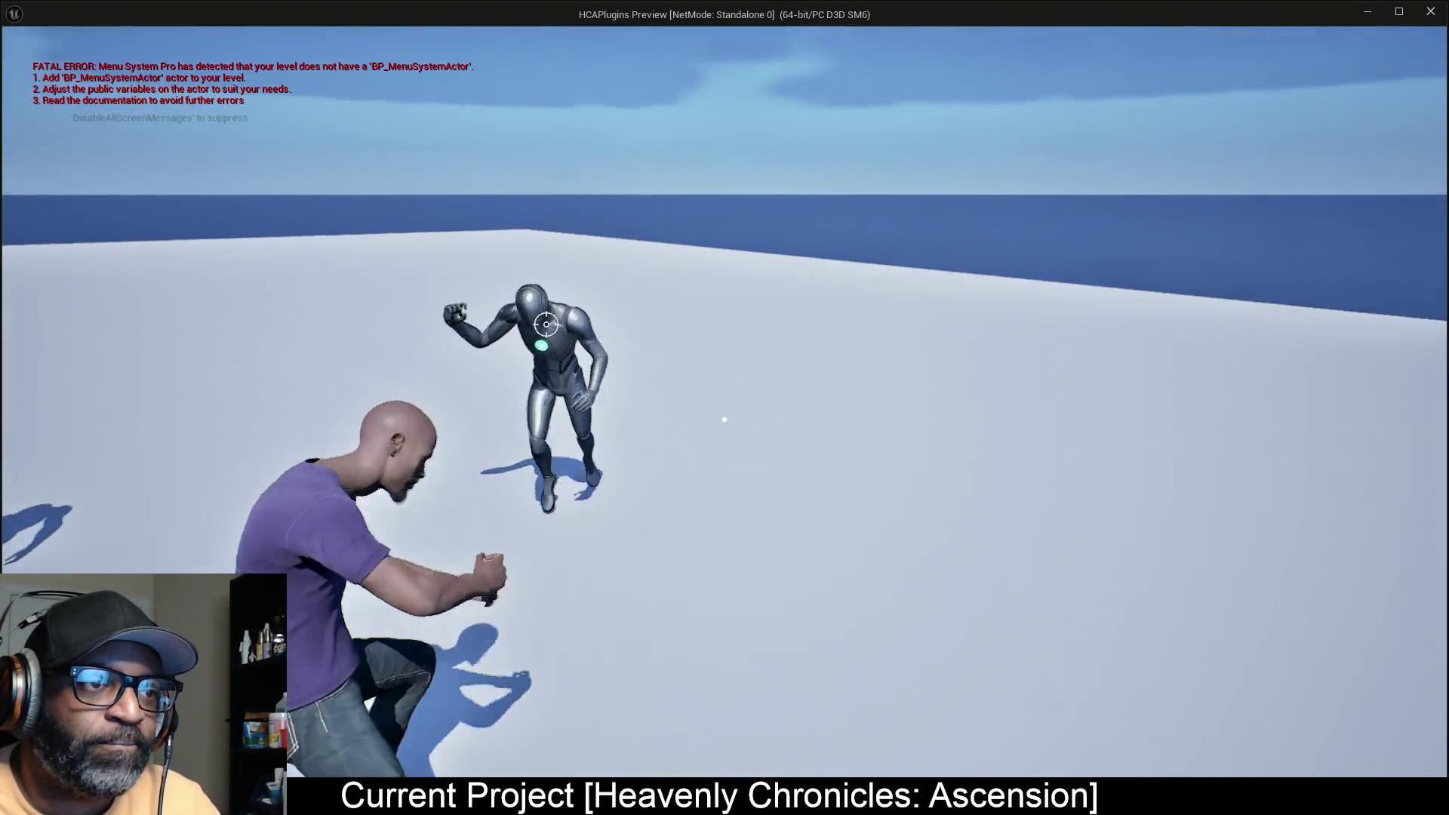
pyautogui.rightClick(724, 419)
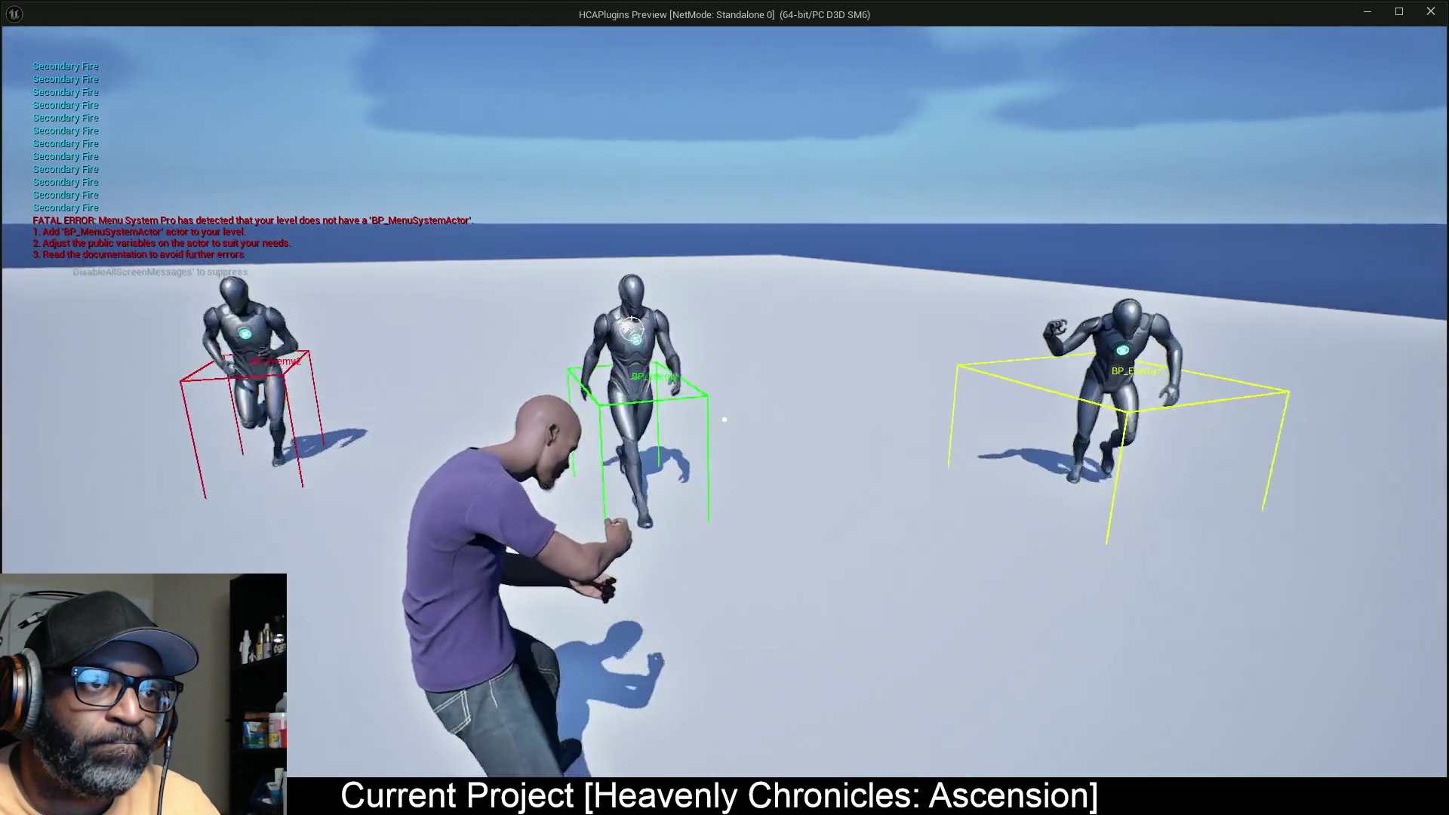
pyautogui.press('a')
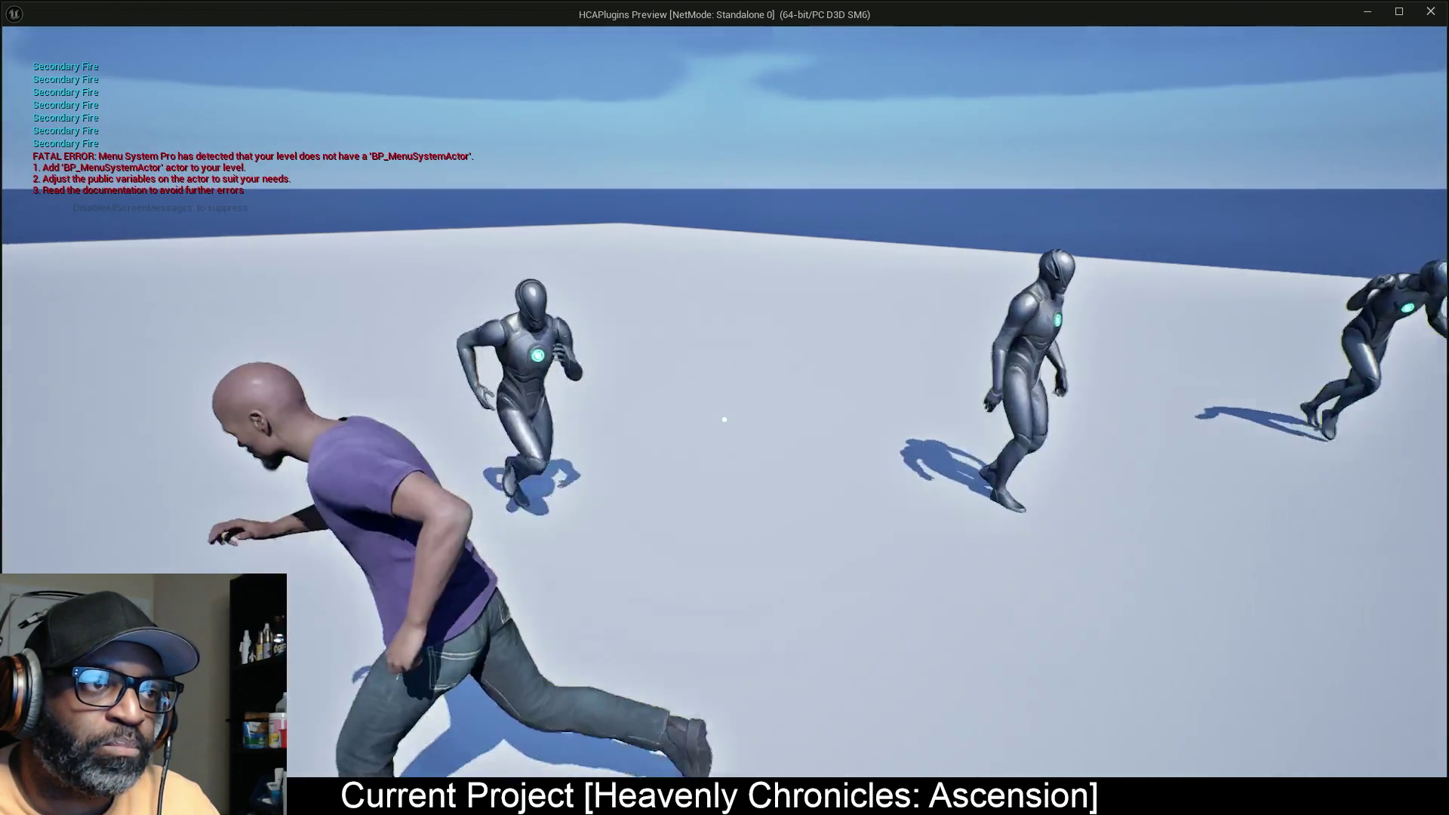
pyautogui.rightClick(725, 419)
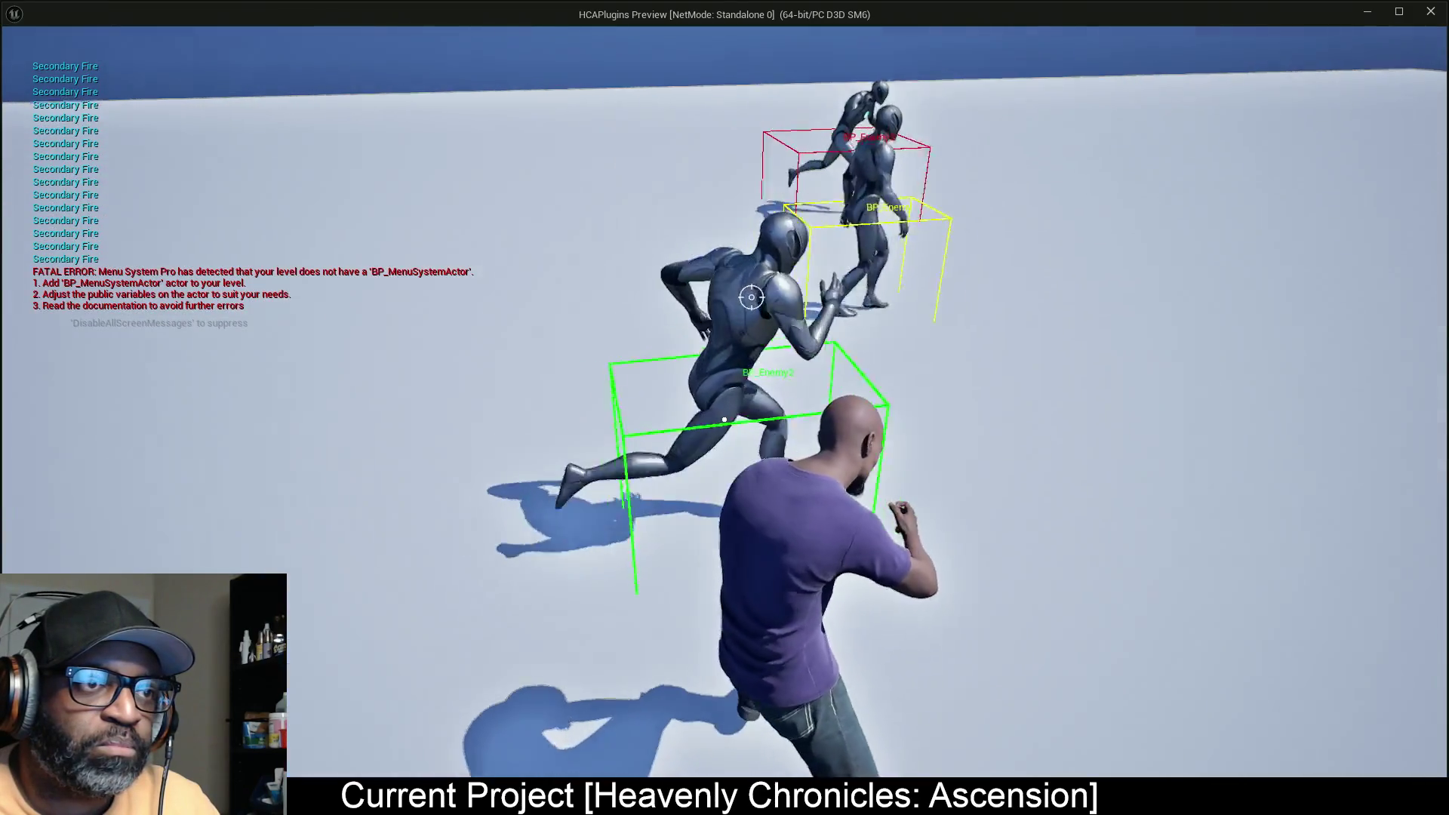
pyautogui.press('w')
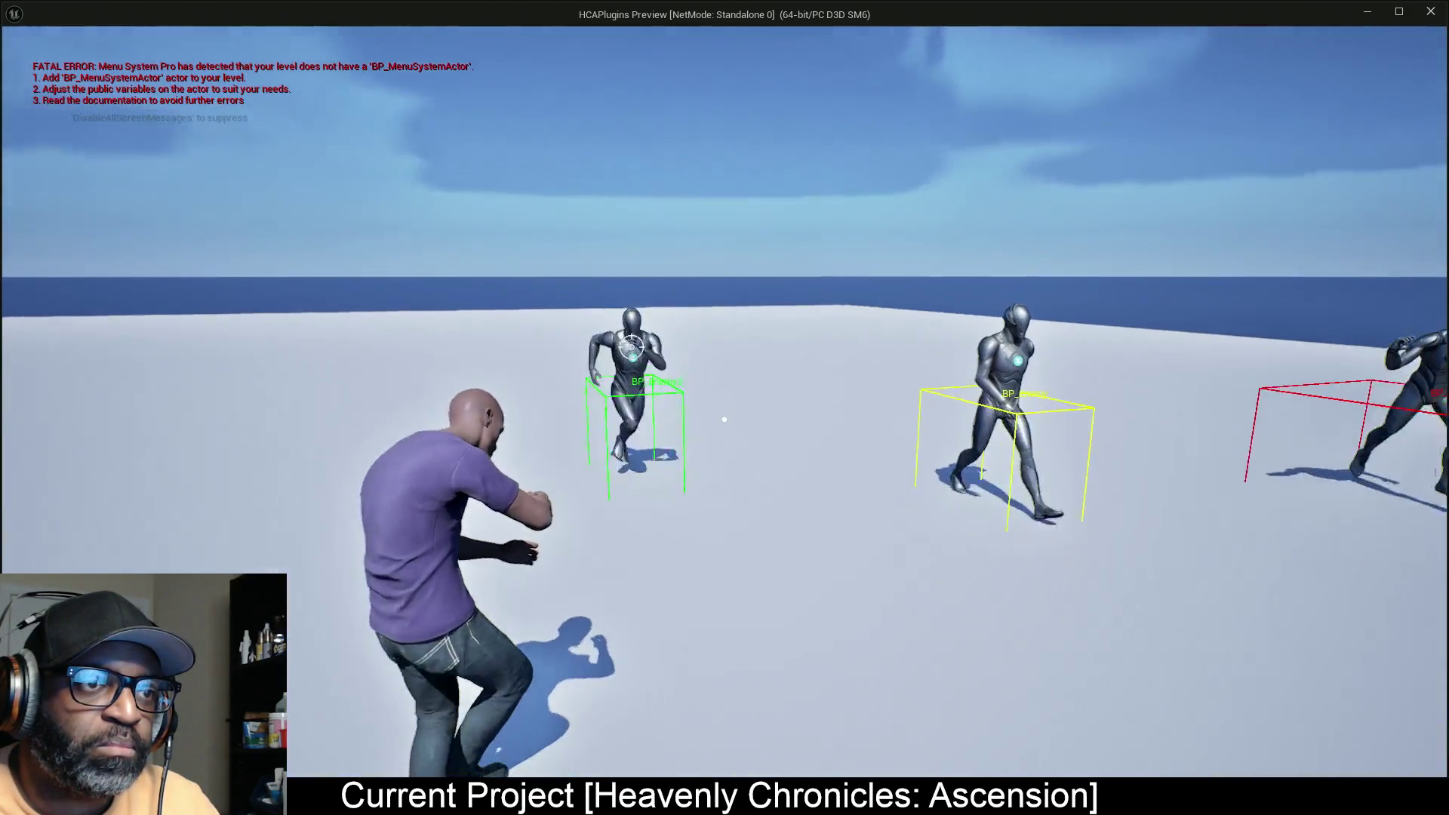
# Step: Run past the door, soda bottle and pretzel to check their interaction prompts
pyautogui.press('w')
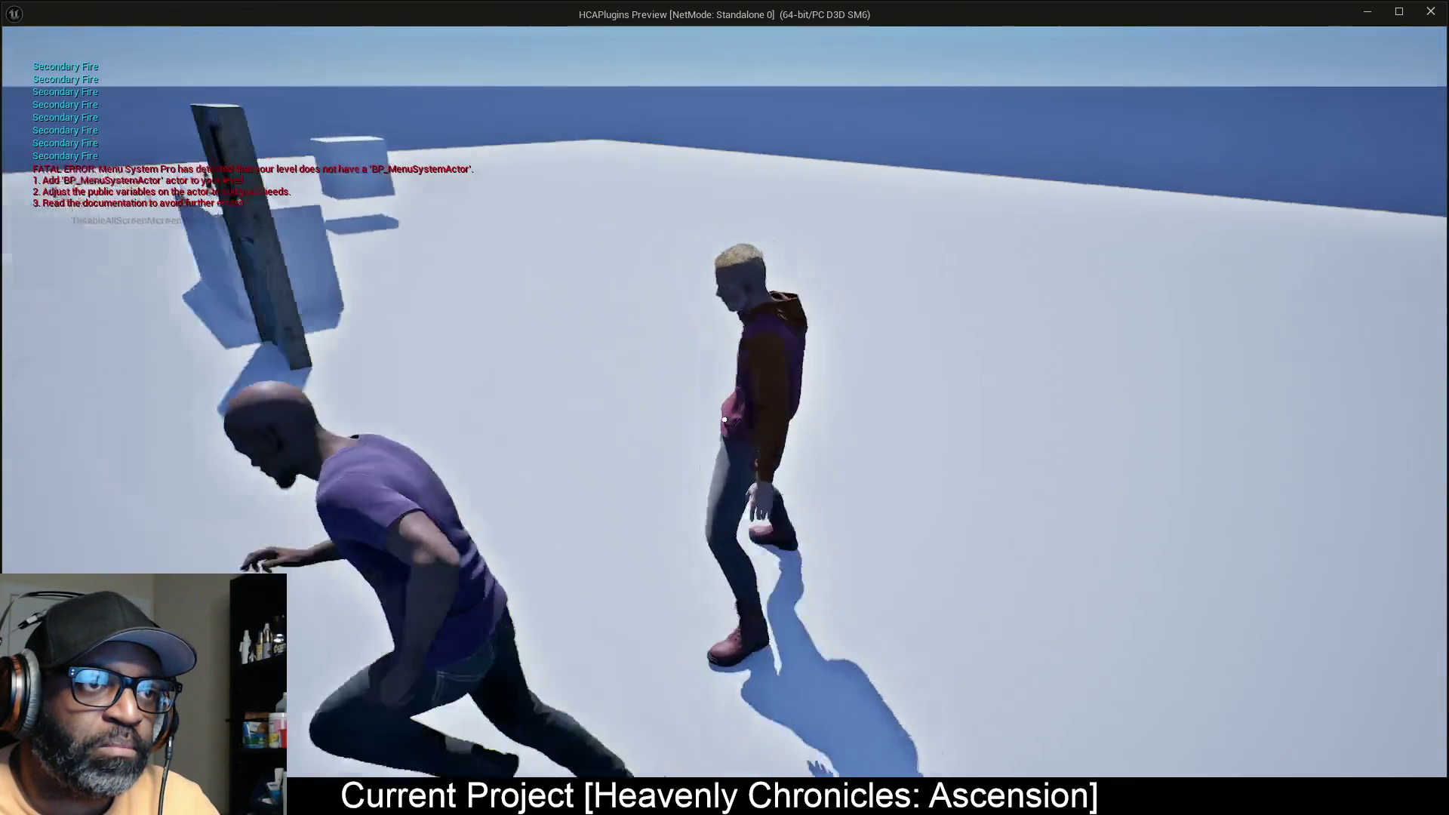
pyautogui.press('w')
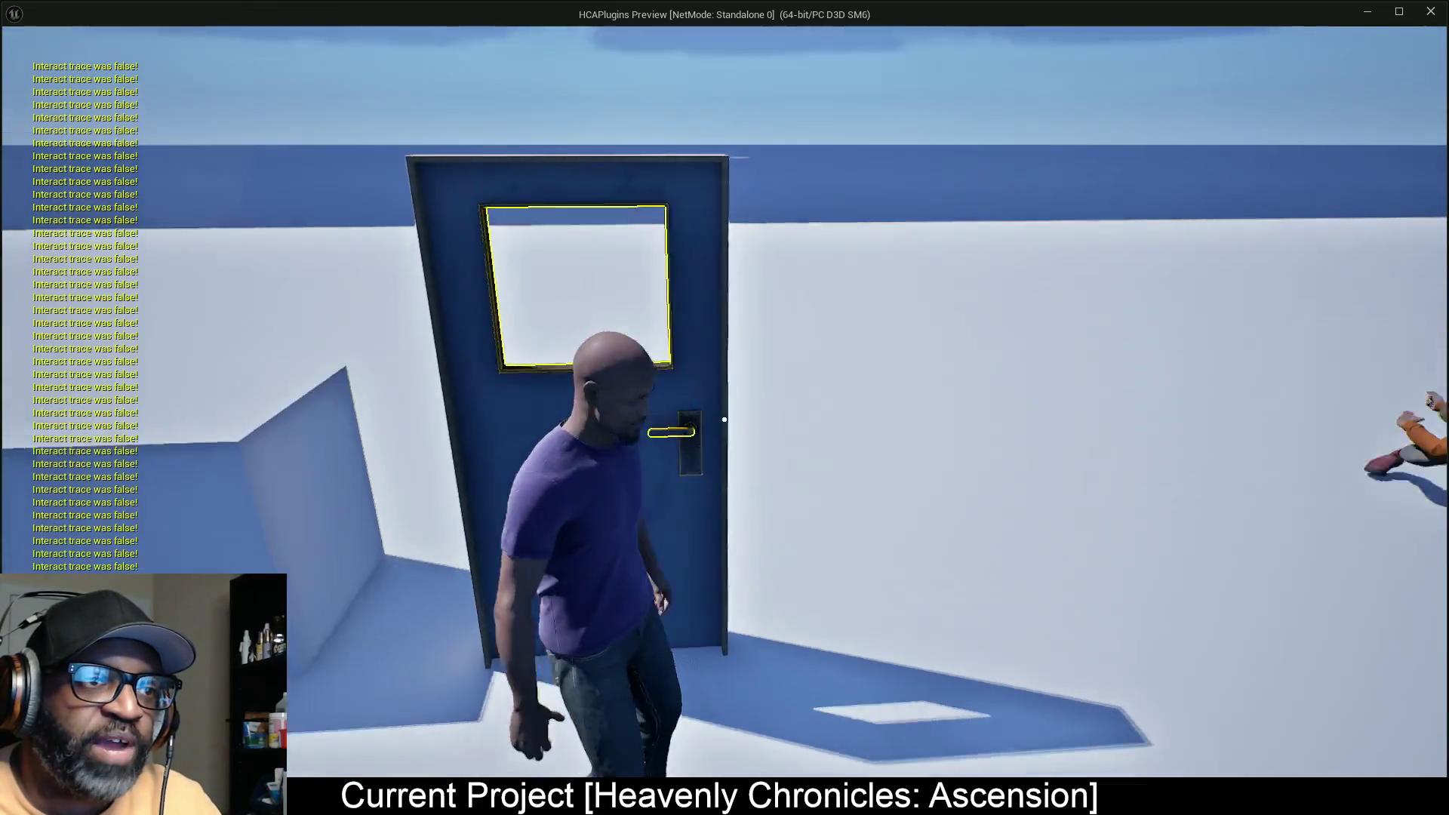
pyautogui.press('w')
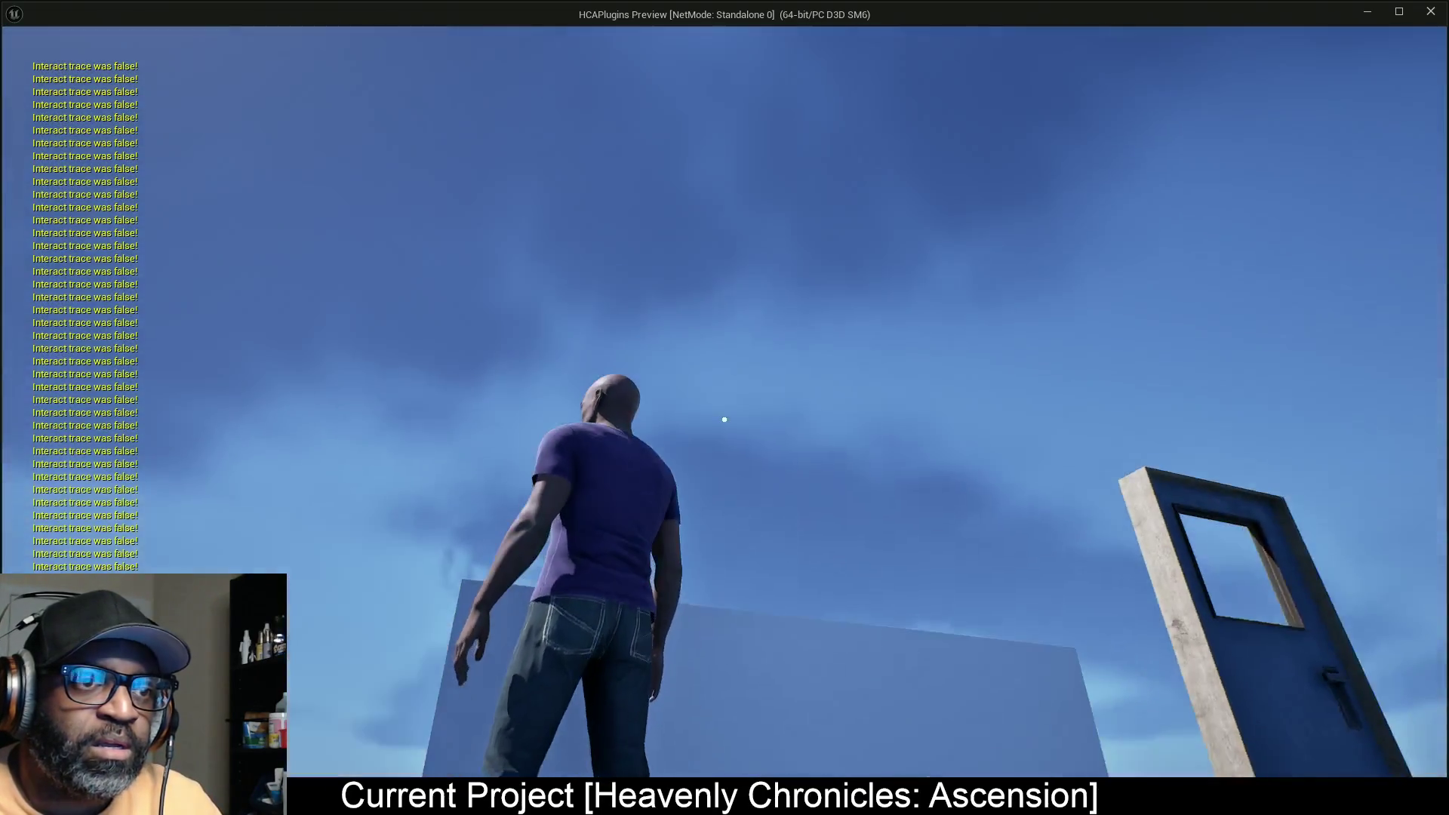
pyautogui.press('a')
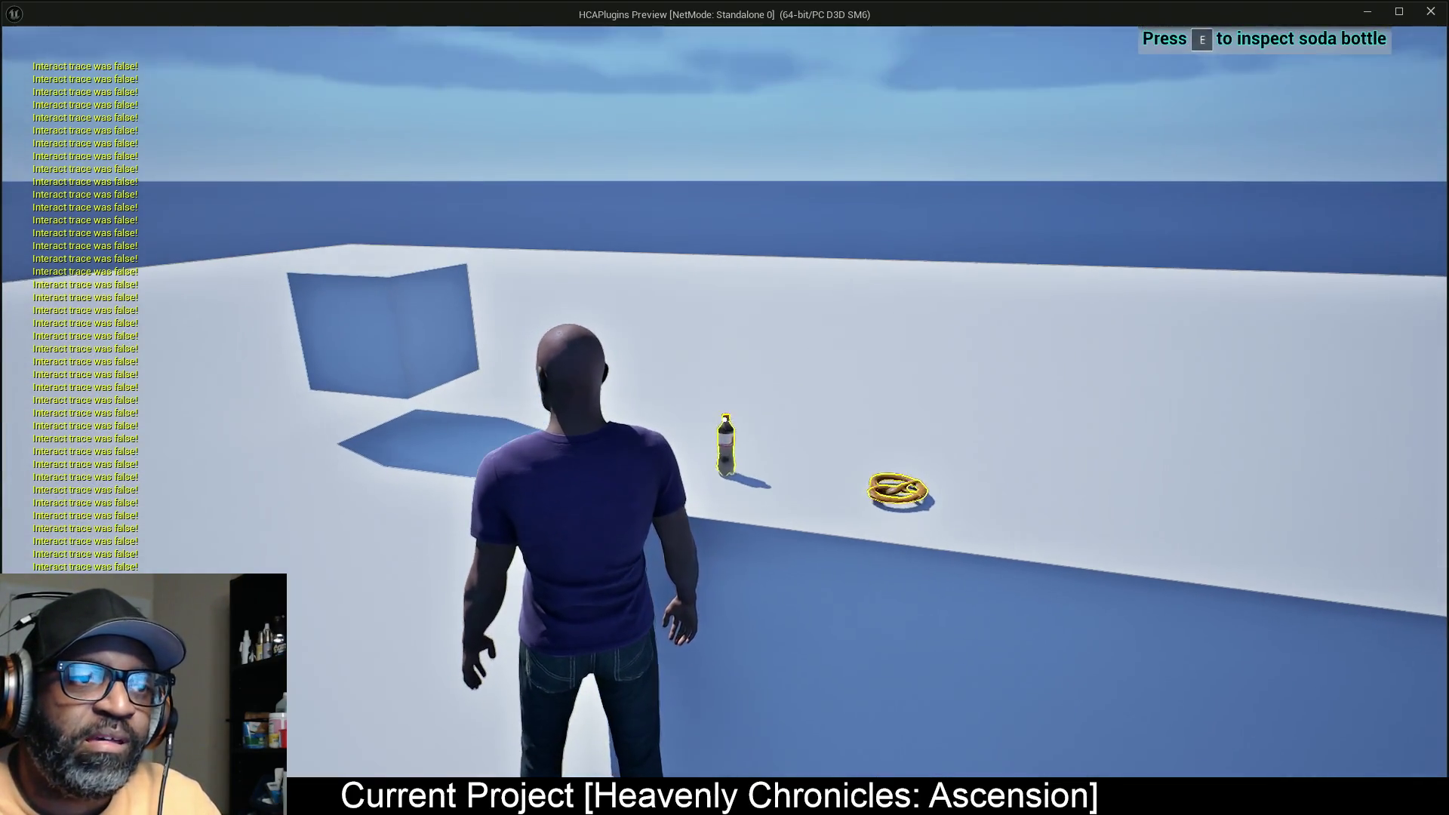
pyautogui.press('w')
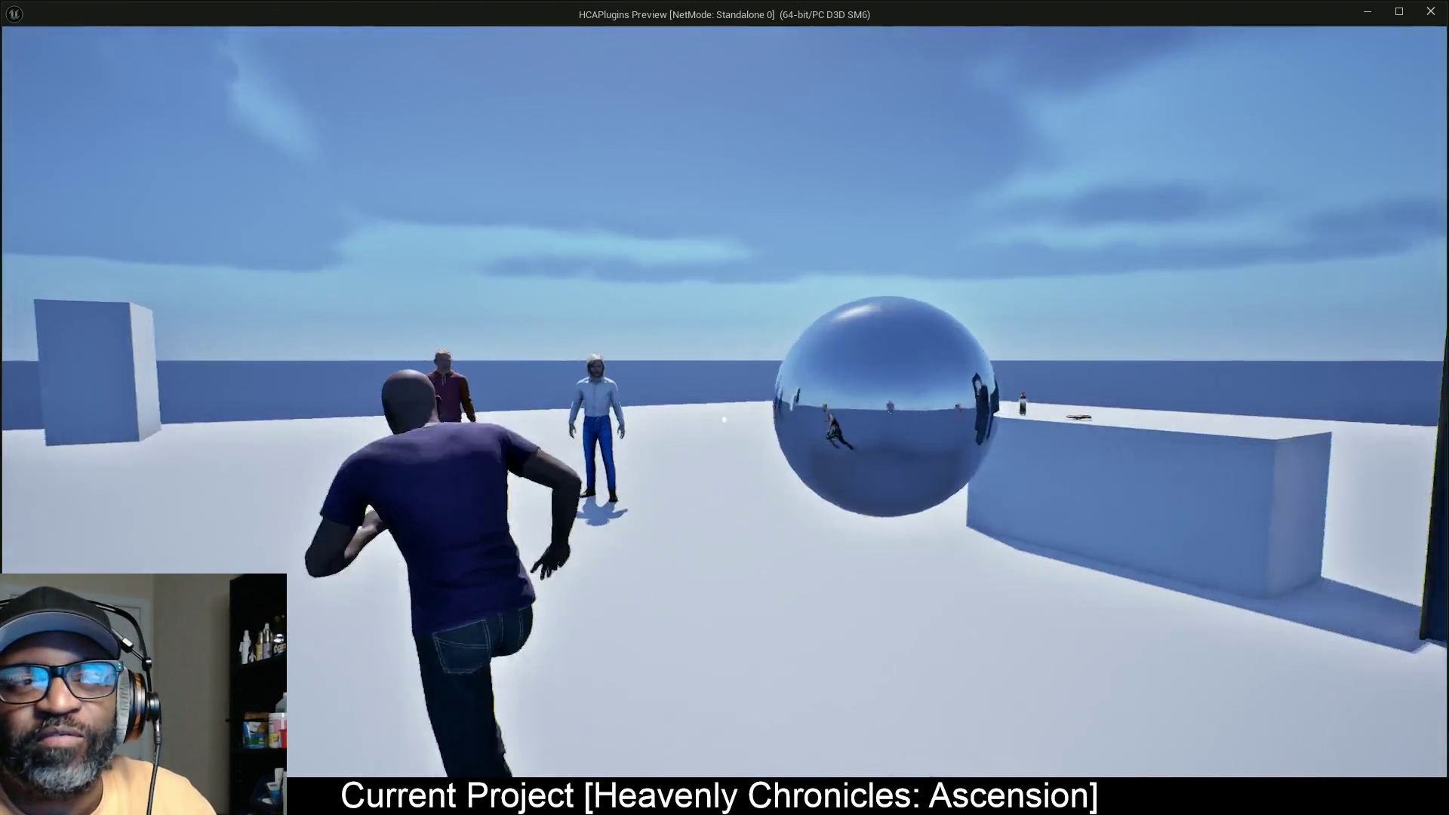
# Step: Walk up to Fen, back off, and approach again to check the 'Press E to talk fen' prompt
pyautogui.press('w')
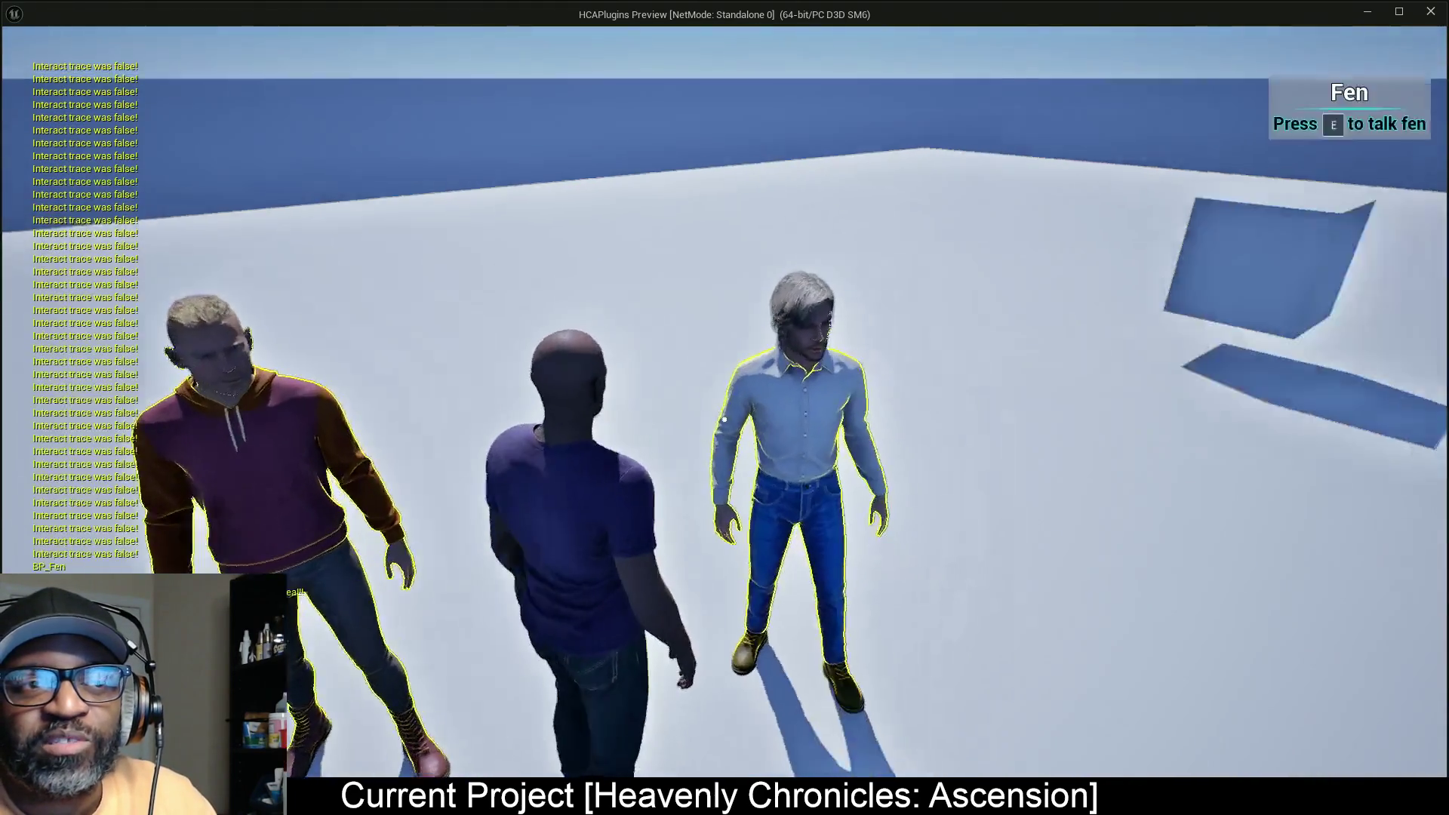
pyautogui.press('s')
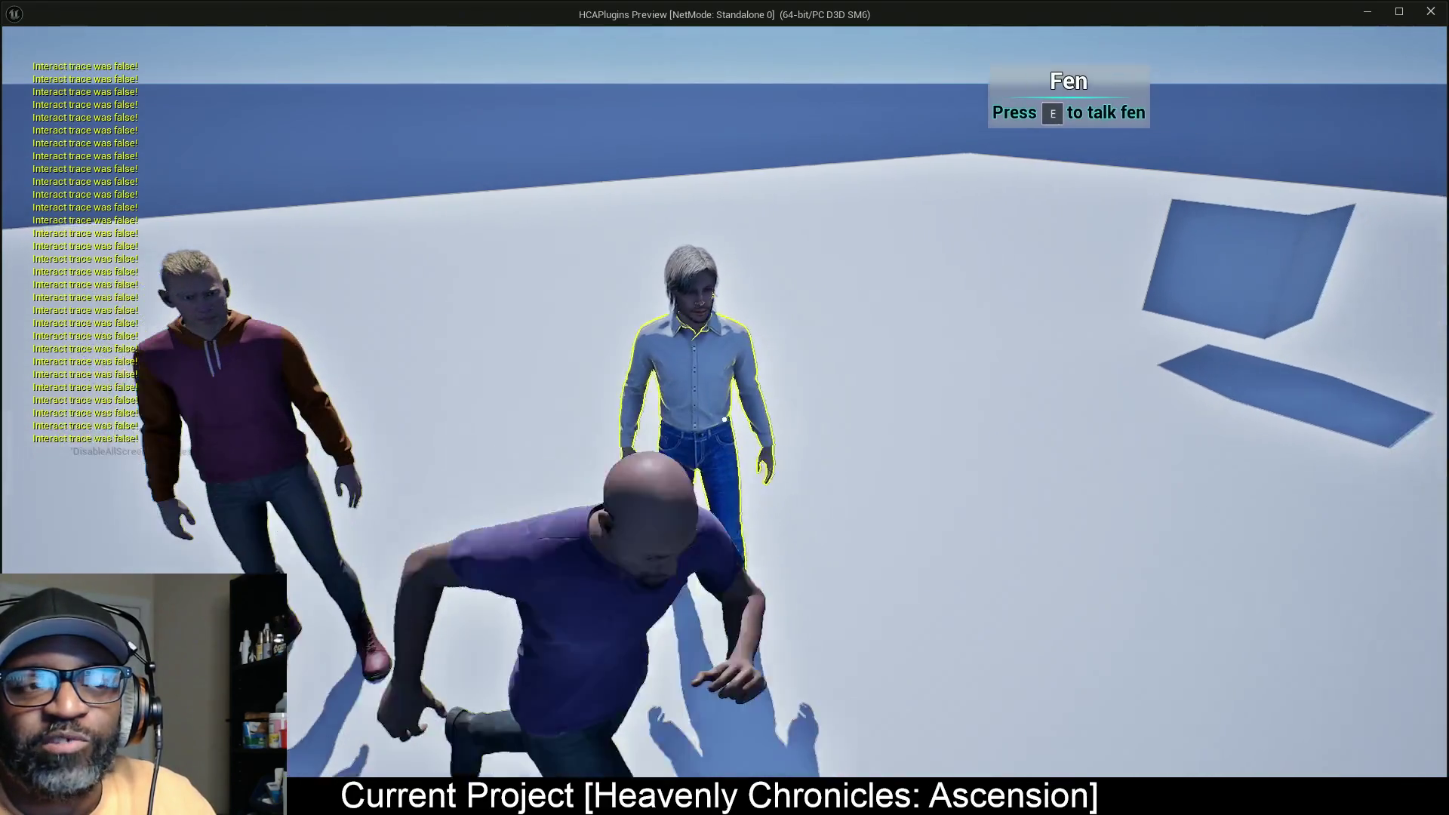
pyautogui.press('w')
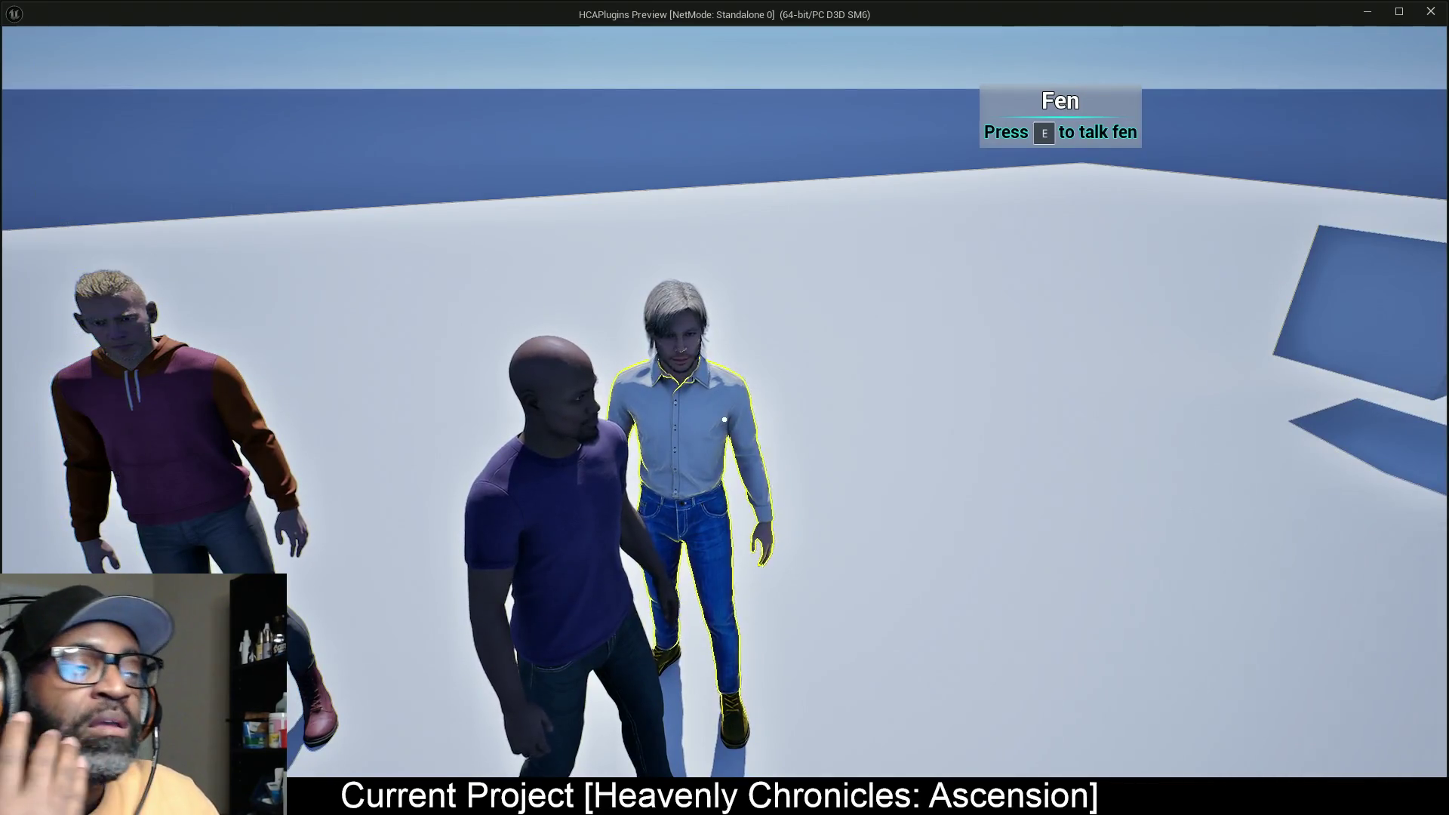
pyautogui.press('w')
pyautogui.press('d')
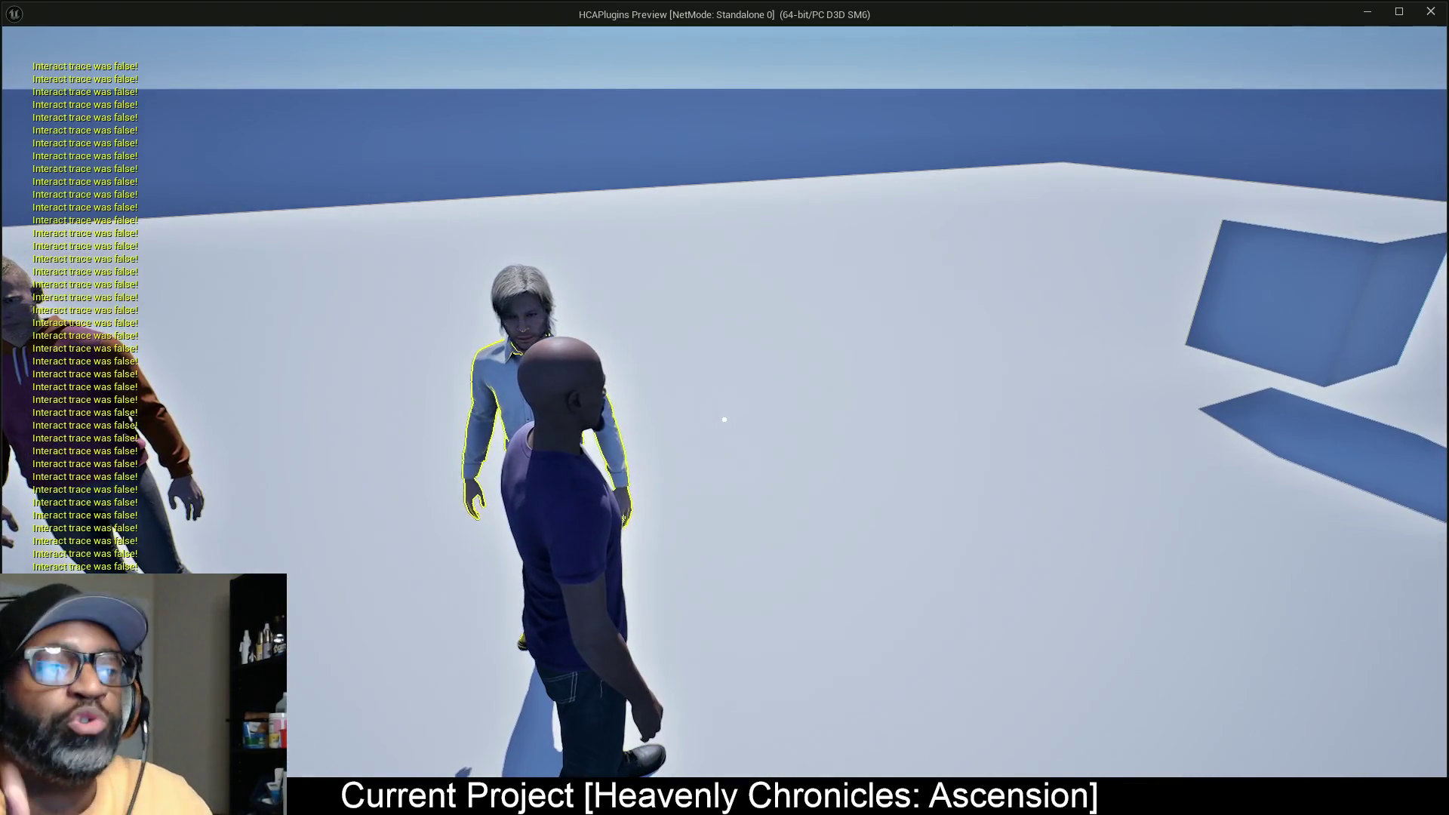
pyautogui.press('w')
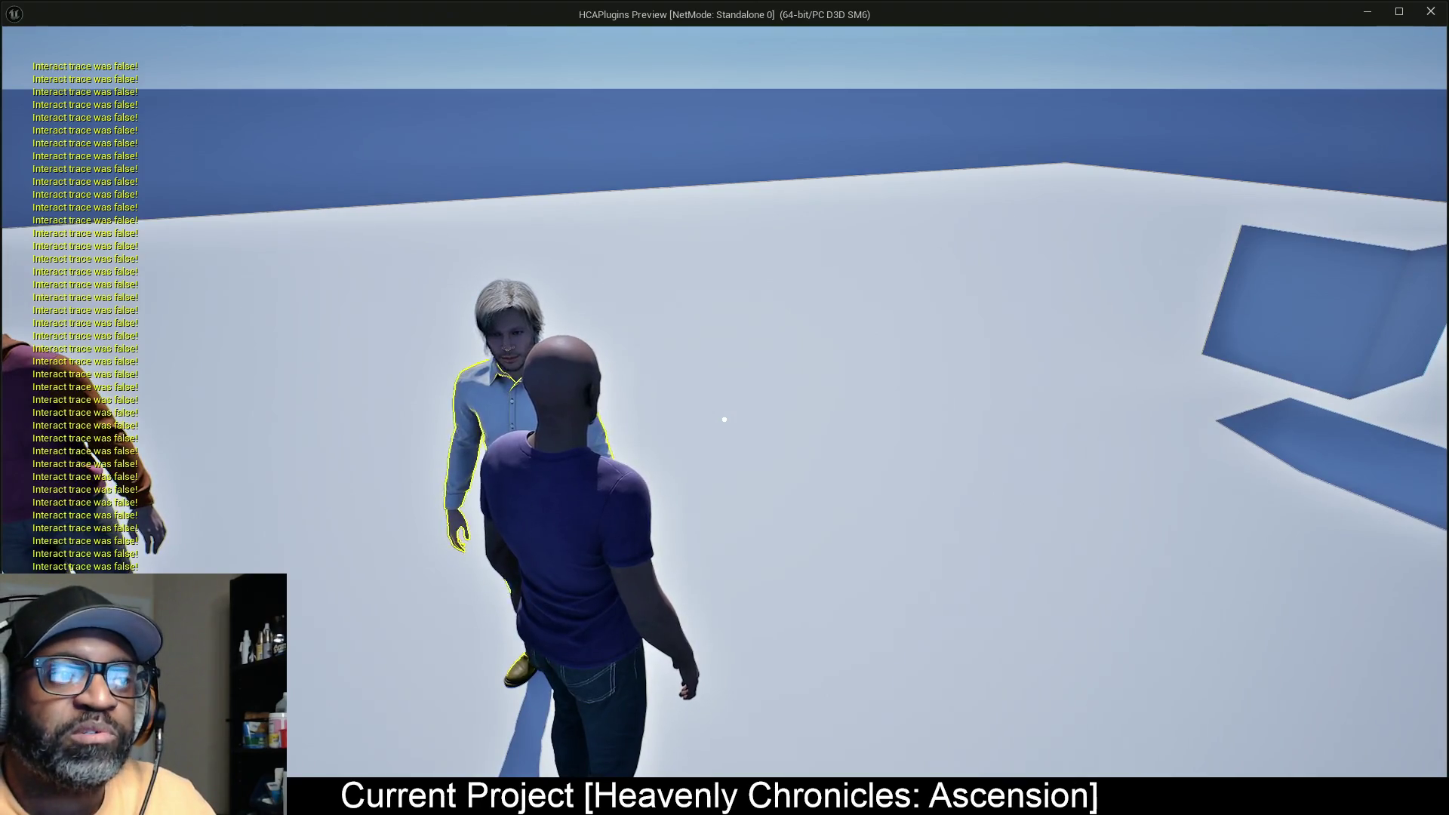
pyautogui.press('a')
pyautogui.press('w')
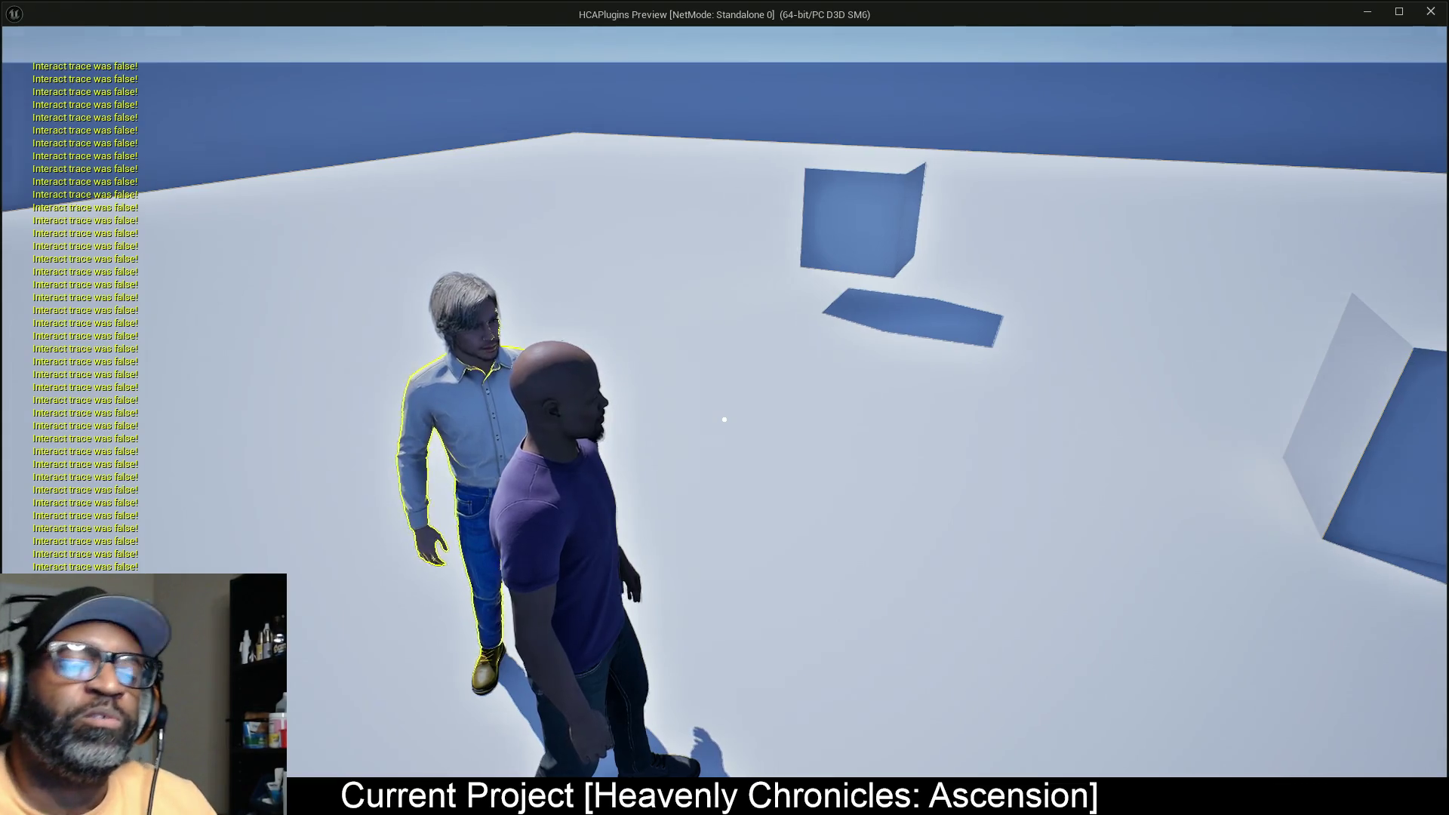
pyautogui.moveTo(723, 420)
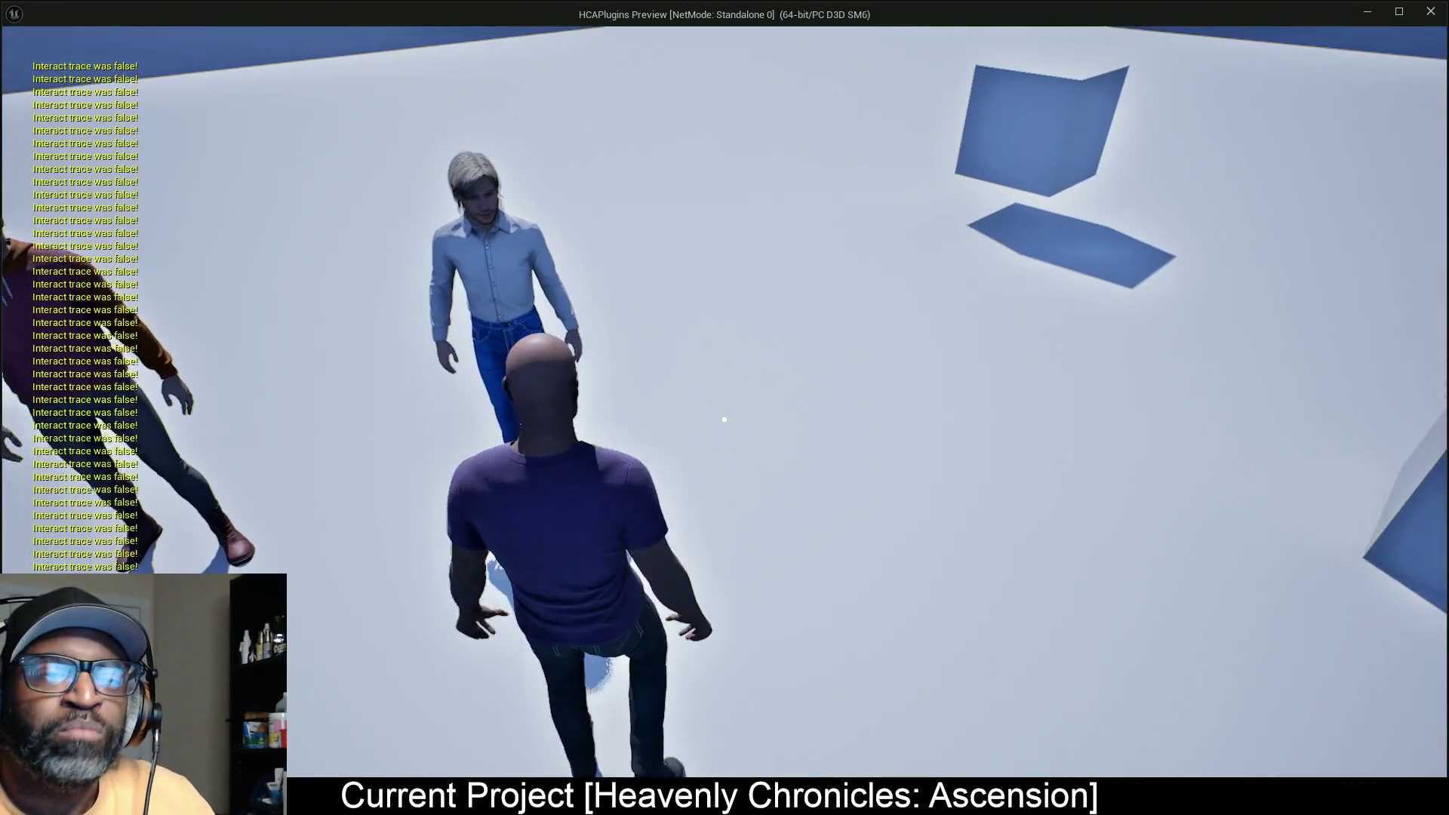
pyautogui.press('w')
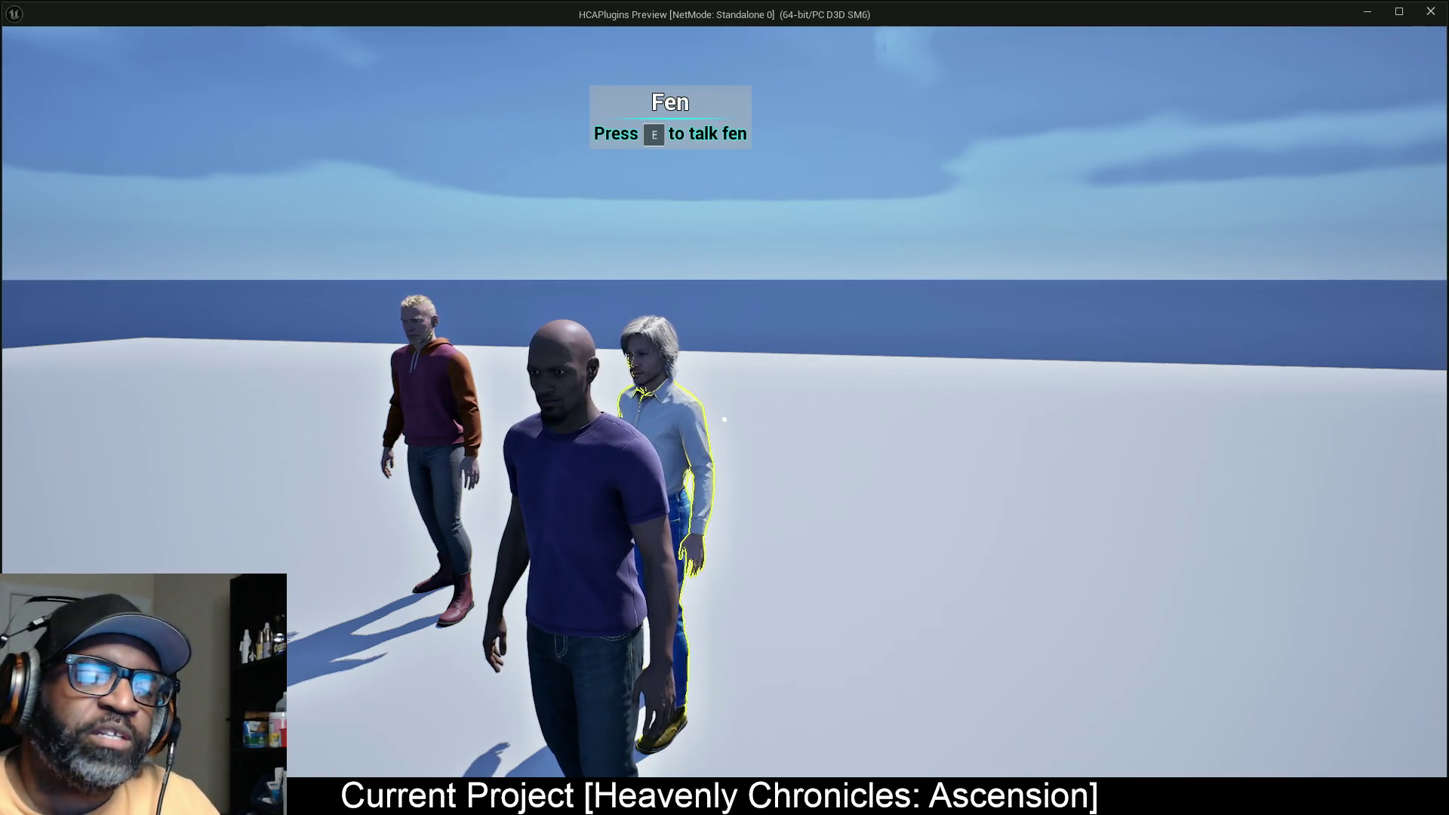
# Step: Move around Fen and the other NPCs to confirm the prompt hides, then return to the editor
pyautogui.press('e')
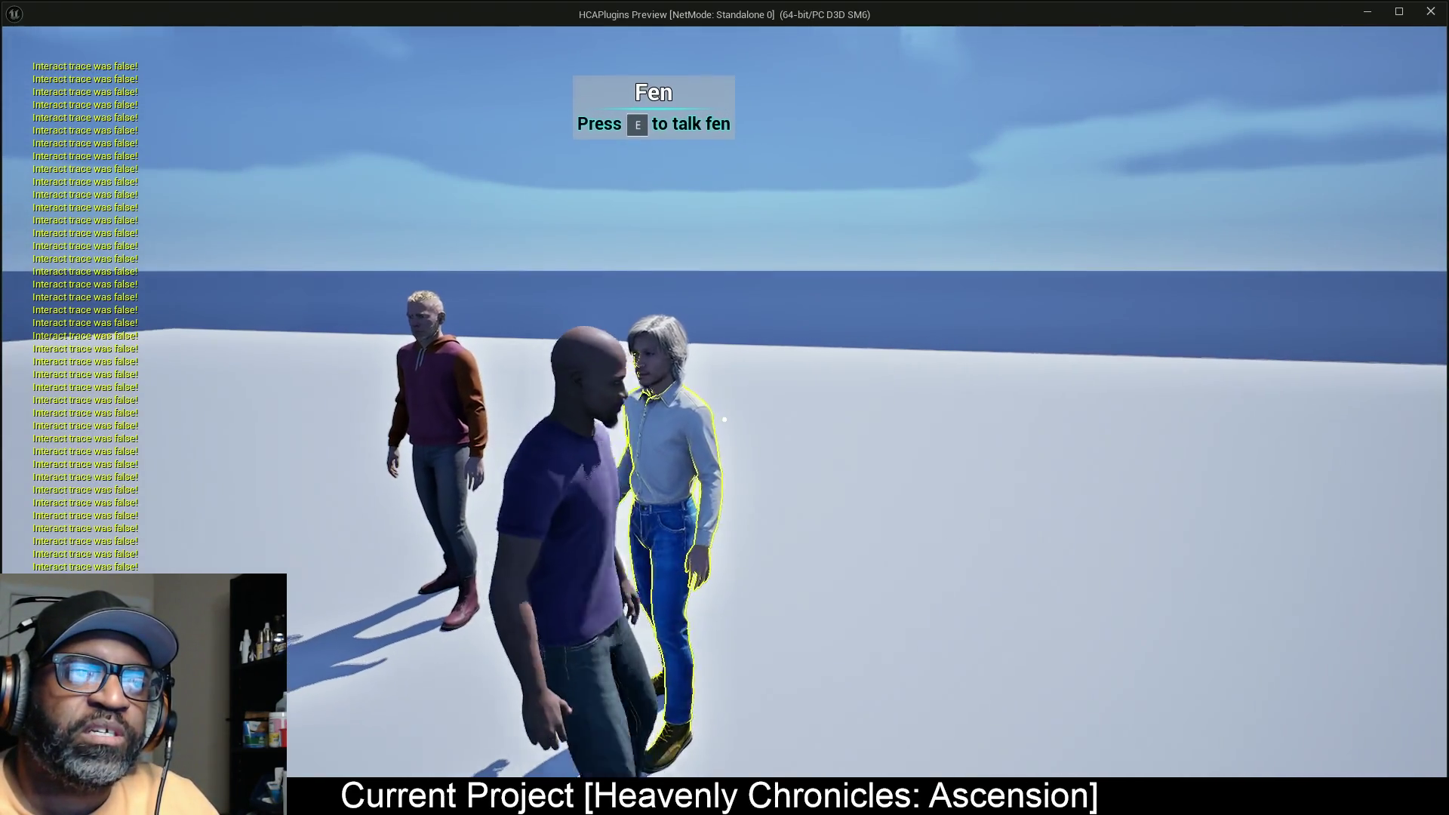
pyautogui.press('a')
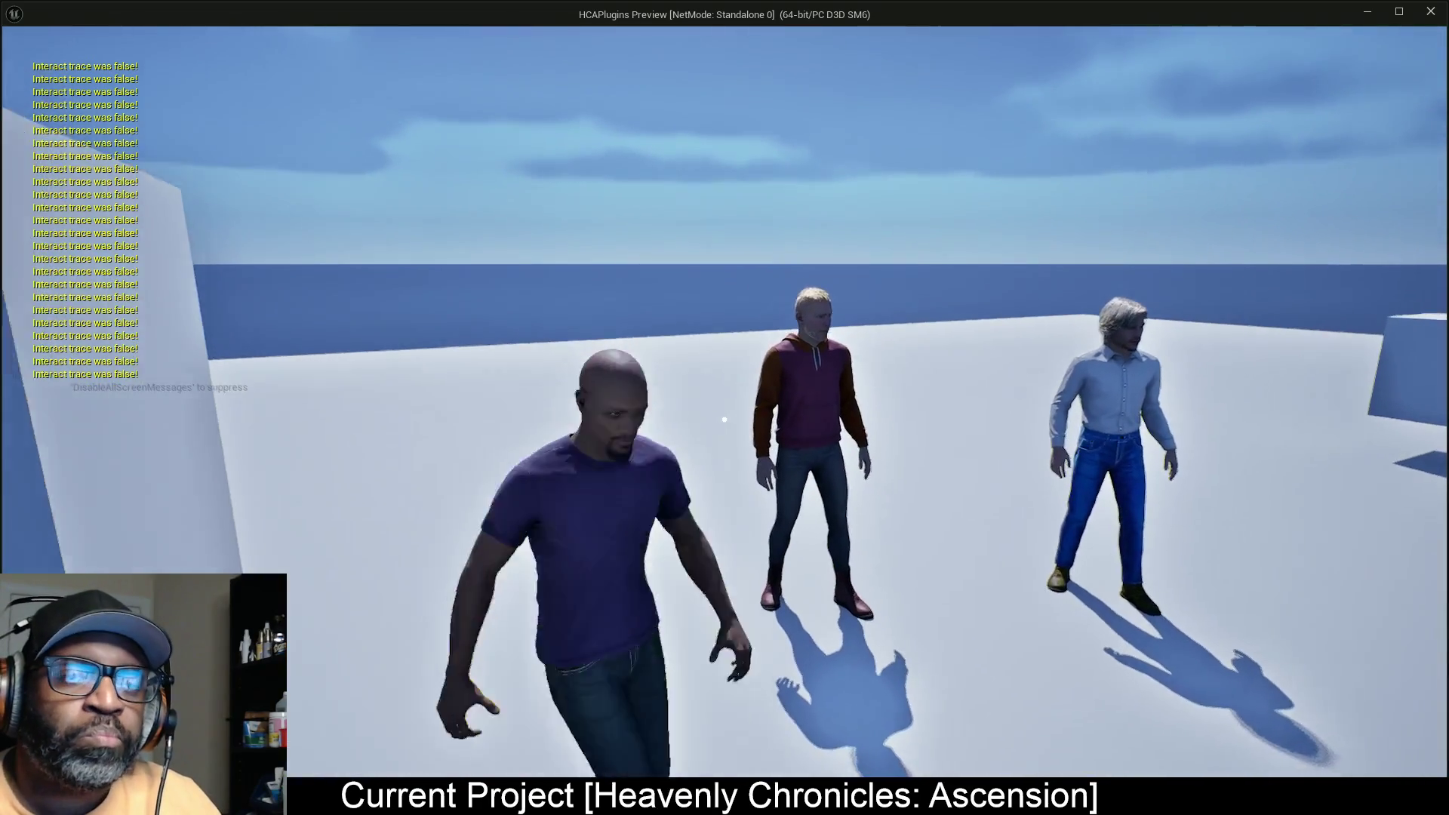
pyautogui.press('s')
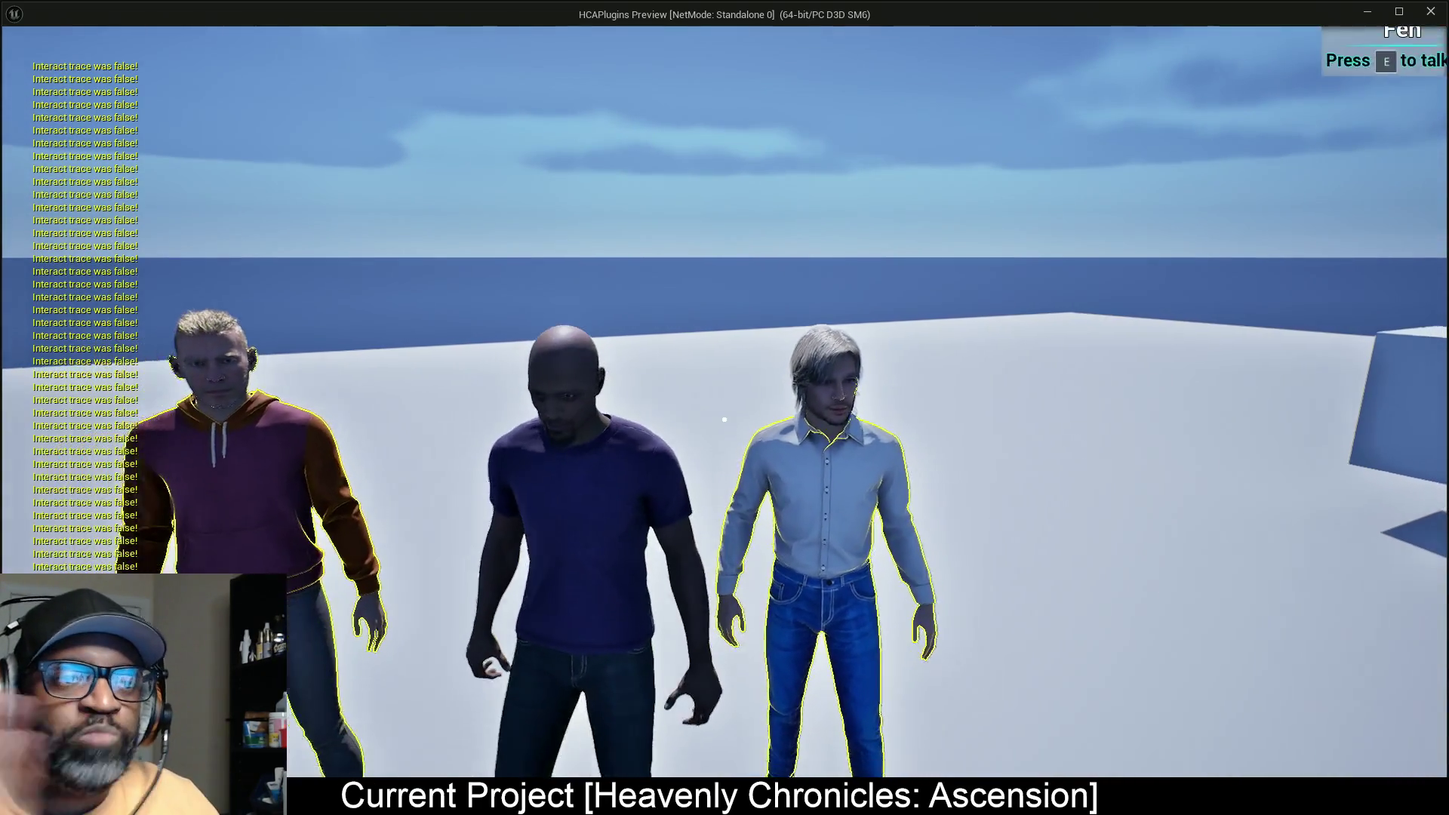
pyautogui.press('d')
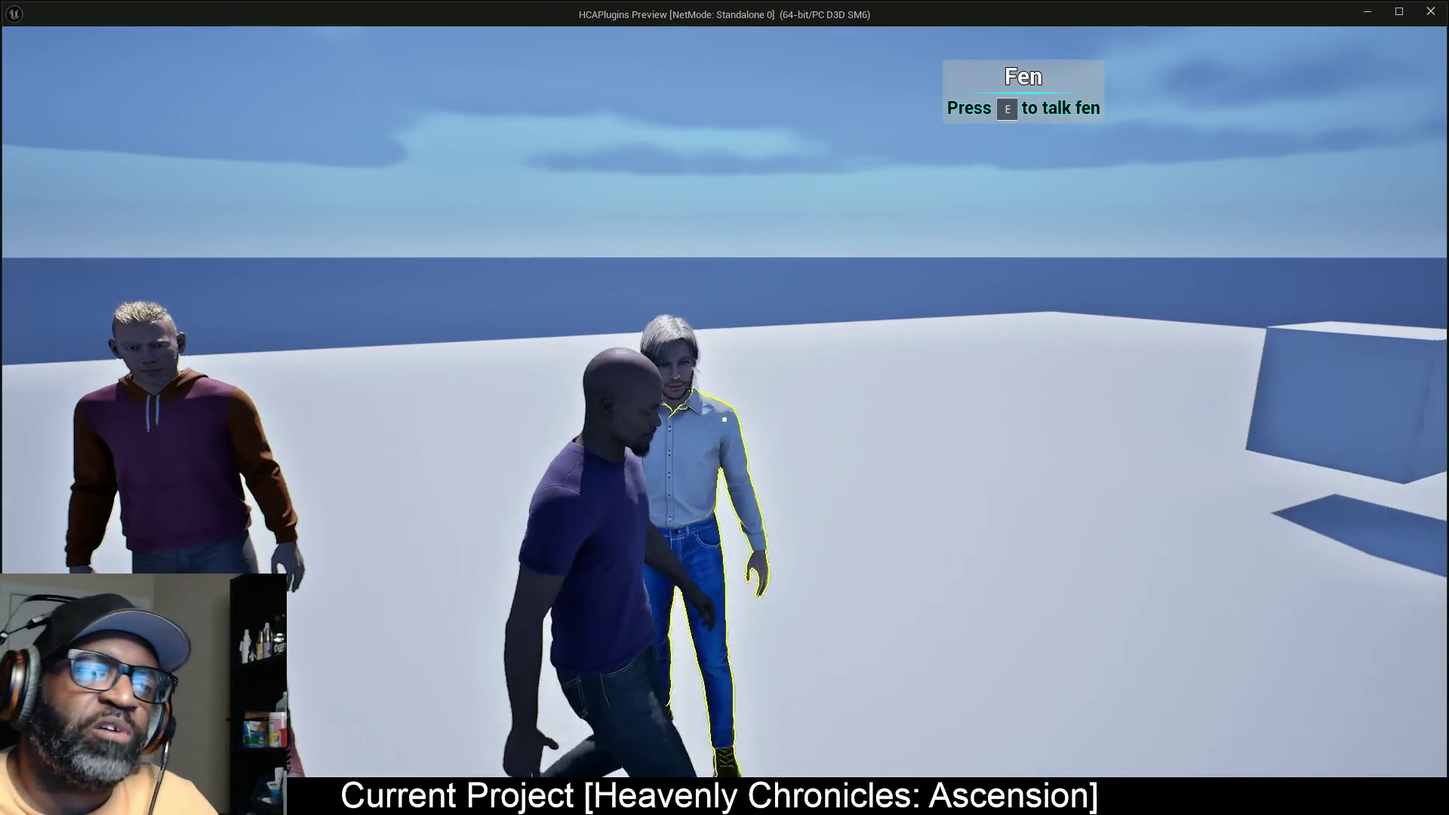
pyautogui.press('w')
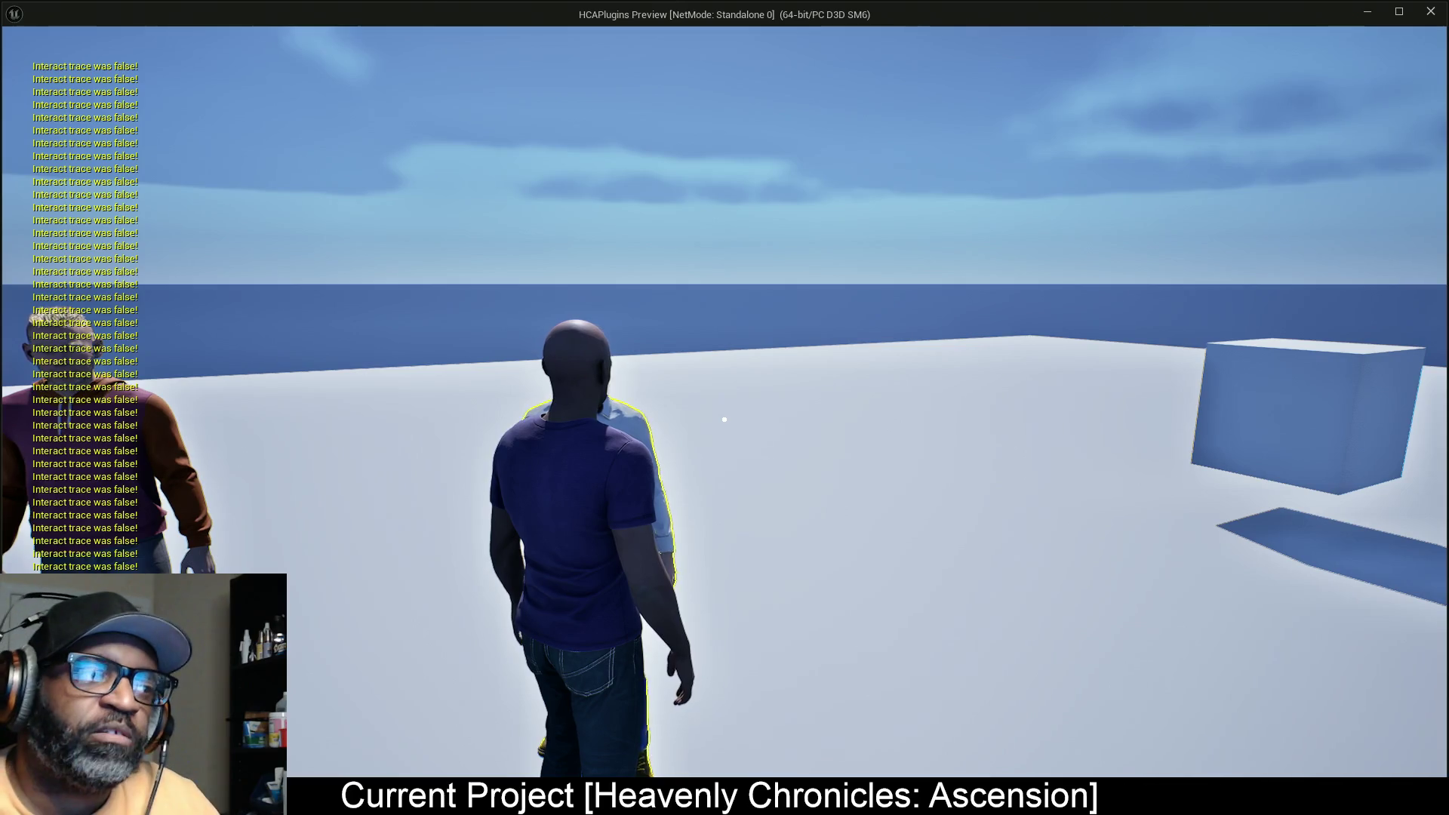
pyautogui.press('w')
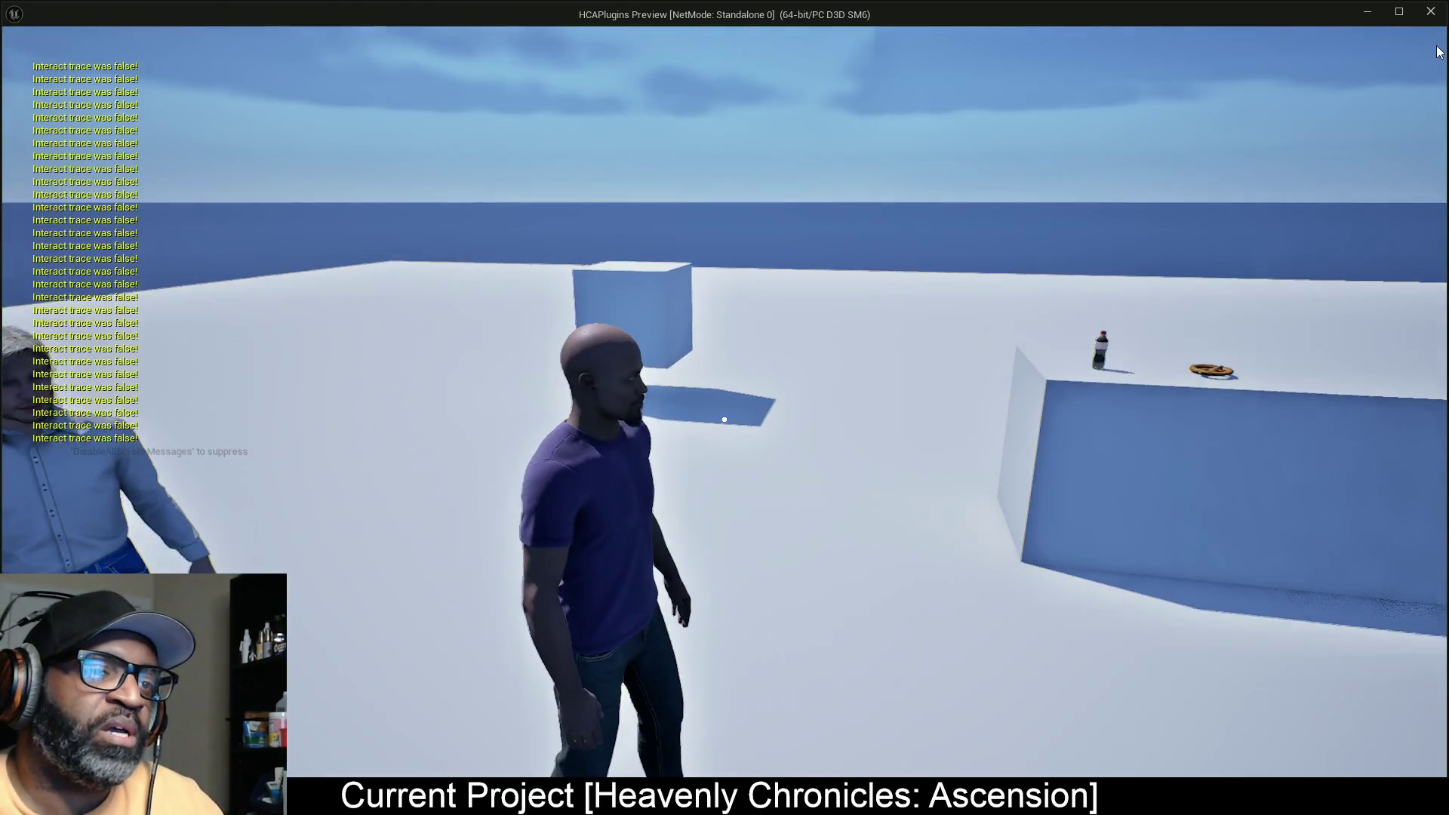
pyautogui.click(1366, 12)
# Step: Stop the playtest with Esc, frame BP_Fen with F, and orbit the viewport around it
pyautogui.press('Escape')
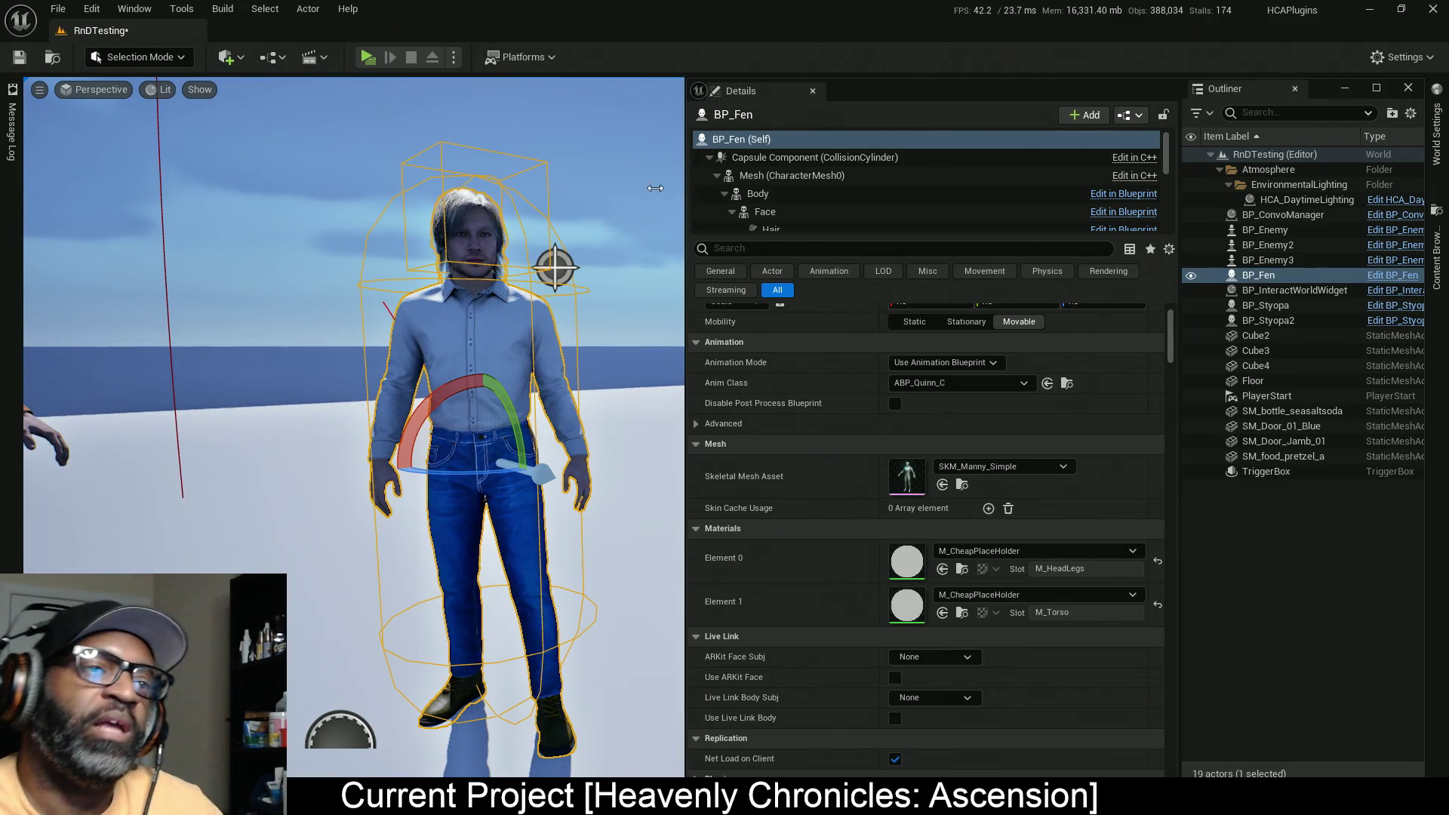
pyautogui.scroll(3, 524, 244)
pyautogui.press('f')
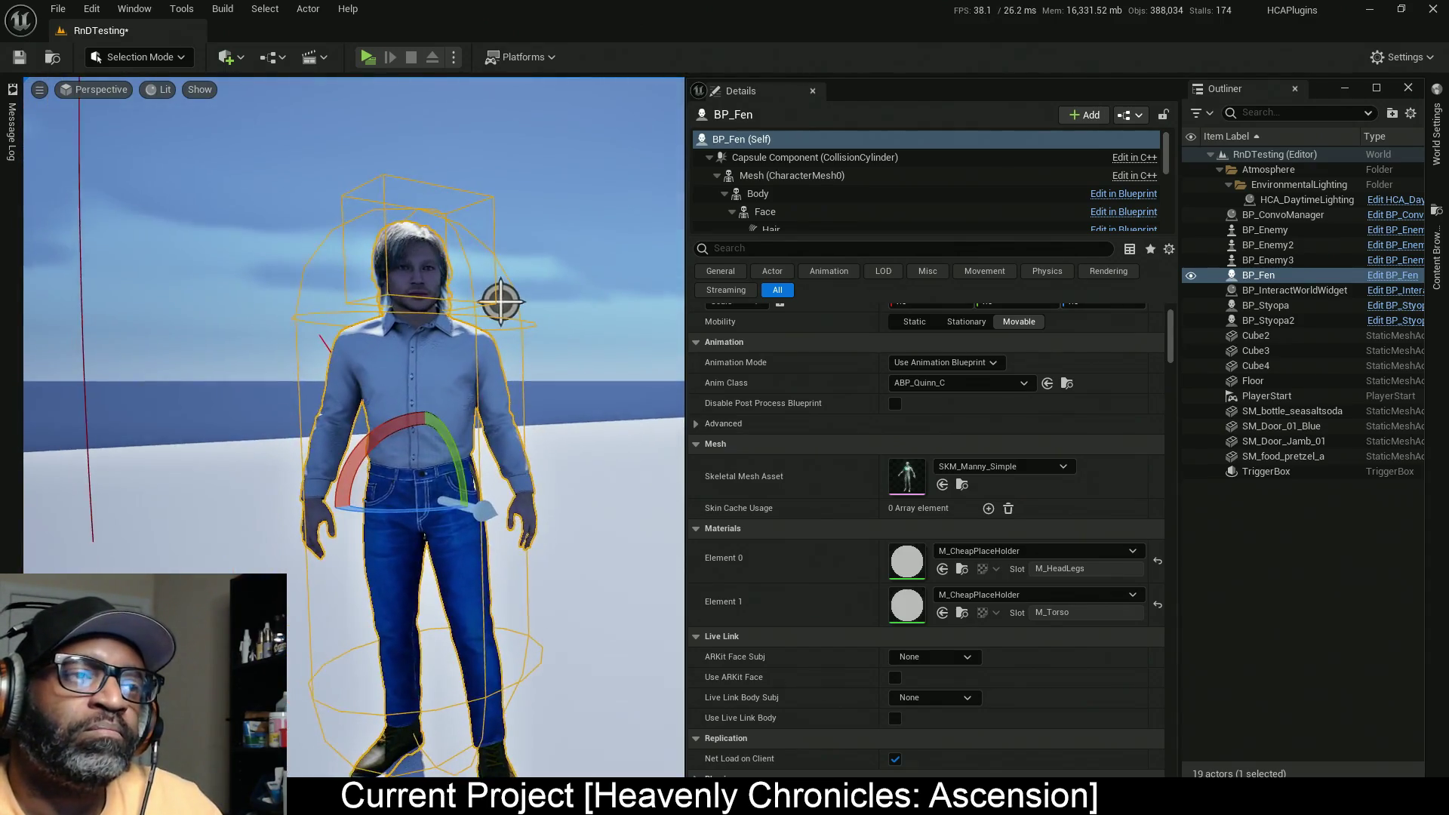
pyautogui.scroll(-5, 355, 427)
pyautogui.moveTo(354, 325)
pyautogui.mouseDown()
pyautogui.moveTo(423, 317)
pyautogui.moveTo(377, 324)
pyautogui.moveTo(422, 332)
pyautogui.mouseUp()
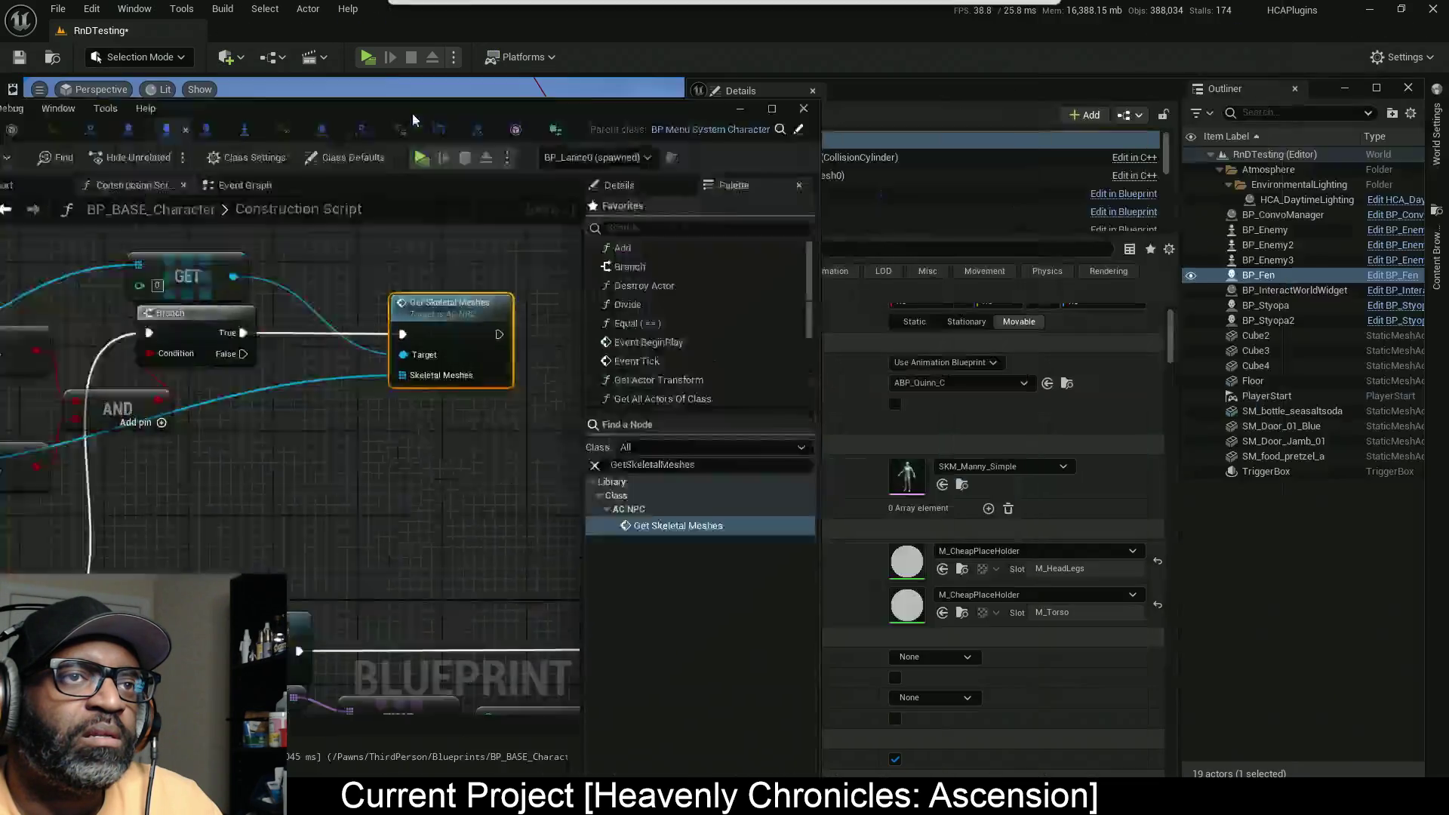
pyautogui.hotkey('alt', 'Tab')
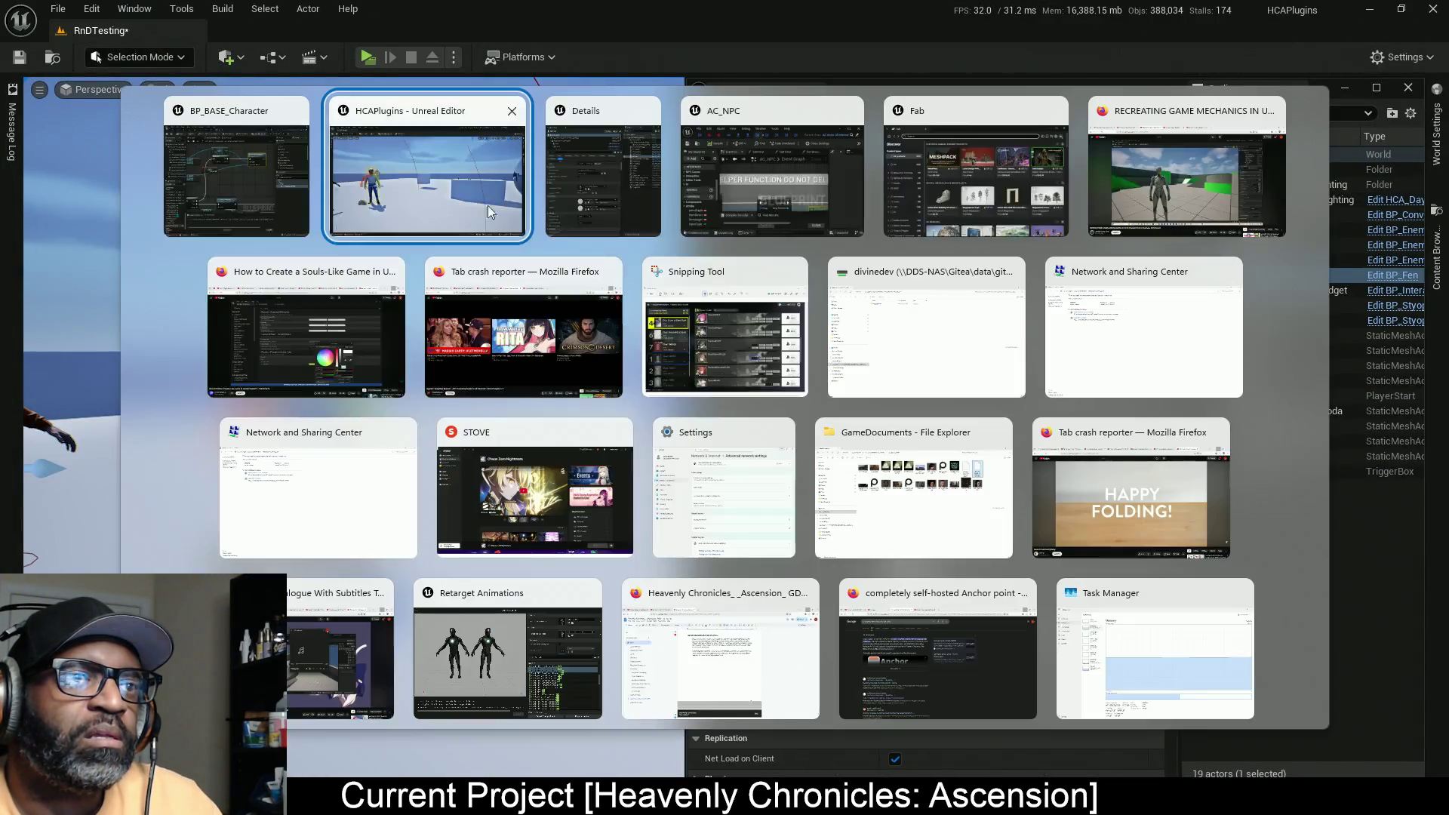
pyautogui.click(754, 166)
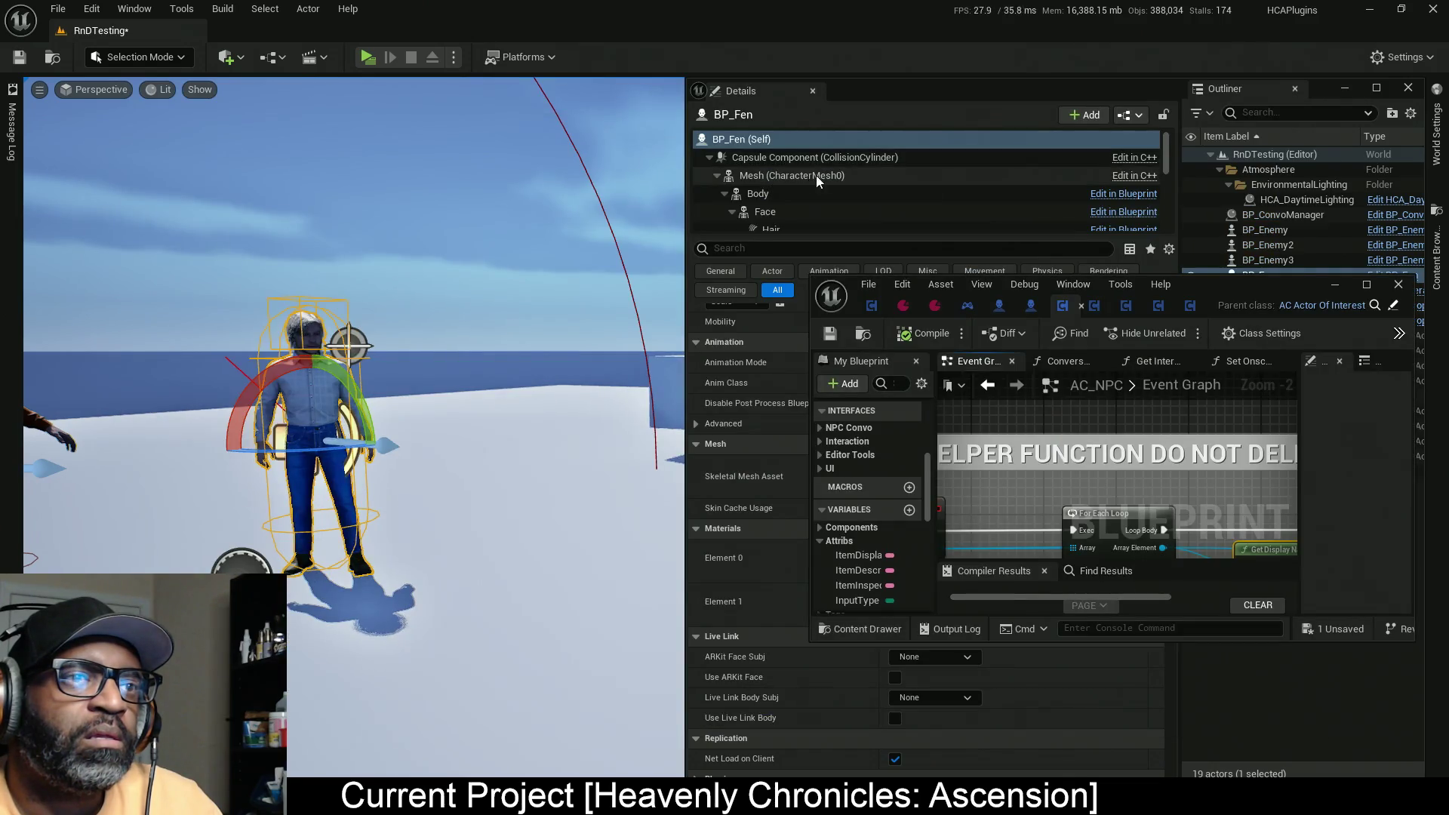
pyautogui.moveTo(1280, 282)
pyautogui.mouseDown()
pyautogui.moveTo(1058, 212)
pyautogui.moveTo(840, 12)
pyautogui.mouseUp()
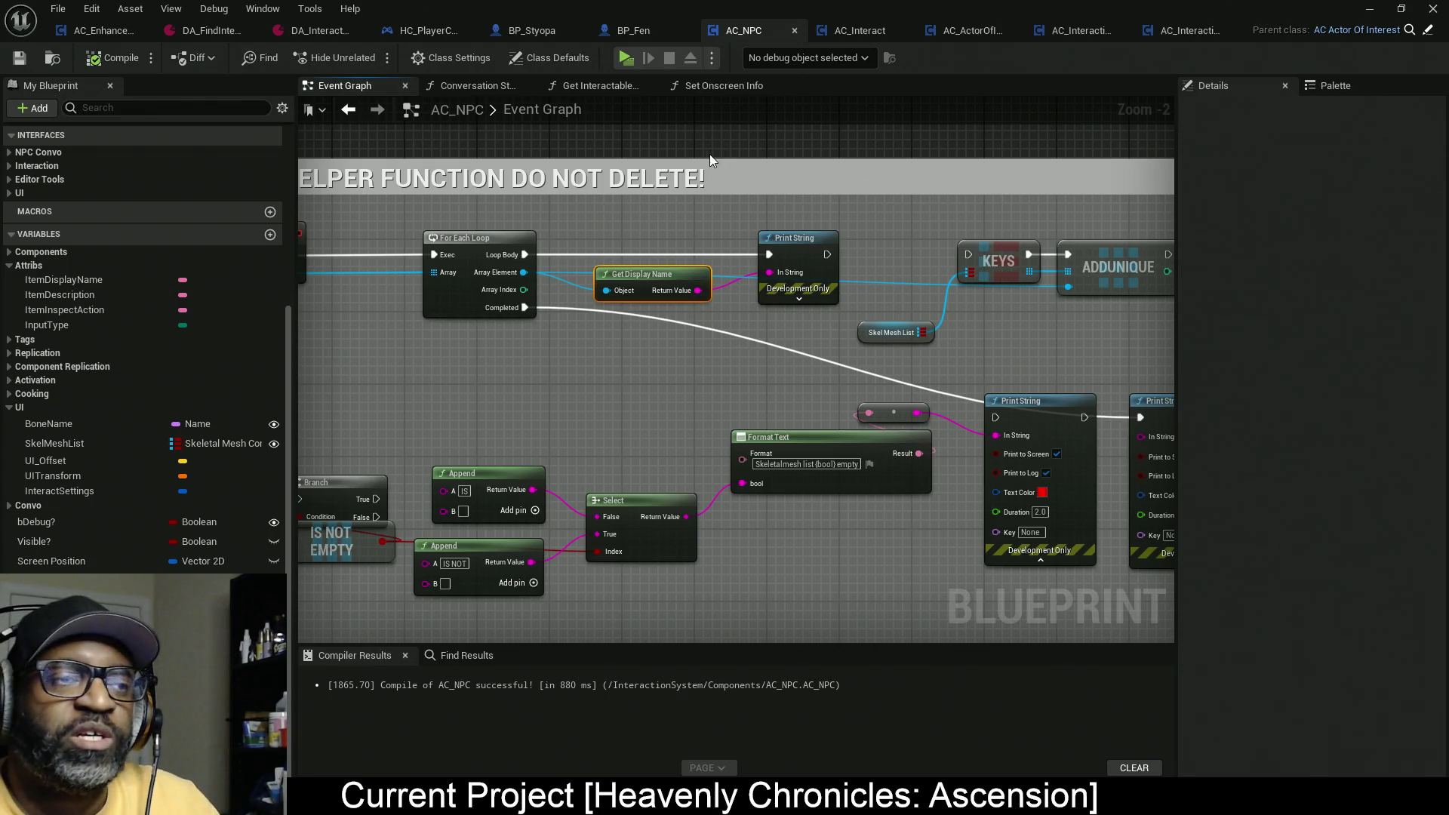
pyautogui.moveTo(749, 433)
pyautogui.mouseDown()
pyautogui.moveTo(1021, 361)
pyautogui.moveTo(1082, 360)
pyautogui.moveTo(981, 266)
pyautogui.moveTo(966, 268)
pyautogui.moveTo(1001, 249)
pyautogui.moveTo(803, 308)
pyautogui.moveTo(589, 301)
pyautogui.moveTo(590, 277)
pyautogui.moveTo(581, 410)
pyautogui.mouseUp()
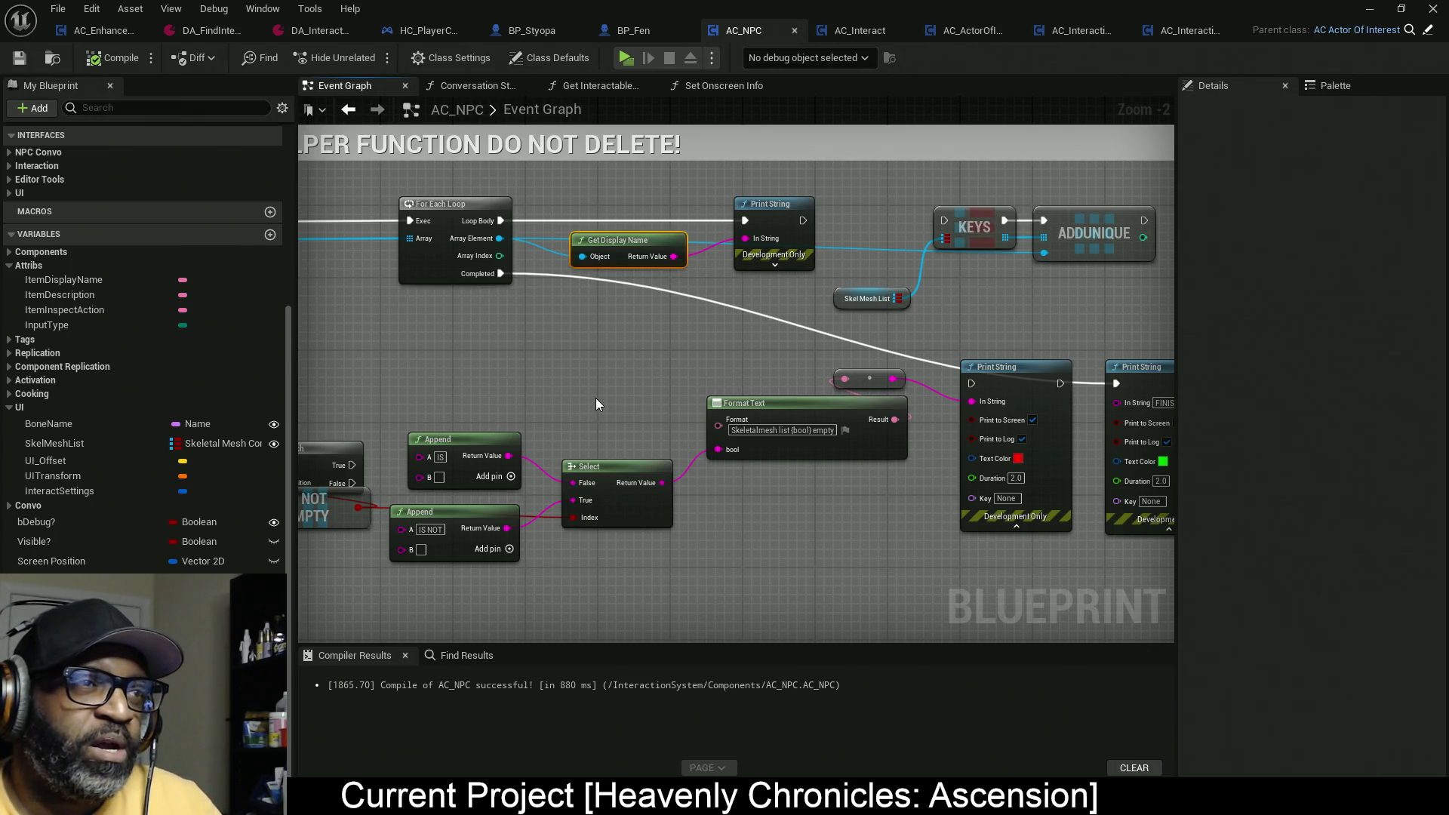
pyautogui.click(101, 32)
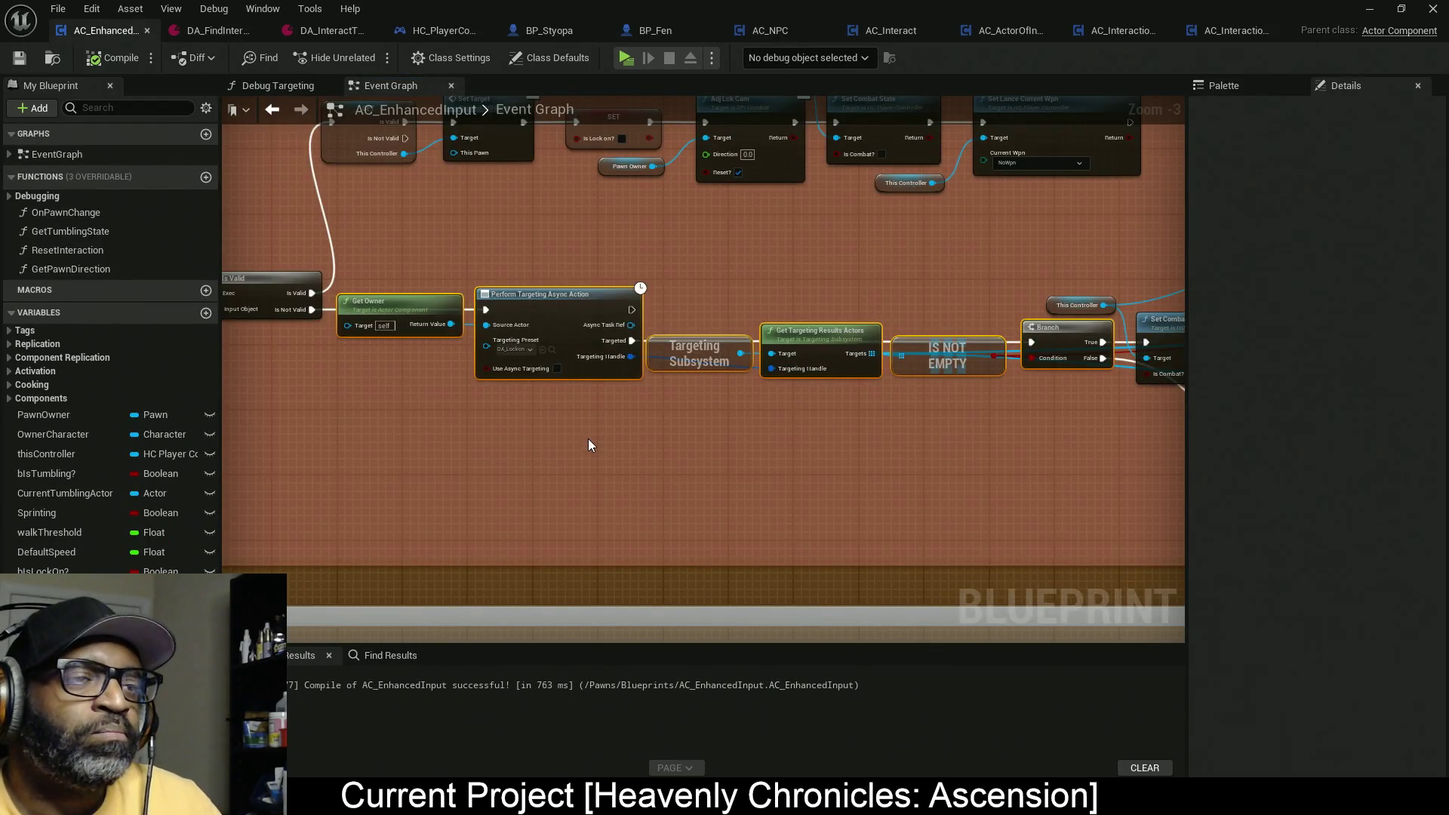
# Step: Delete the Print String node from the Targeting (Lockon) group
pyautogui.scroll(-2, 587, 437)
pyautogui.moveTo(615, 446); pyautogui.dragTo(827, 443)
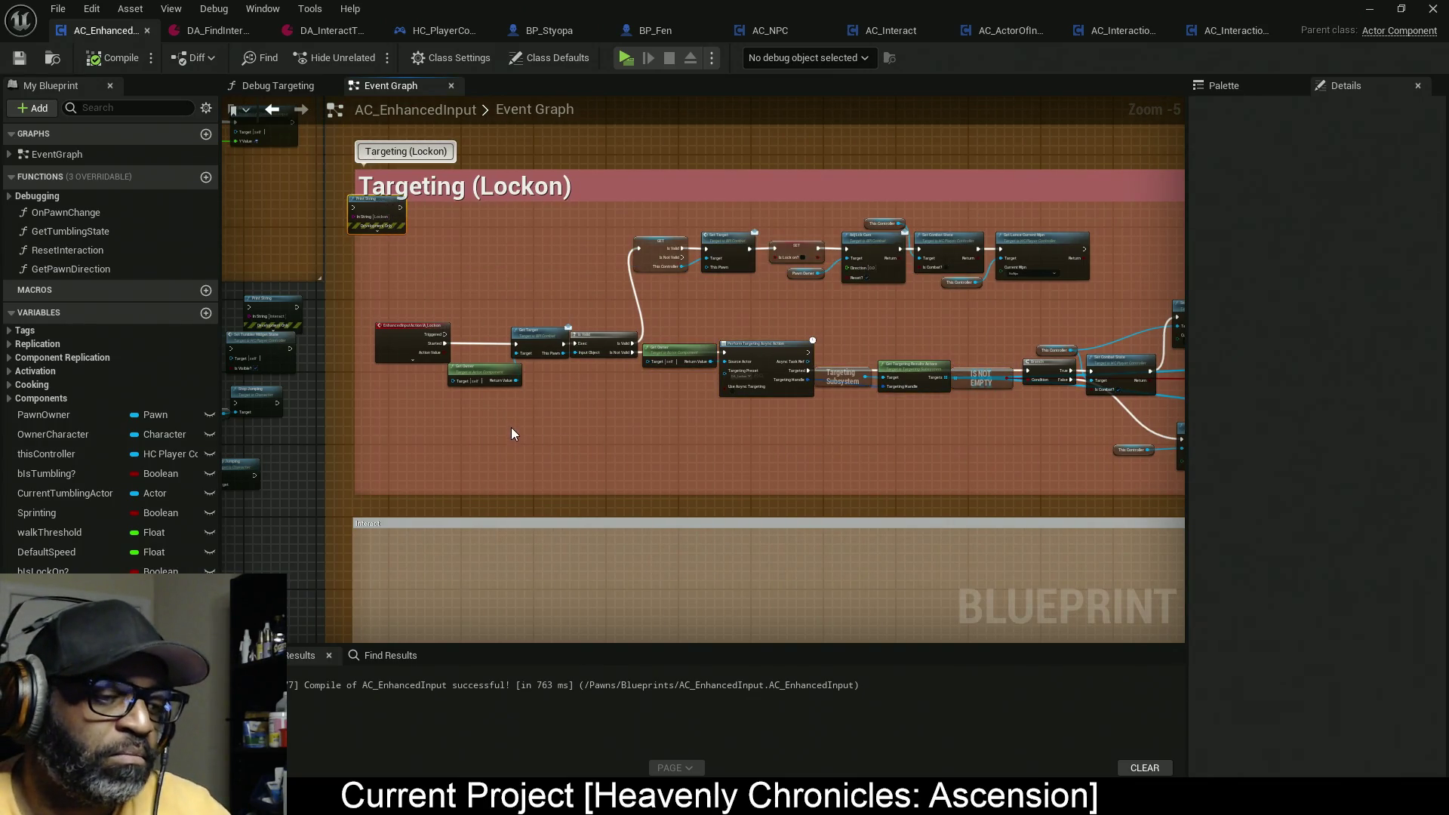
pyautogui.scroll(3, 358, 237)
pyautogui.scroll(-2, 358, 236)
pyautogui.press('Delete')
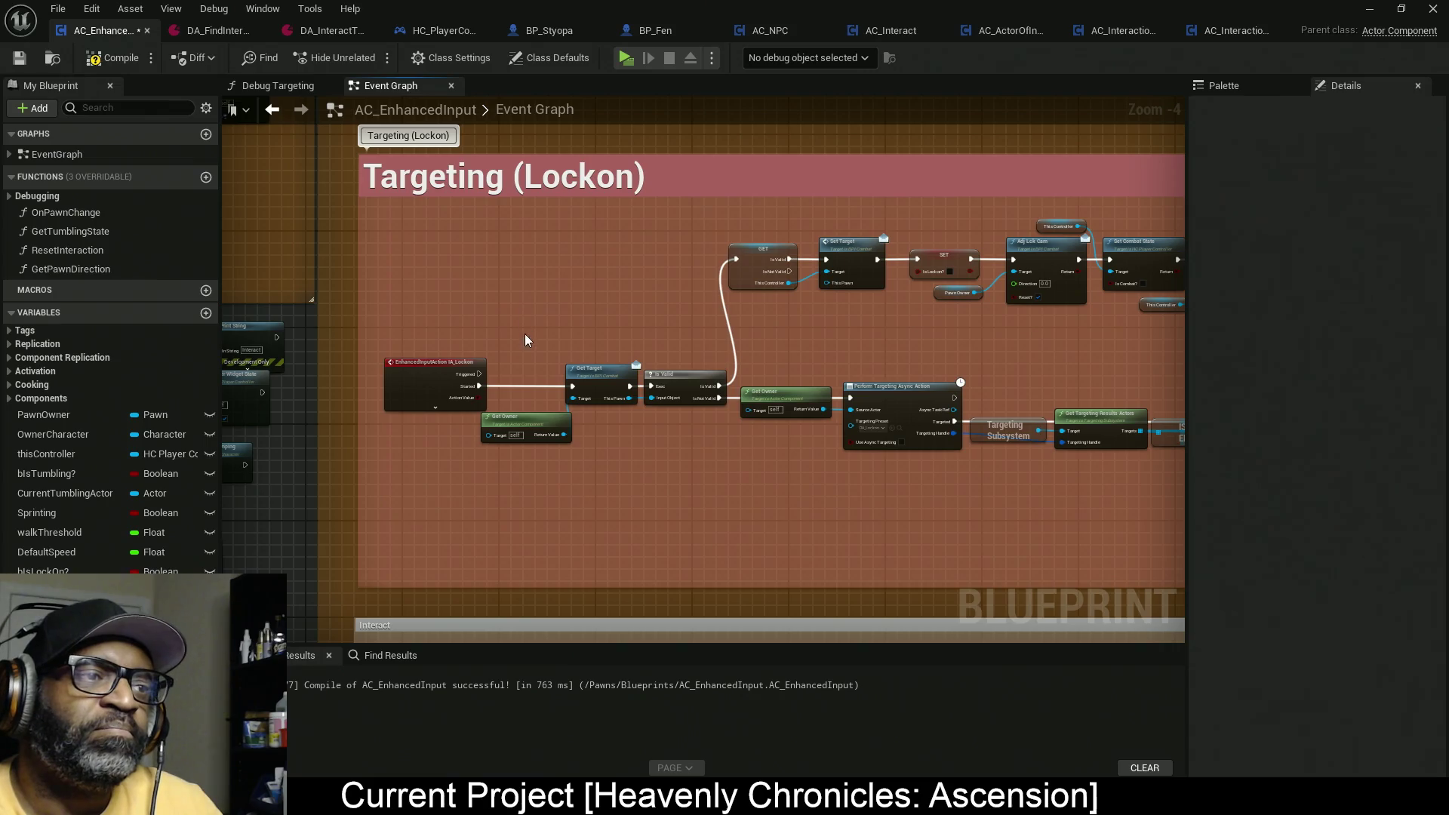
# Step: Expand the IA_Lockon event and move Get Owner beneath Get Target
pyautogui.scroll(5, 483, 385)
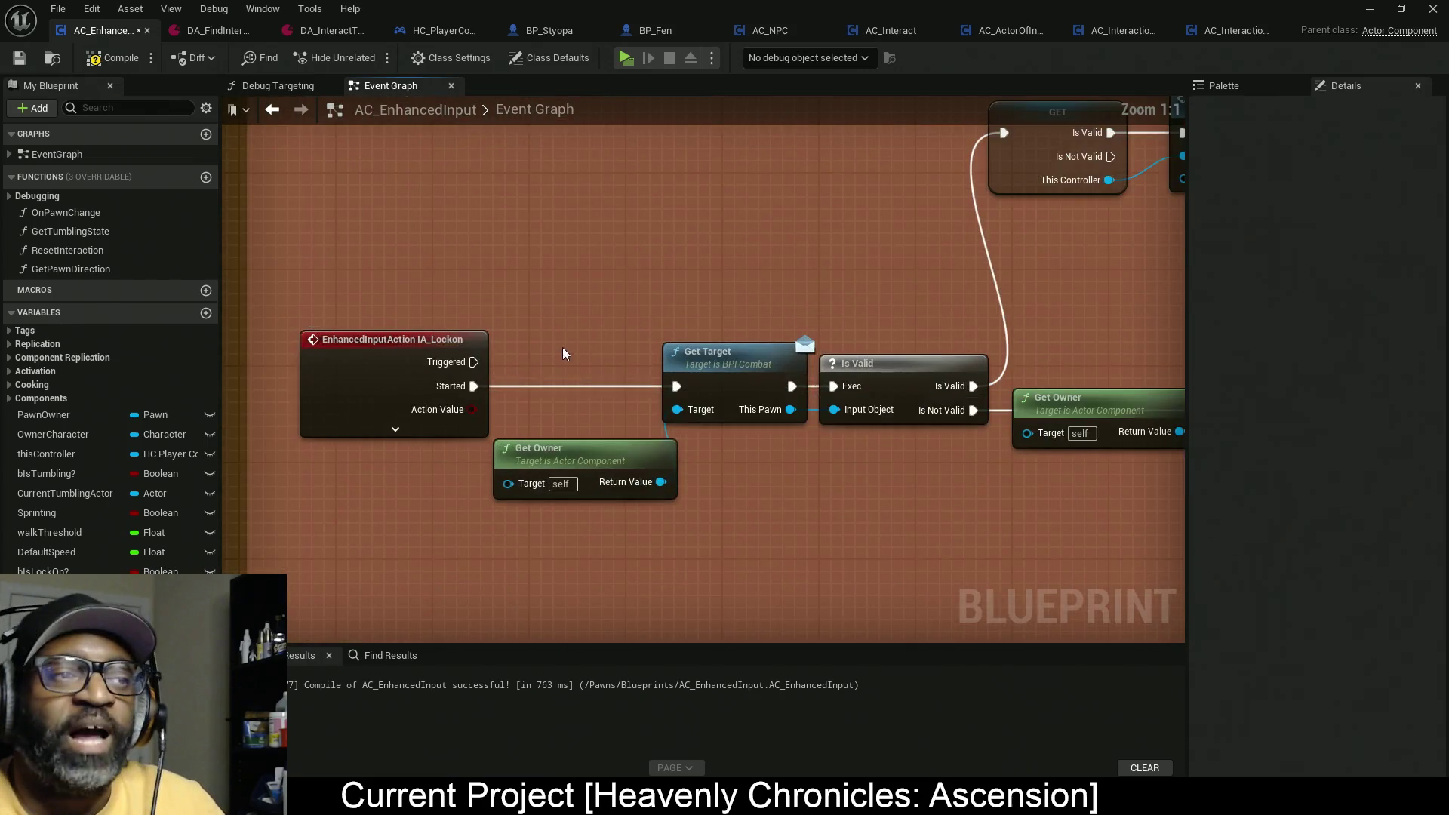
pyautogui.click(399, 429)
pyautogui.moveTo(620, 464)
pyautogui.mouseDown()
pyautogui.moveTo(752, 463)
pyautogui.moveTo(704, 456)
pyautogui.mouseUp()
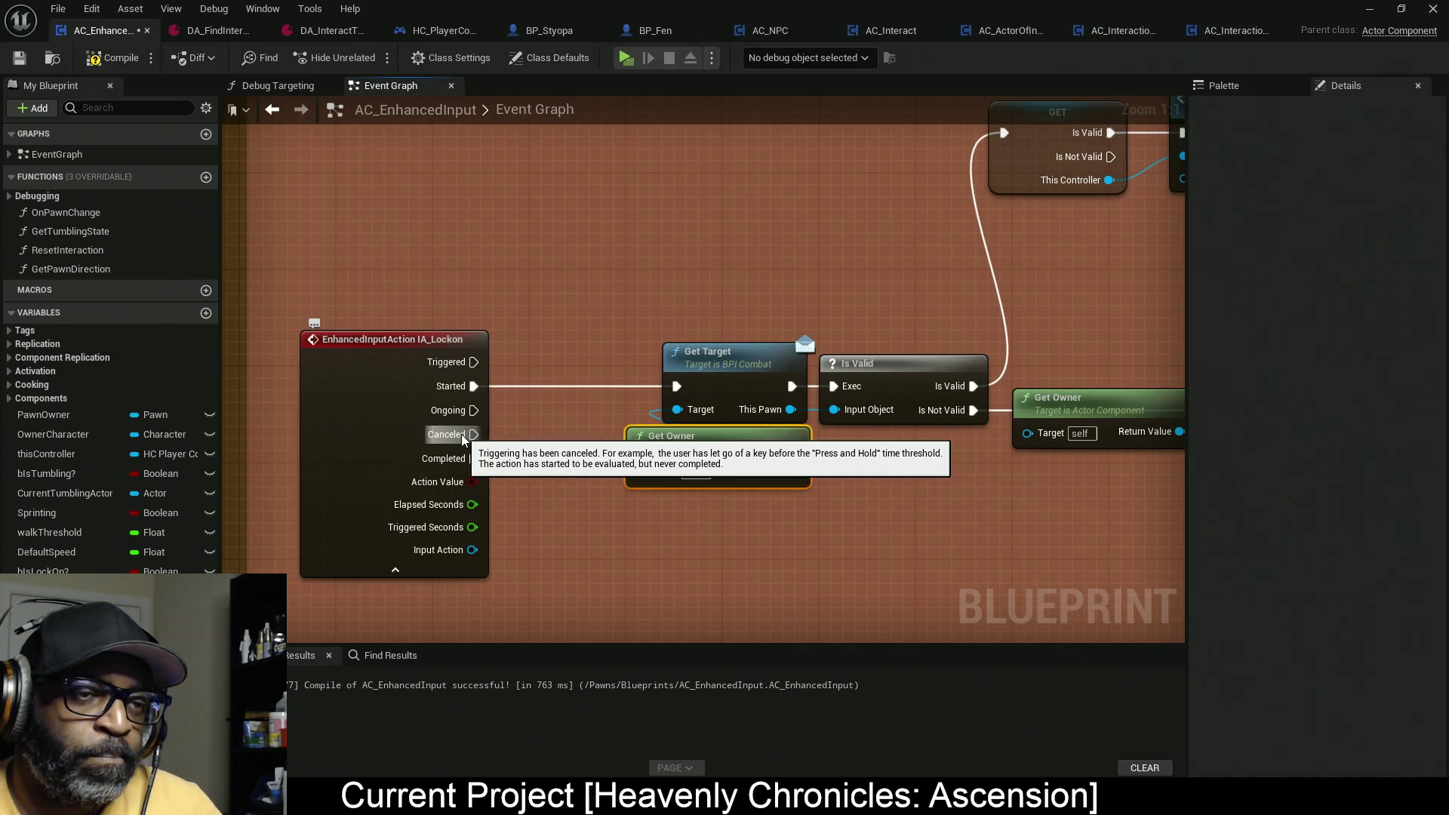
# Step: Select the SET node that follows the IA_Lockon event
pyautogui.moveTo(759, 385); pyautogui.dragTo(391, 504)
pyautogui.moveTo(1063, 329); pyautogui.dragTo(837, 345)
pyautogui.moveTo(815, 219); pyautogui.dragTo(905, 323)
pyautogui.scroll(-7, 827, 424)
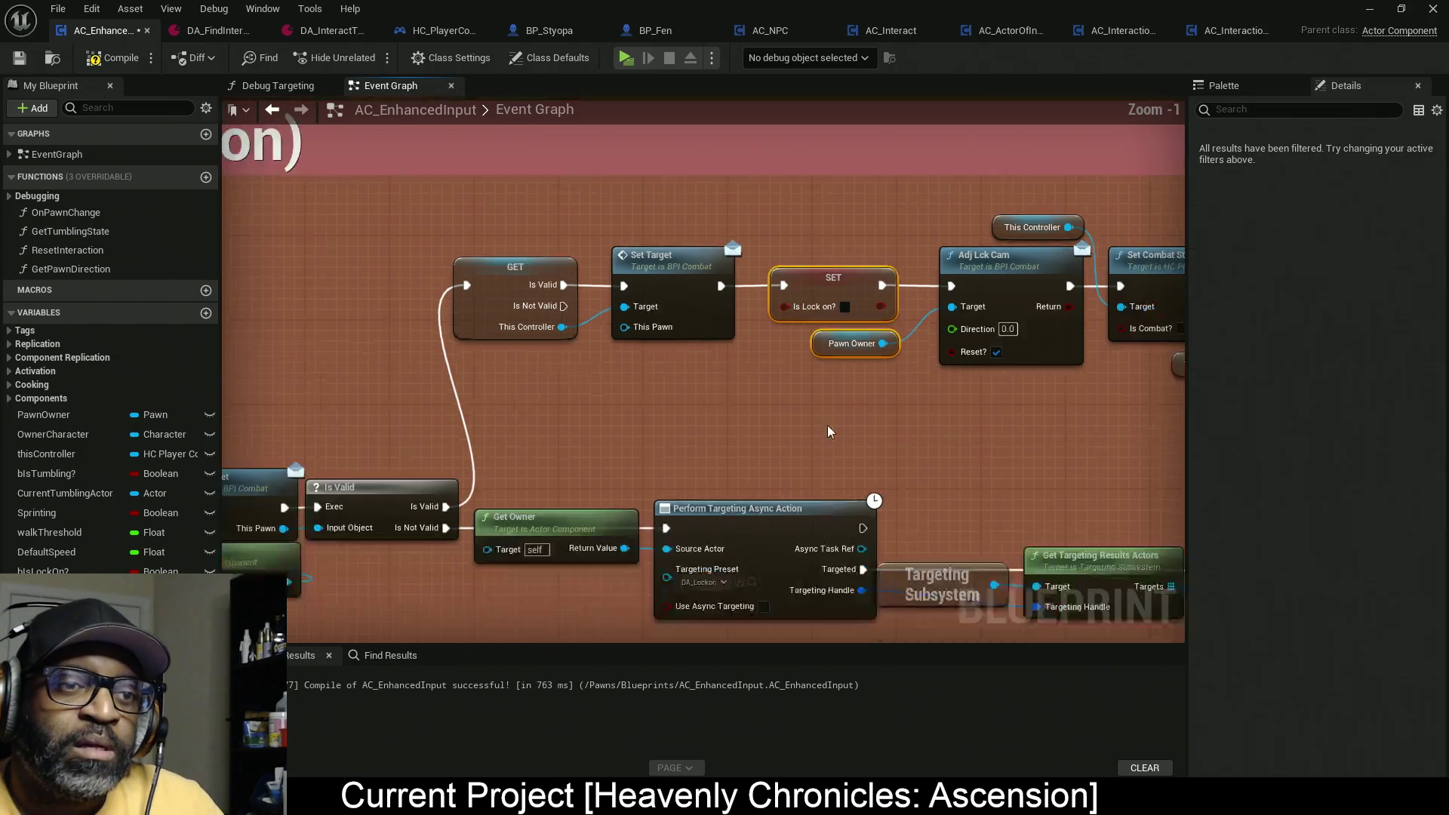
pyautogui.scroll(6, 578, 302)
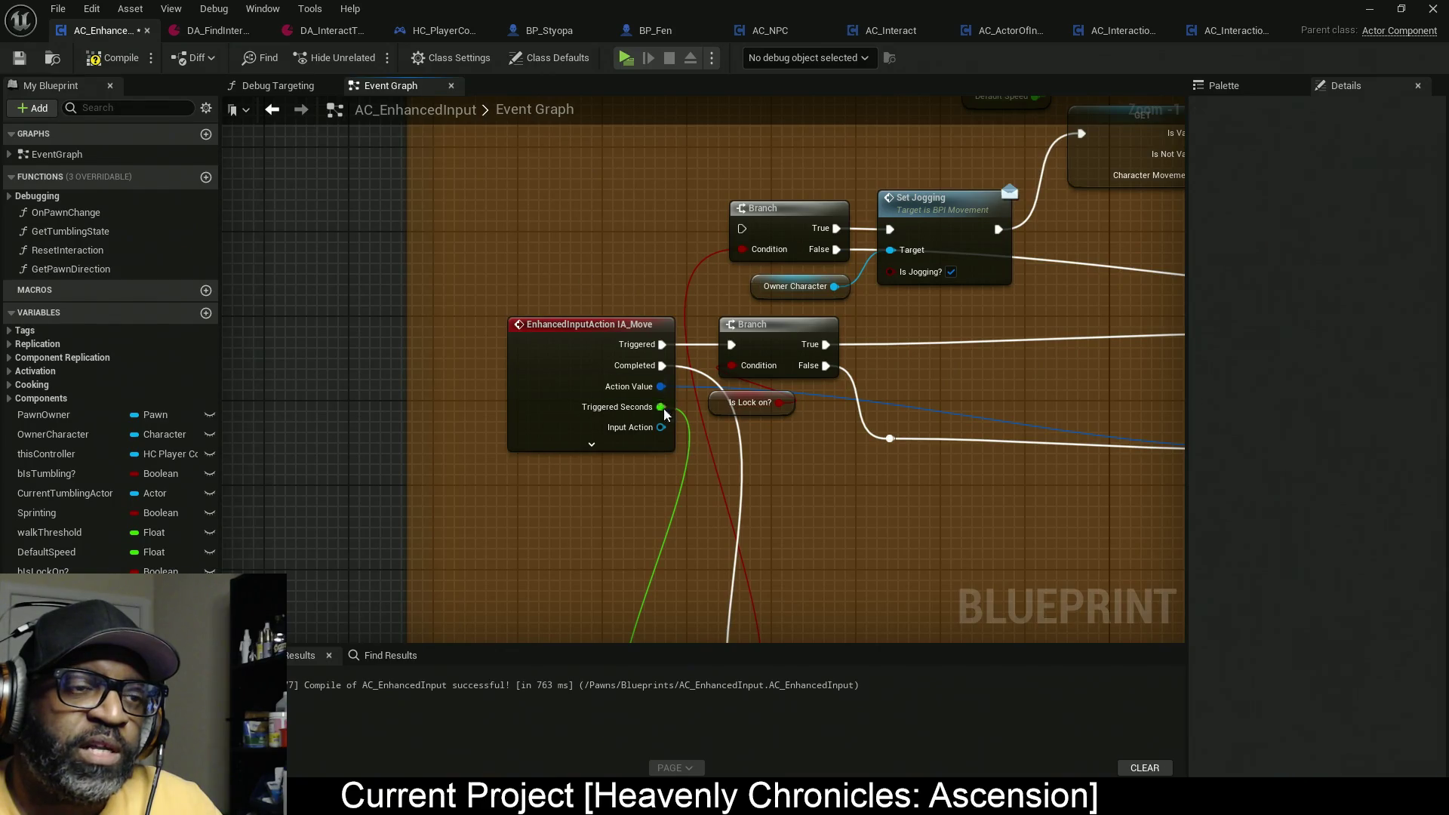
pyautogui.scroll(-7, 663, 408)
# Step: Pan to the Look Input group's IA_Look and Get Modified Axis Value nodes
pyautogui.moveTo(672, 345)
pyautogui.mouseDown()
pyautogui.moveTo(672, 230)
pyautogui.moveTo(591, 508)
pyautogui.moveTo(925, 372)
pyautogui.moveTo(887, 458)
pyautogui.mouseUp()
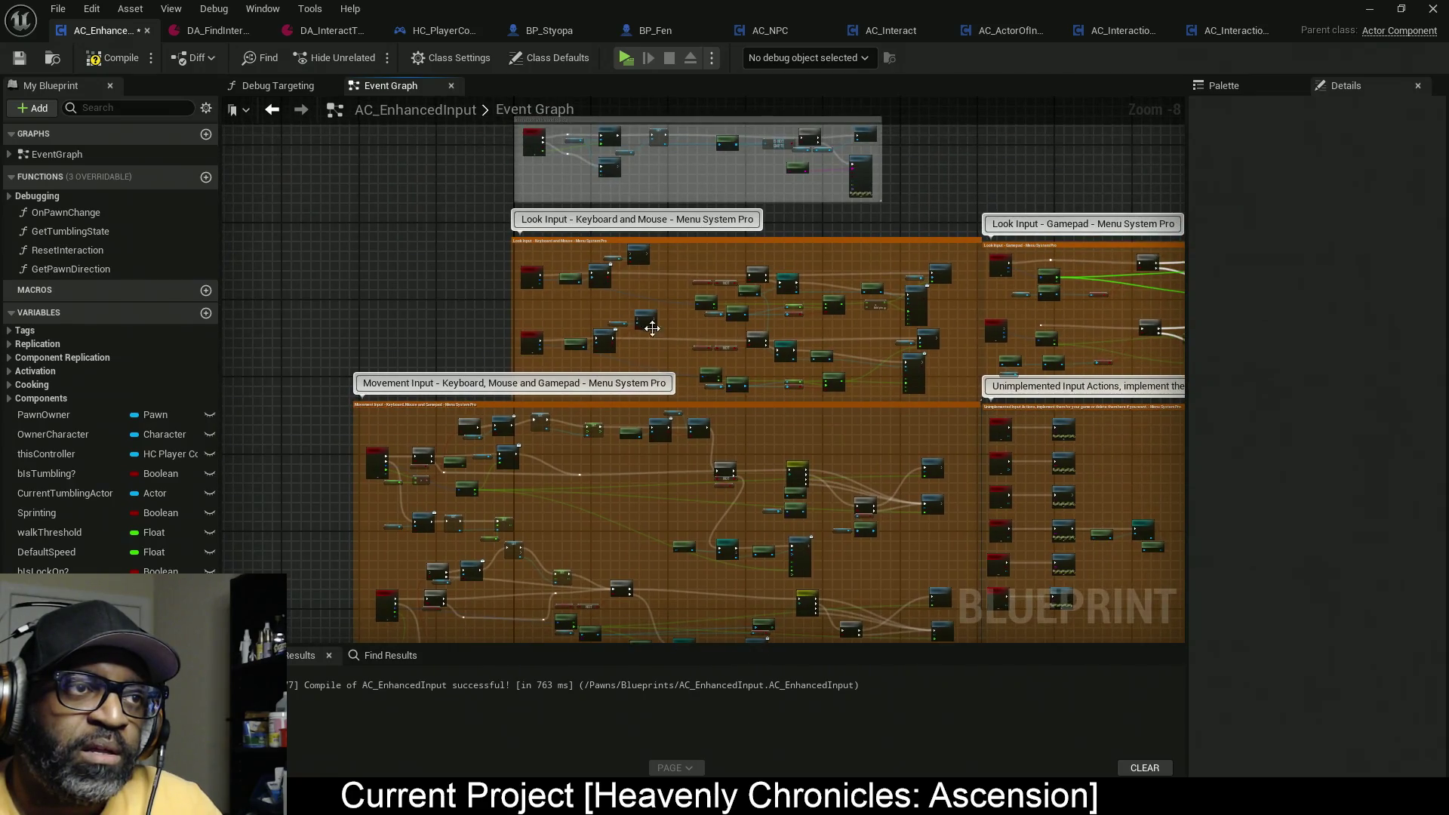
pyautogui.scroll(6, 582, 354)
pyautogui.moveTo(582, 354); pyautogui.dragTo(365, 285)
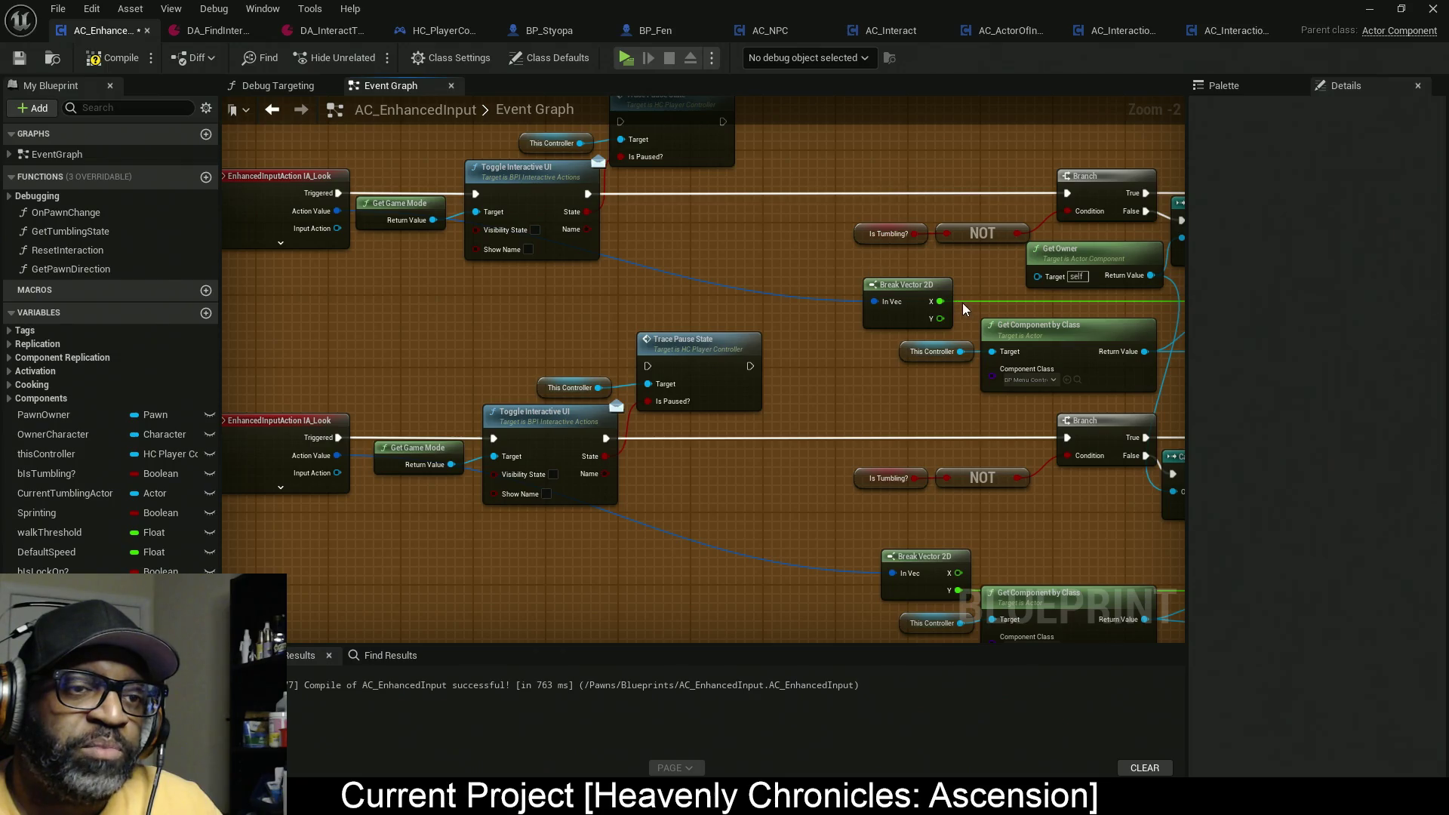
pyautogui.moveTo(769, 311); pyautogui.dragTo(698, 337)
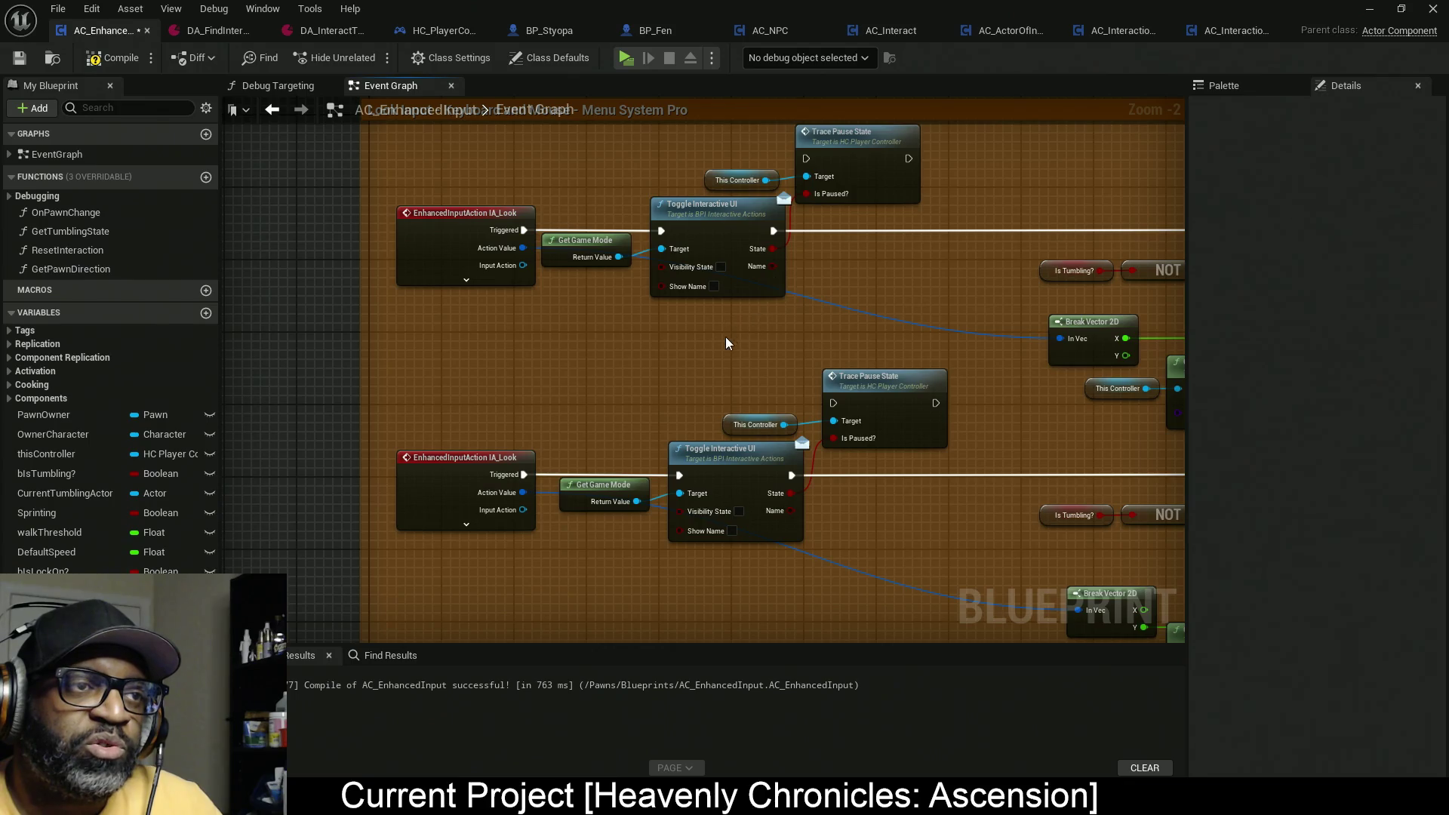
pyautogui.moveTo(821, 230)
pyautogui.mouseDown()
pyautogui.moveTo(754, 250)
pyautogui.moveTo(314, 226)
pyautogui.mouseUp()
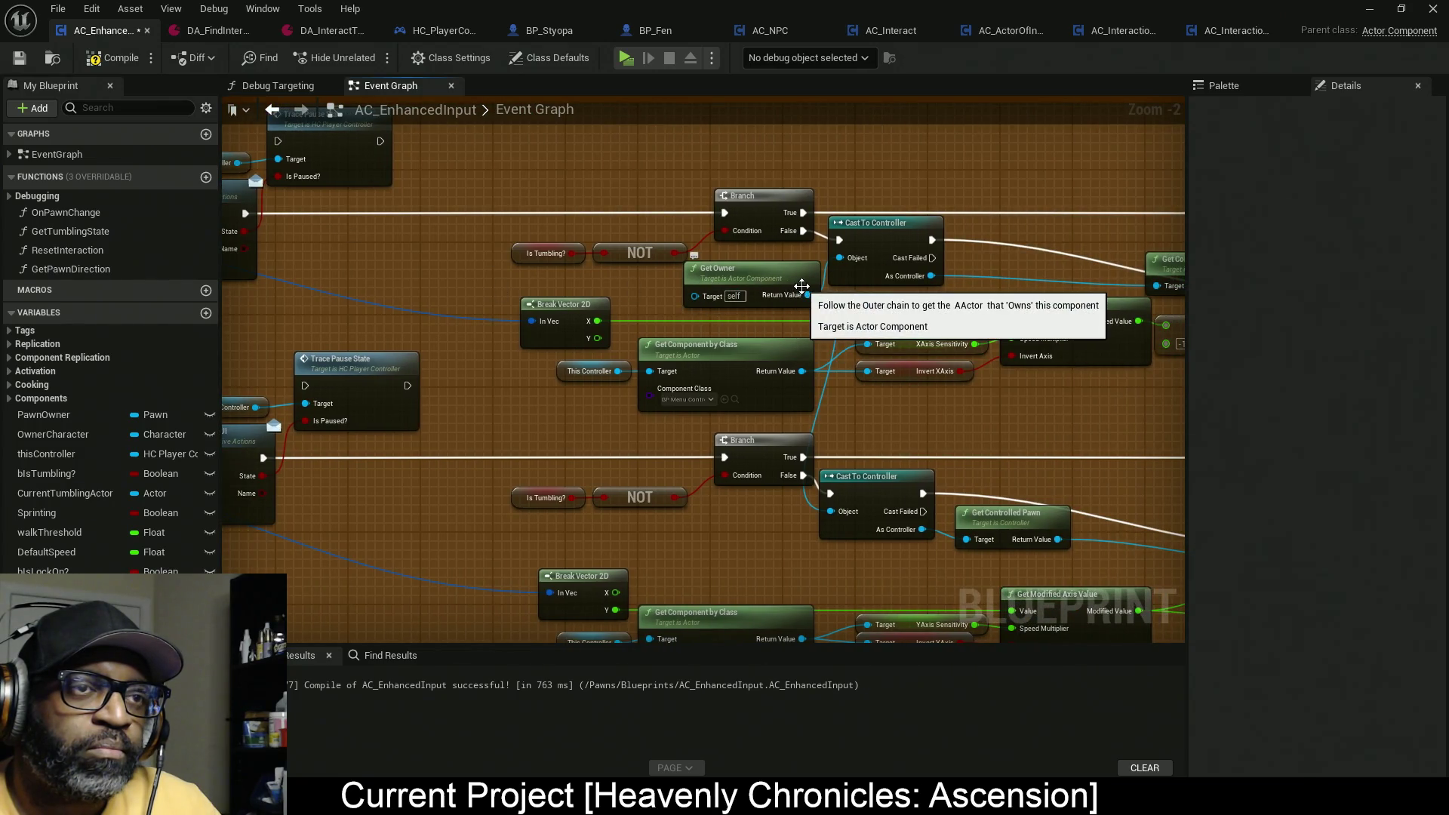
pyautogui.moveTo(676, 287)
pyautogui.mouseDown()
pyautogui.moveTo(732, 264)
pyautogui.moveTo(672, 307)
pyautogui.mouseUp()
pyautogui.moveTo(777, 298)
pyautogui.mouseDown()
pyautogui.moveTo(453, 292)
pyautogui.moveTo(518, 297)
pyautogui.moveTo(741, 257)
pyautogui.mouseUp()
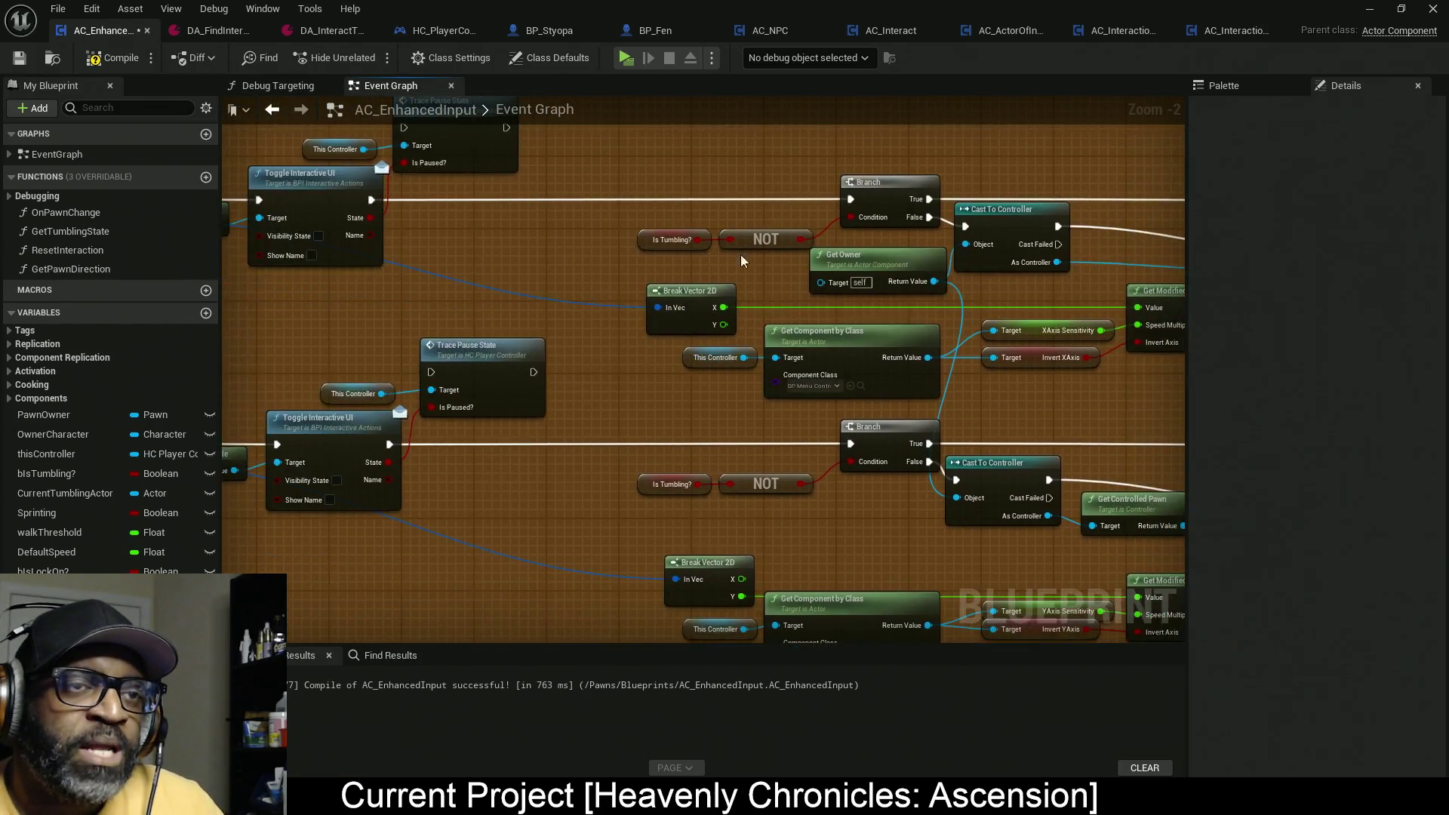
pyautogui.scroll(-2, 717, 198)
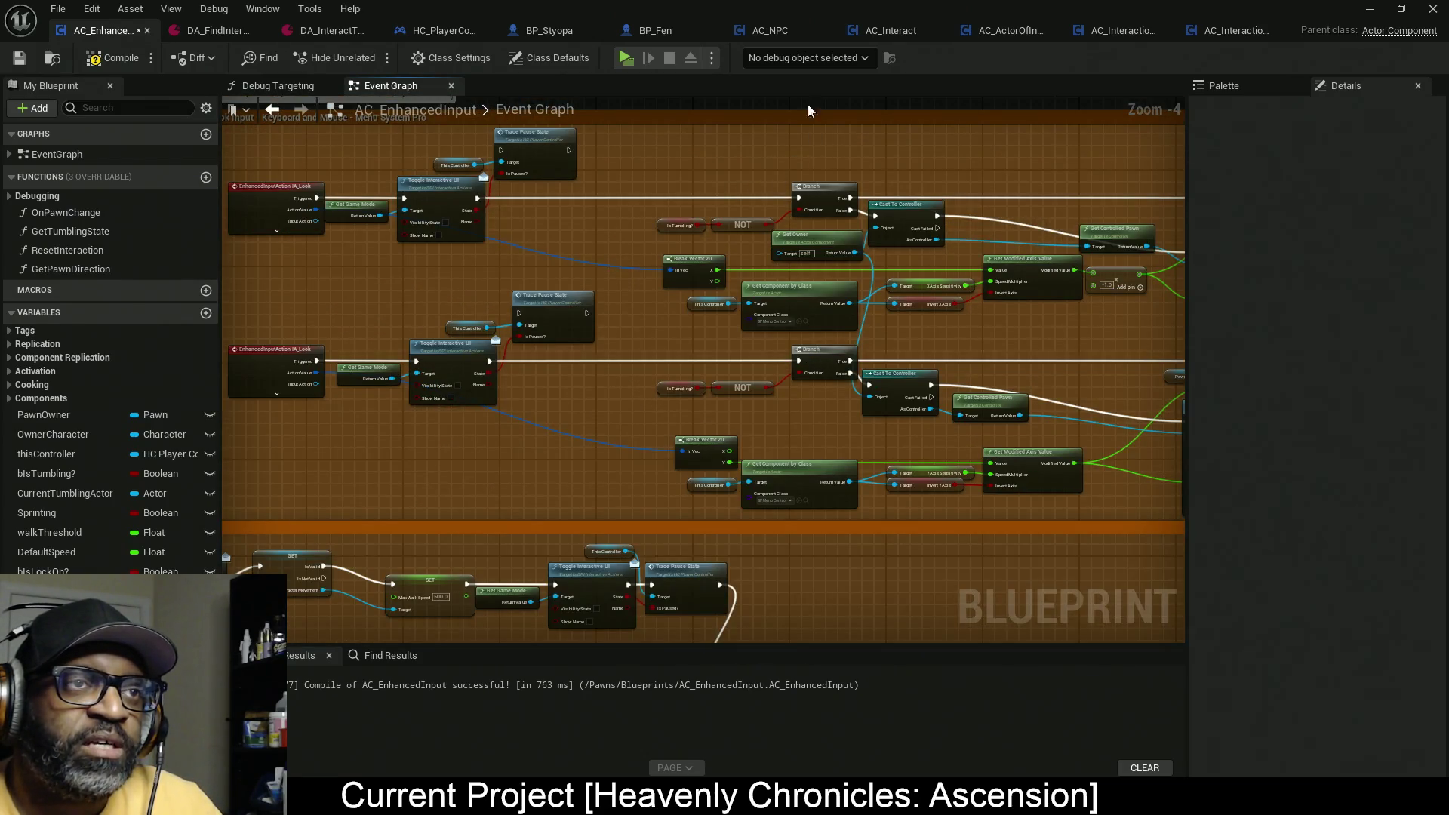
pyautogui.click(808, 56)
pyautogui.click(808, 52)
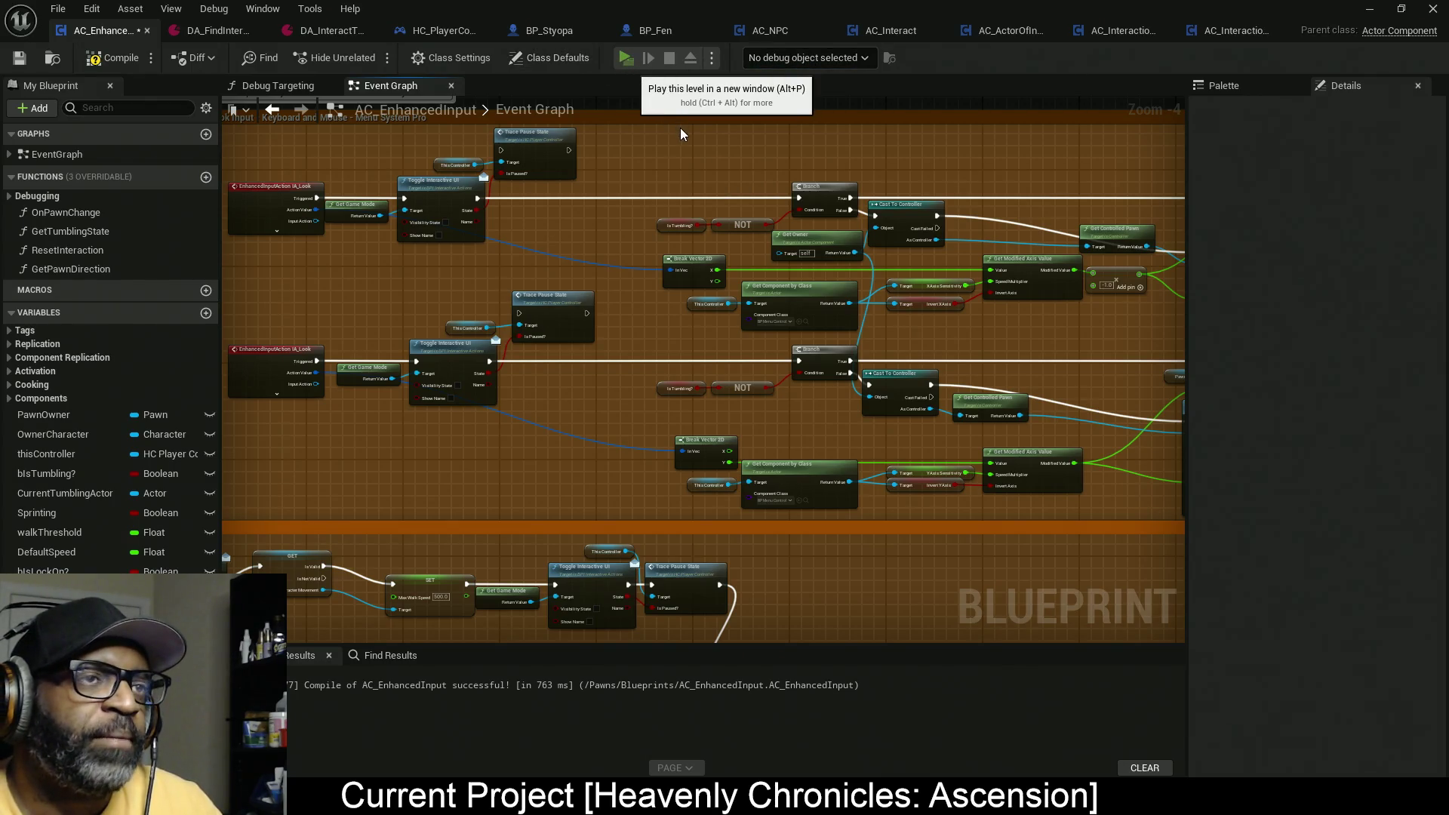
pyautogui.hotkey('alt', 'p')
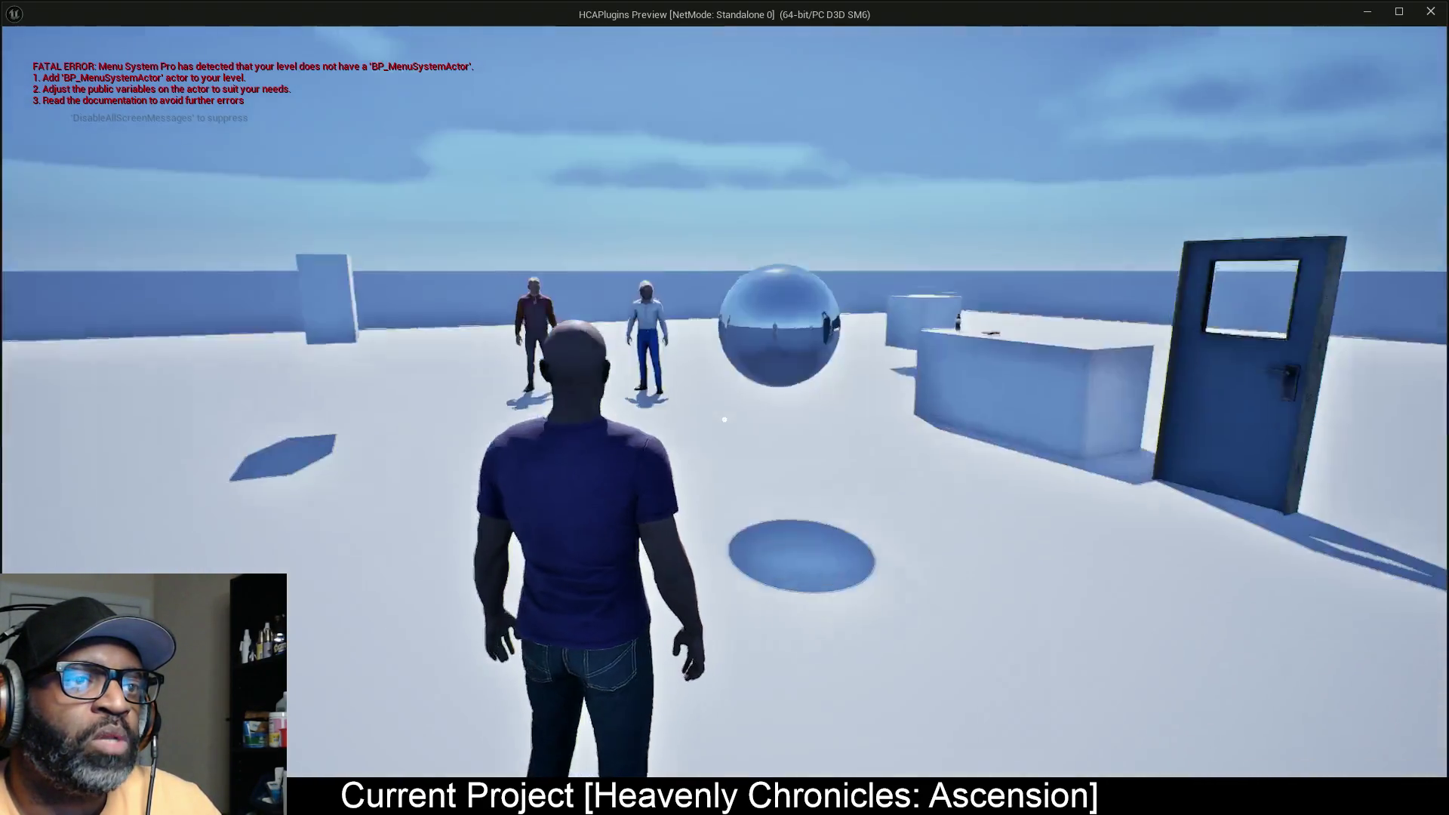
pyautogui.rightClick(724, 418)
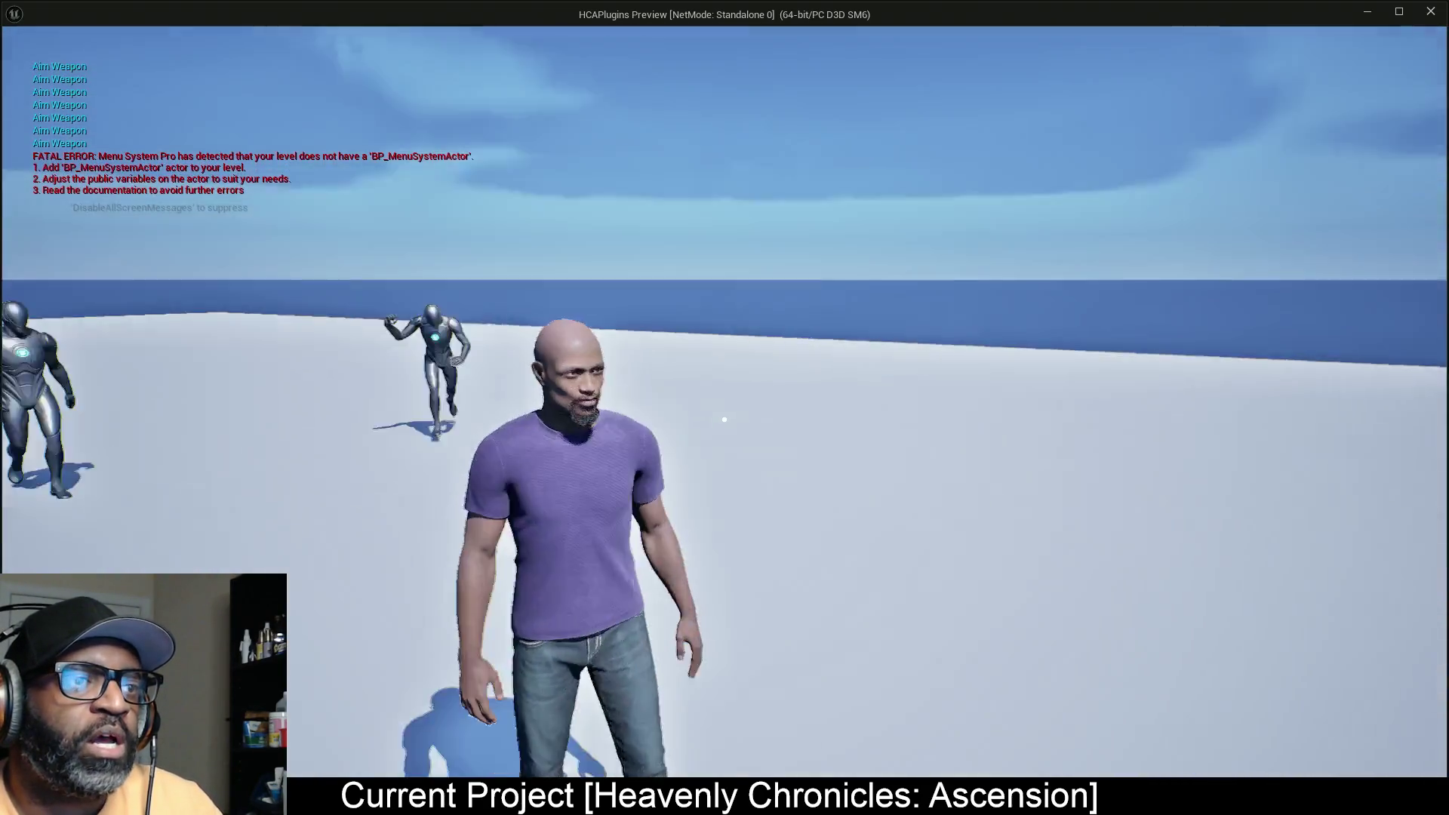
pyautogui.rightClick(723, 418)
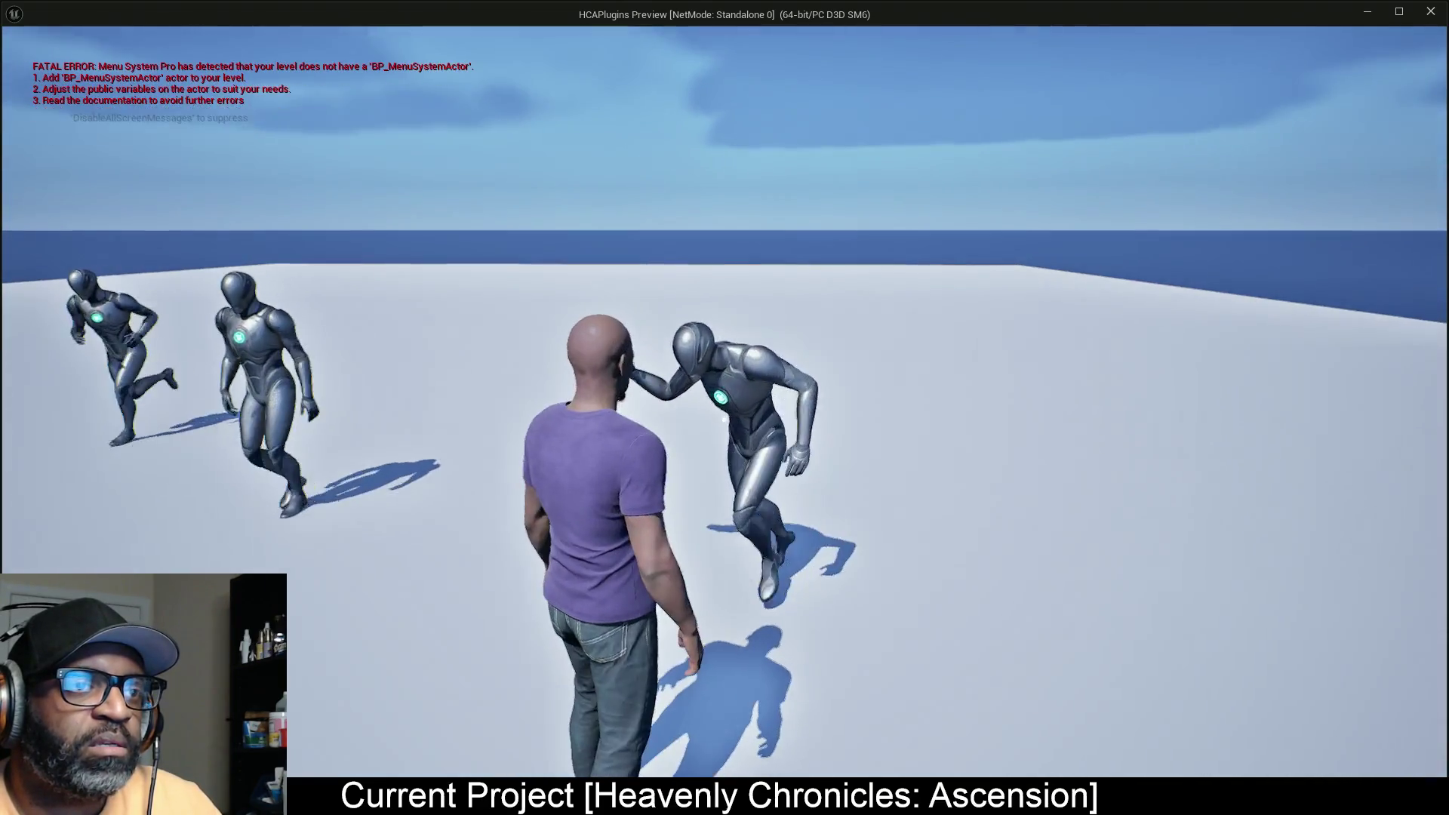
pyautogui.rightClick(723, 418)
pyautogui.rightClick(724, 418)
pyautogui.rightClick(723, 419)
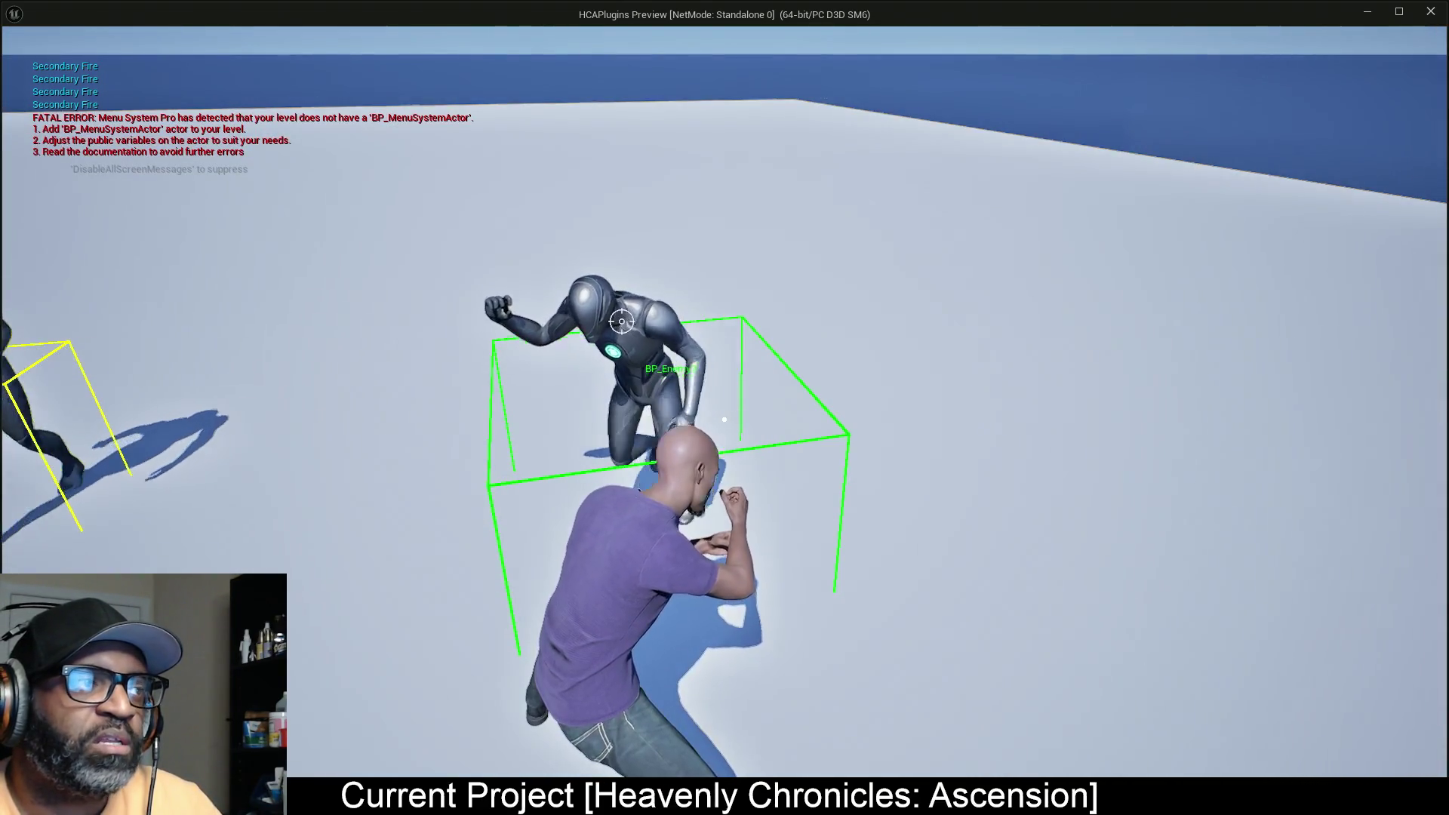
pyautogui.hotkey('alt', 'Tab')
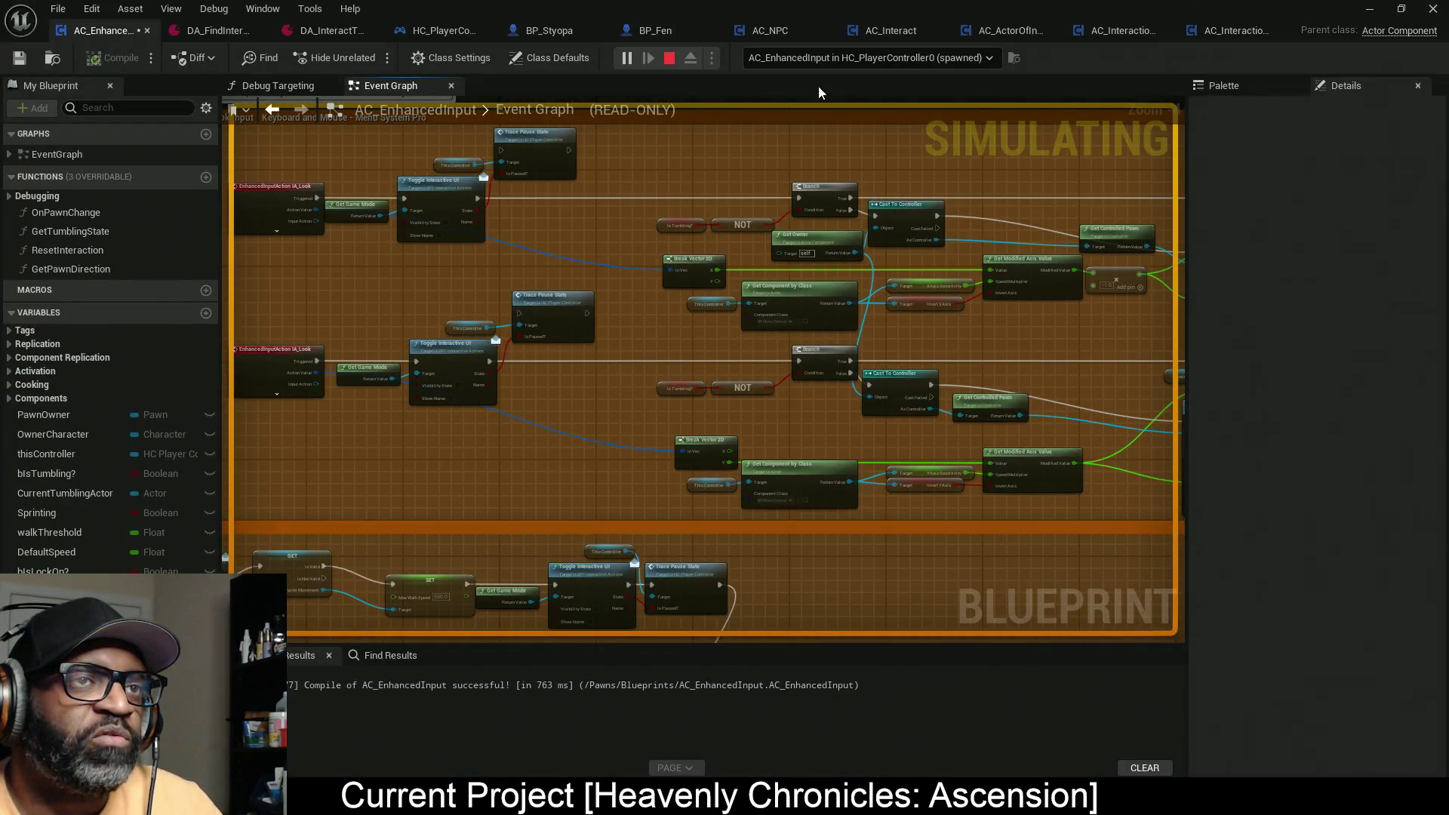
pyautogui.moveTo(587, 261); pyautogui.dragTo(797, 270)
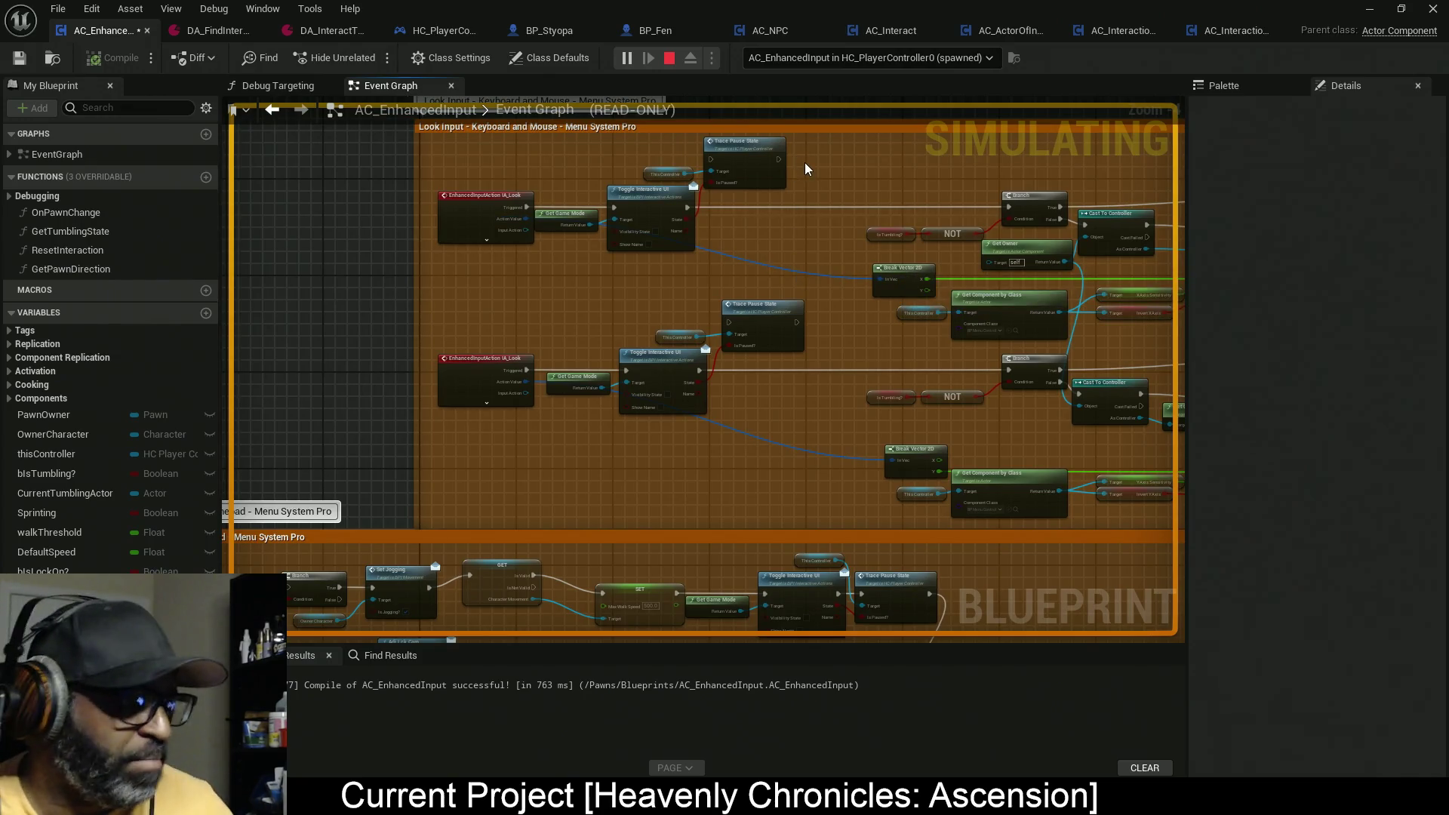
pyautogui.hotkey('alt', 'Tab')
pyautogui.hotkey('alt', 'Tab')
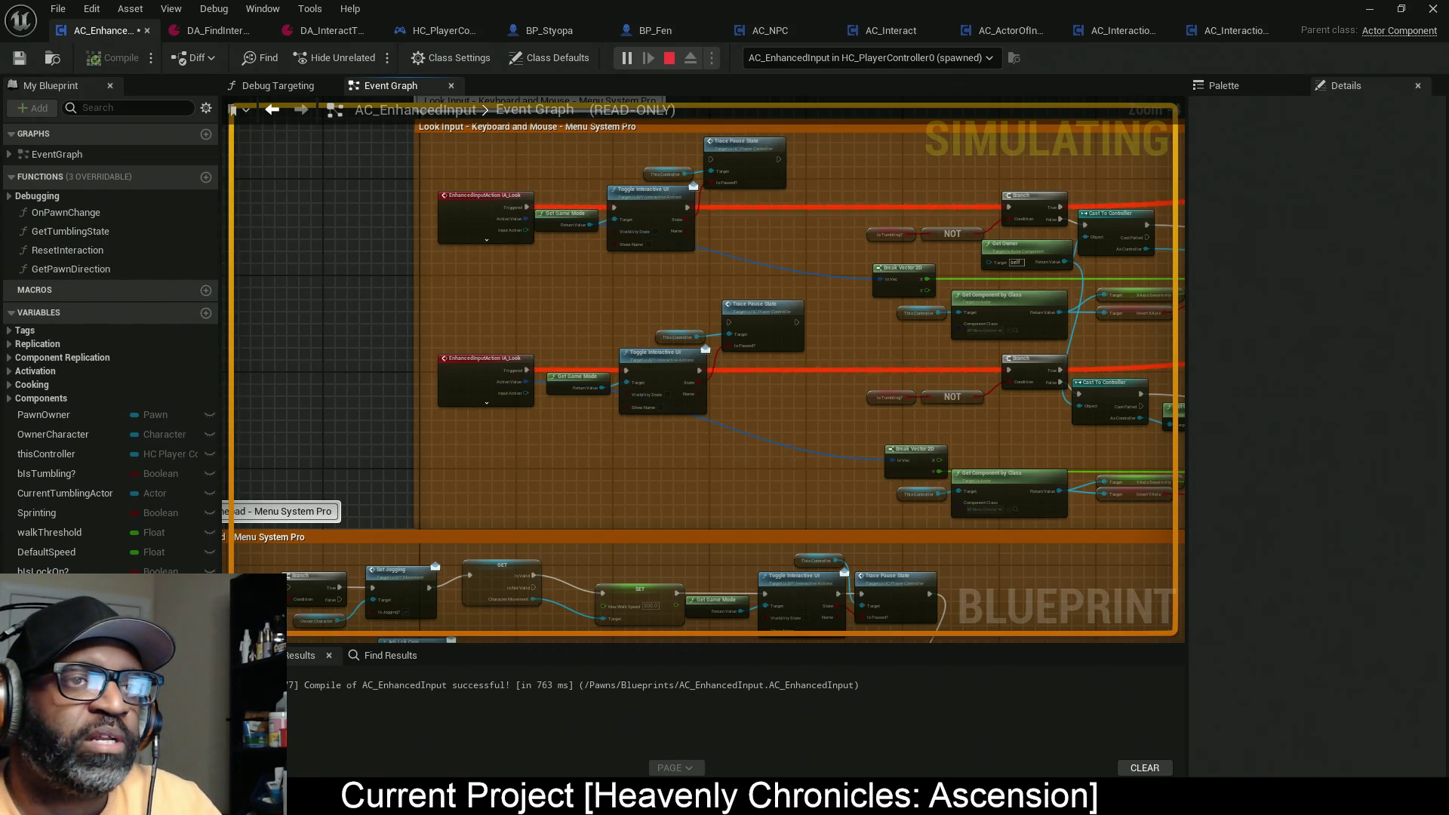
pyautogui.hotkey('alt', 'Tab')
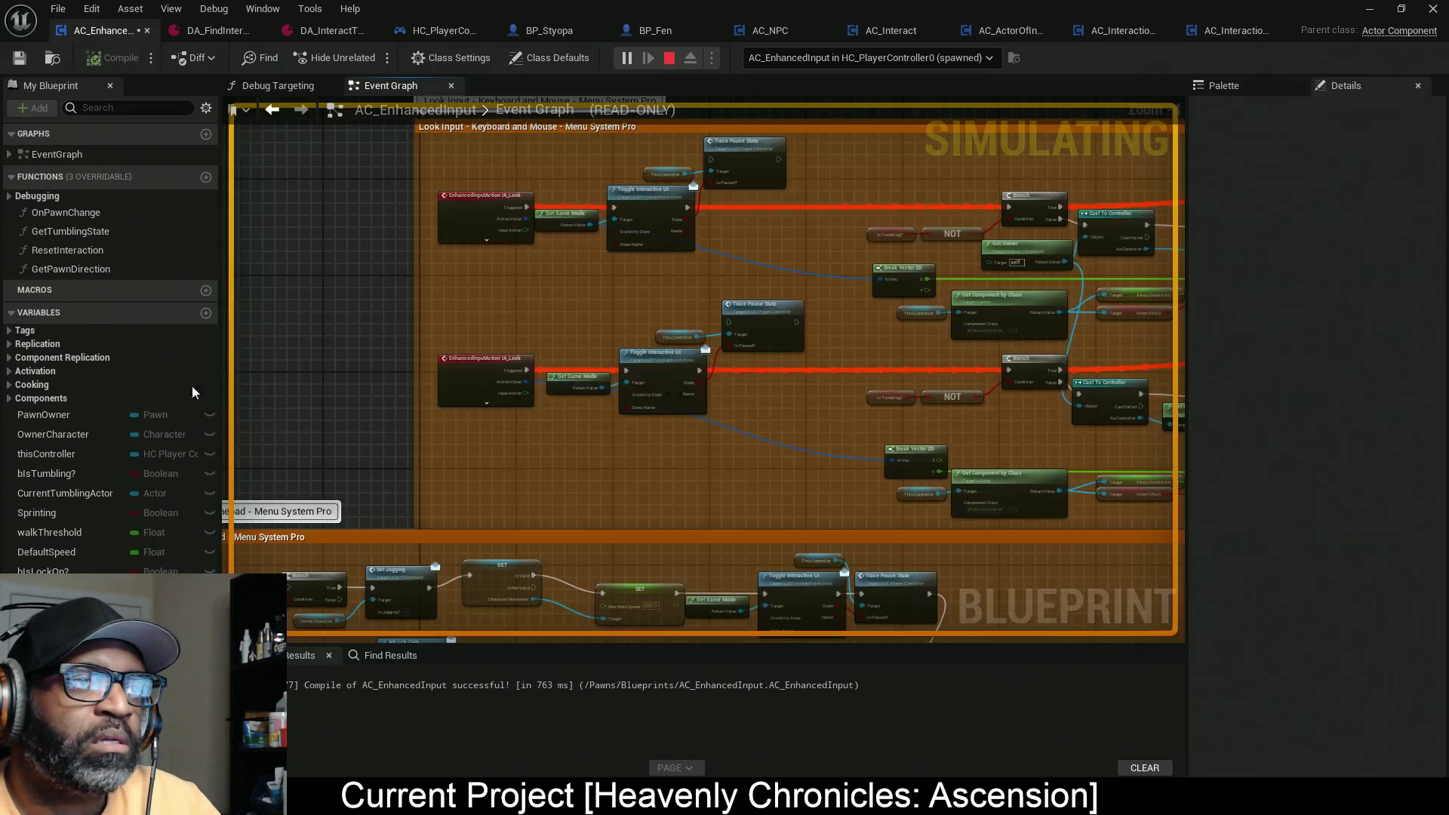
pyautogui.moveTo(828, 276); pyautogui.dragTo(564, 272)
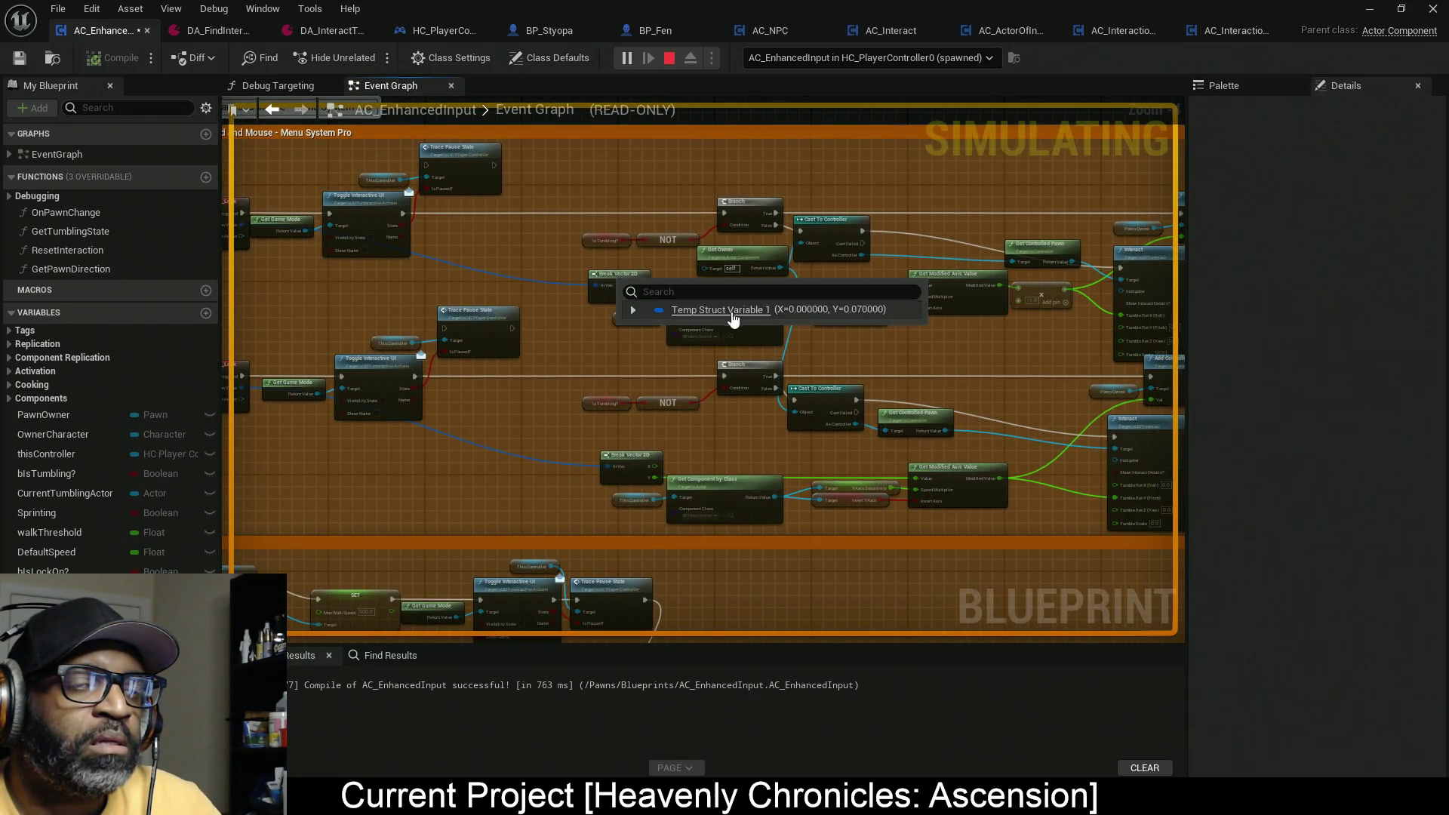
pyautogui.moveTo(926, 352)
pyautogui.mouseDown()
pyautogui.moveTo(440, 302)
pyautogui.moveTo(560, 301)
pyautogui.mouseUp()
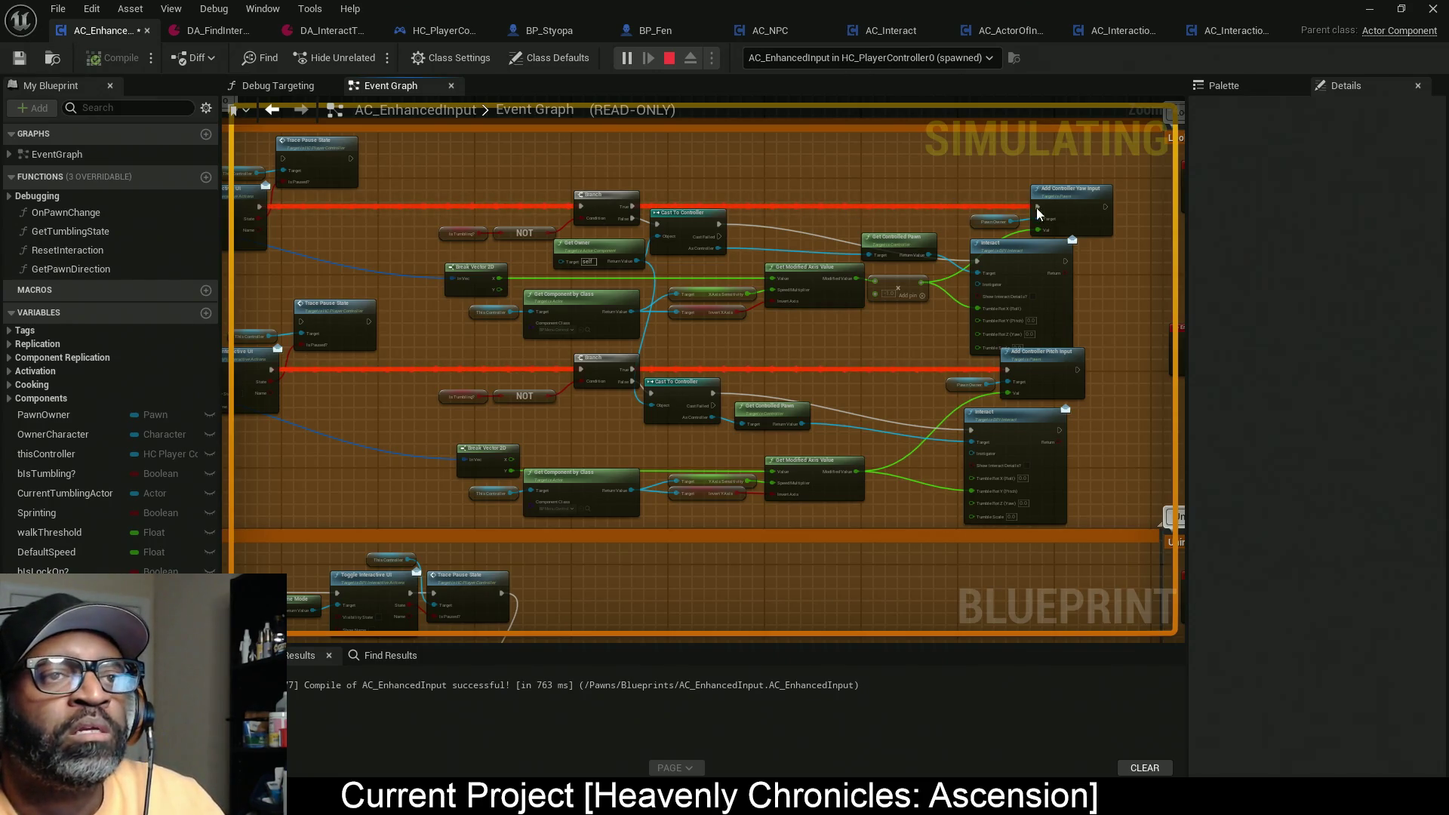
pyautogui.press('Escape')
pyautogui.moveTo(502, 253)
pyautogui.mouseDown()
pyautogui.moveTo(789, 240)
pyautogui.moveTo(644, 240)
pyautogui.mouseUp()
pyautogui.scroll(3, 766, 214)
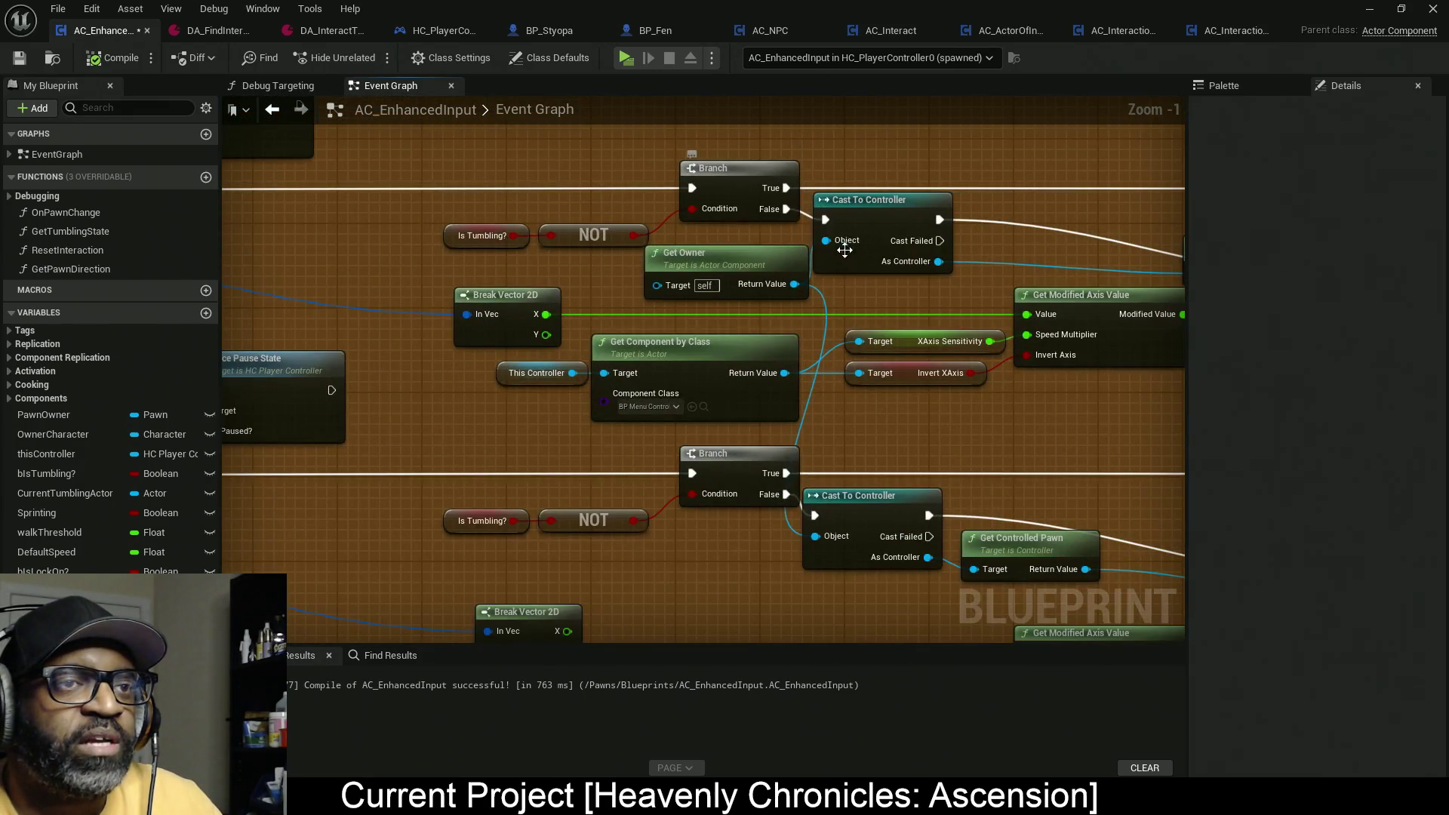
pyautogui.moveTo(893, 279)
pyautogui.mouseDown()
pyautogui.moveTo(578, 275)
pyautogui.moveTo(610, 269)
pyautogui.mouseUp()
# Step: Drag the Look Input - Keyboard and Mouse comment's top edge upward, leaving room above its nodes
pyautogui.scroll(-11, 610, 268)
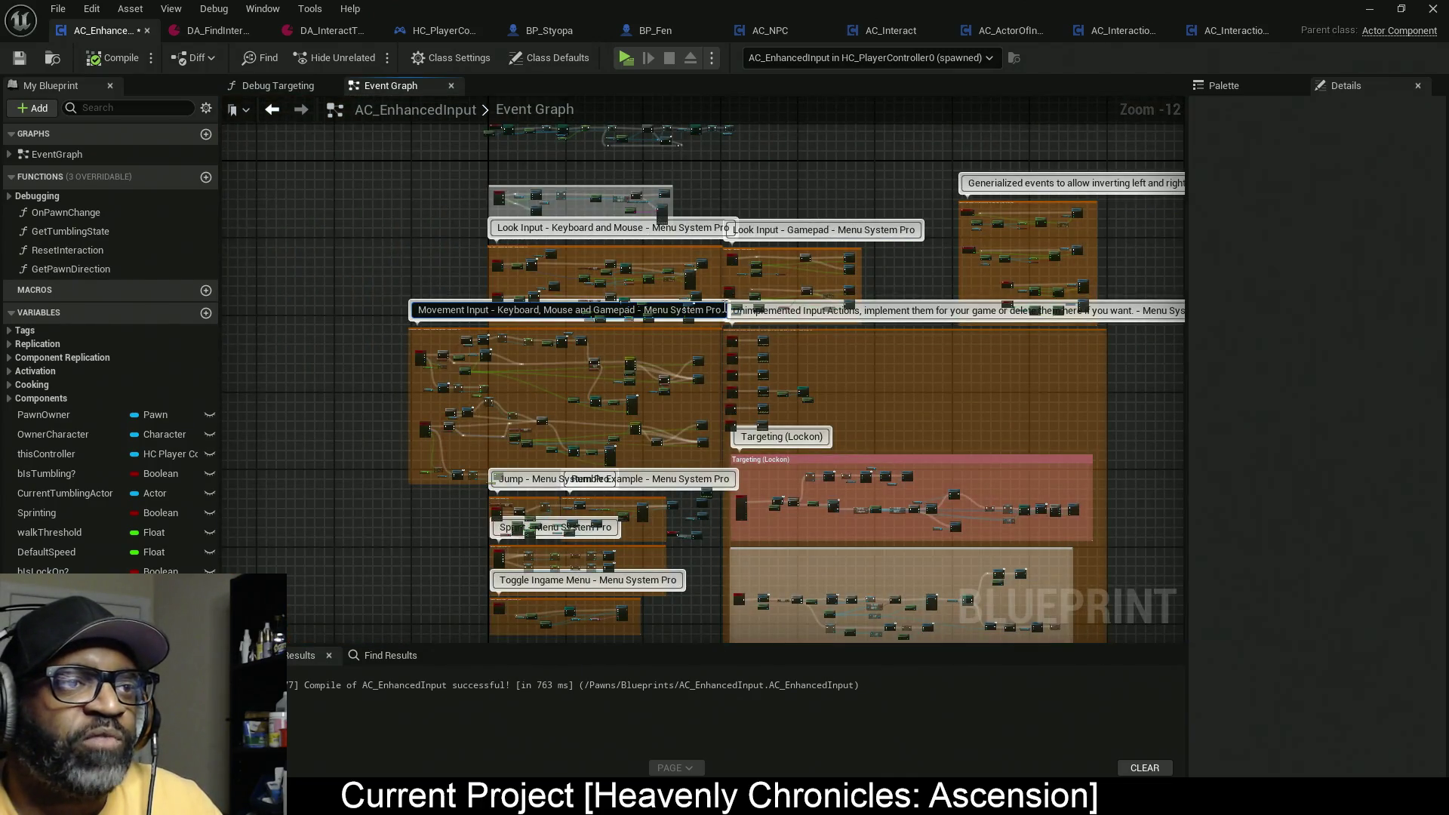
pyautogui.scroll(4, 679, 242)
pyautogui.moveTo(693, 204)
pyautogui.mouseDown()
pyautogui.moveTo(699, 265)
pyautogui.moveTo(686, 197)
pyautogui.mouseUp()
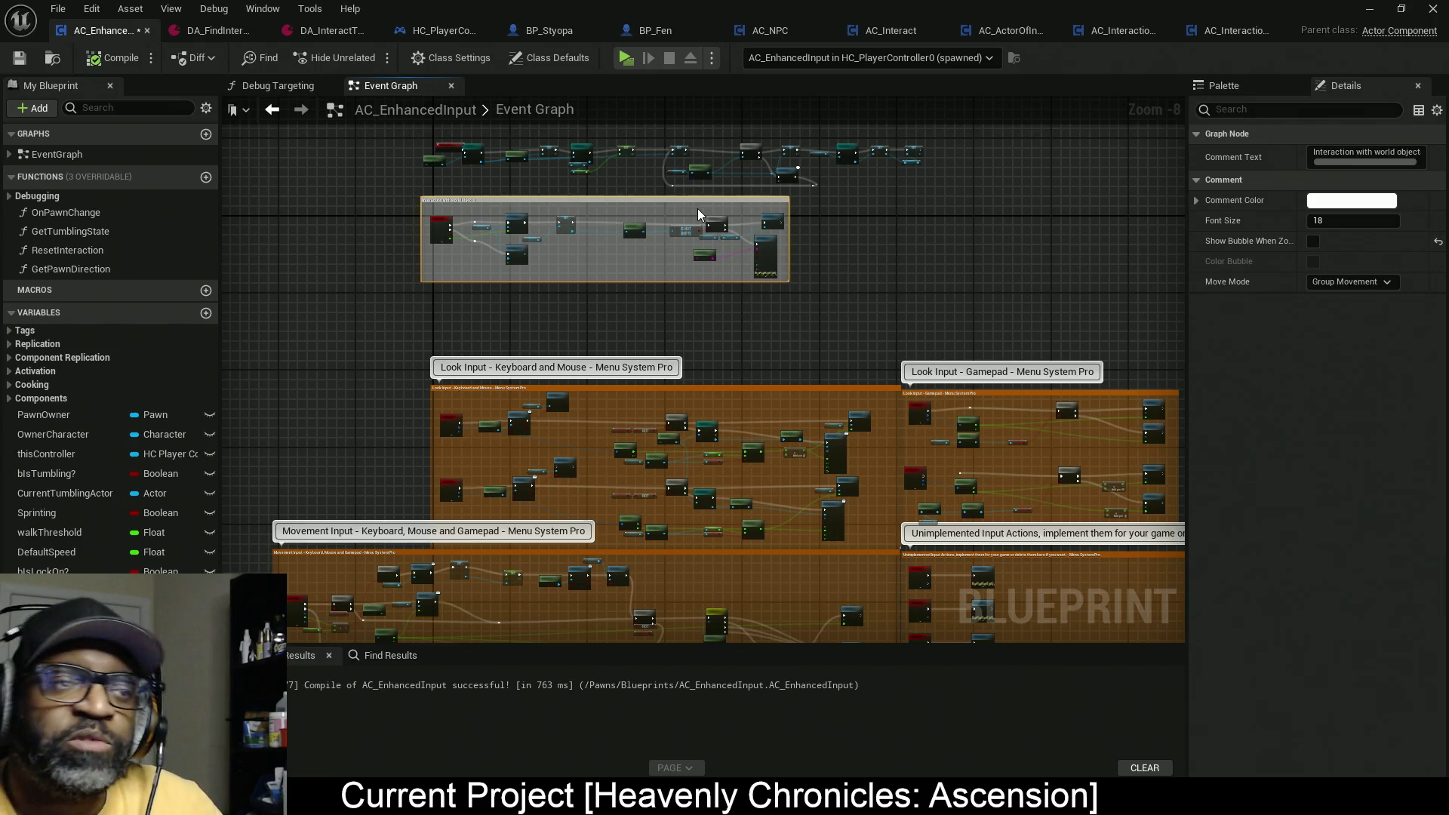
pyautogui.moveTo(814, 366); pyautogui.dragTo(842, 255)
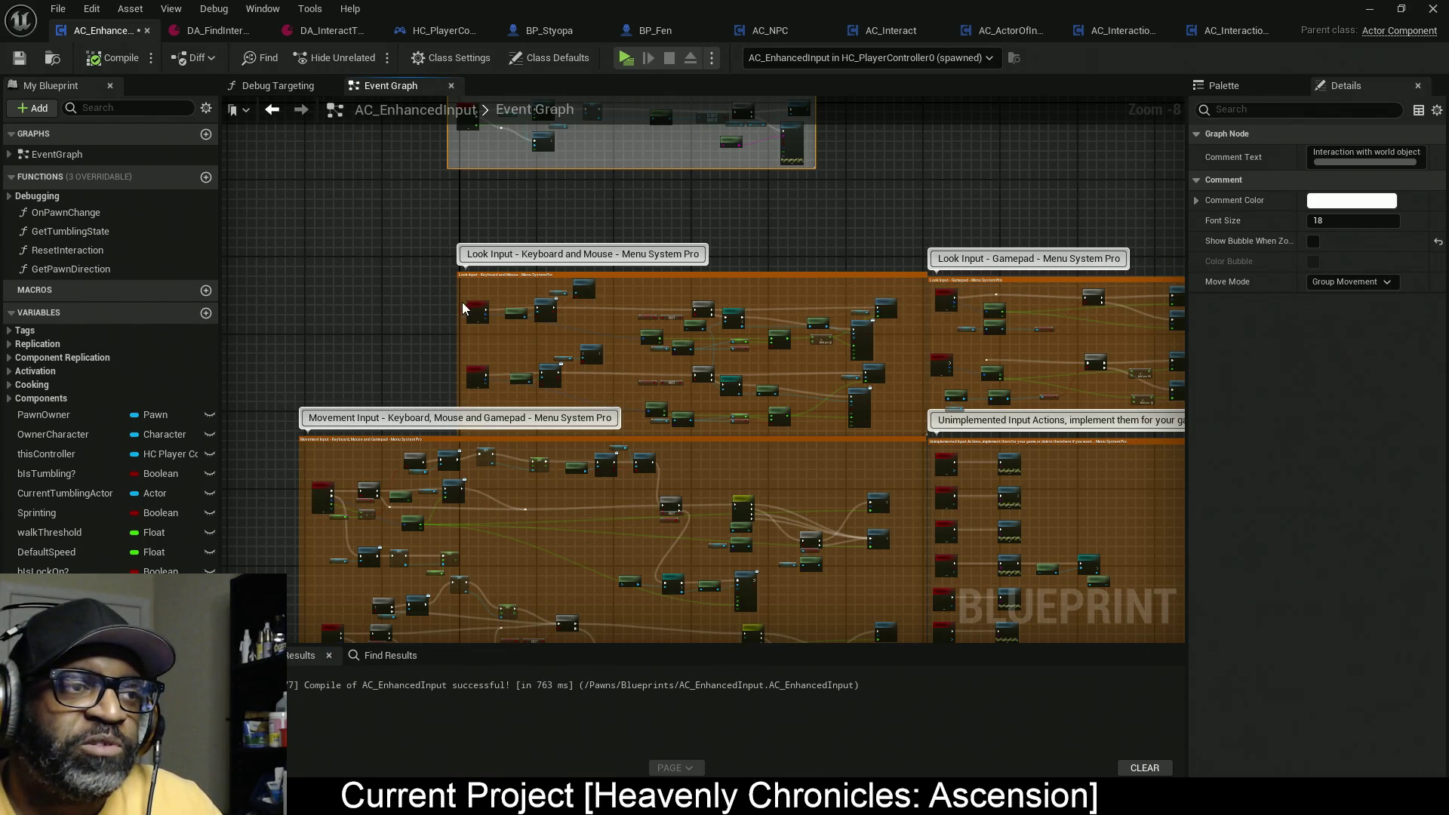
pyautogui.moveTo(459, 289); pyautogui.dragTo(460, 291)
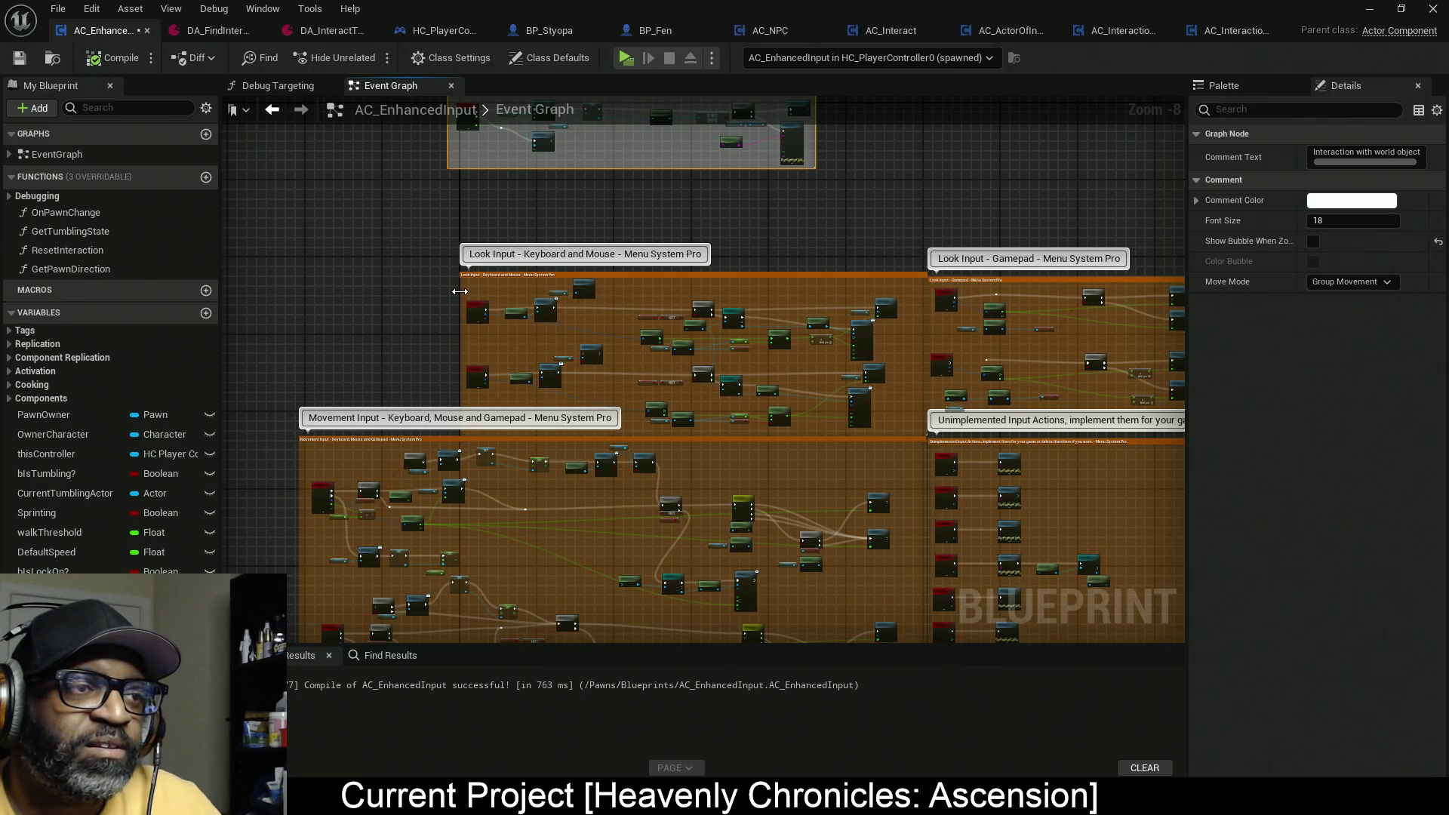
pyautogui.click(735, 272)
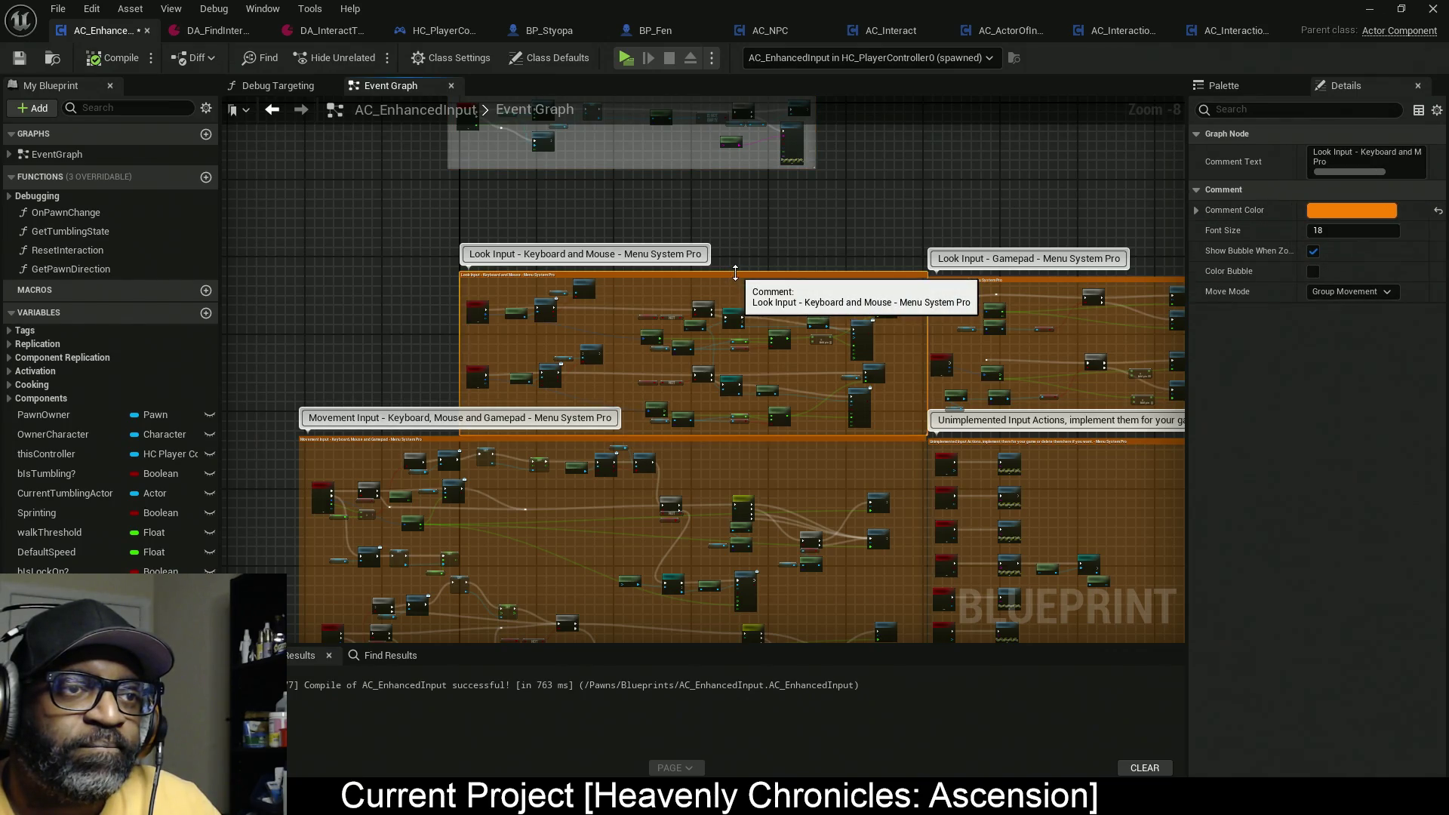
pyautogui.moveTo(735, 273); pyautogui.dragTo(746, 202)
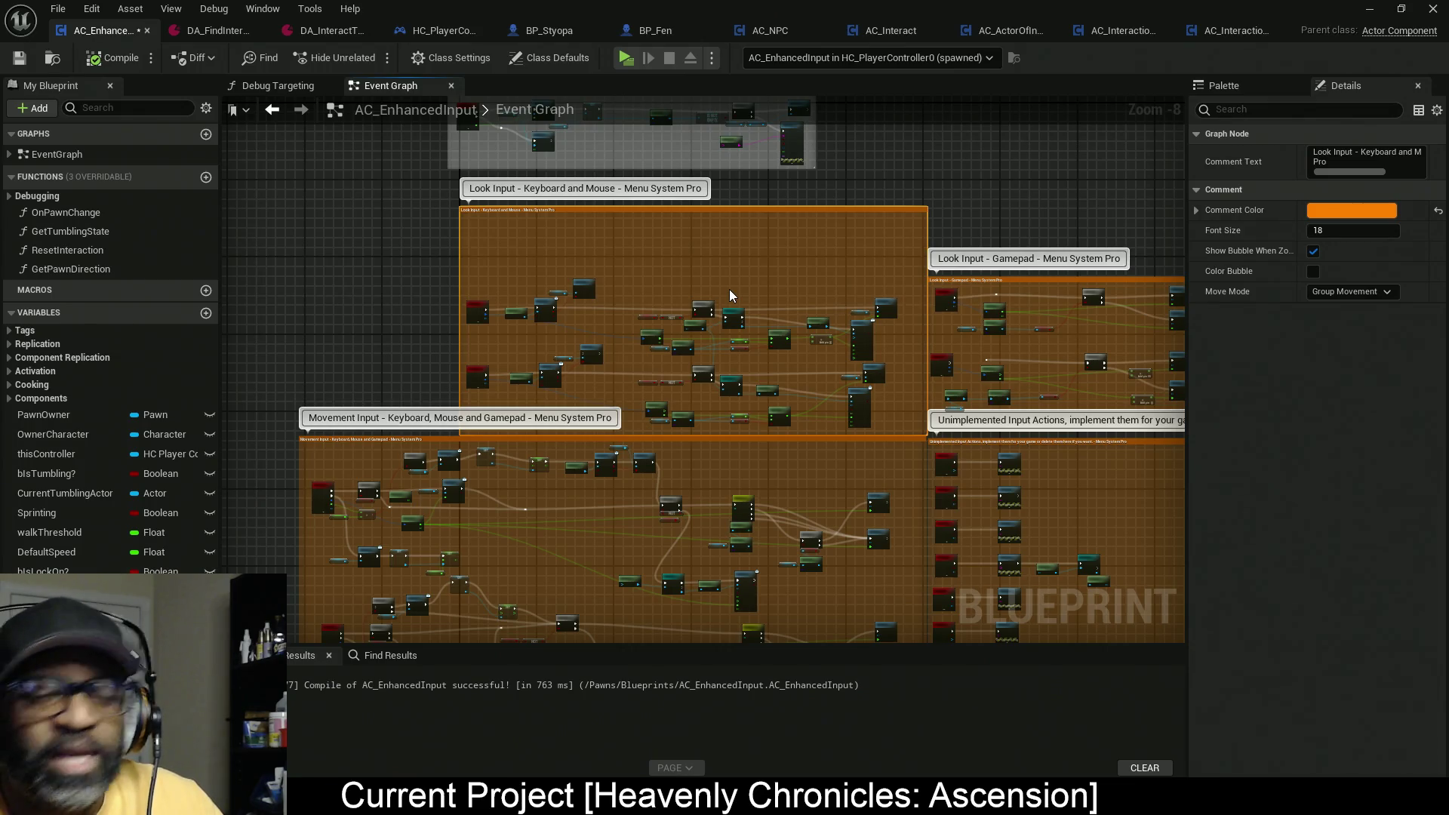
pyautogui.scroll(3, 734, 311)
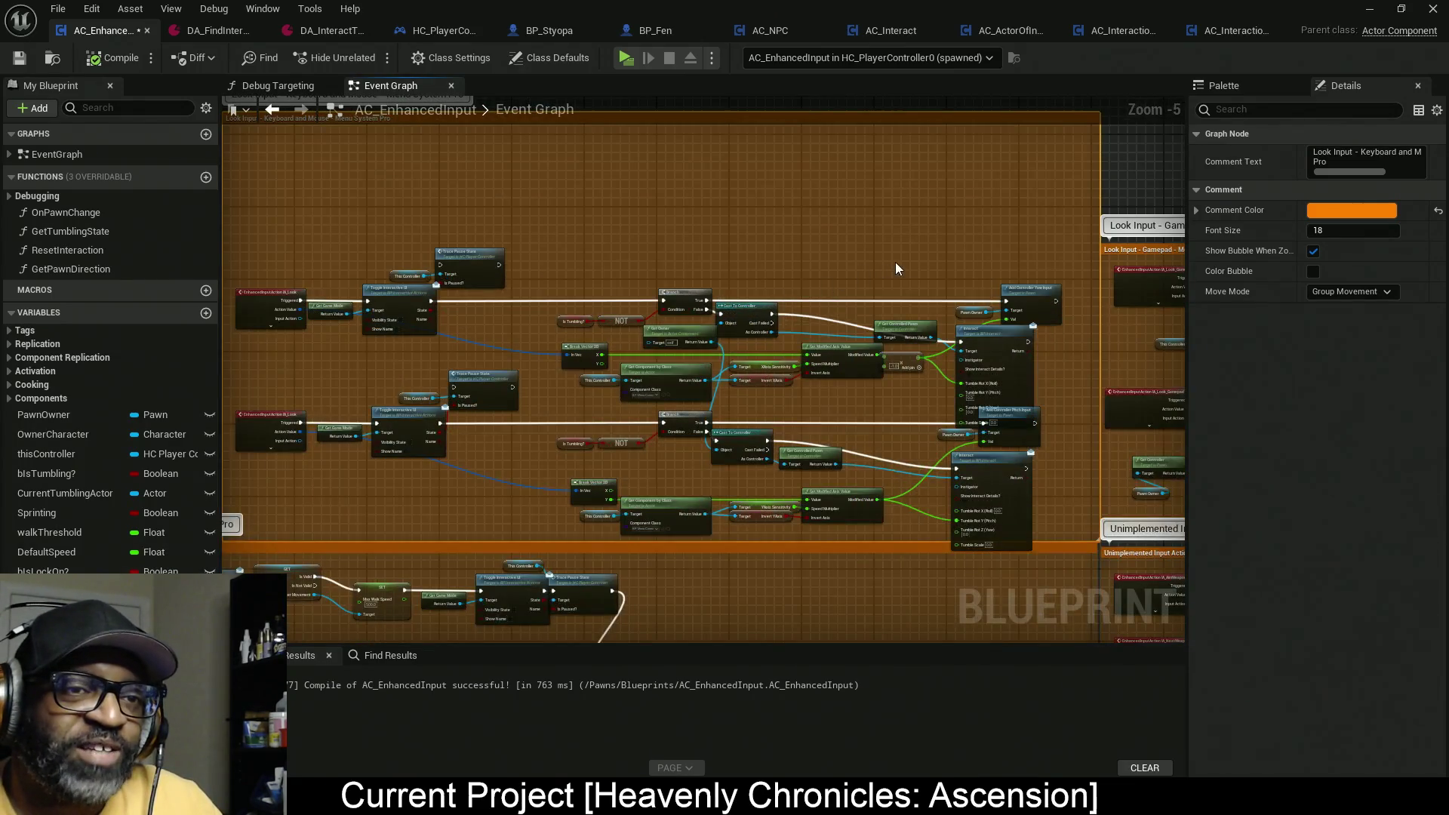
# Step: Marquee-select the upper row of Look Input nodes and move them up and left
pyautogui.scroll(-2, 921, 259)
pyautogui.moveTo(523, 217); pyautogui.dragTo(984, 315)
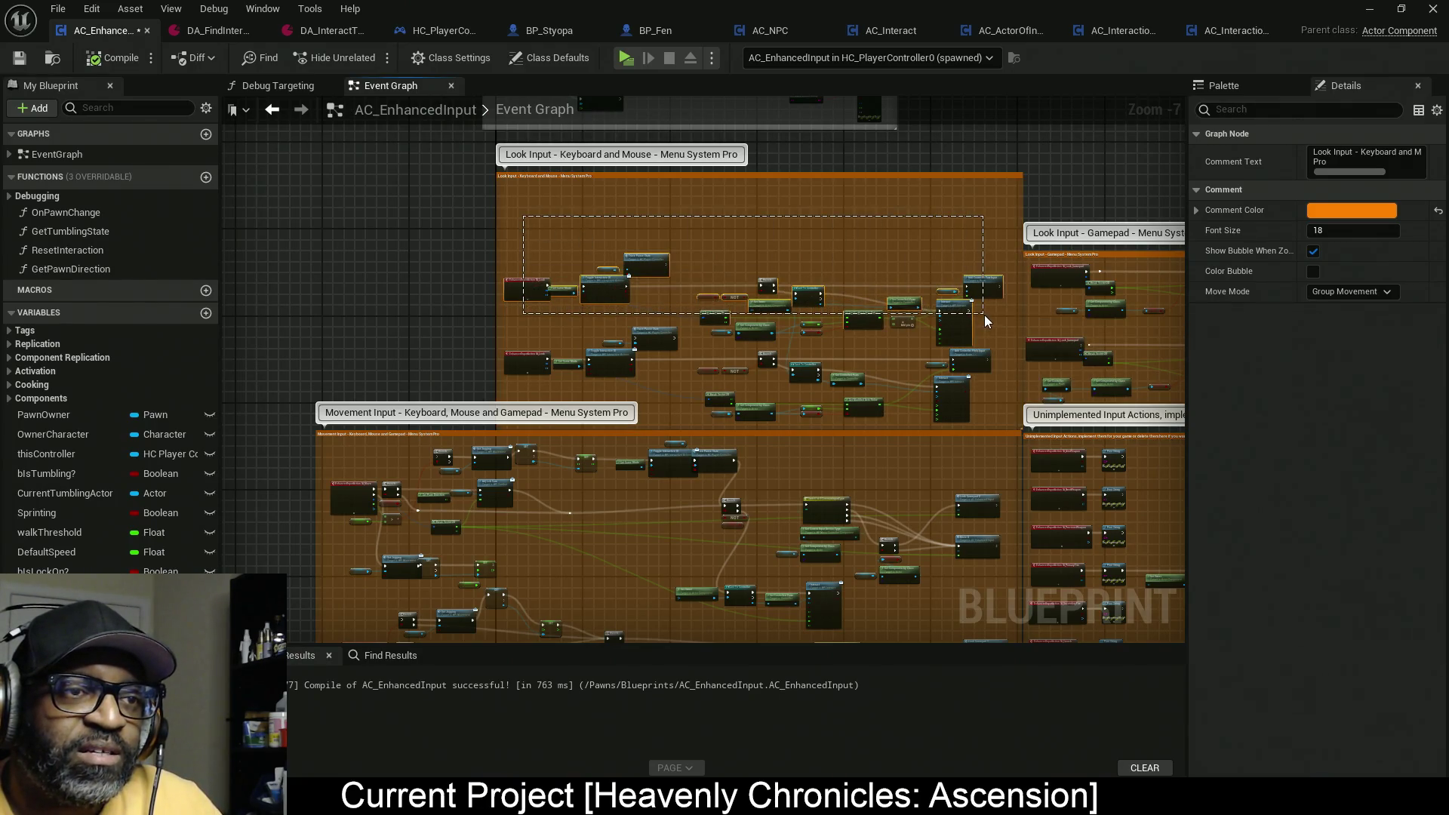
pyautogui.scroll(5, 984, 315)
pyautogui.moveTo(596, 383); pyautogui.dragTo(825, 375)
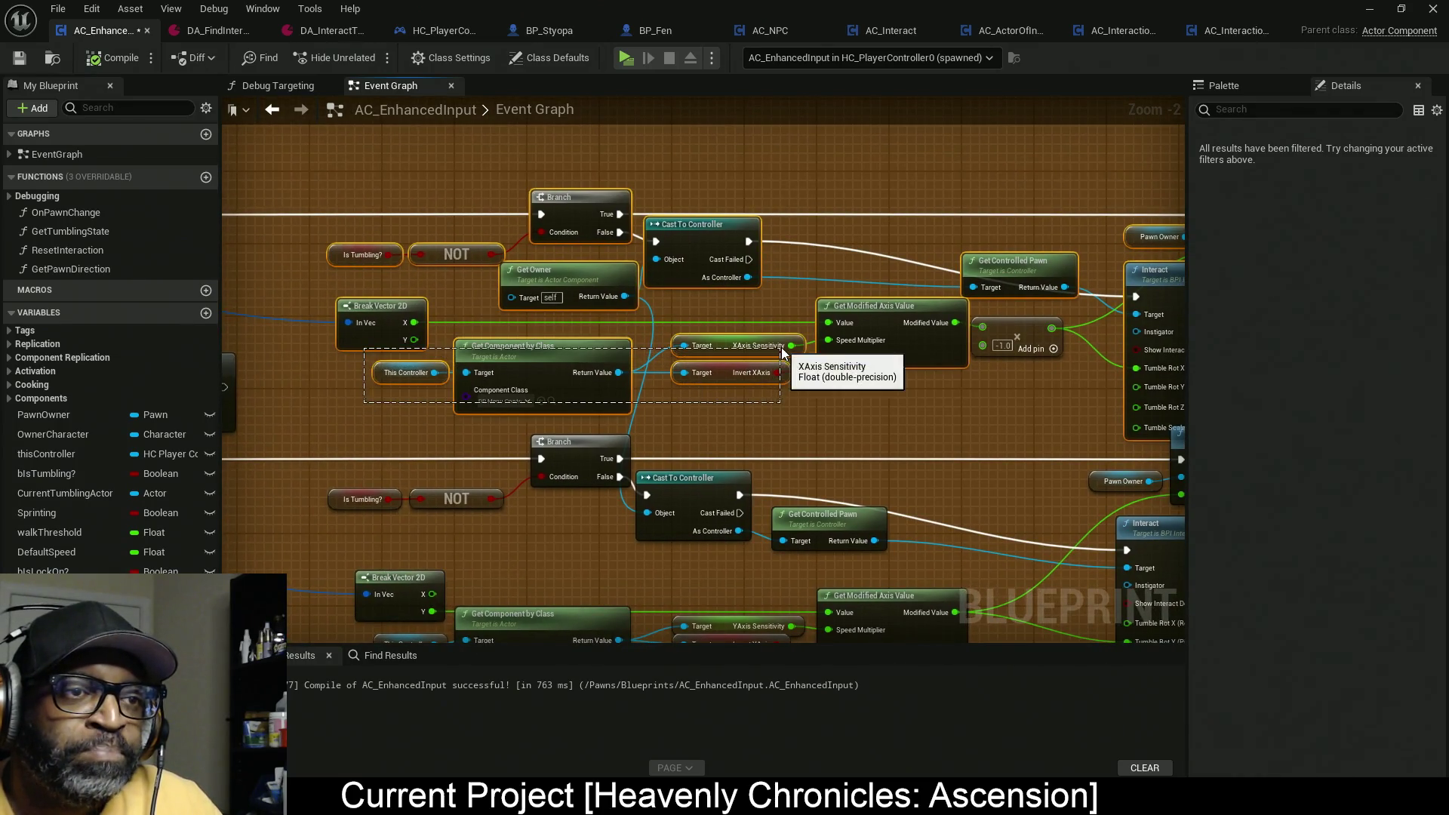
pyautogui.scroll(-3, 894, 381)
pyautogui.moveTo(1054, 357)
pyautogui.mouseDown()
pyautogui.moveTo(1059, 301)
pyautogui.moveTo(1038, 326)
pyautogui.mouseUp()
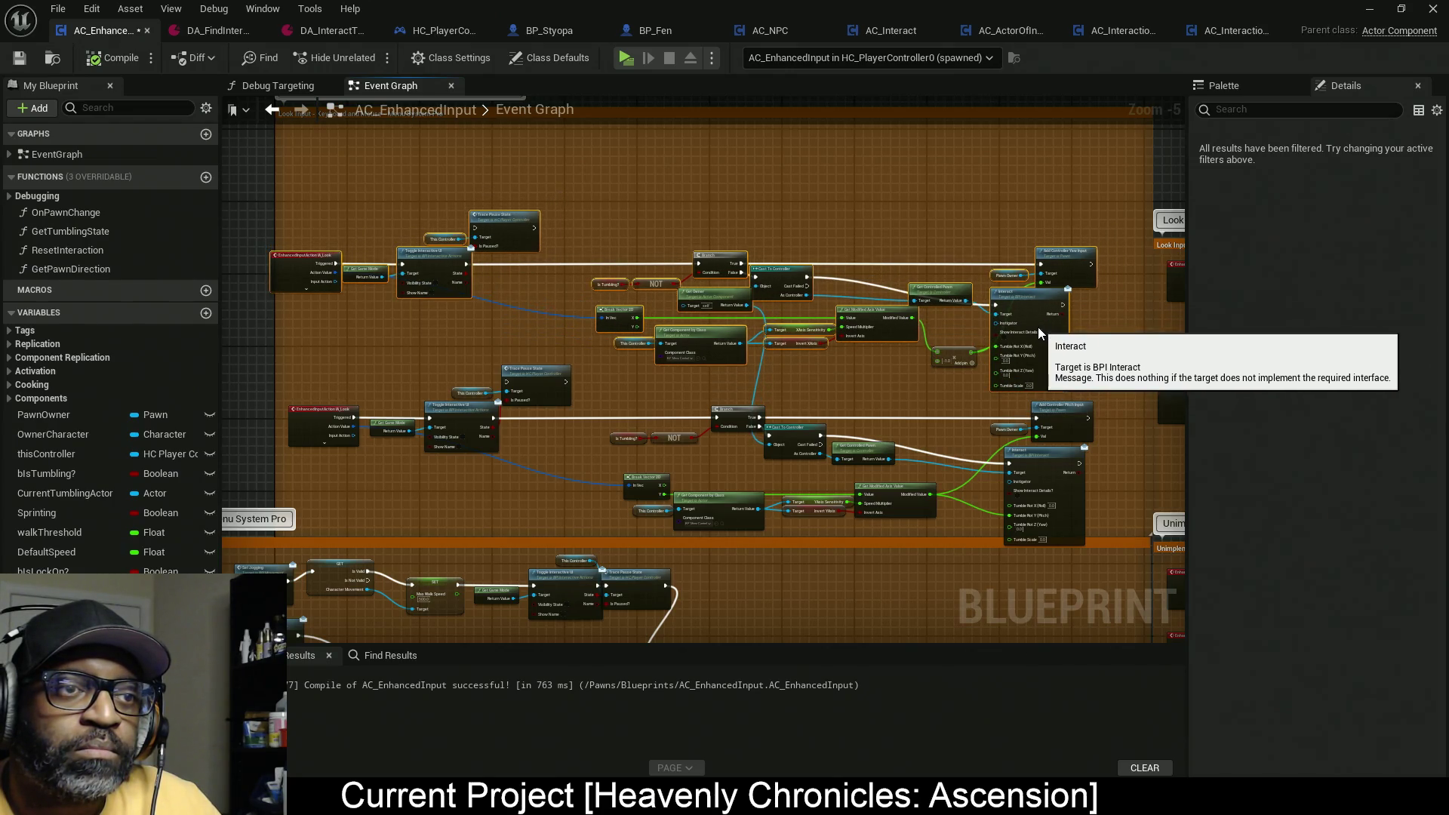
pyautogui.scroll(2, 735, 341)
pyautogui.scroll(-2, 736, 341)
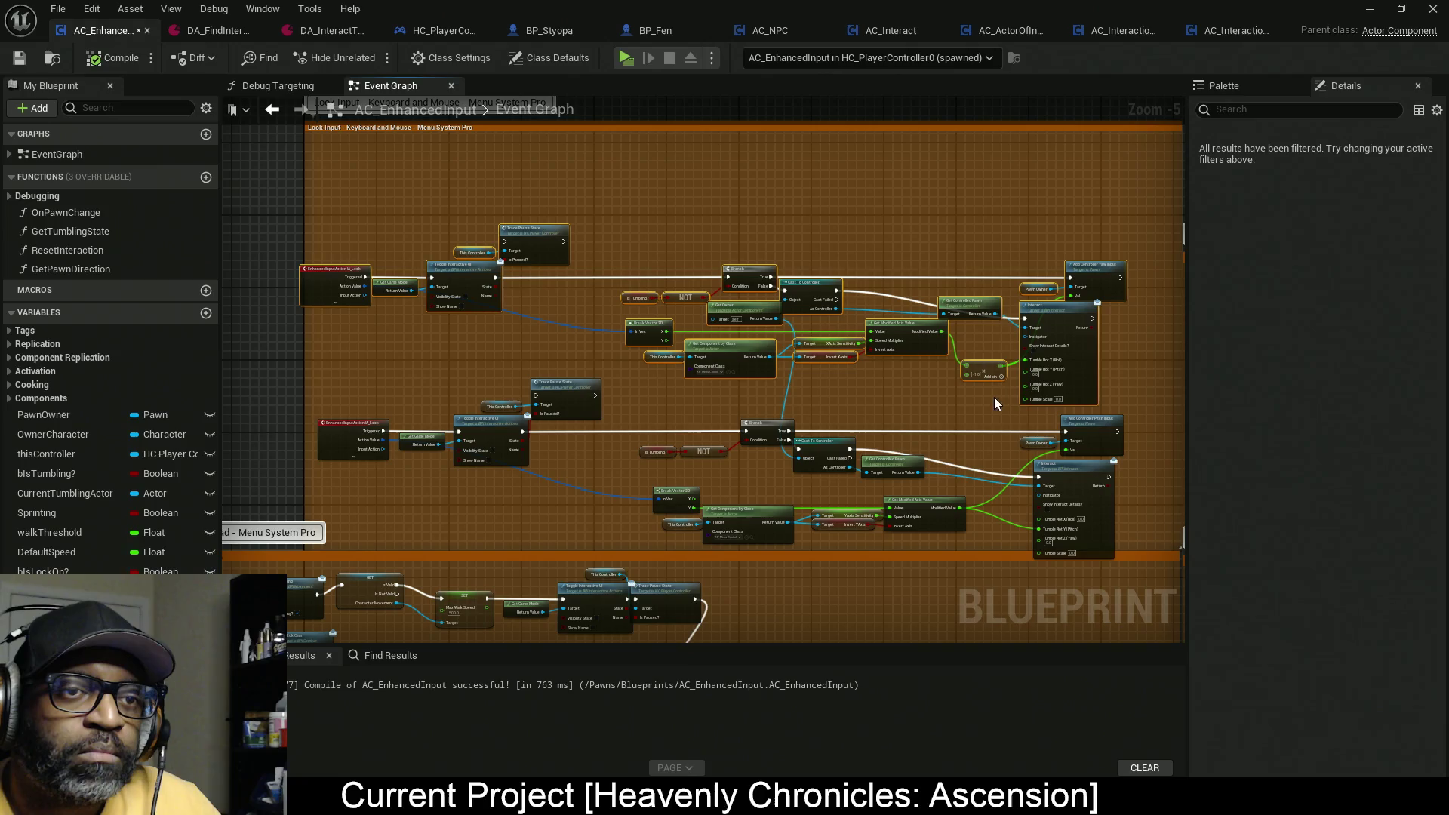
pyautogui.moveTo(1075, 364); pyautogui.dragTo(1079, 278)
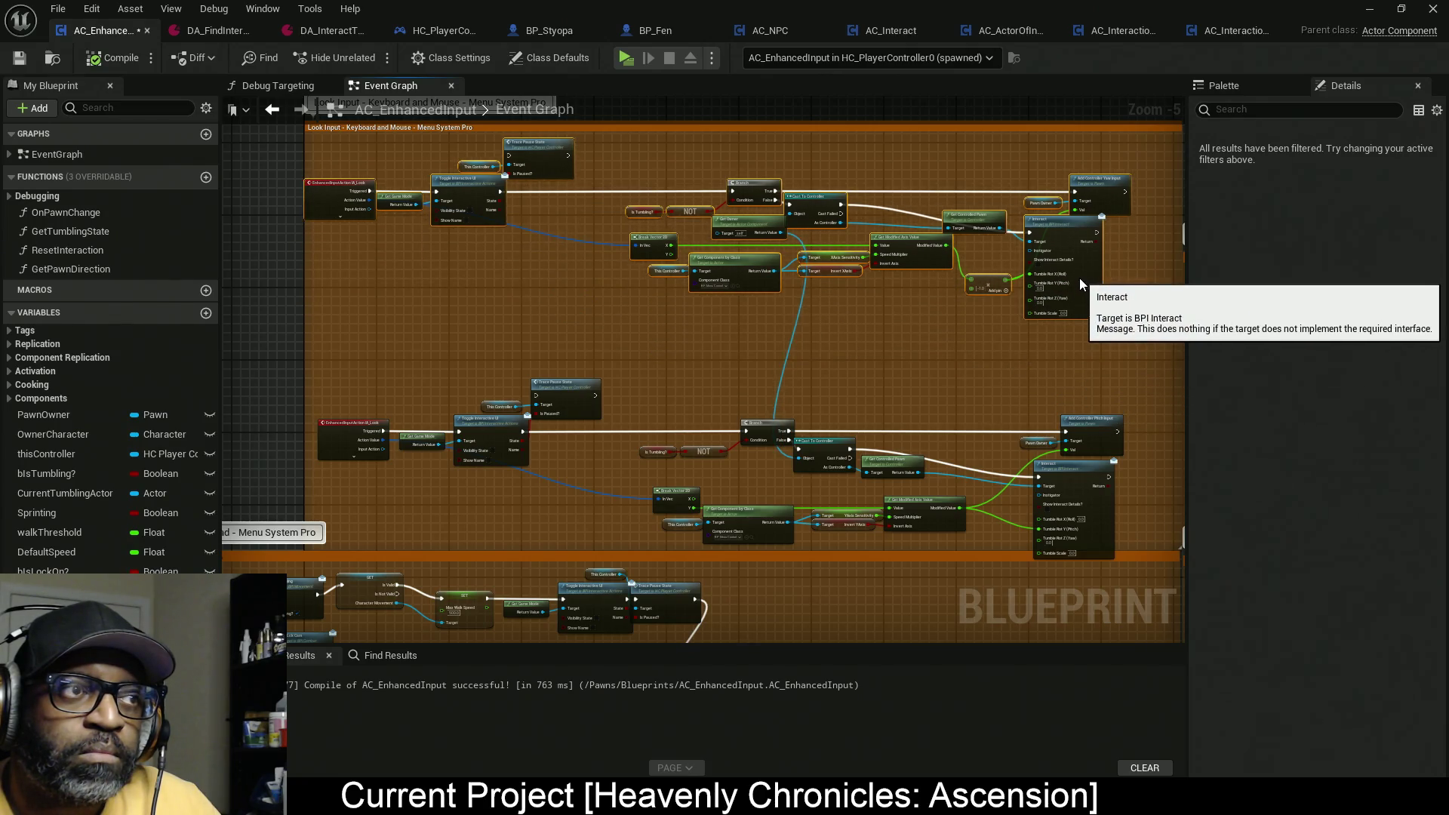
pyautogui.scroll(2, 894, 305)
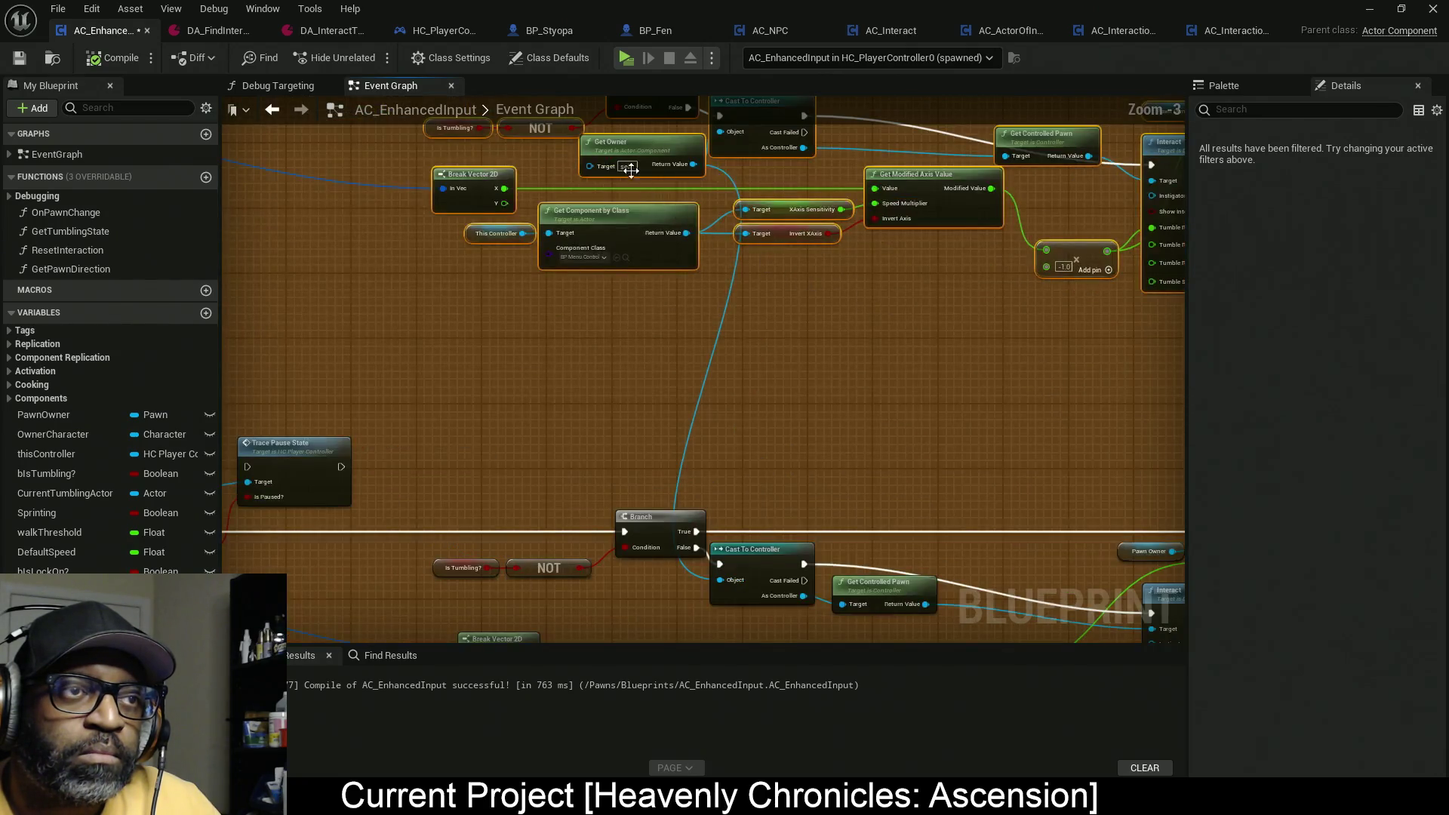
# Step: Cut and paste Get Owner beside the Branch and wire it into Cast To Controller's Object
pyautogui.click(630, 169)
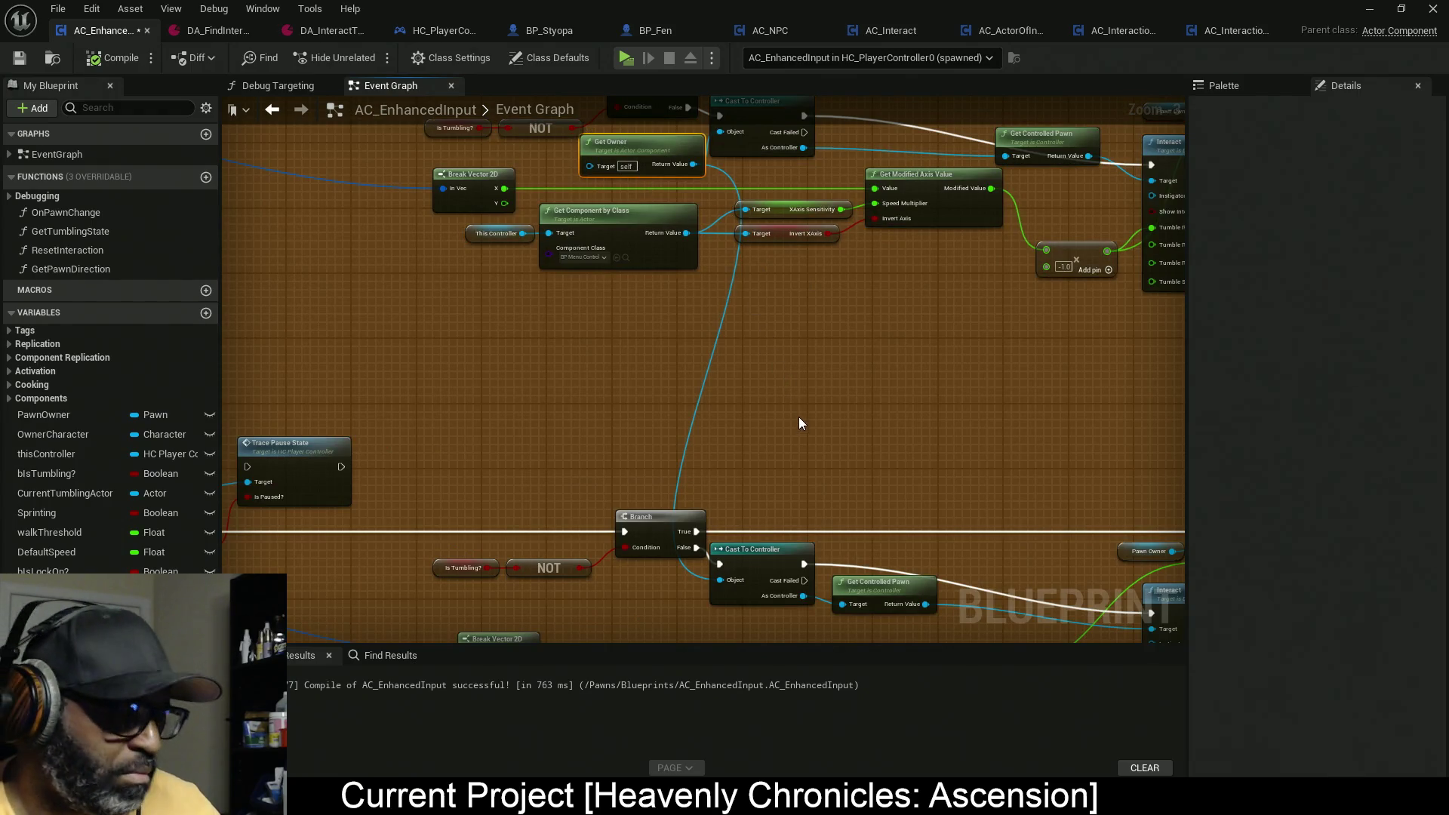
pyautogui.hotkey('ctrl', 'x')
pyautogui.hotkey('ctrl', 'v')
pyautogui.moveTo(659, 595)
pyautogui.mouseDown()
pyautogui.moveTo(728, 464)
pyautogui.moveTo(835, 441)
pyautogui.mouseUp()
pyautogui.scroll(3, 729, 464)
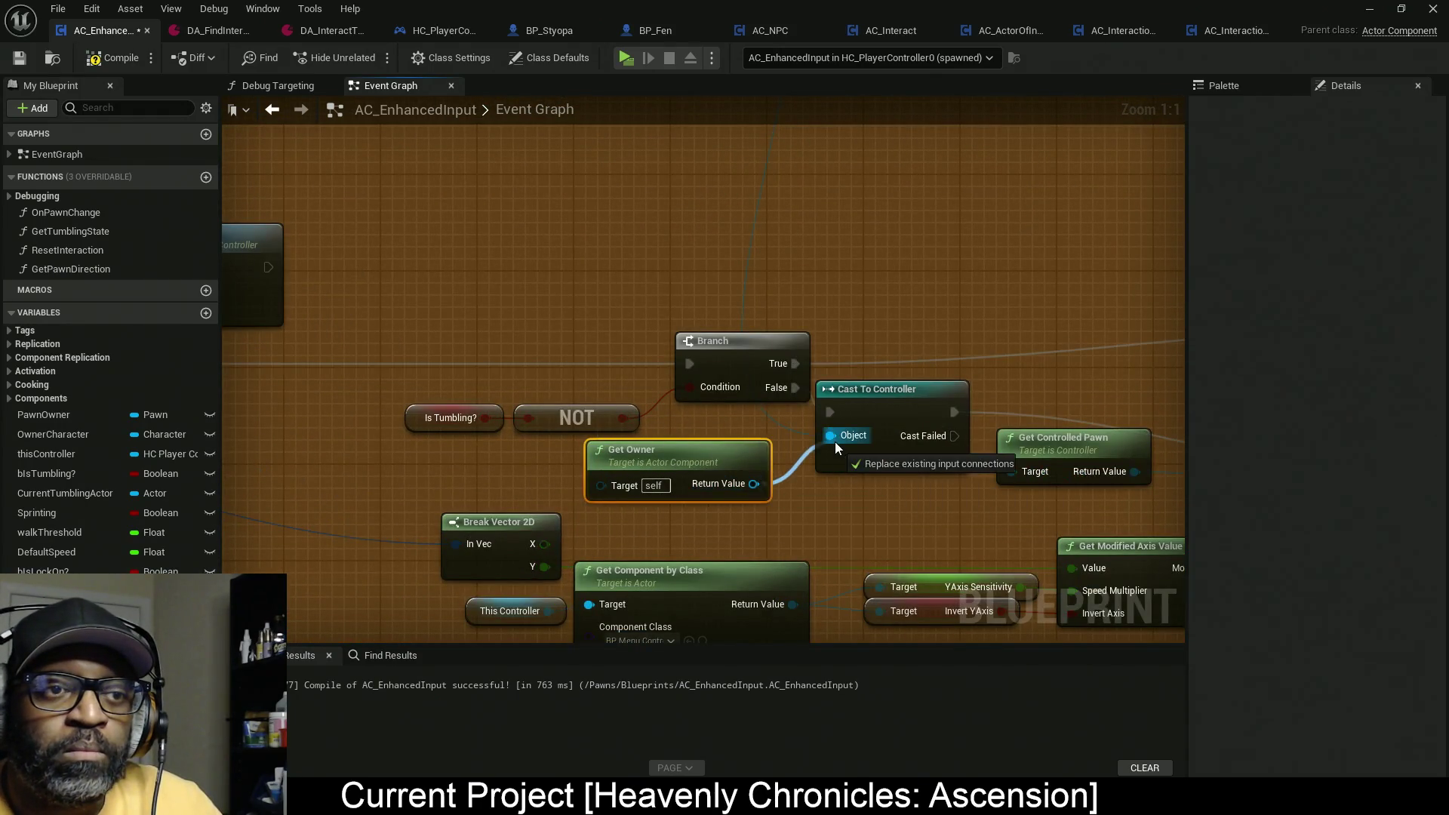
pyautogui.moveTo(859, 264)
pyautogui.mouseDown()
pyautogui.moveTo(835, 356)
pyautogui.moveTo(718, 428)
pyautogui.mouseUp()
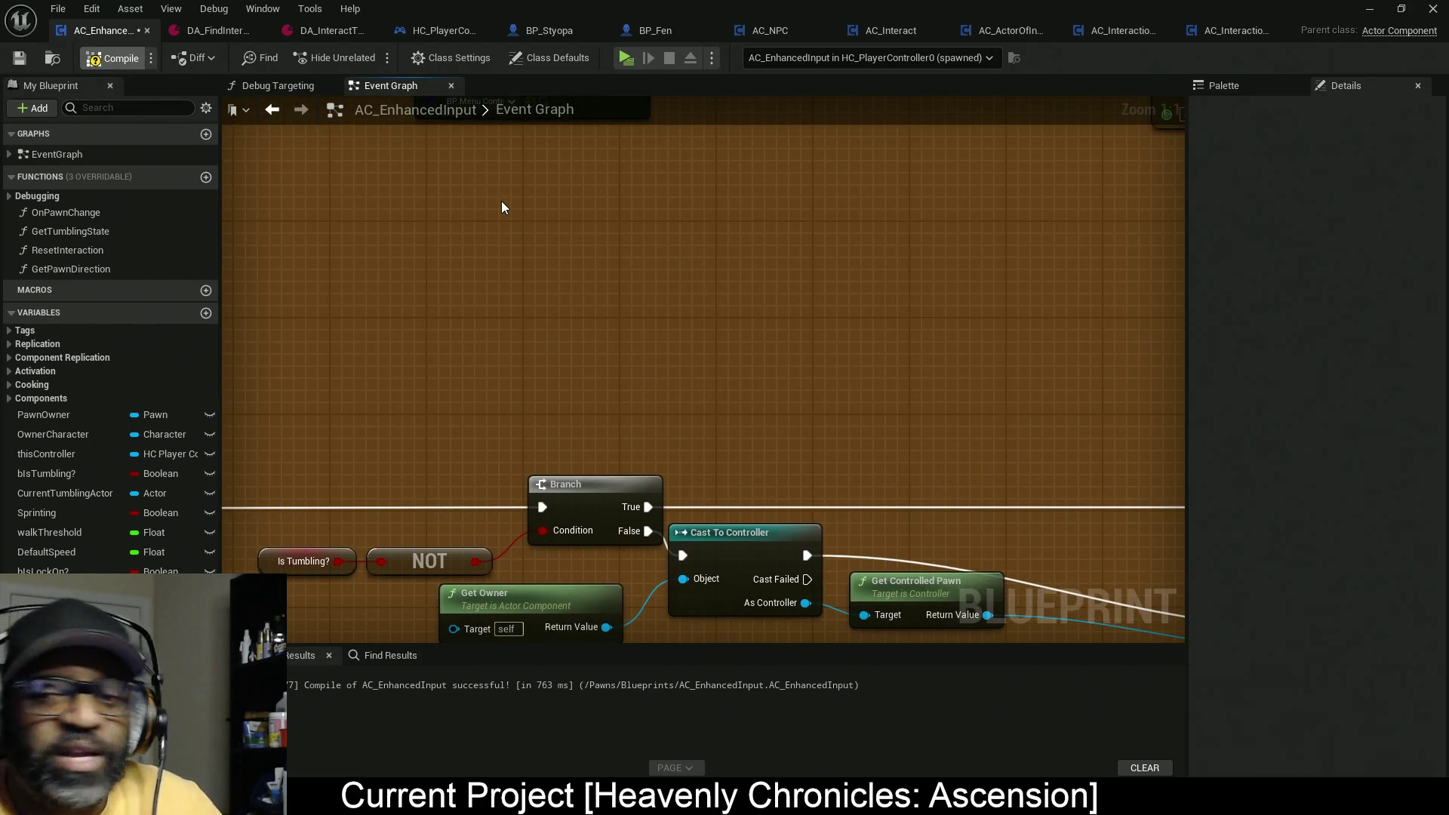
# Step: Compile and save the AC_EnhancedInput blueprint with Ctrl+Shift+S
pyautogui.hotkey('ctrl', 'shift', 's')
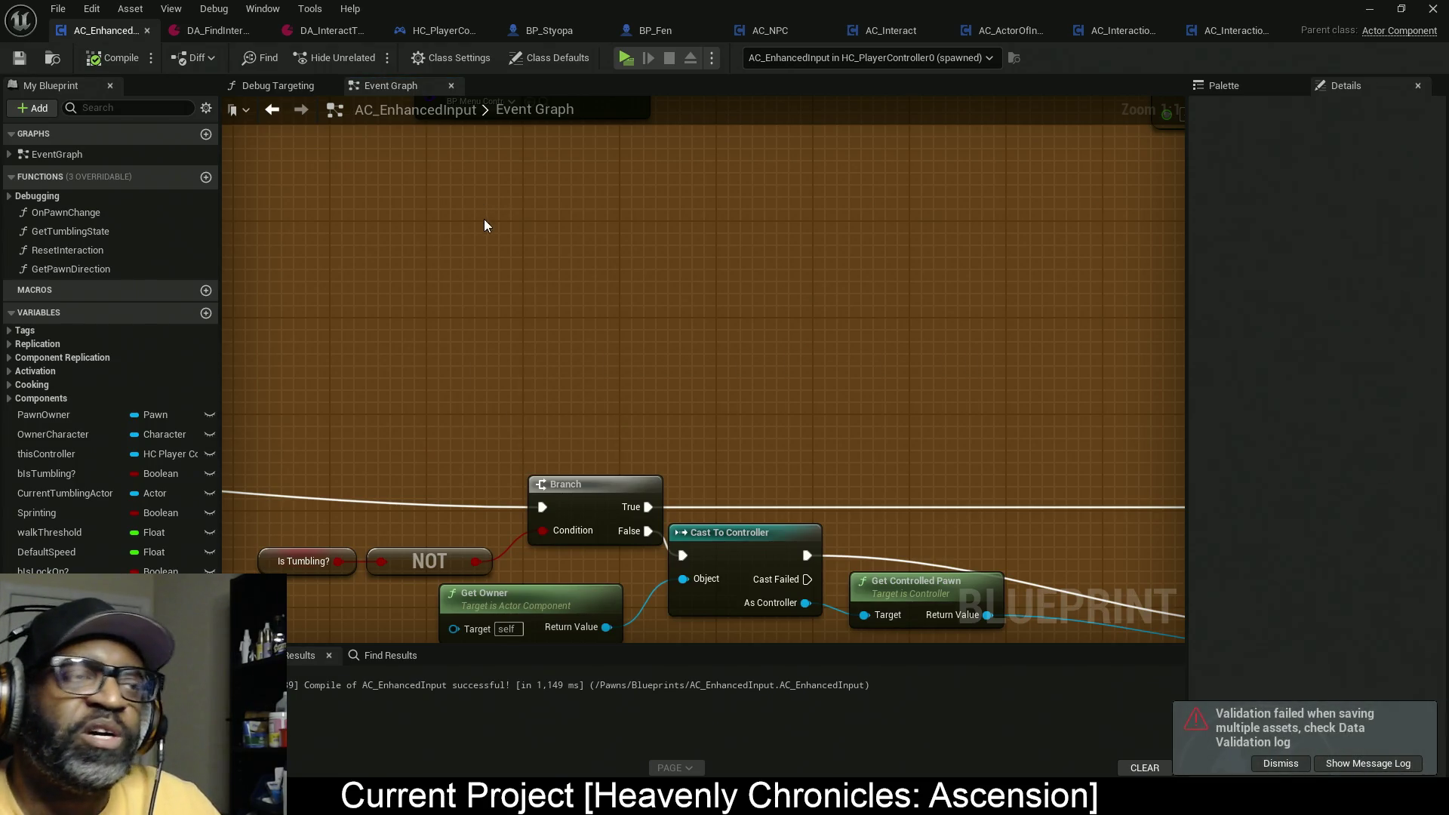
pyautogui.scroll(-6, 601, 220)
pyautogui.moveTo(601, 221)
pyautogui.mouseDown()
pyautogui.moveTo(760, 401)
pyautogui.moveTo(782, 411)
pyautogui.moveTo(803, 362)
pyautogui.mouseUp()
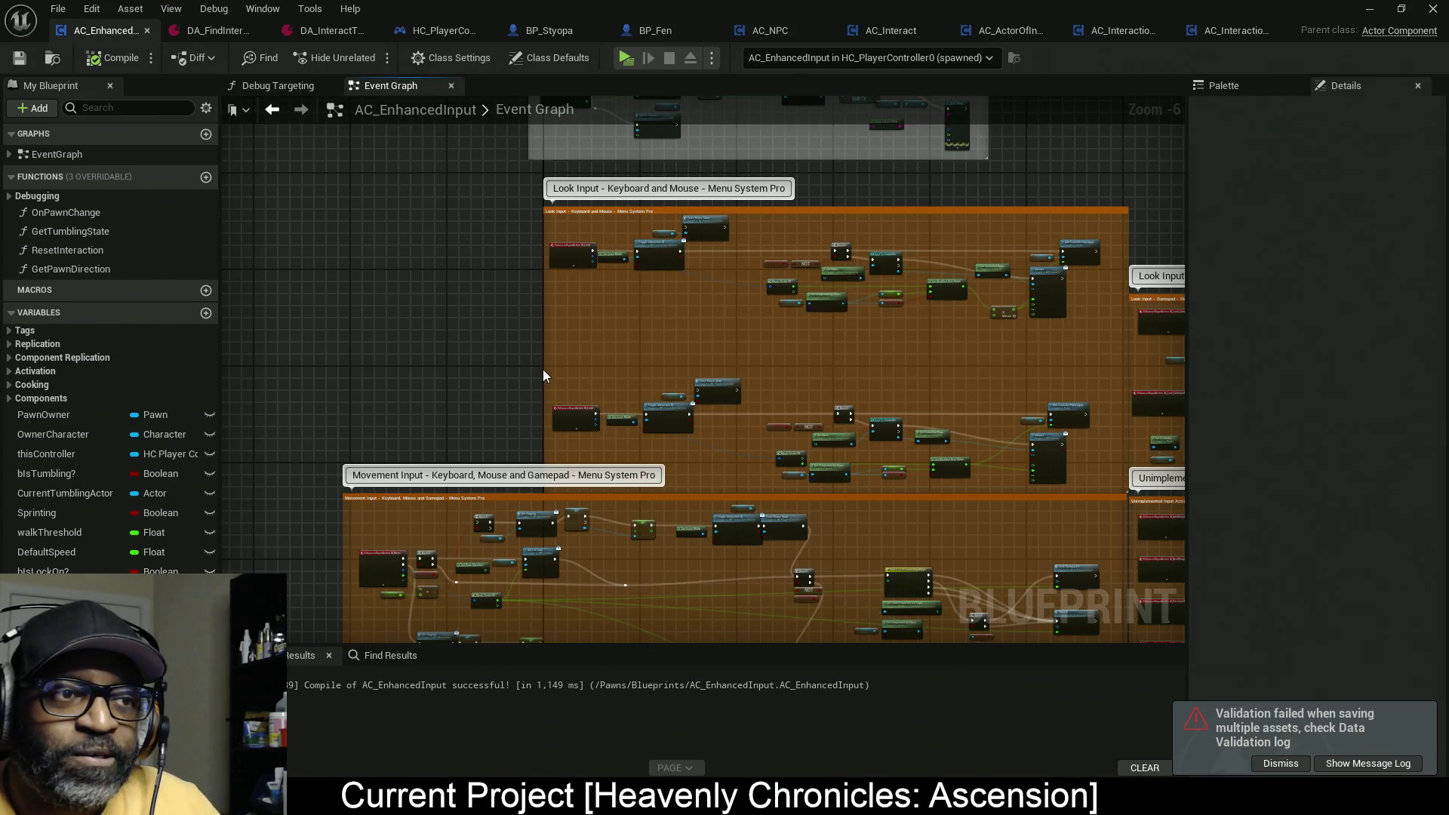
# Step: Extend the Look Input comment left and upward, then shift its enclosed nodes left
pyautogui.moveTo(545, 369); pyautogui.dragTo(340, 364)
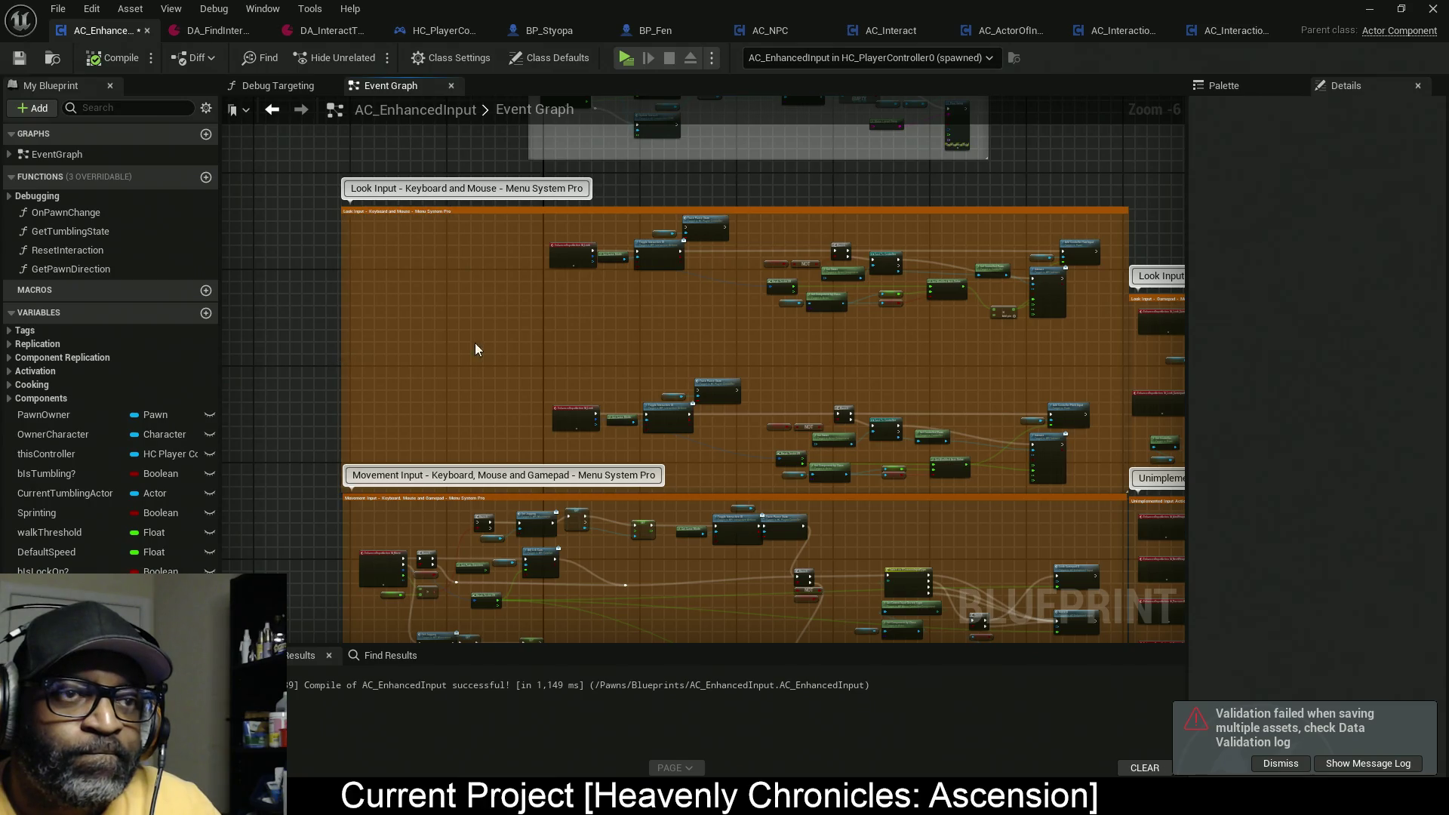
pyautogui.moveTo(525, 235); pyautogui.dragTo(523, 246)
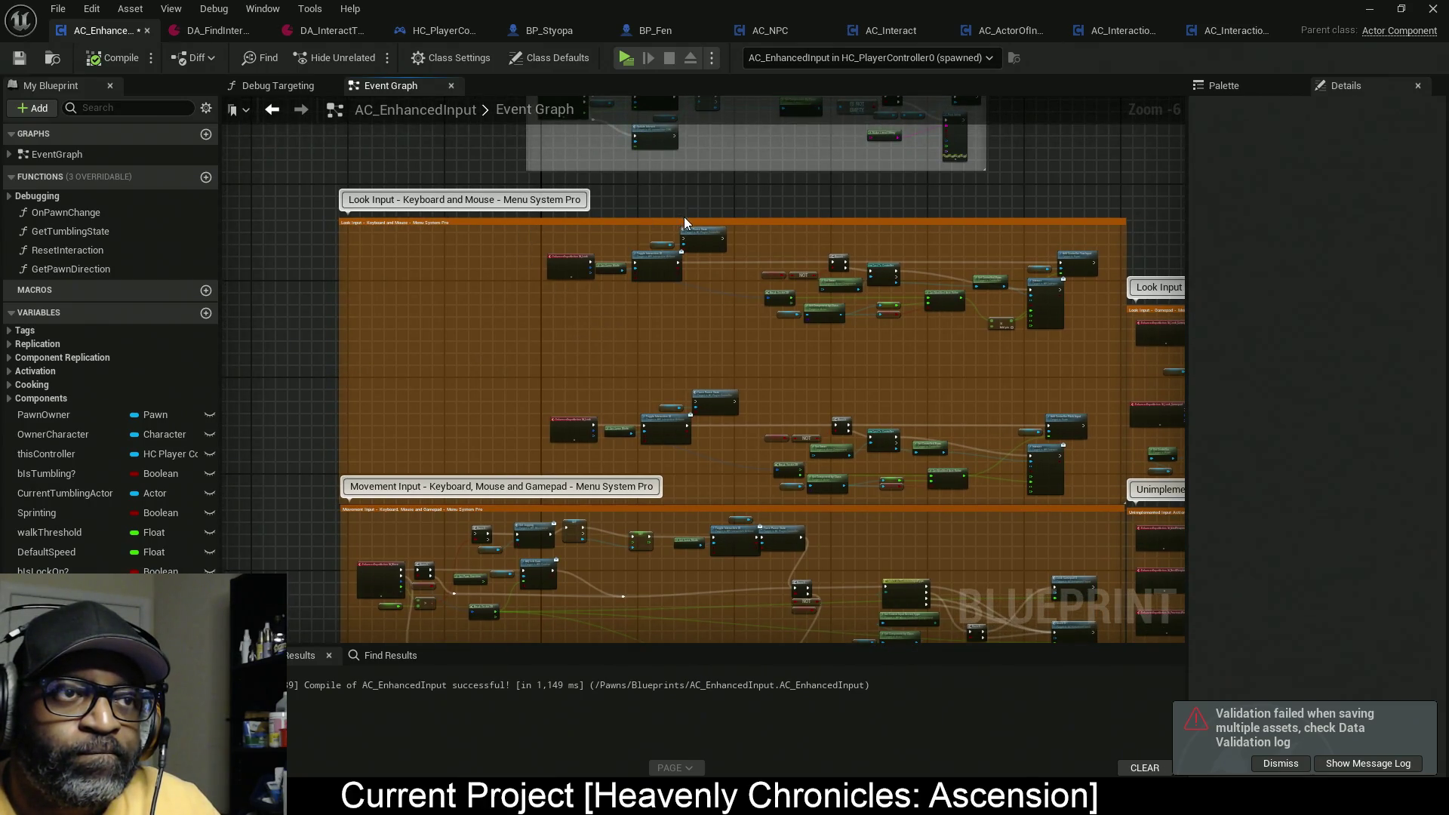
pyautogui.moveTo(684, 218); pyautogui.dragTo(690, 199)
pyautogui.moveTo(494, 216)
pyautogui.mouseDown()
pyautogui.moveTo(804, 392)
pyautogui.moveTo(1079, 471)
pyautogui.moveTo(1105, 496)
pyautogui.moveTo(994, 477)
pyautogui.moveTo(840, 478)
pyautogui.mouseUp()
pyautogui.click(357, 414)
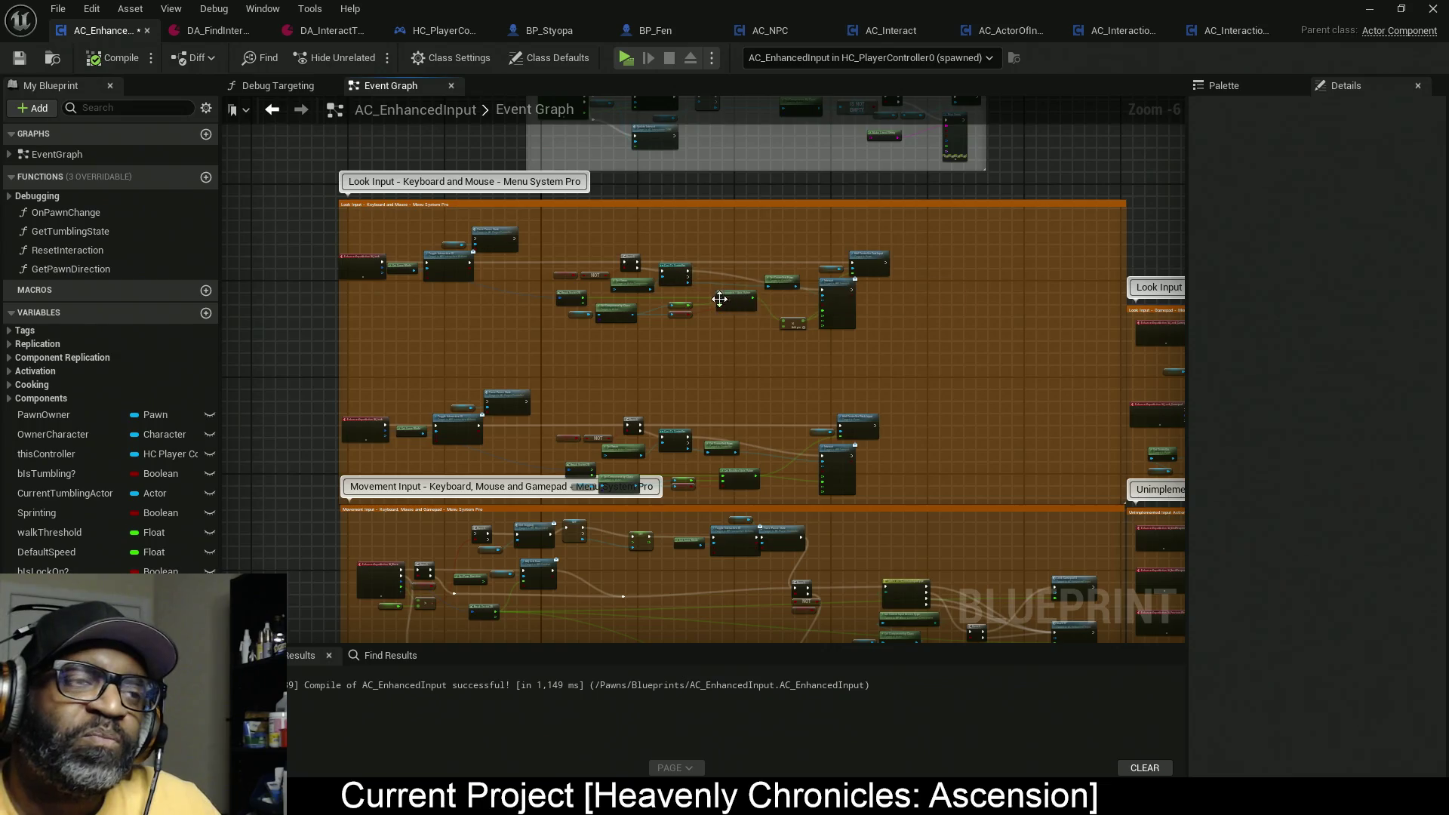
# Step: Shift Add Controller Yaw Input, Pawn Owner, Get Controlled Pawn and the Branch/Cast group left
pyautogui.scroll(2, 681, 279)
pyautogui.moveTo(707, 312); pyautogui.dragTo(622, 328)
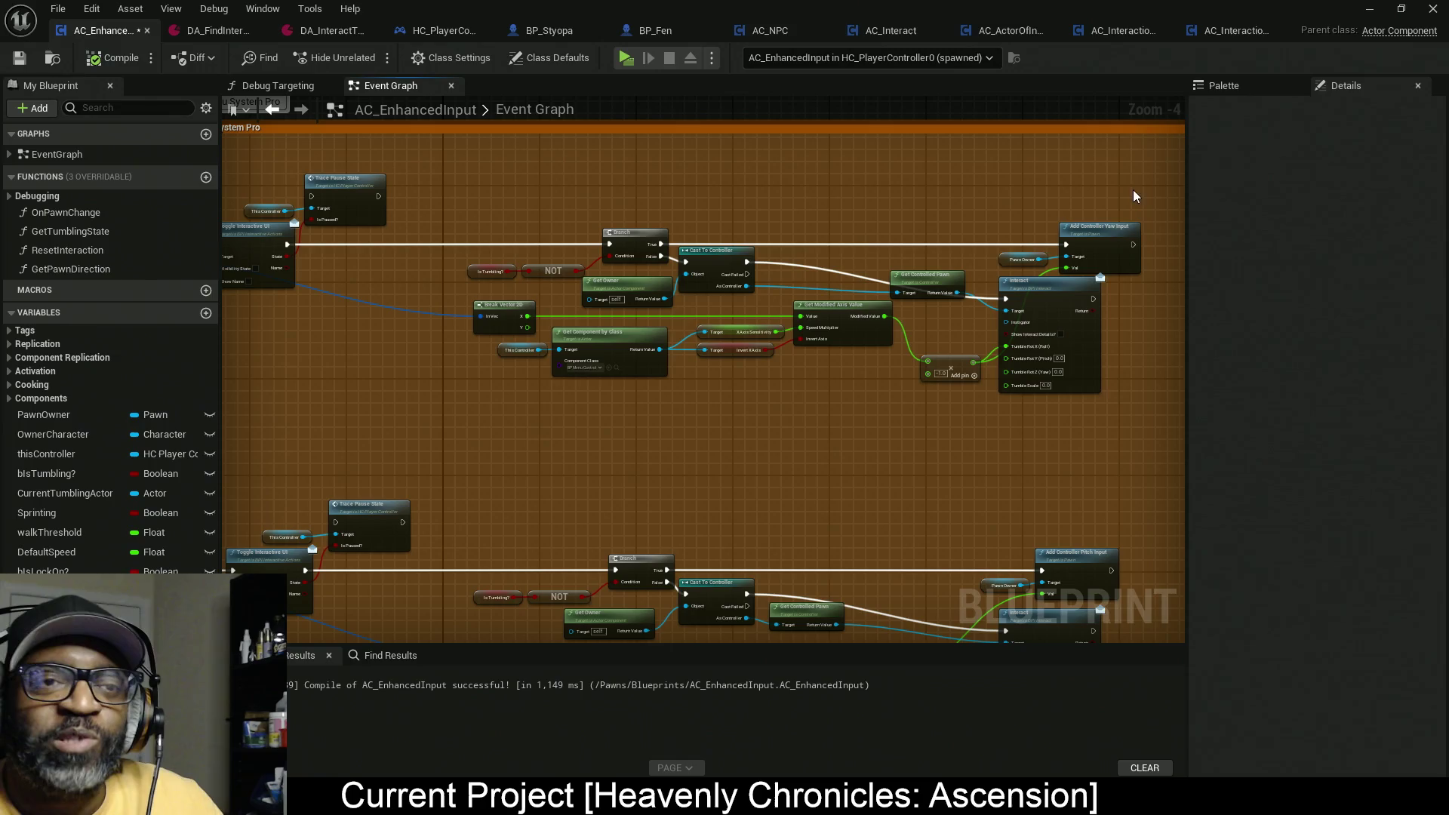
pyautogui.moveTo(1147, 200); pyautogui.dragTo(1019, 268)
pyautogui.moveTo(1111, 255); pyautogui.dragTo(1058, 252)
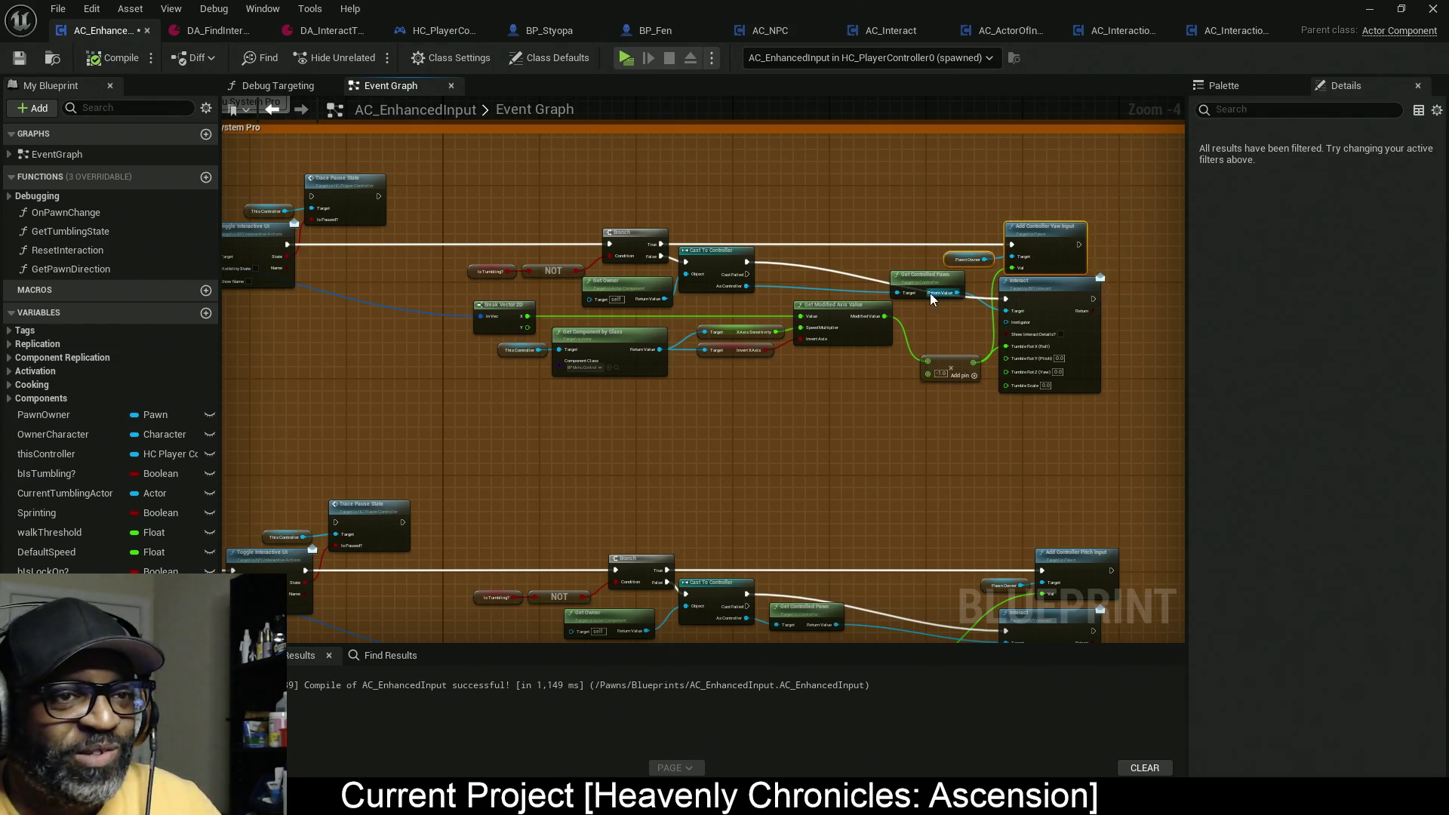
pyautogui.moveTo(930, 285); pyautogui.dragTo(803, 281)
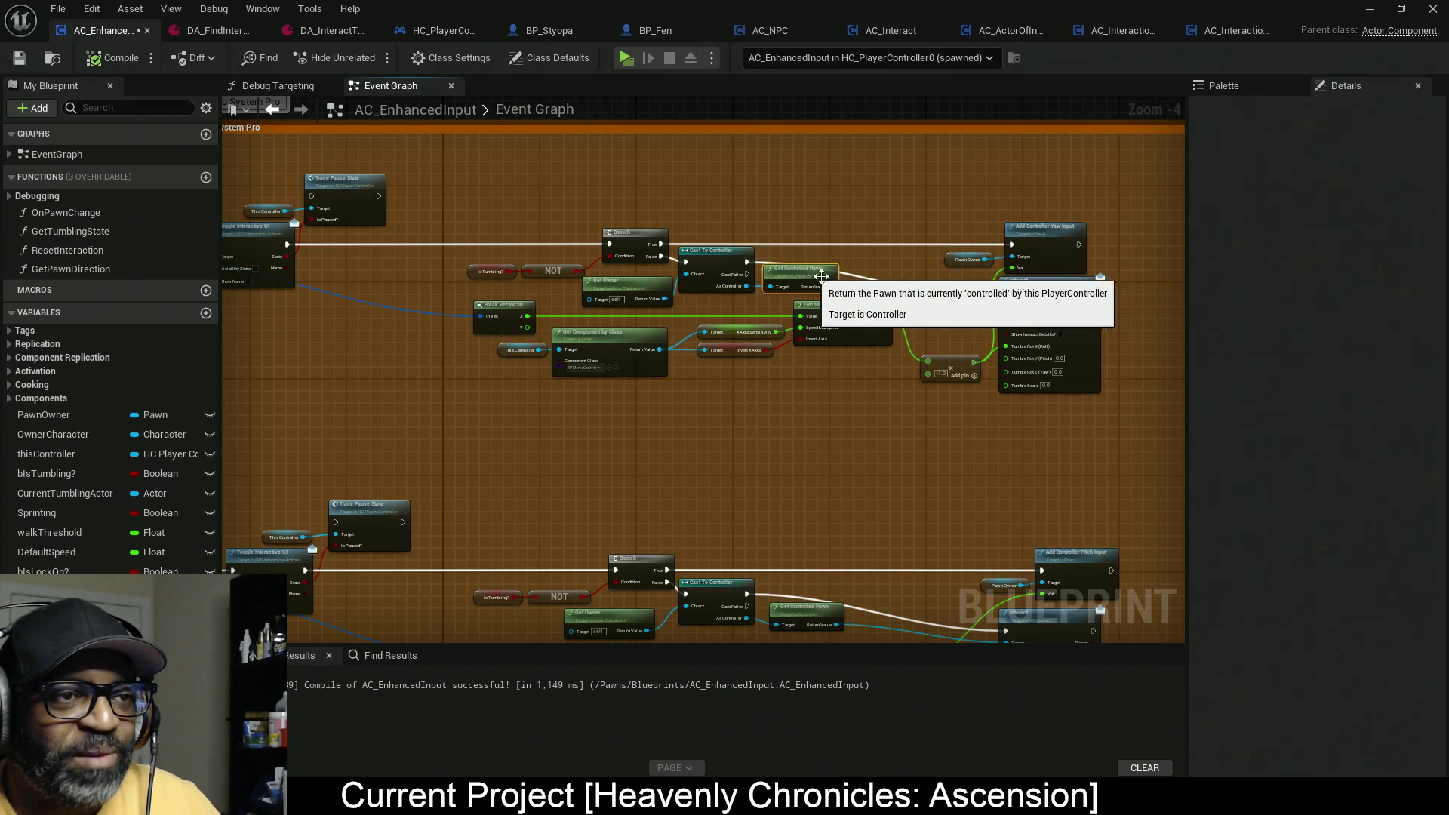
pyautogui.moveTo(535, 219); pyautogui.dragTo(754, 289)
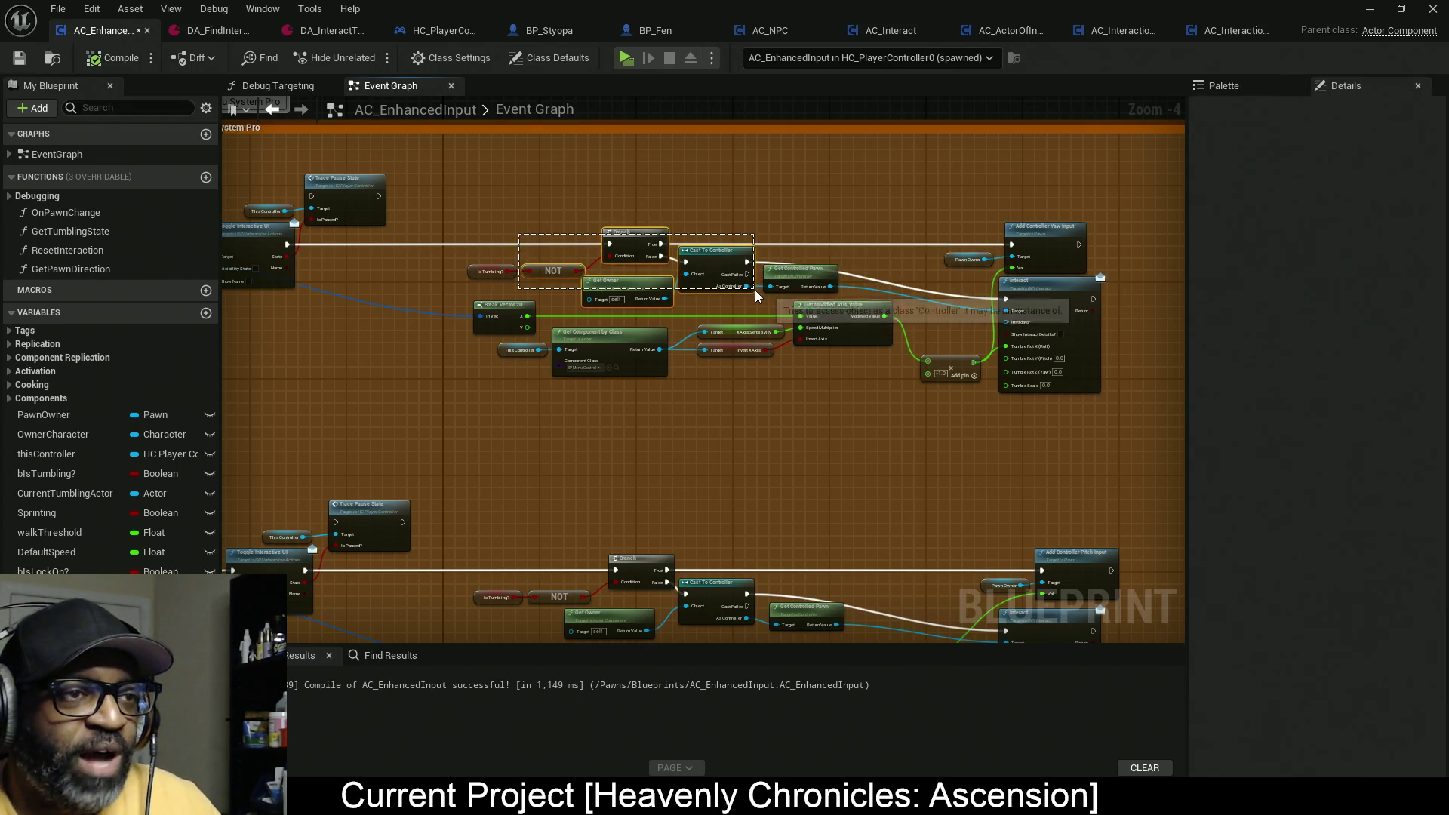
pyautogui.moveTo(1116, 215)
pyautogui.mouseDown()
pyautogui.moveTo(958, 373)
pyautogui.moveTo(495, 454)
pyautogui.moveTo(690, 402)
pyautogui.mouseUp()
pyautogui.moveTo(776, 337)
pyautogui.mouseDown()
pyautogui.moveTo(620, 338)
pyautogui.moveTo(740, 336)
pyautogui.mouseUp()
# Step: Move Is Tumbling? and NOT up and left, ahead of the Branch
pyautogui.scroll(3, 518, 287)
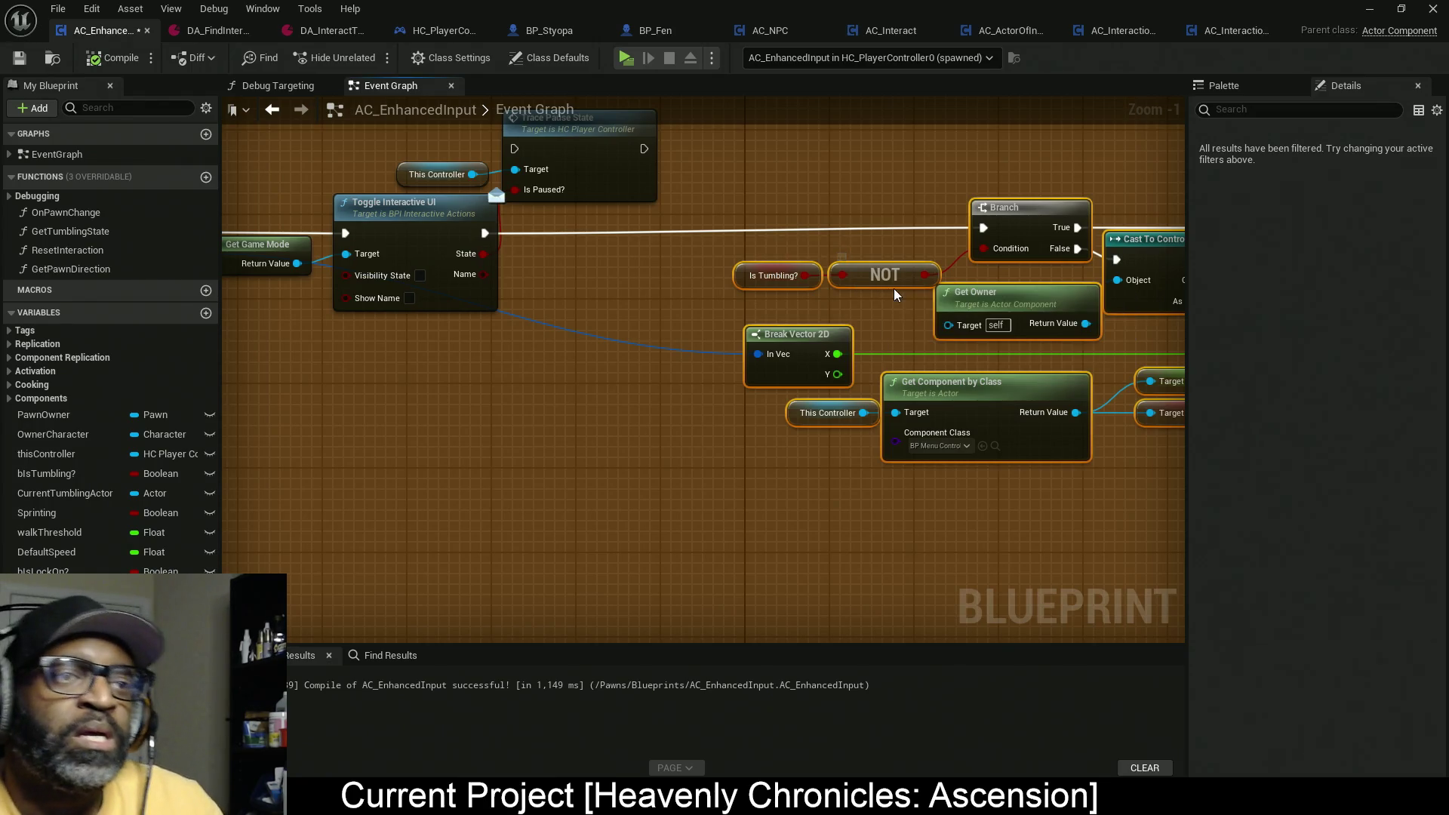
pyautogui.moveTo(850, 299)
pyautogui.mouseDown()
pyautogui.moveTo(379, 293)
pyautogui.moveTo(521, 283)
pyautogui.mouseUp()
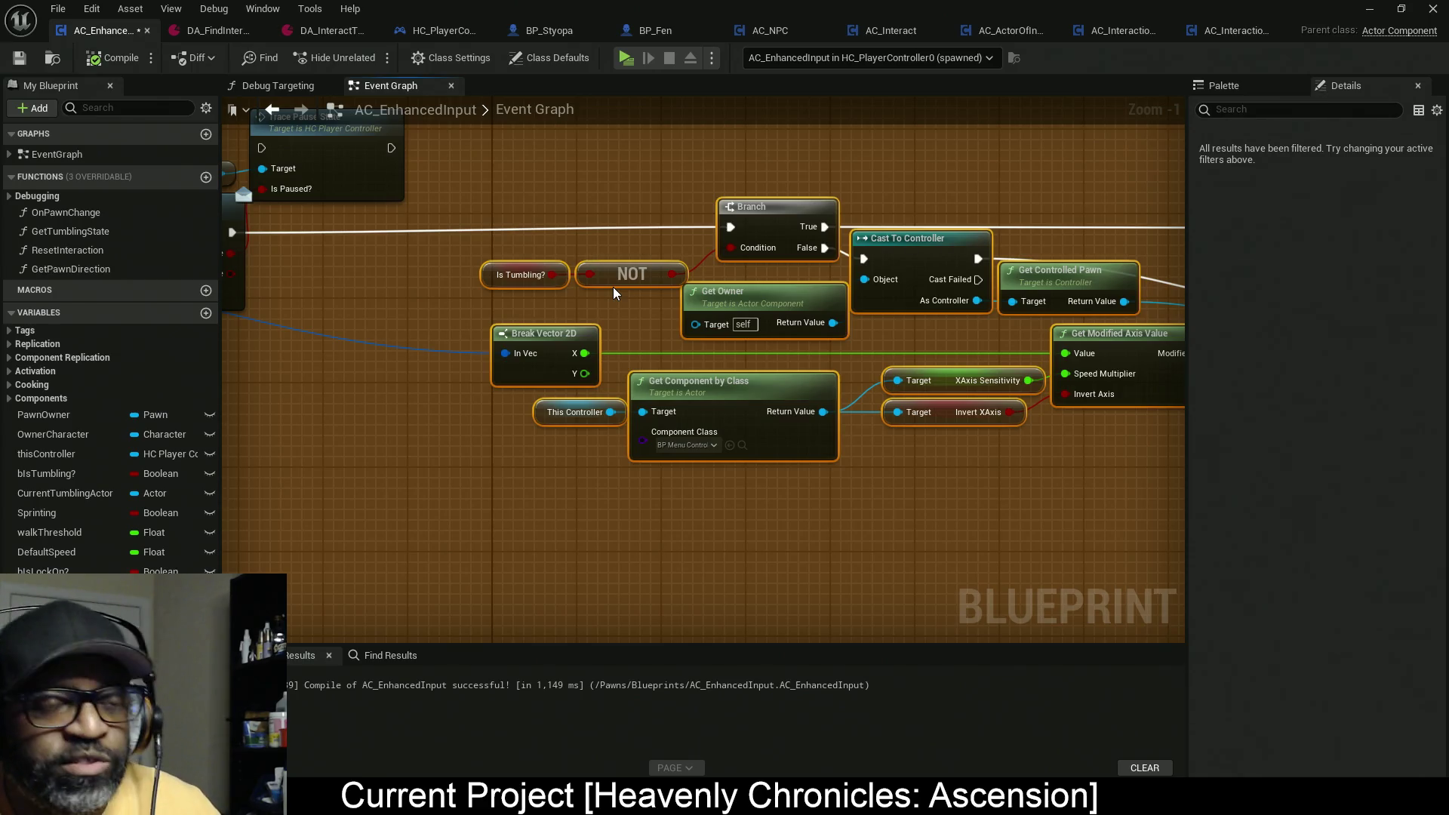
pyautogui.moveTo(908, 255); pyautogui.dragTo(373, 259)
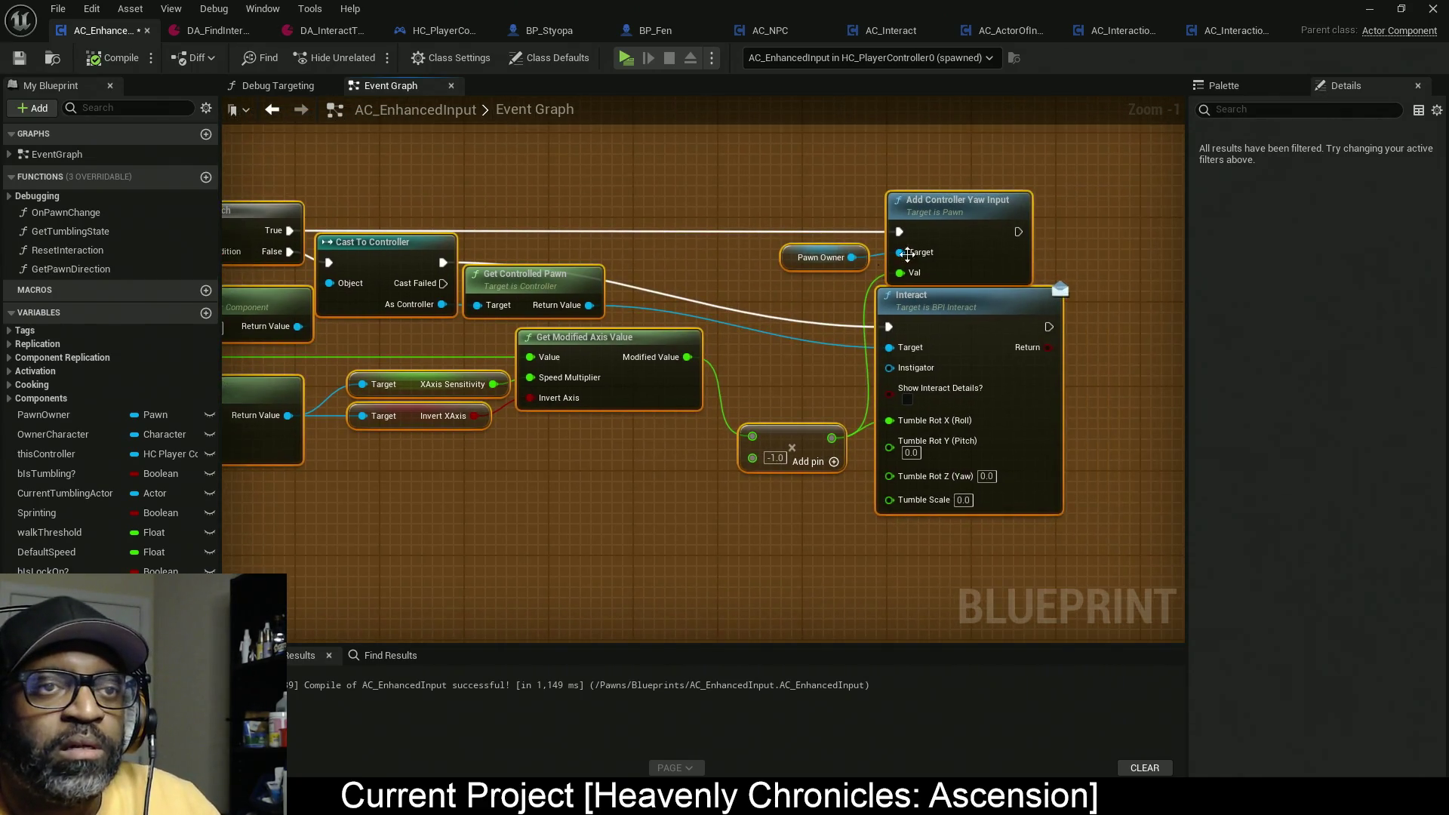
pyautogui.moveTo(590, 316); pyautogui.dragTo(890, 310)
pyautogui.moveTo(256, 272); pyautogui.dragTo(625, 259)
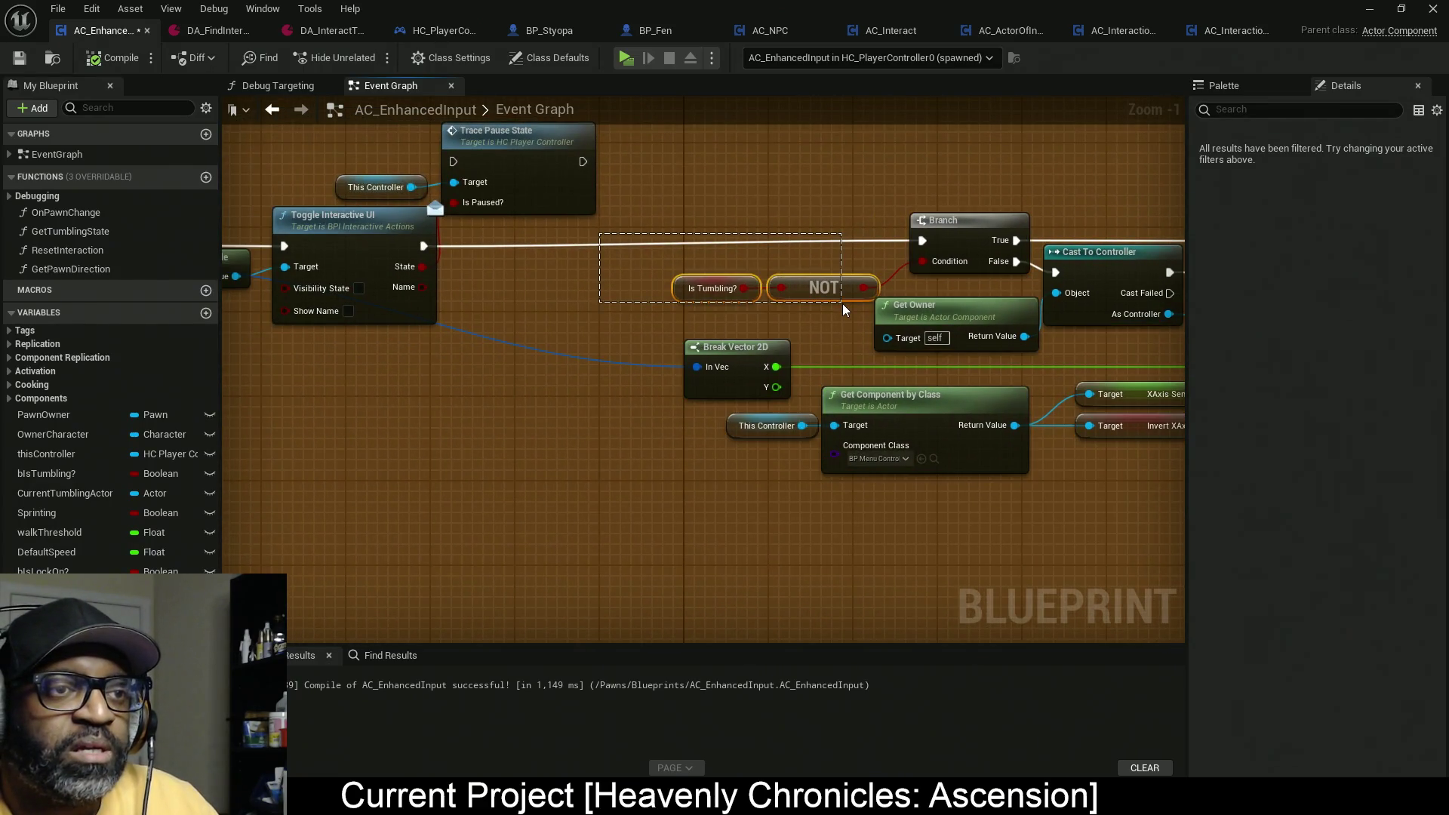
pyautogui.moveTo(833, 297); pyautogui.dragTo(803, 271)
pyautogui.click(801, 265)
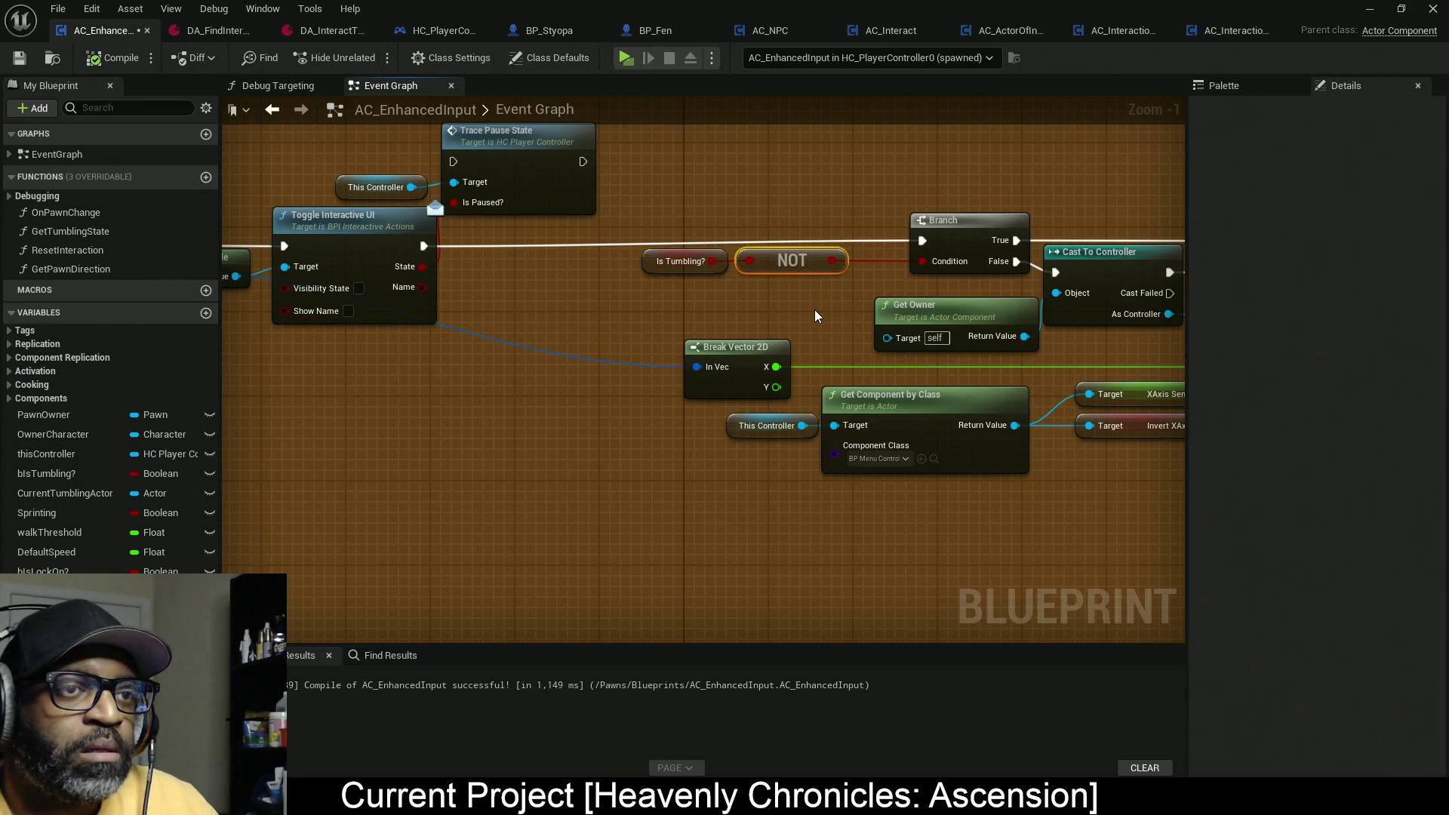
# Step: Duplicate the NOT node and feed the Branch condition from a new AND Boolean
pyautogui.hotkey('ctrl', 'w')
pyautogui.moveTo(696, 194)
pyautogui.mouseDown()
pyautogui.moveTo(790, 297)
pyautogui.moveTo(728, 297)
pyautogui.mouseUp()
pyautogui.moveTo(922, 261); pyautogui.dragTo(854, 264)
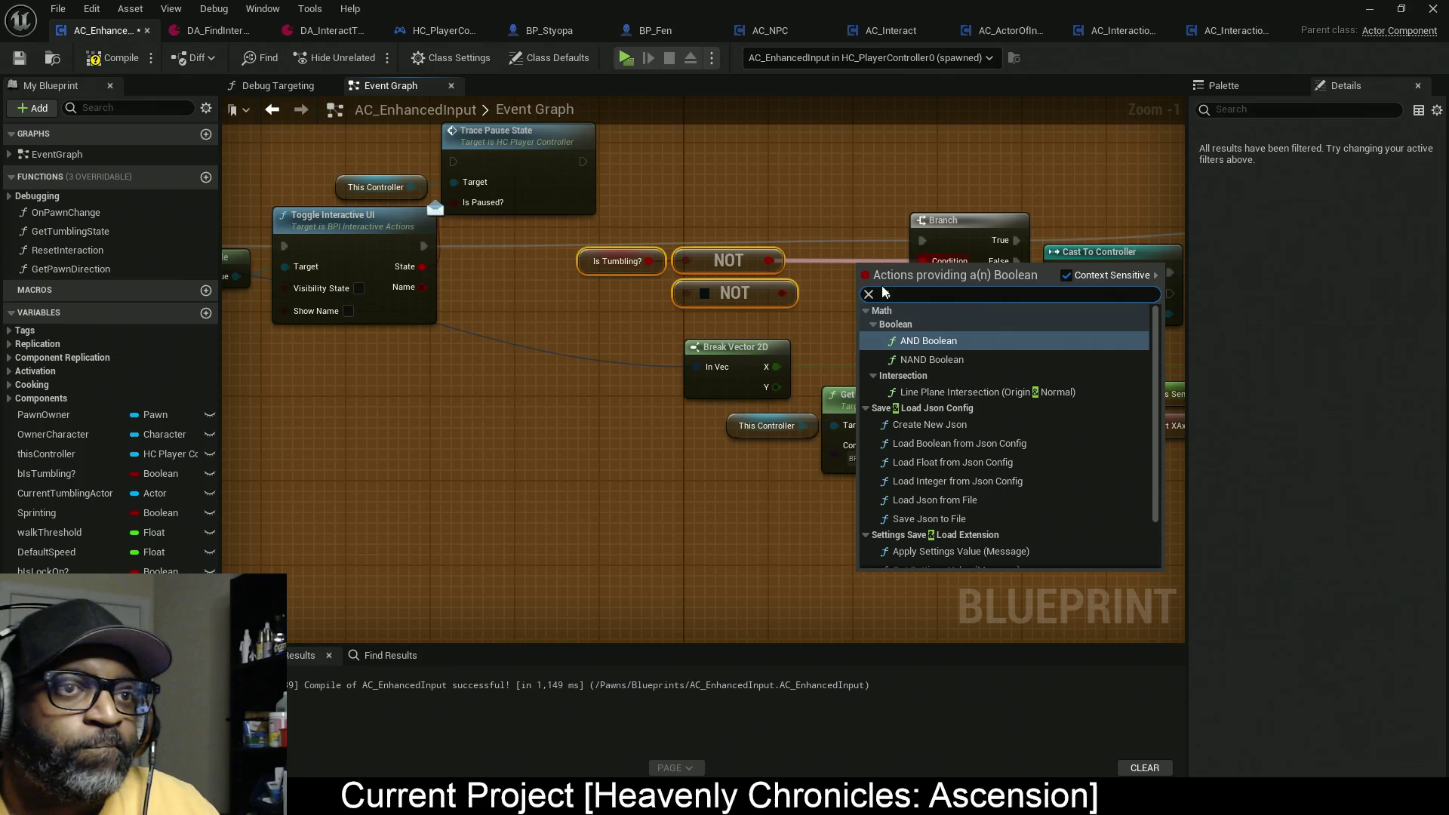
pyautogui.click(943, 340)
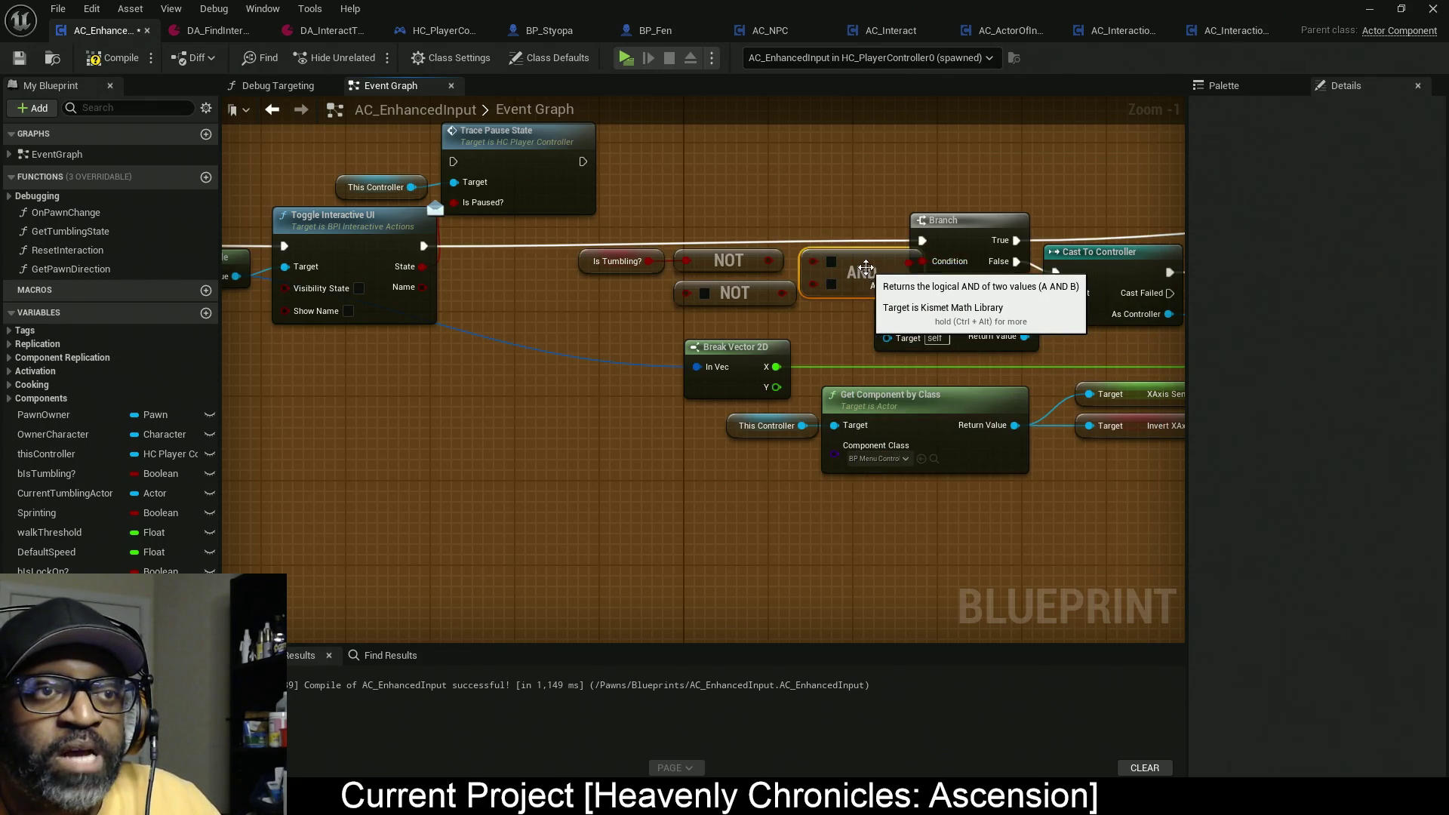
pyautogui.moveTo(813, 261)
pyautogui.mouseDown()
pyautogui.moveTo(754, 260)
pyautogui.moveTo(771, 259)
pyautogui.moveTo(784, 293)
pyautogui.moveTo(854, 282)
pyautogui.mouseUp()
pyautogui.click(802, 208)
# Step: Add a bIsLockOn? getter and connect Is Lock on? into the lower NOT
pyautogui.moveTo(747, 298); pyautogui.dragTo(737, 299)
pyautogui.scroll(-1, 550, 413)
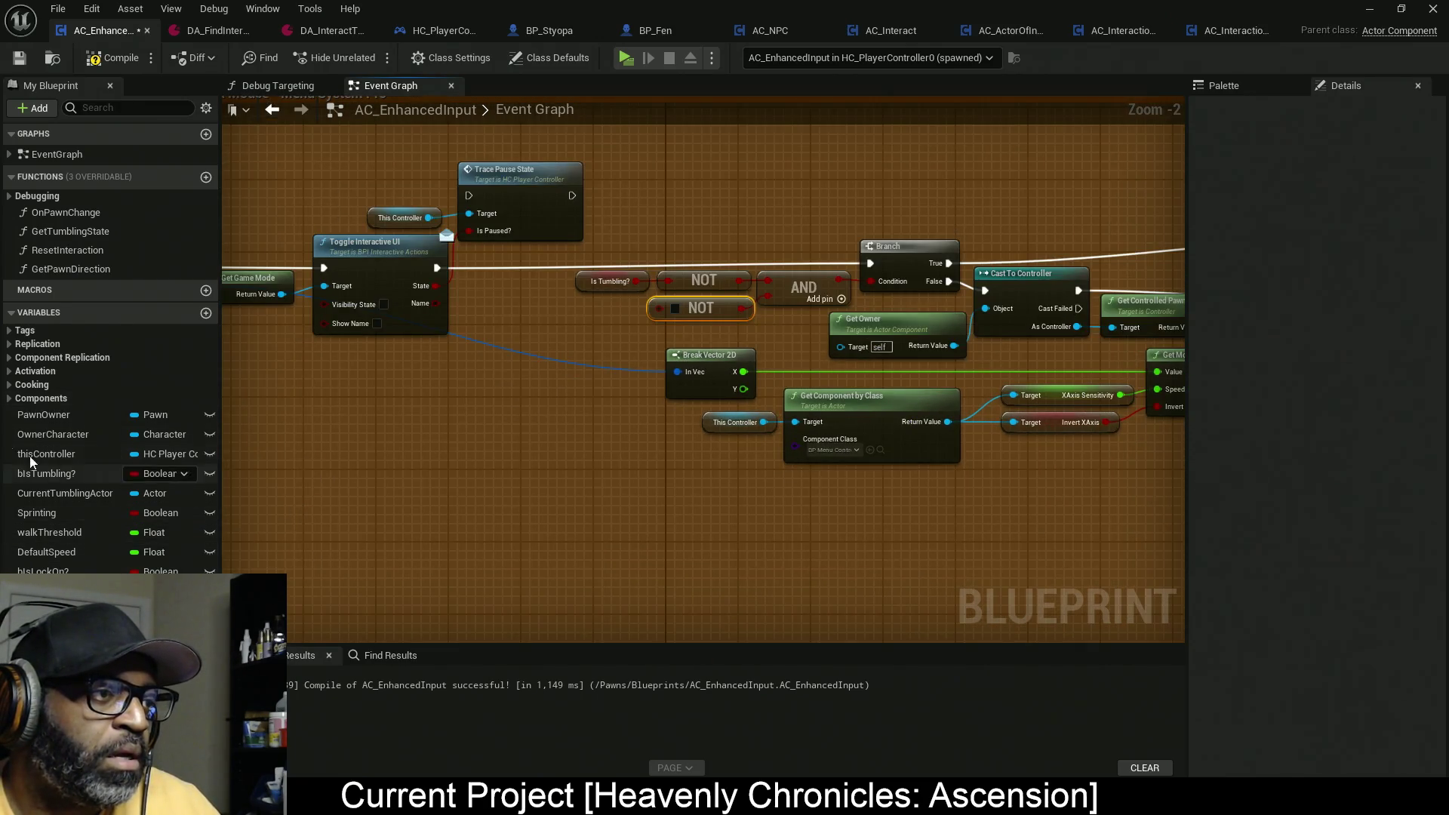
pyautogui.moveTo(45, 571)
pyautogui.mouseDown()
pyautogui.moveTo(388, 486)
pyautogui.moveTo(676, 323)
pyautogui.moveTo(653, 311)
pyautogui.mouseUp()
pyautogui.scroll(2, 623, 331)
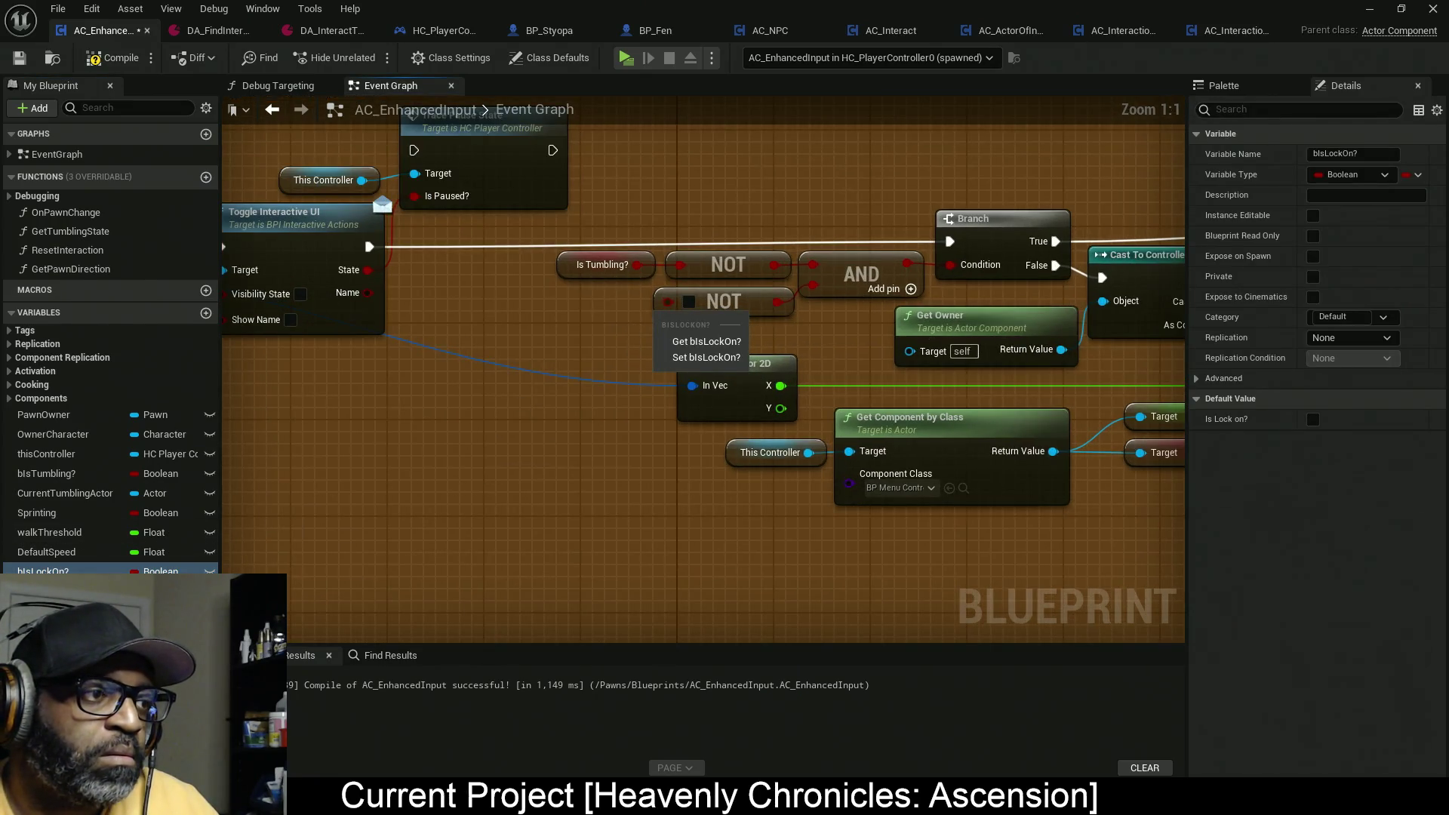
pyautogui.click(707, 341)
pyautogui.moveTo(573, 424)
pyautogui.mouseDown()
pyautogui.moveTo(693, 328)
pyautogui.moveTo(521, 314)
pyautogui.moveTo(556, 302)
pyautogui.mouseUp()
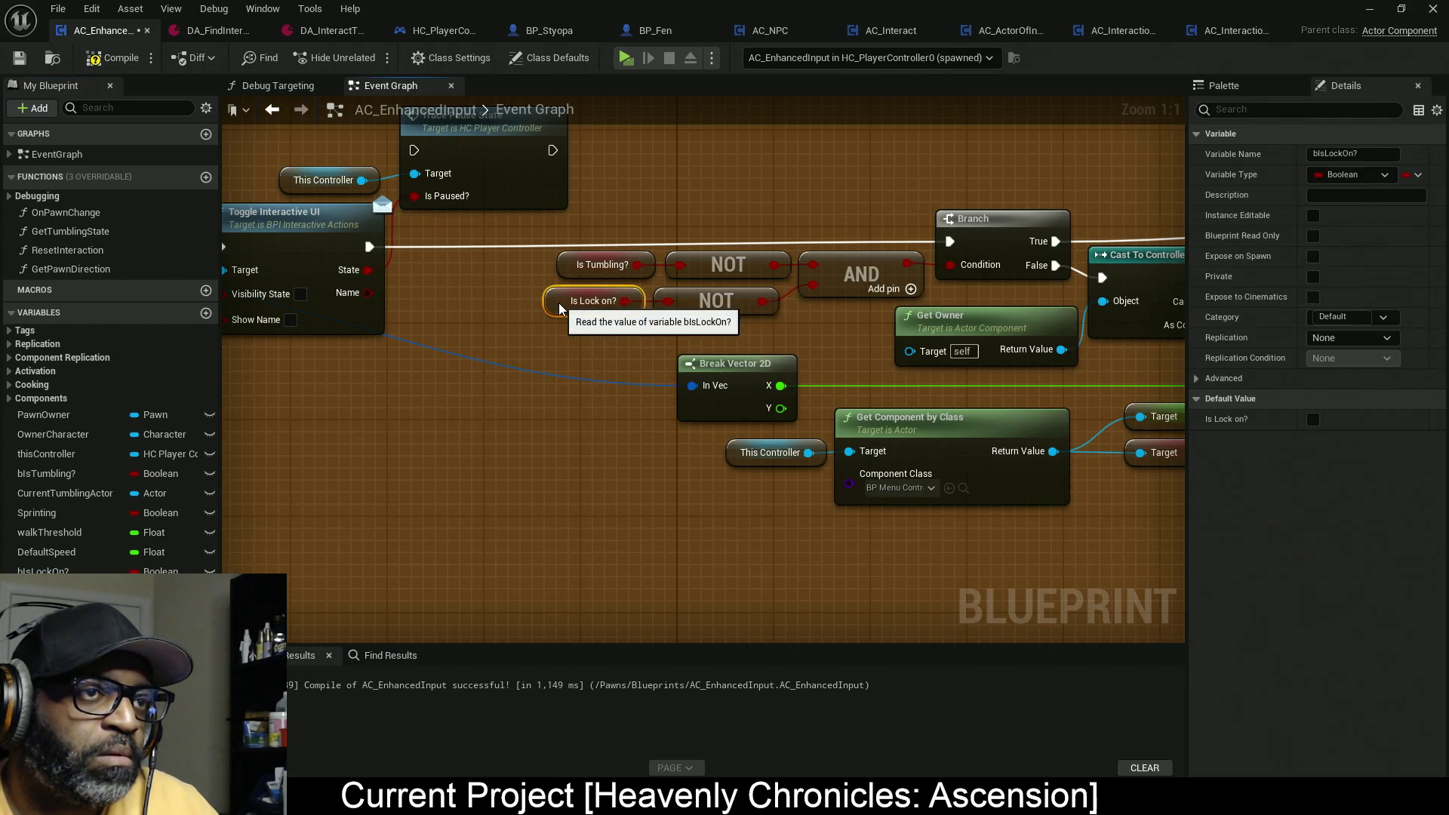
# Step: Pull the condition nodes, Branch and Break Vector 2D further left
pyautogui.moveTo(602, 238)
pyautogui.mouseDown()
pyautogui.moveTo(837, 336)
pyautogui.moveTo(738, 289)
pyautogui.mouseUp()
pyautogui.moveTo(995, 241); pyautogui.dragTo(881, 247)
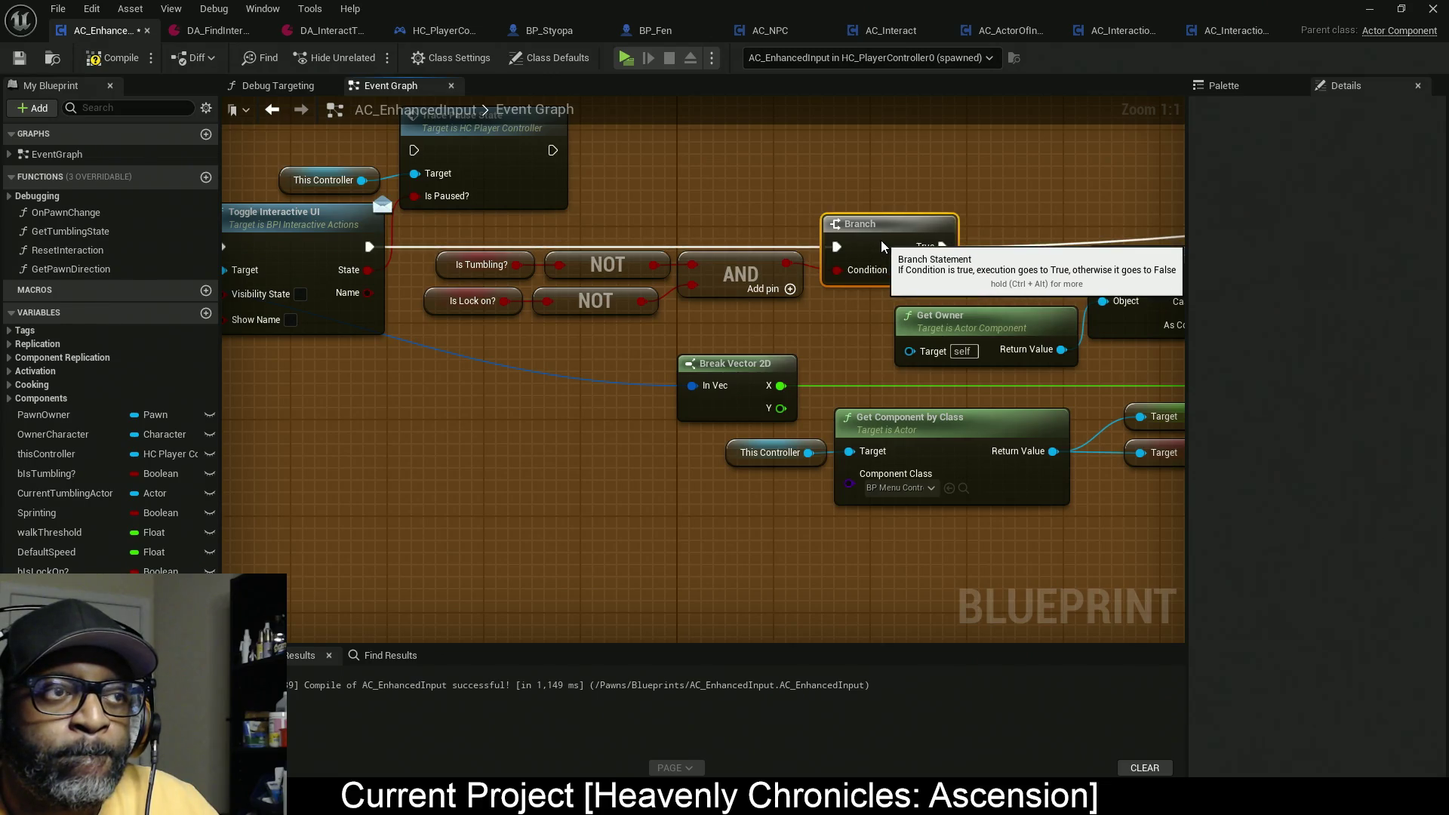
pyautogui.moveTo(749, 391); pyautogui.dragTo(514, 391)
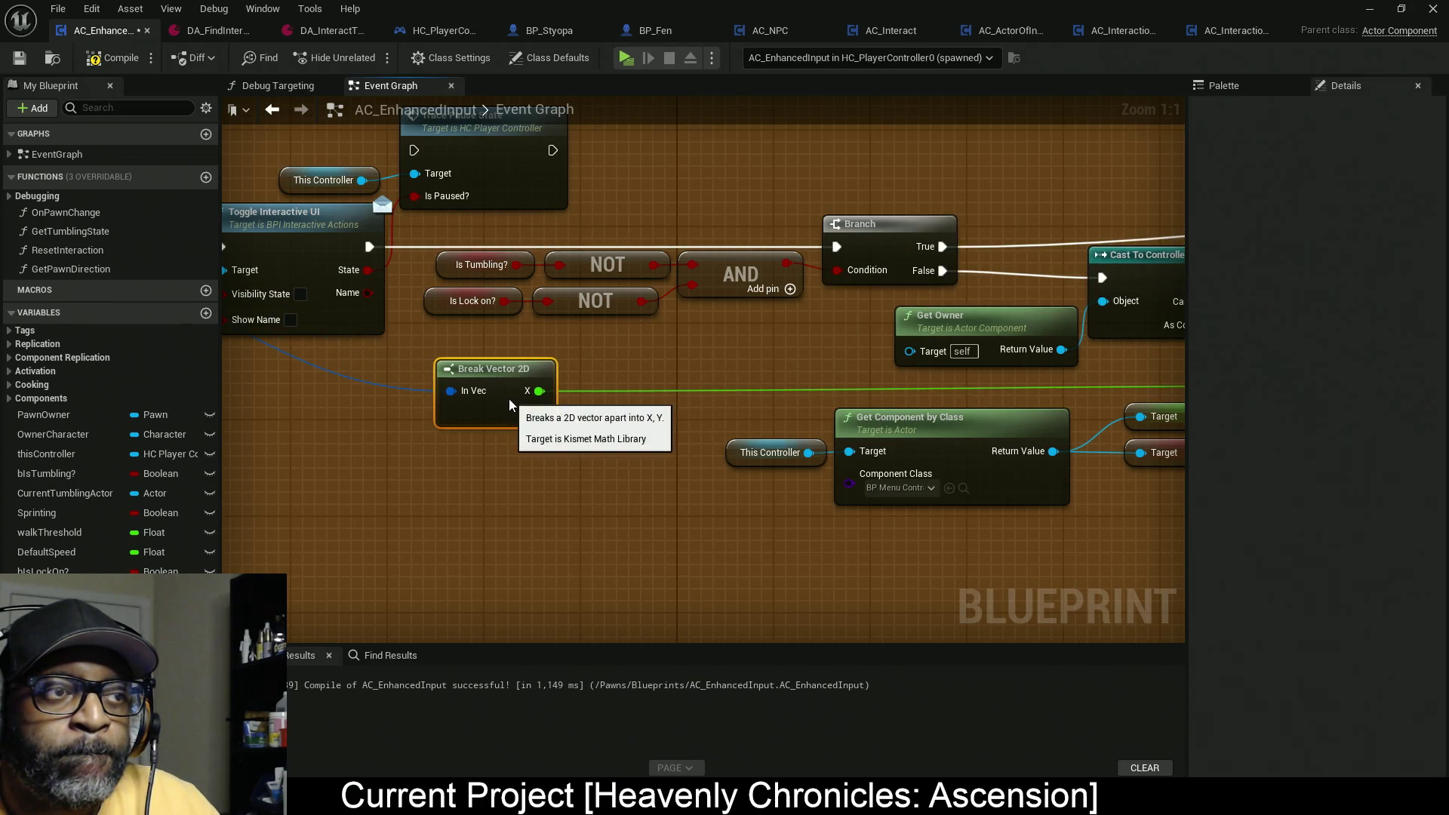
pyautogui.scroll(-3, 513, 391)
pyautogui.moveTo(707, 359); pyautogui.dragTo(456, 346)
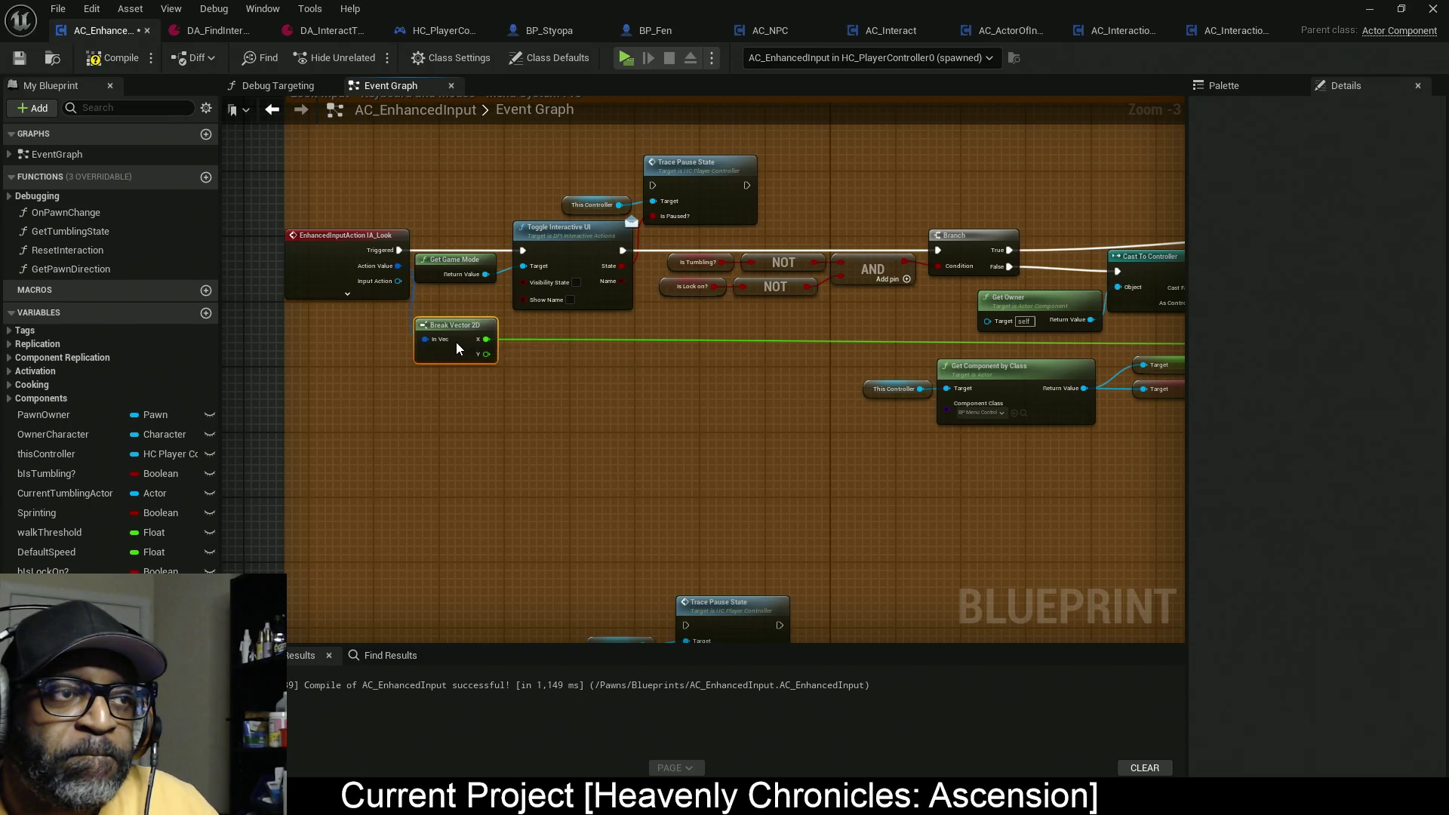
# Step: Select the Get Component by Class axis-value node group and reposition it
pyautogui.scroll(-1, 1097, 351)
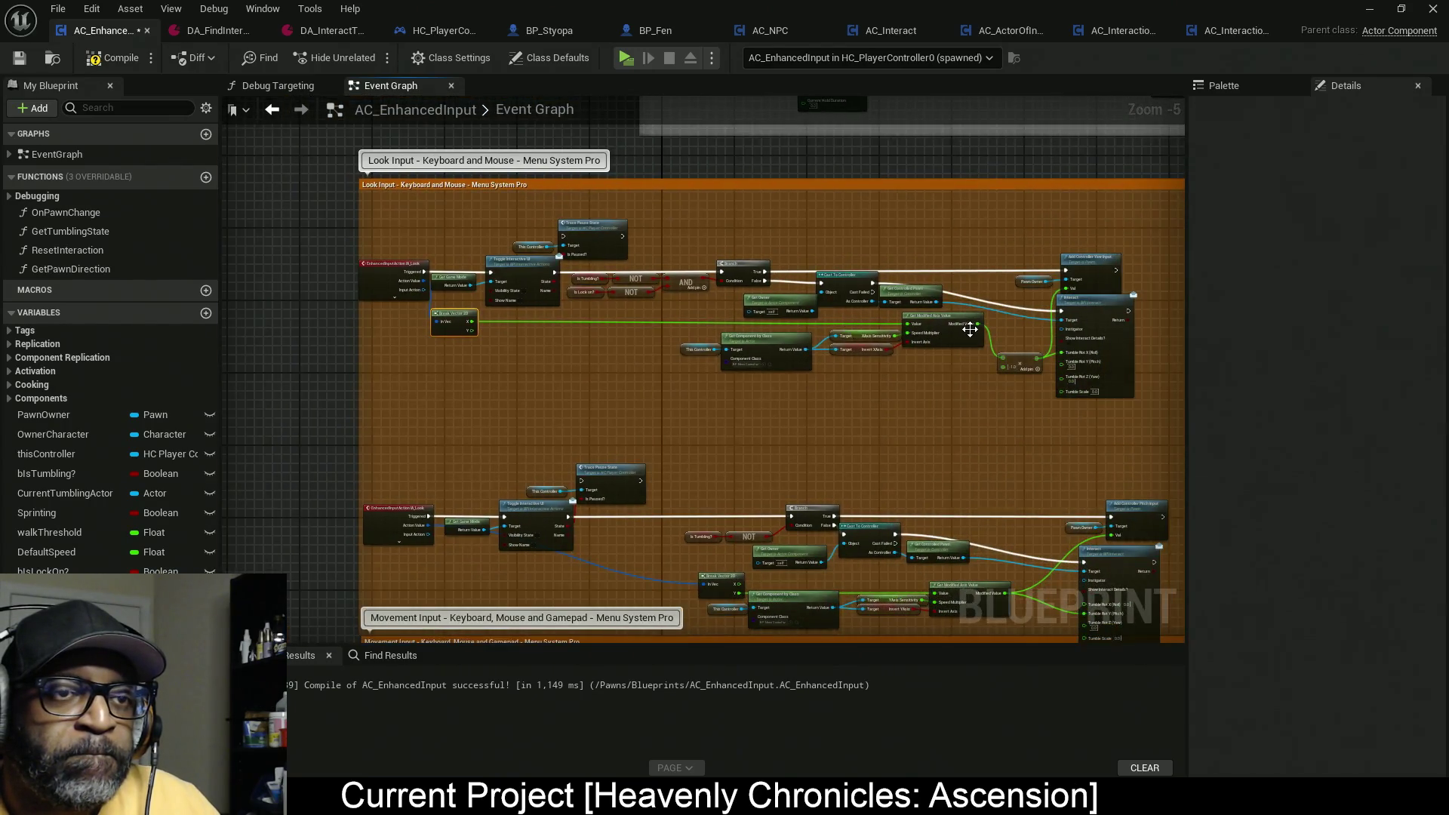
pyautogui.scroll(1, 966, 347)
pyautogui.moveTo(949, 418); pyautogui.dragTo(452, 331)
pyautogui.moveTo(952, 354)
pyautogui.mouseDown()
pyautogui.moveTo(930, 405)
pyautogui.moveTo(984, 408)
pyautogui.mouseUp()
pyautogui.moveTo(1067, 427)
pyautogui.mouseDown()
pyautogui.moveTo(724, 377)
pyautogui.moveTo(477, 362)
pyautogui.moveTo(507, 358)
pyautogui.mouseUp()
pyautogui.scroll(-2, 792, 351)
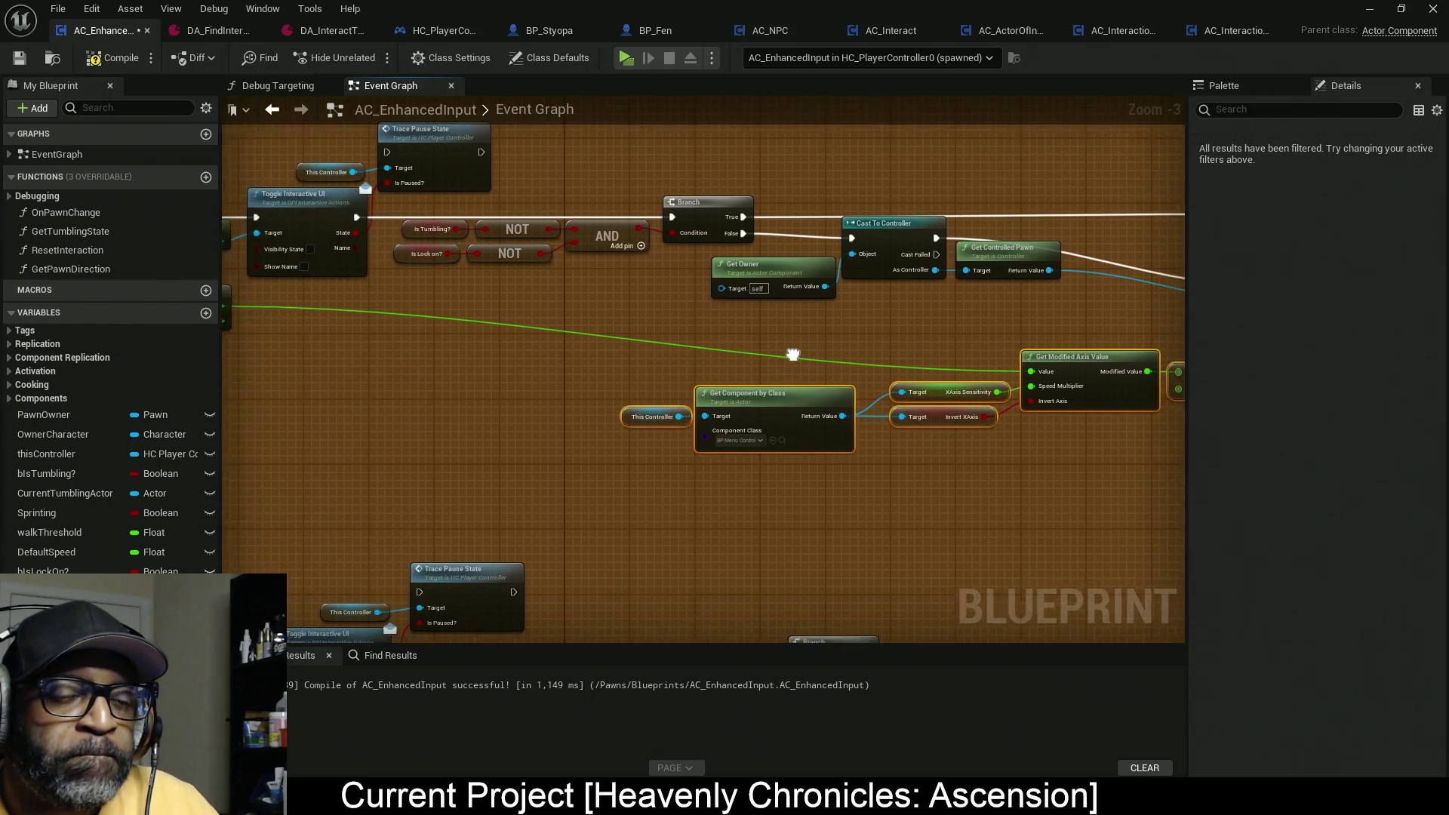
pyautogui.moveTo(1063, 367); pyautogui.dragTo(818, 363)
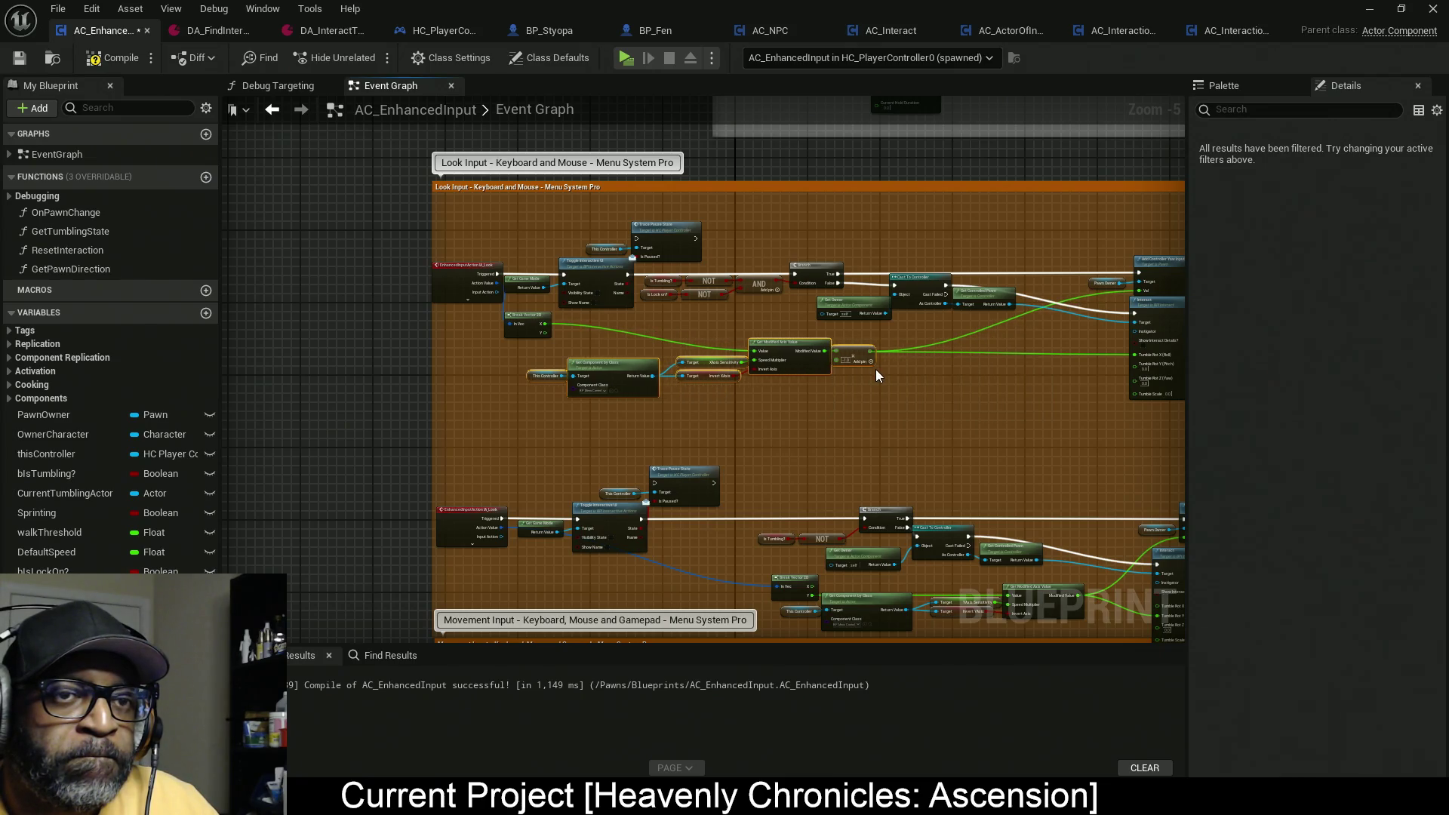
# Step: Move Add Controller Yaw Input up-left with Pawn Owner placed beside it
pyautogui.scroll(1, 875, 369)
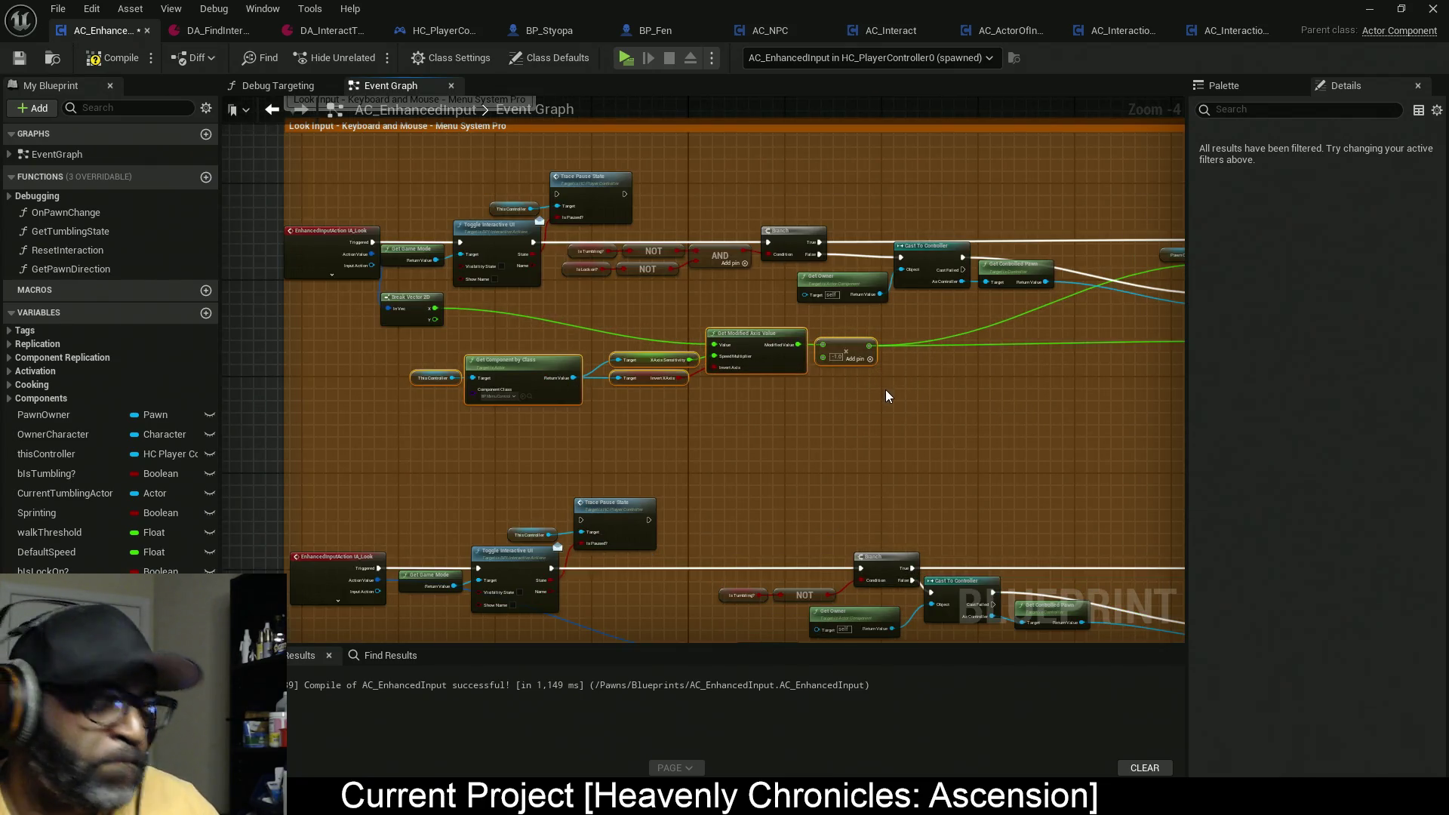
pyautogui.moveTo(888, 389); pyautogui.dragTo(633, 440)
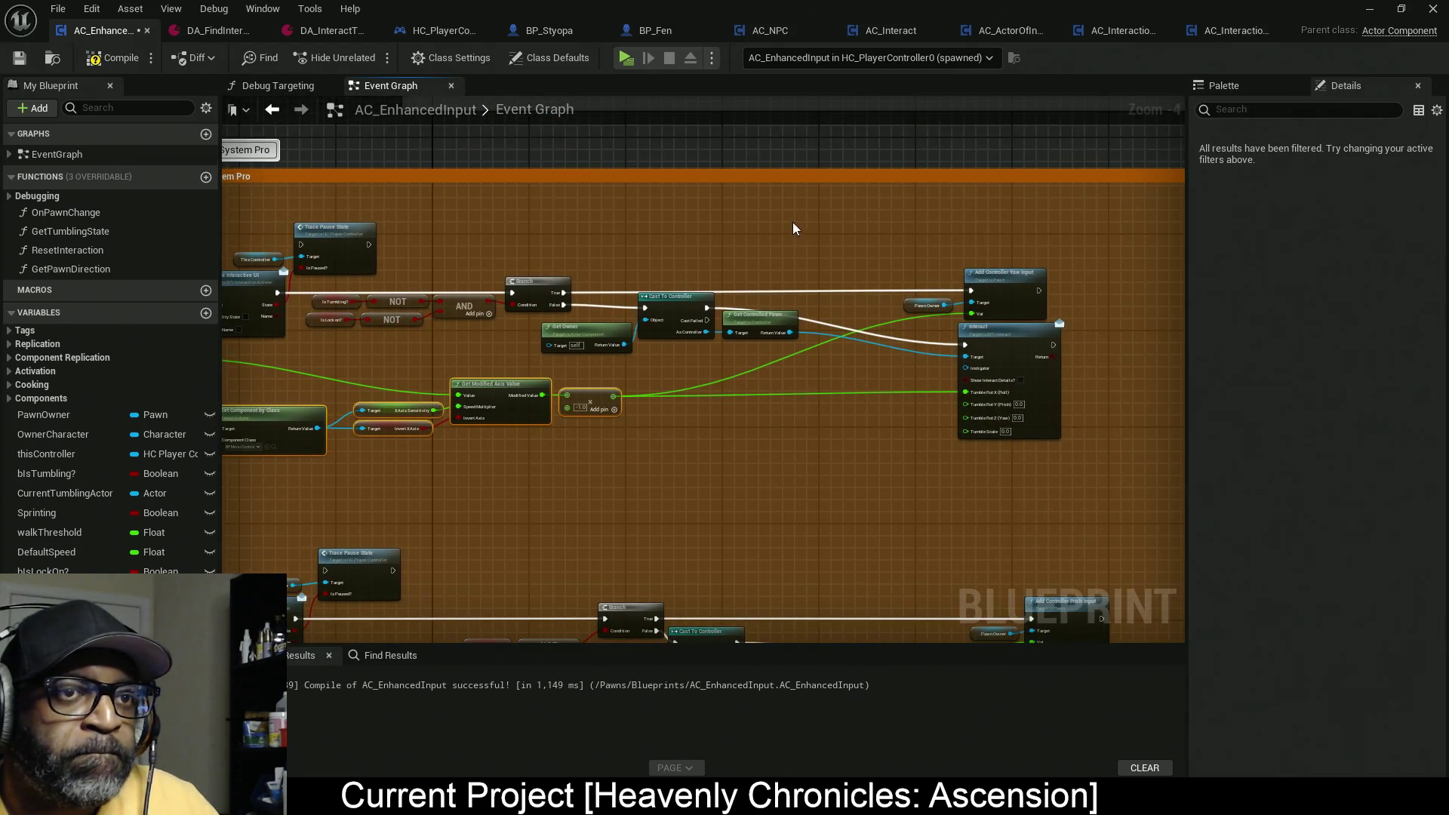
pyautogui.scroll(-3, 891, 219)
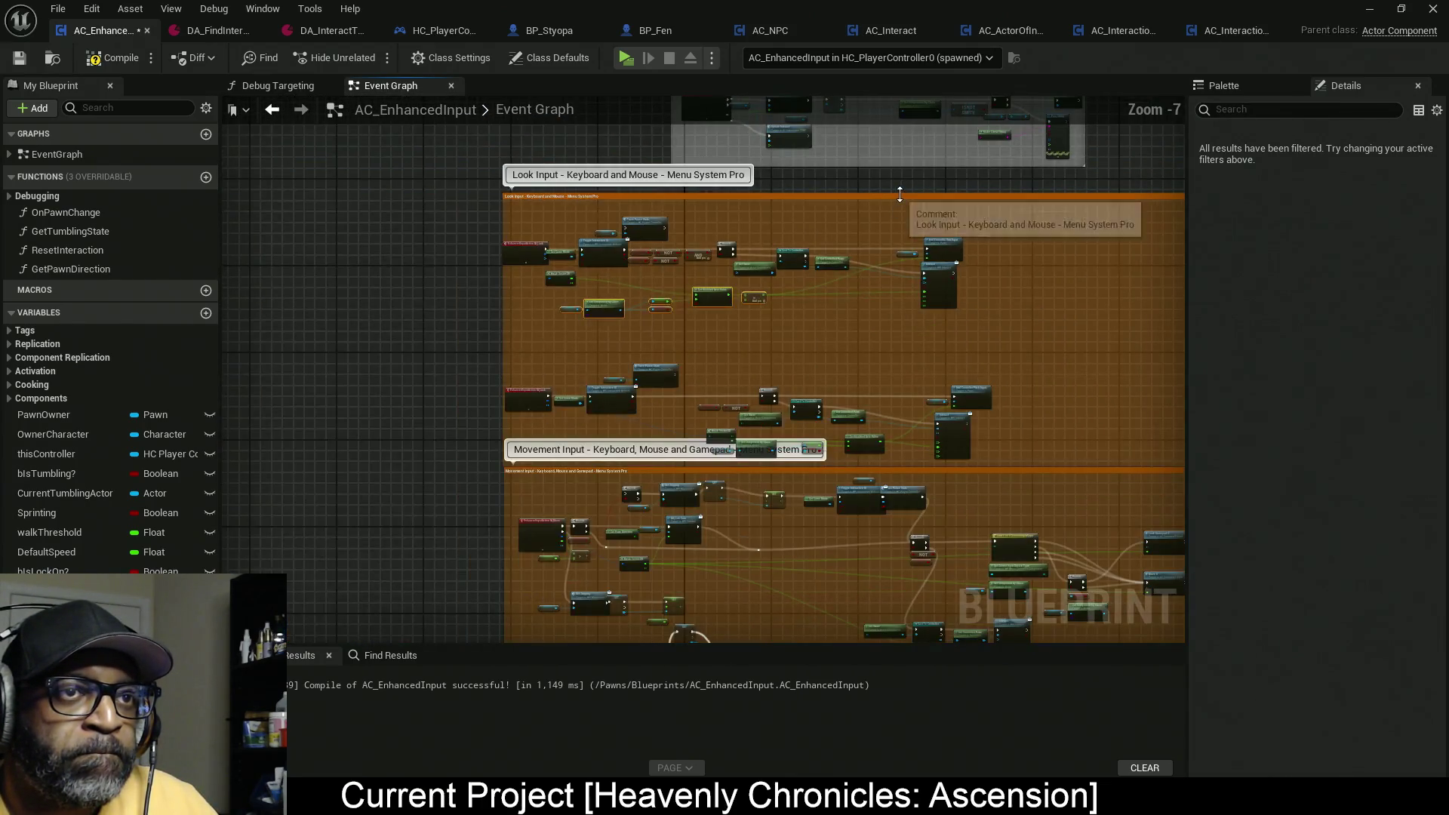
pyautogui.scroll(3, 924, 251)
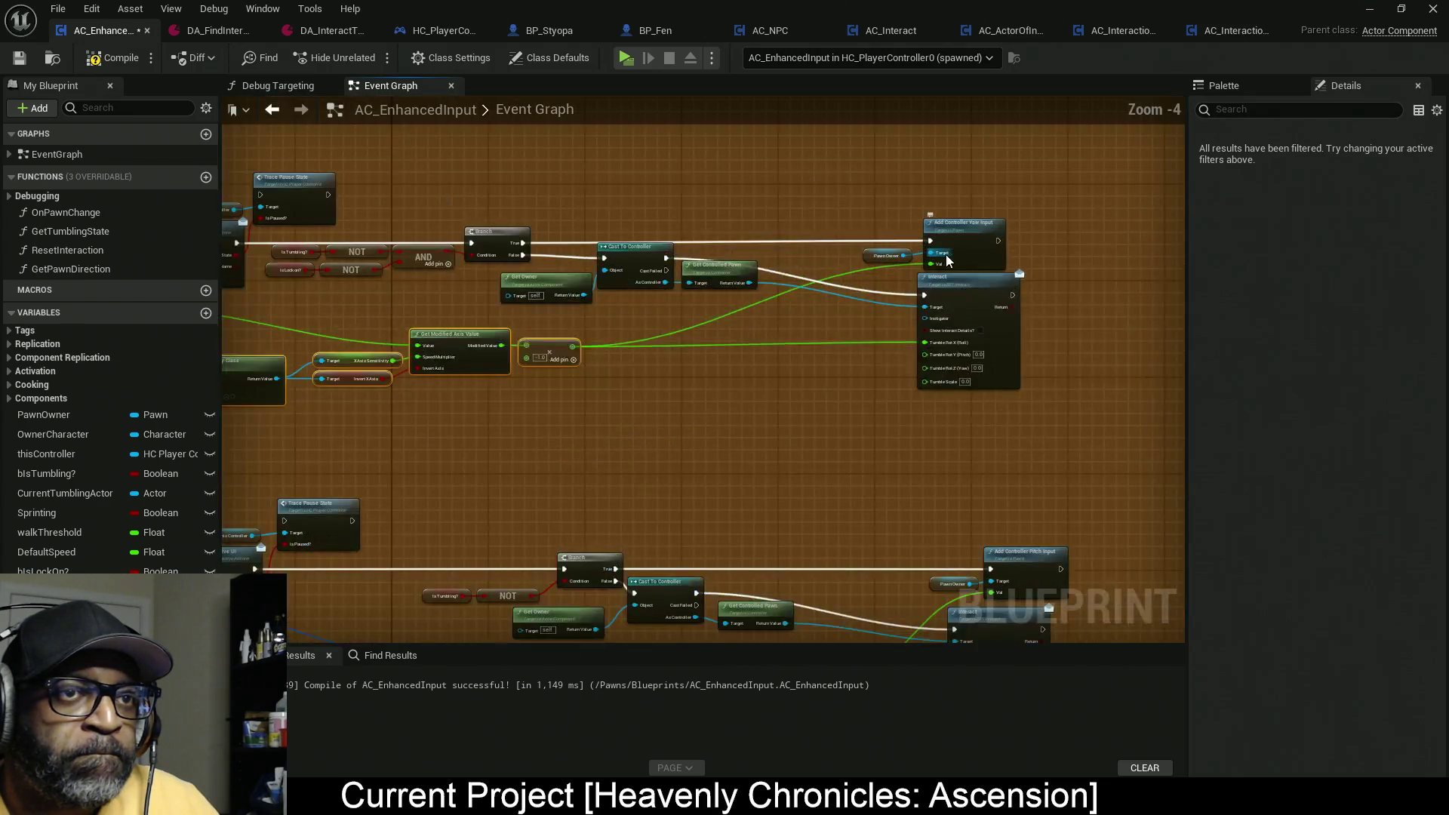
pyautogui.moveTo(963, 169)
pyautogui.mouseDown()
pyautogui.moveTo(876, 157)
pyautogui.moveTo(951, 151)
pyautogui.mouseUp()
pyautogui.moveTo(879, 257); pyautogui.dragTo(859, 165)
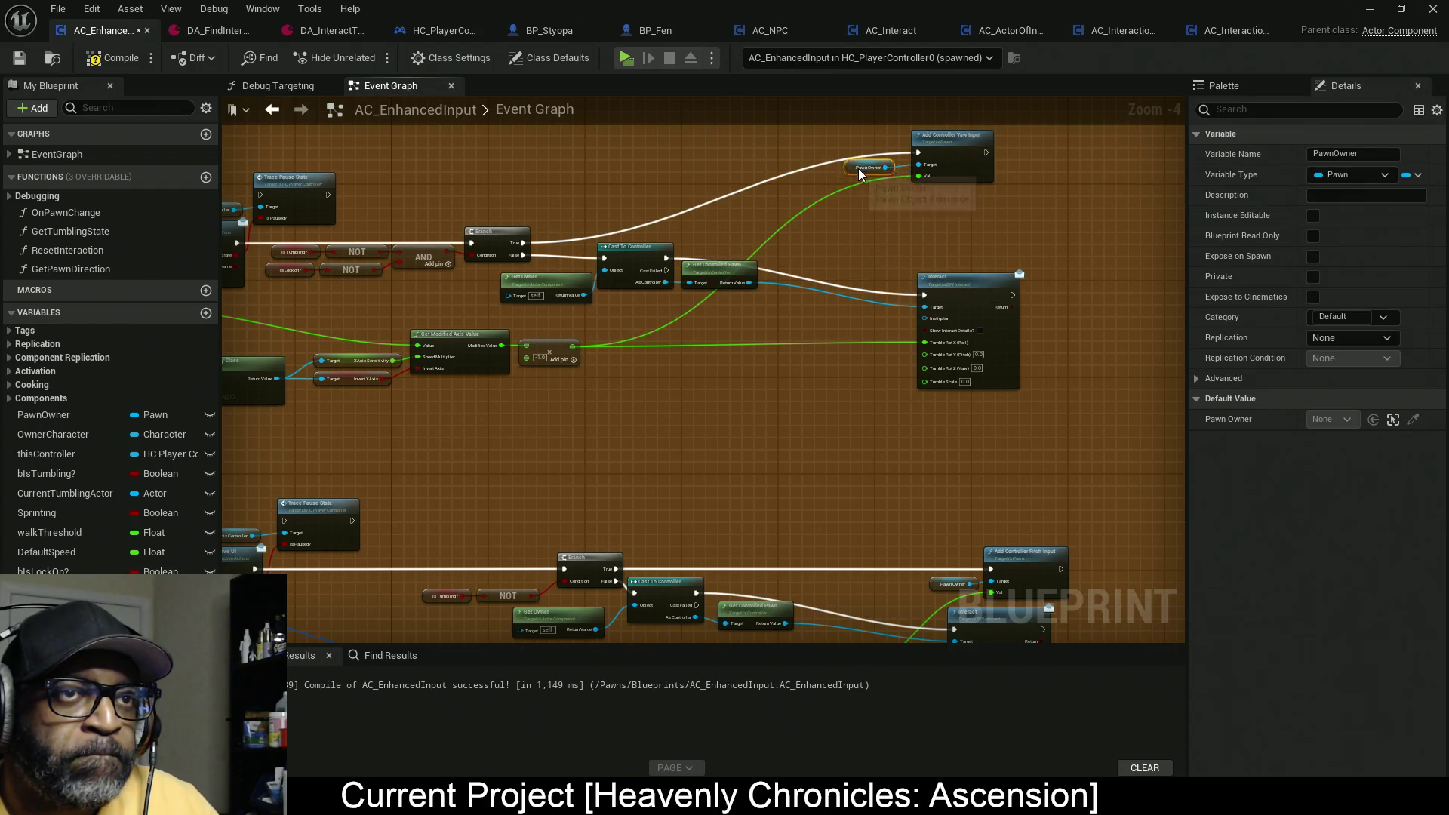
pyautogui.moveTo(498, 191)
pyautogui.mouseDown()
pyautogui.moveTo(591, 178)
pyautogui.moveTo(542, 287)
pyautogui.moveTo(595, 269)
pyautogui.mouseUp()
# Step: Paste a copy of the axis-value chain, wire its −1 multiply into yaw Val, and add a reroute
pyautogui.hotkey('ctrl', 'v')
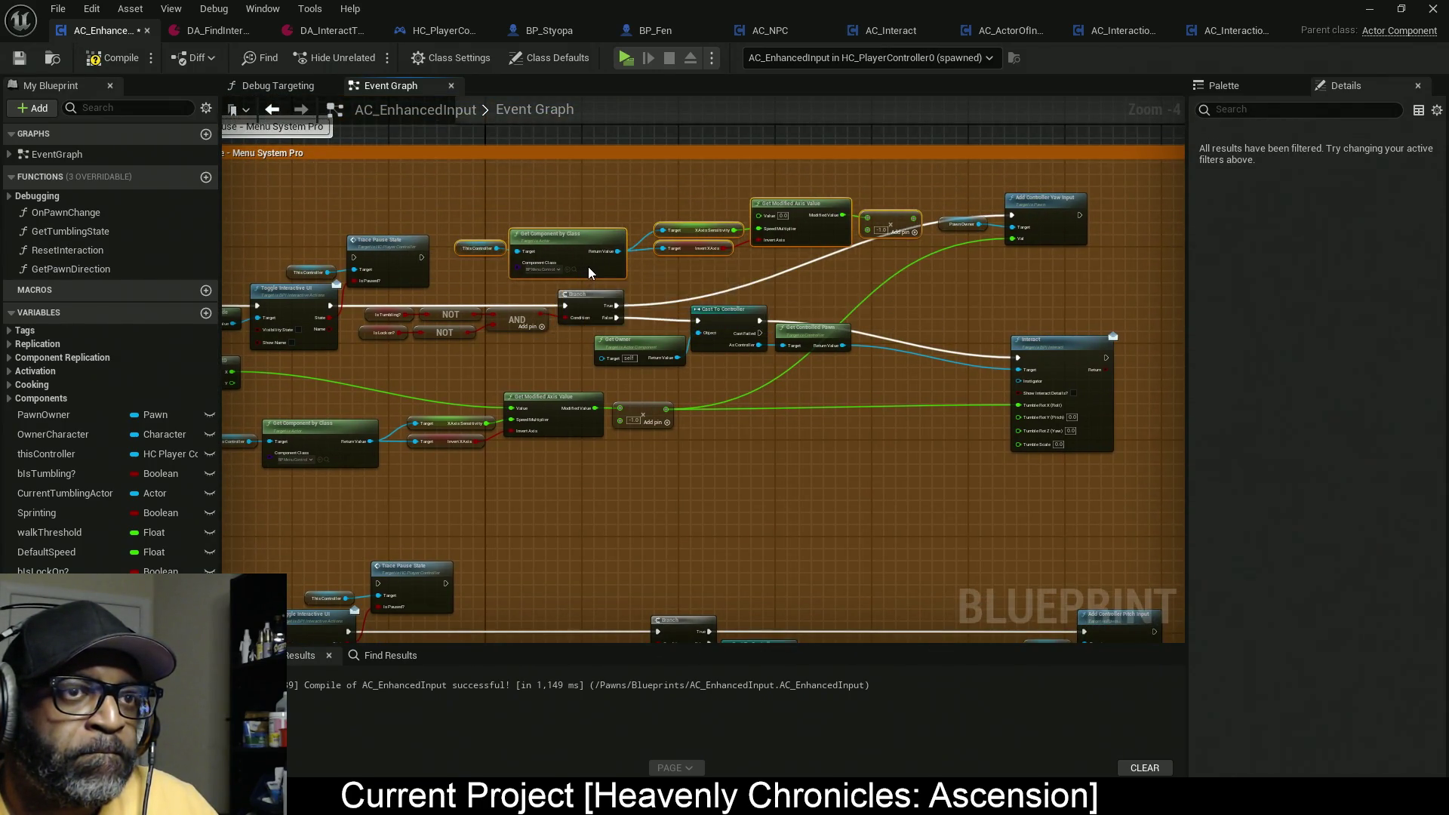
pyautogui.scroll(4, 898, 231)
pyautogui.moveTo(945, 206); pyautogui.dragTo(1127, 244)
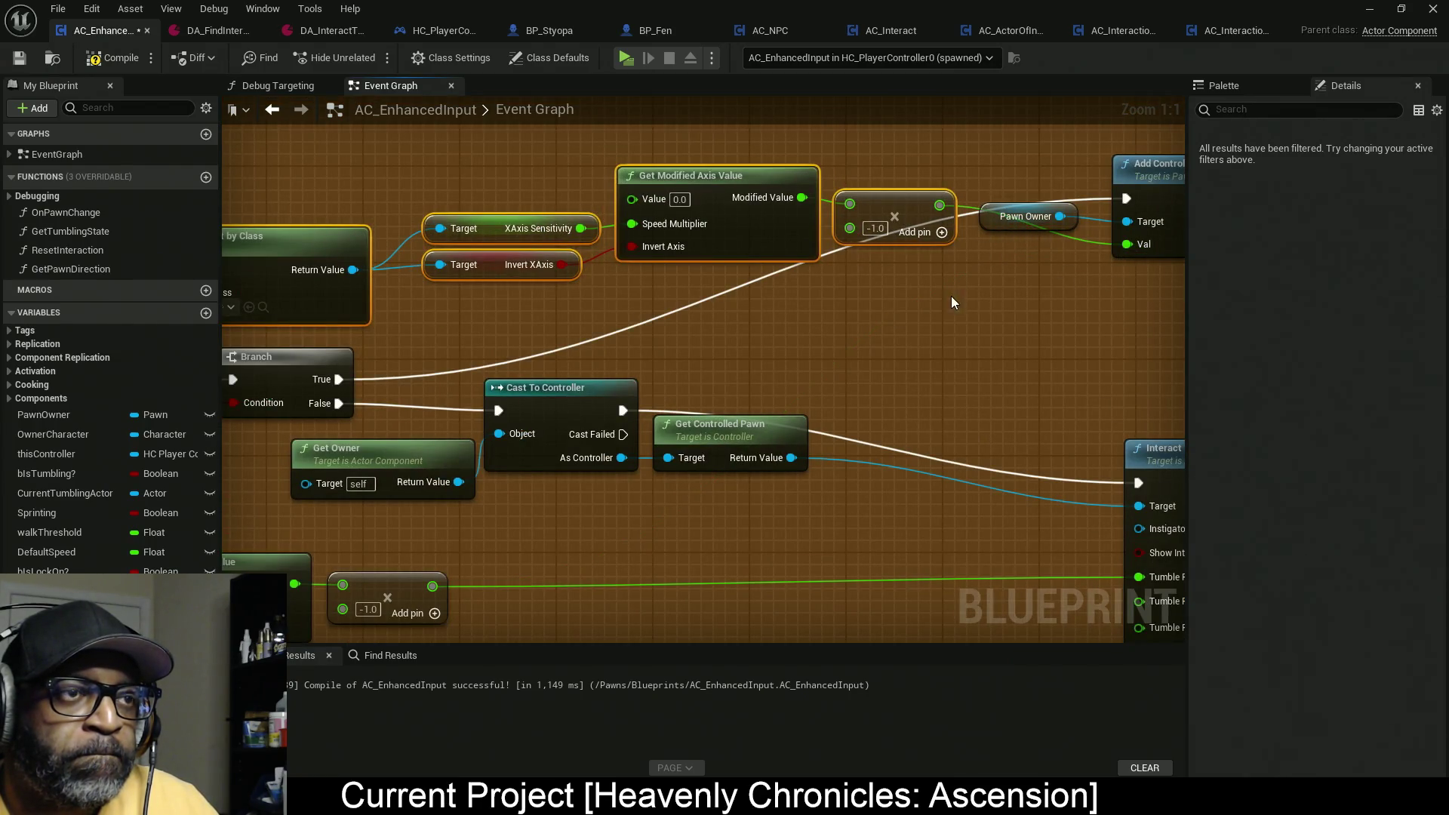
pyautogui.scroll(-3, 977, 298)
pyautogui.moveTo(993, 216)
pyautogui.mouseDown()
pyautogui.moveTo(1097, 275)
pyautogui.moveTo(1081, 247)
pyautogui.mouseUp()
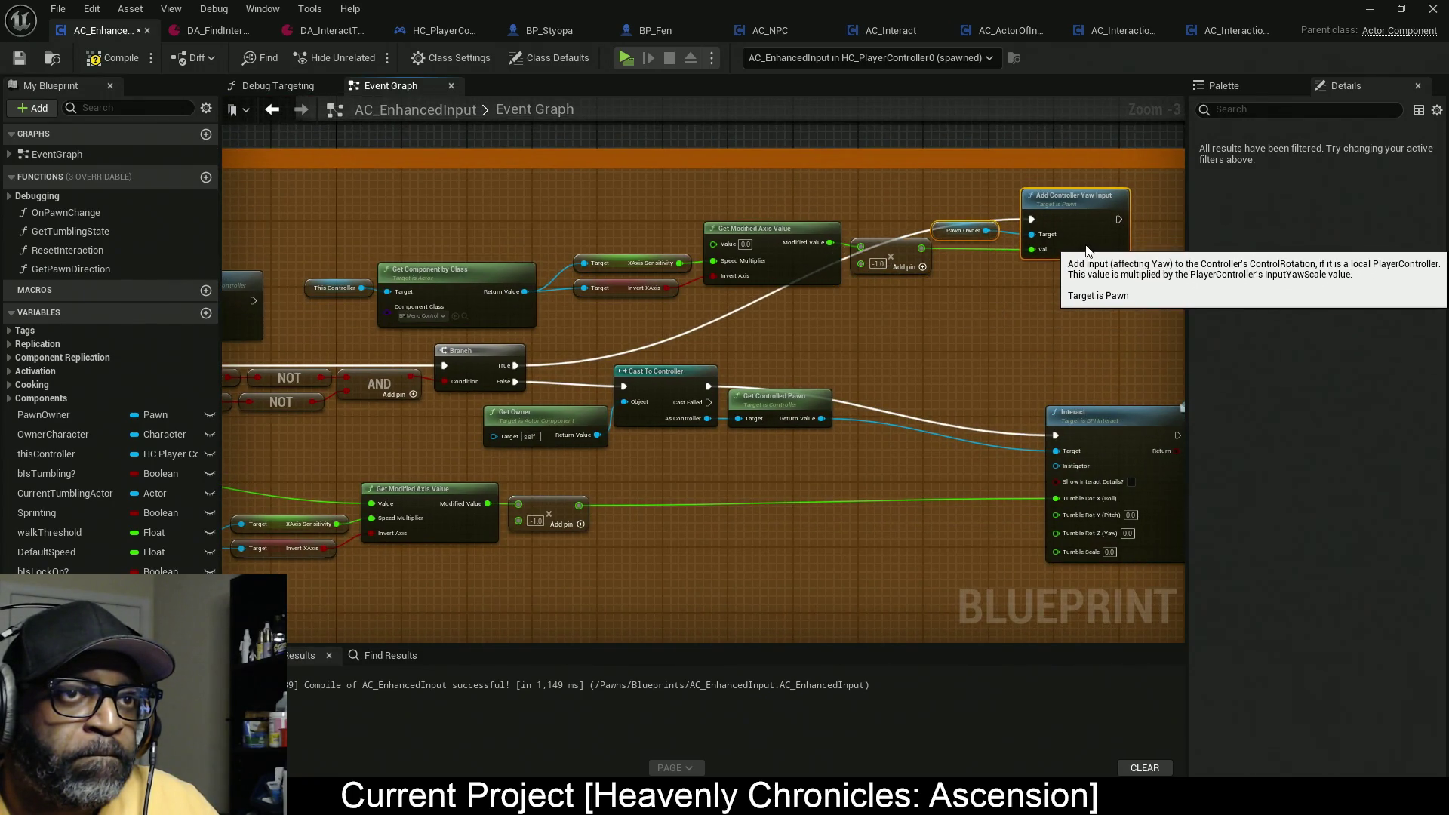
pyautogui.doubleClick(686, 332)
# Step: Raise the reroute knot above the axis-value nodes and select This Controller through the −1 multiply
pyautogui.moveTo(686, 329)
pyautogui.mouseDown()
pyautogui.moveTo(626, 215)
pyautogui.moveTo(516, 228)
pyautogui.moveTo(587, 225)
pyautogui.mouseUp()
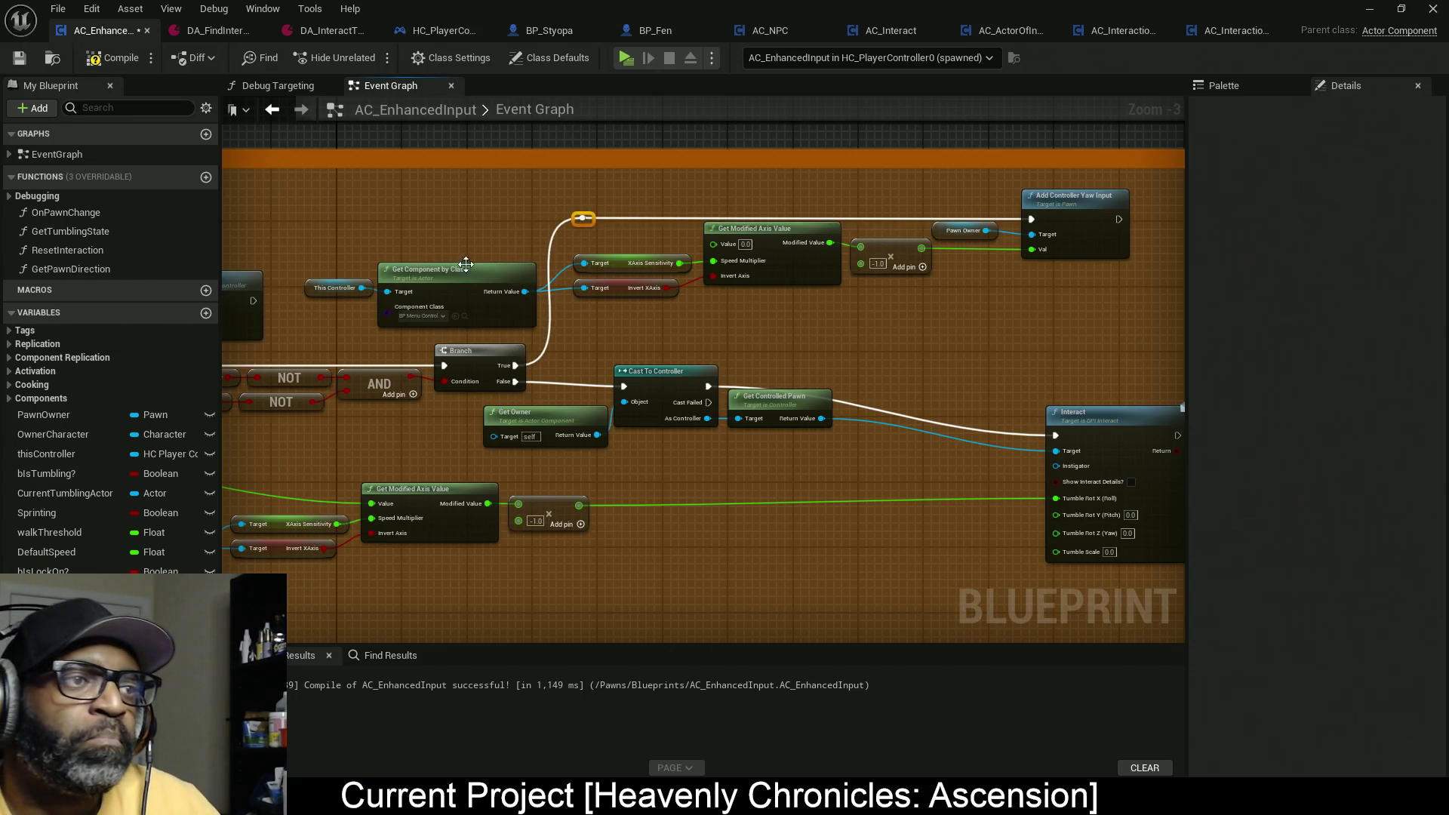
pyautogui.scroll(2, 396, 303)
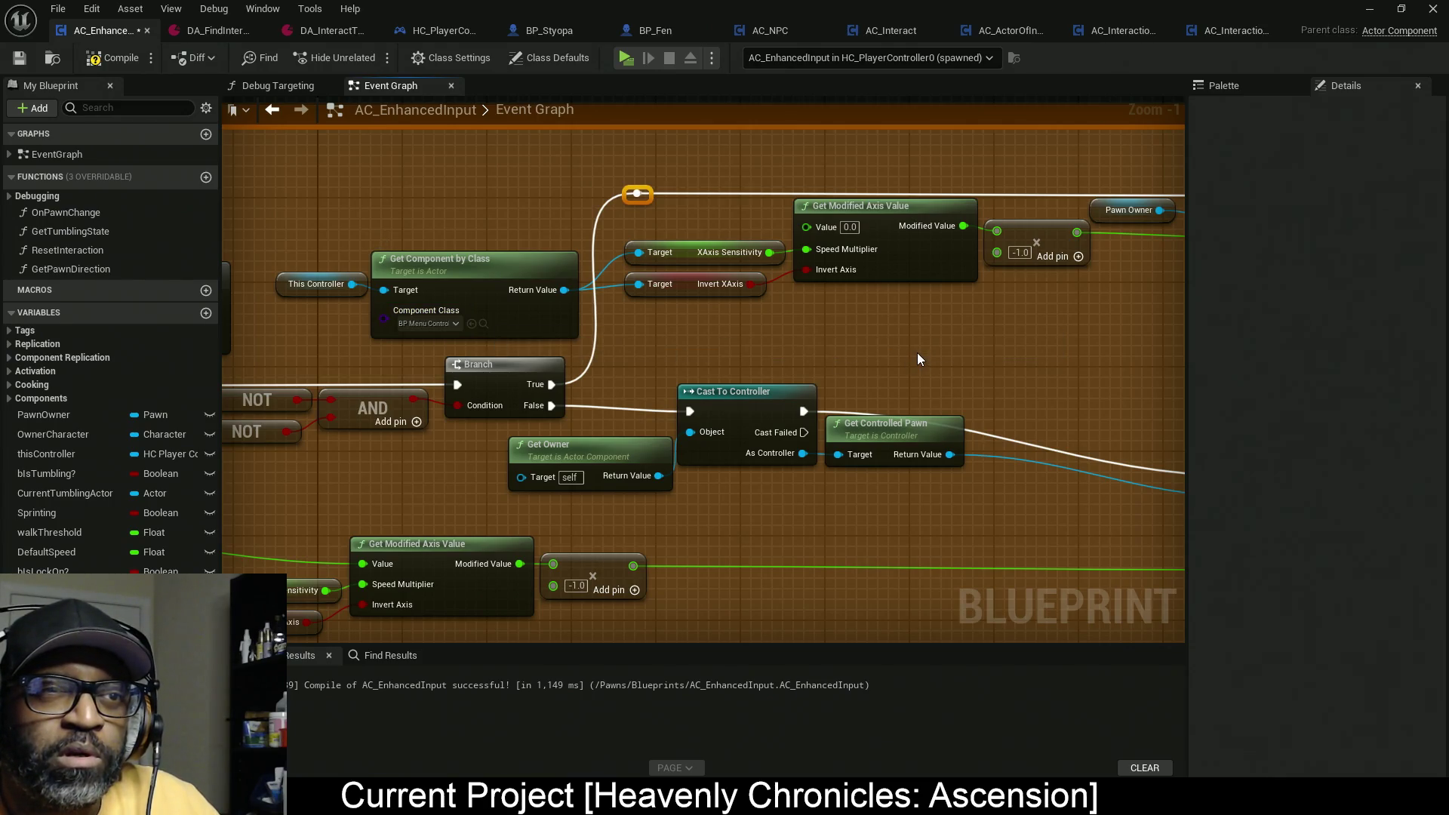
pyautogui.moveTo(1058, 353)
pyautogui.mouseDown()
pyautogui.moveTo(834, 340)
pyautogui.moveTo(1057, 355)
pyautogui.mouseUp()
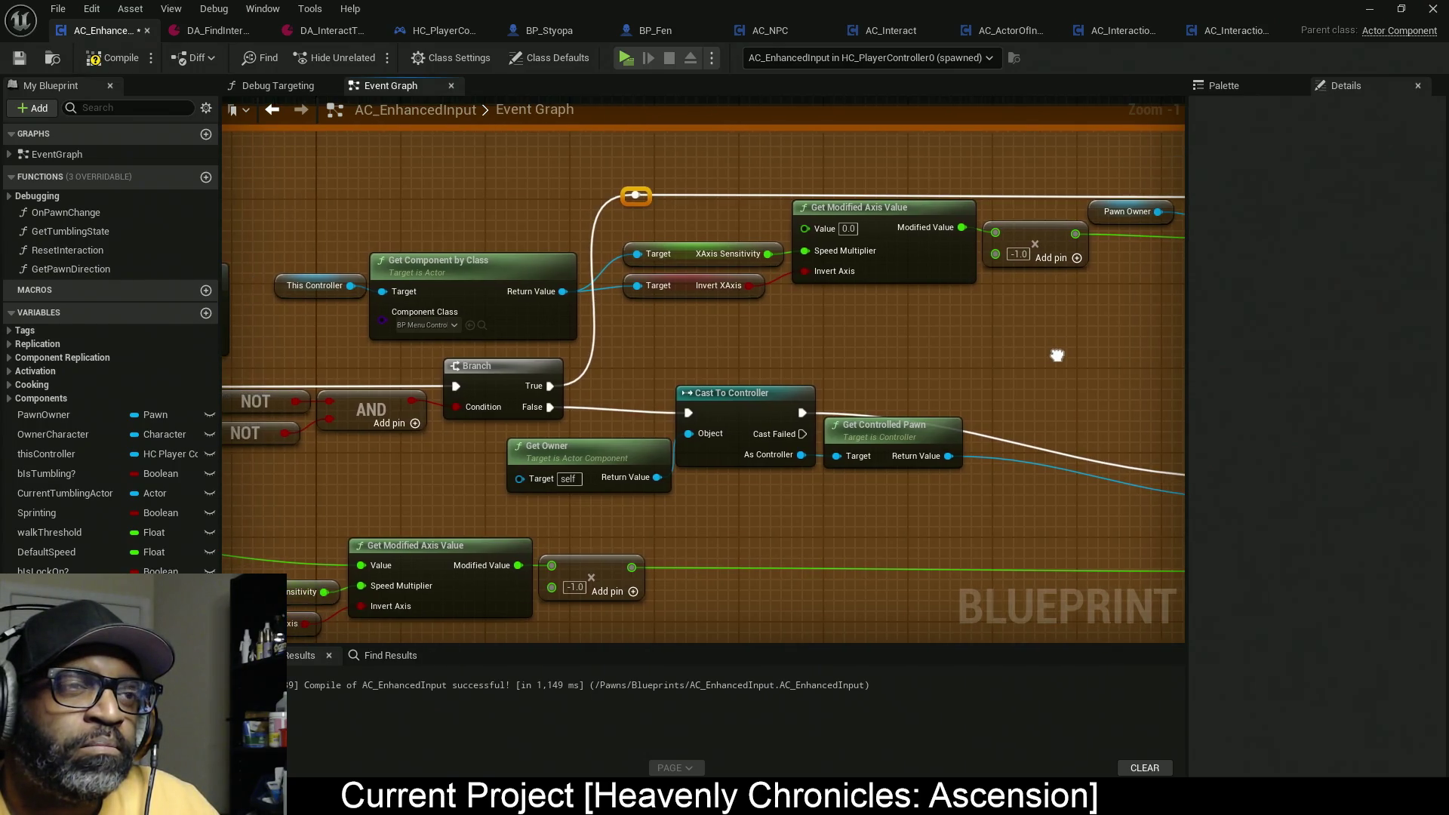
pyautogui.moveTo(315, 227)
pyautogui.mouseDown()
pyautogui.moveTo(596, 296)
pyautogui.moveTo(1039, 320)
pyautogui.mouseUp()
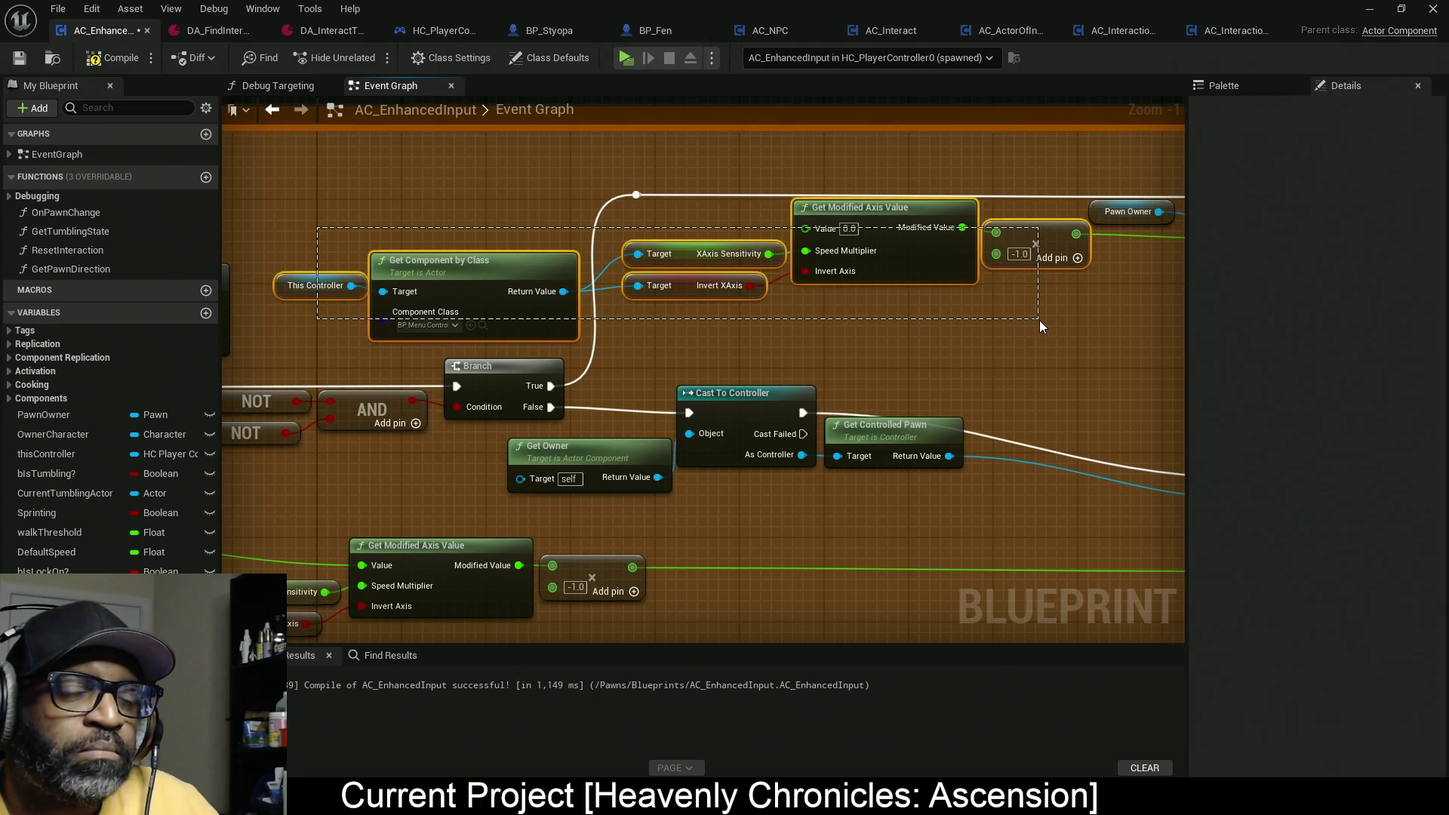
# Step: Collapse the selected axis-value chain into a new function, NewFunction, and make it pure
pyautogui.moveTo(1039, 320); pyautogui.dragTo(1039, 320)
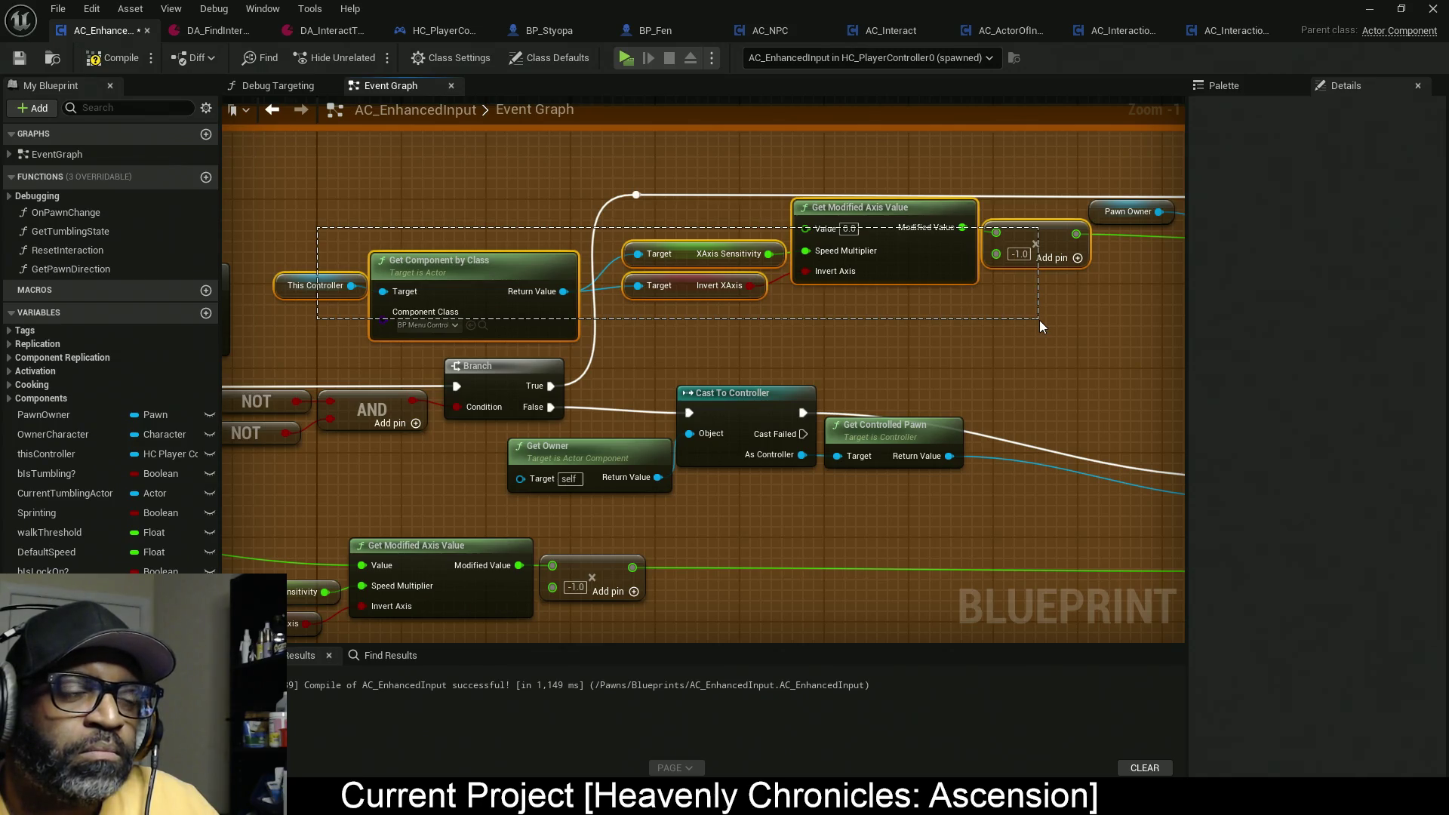
pyautogui.rightClick(958, 262)
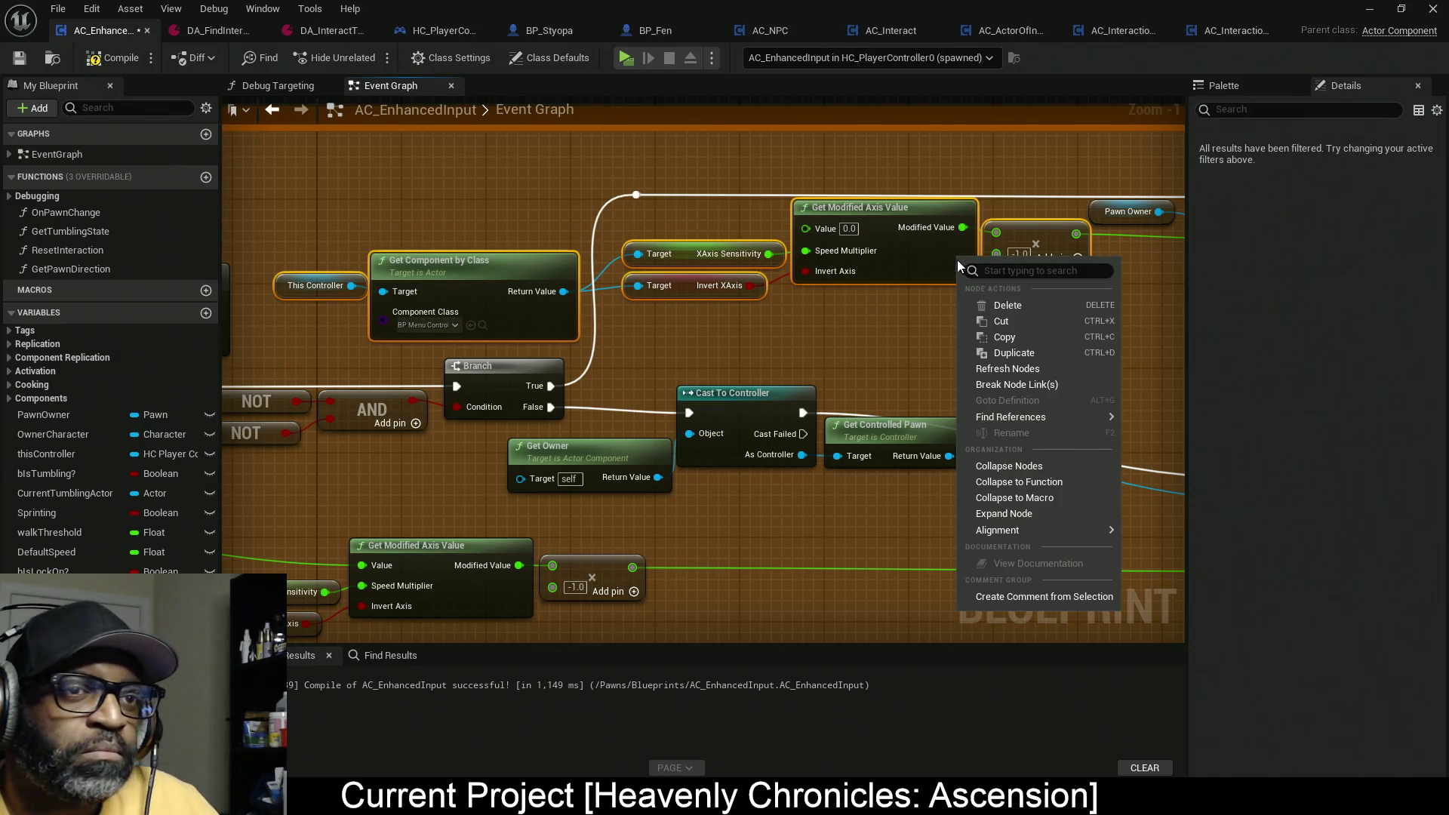
pyautogui.click(1029, 482)
pyautogui.hotkey('ctrl', 'shift', 'f')
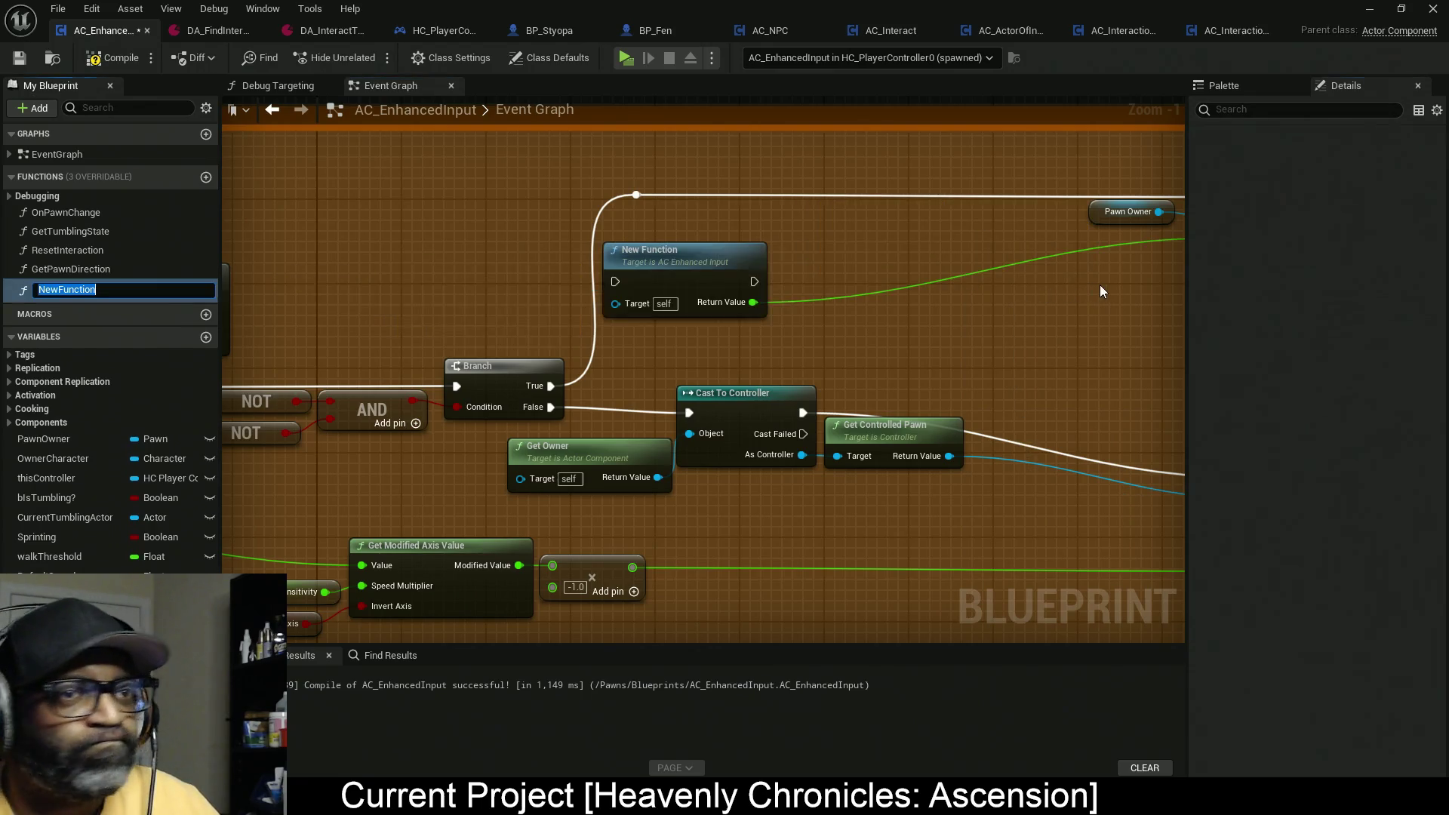
pyautogui.press('Return')
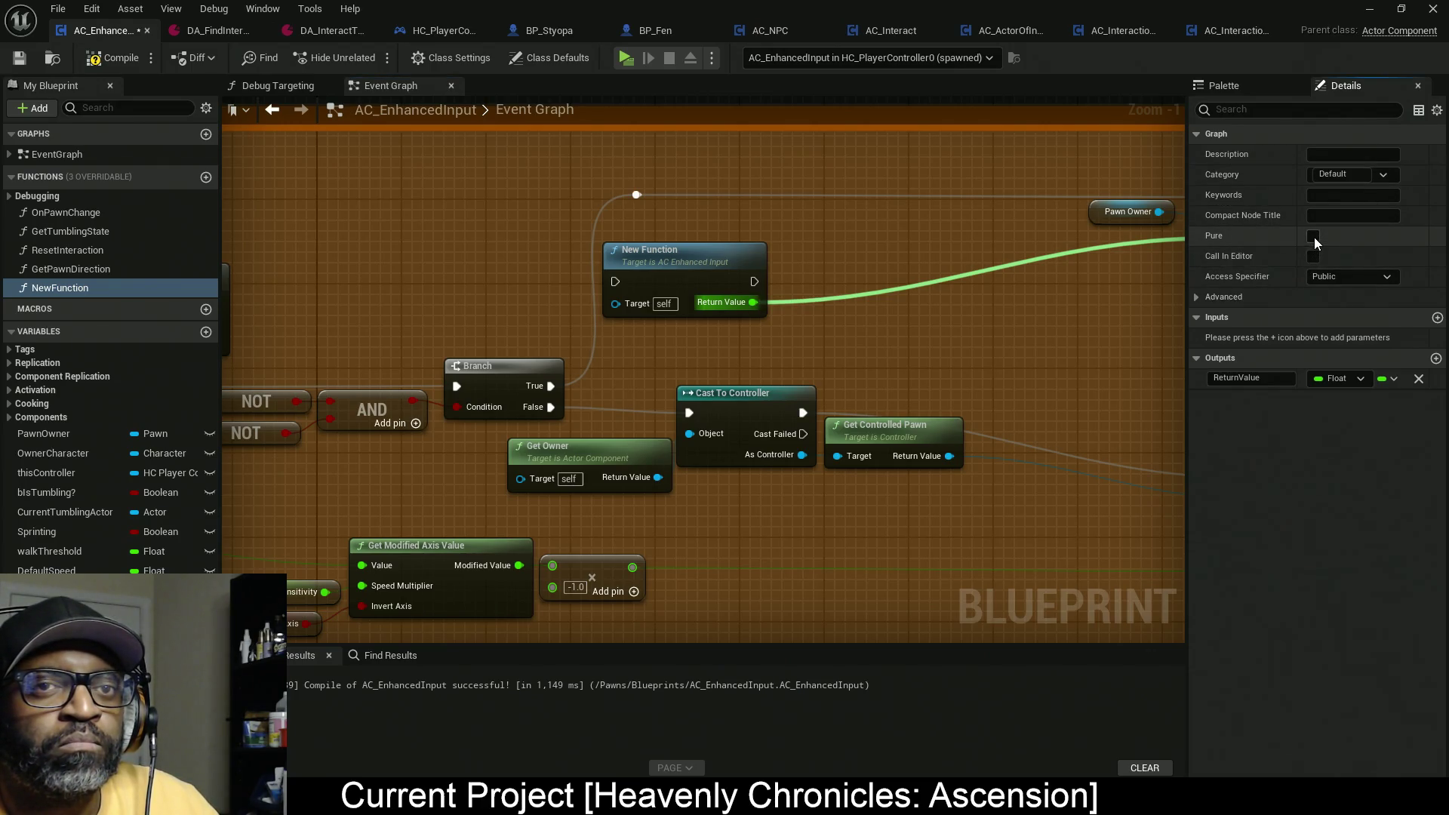
pyautogui.click(1314, 236)
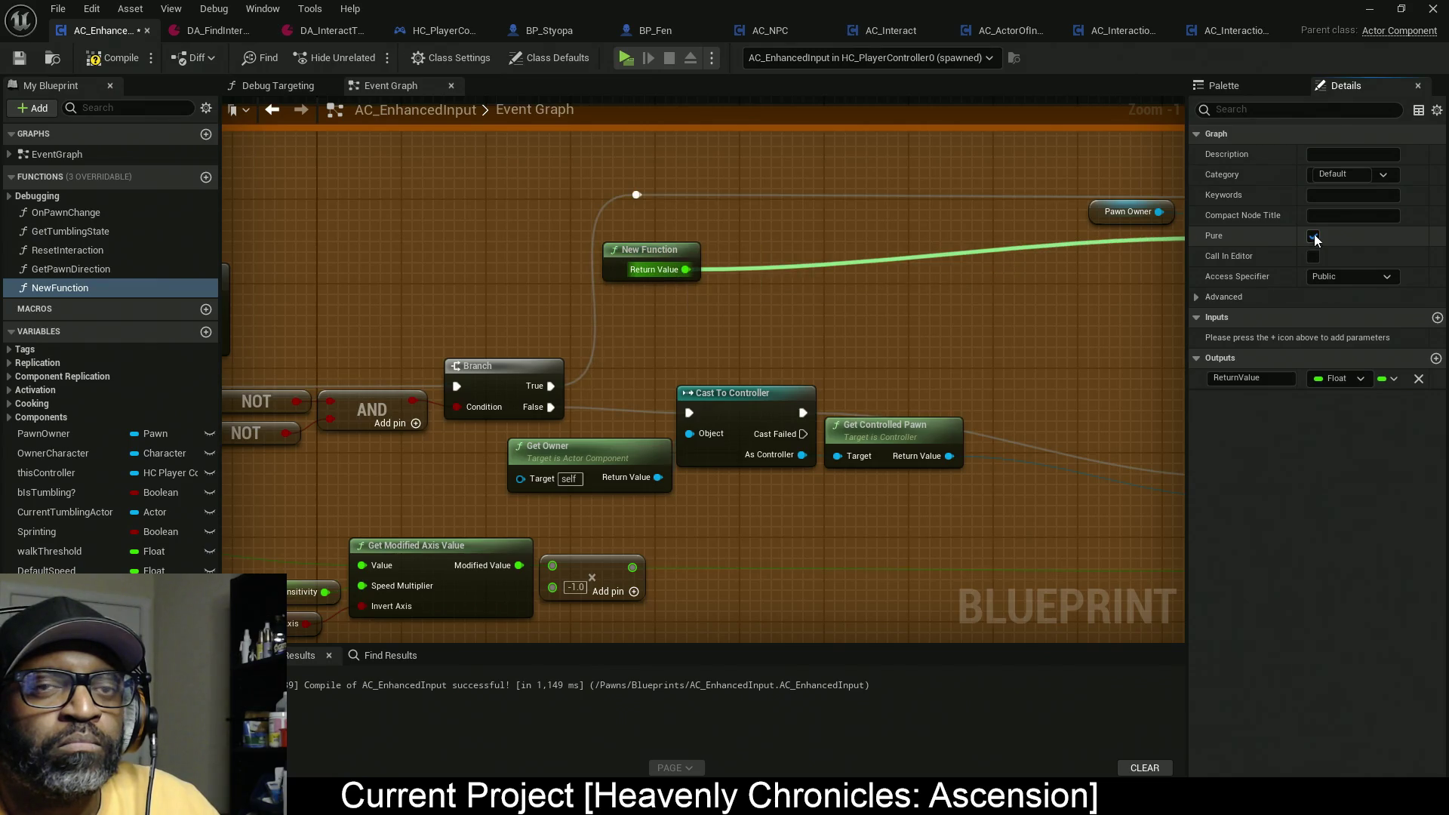
# Step: Rename NewFunction to GetModifiedNegAxisVal in the My Blueprint functions list
pyautogui.rightClick(89, 295)
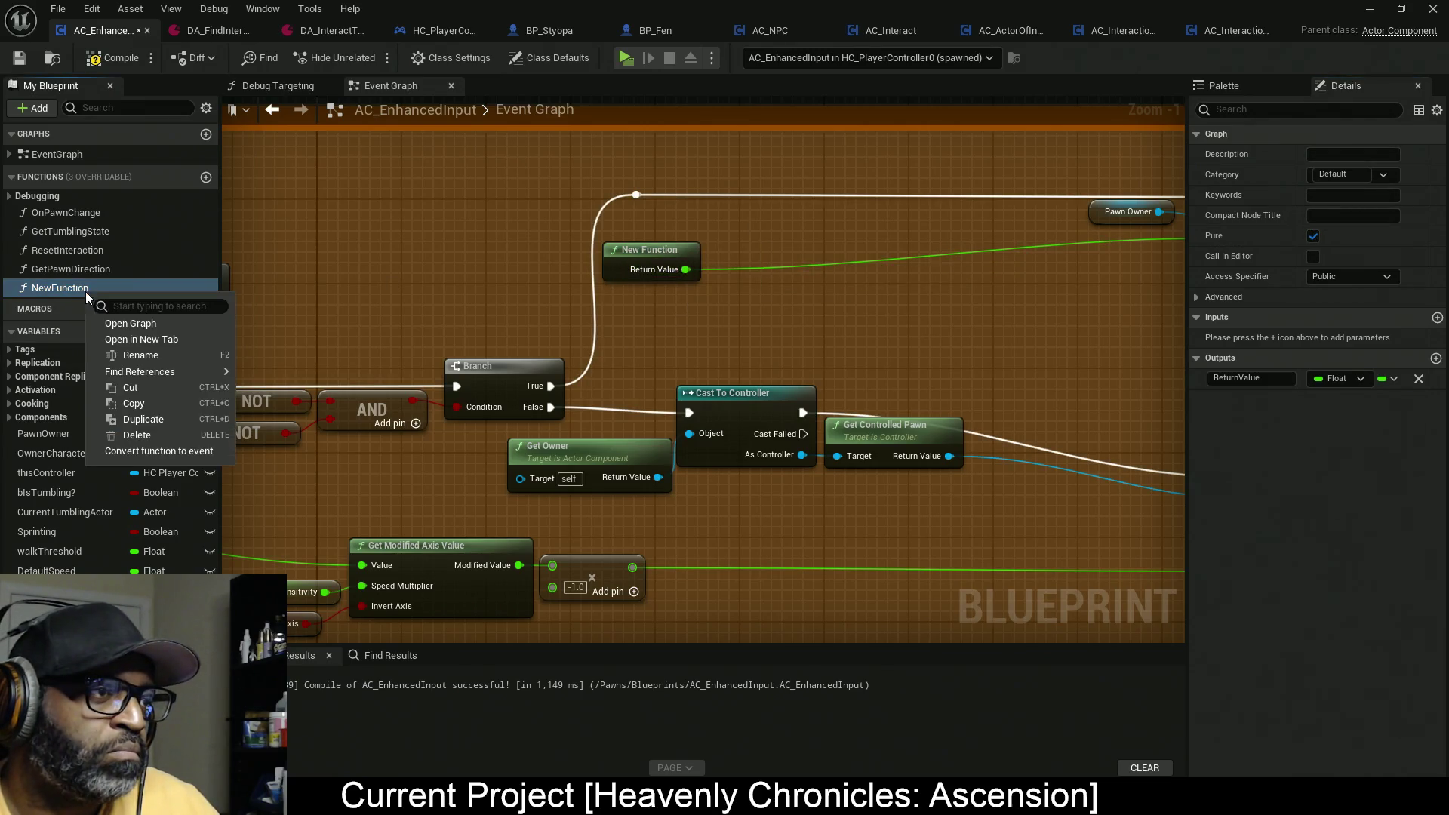
pyautogui.click(136, 355)
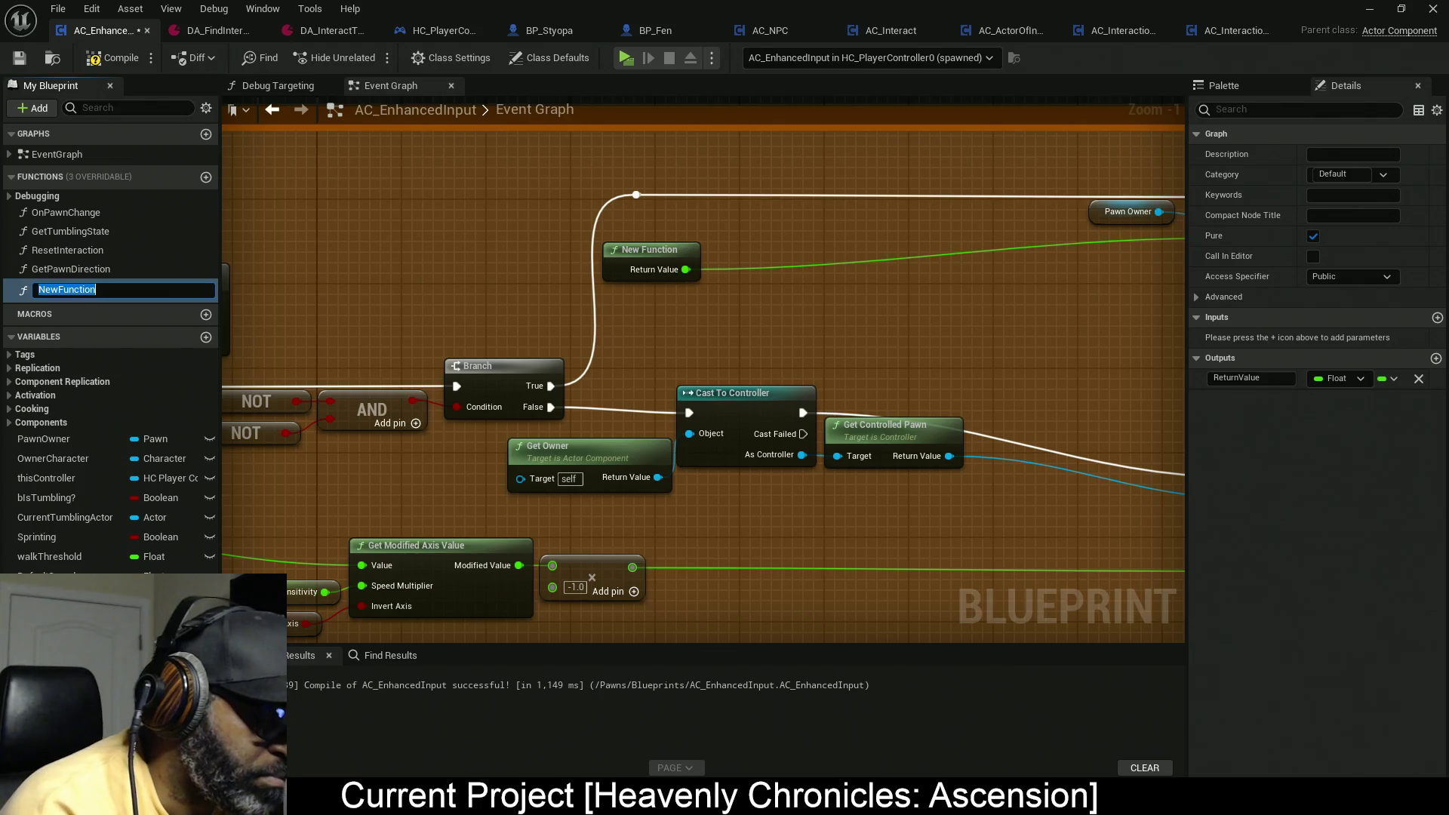
pyautogui.write('GetModifiedNegAxisVal')
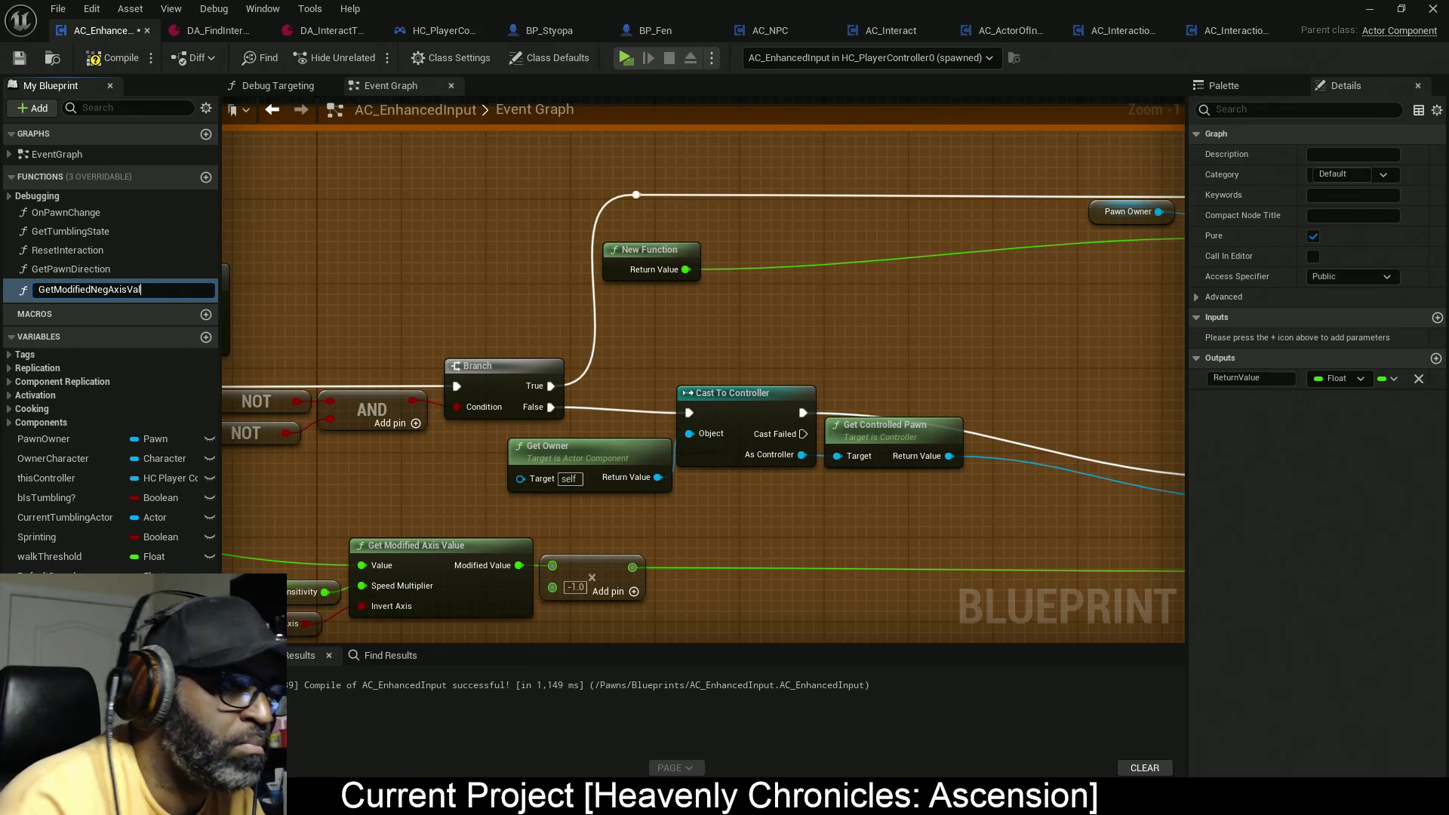
pyautogui.press('Return')
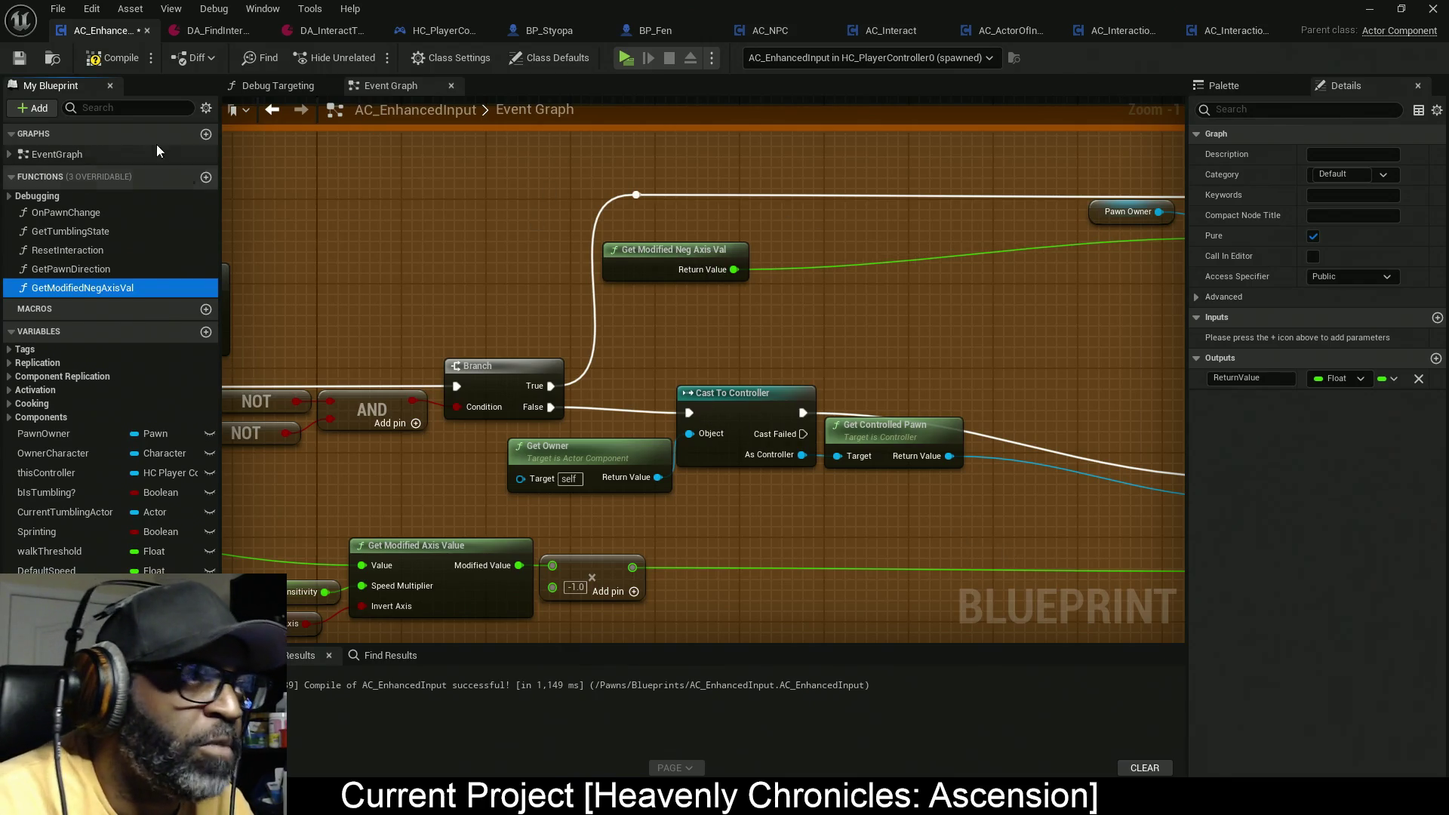
# Step: Compile, then bring Get Modified Neg Axis Val and the yaw input nodes together
pyautogui.click(113, 59)
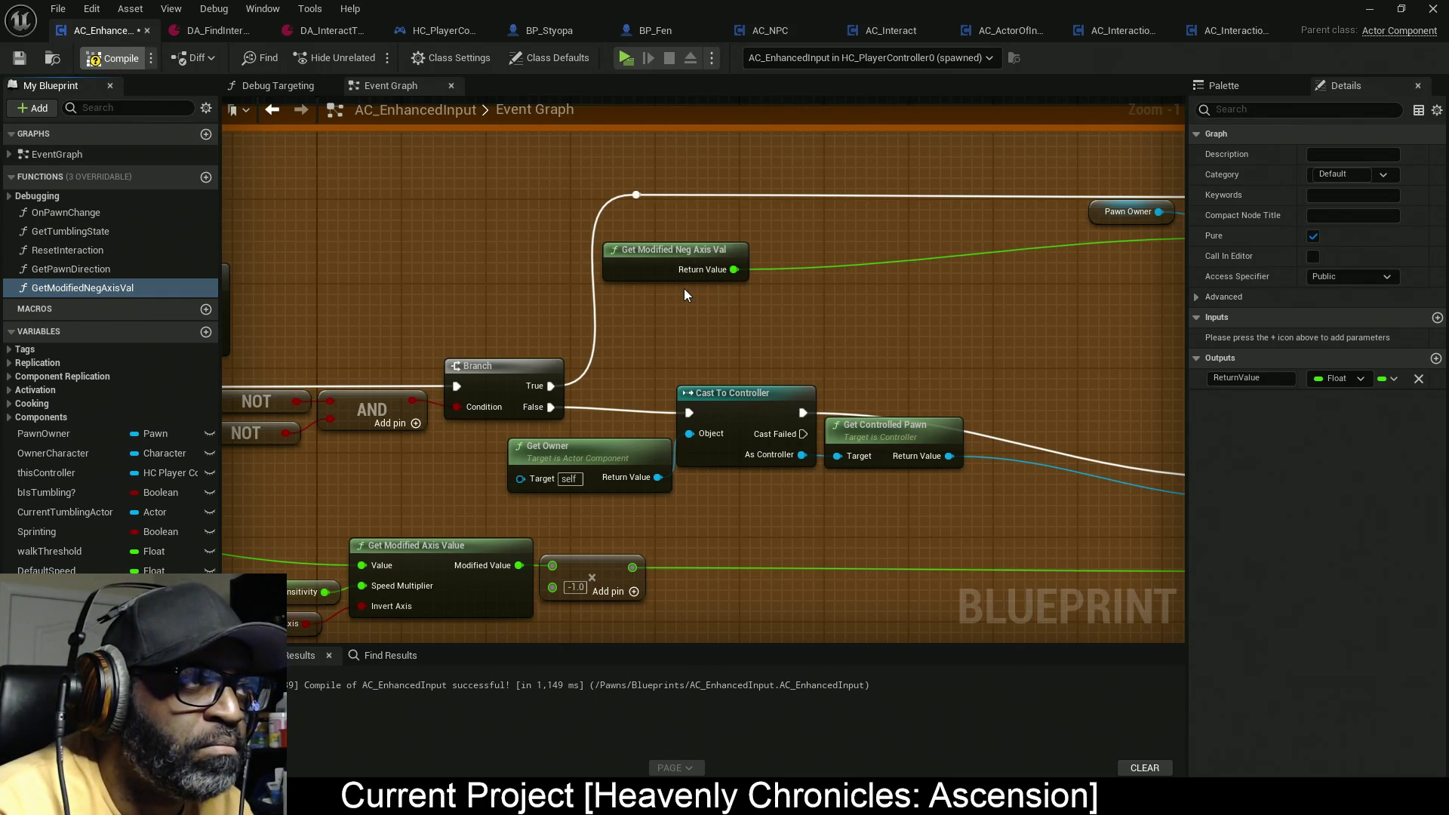
pyautogui.moveTo(657, 273); pyautogui.dragTo(698, 242)
pyautogui.moveTo(815, 174)
pyautogui.mouseDown()
pyautogui.moveTo(611, 190)
pyautogui.moveTo(1057, 280)
pyautogui.mouseUp()
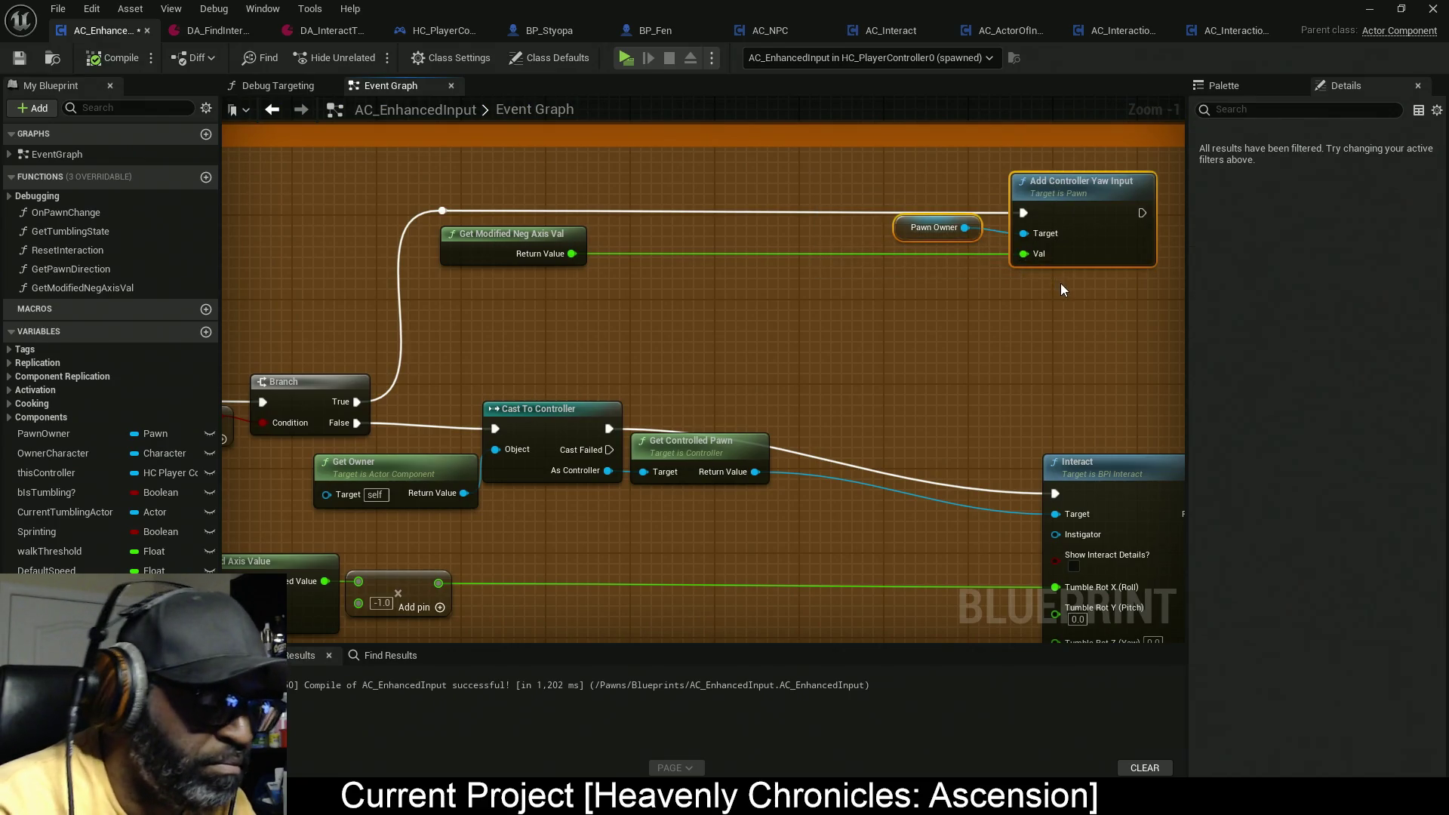
pyautogui.press('q')
pyautogui.press('Left')
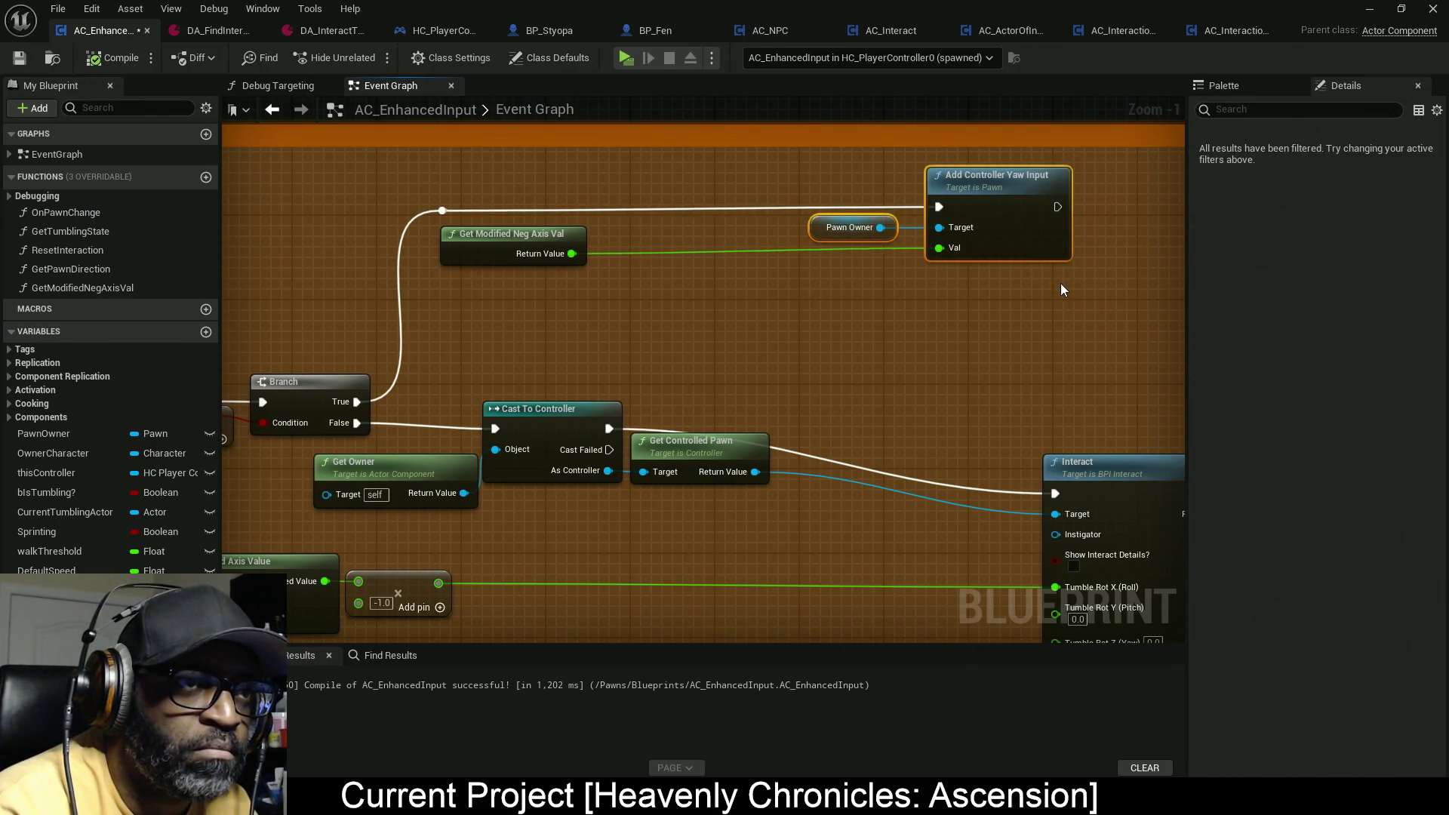
pyautogui.press('Left')
pyautogui.press('Left')
pyautogui.press('Left')
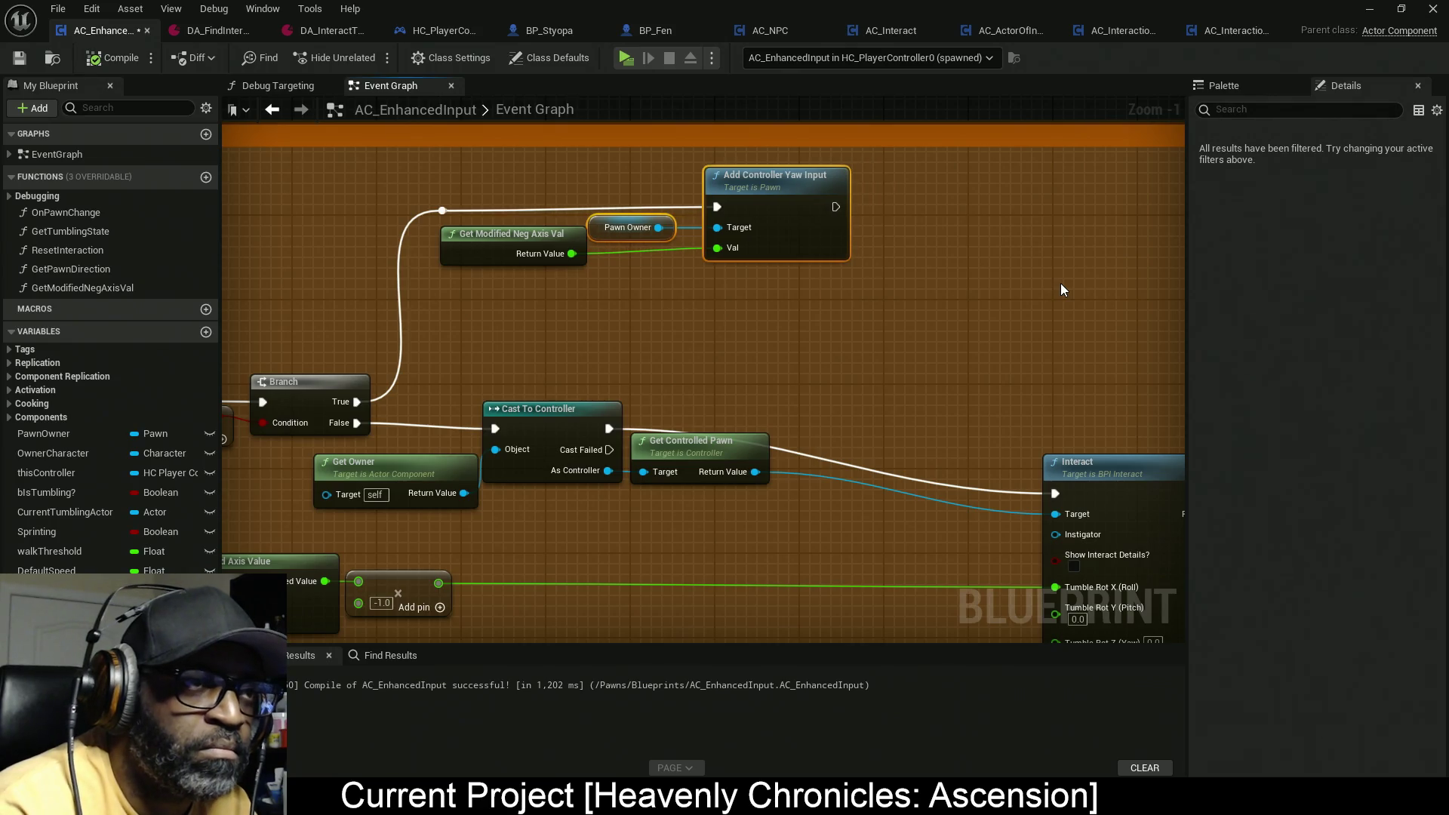
# Step: Straighten the Return Value wire into Val and distribute the yaw row nodes horizontally
pyautogui.click(453, 234)
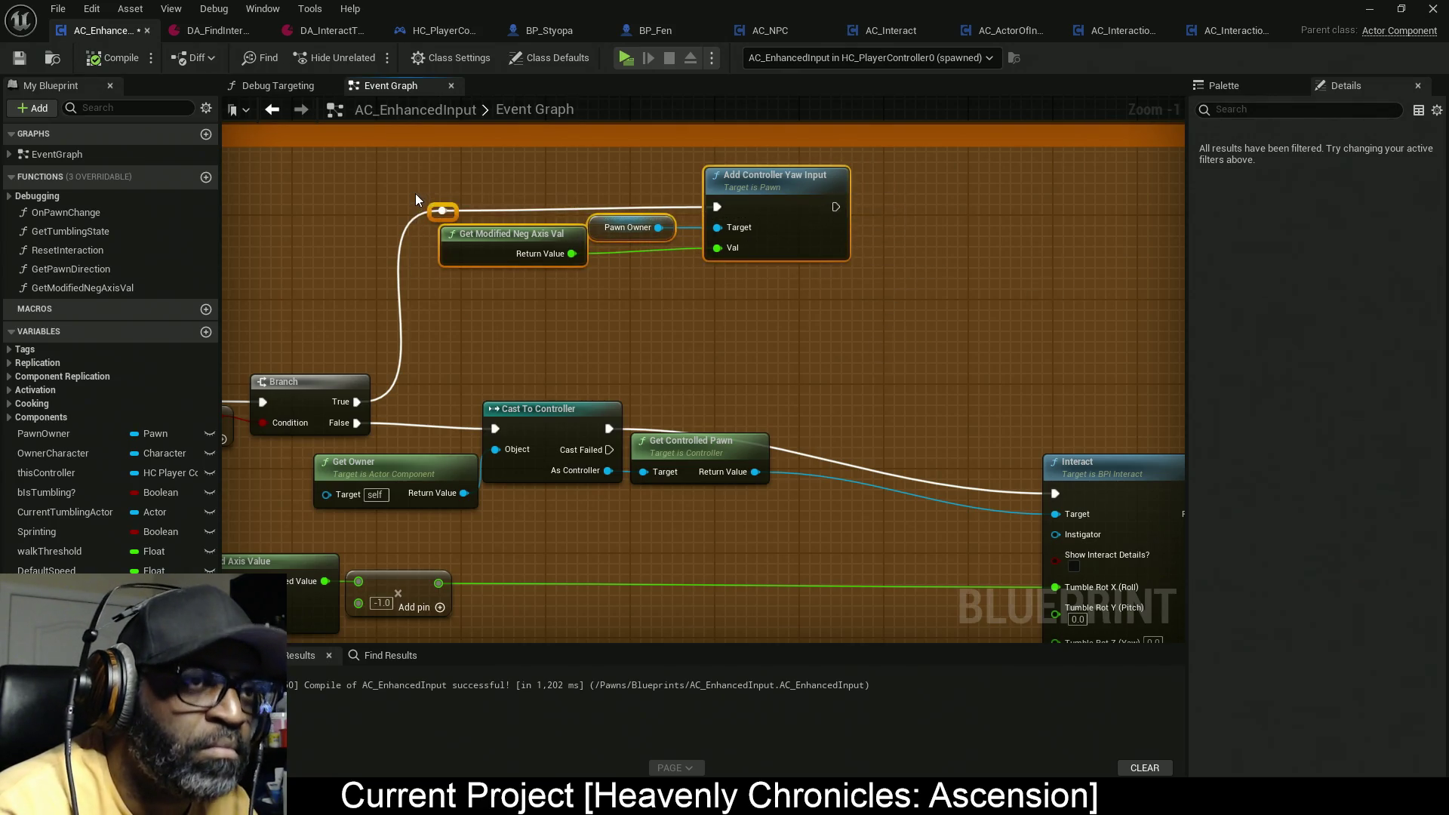
pyautogui.press('q')
pyautogui.click(604, 353)
pyautogui.moveTo(605, 353); pyautogui.dragTo(798, 272)
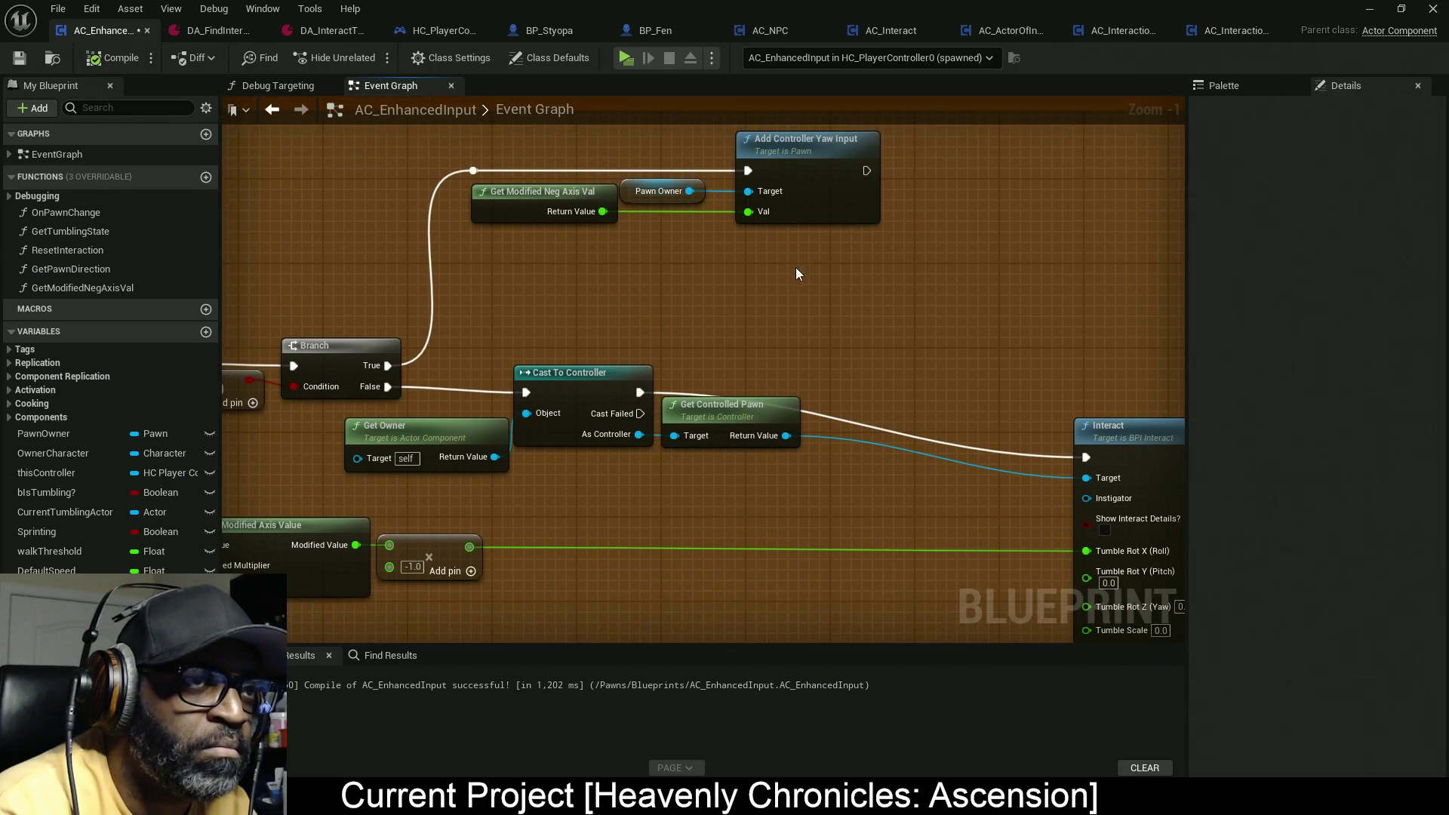
pyautogui.moveTo(927, 270); pyautogui.dragTo(464, 149)
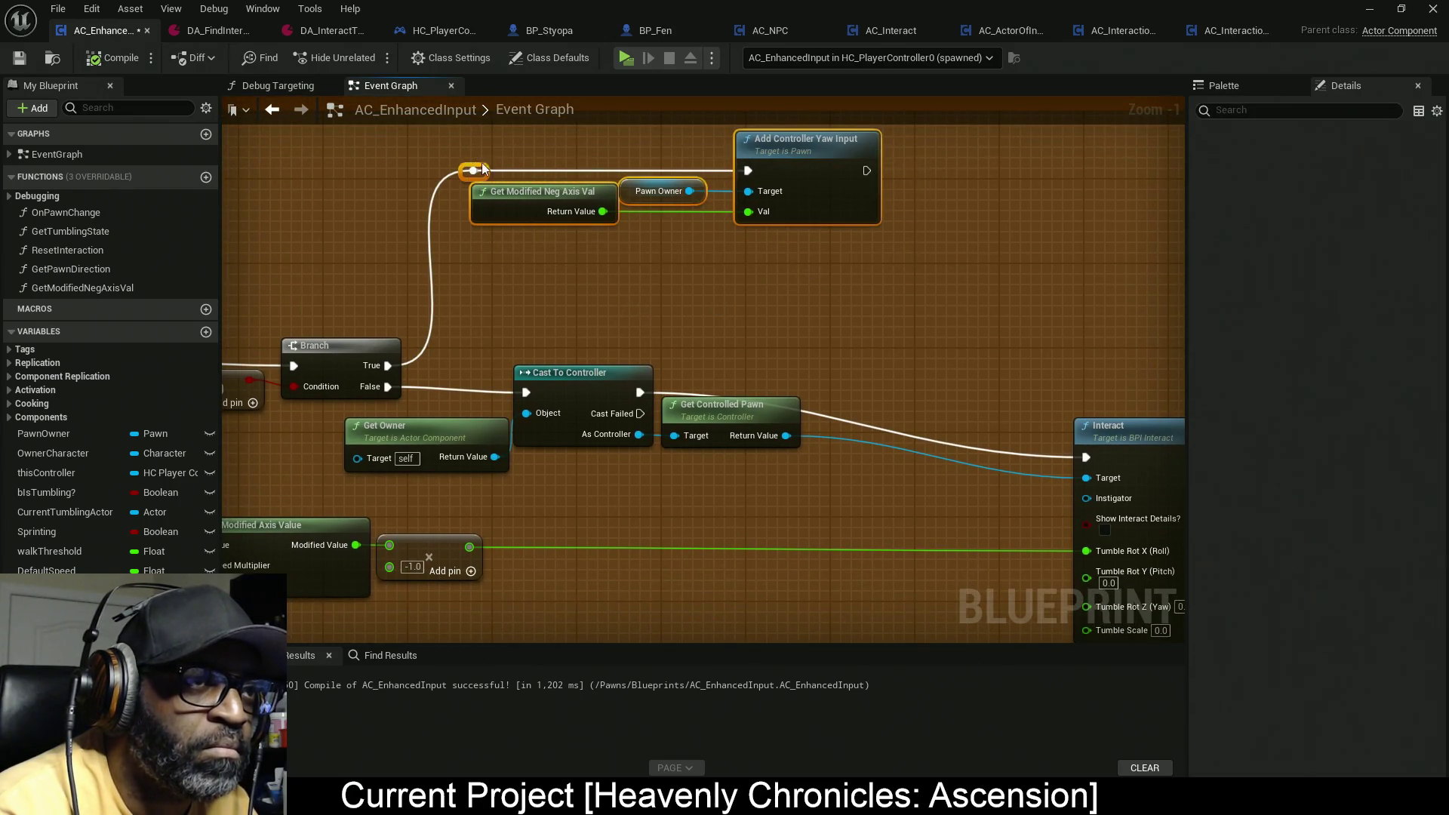
pyautogui.rightClick(528, 200)
pyautogui.moveTo(622, 458)
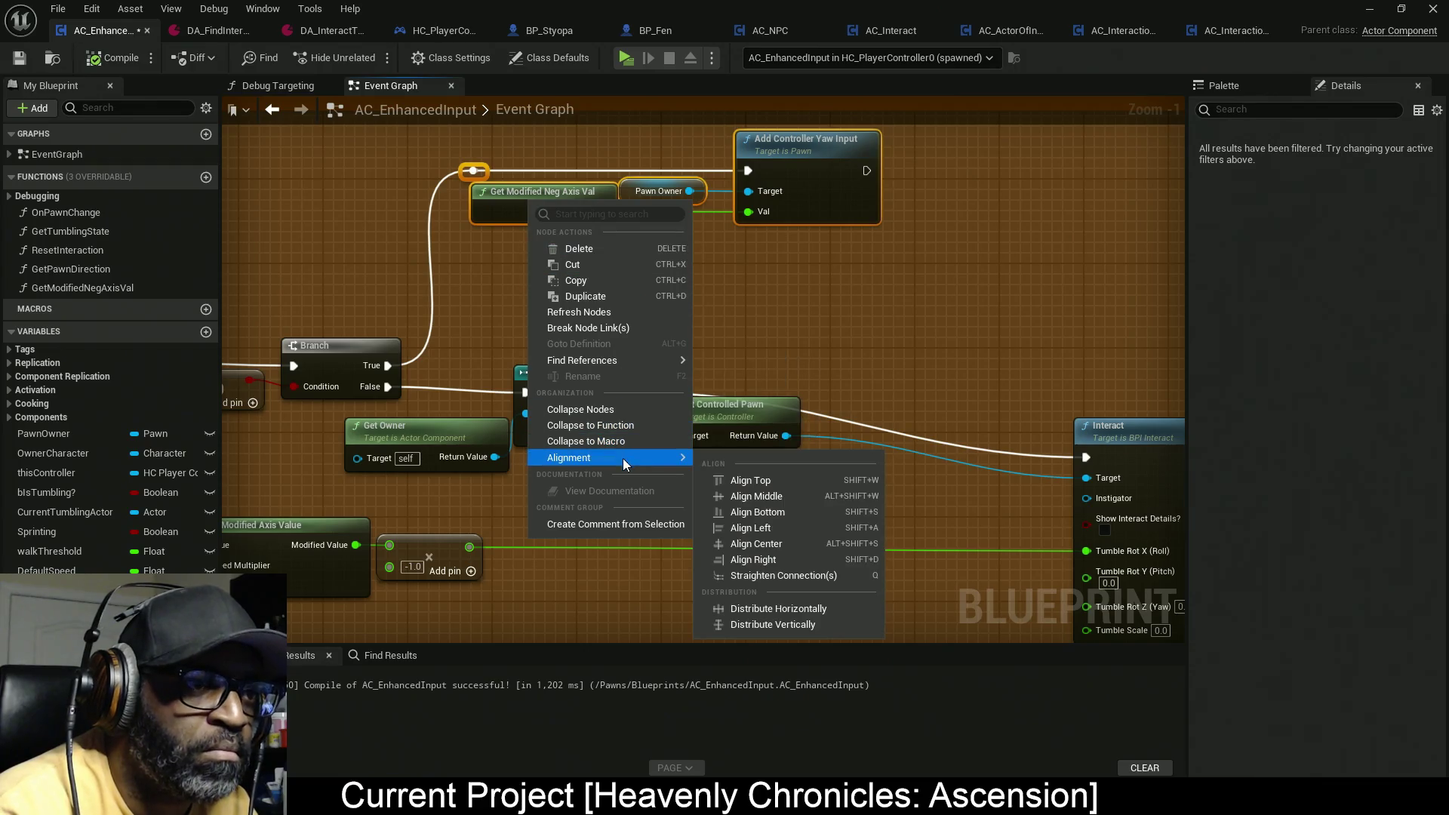
pyautogui.click(801, 614)
pyautogui.click(741, 366)
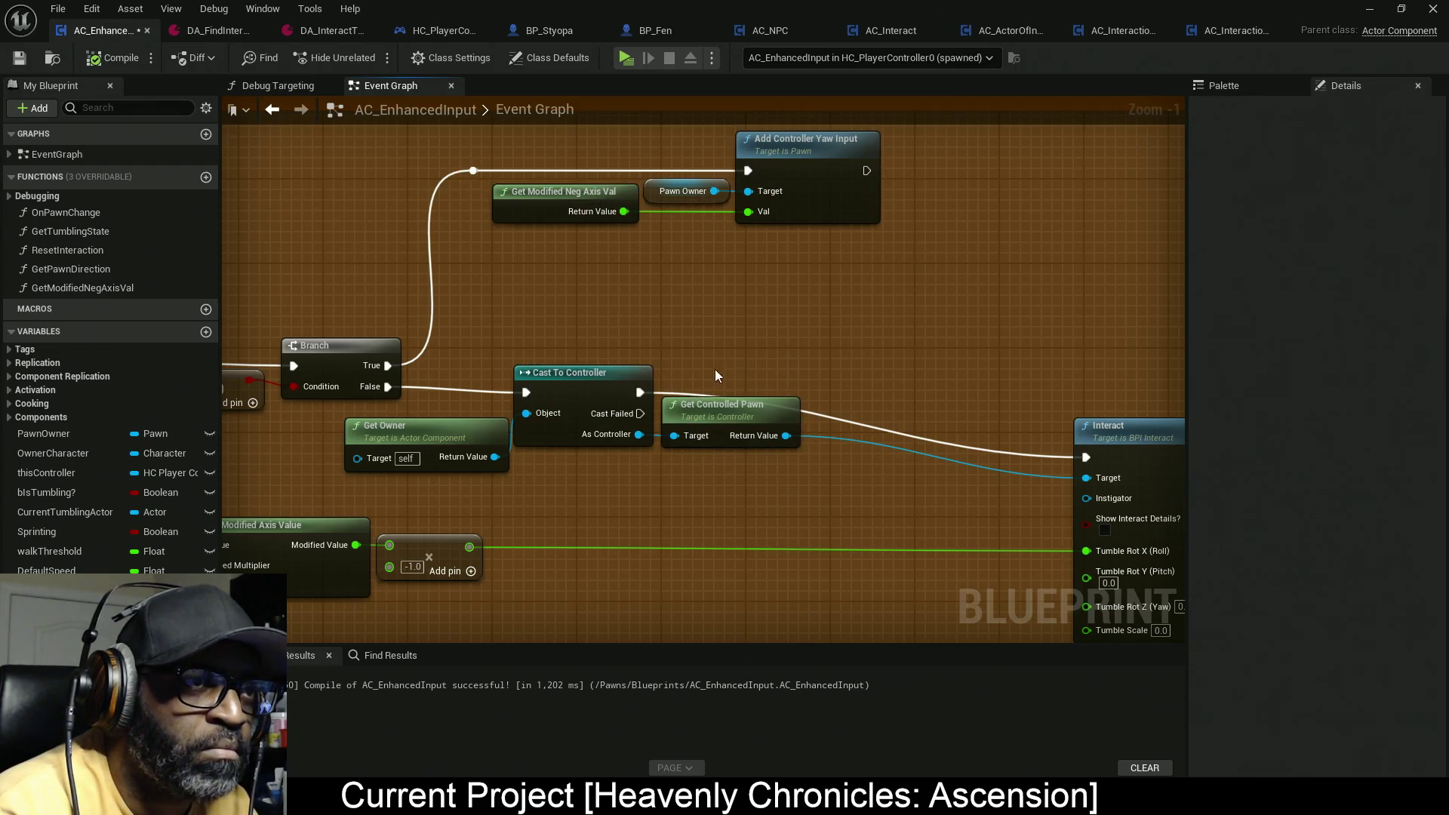
pyautogui.moveTo(714, 369); pyautogui.dragTo(745, 269)
# Step: Paste a copy of the Get Modified Neg Axis Val node
pyautogui.scroll(-3, 745, 198)
pyautogui.click(683, 142)
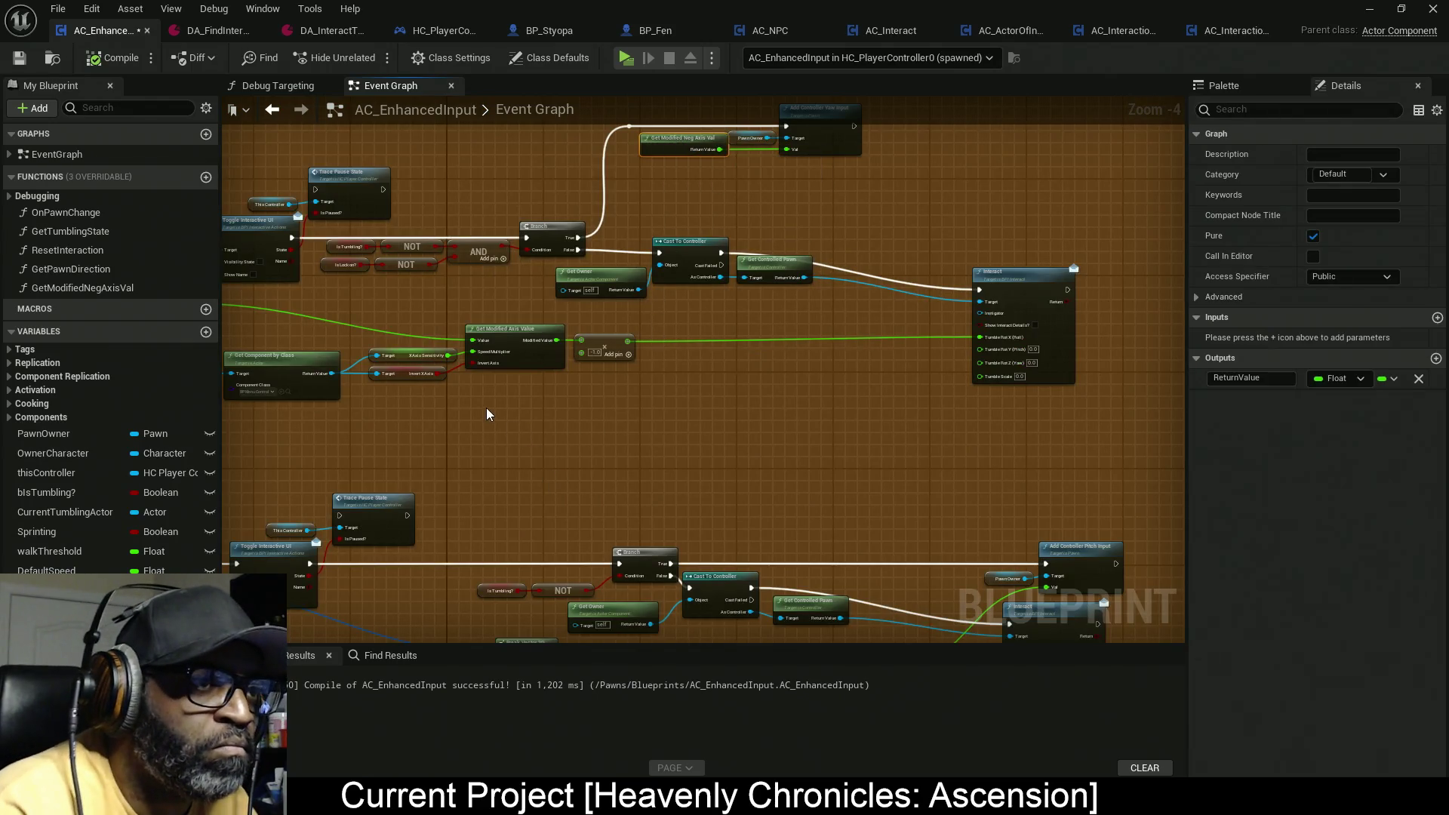
pyautogui.hotkey('ctrl', 'v')
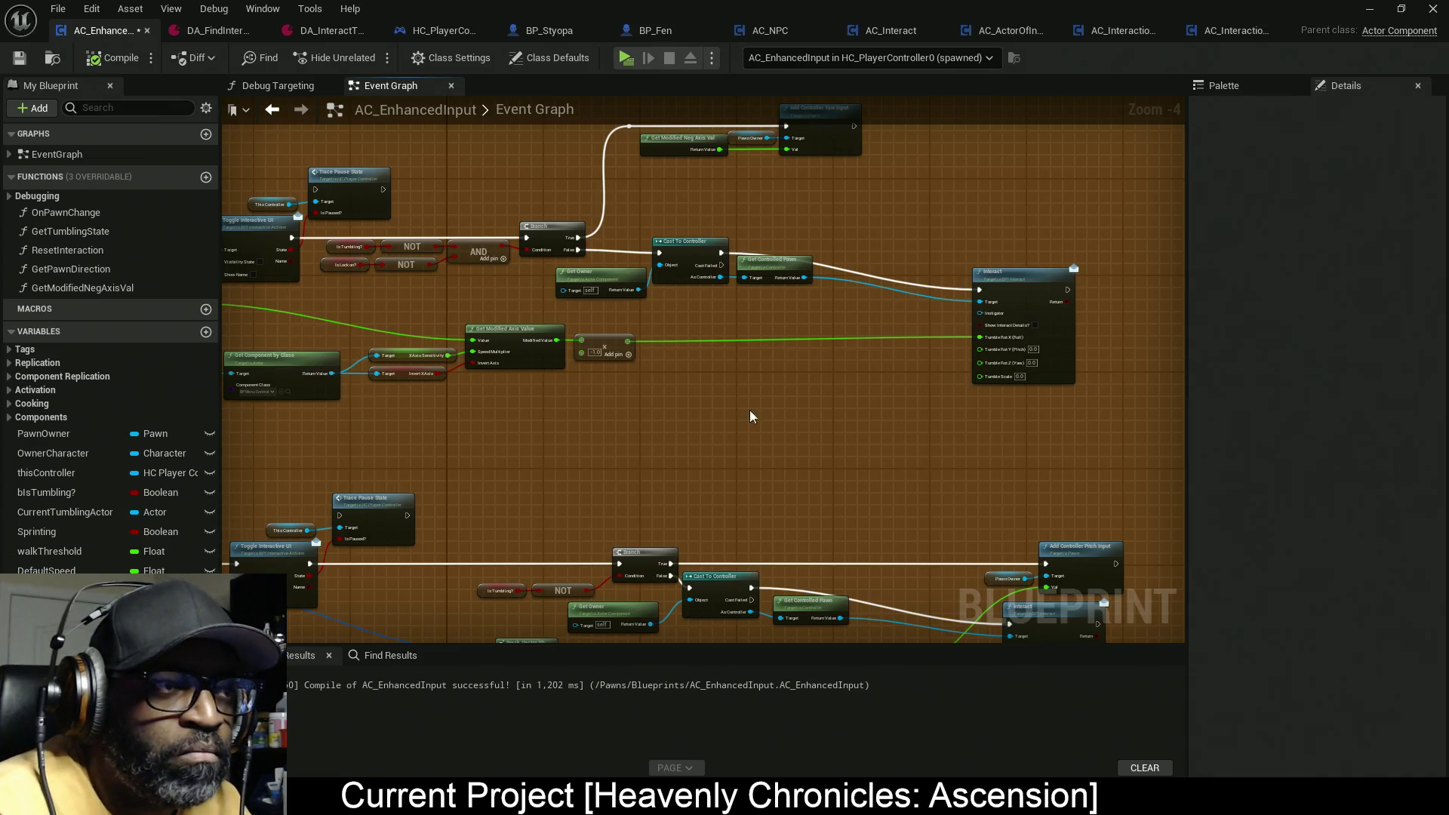
# Step: Wire the copied node's Return Value into Interact's Tumble Rot X and straighten it
pyautogui.moveTo(510, 394); pyautogui.dragTo(761, 414)
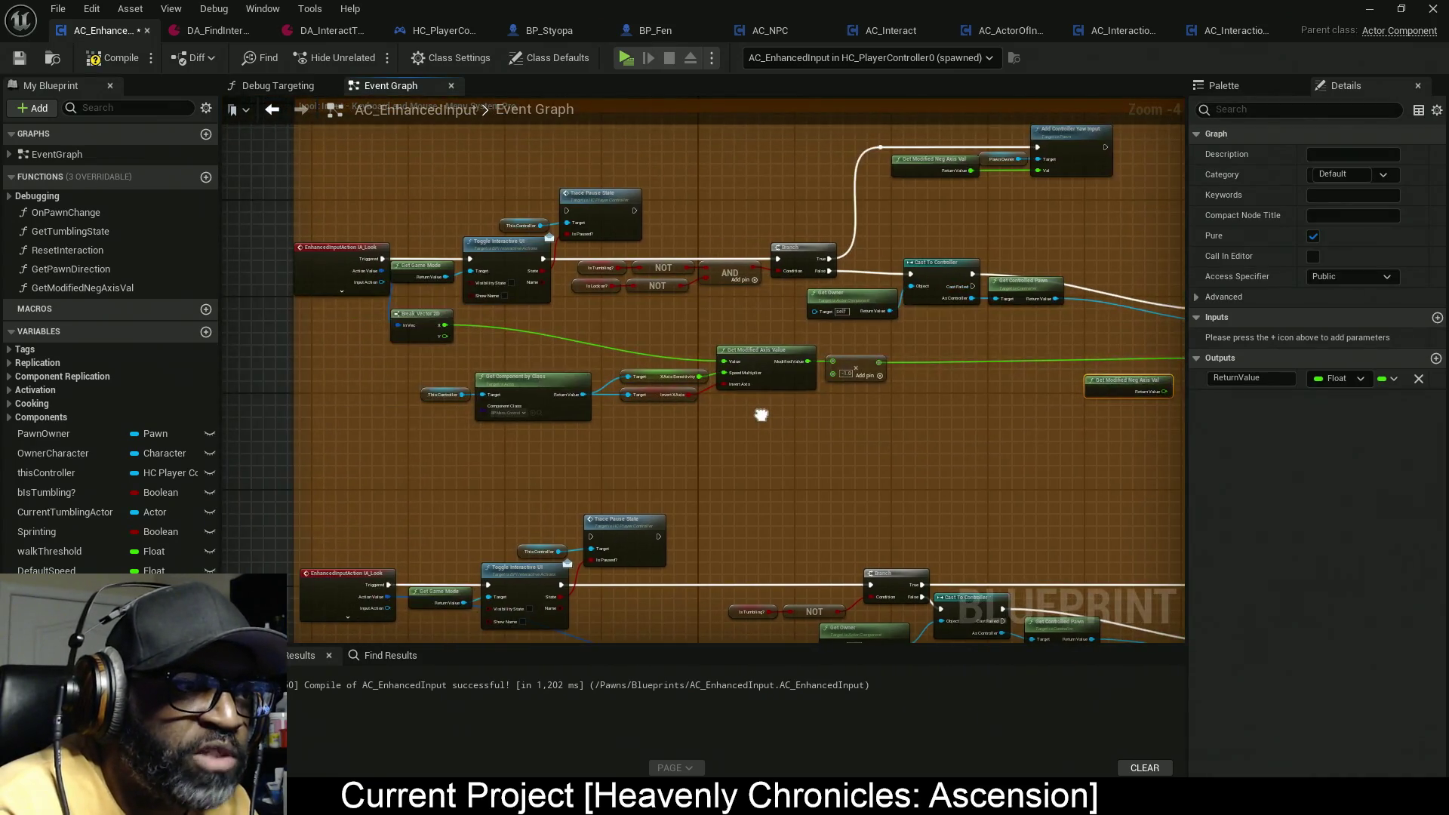
pyautogui.scroll(2, 767, 415)
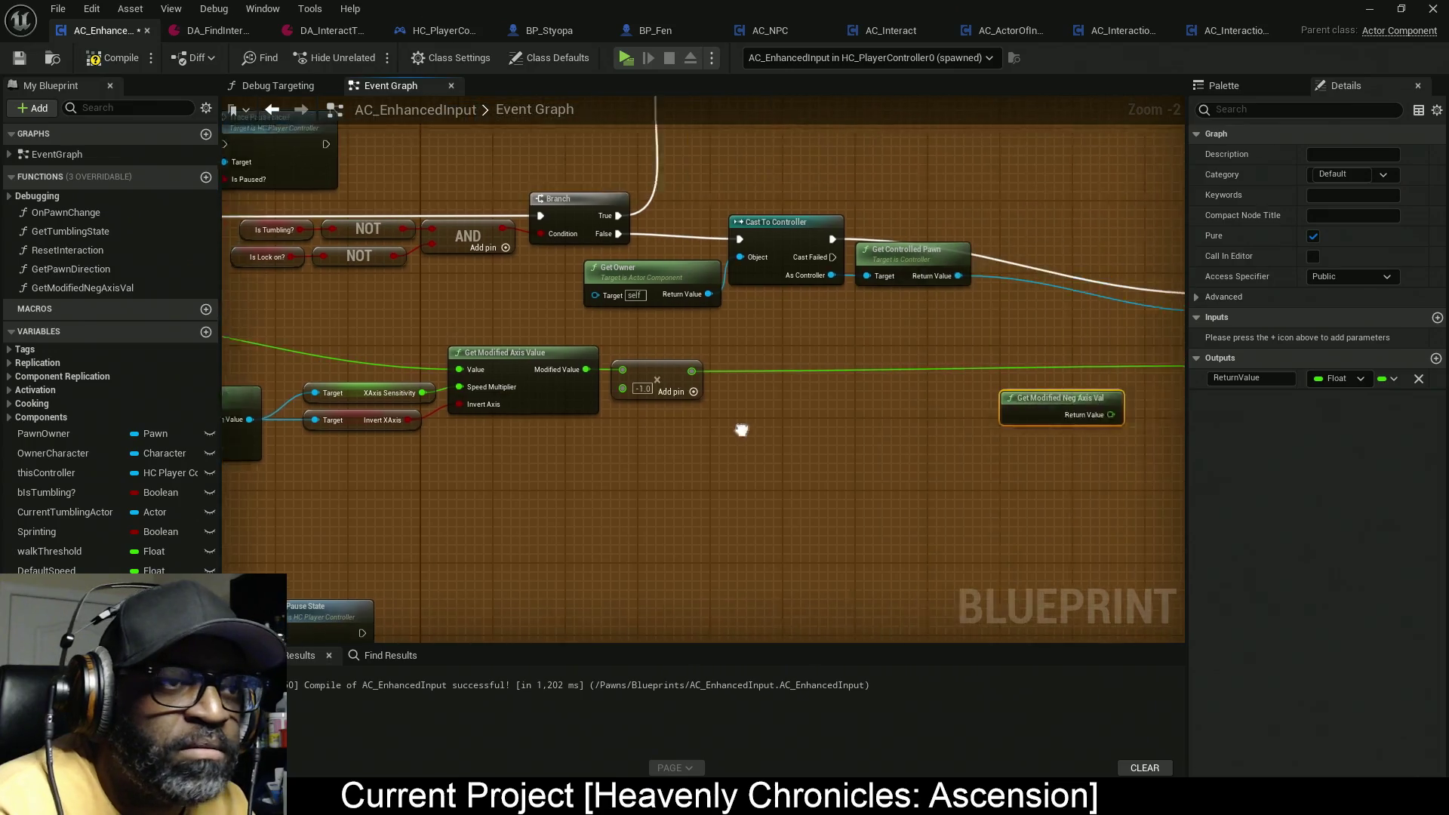
pyautogui.moveTo(988, 437)
pyautogui.mouseDown()
pyautogui.moveTo(829, 438)
pyautogui.moveTo(973, 427)
pyautogui.moveTo(991, 371)
pyautogui.moveTo(990, 427)
pyautogui.moveTo(993, 369)
pyautogui.mouseUp()
pyautogui.moveTo(799, 416); pyautogui.dragTo(871, 362)
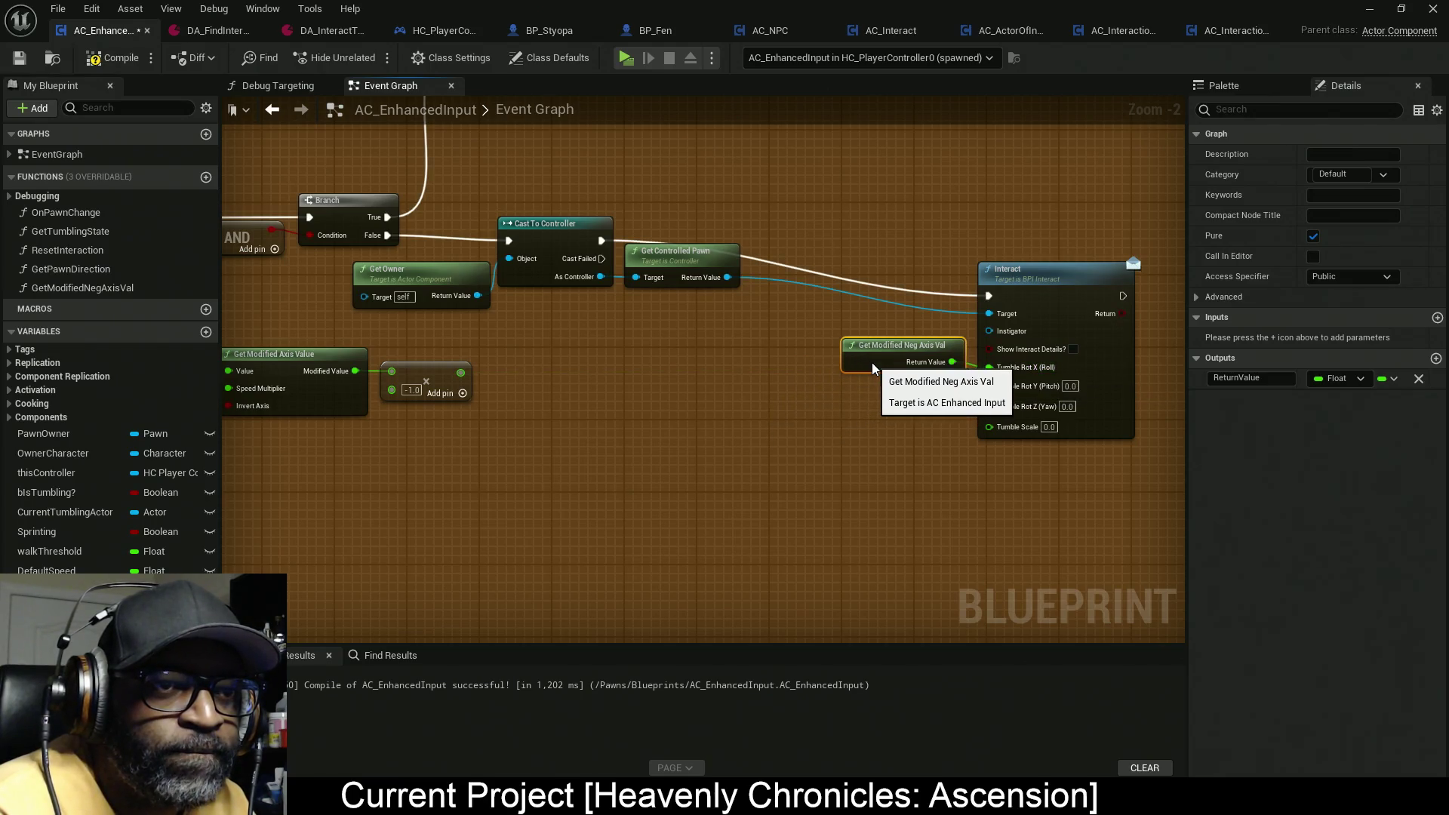
pyautogui.moveTo(1105, 456); pyautogui.dragTo(931, 337)
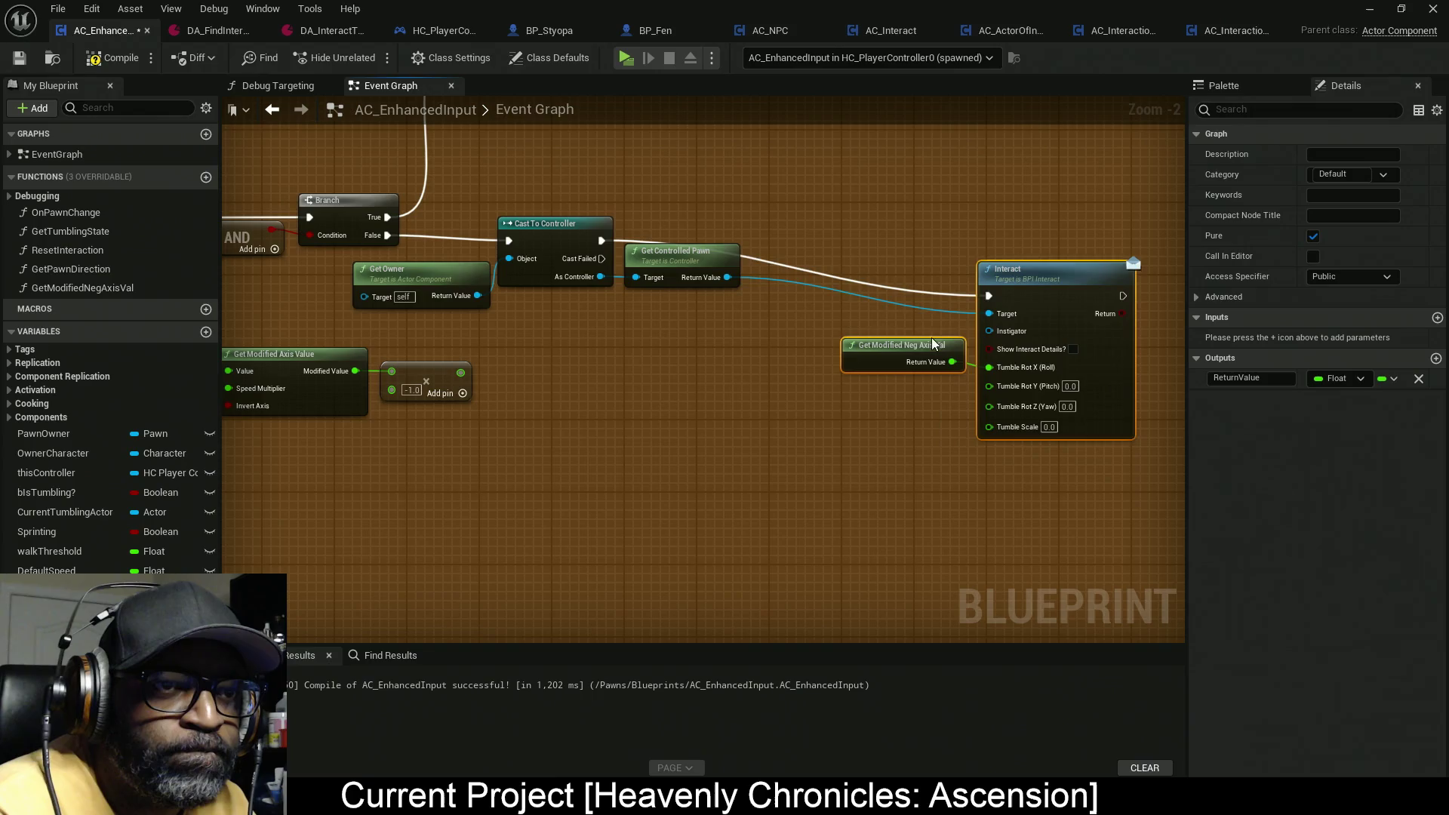
pyautogui.press('q')
# Step: Open the GetModifiedNegAxisVal graph and add a Value input to the function
pyautogui.moveTo(750, 413)
pyautogui.mouseDown()
pyautogui.moveTo(864, 385)
pyautogui.moveTo(935, 388)
pyautogui.moveTo(889, 405)
pyautogui.moveTo(1040, 398)
pyautogui.mouseUp()
pyautogui.doubleClick(1004, 400)
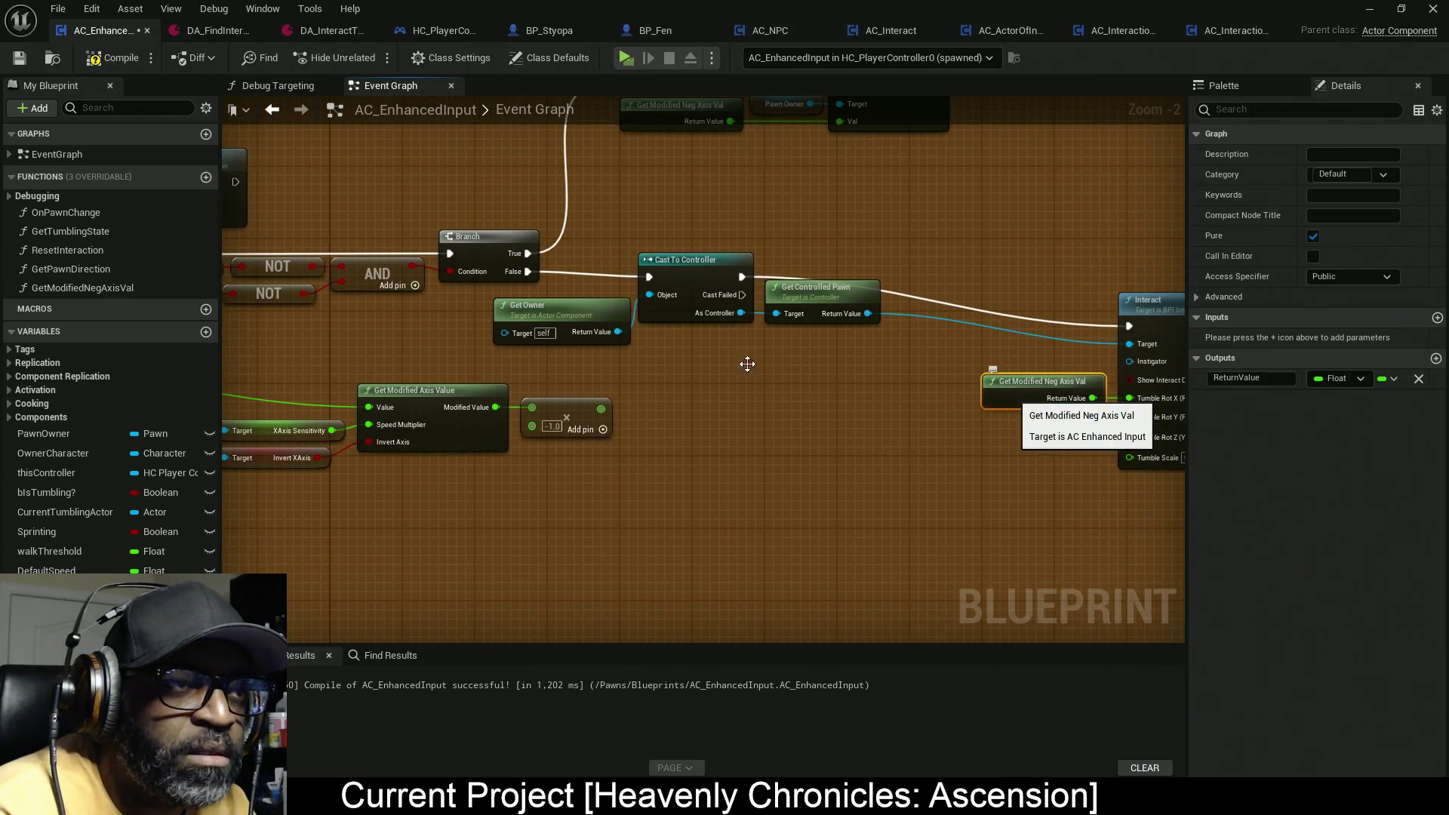
pyautogui.moveTo(774, 337)
pyautogui.mouseDown()
pyautogui.moveTo(404, 328)
pyautogui.moveTo(343, 370)
pyautogui.moveTo(393, 417)
pyautogui.mouseUp()
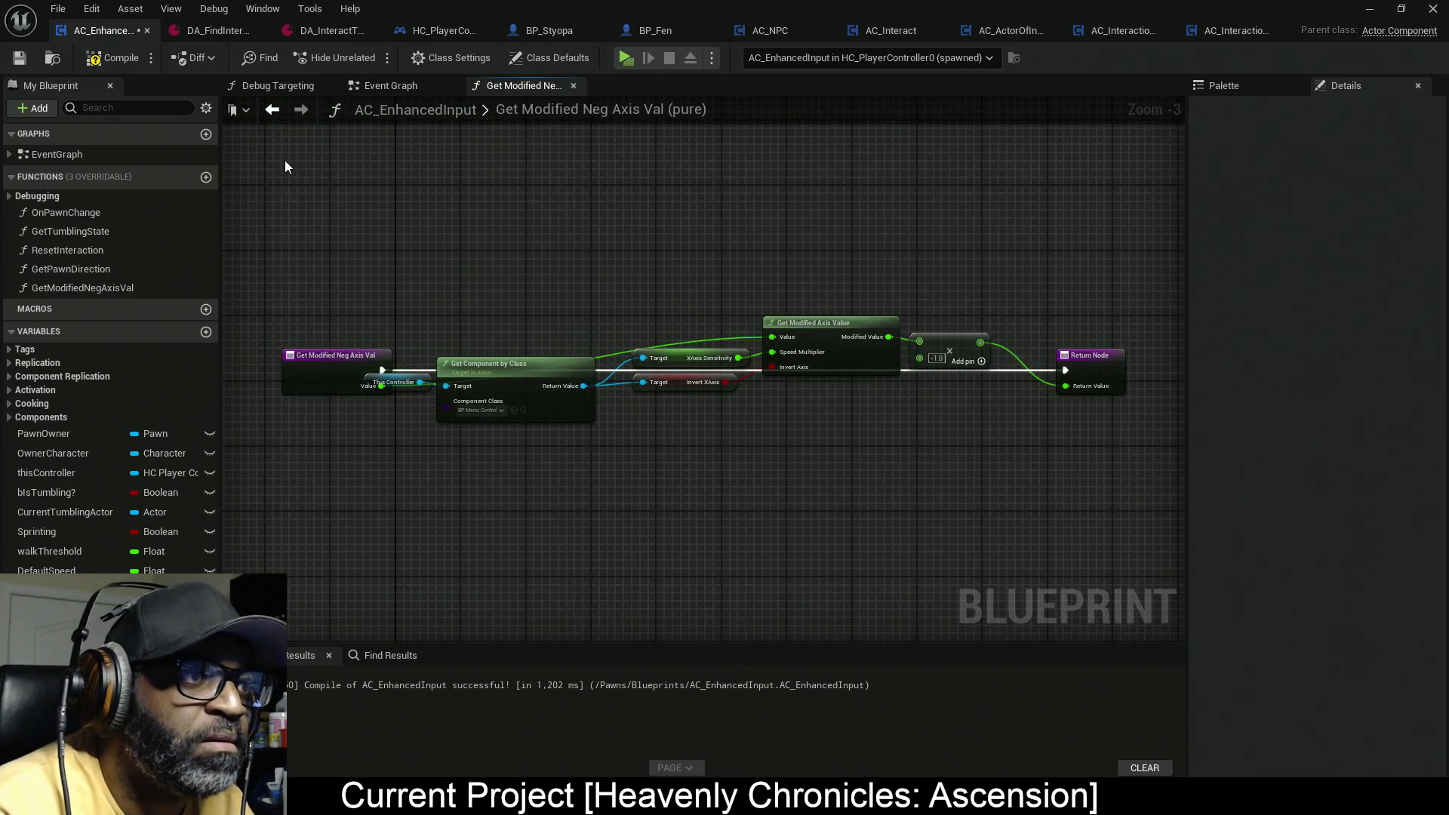
# Step: Compile and save the blueprint with Ctrl+S
pyautogui.click(89, 64)
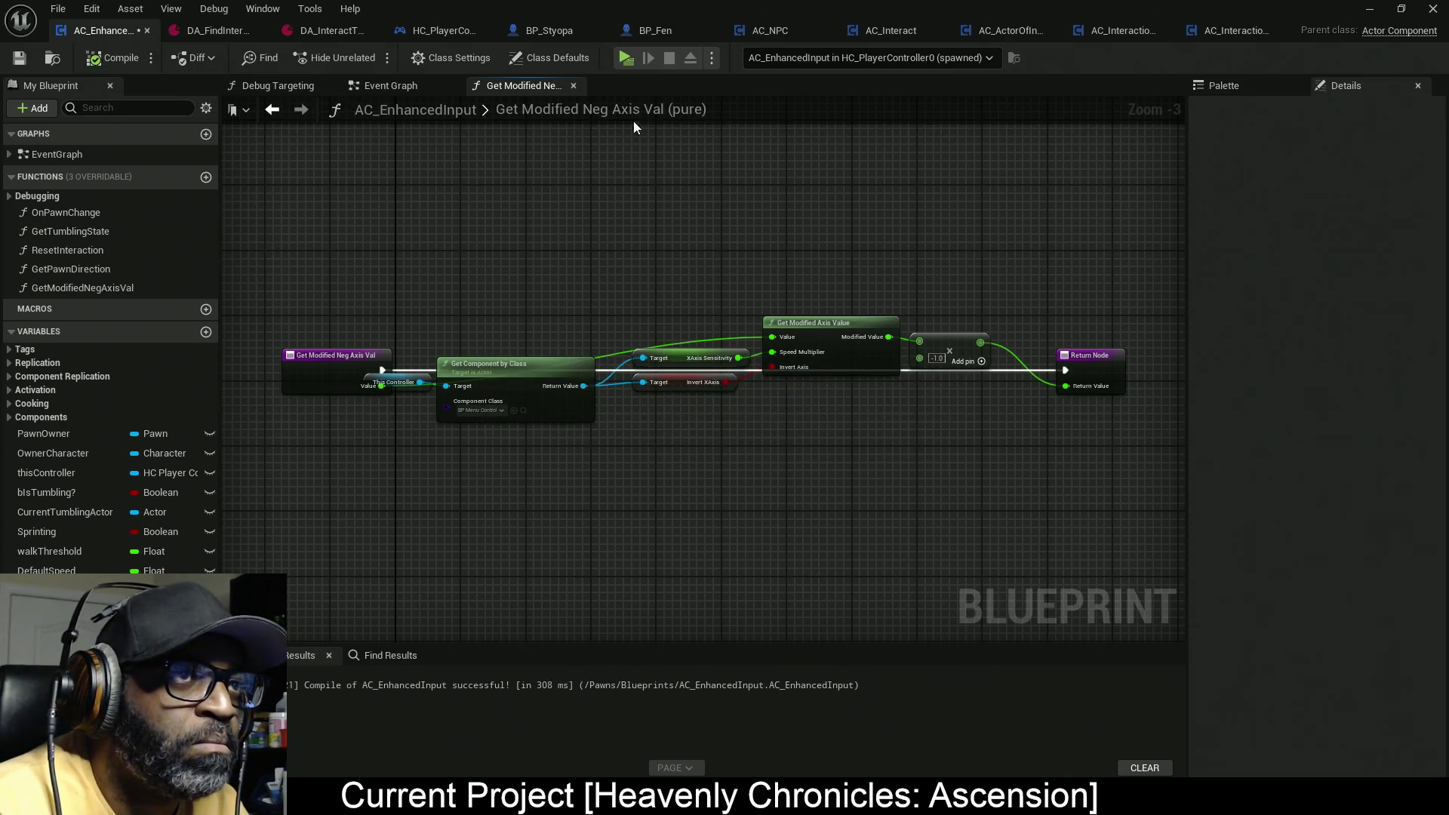
pyautogui.hotkey('ctrl', 's')
pyautogui.click(408, 86)
# Step: Rewire Value to the function node and delete the old Get Component by Class axis nodes
pyautogui.scroll(-1, 732, 340)
pyautogui.moveTo(465, 367); pyautogui.dragTo(1048, 366)
pyautogui.moveTo(849, 452)
pyautogui.mouseDown()
pyautogui.moveTo(330, 355)
pyautogui.moveTo(352, 446)
pyautogui.mouseUp()
pyautogui.press('Delete')
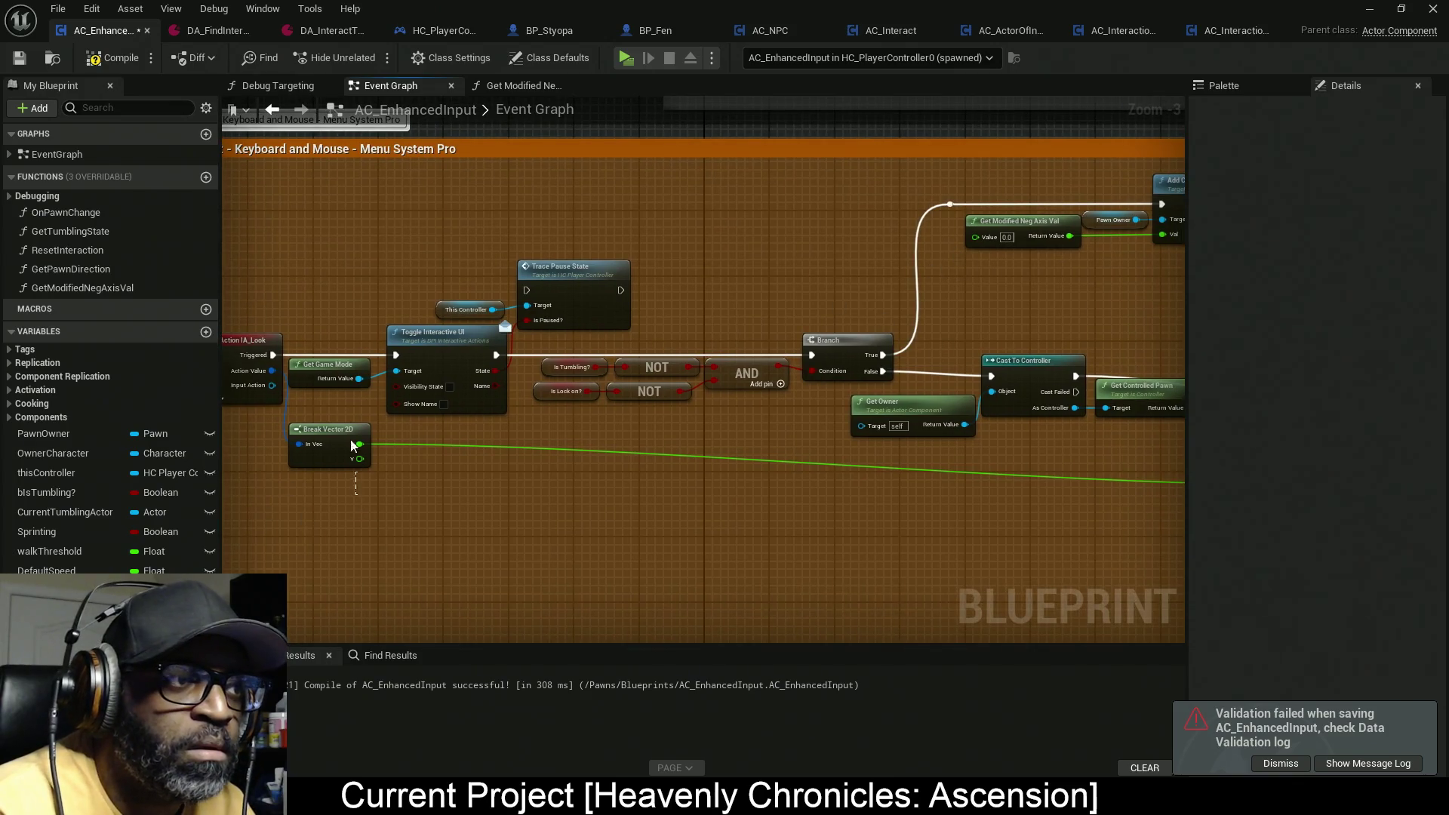
# Step: Duplicate the existing Break Vector 2D node
pyautogui.click(346, 432)
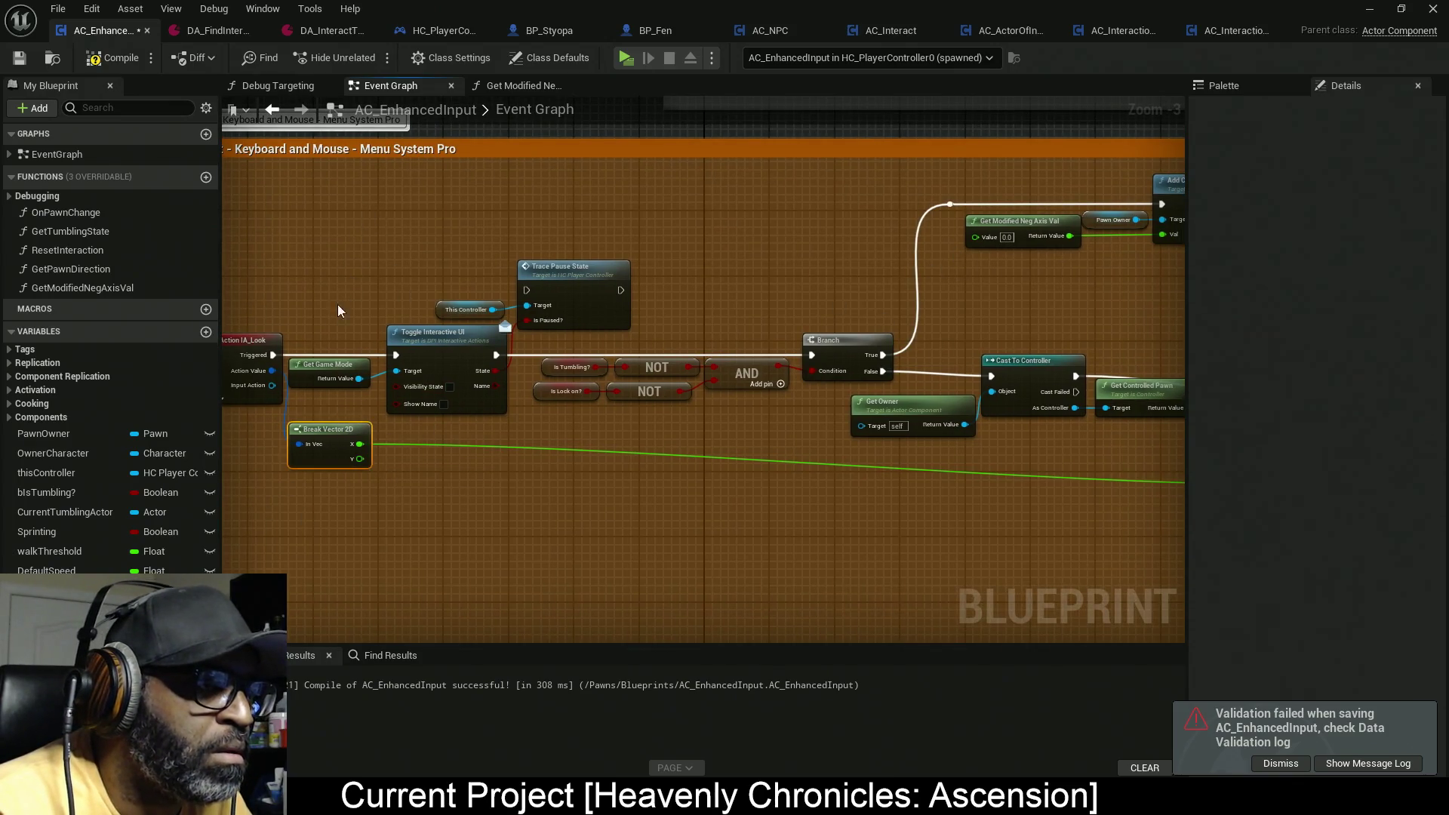
pyautogui.hotkey('ctrl', 'c')
pyautogui.hotkey('ctrl', 'v')
# Step: Wire IA_Look's Action Value into the copy and its X into Get Modified Neg Axis Val's Value, then save
pyautogui.moveTo(381, 234); pyautogui.dragTo(270, 370)
pyautogui.moveTo(605, 206); pyautogui.dragTo(576, 220)
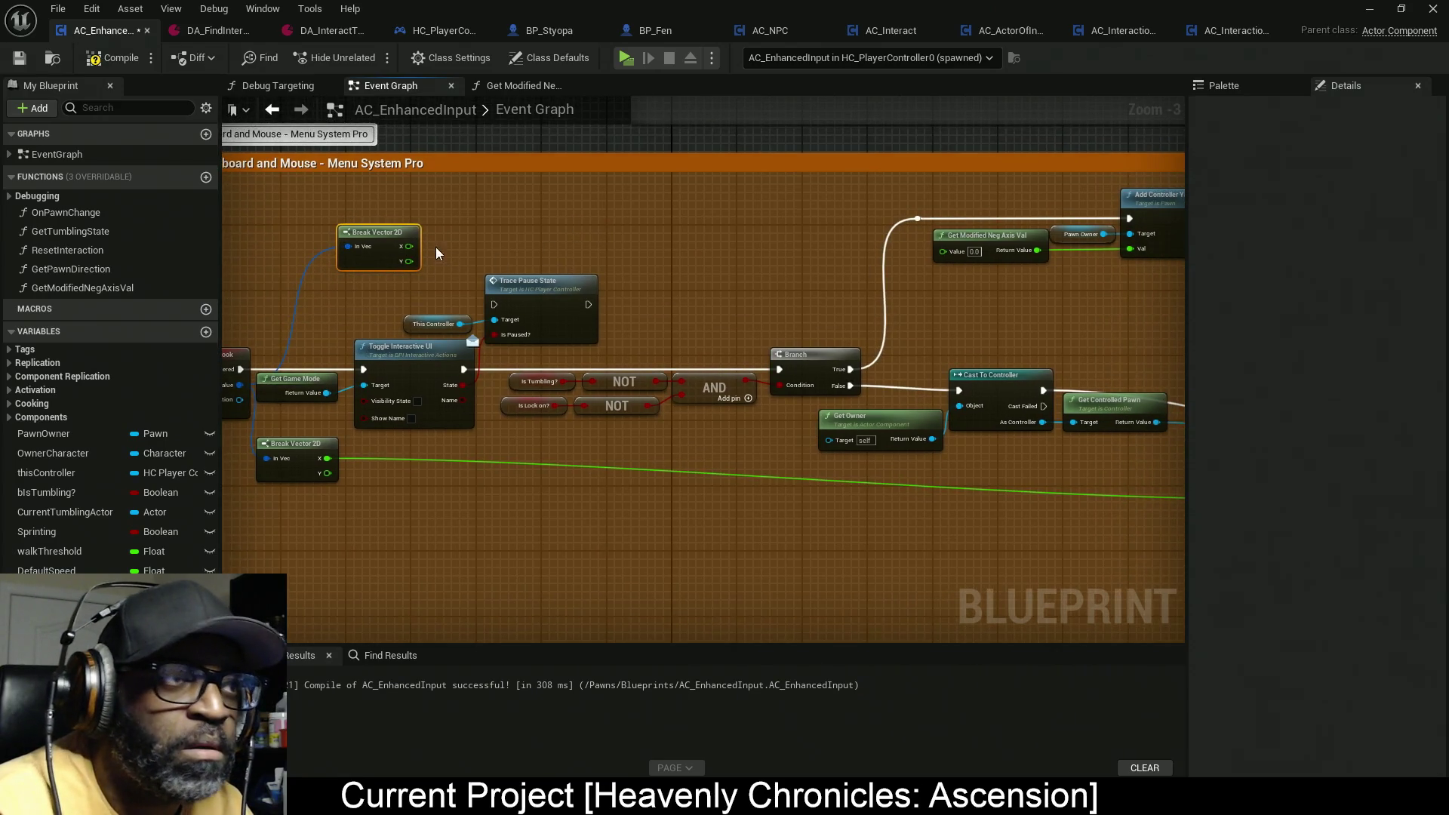
pyautogui.moveTo(408, 246); pyautogui.dragTo(943, 251)
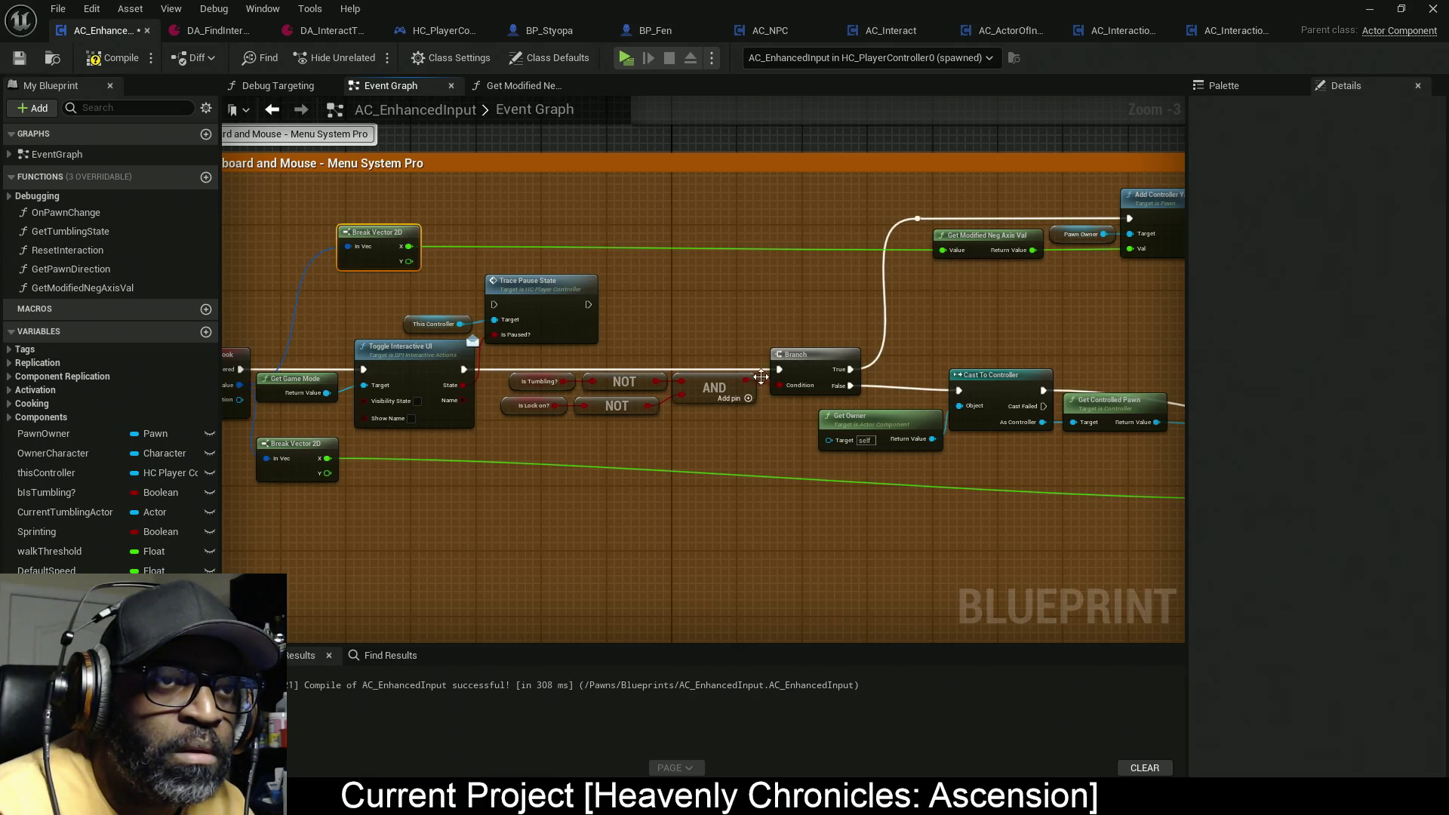
pyautogui.moveTo(463, 385); pyautogui.dragTo(477, 341)
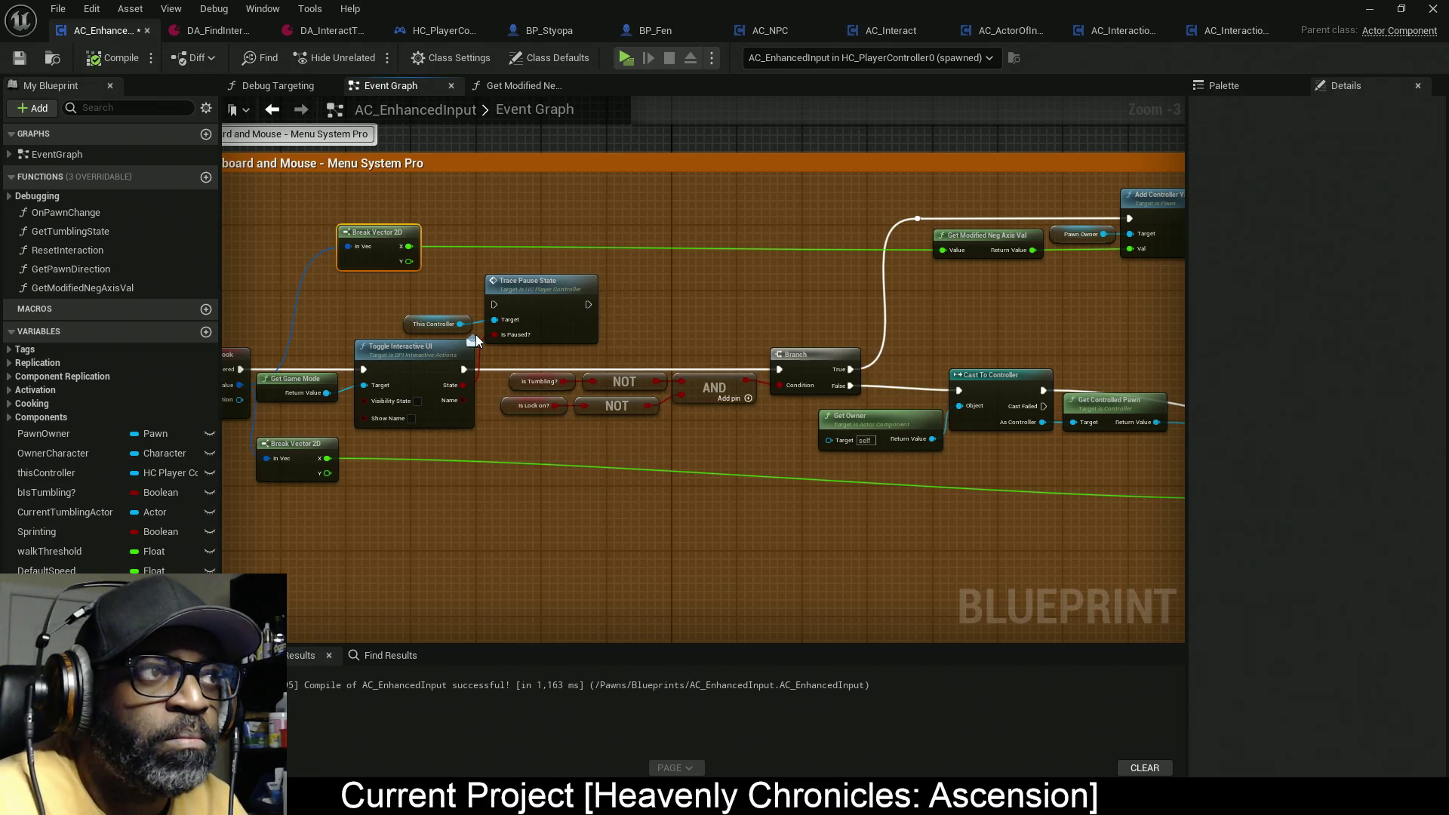
pyautogui.hotkey('ctrl', 's')
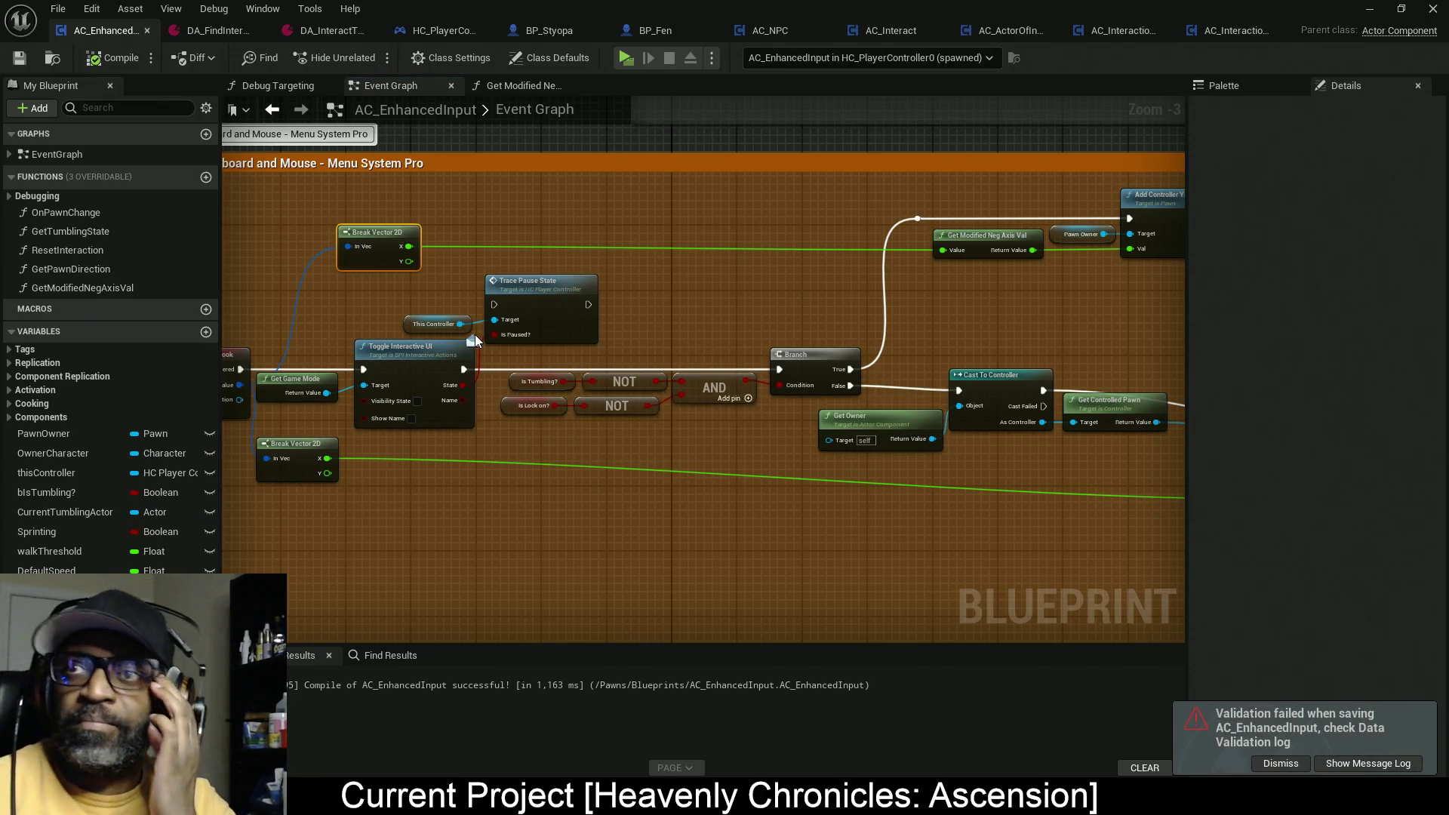
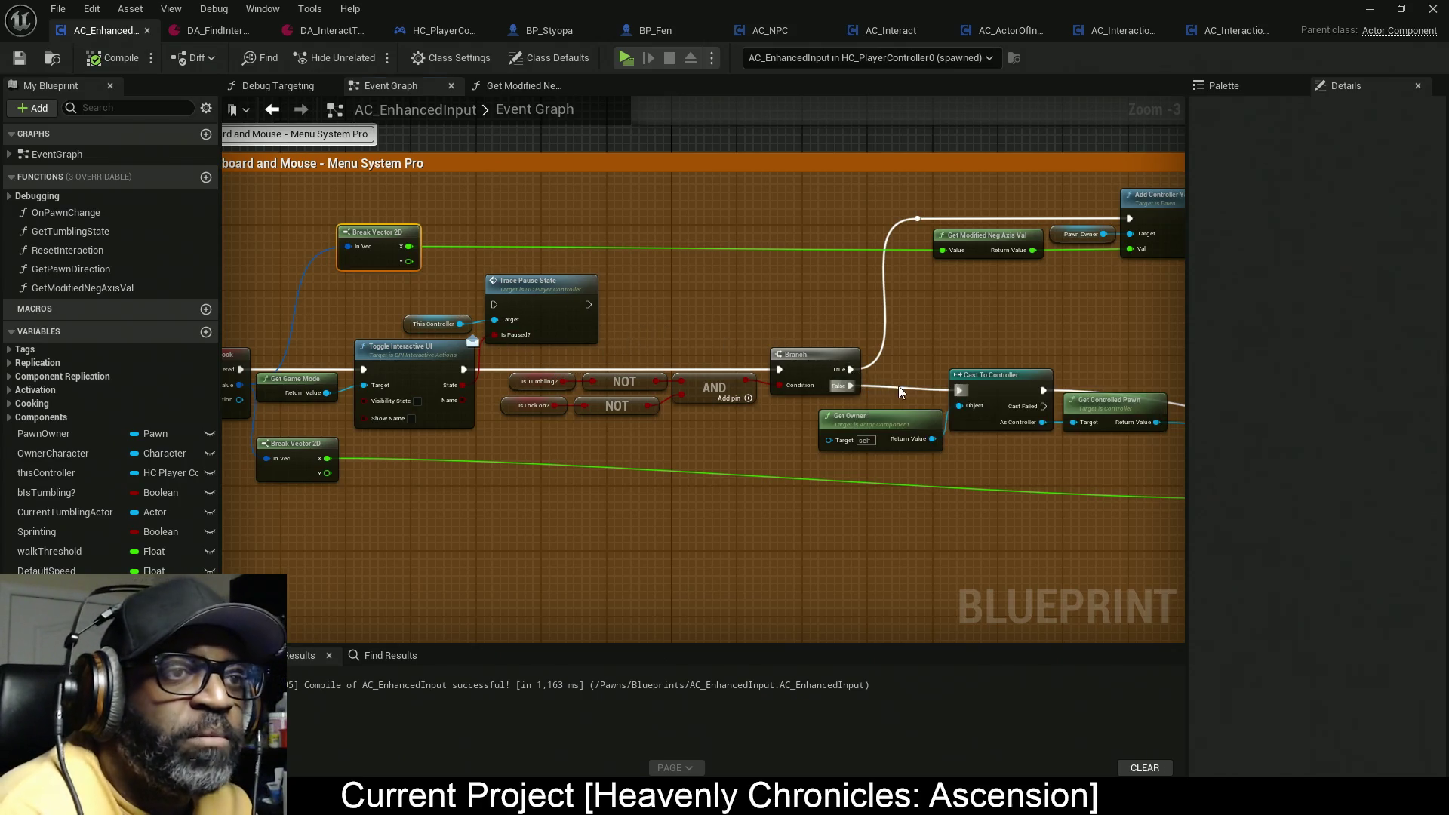
# Step: Test-run the game from the Look Input graph, then stop it and return to the blueprint editor
pyautogui.moveTo(900, 391); pyautogui.dragTo(752, 323)
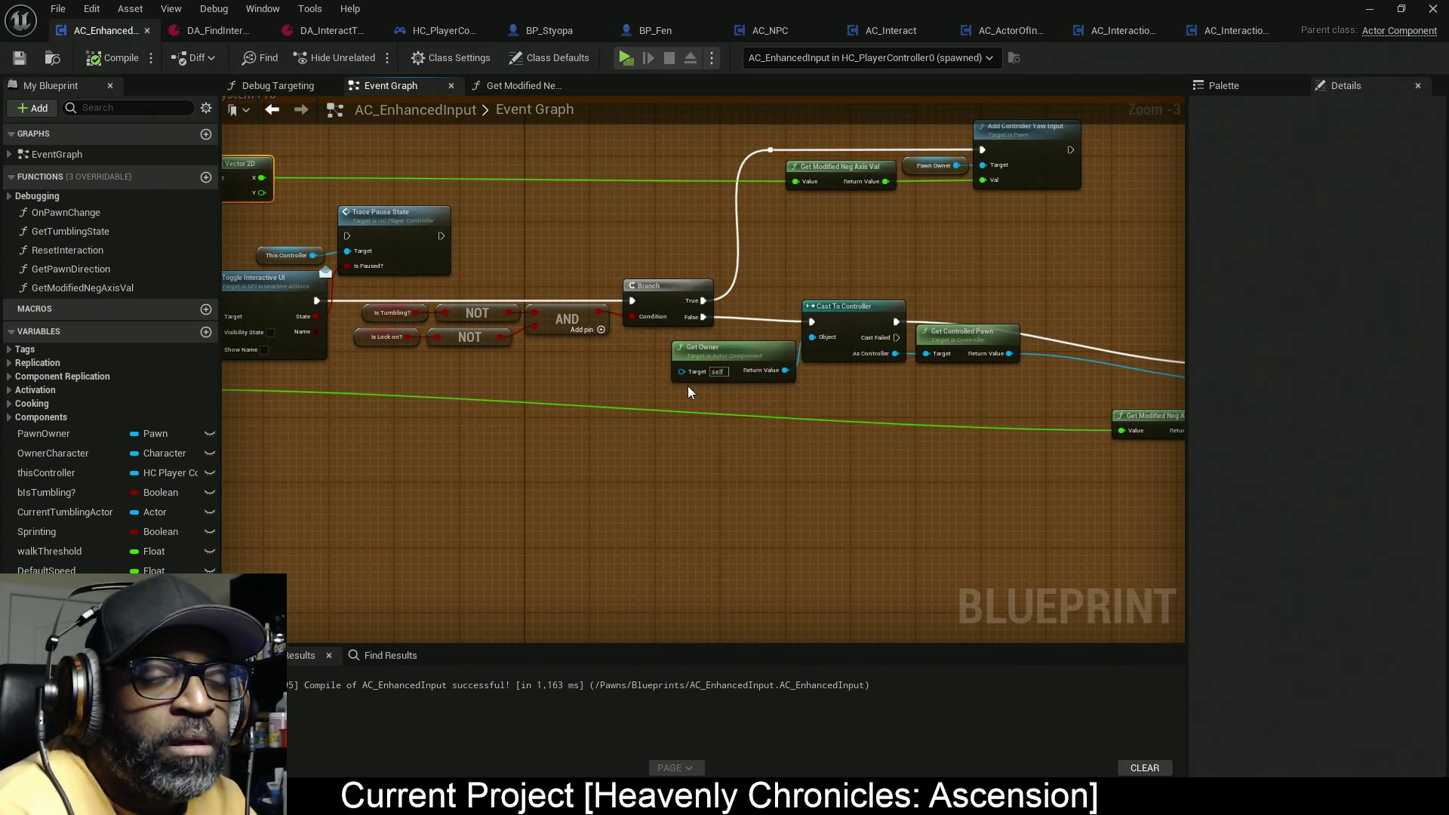
pyautogui.moveTo(638, 288); pyautogui.dragTo(691, 322)
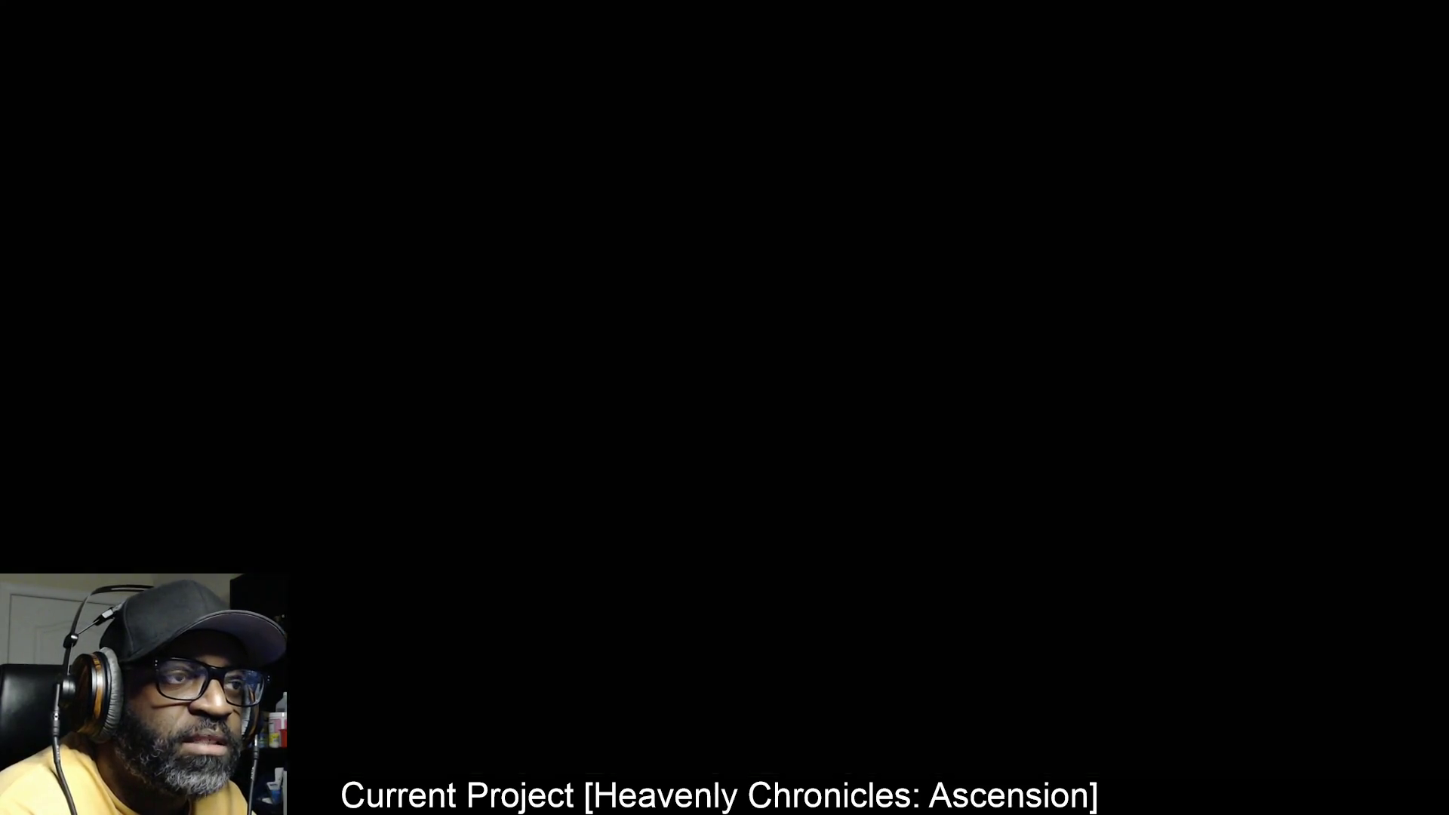
pyautogui.hotkey('alt', 'Tab')
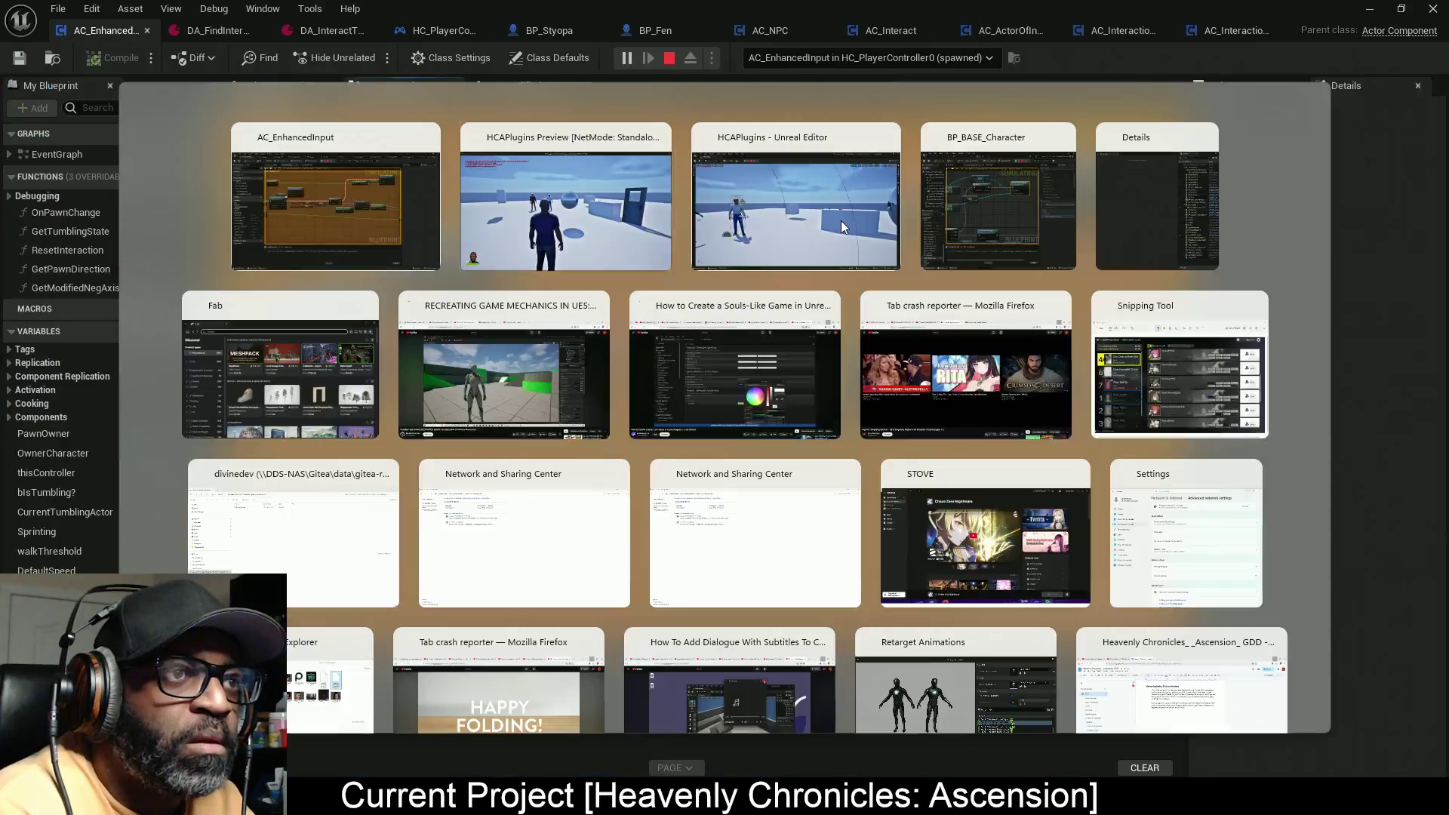
pyautogui.press('Escape')
pyautogui.hotkey('alt', 'Tab')
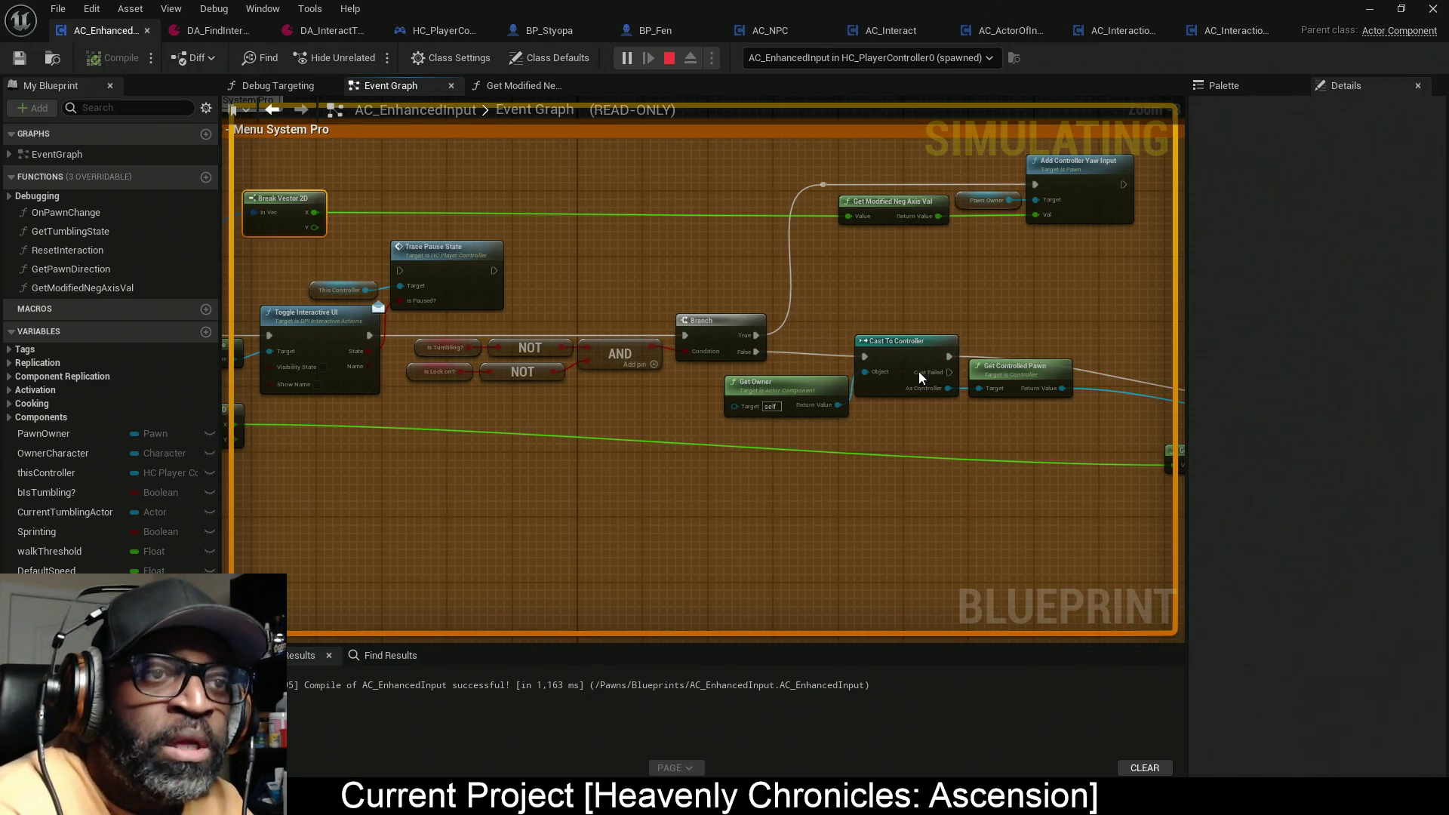
pyautogui.press('Escape')
# Step: Move Get Owner, Cast To Controller and Get Controlled Pawn down-right, below the Branch
pyautogui.scroll(-2, 873, 422)
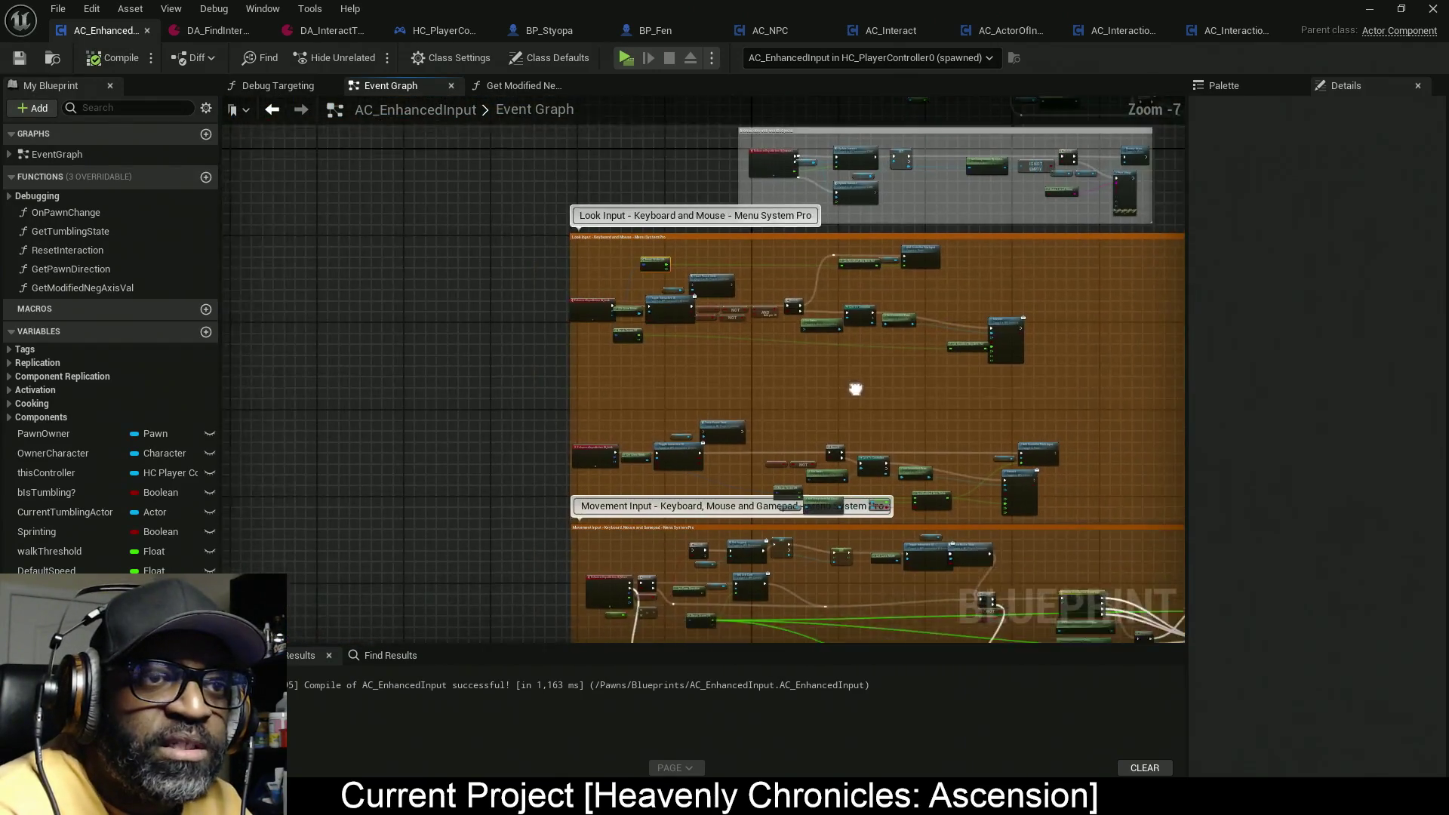
pyautogui.scroll(1, 758, 328)
pyautogui.scroll(1, 789, 329)
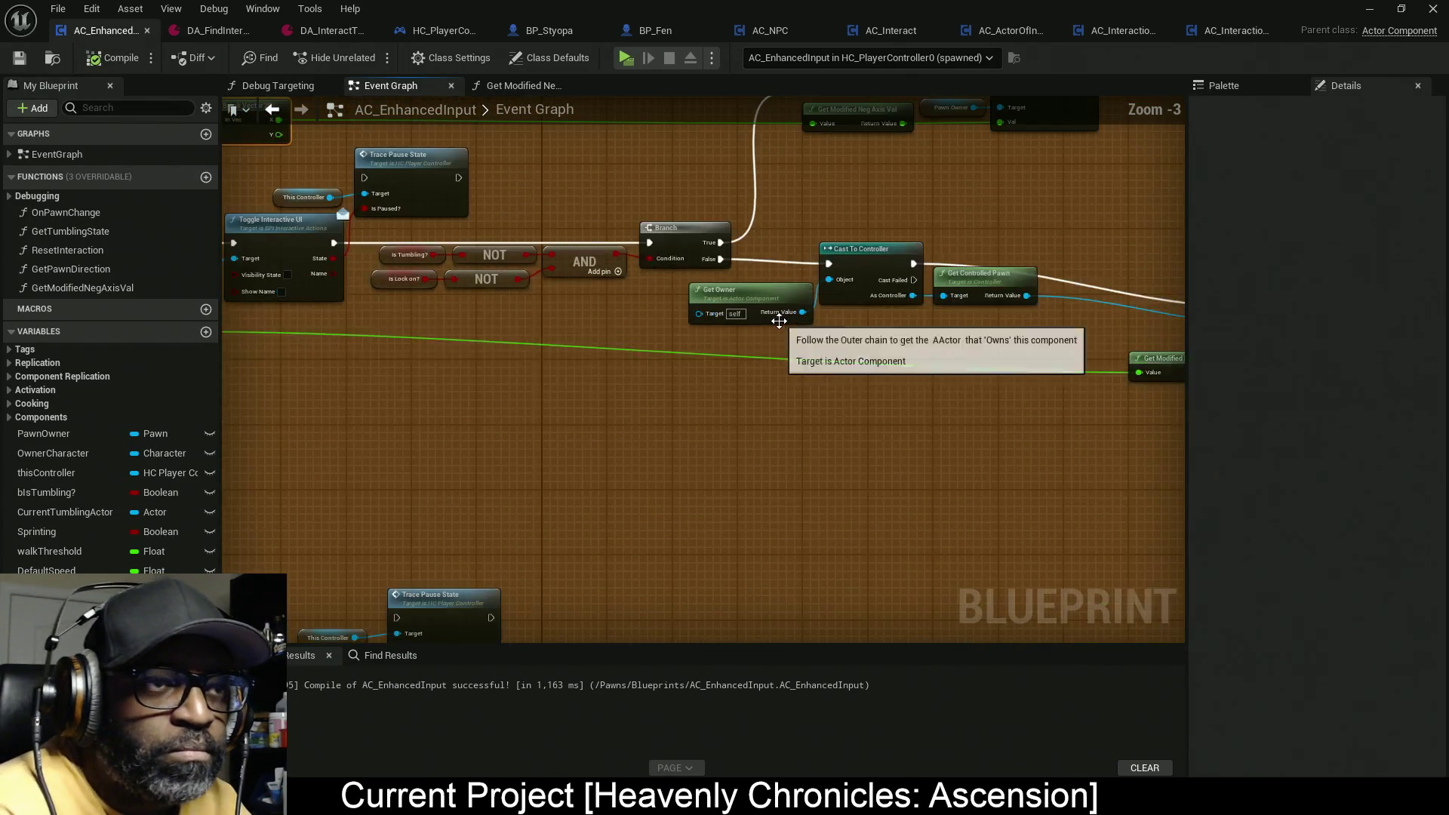
pyautogui.moveTo(658, 185); pyautogui.dragTo(665, 292)
pyautogui.moveTo(971, 433); pyautogui.dragTo(713, 402)
pyautogui.moveTo(1100, 446)
pyautogui.mouseDown()
pyautogui.moveTo(661, 252)
pyautogui.moveTo(545, 252)
pyautogui.mouseUp()
pyautogui.moveTo(681, 298)
pyautogui.mouseDown()
pyautogui.moveTo(544, 200)
pyautogui.moveTo(537, 213)
pyautogui.mouseUp()
pyautogui.moveTo(635, 225)
pyautogui.mouseDown()
pyautogui.moveTo(693, 285)
pyautogui.moveTo(750, 269)
pyautogui.mouseUp()
pyautogui.moveTo(323, 284)
pyautogui.mouseDown()
pyautogui.moveTo(431, 279)
pyautogui.moveTo(443, 292)
pyautogui.mouseUp()
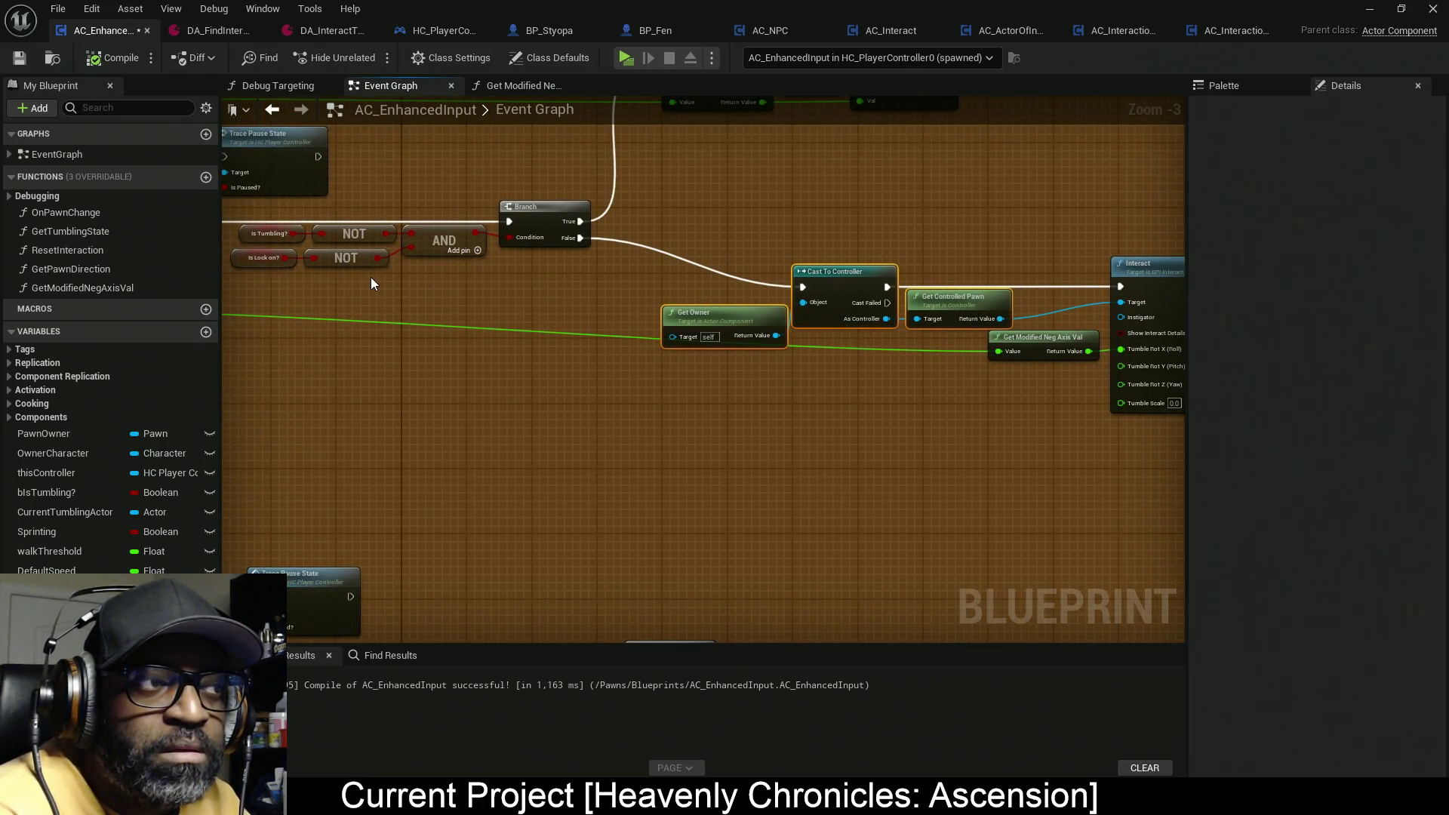
pyautogui.scroll(-5, 640, 317)
pyautogui.moveTo(794, 392)
pyautogui.mouseDown()
pyautogui.moveTo(712, 375)
pyautogui.moveTo(666, 294)
pyautogui.moveTo(579, 239)
pyautogui.mouseUp()
pyautogui.scroll(1, 747, 223)
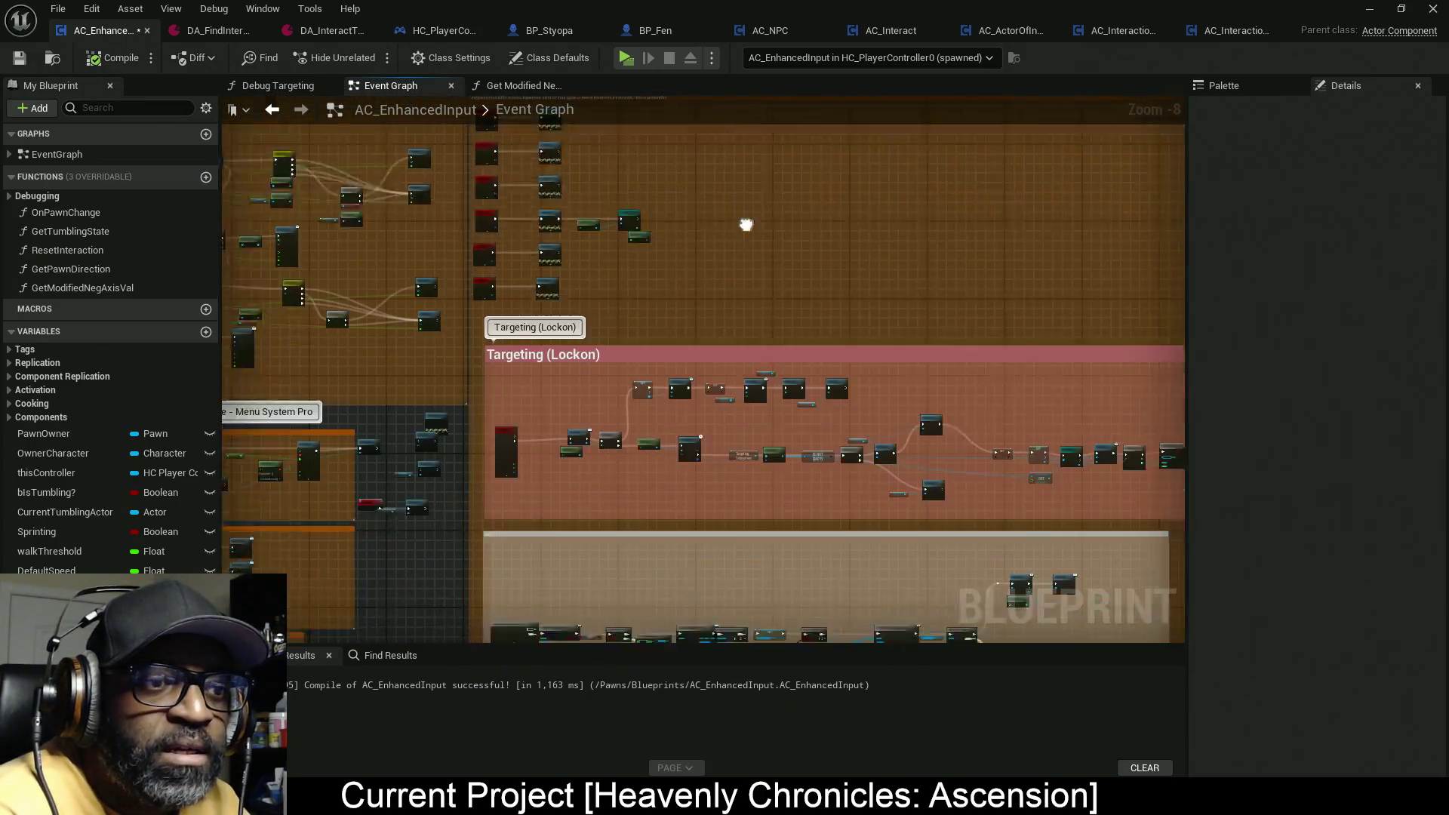
pyautogui.scroll(5, 563, 418)
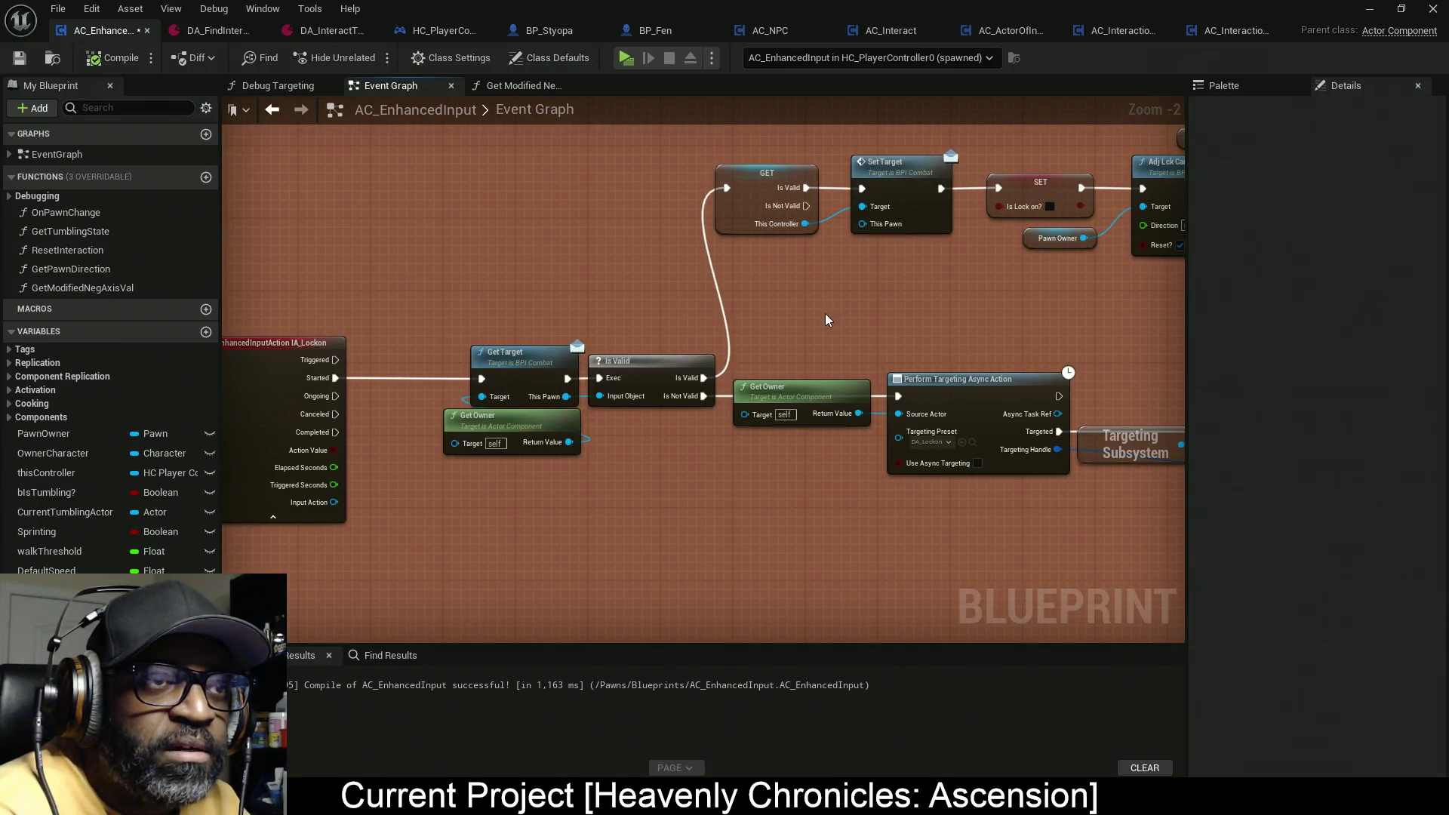
pyautogui.moveTo(828, 317); pyautogui.dragTo(763, 392)
pyautogui.moveTo(1014, 405); pyautogui.dragTo(680, 396)
pyautogui.moveTo(1173, 410)
pyautogui.mouseDown()
pyautogui.moveTo(952, 405)
pyautogui.moveTo(801, 257)
pyautogui.mouseUp()
pyautogui.moveTo(1101, 437)
pyautogui.mouseDown()
pyautogui.moveTo(815, 457)
pyautogui.moveTo(609, 423)
pyautogui.mouseUp()
pyautogui.moveTo(1011, 493)
pyautogui.mouseDown()
pyautogui.moveTo(742, 479)
pyautogui.moveTo(931, 482)
pyautogui.moveTo(1185, 459)
pyautogui.moveTo(1044, 456)
pyautogui.mouseUp()
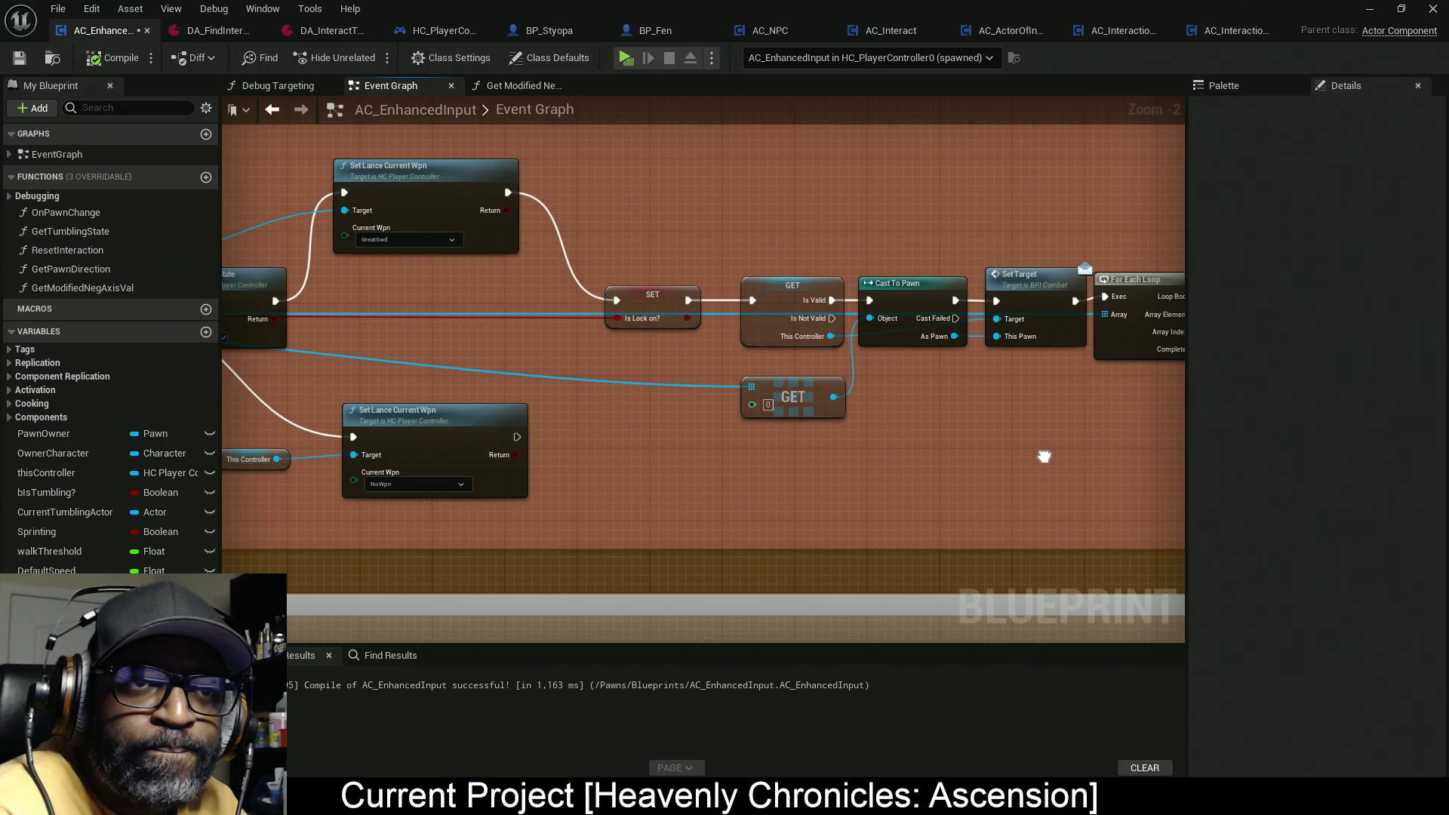
pyautogui.moveTo(623, 486); pyautogui.dragTo(1044, 475)
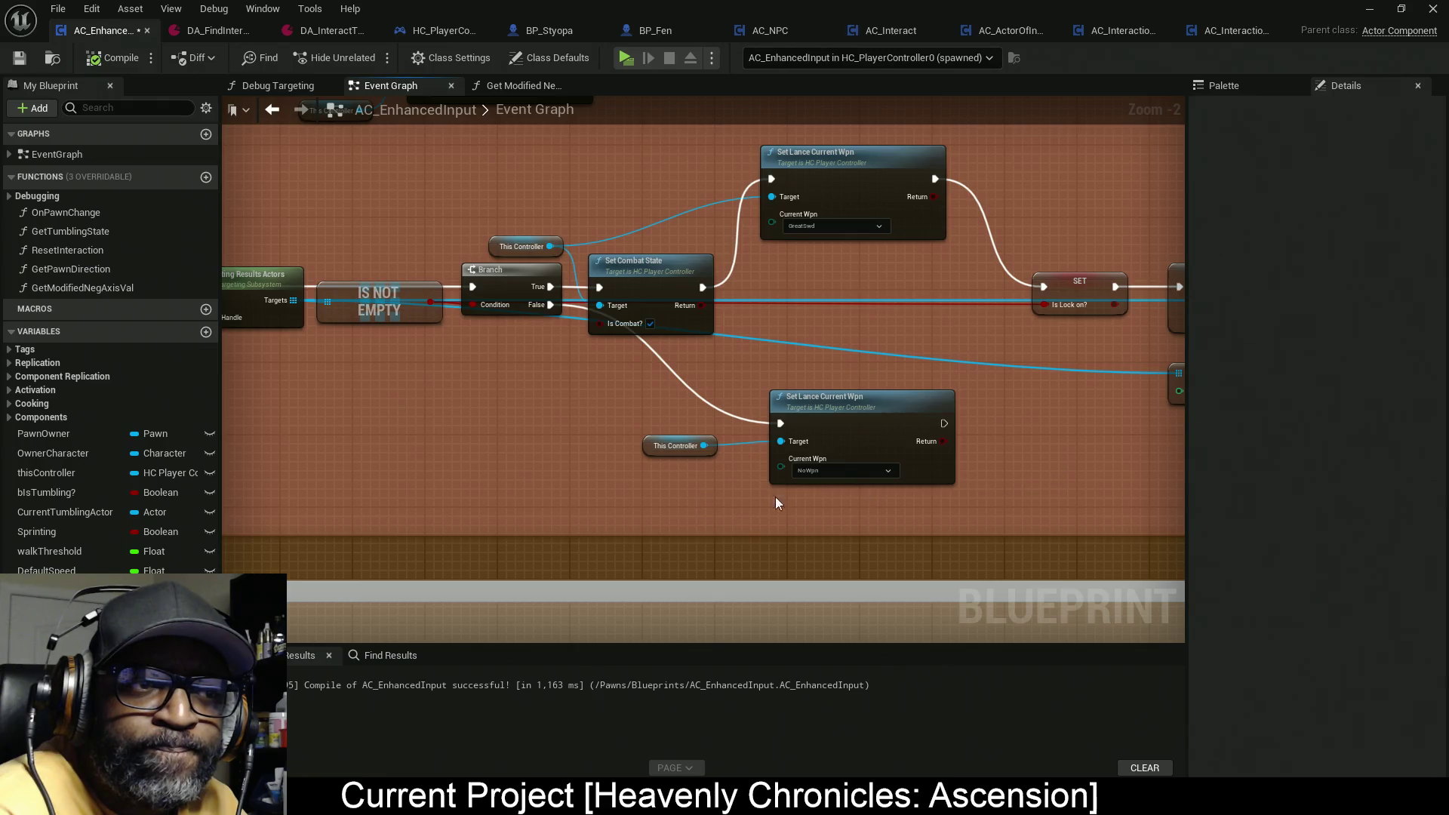
pyautogui.moveTo(483, 498); pyautogui.dragTo(679, 498)
pyautogui.moveTo(415, 485)
pyautogui.mouseDown()
pyautogui.moveTo(815, 485)
pyautogui.moveTo(834, 504)
pyautogui.mouseUp()
pyautogui.click(658, 257)
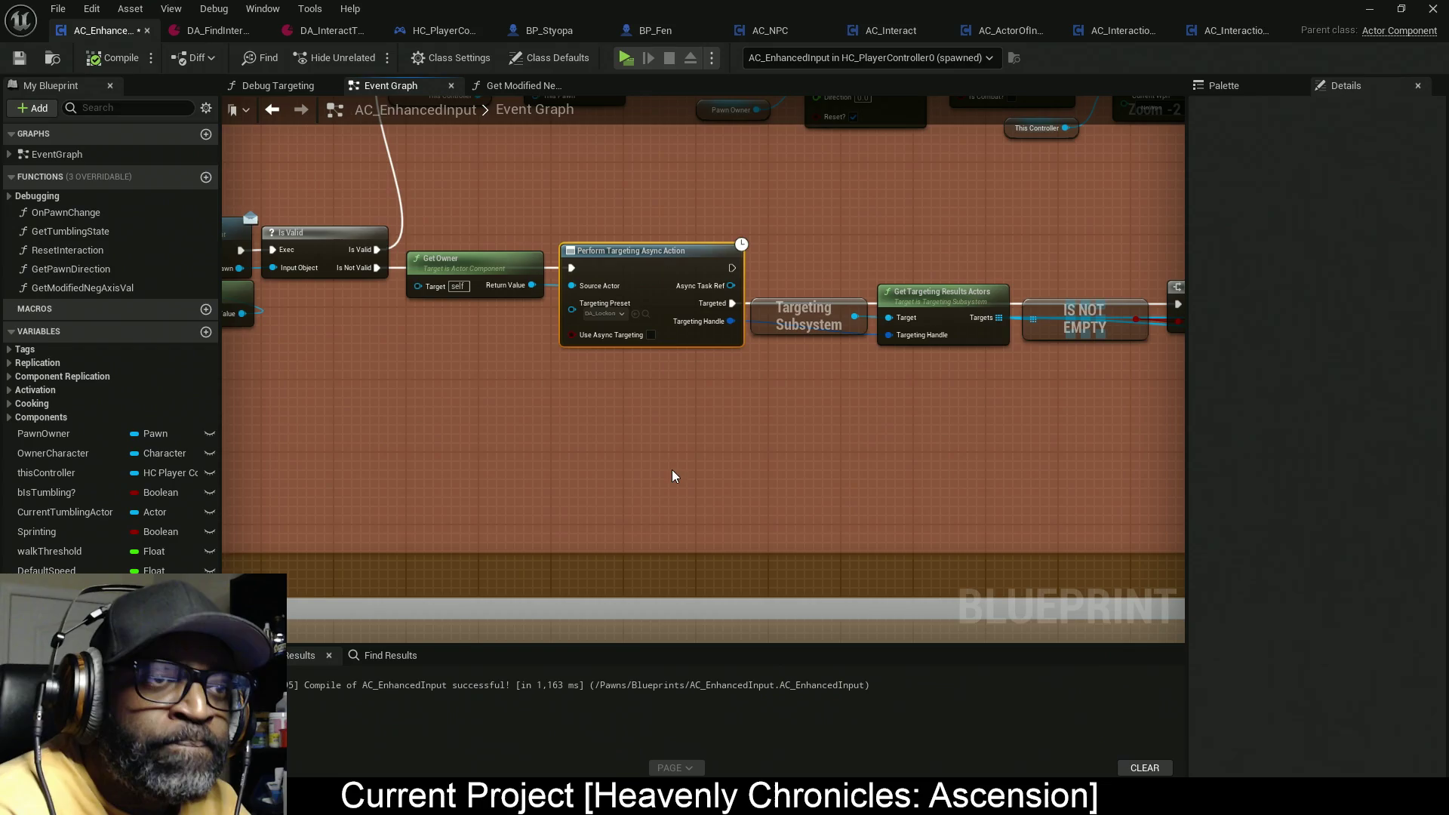
pyautogui.click(923, 298)
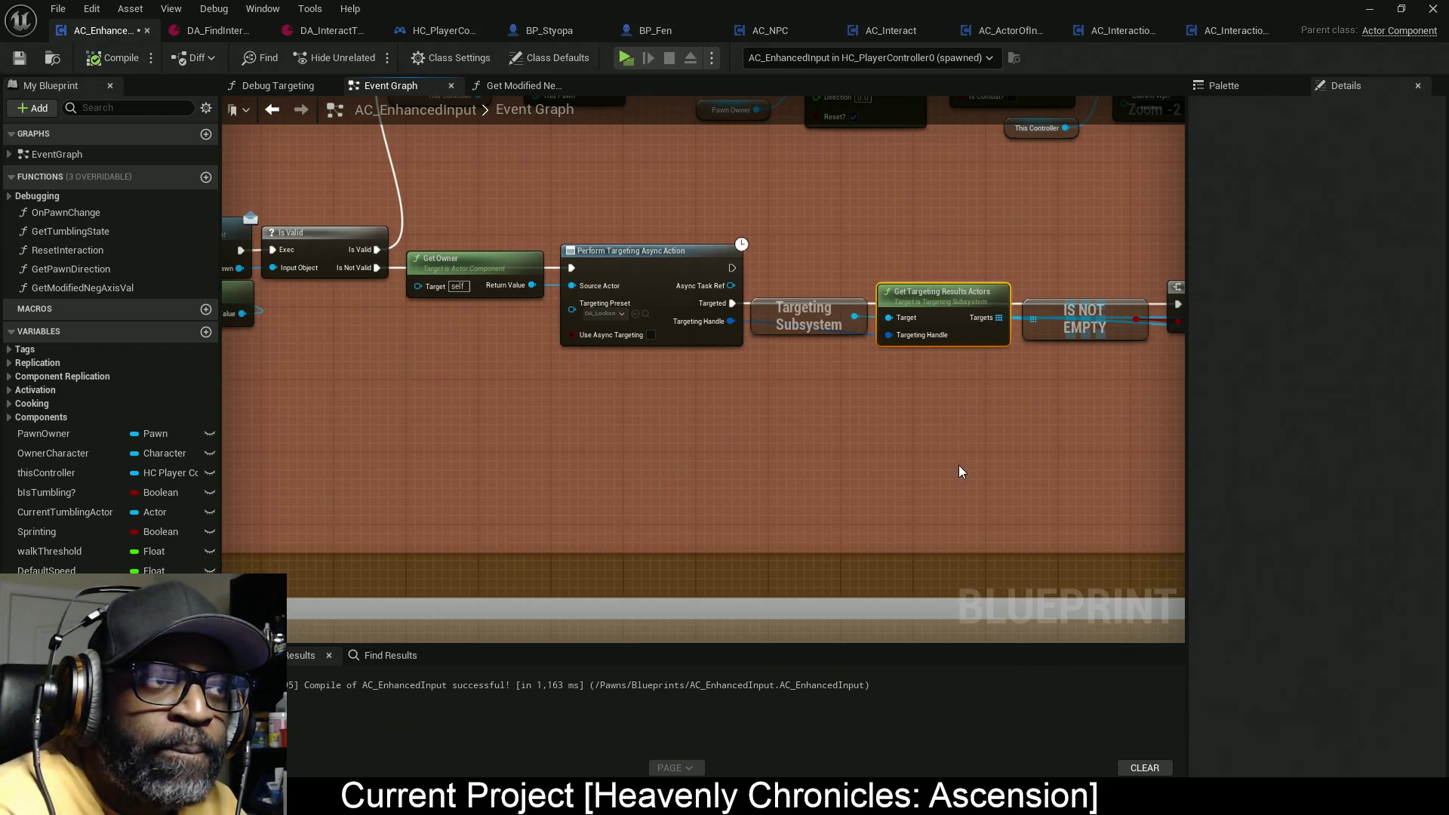
pyautogui.moveTo(959, 465); pyautogui.dragTo(586, 473)
pyautogui.moveTo(711, 241)
pyautogui.mouseDown()
pyautogui.moveTo(737, 444)
pyautogui.moveTo(695, 456)
pyautogui.mouseUp()
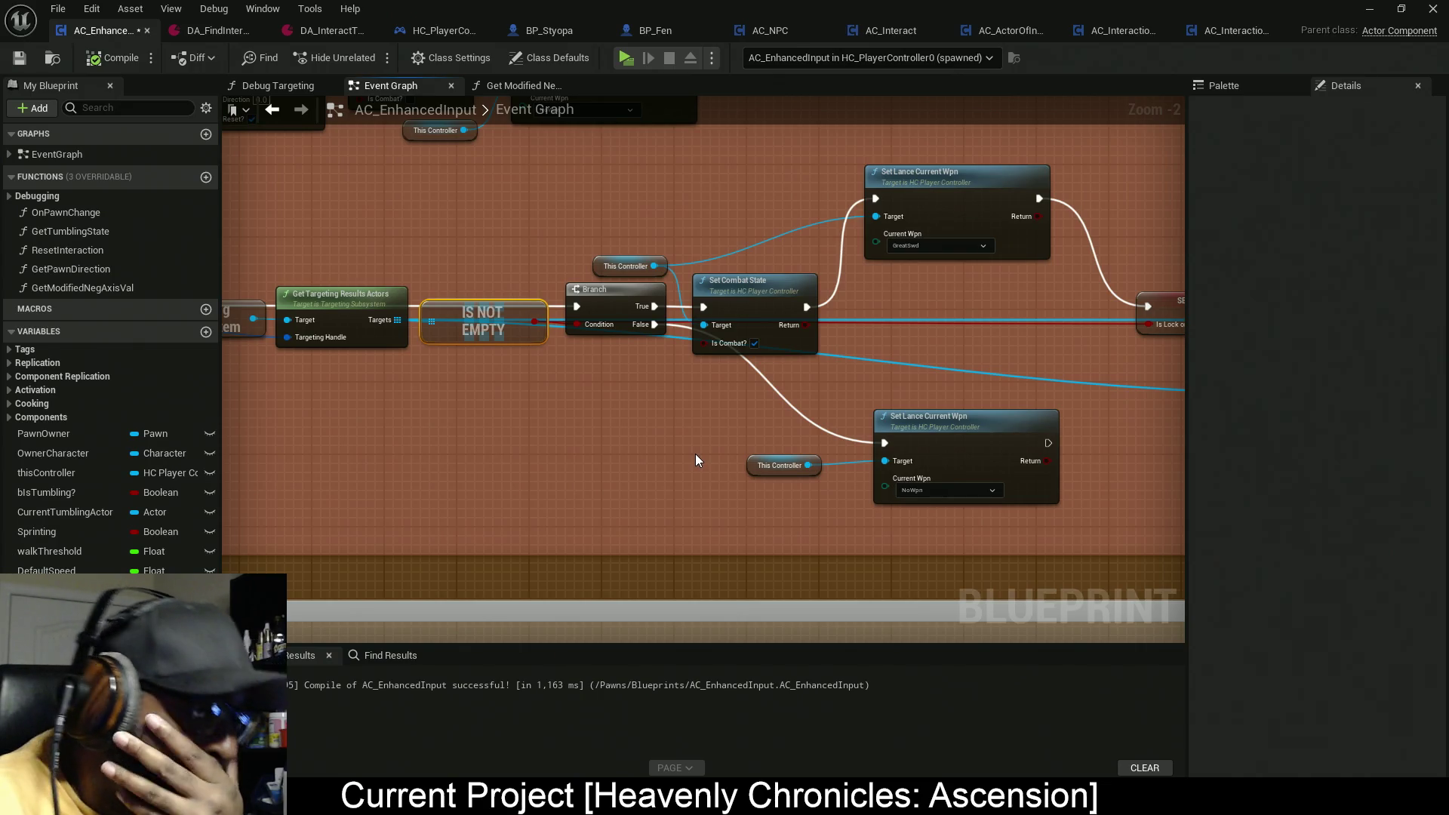
pyautogui.moveTo(970, 365); pyautogui.dragTo(631, 351)
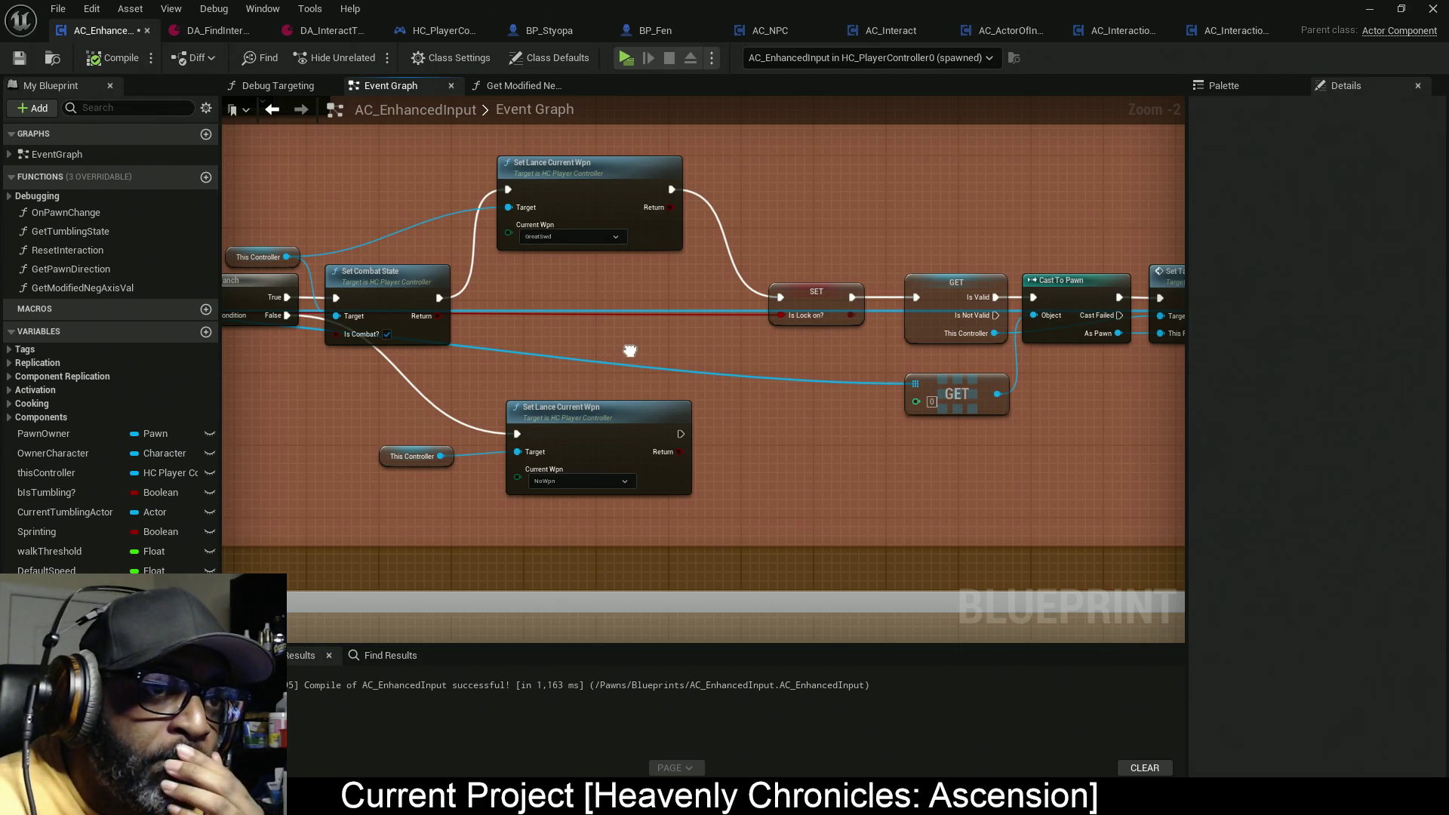
pyautogui.moveTo(630, 351)
pyautogui.mouseDown()
pyautogui.moveTo(240, 345)
pyautogui.moveTo(812, 401)
pyautogui.moveTo(928, 372)
pyautogui.moveTo(1153, 352)
pyautogui.mouseUp()
pyautogui.moveTo(860, 427)
pyautogui.mouseDown()
pyautogui.moveTo(398, 421)
pyautogui.moveTo(718, 392)
pyautogui.moveTo(440, 389)
pyautogui.mouseUp()
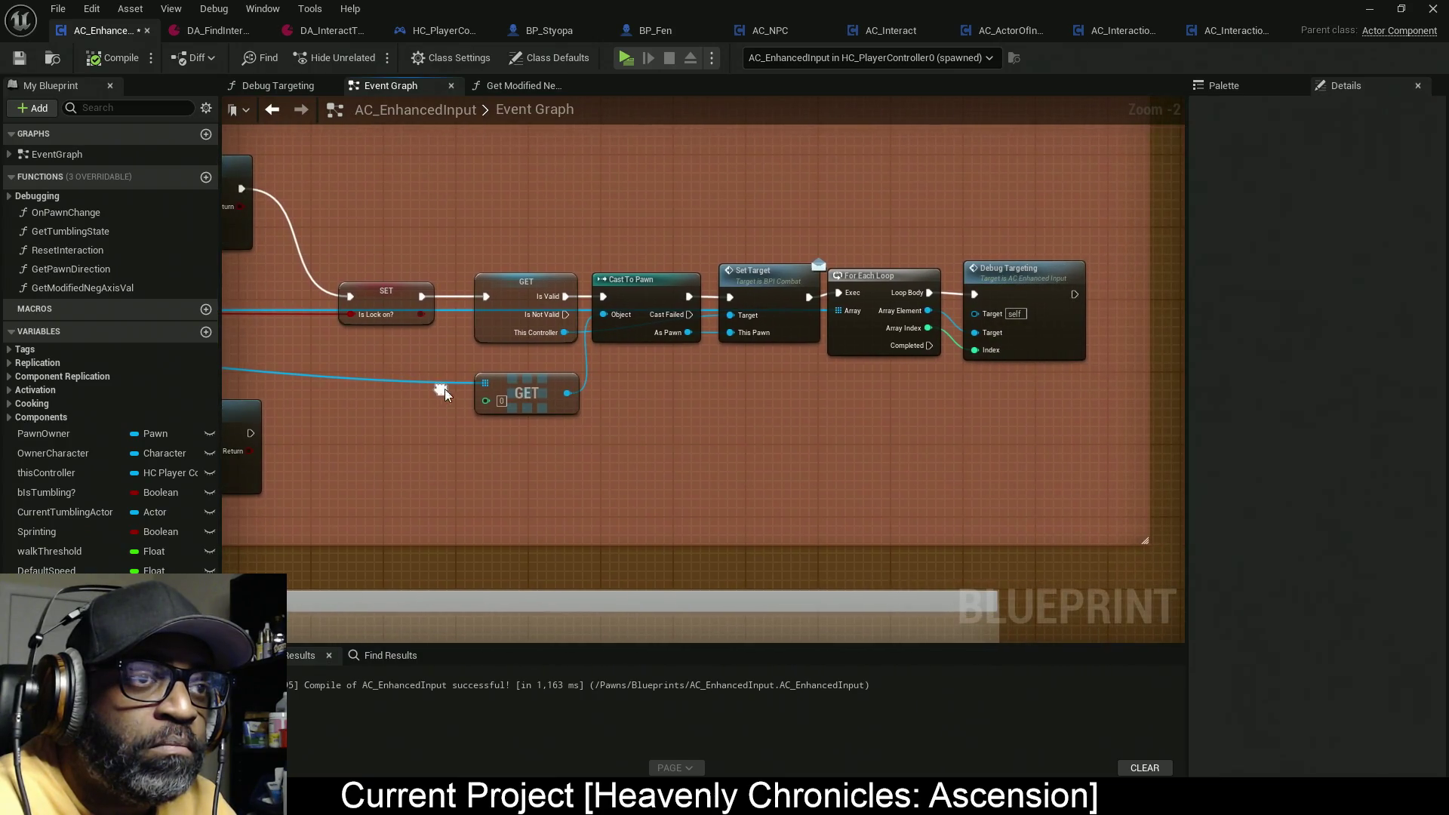
pyautogui.click(769, 287)
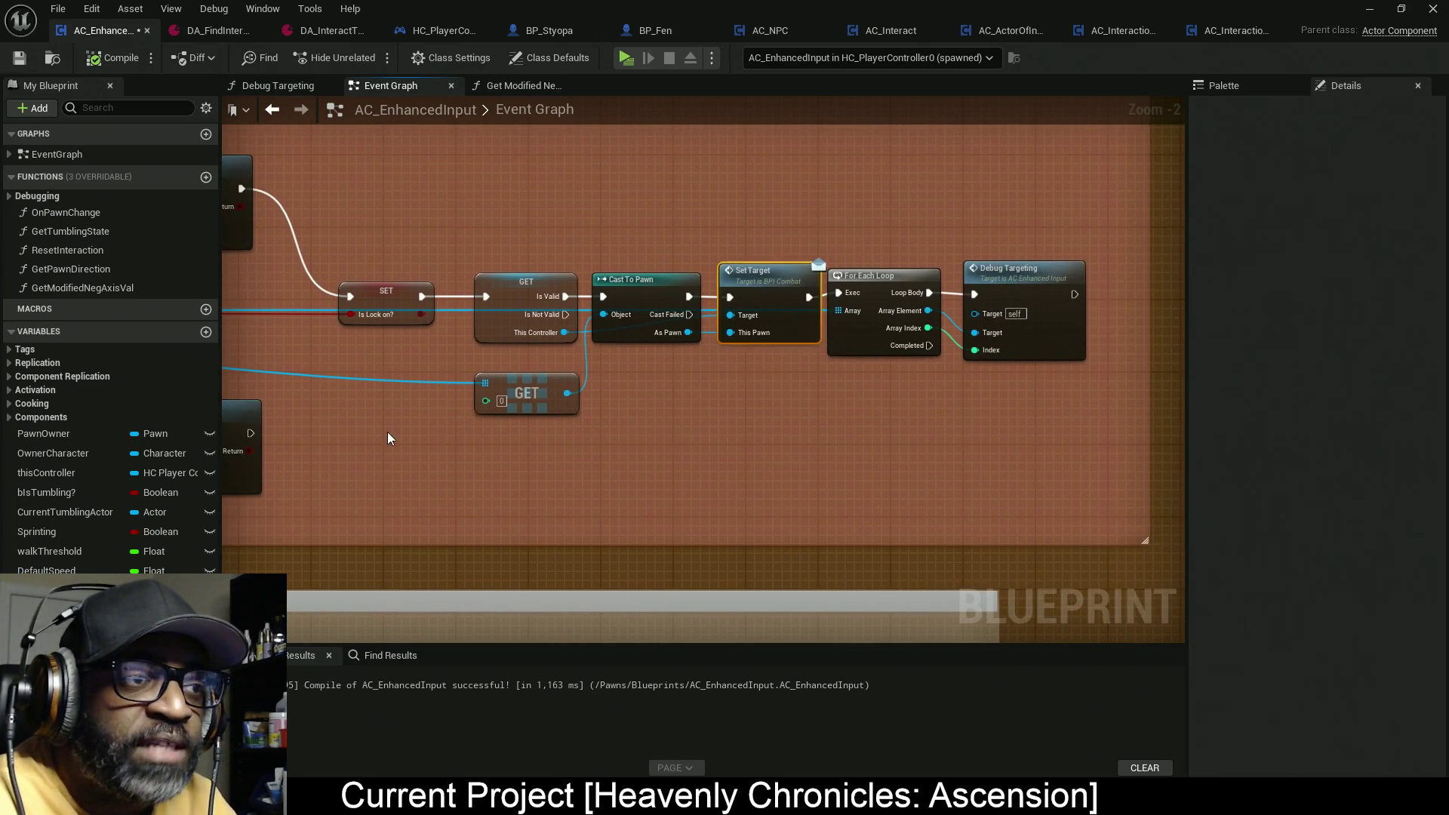
pyautogui.scroll(-6, 388, 438)
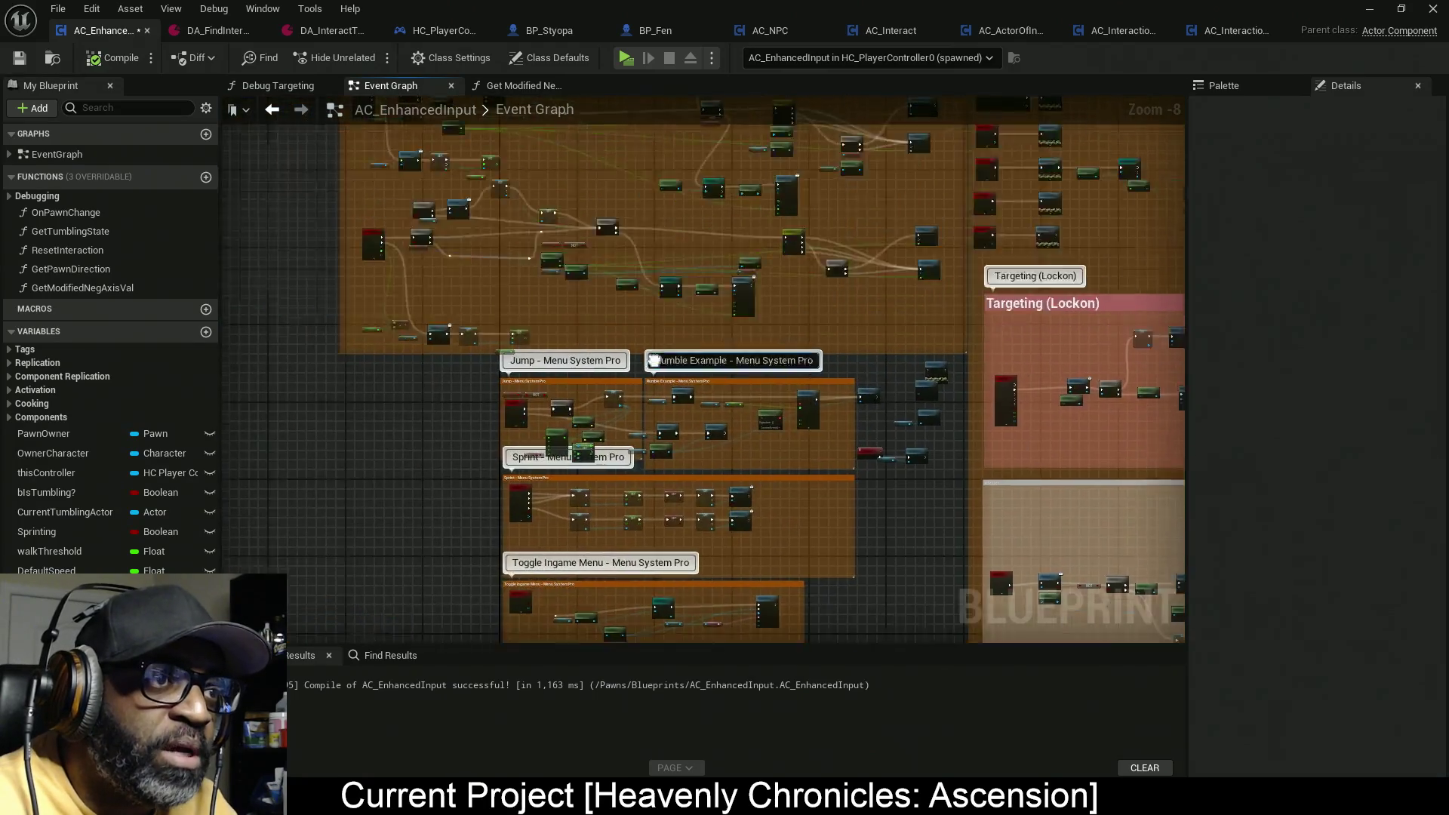
# Step: Lower the Cast To Controller through Interact node group
pyautogui.scroll(1, 715, 315)
pyautogui.moveTo(720, 313)
pyautogui.mouseDown()
pyautogui.moveTo(701, 533)
pyautogui.moveTo(689, 421)
pyautogui.mouseUp()
pyautogui.scroll(4, 702, 317)
pyautogui.moveTo(667, 239)
pyautogui.mouseDown()
pyautogui.moveTo(1130, 391)
pyautogui.moveTo(1155, 422)
pyautogui.mouseUp()
pyautogui.moveTo(1144, 291)
pyautogui.mouseDown()
pyautogui.moveTo(1102, 341)
pyautogui.moveTo(859, 351)
pyautogui.moveTo(910, 341)
pyautogui.moveTo(925, 390)
pyautogui.mouseUp()
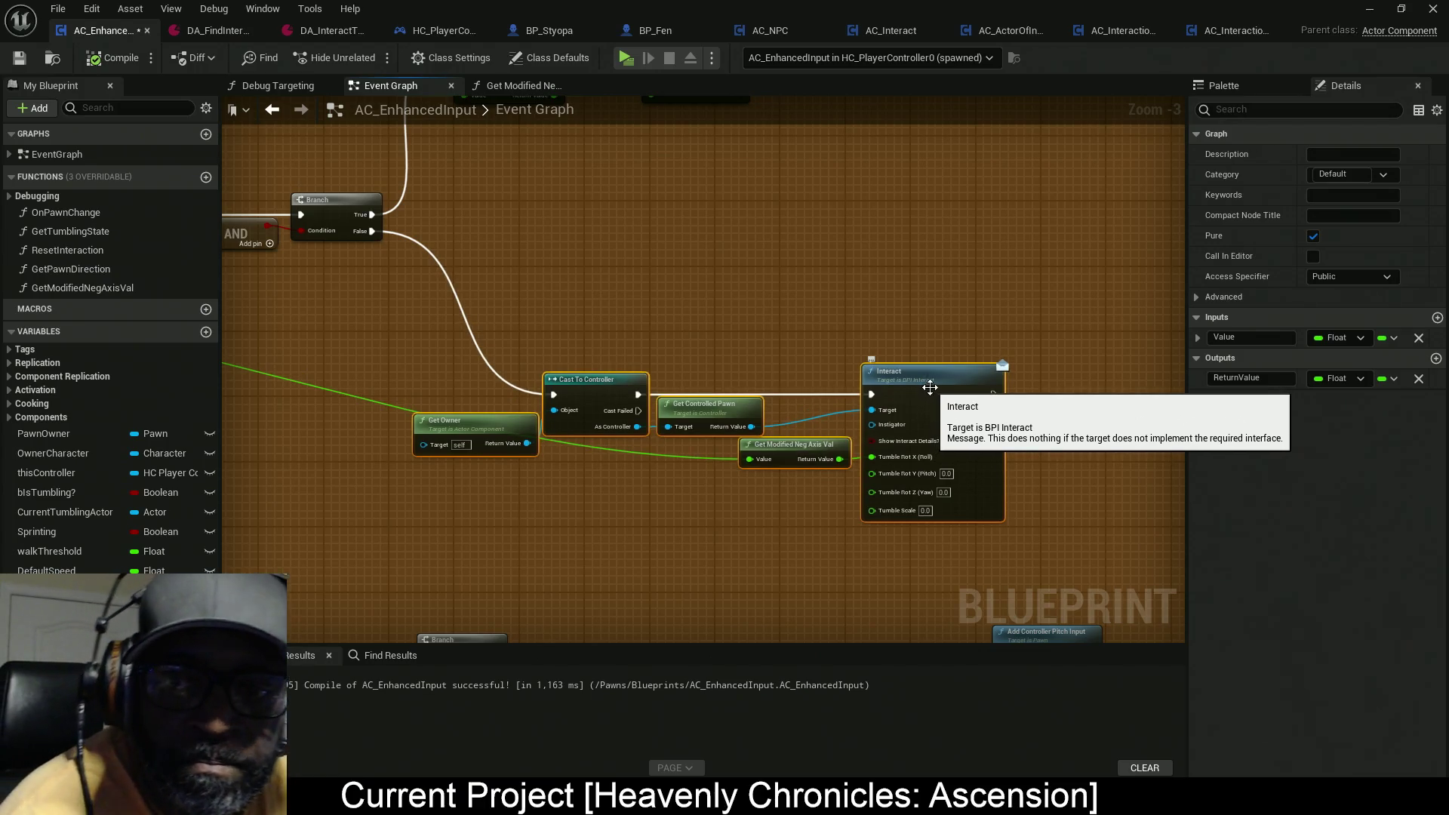
pyautogui.moveTo(877, 372); pyautogui.dragTo(883, 430)
pyautogui.moveTo(606, 466); pyautogui.dragTo(835, 417)
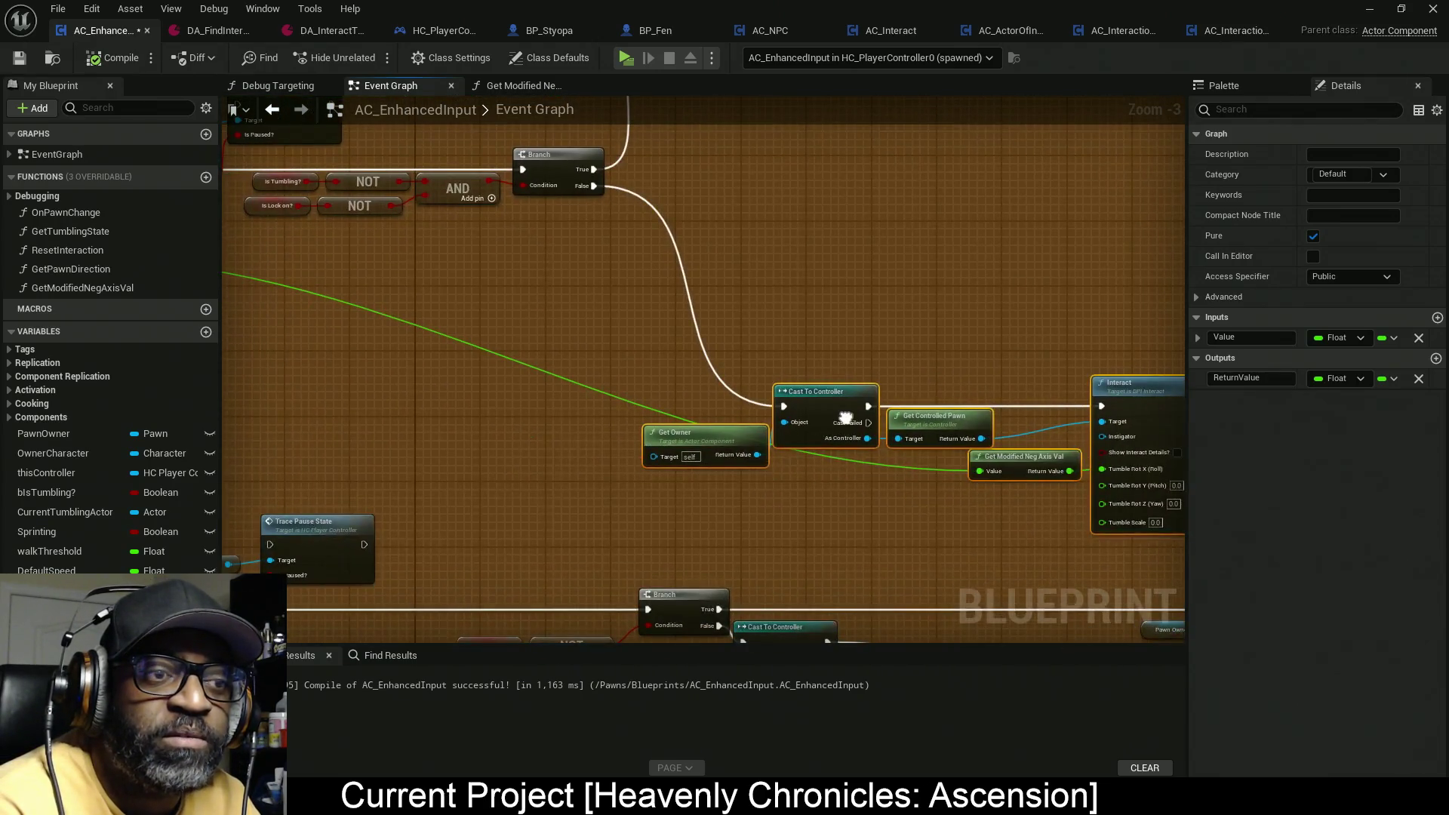
pyautogui.moveTo(529, 475); pyautogui.dragTo(863, 434)
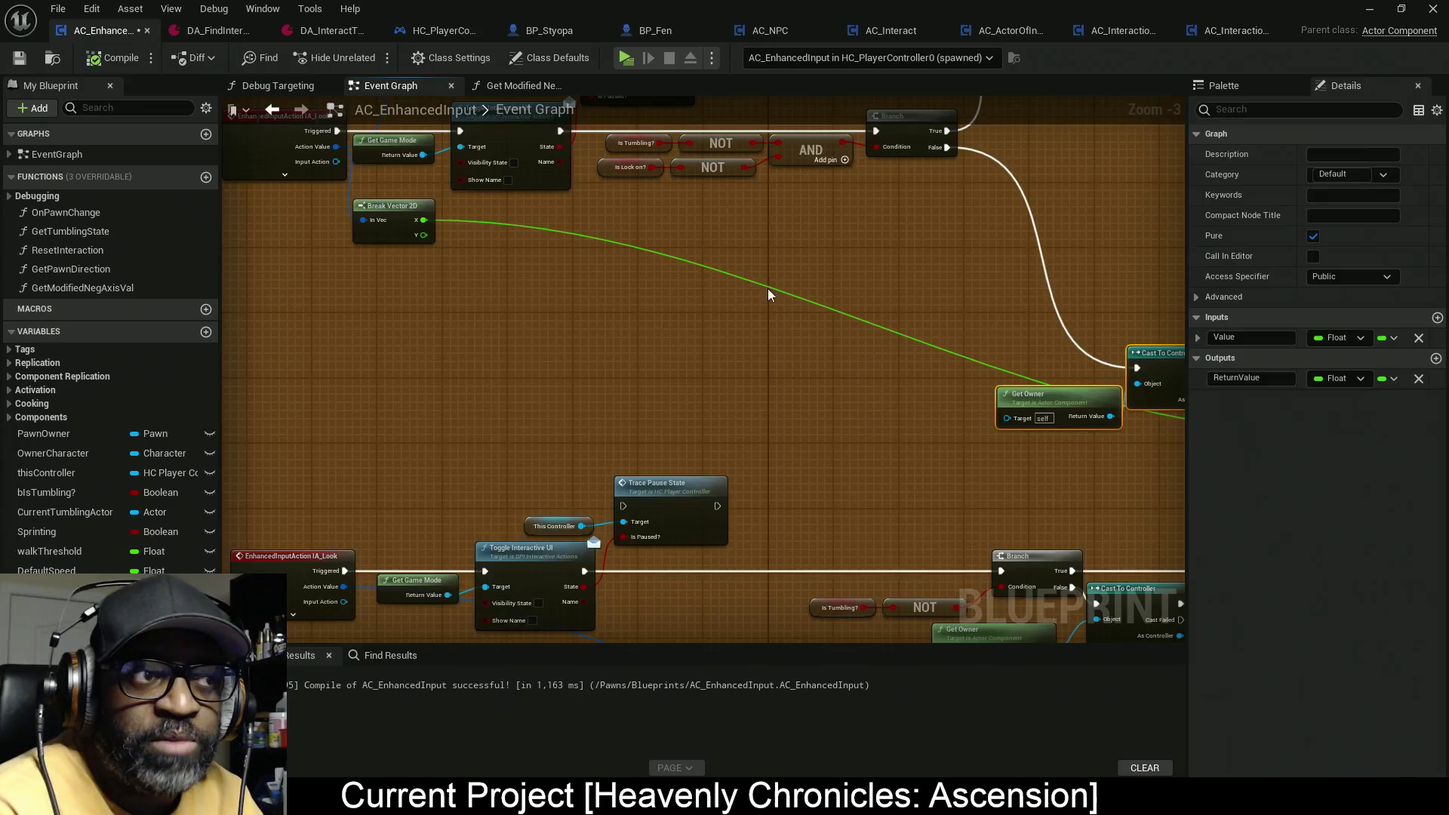
# Step: Drop Break Vector 2D so its wire runs flat, and nudge the Get Owner–Interact nodes
pyautogui.moveTo(401, 222)
pyautogui.mouseDown()
pyautogui.moveTo(441, 450)
pyautogui.moveTo(405, 442)
pyautogui.mouseUp()
pyautogui.moveTo(652, 424); pyautogui.dragTo(585, 416)
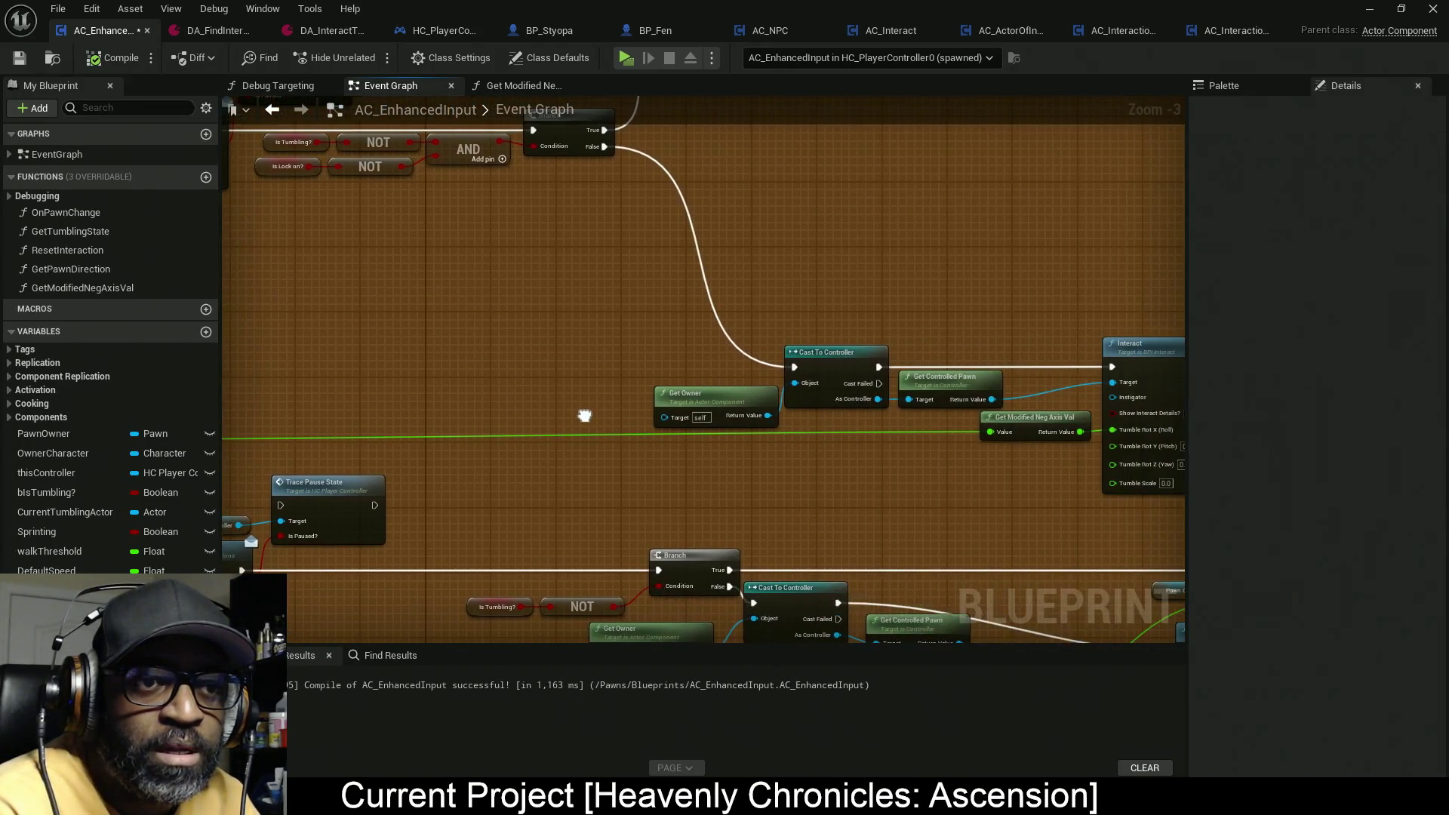
pyautogui.moveTo(747, 408)
pyautogui.mouseDown()
pyautogui.moveTo(721, 461)
pyautogui.moveTo(757, 375)
pyautogui.mouseUp()
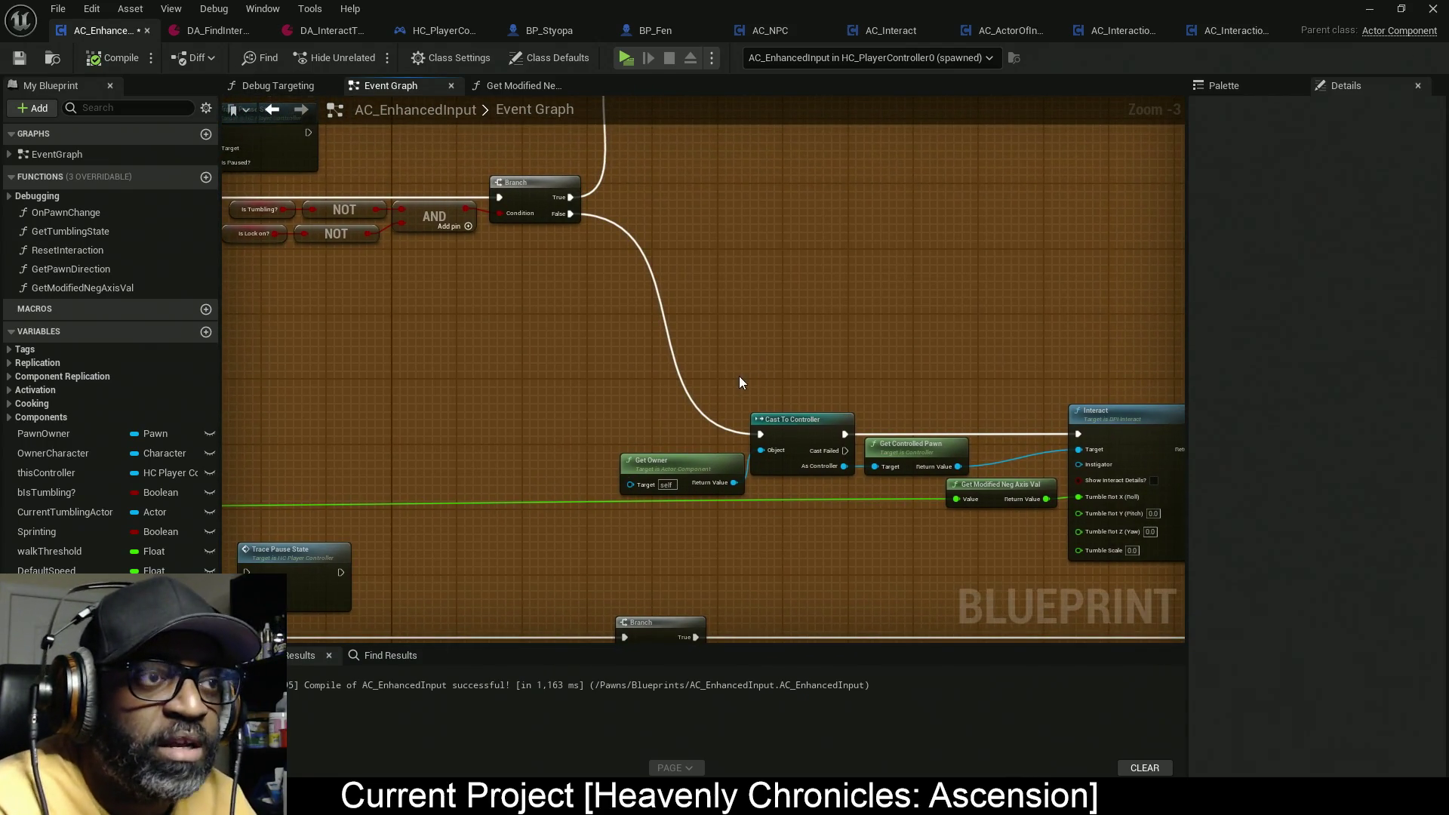
pyautogui.moveTo(800, 406); pyautogui.dragTo(686, 392)
pyautogui.moveTo(1157, 343); pyautogui.dragTo(823, 451)
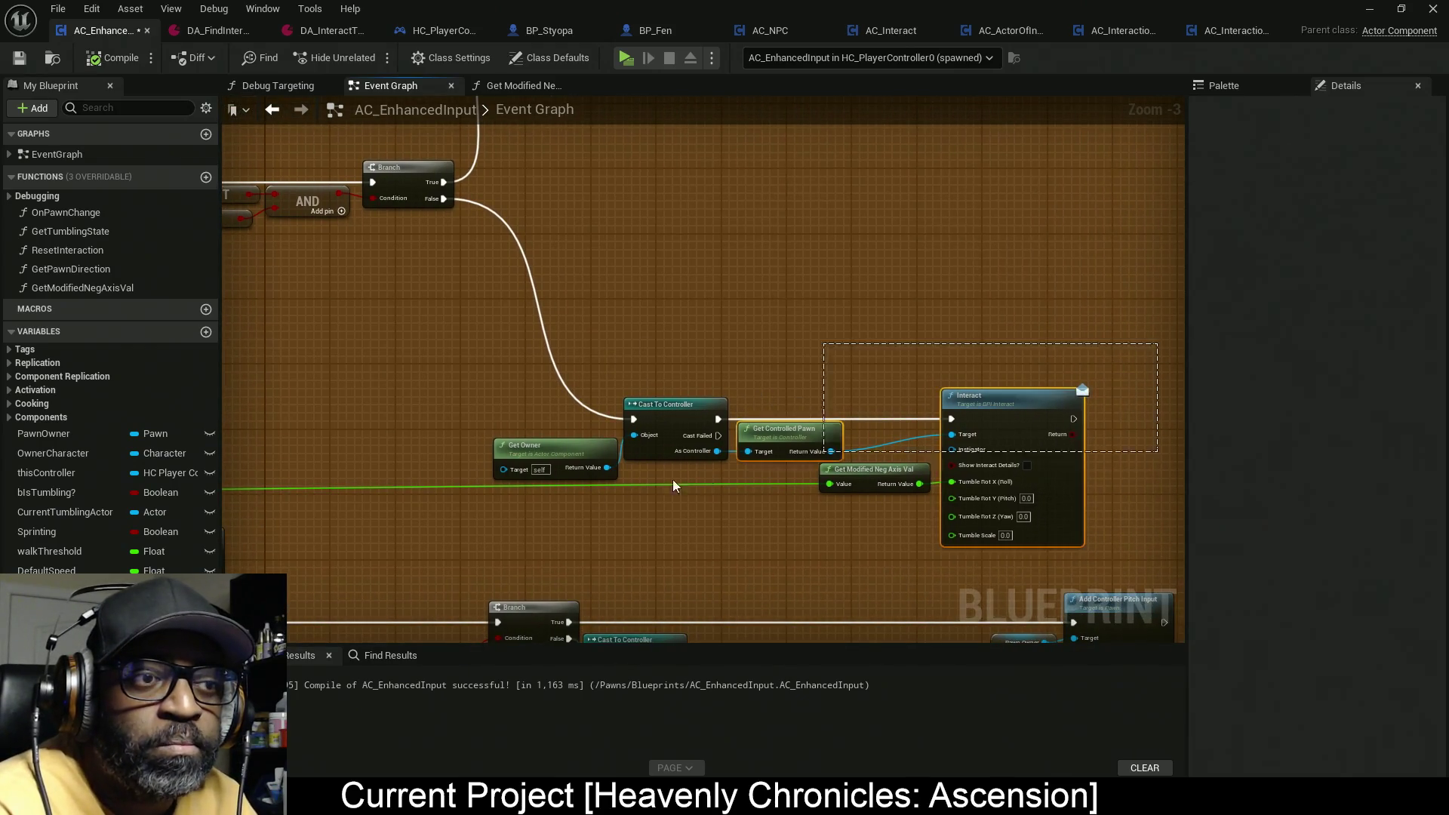
pyautogui.moveTo(673, 485); pyautogui.dragTo(613, 483)
pyautogui.moveTo(602, 371); pyautogui.dragTo(743, 389)
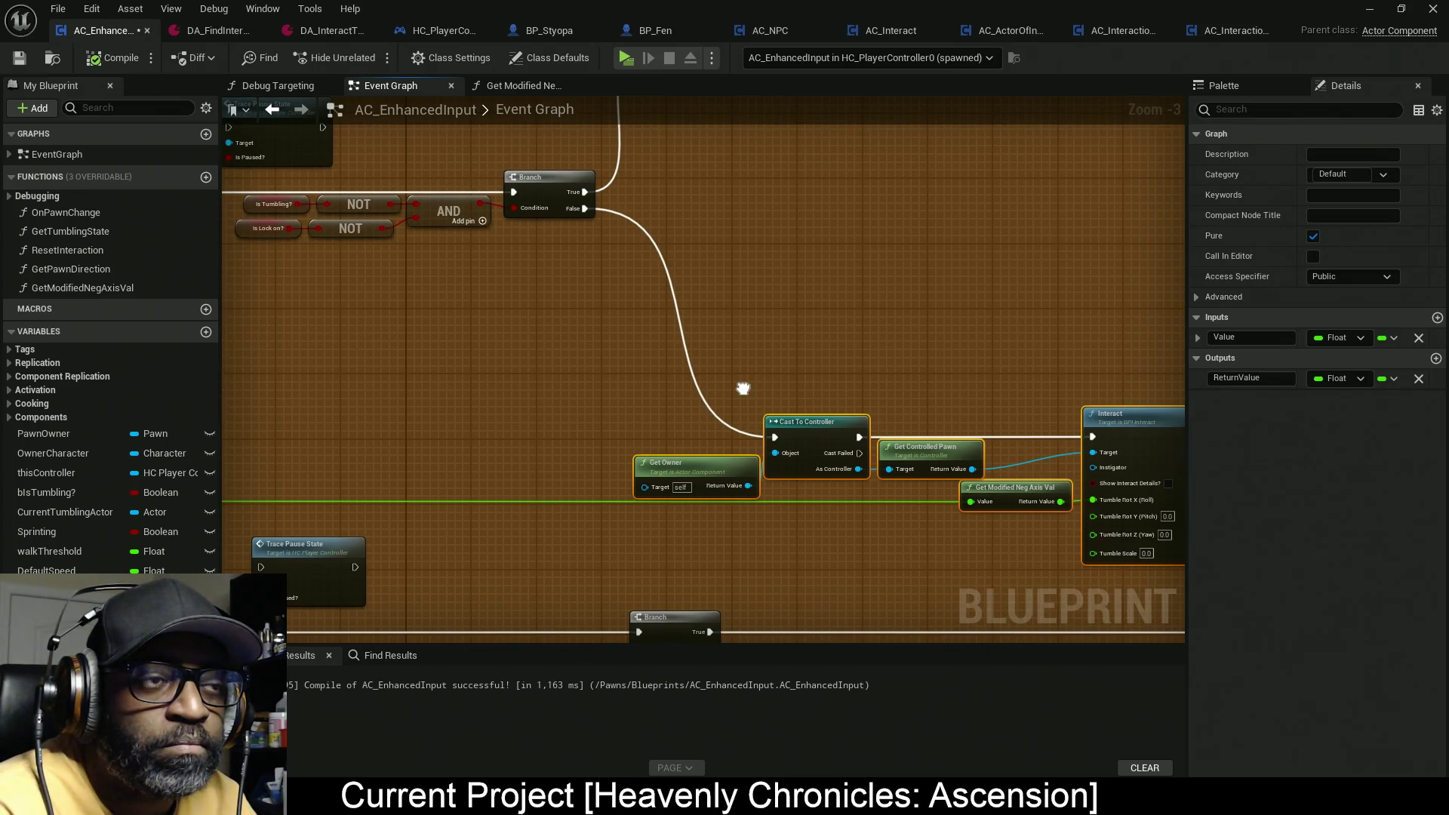
pyautogui.moveTo(743, 389); pyautogui.dragTo(751, 390)
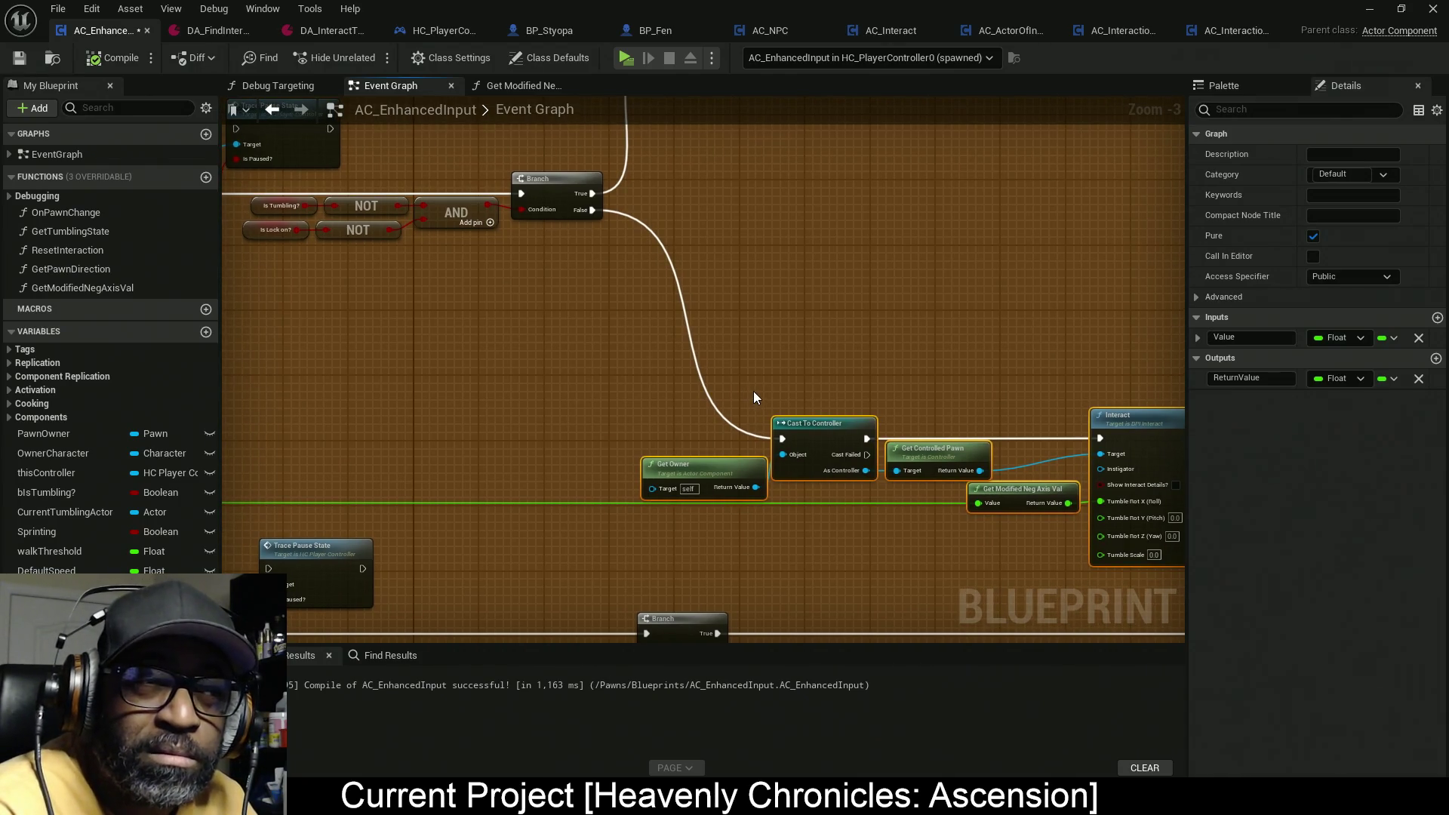
pyautogui.moveTo(754, 391)
pyautogui.mouseDown()
pyautogui.moveTo(711, 365)
pyautogui.moveTo(840, 395)
pyautogui.moveTo(637, 394)
pyautogui.moveTo(830, 436)
pyautogui.mouseUp()
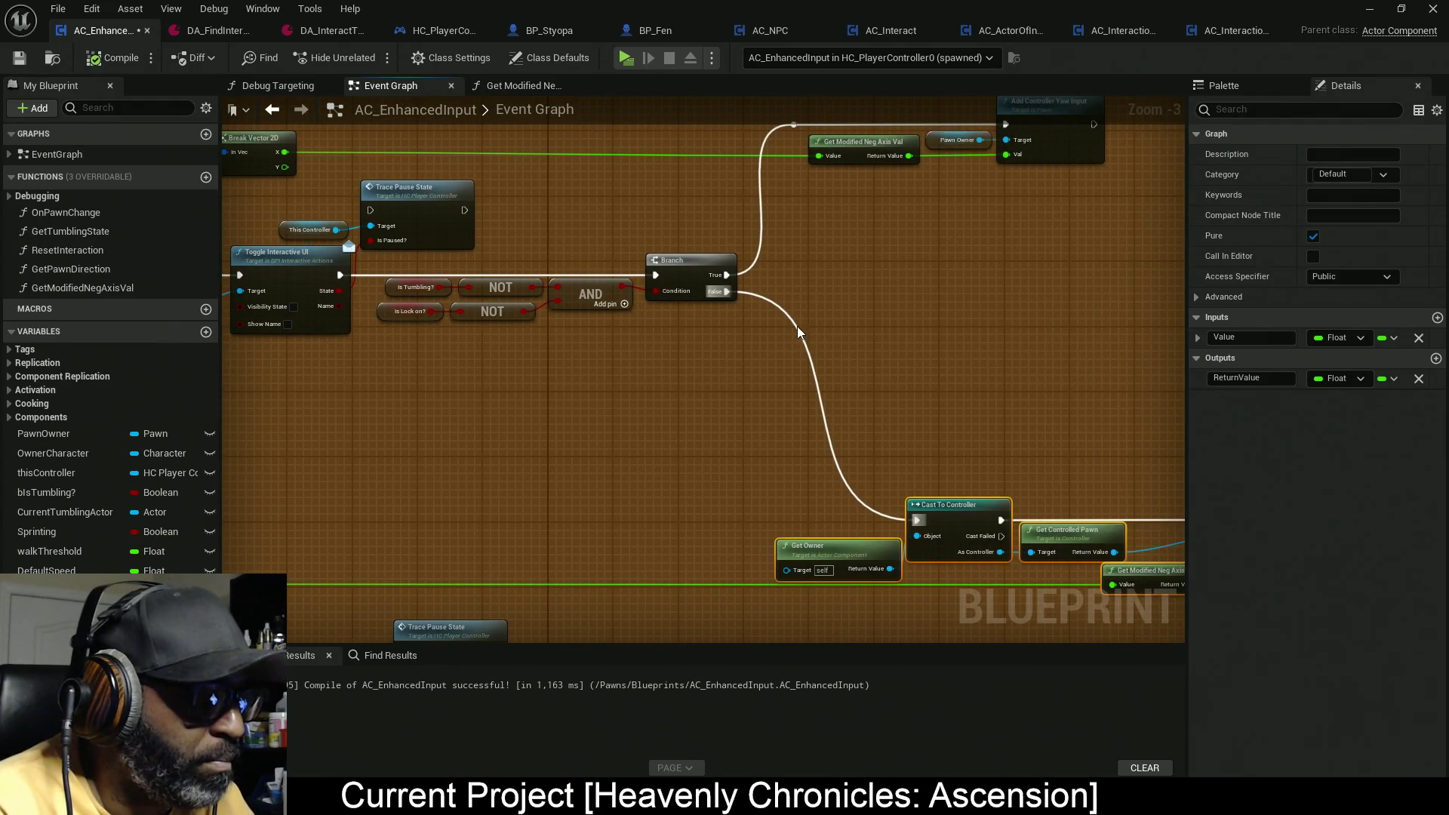
# Step: Add a Sequence on the Branch's False output and wire its Then 1 to Cast To Controller
pyautogui.rightClick(802, 323)
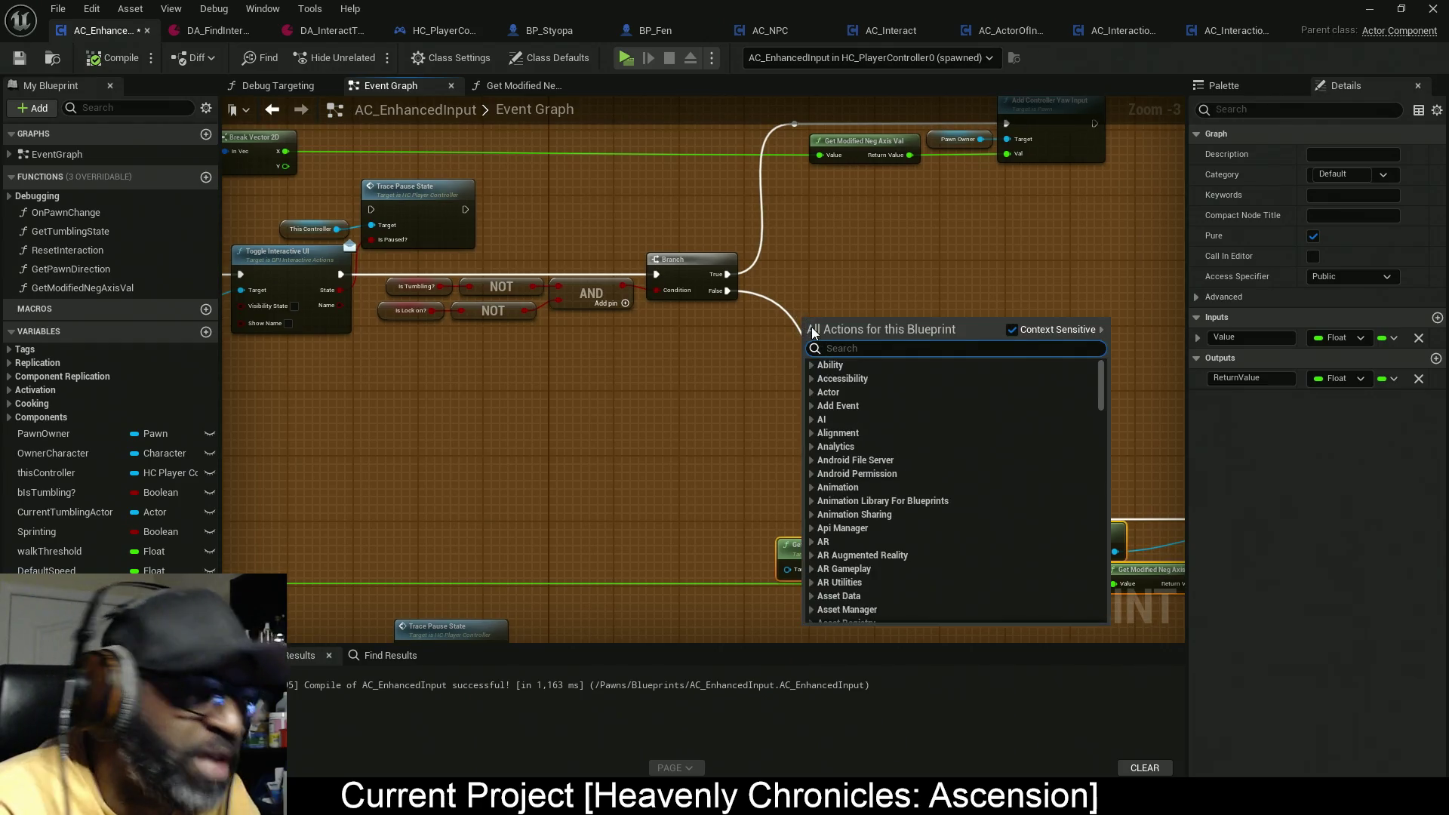
pyautogui.write('sequ')
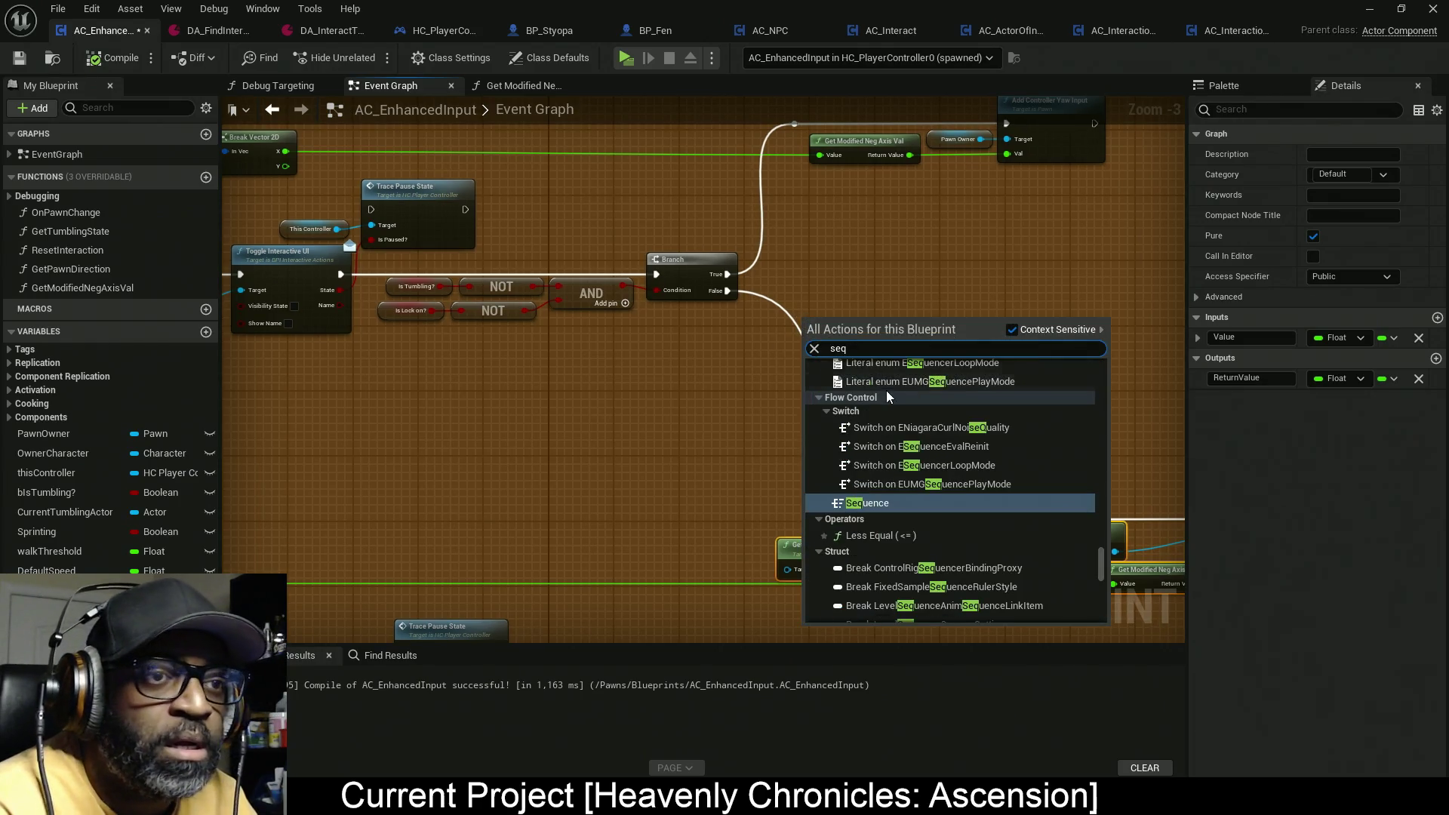
pyautogui.click(892, 508)
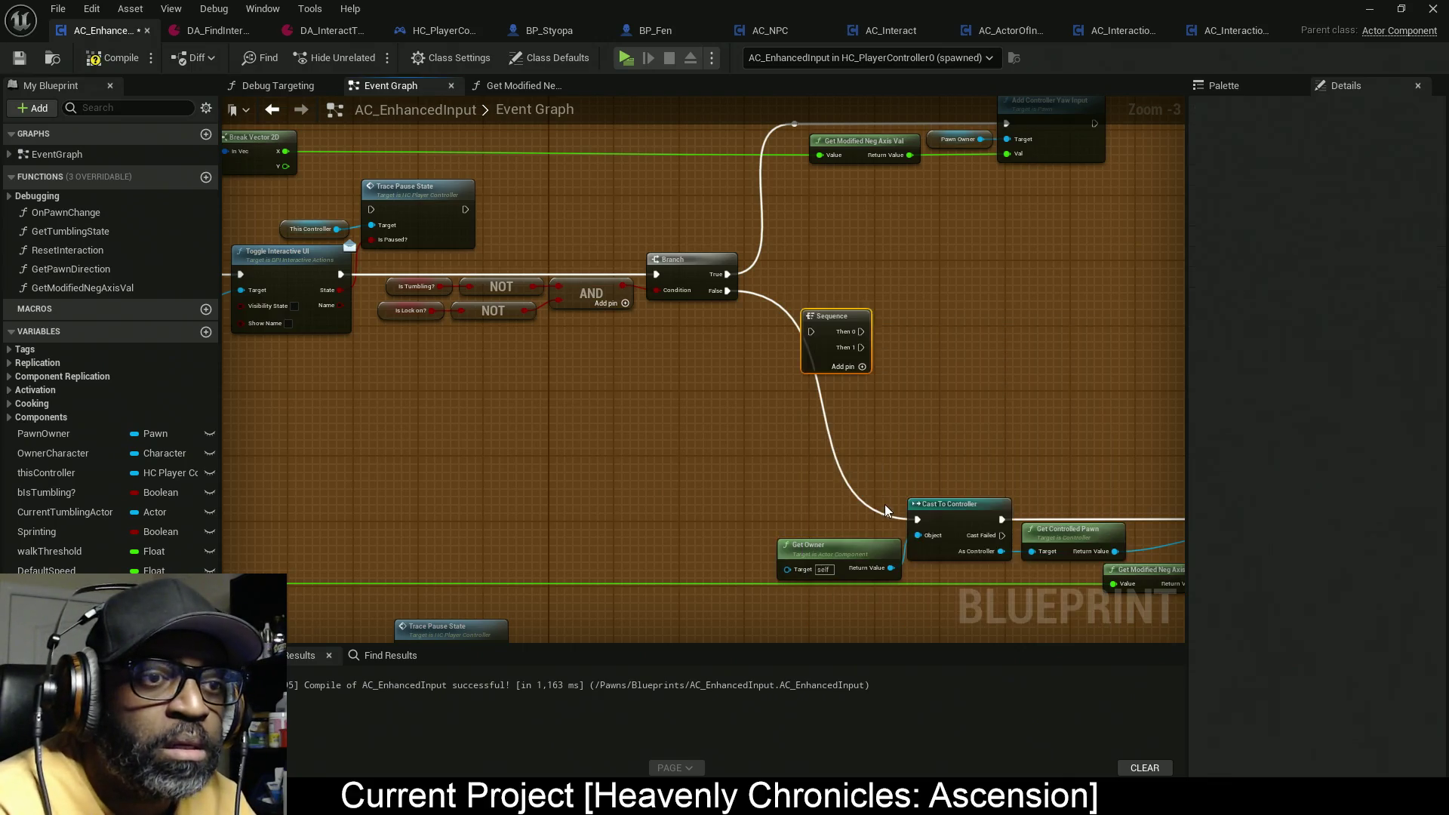
pyautogui.moveTo(725, 292)
pyautogui.mouseDown()
pyautogui.moveTo(889, 356)
pyautogui.moveTo(727, 292)
pyautogui.mouseUp()
pyautogui.moveTo(812, 361)
pyautogui.mouseDown()
pyautogui.moveTo(771, 359)
pyautogui.moveTo(773, 377)
pyautogui.mouseUp()
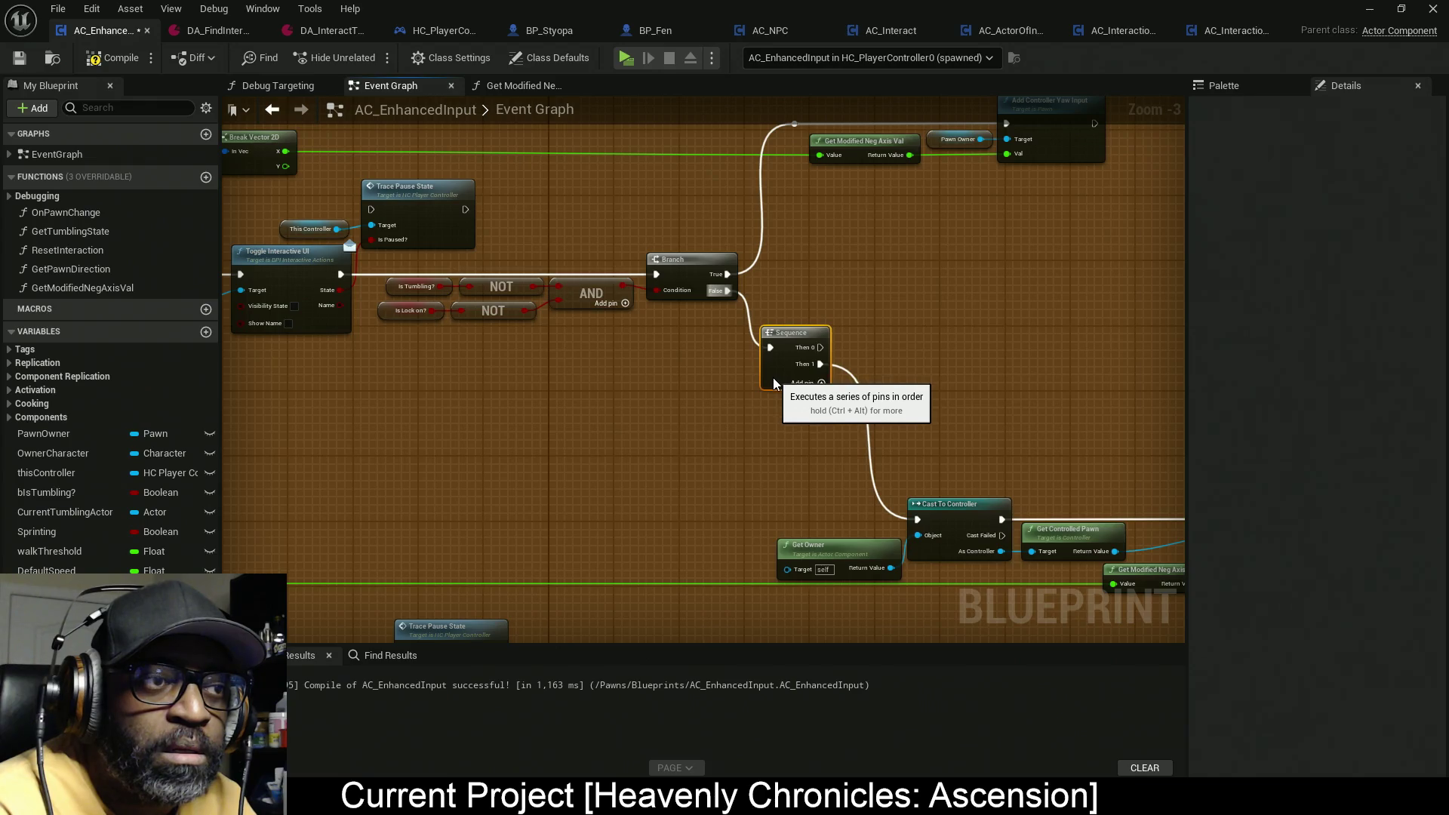
# Step: Add a new Branch on Then 0, driven by pasted copies of Is Lock on? and NOT
pyautogui.moveTo(680, 212); pyautogui.dragTo(694, 337)
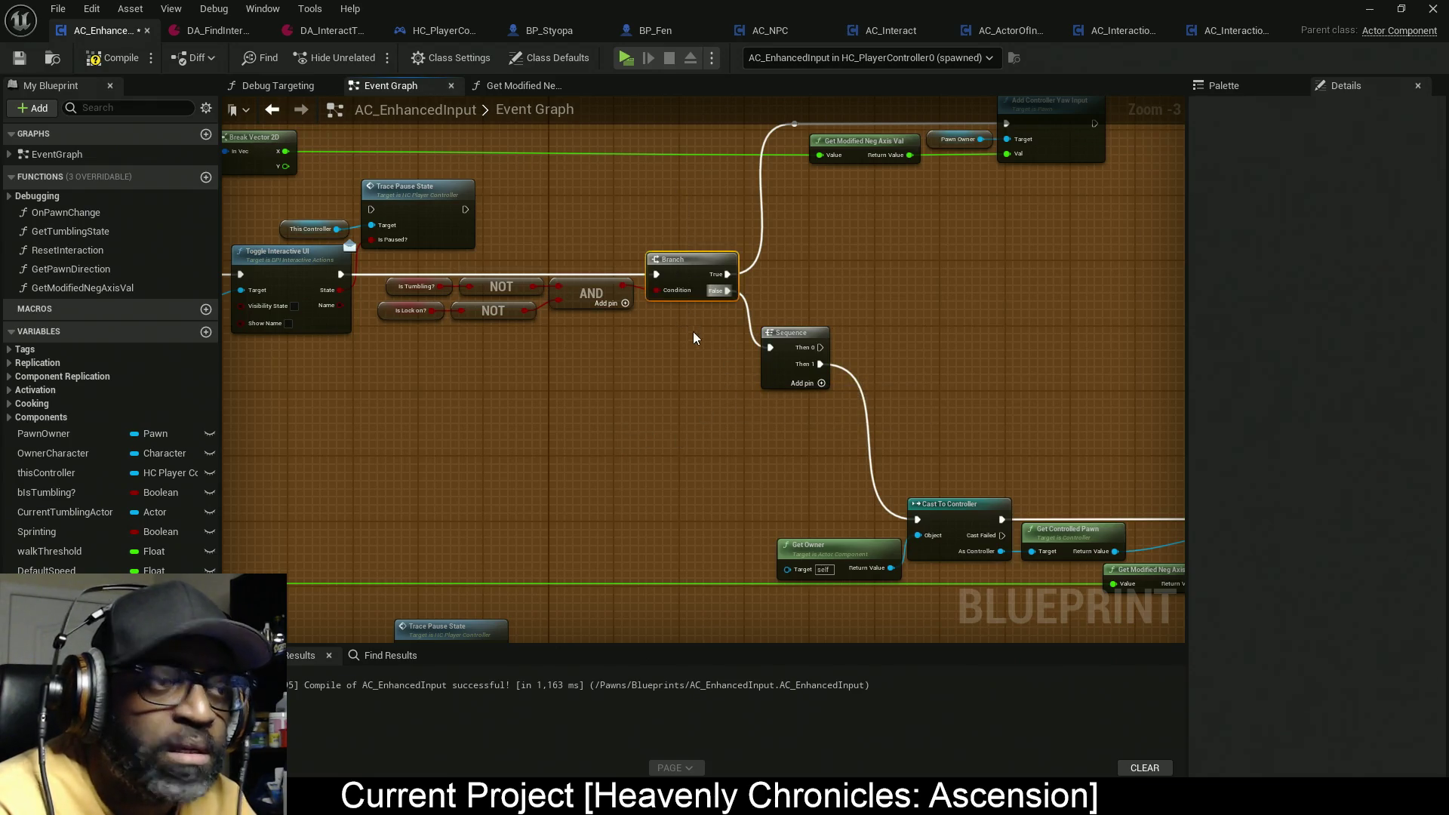
pyautogui.click(931, 314)
pyautogui.moveTo(520, 336); pyautogui.dragTo(424, 310)
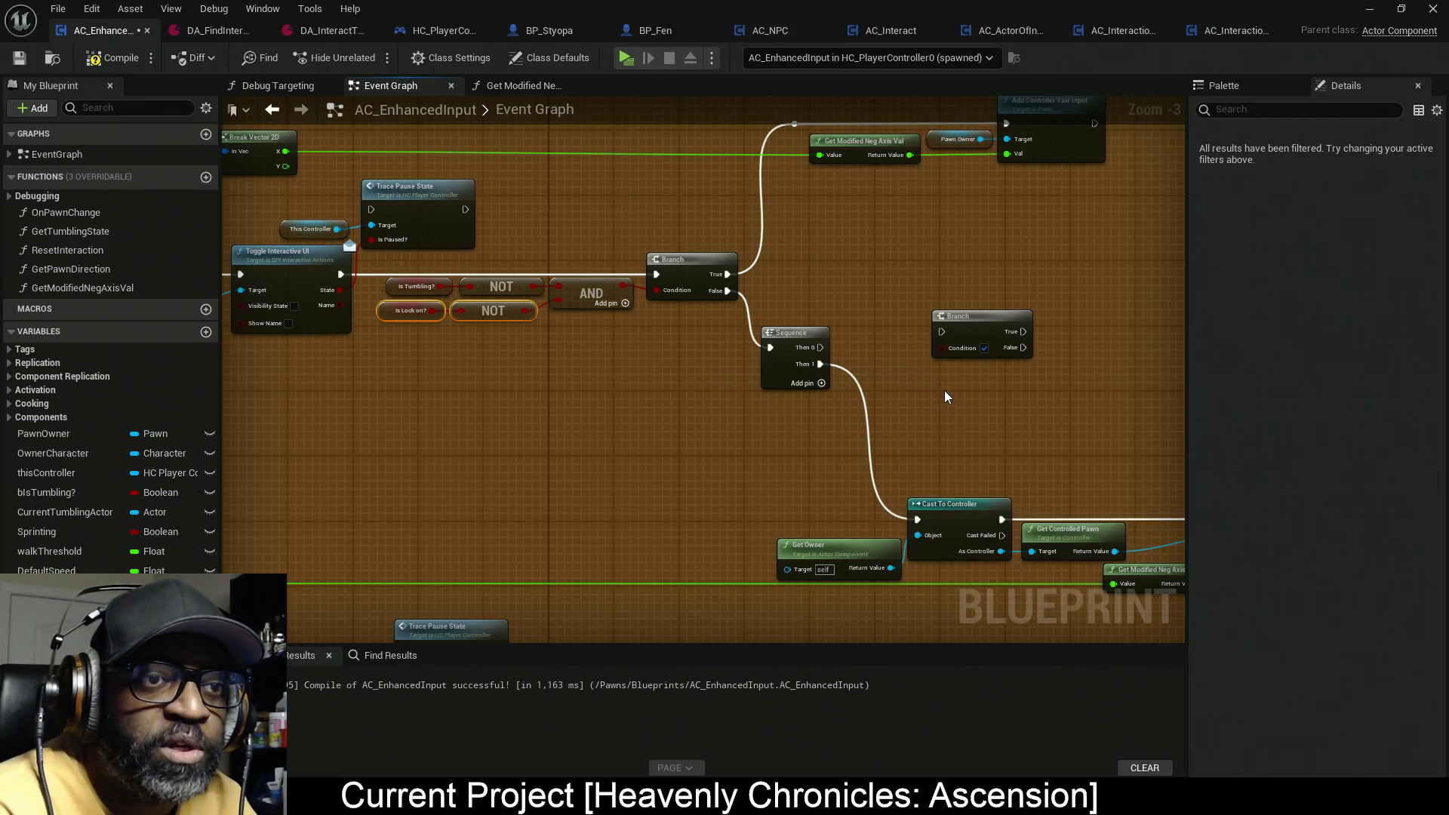
pyautogui.scroll(2, 944, 391)
pyautogui.hotkey('ctrl', 'v')
pyautogui.moveTo(785, 334)
pyautogui.mouseDown()
pyautogui.moveTo(940, 314)
pyautogui.moveTo(1035, 198)
pyautogui.mouseUp()
pyautogui.moveTo(909, 338)
pyautogui.mouseDown()
pyautogui.moveTo(1046, 417)
pyautogui.moveTo(995, 346)
pyautogui.moveTo(858, 244)
pyautogui.moveTo(998, 249)
pyautogui.moveTo(995, 213)
pyautogui.moveTo(970, 214)
pyautogui.mouseUp()
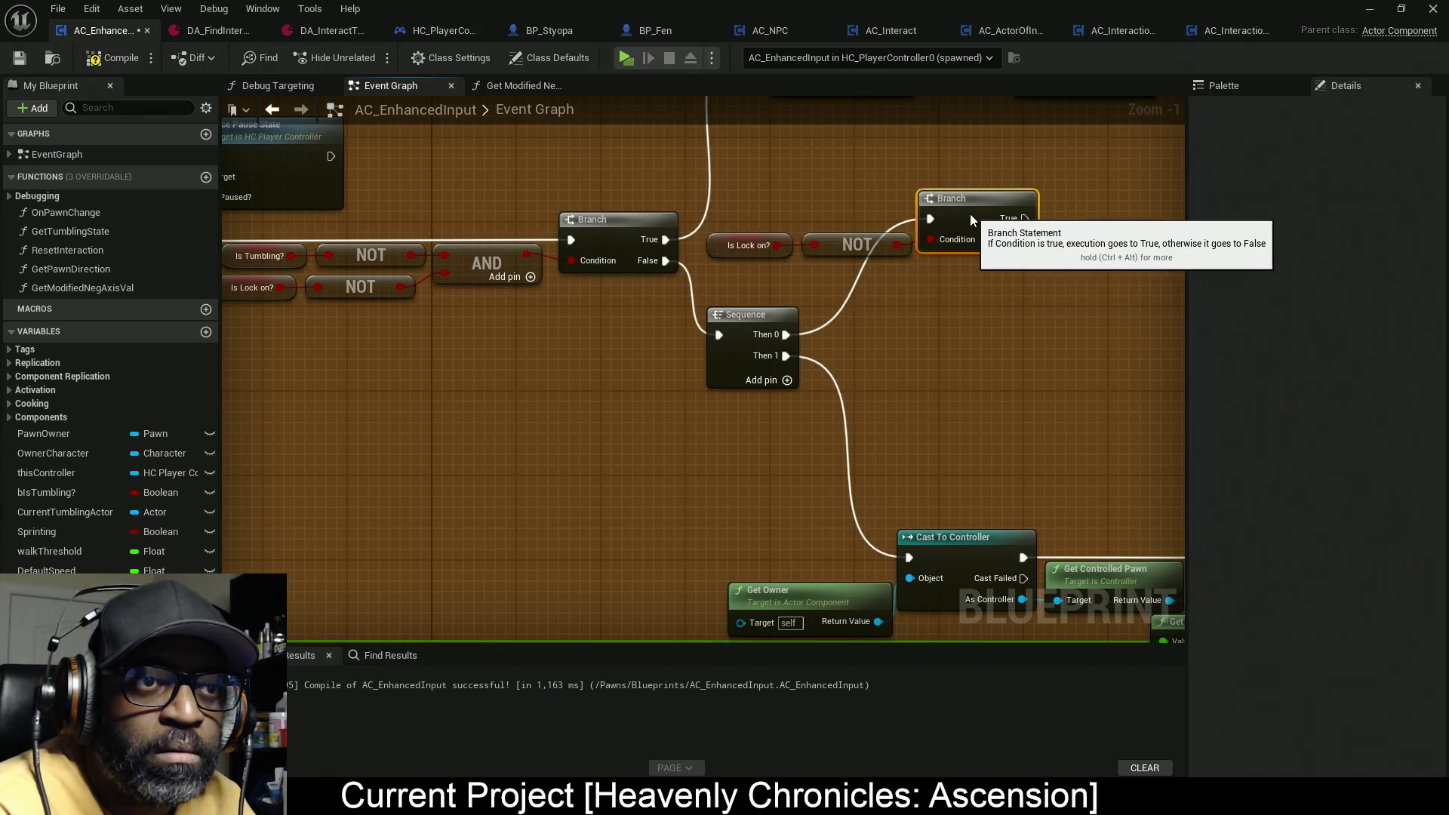
pyautogui.moveTo(1035, 353)
pyautogui.mouseDown()
pyautogui.moveTo(752, 358)
pyautogui.moveTo(679, 409)
pyautogui.mouseUp()
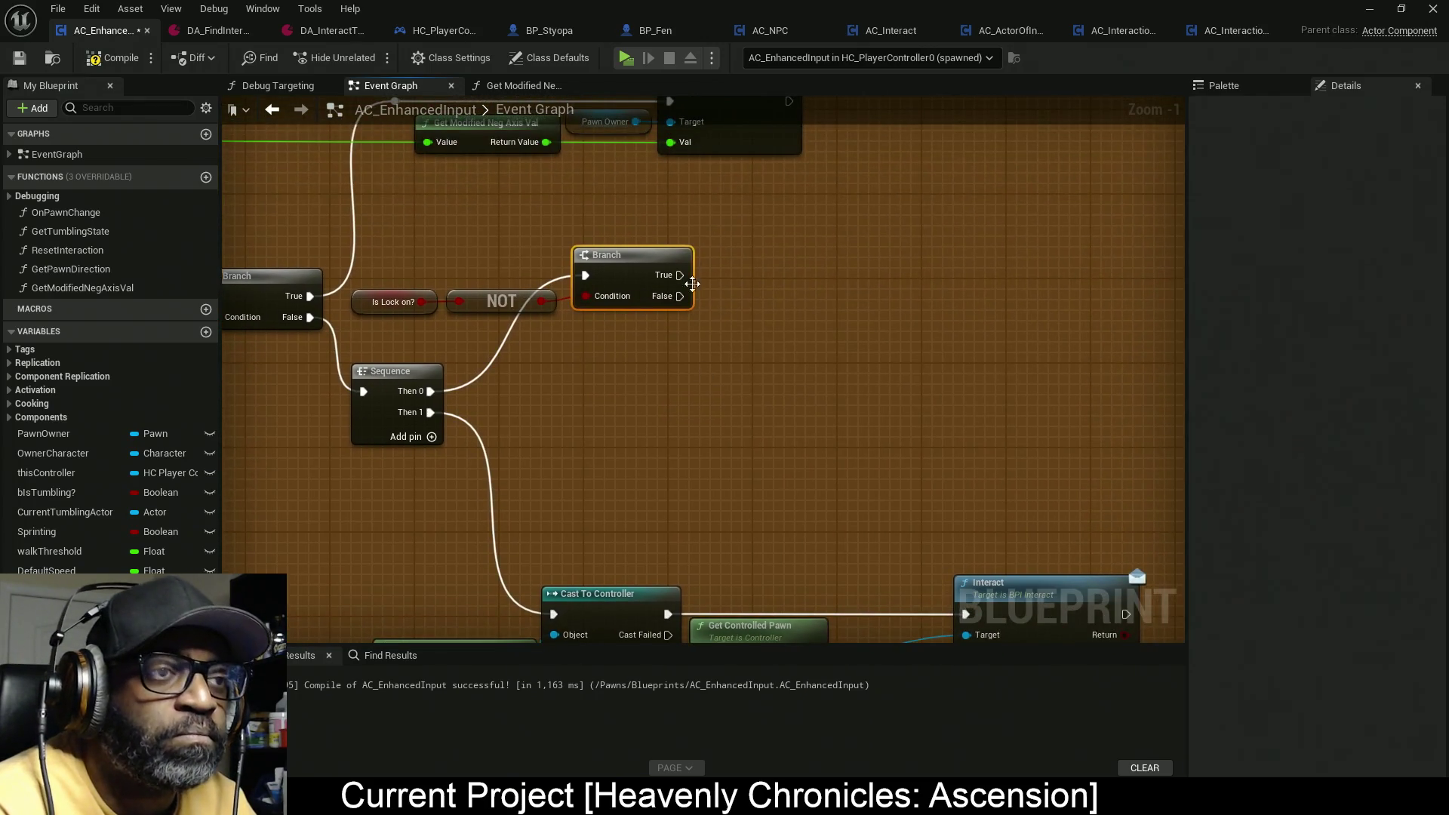
pyautogui.moveTo(646, 291); pyautogui.dragTo(725, 425)
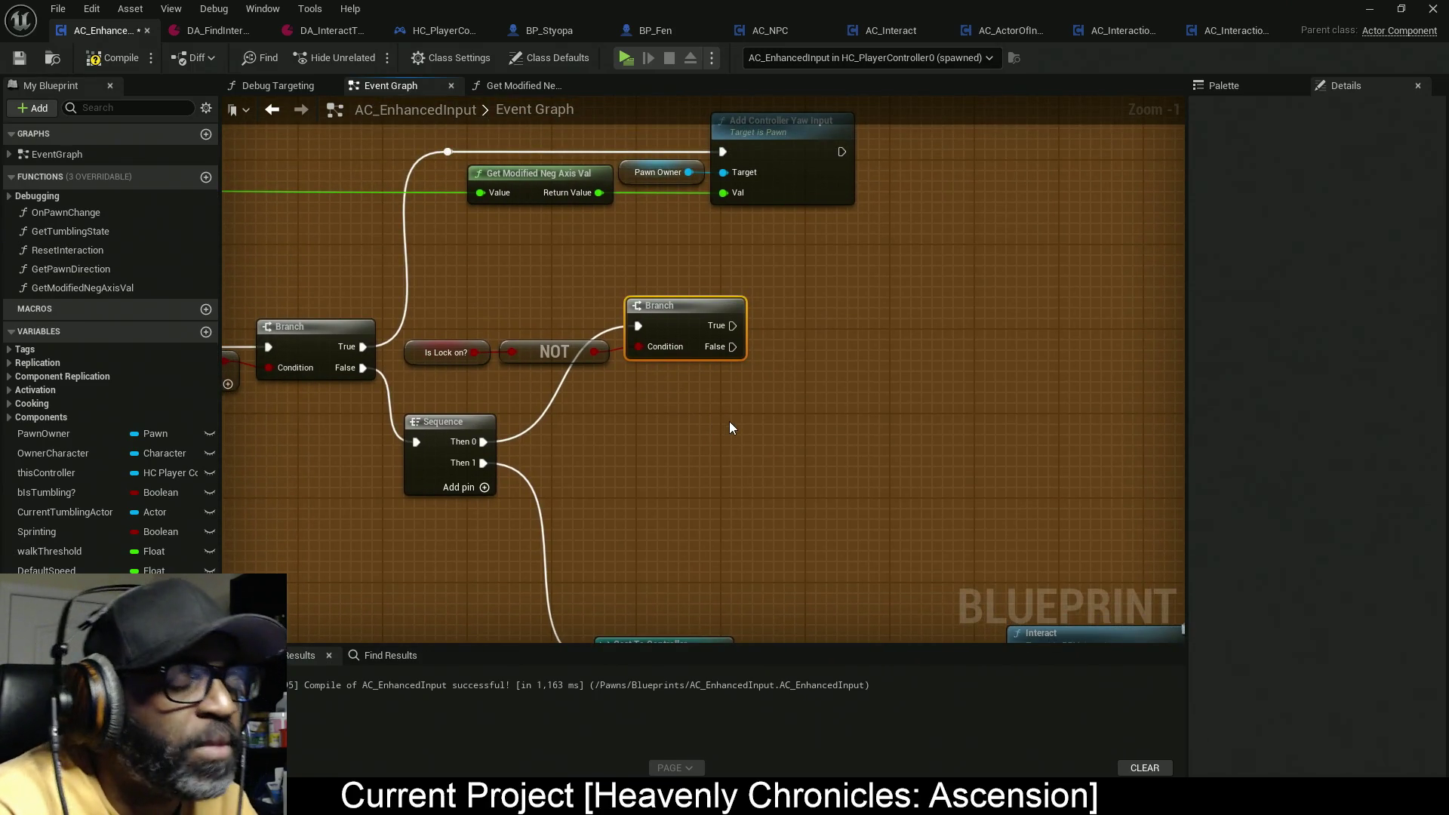
pyautogui.scroll(-6, 822, 418)
pyautogui.scroll(4, 823, 420)
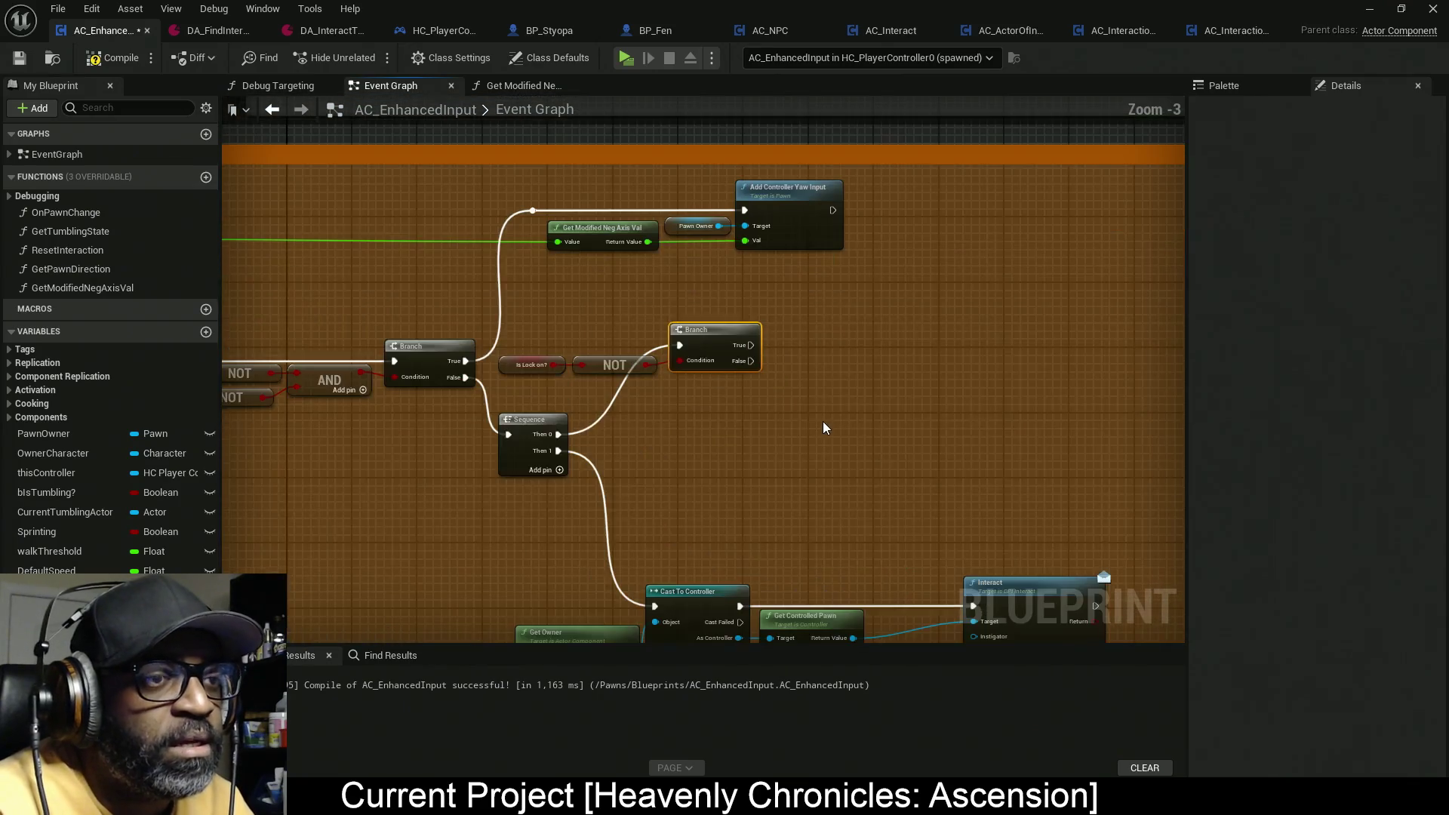
# Step: Widen the Targeting (Lockon) comment box
pyautogui.scroll(-8, 822, 426)
pyautogui.scroll(3, 898, 437)
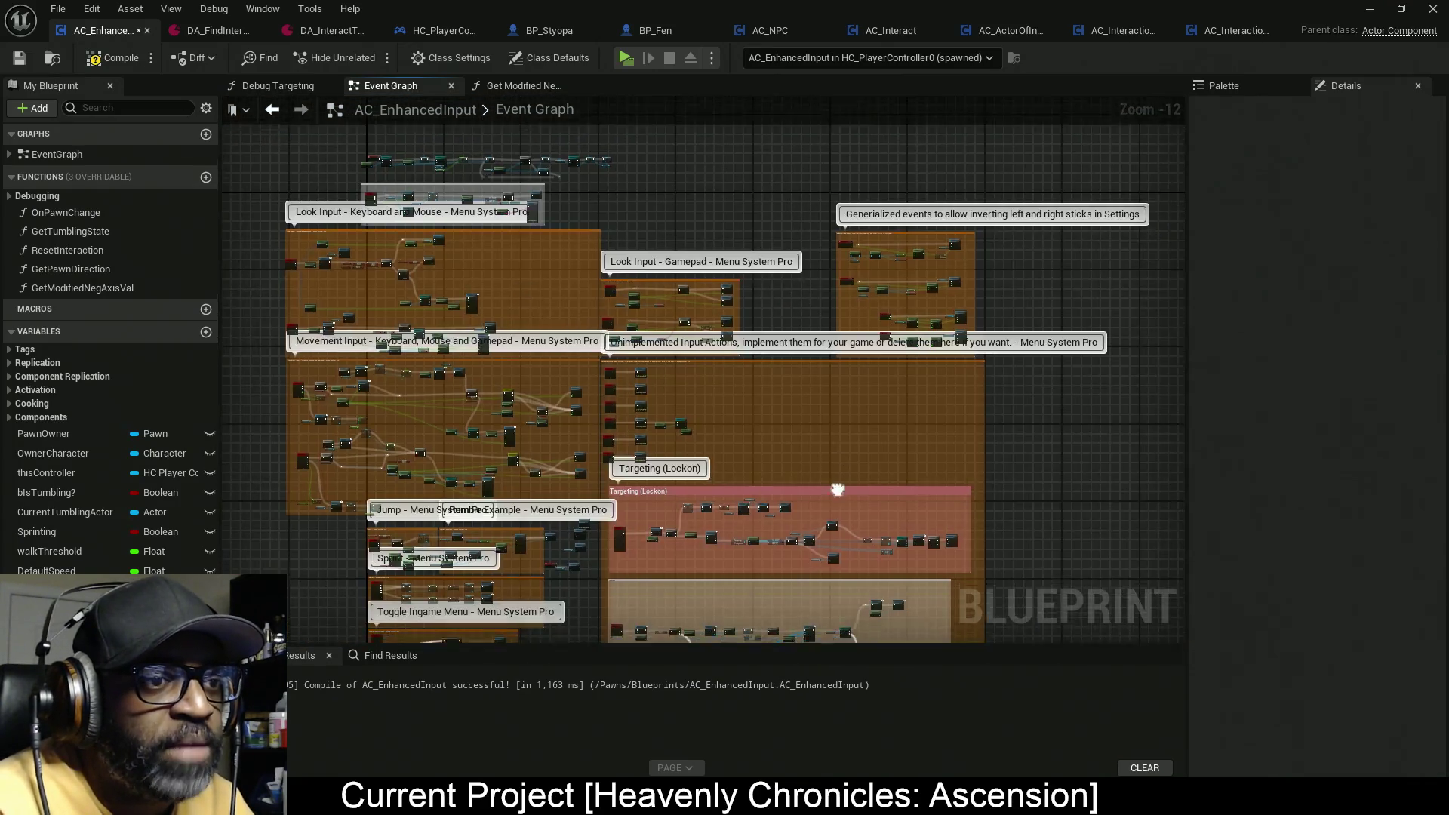
pyautogui.scroll(-2, 655, 358)
pyautogui.scroll(7, 655, 362)
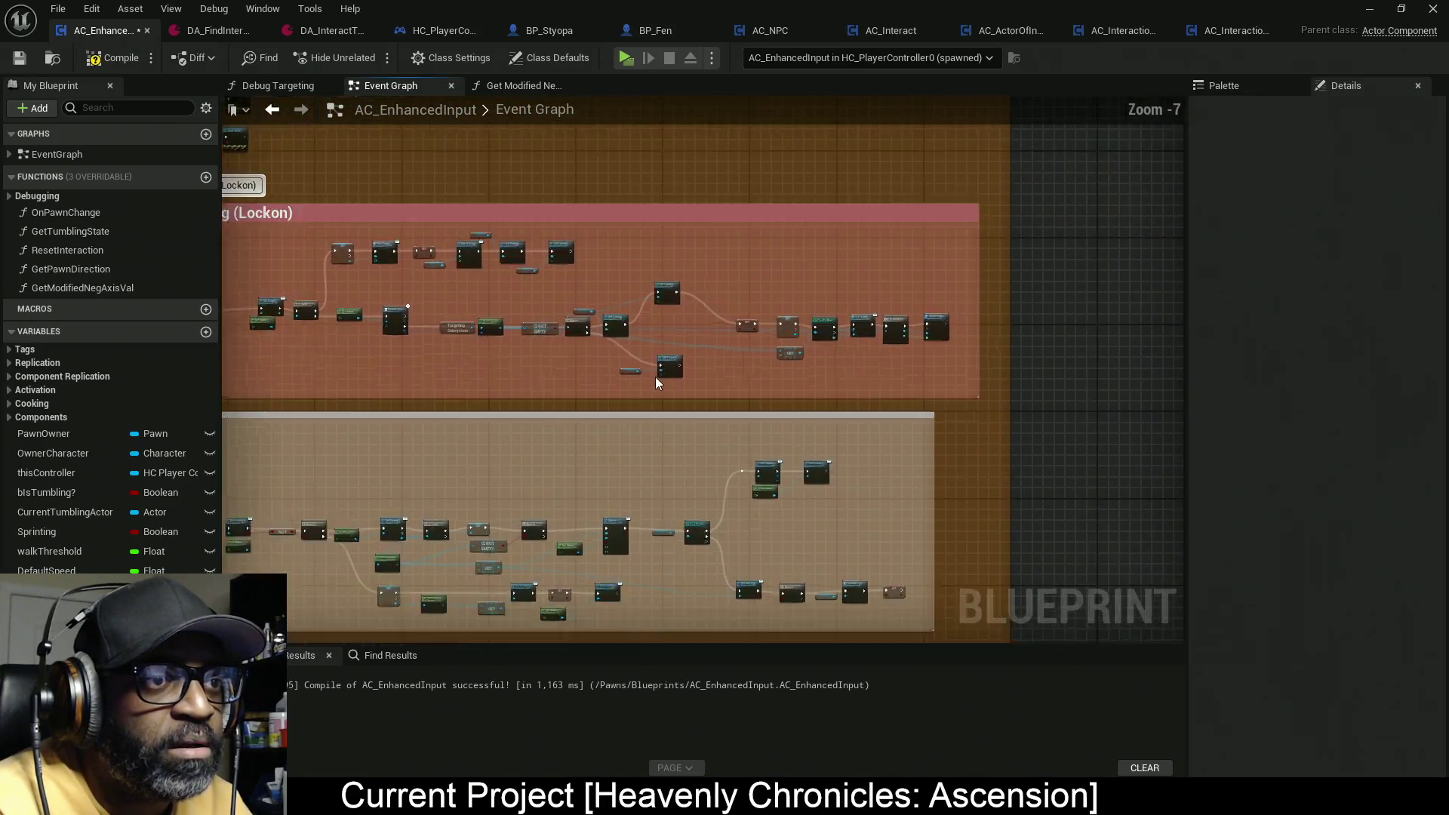
pyautogui.scroll(2, 655, 378)
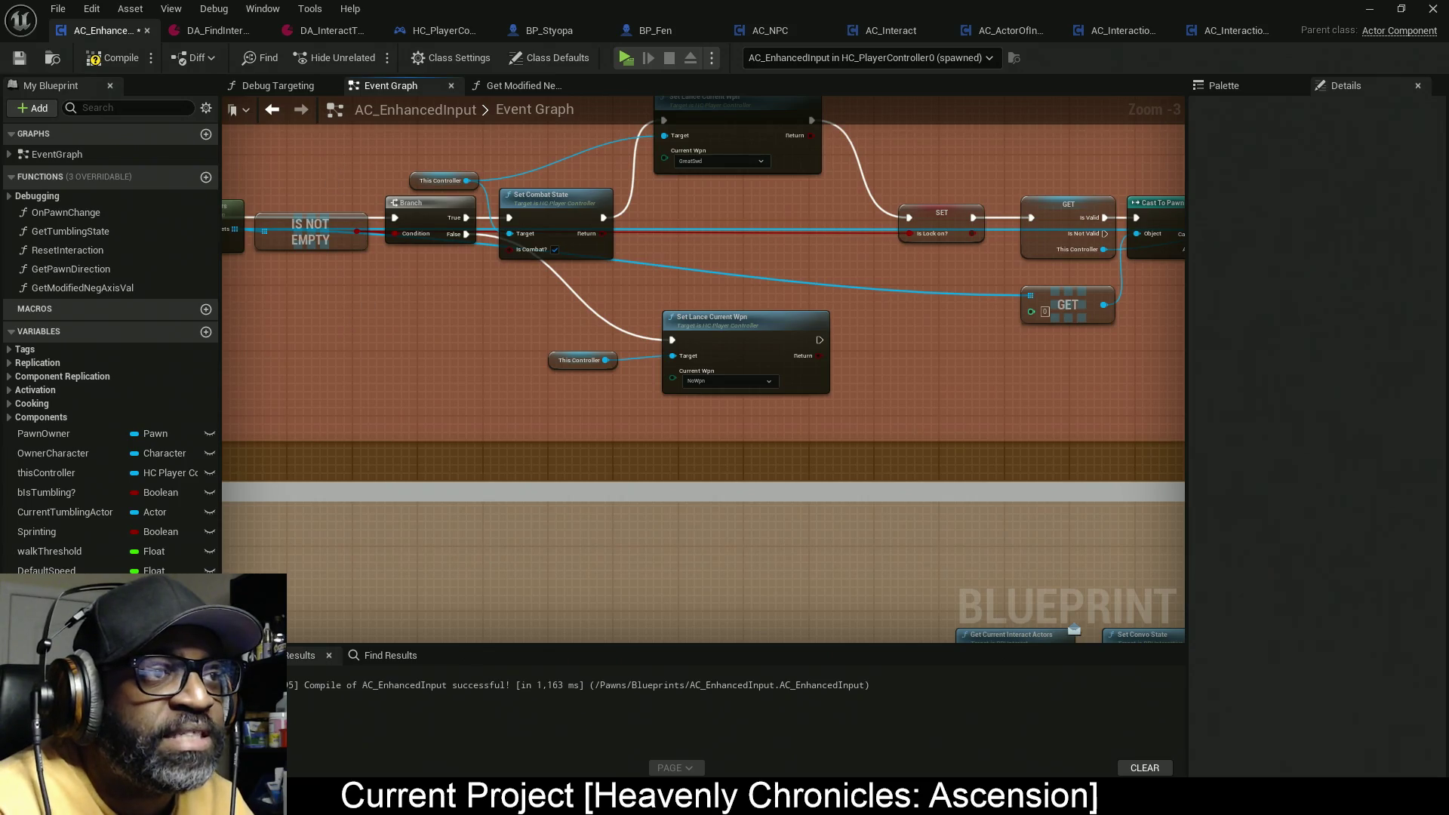
pyautogui.moveTo(441, 157)
pyautogui.mouseDown()
pyautogui.moveTo(437, 336)
pyautogui.moveTo(420, 356)
pyautogui.mouseUp()
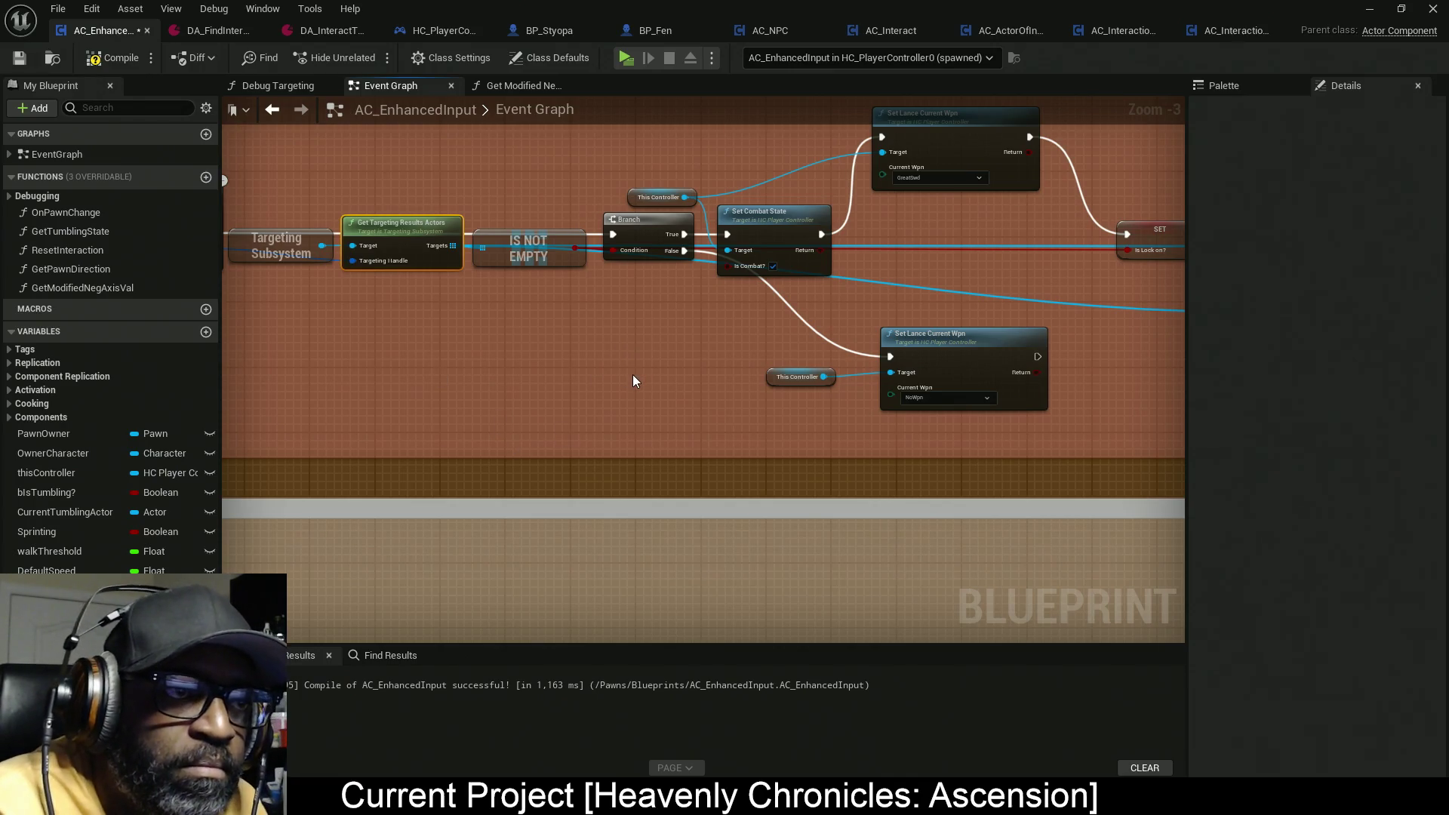
pyautogui.scroll(-8, 717, 373)
pyautogui.moveTo(858, 388)
pyautogui.mouseDown()
pyautogui.moveTo(807, 378)
pyautogui.moveTo(694, 461)
pyautogui.moveTo(775, 440)
pyautogui.moveTo(934, 456)
pyautogui.mouseUp()
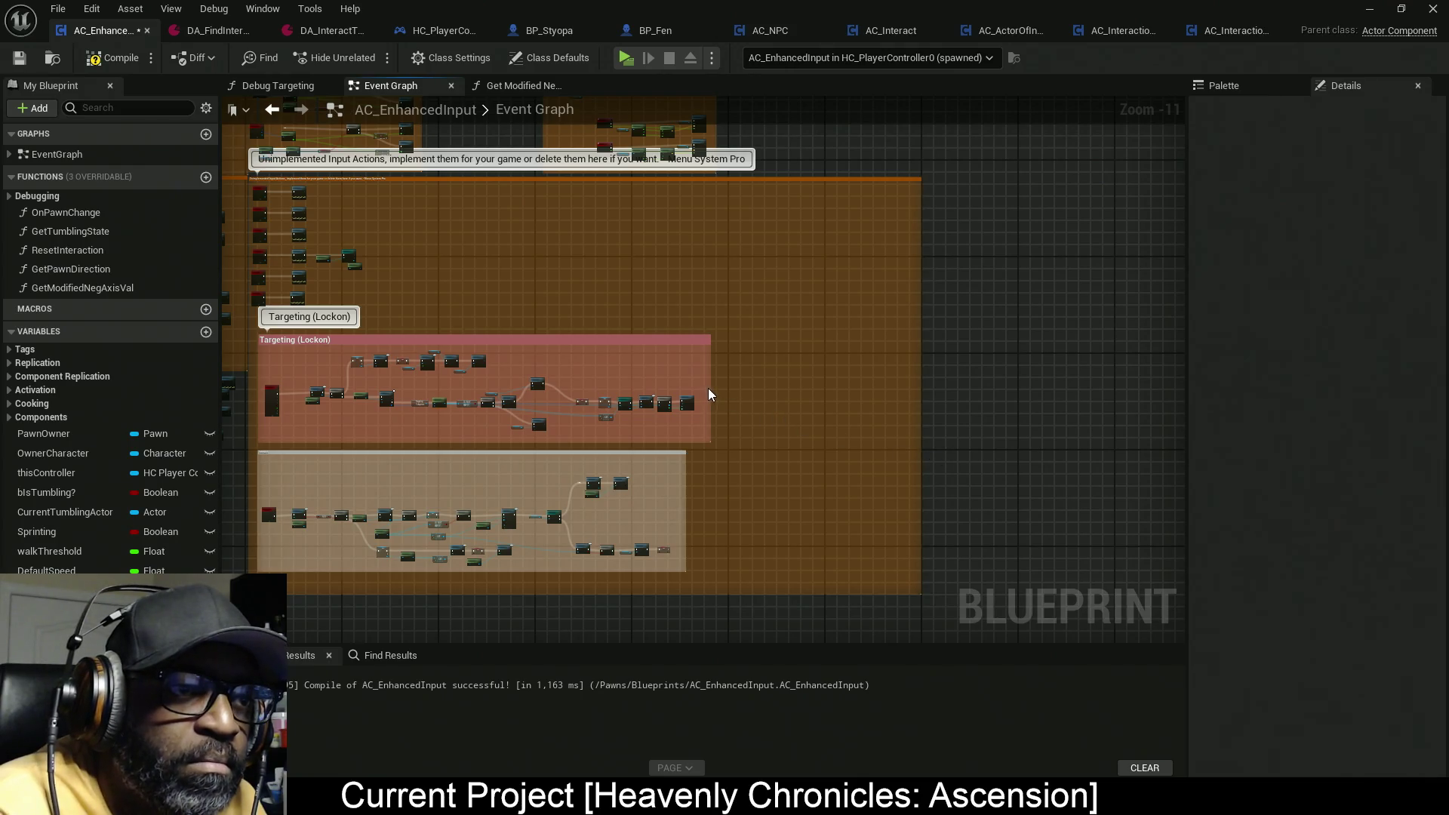
pyautogui.scroll(5, 710, 371)
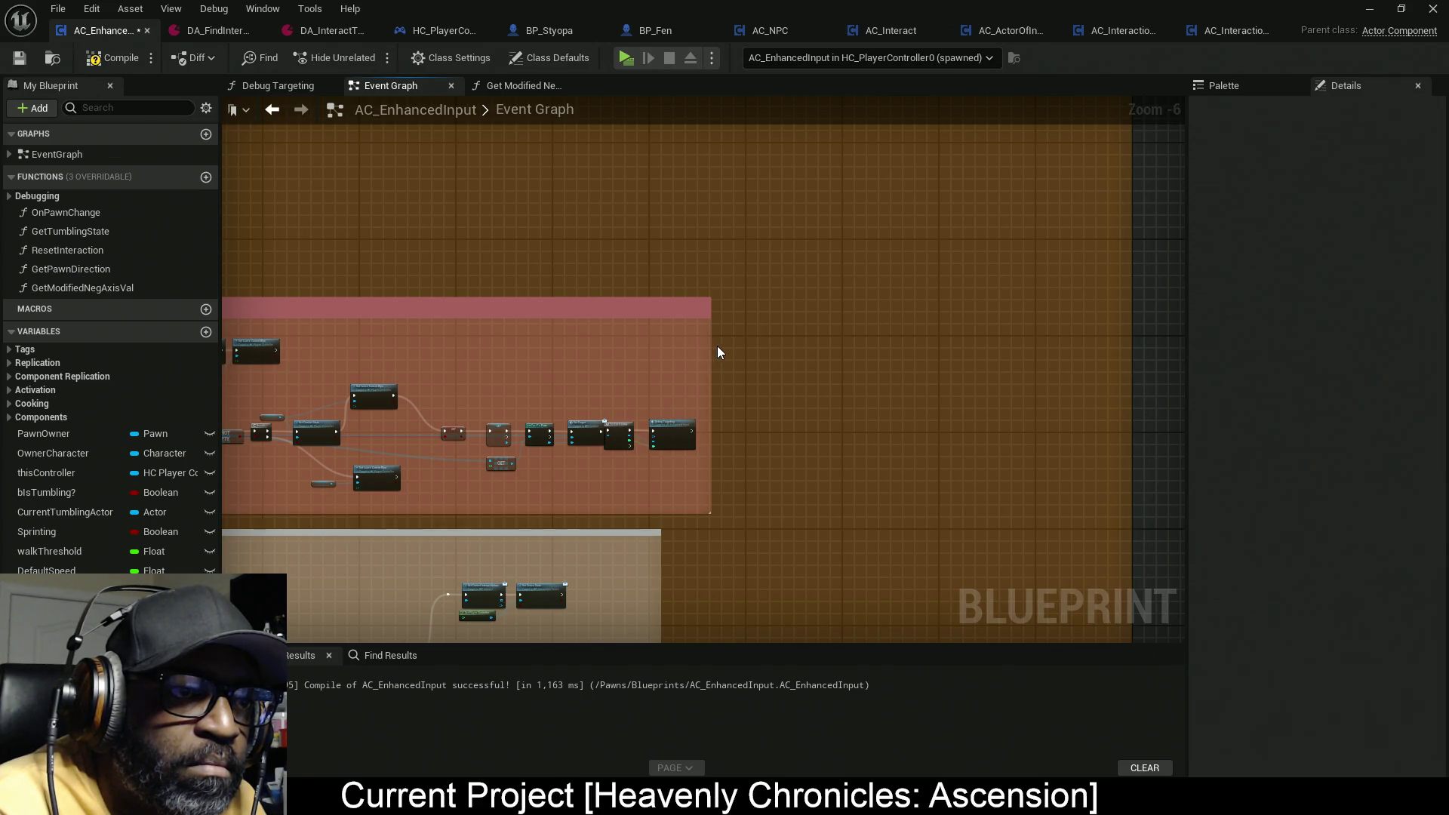
pyautogui.moveTo(710, 343); pyautogui.dragTo(1044, 375)
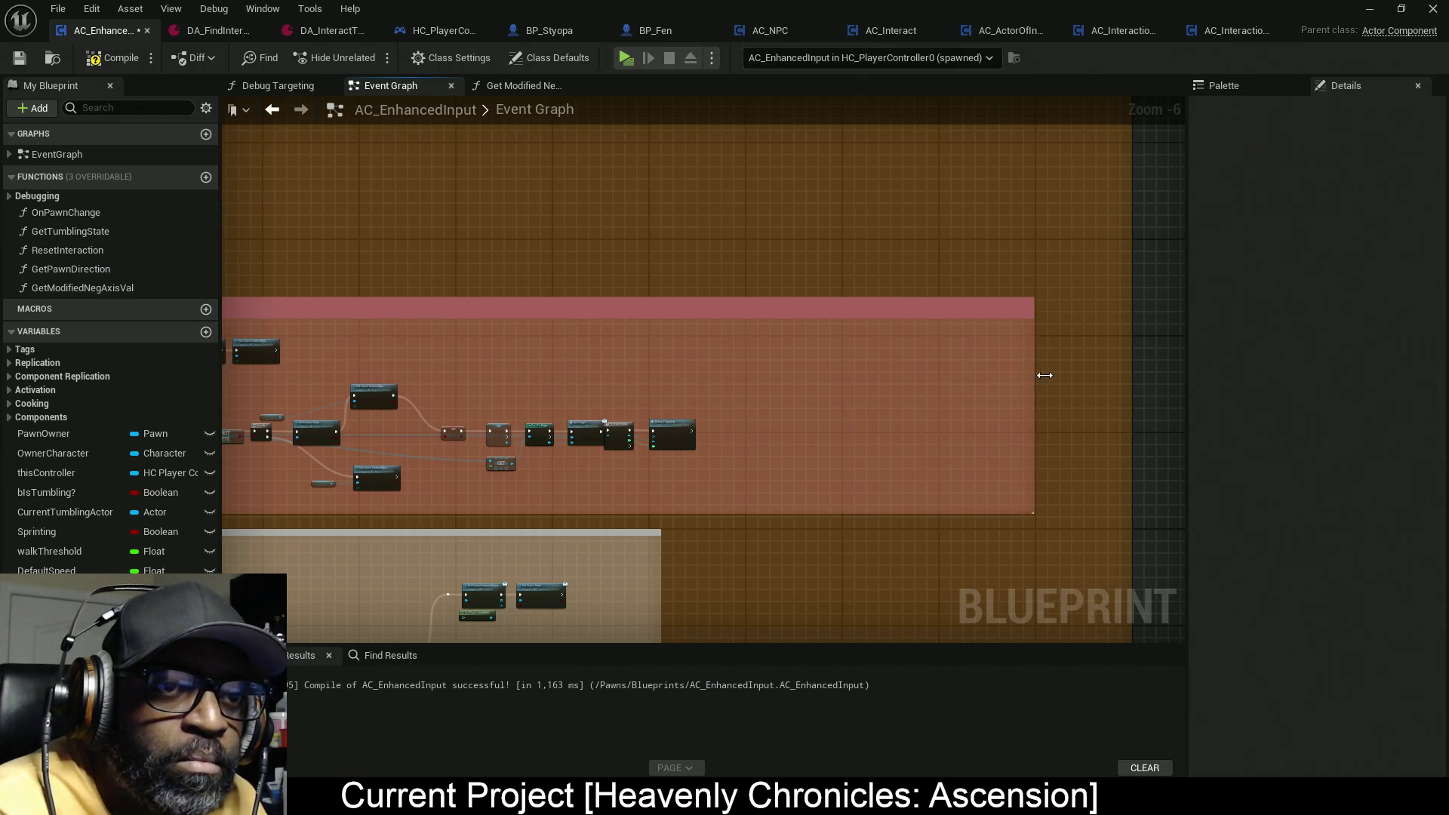
# Step: Shift the downstream targeting nodes and This Controller right, then promote Targets to a CurrentTargets variable
pyautogui.moveTo(867, 481)
pyautogui.mouseDown()
pyautogui.moveTo(885, 504)
pyautogui.moveTo(1038, 488)
pyautogui.moveTo(791, 452)
pyautogui.mouseUp()
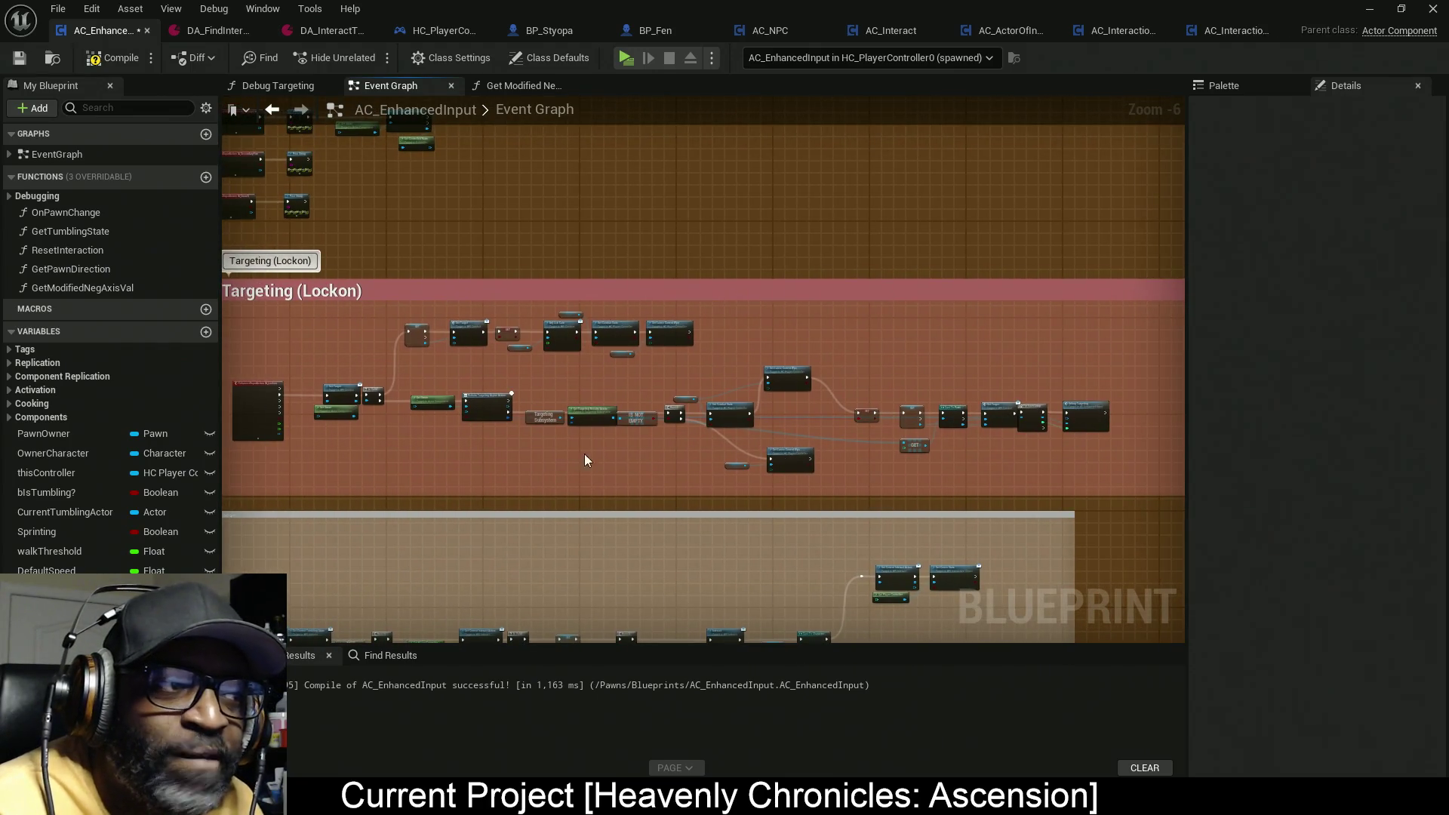
pyautogui.scroll(2, 944, 463)
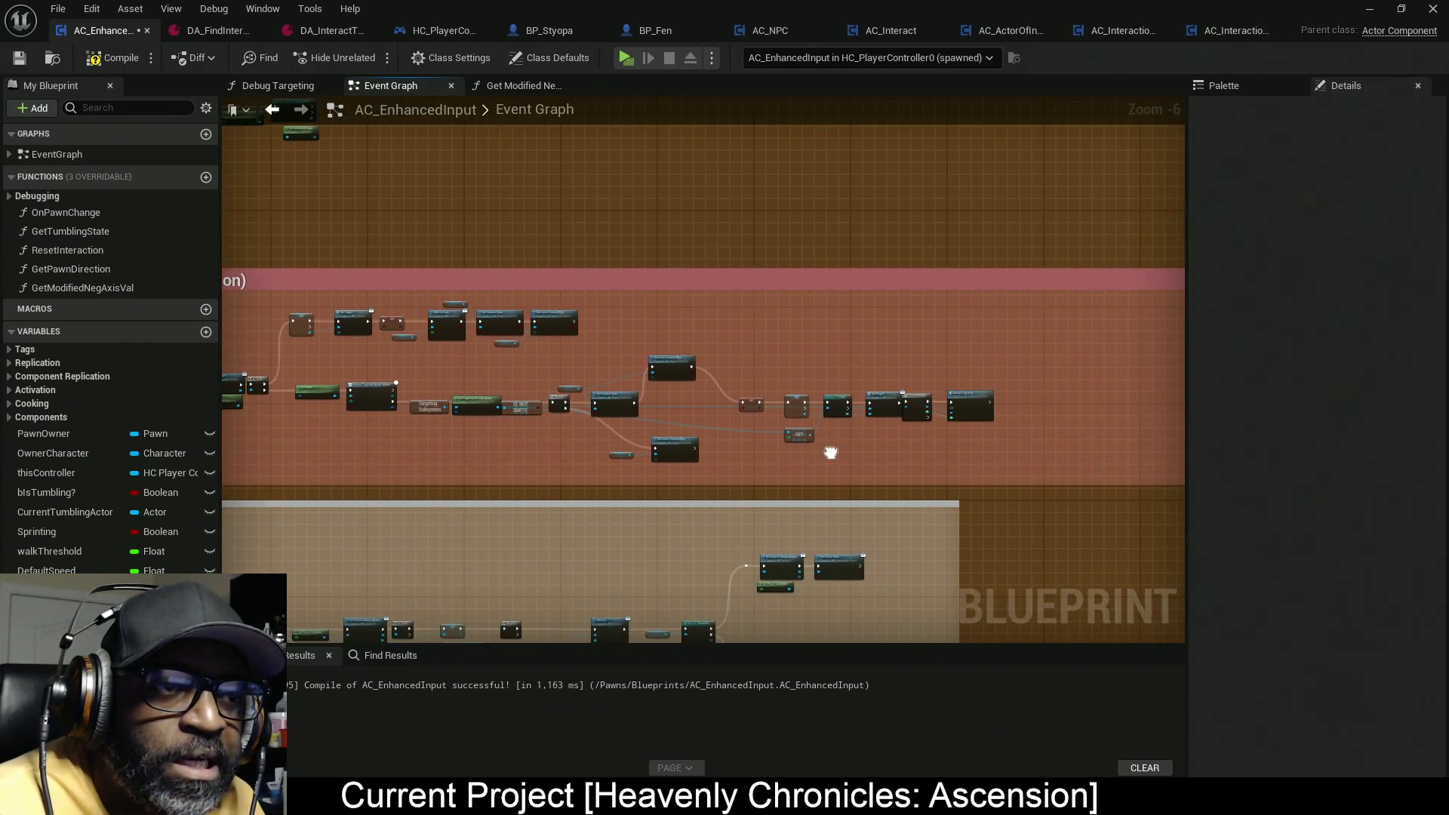
pyautogui.scroll(-1, 611, 425)
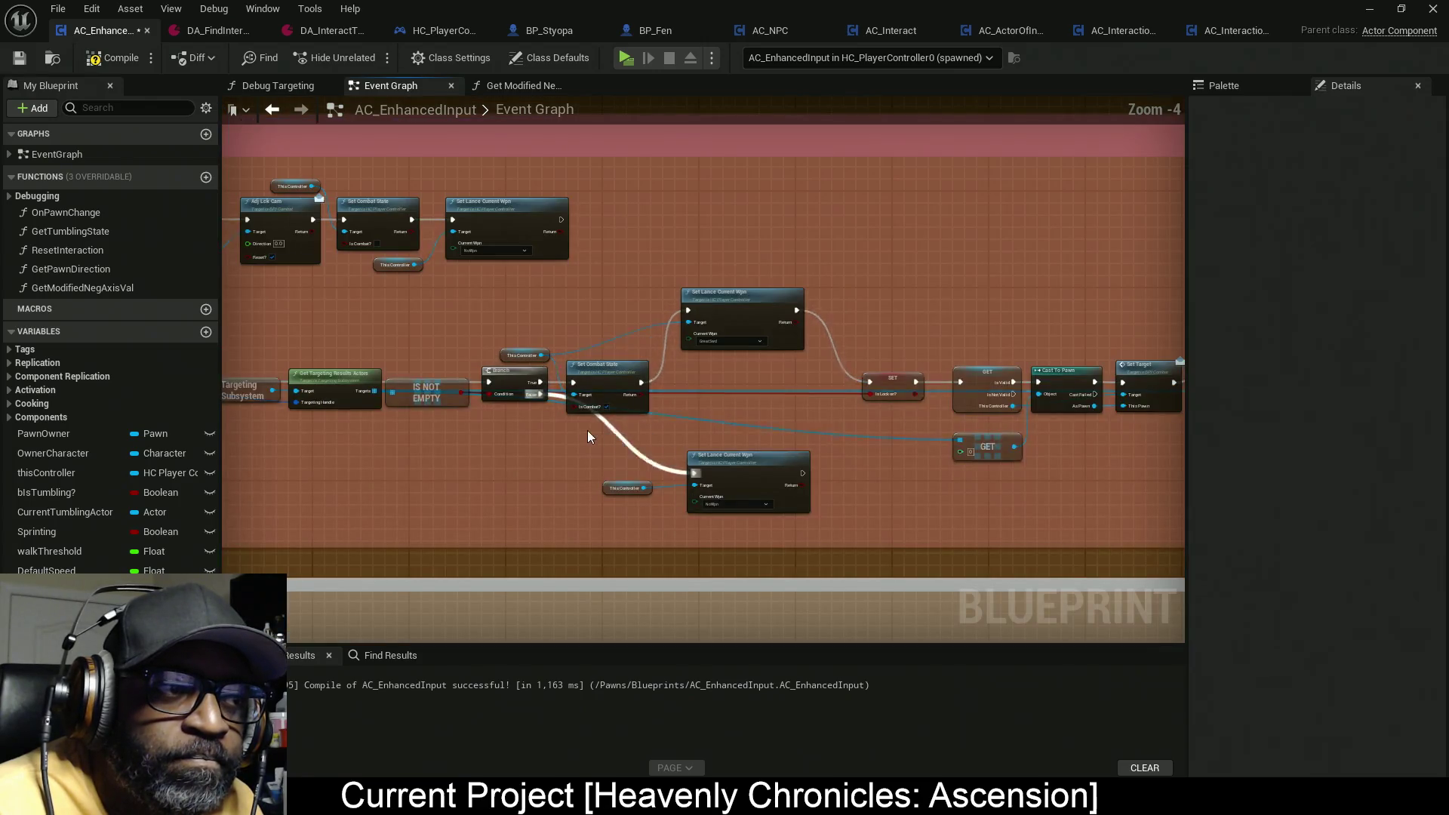
pyautogui.moveTo(568, 430); pyautogui.dragTo(988, 366)
pyautogui.moveTo(1126, 280)
pyautogui.mouseDown()
pyautogui.moveTo(767, 400)
pyautogui.moveTo(392, 462)
pyautogui.moveTo(505, 463)
pyautogui.moveTo(477, 465)
pyautogui.mouseUp()
pyautogui.scroll(3, 462, 349)
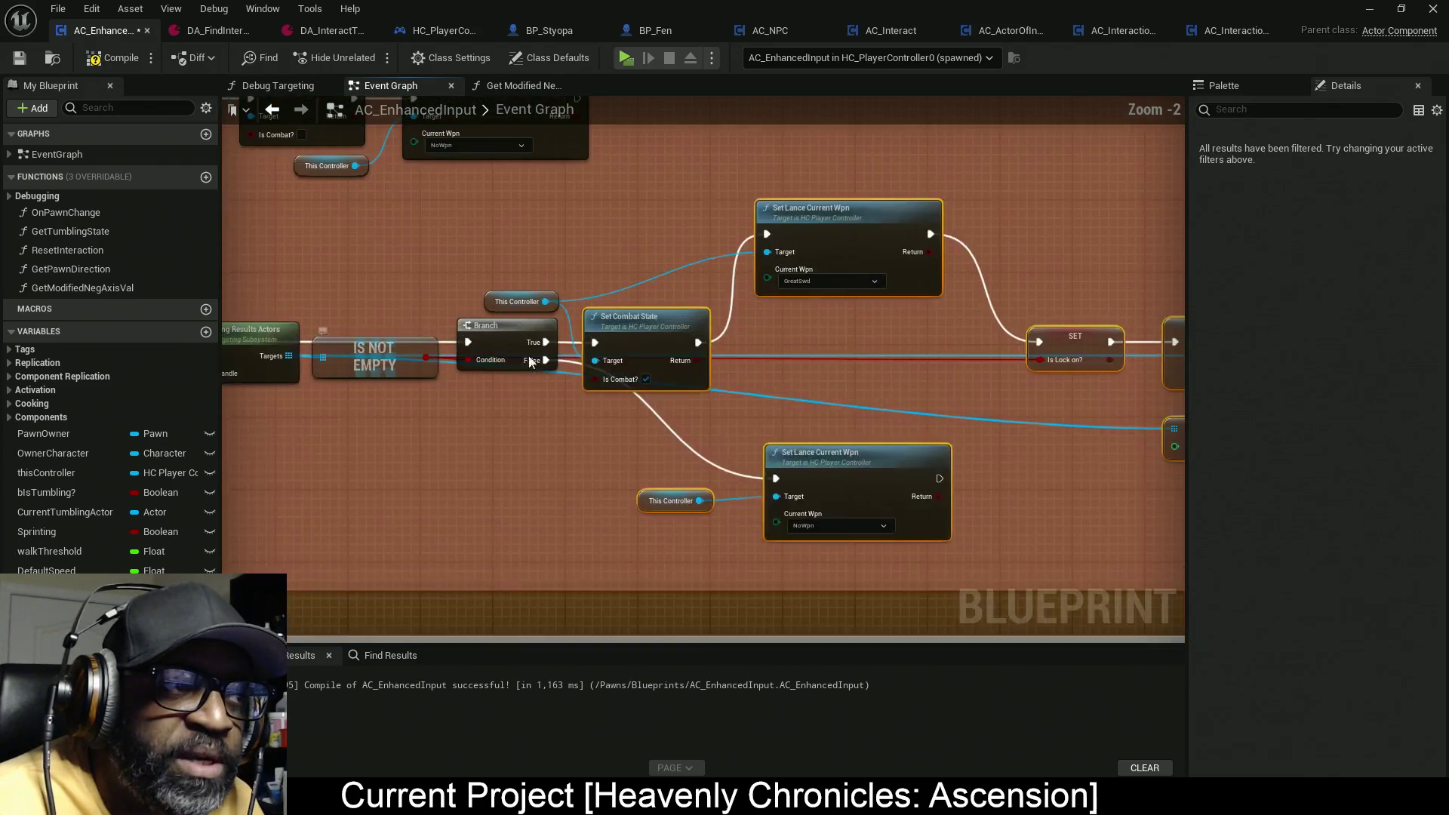
pyautogui.moveTo(635, 326); pyautogui.dragTo(948, 332)
pyautogui.moveTo(515, 301); pyautogui.dragTo(812, 301)
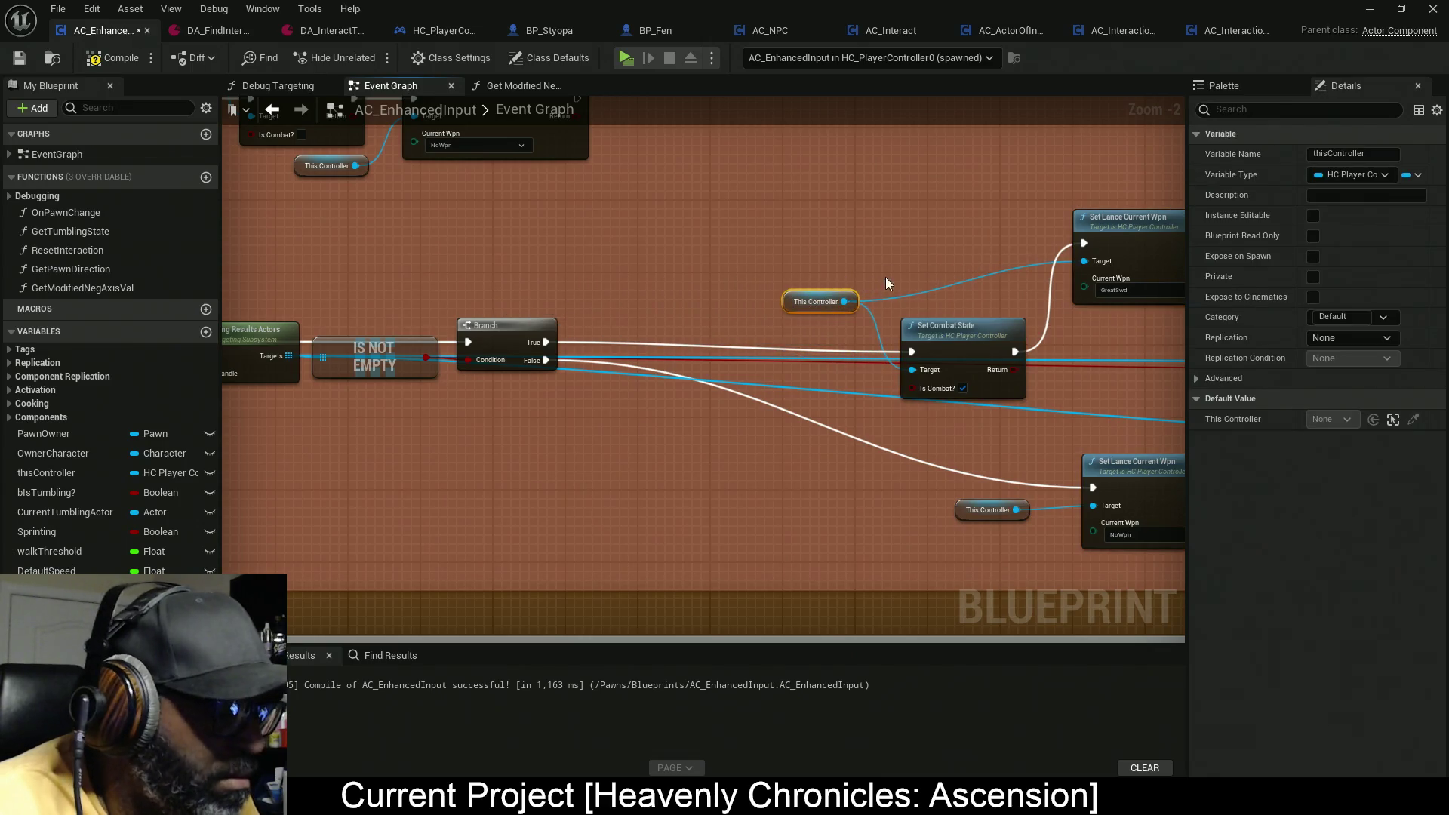
pyautogui.moveTo(785, 307); pyautogui.dragTo(797, 263)
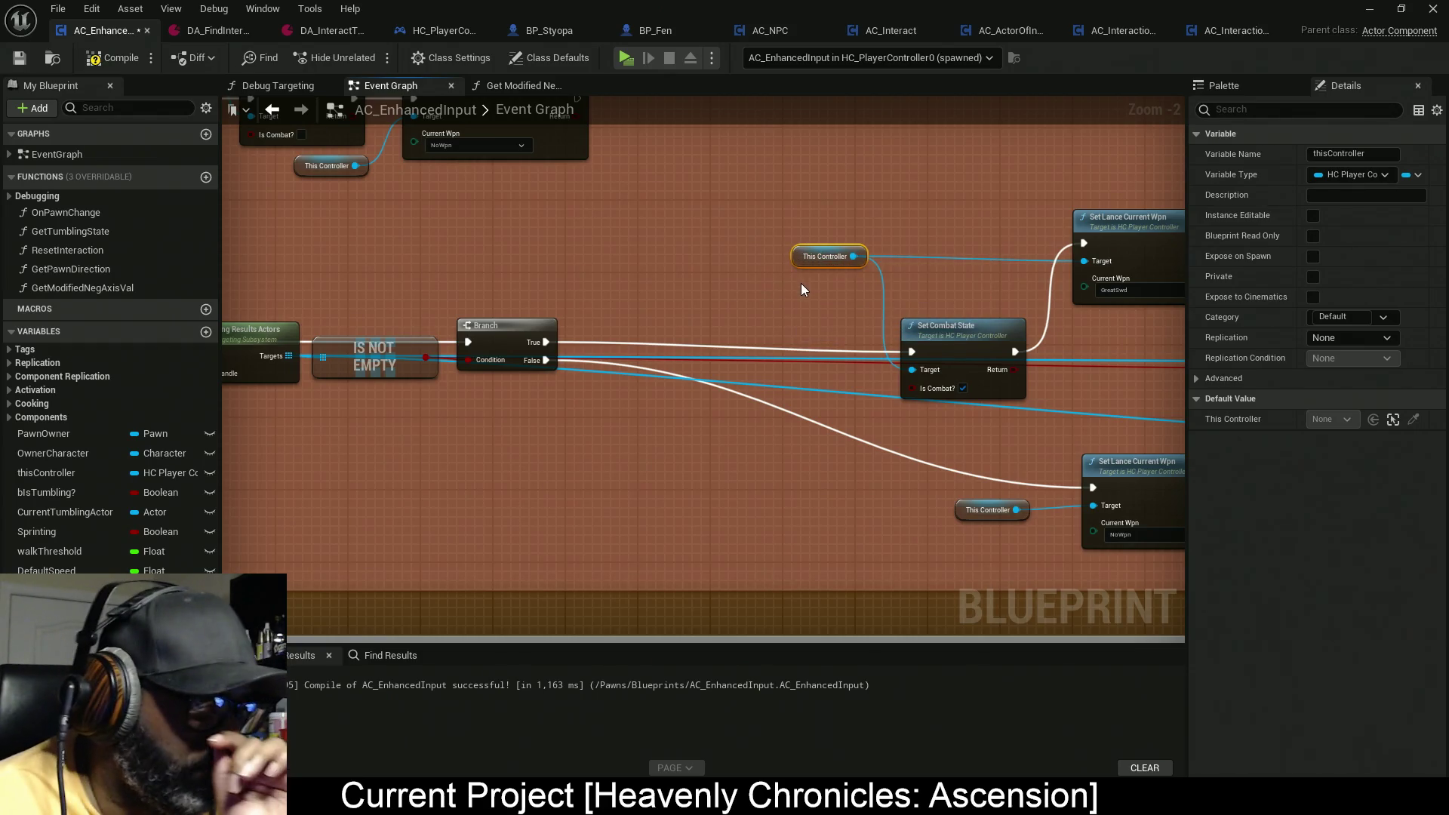
pyautogui.moveTo(504, 487)
pyautogui.mouseDown()
pyautogui.moveTo(544, 463)
pyautogui.moveTo(686, 468)
pyautogui.mouseUp()
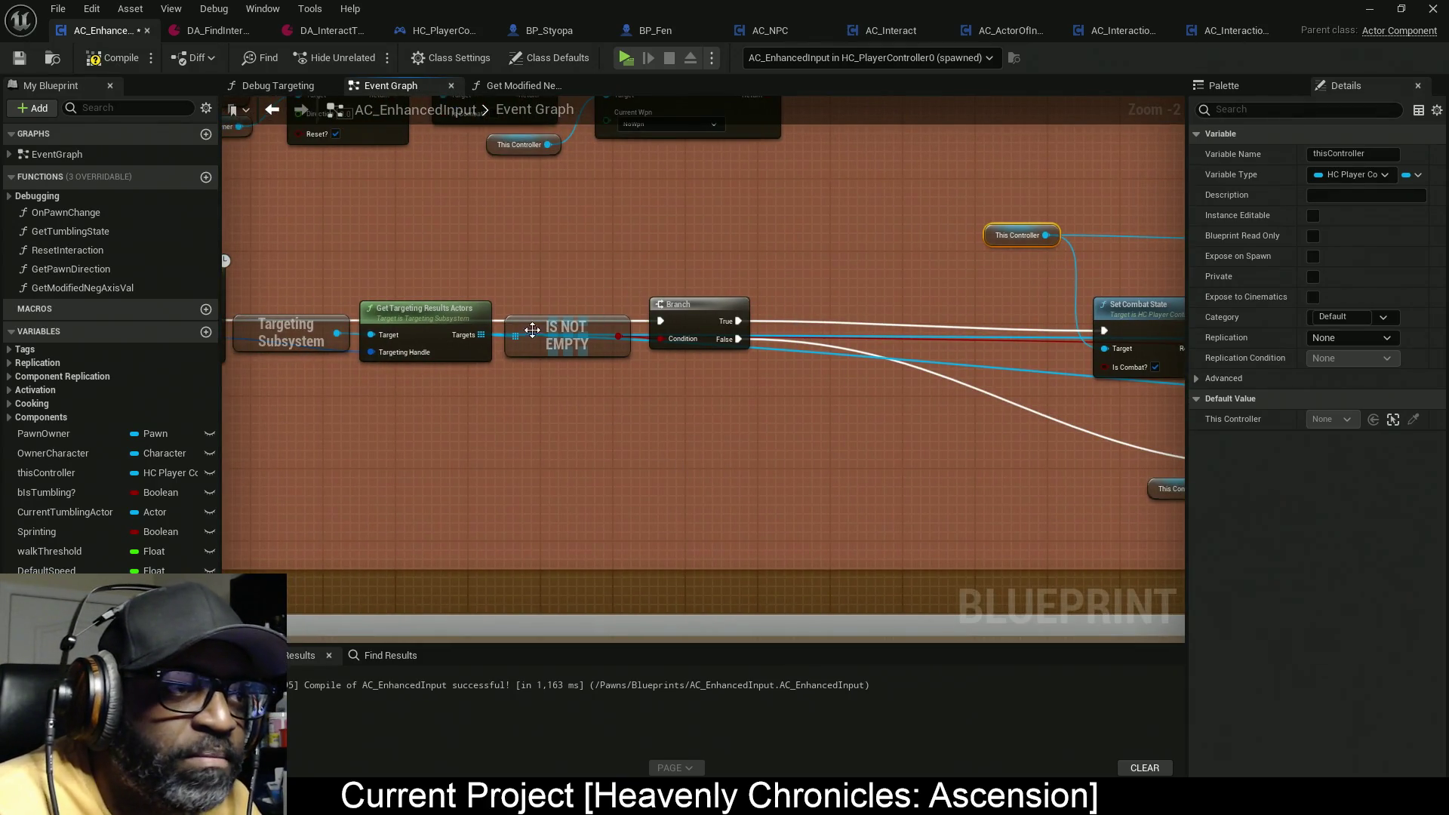
pyautogui.moveTo(482, 335); pyautogui.dragTo(825, 277)
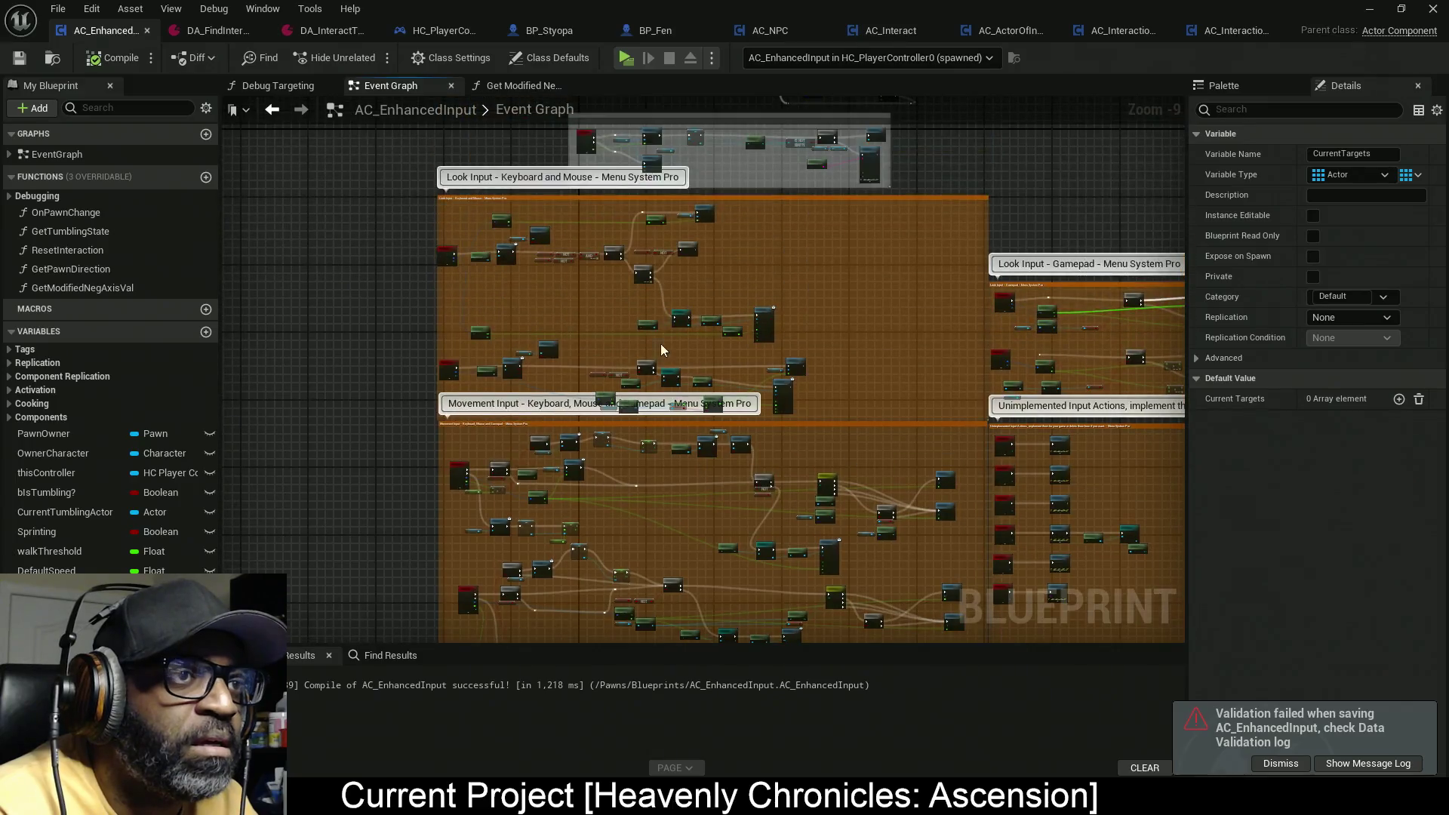
# Step: Change CurrentTargets' category from Default to Combat, then compile and save AC_EnhancedInput
pyautogui.scroll(8, 685, 279)
pyautogui.scroll(1, 687, 387)
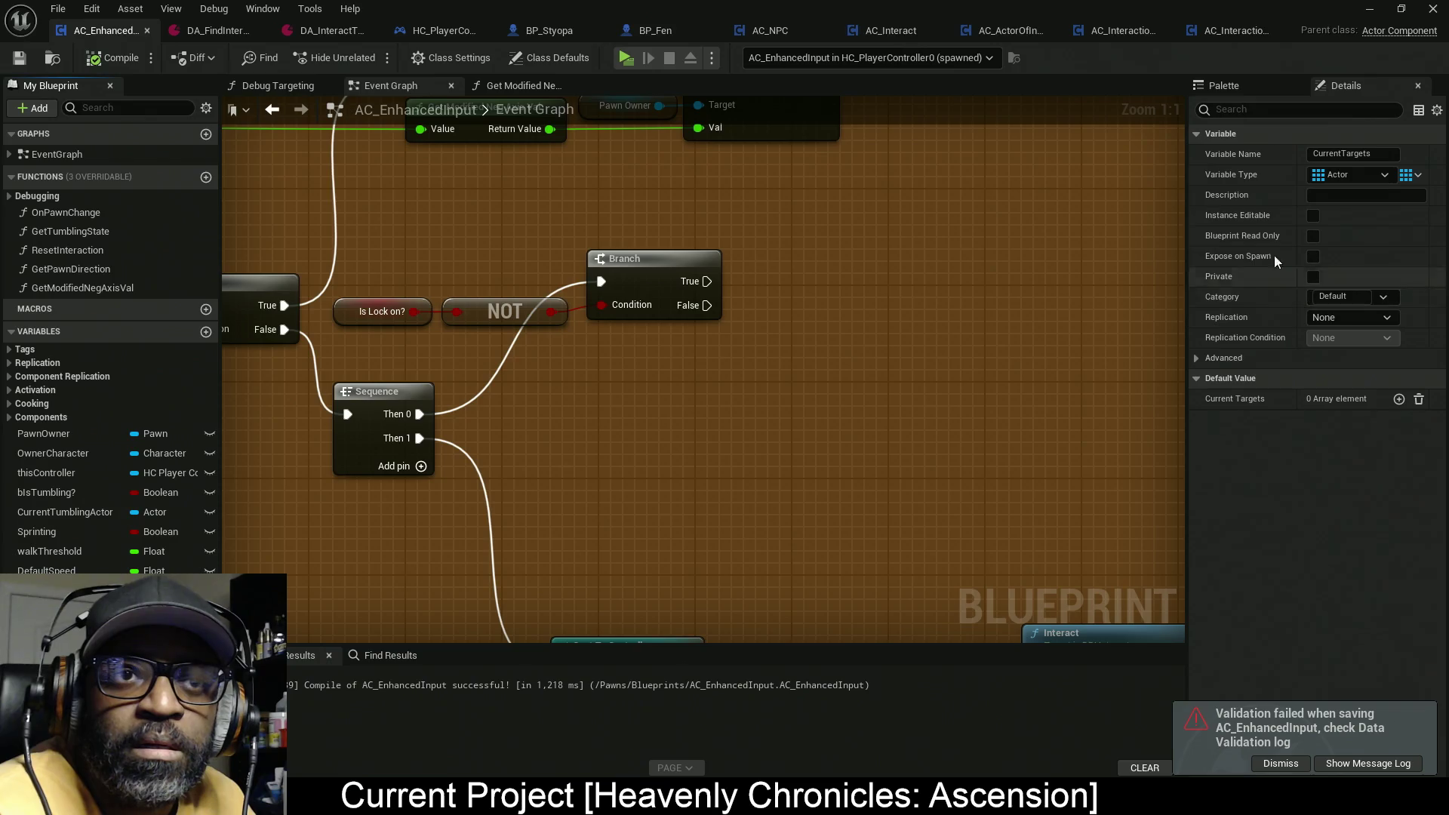
pyautogui.click(1359, 298)
pyautogui.doubleClick(1358, 298)
pyautogui.write('Ccomb')
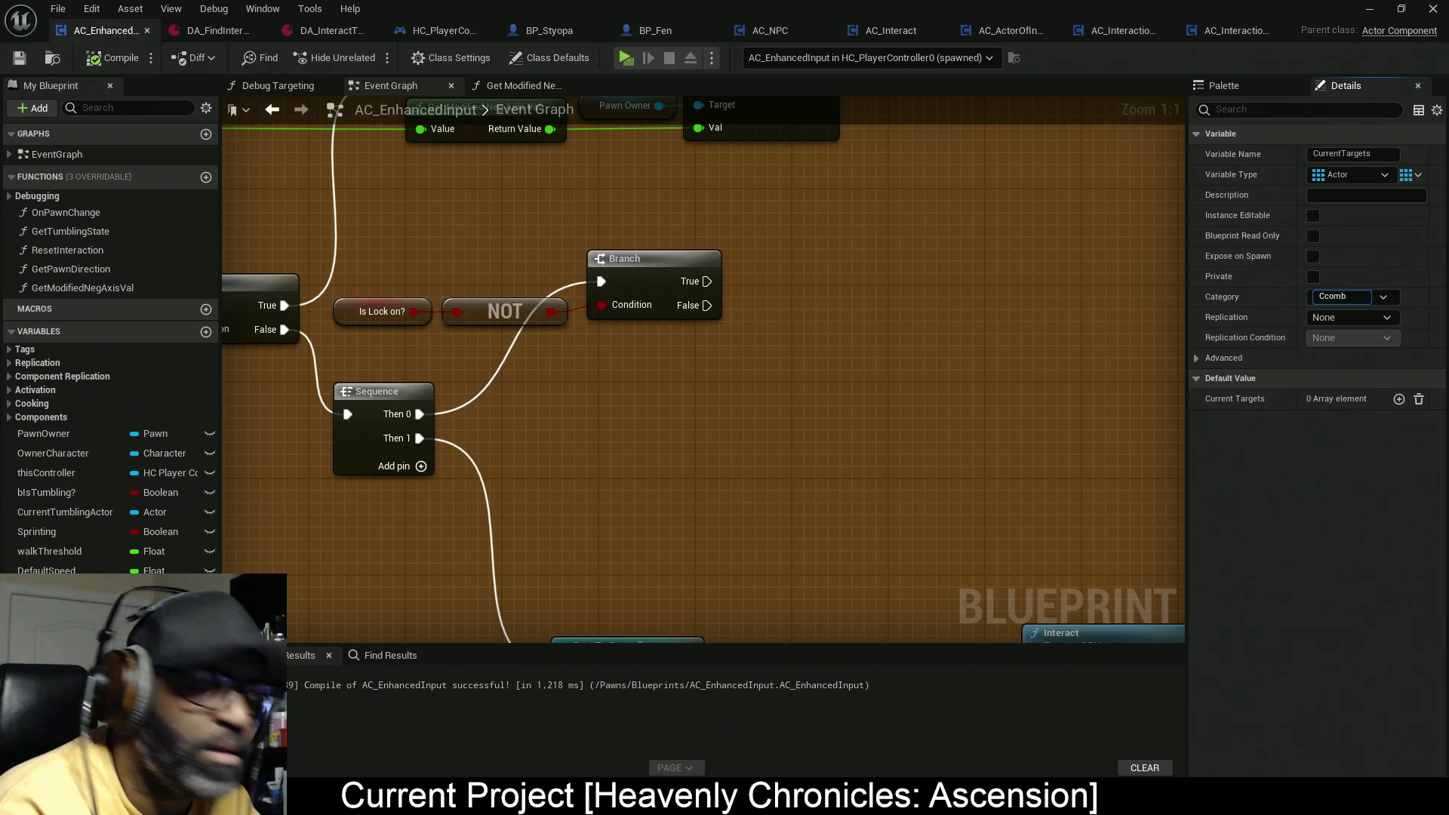
pyautogui.write('at')
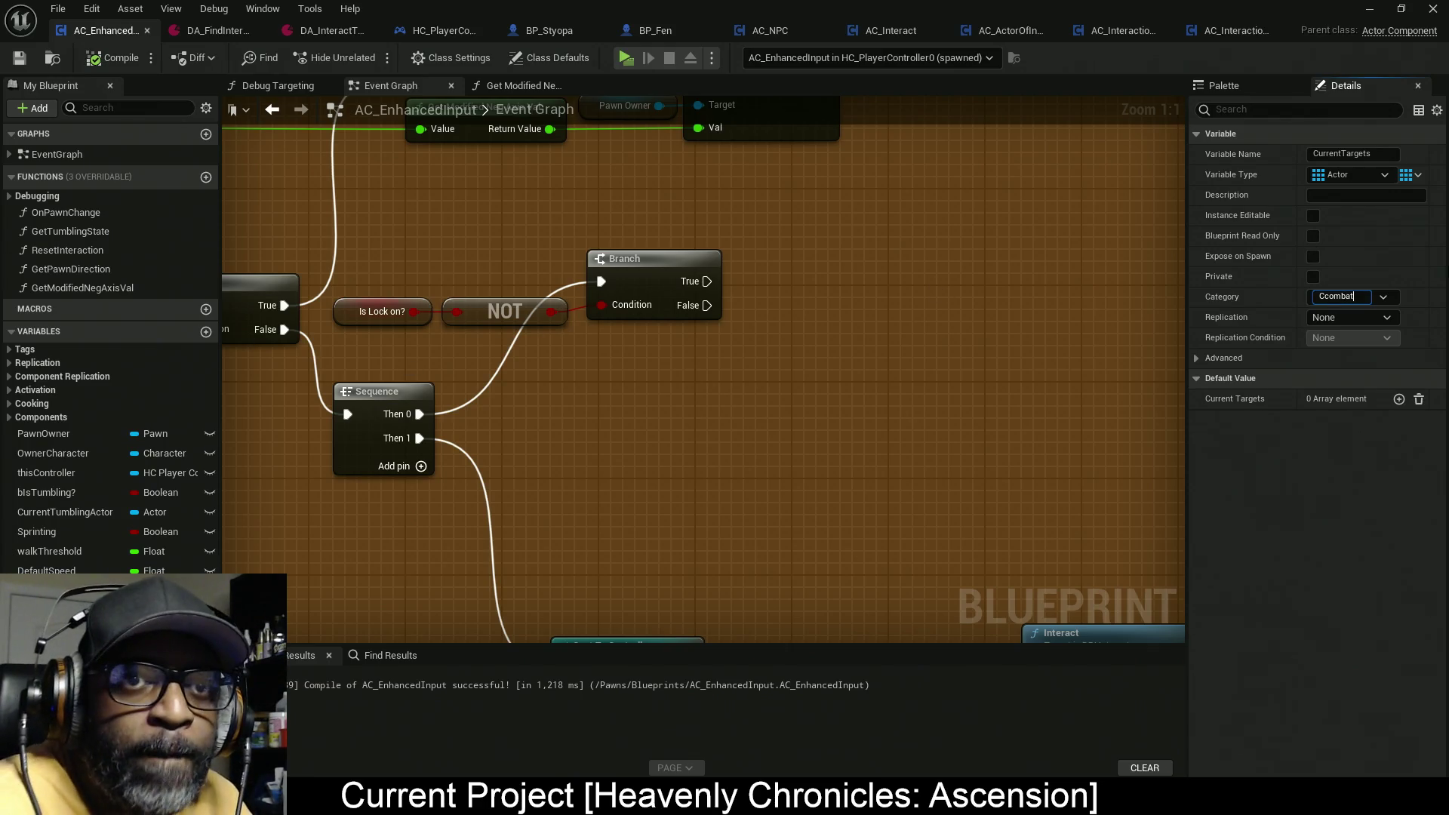
pyautogui.press('Return')
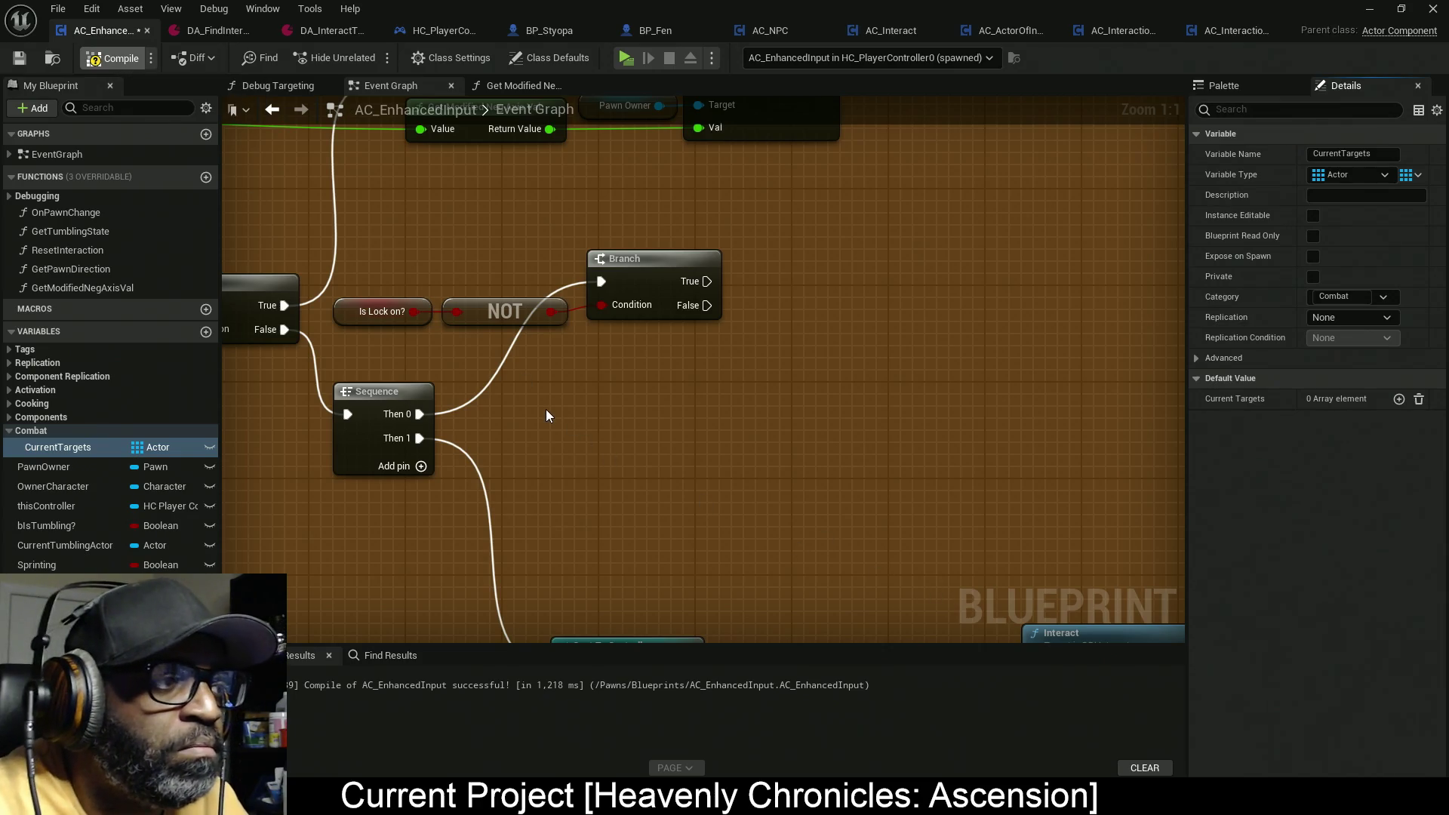
pyautogui.press('F7')
pyautogui.hotkey('ctrl', 's')
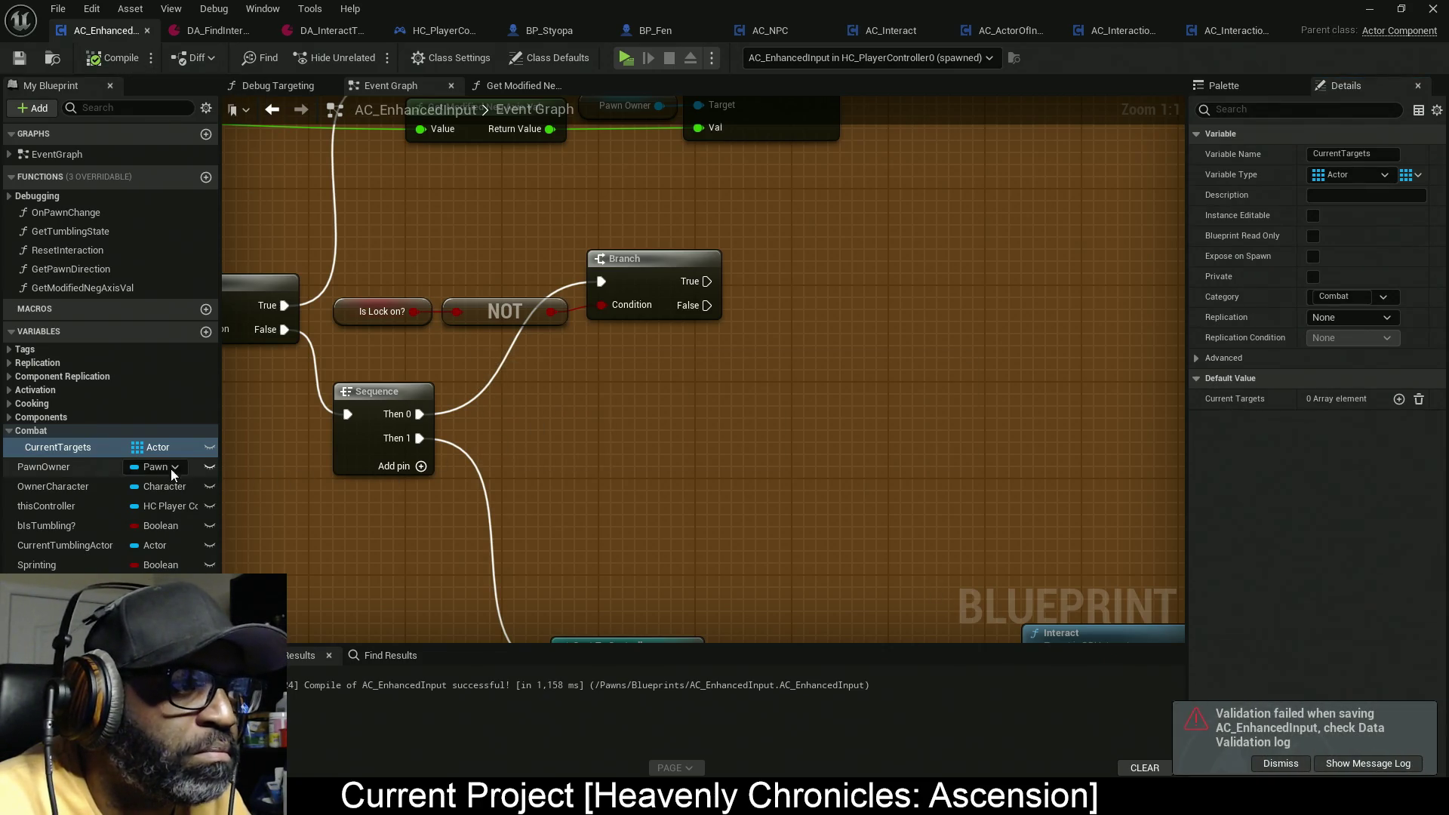
# Step: Drop a CurrentTargets reference into the graph and shift the cast, set target, loop and debug nodes right
pyautogui.moveTo(78, 450)
pyautogui.mouseDown()
pyautogui.moveTo(717, 409)
pyautogui.moveTo(599, 328)
pyautogui.mouseUp()
pyautogui.scroll(-9, 739, 463)
pyautogui.moveTo(863, 469)
pyautogui.mouseDown()
pyautogui.moveTo(682, 394)
pyautogui.moveTo(736, 436)
pyautogui.mouseUp()
pyautogui.moveTo(665, 477)
pyautogui.mouseDown()
pyautogui.moveTo(686, 421)
pyautogui.moveTo(659, 388)
pyautogui.mouseUp()
pyautogui.scroll(6, 667, 395)
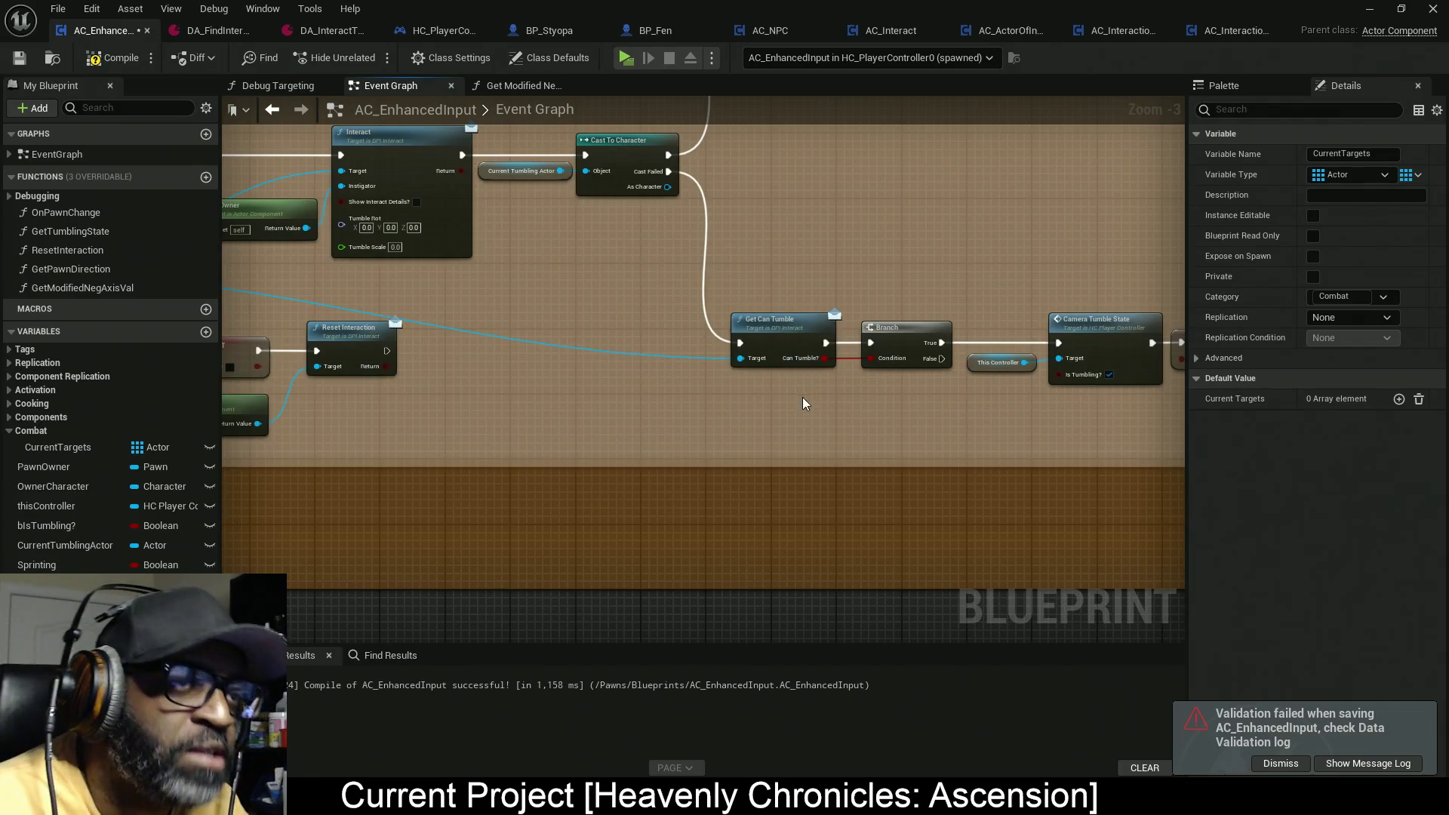
pyautogui.moveTo(763, 413)
pyautogui.mouseDown()
pyautogui.moveTo(513, 412)
pyautogui.moveTo(884, 438)
pyautogui.mouseUp()
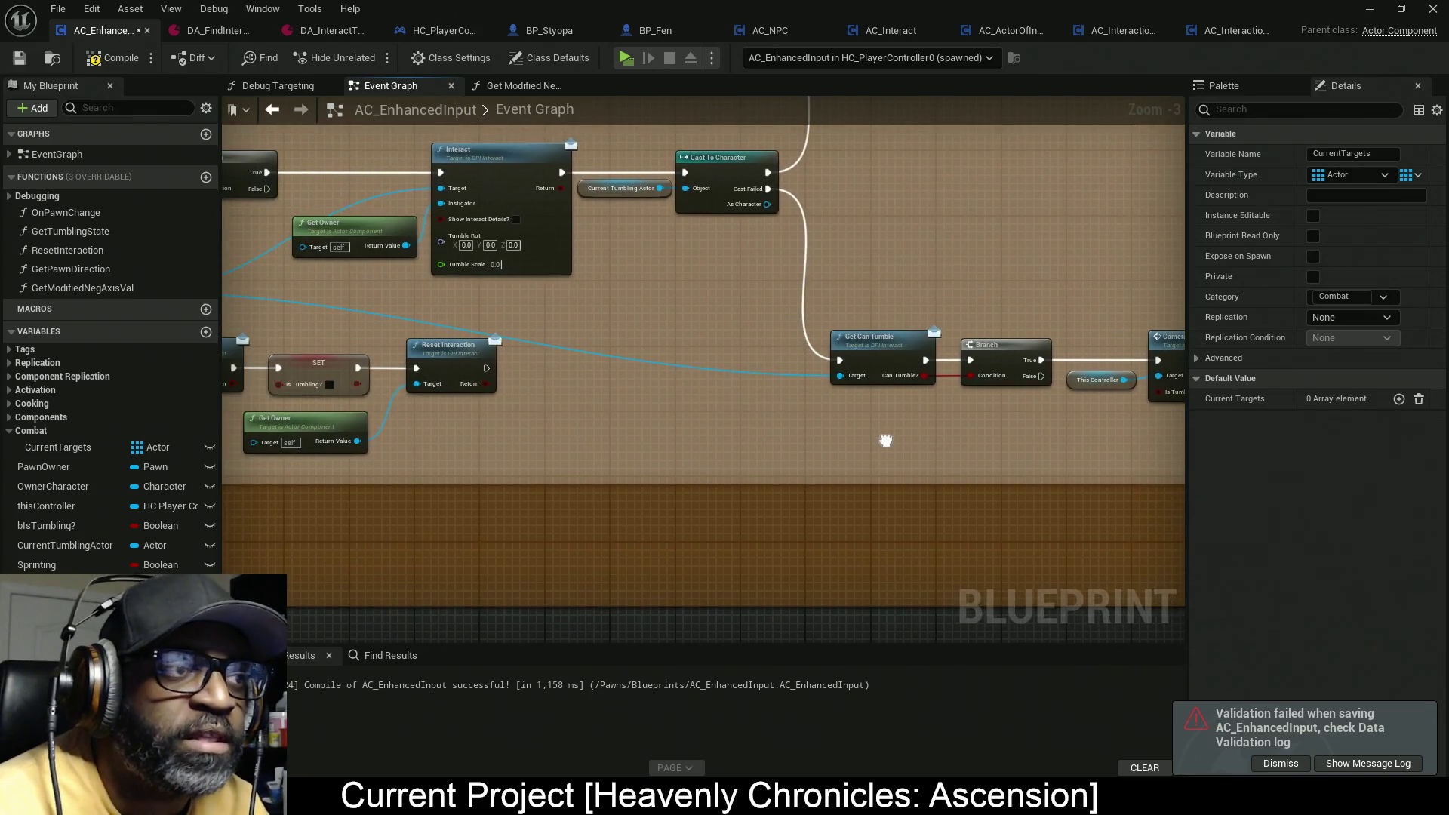
pyautogui.scroll(-9, 545, 447)
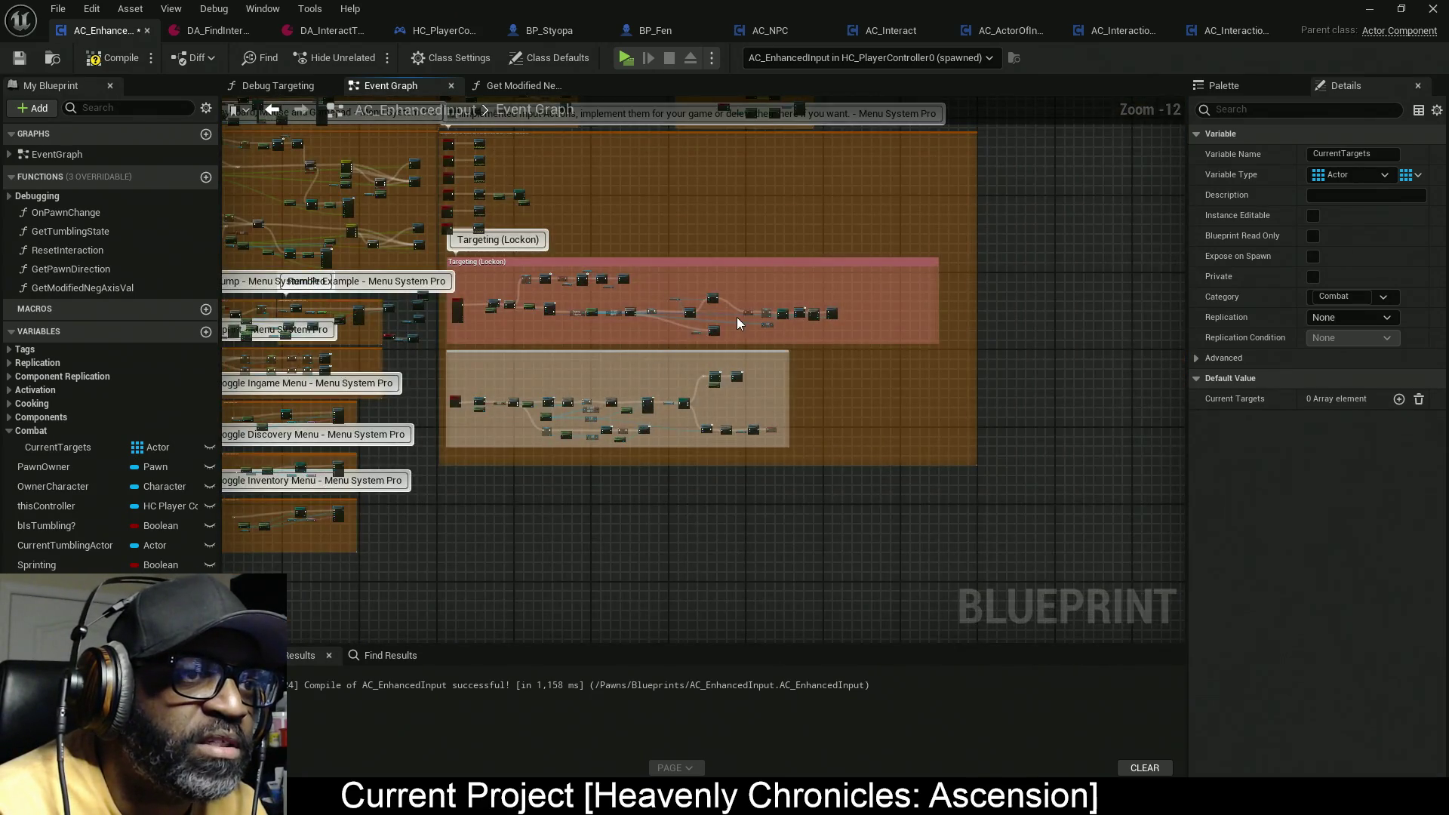
pyautogui.scroll(7, 739, 317)
pyautogui.scroll(1, 715, 336)
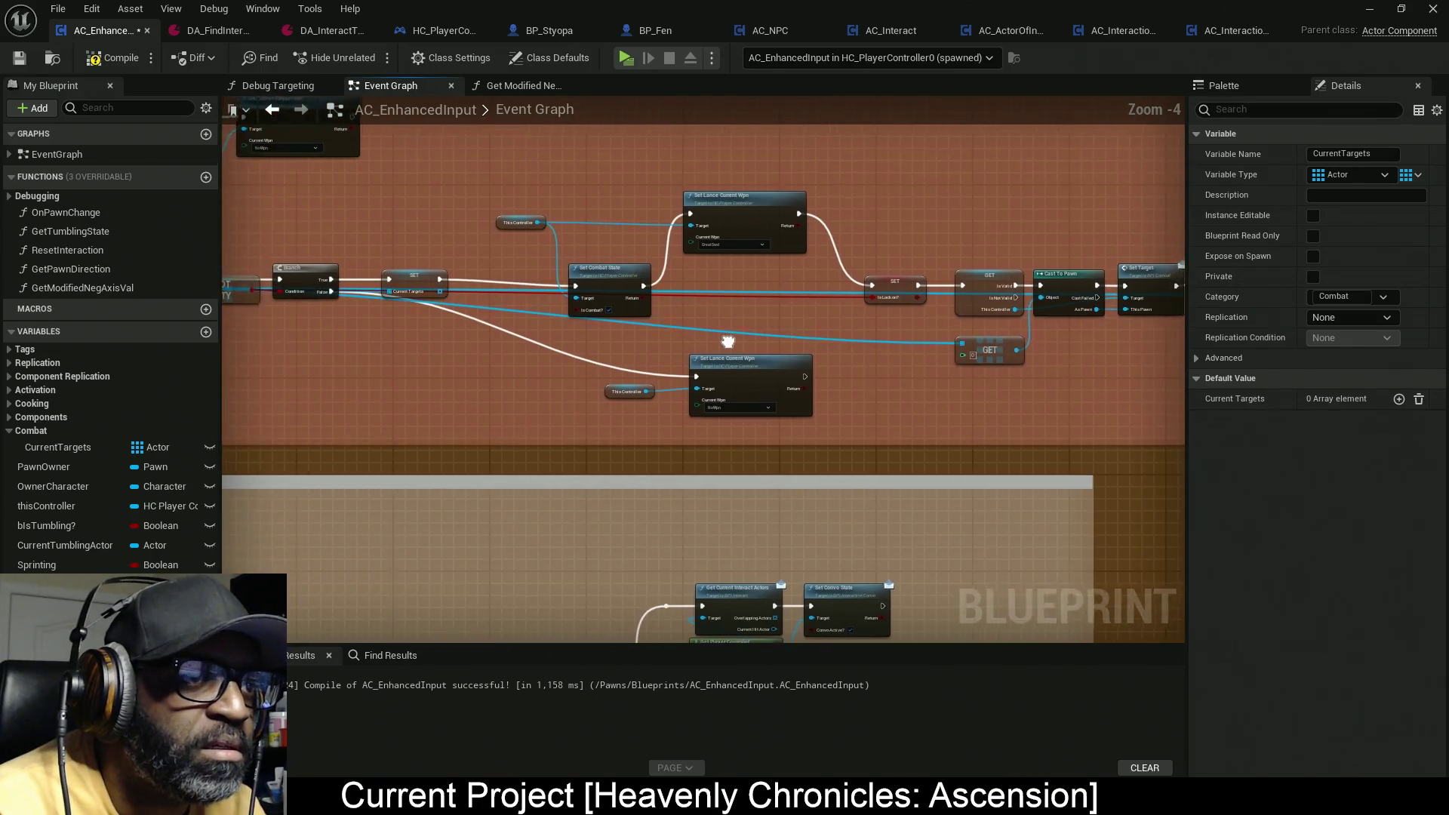
pyautogui.scroll(1, 973, 379)
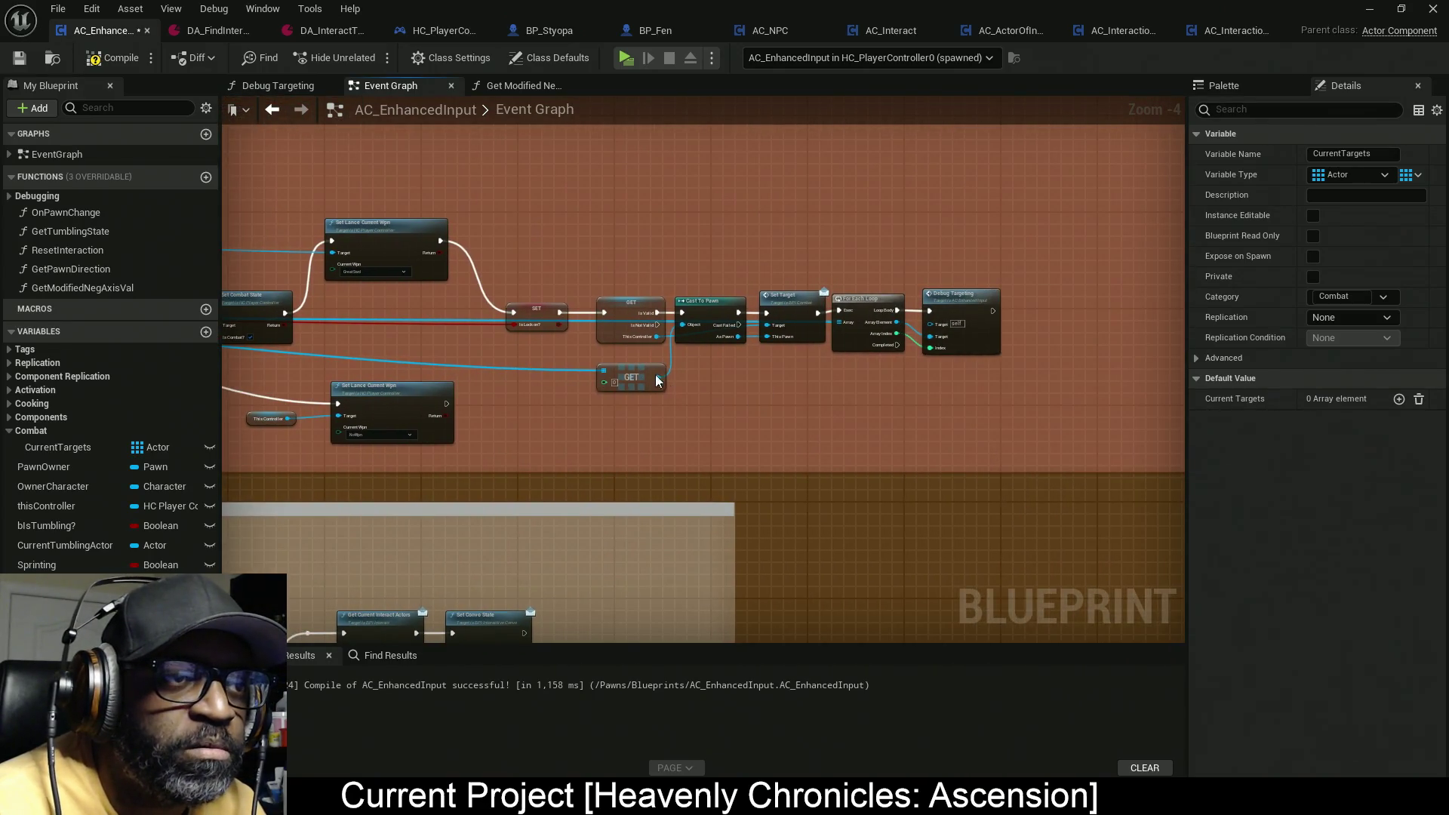
pyautogui.scroll(2, 671, 383)
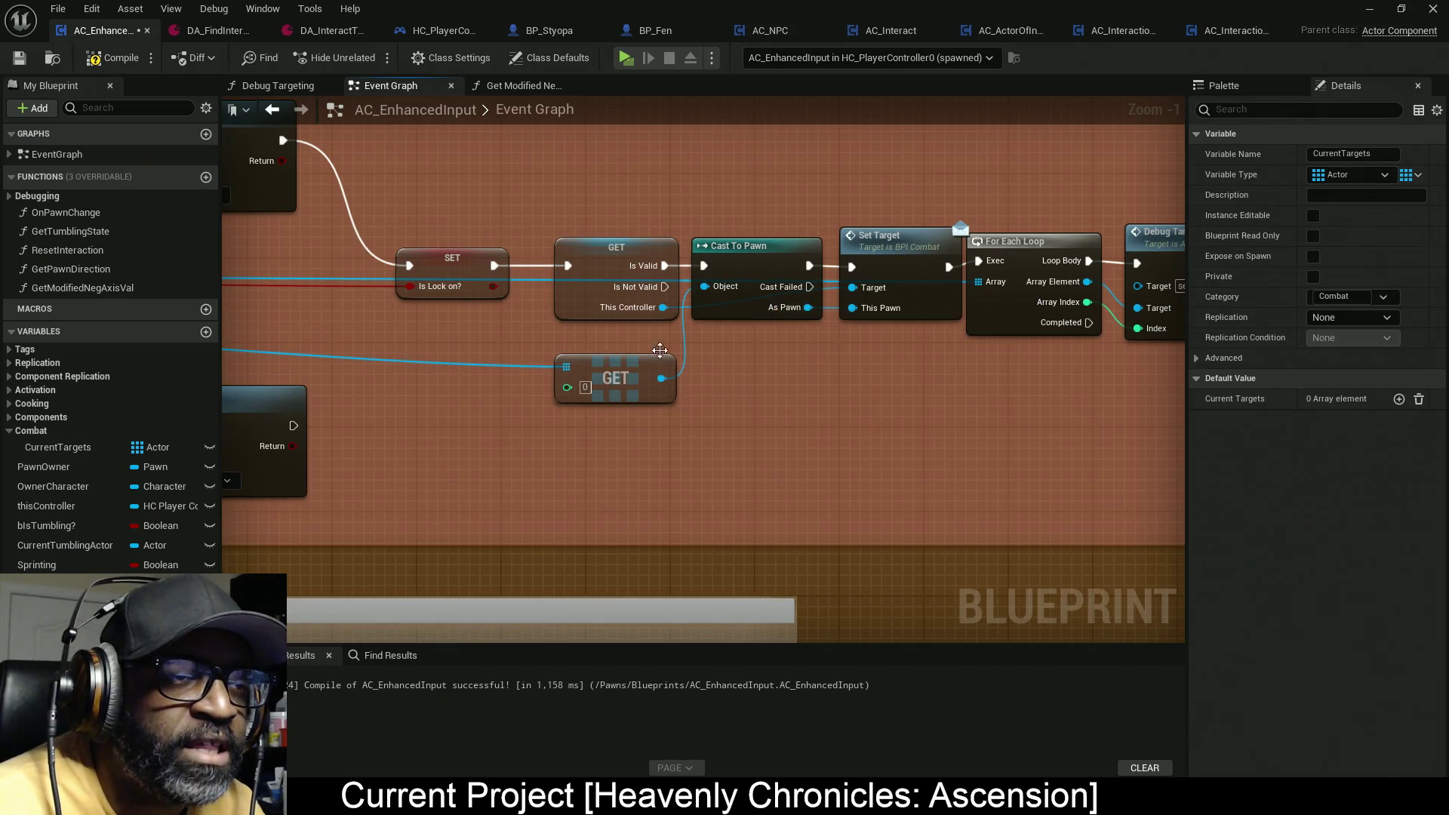
pyautogui.scroll(-1, 710, 296)
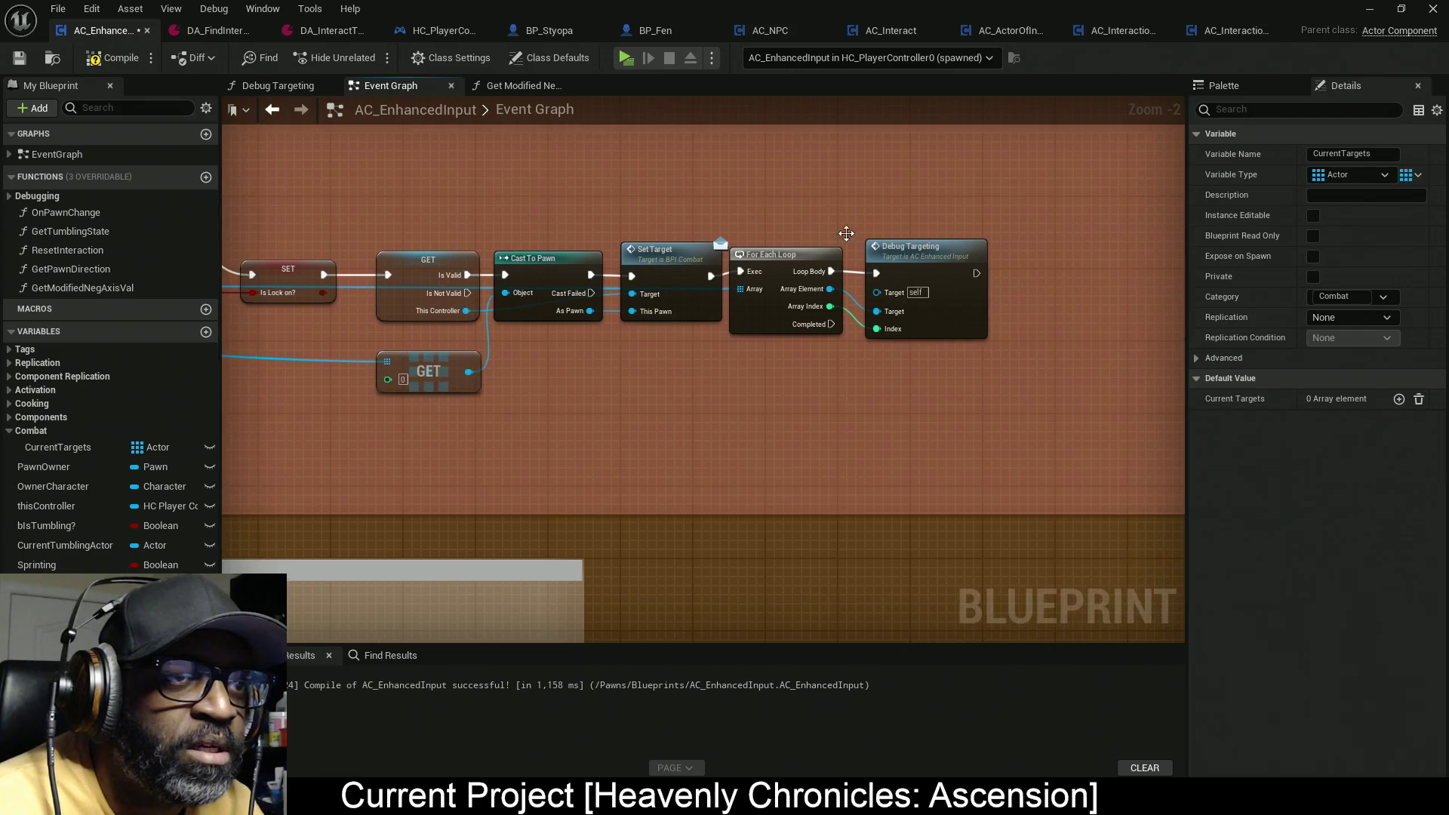
pyautogui.moveTo(927, 270); pyautogui.dragTo(559, 386)
pyautogui.moveTo(551, 278); pyautogui.dragTo(768, 278)
# Step: Promote the GET result to a CurrentTarget variable, place its setter after Is Valid, and save
pyautogui.moveTo(468, 371); pyautogui.dragTo(544, 359)
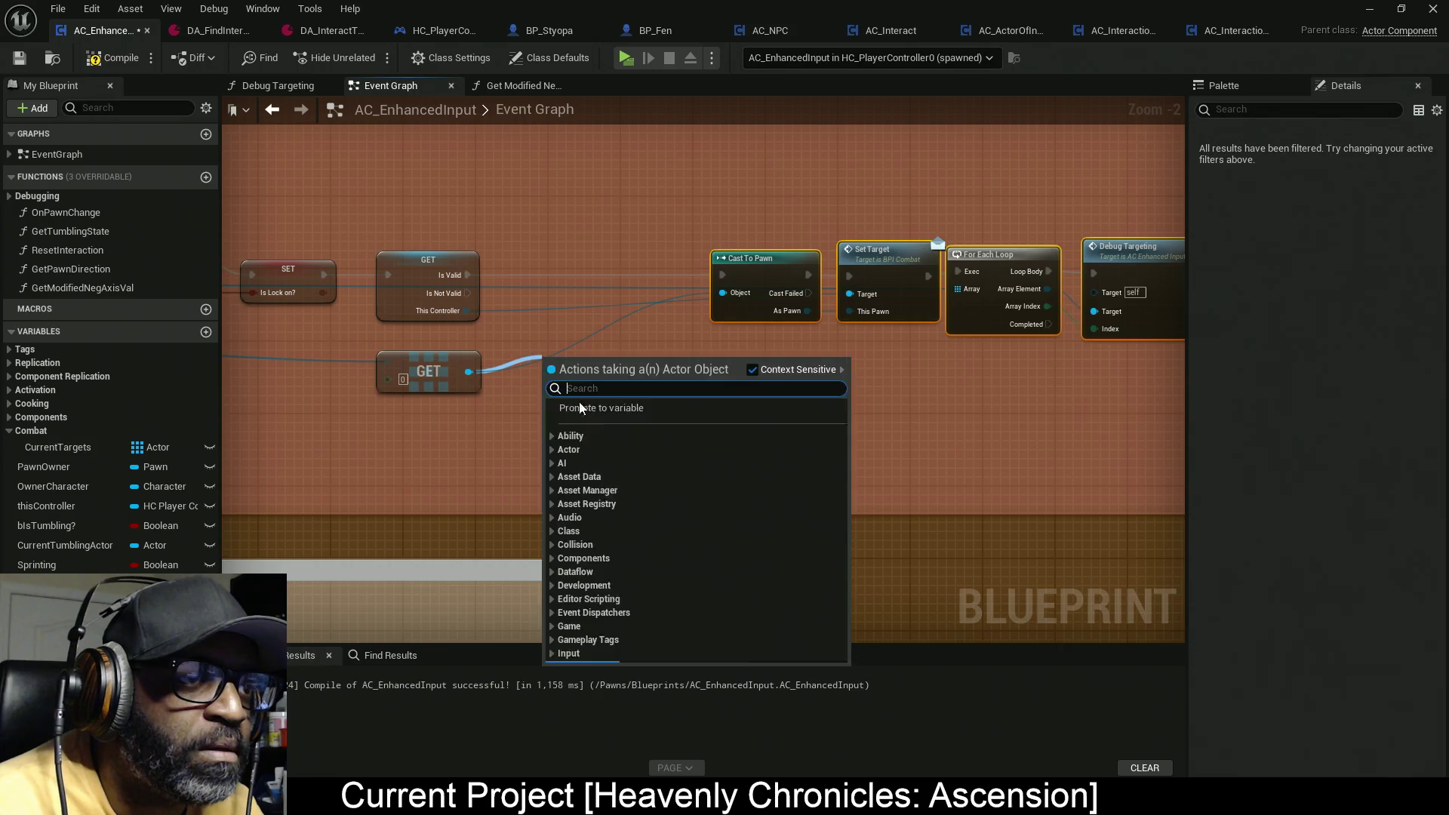
pyautogui.click(623, 424)
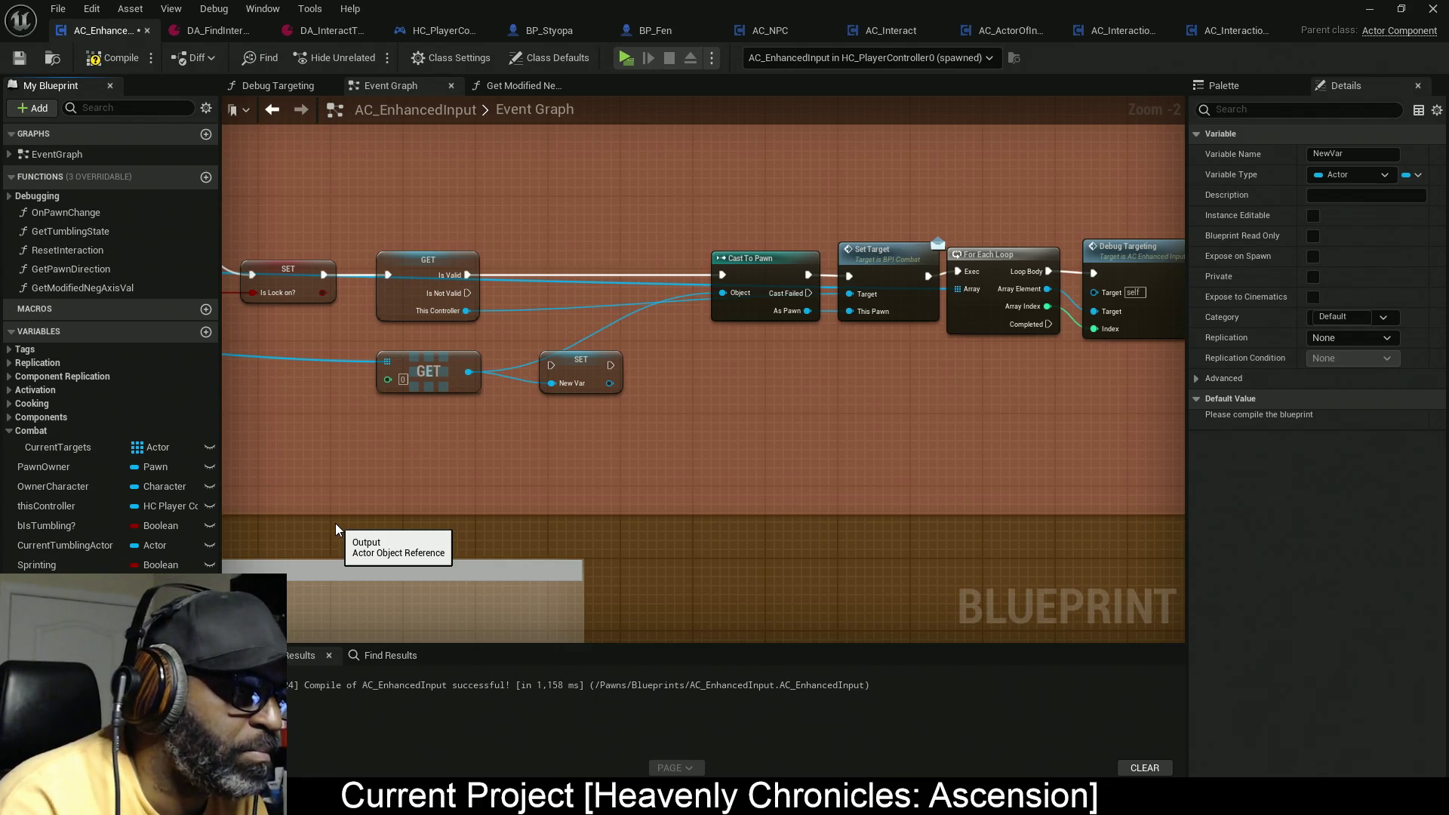
pyautogui.press('Return')
pyautogui.moveTo(591, 368)
pyautogui.mouseDown()
pyautogui.moveTo(582, 277)
pyautogui.moveTo(467, 275)
pyautogui.mouseUp()
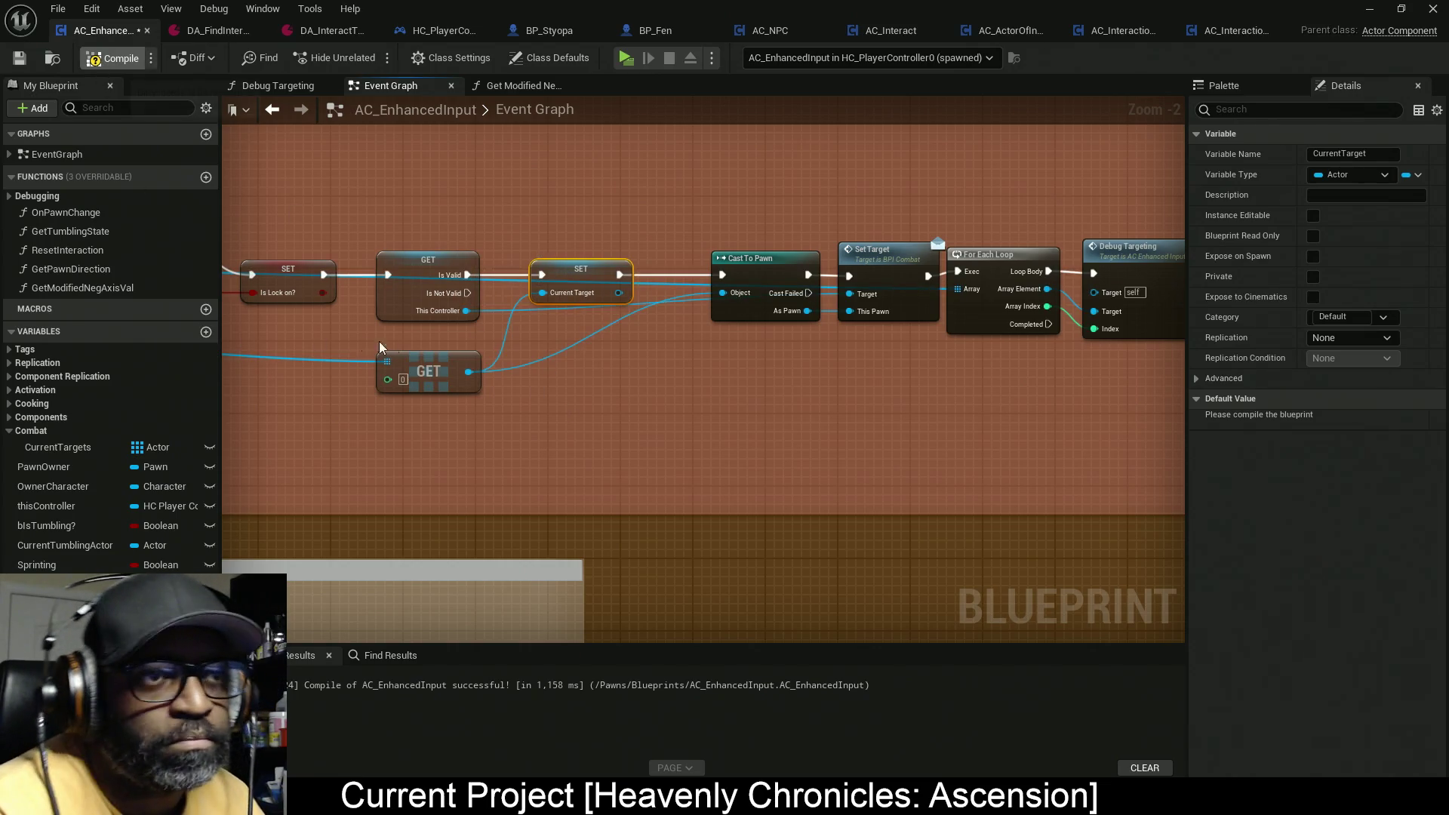
pyautogui.hotkey('ctrl', 's')
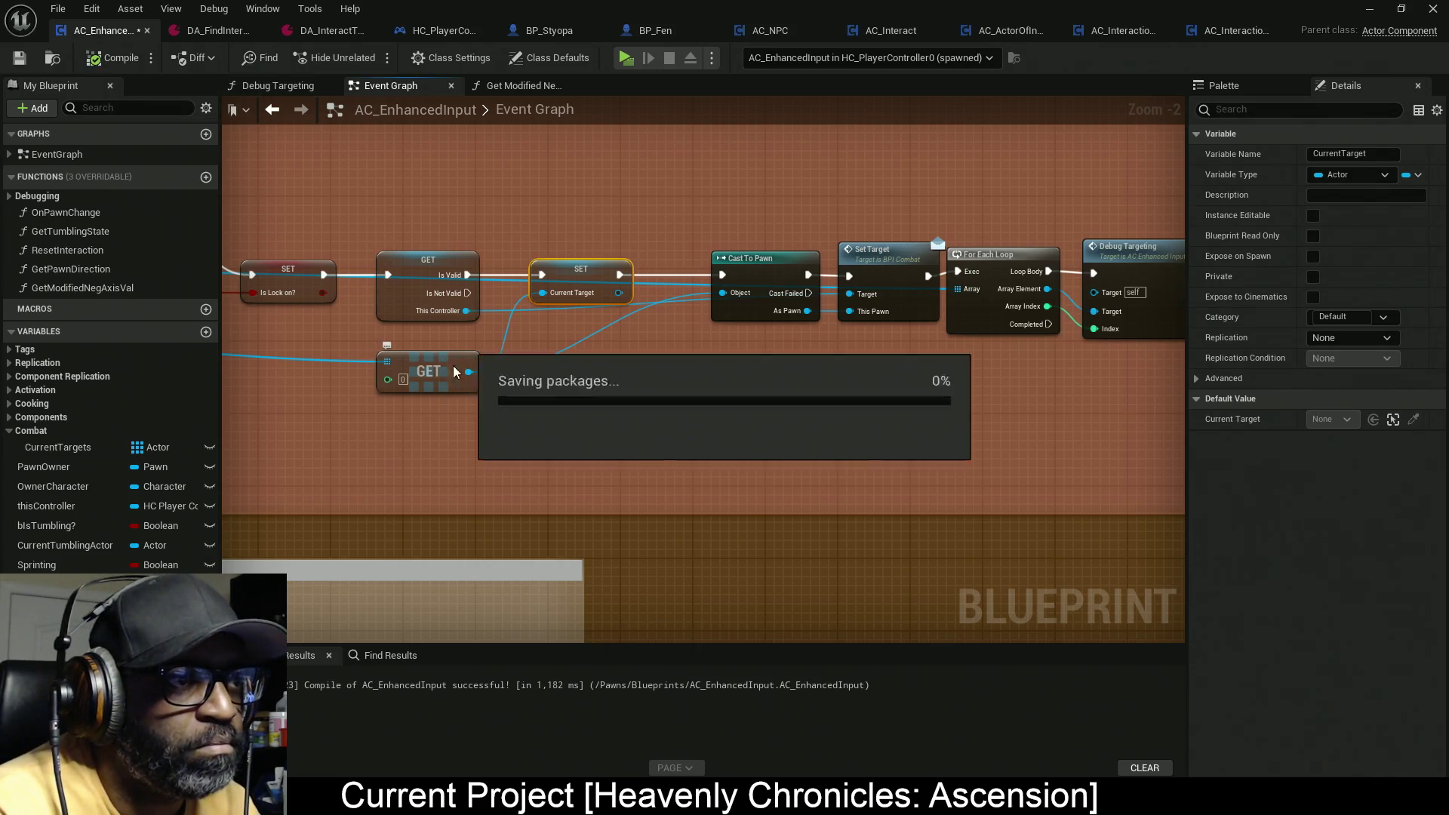
pyautogui.scroll(-5, 489, 420)
pyautogui.moveTo(486, 423); pyautogui.dragTo(733, 382)
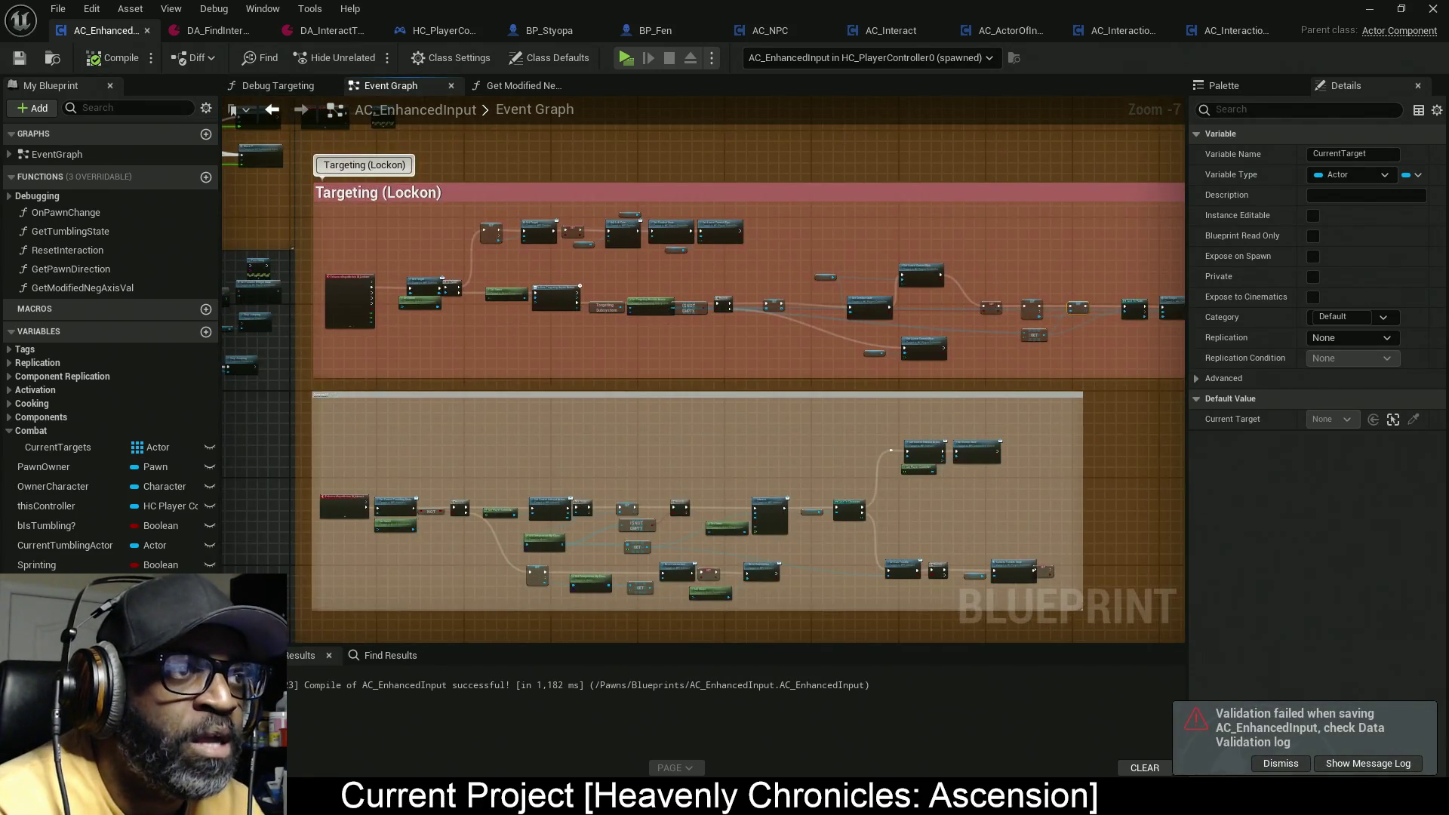
# Step: Move the CurrentTarget variable into the Combat category
pyautogui.moveTo(389, 393); pyautogui.dragTo(498, 403)
pyautogui.moveTo(481, 339); pyautogui.dragTo(590, 391)
pyautogui.scroll(-5, 590, 391)
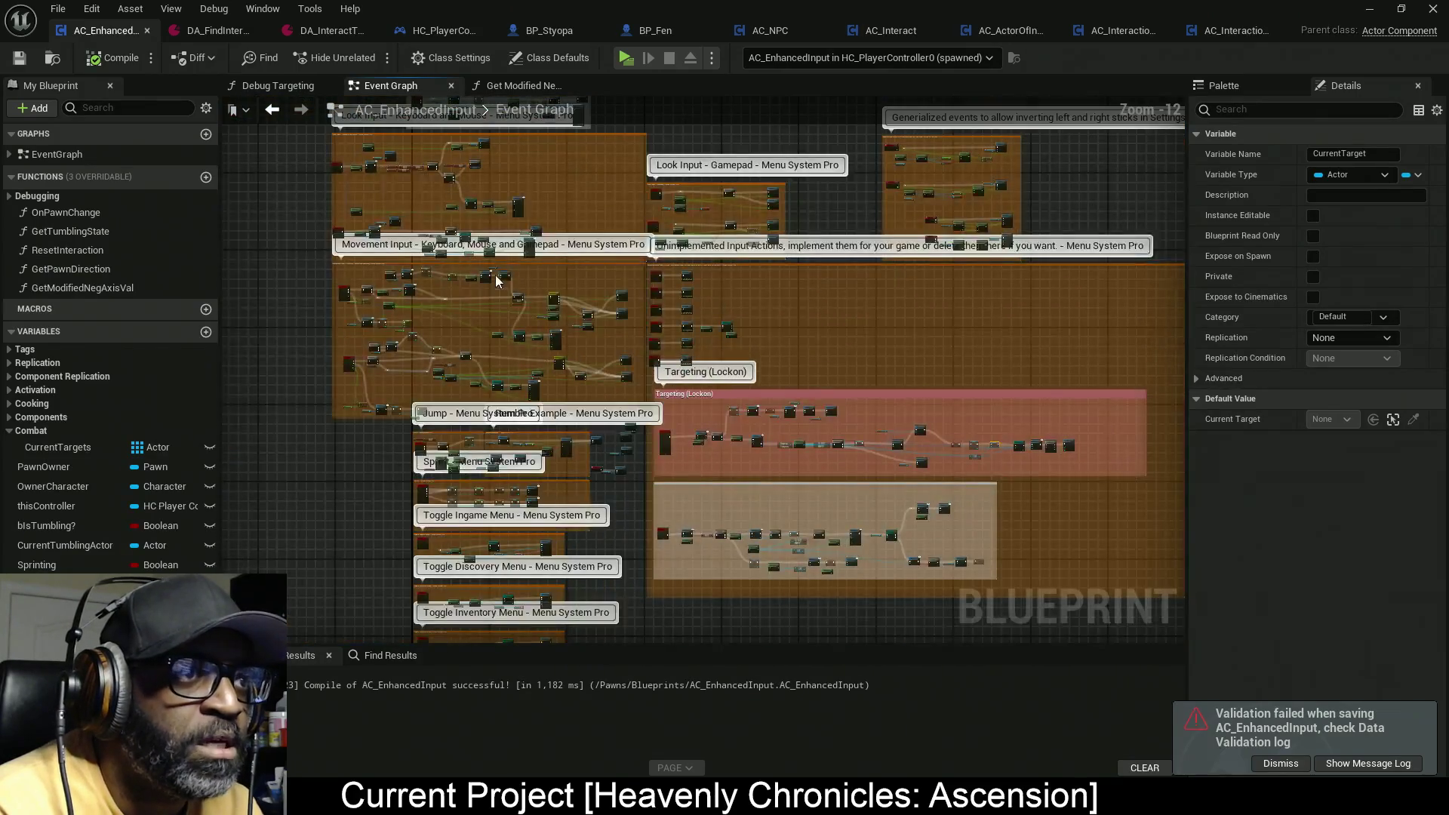
pyautogui.scroll(11, 617, 288)
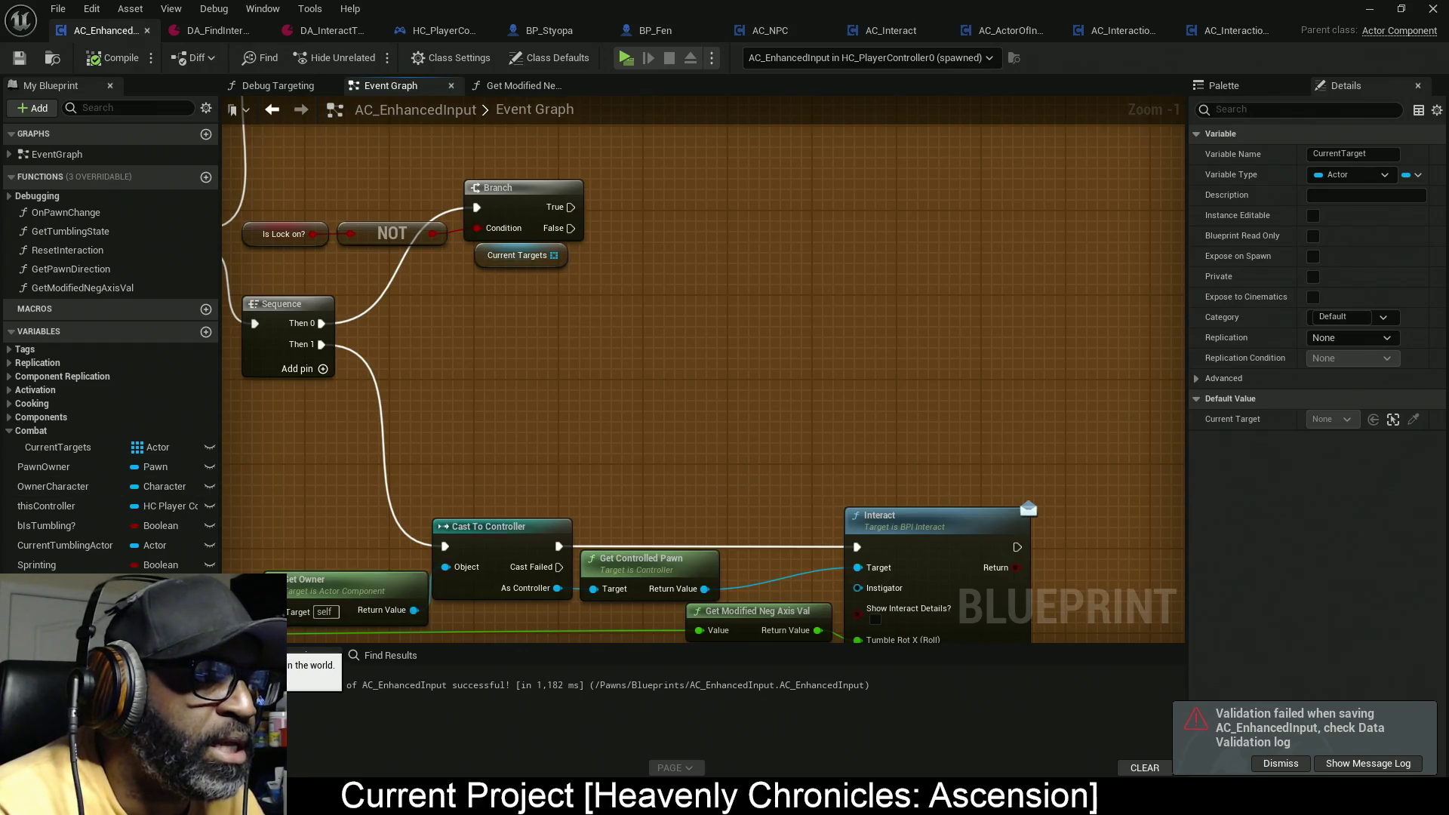
pyautogui.moveTo(58, 446)
pyautogui.mouseDown()
pyautogui.moveTo(38, 429)
pyautogui.moveTo(71, 483)
pyautogui.moveTo(607, 360)
pyautogui.moveTo(478, 293)
pyautogui.mouseUp()
# Step: Add a Find node searching Current Targets for Current Target beside the Branch, then delete the Find node
pyautogui.moveTo(549, 255); pyautogui.dragTo(664, 253)
pyautogui.write('find')
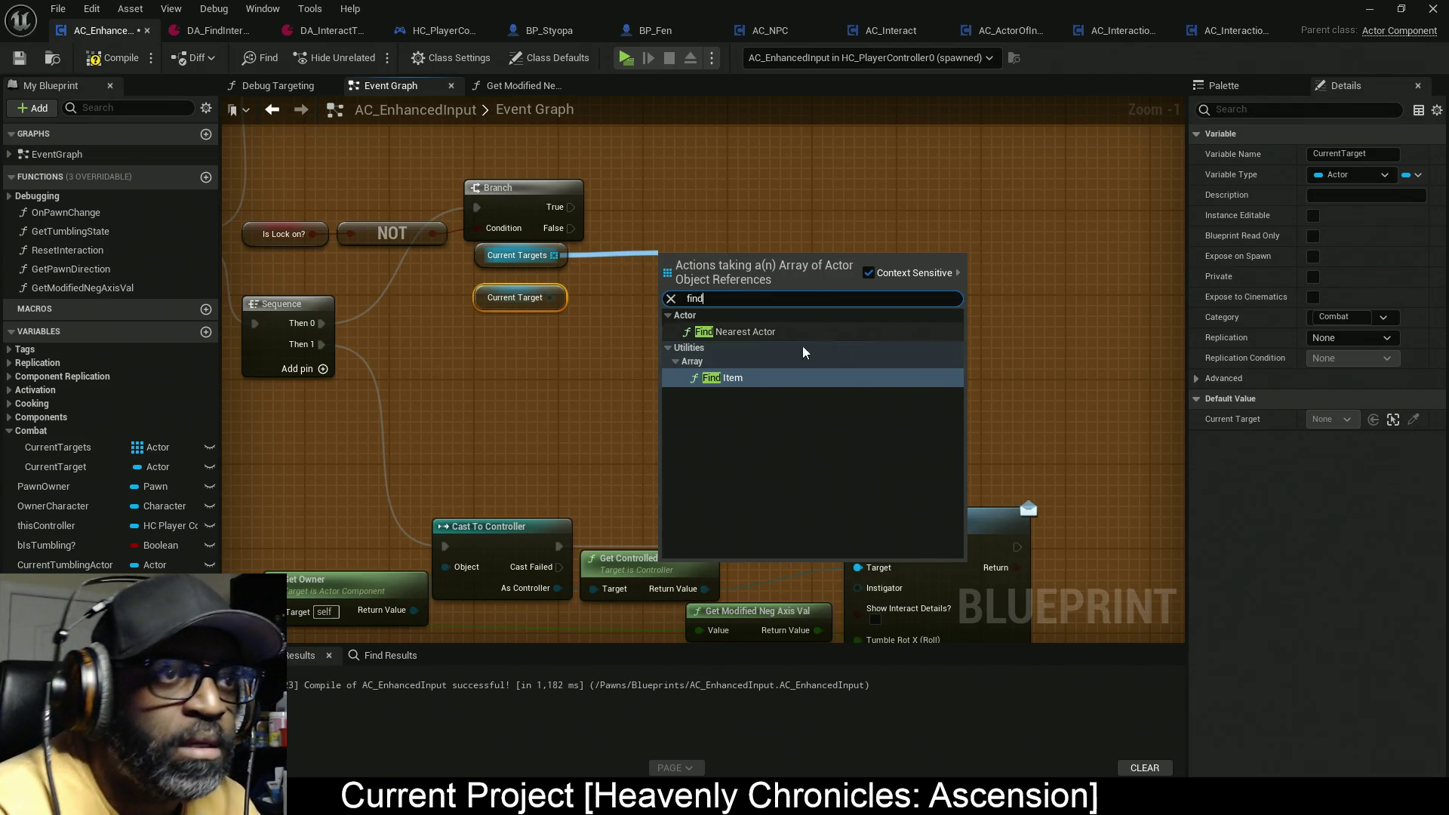
pyautogui.press('Escape')
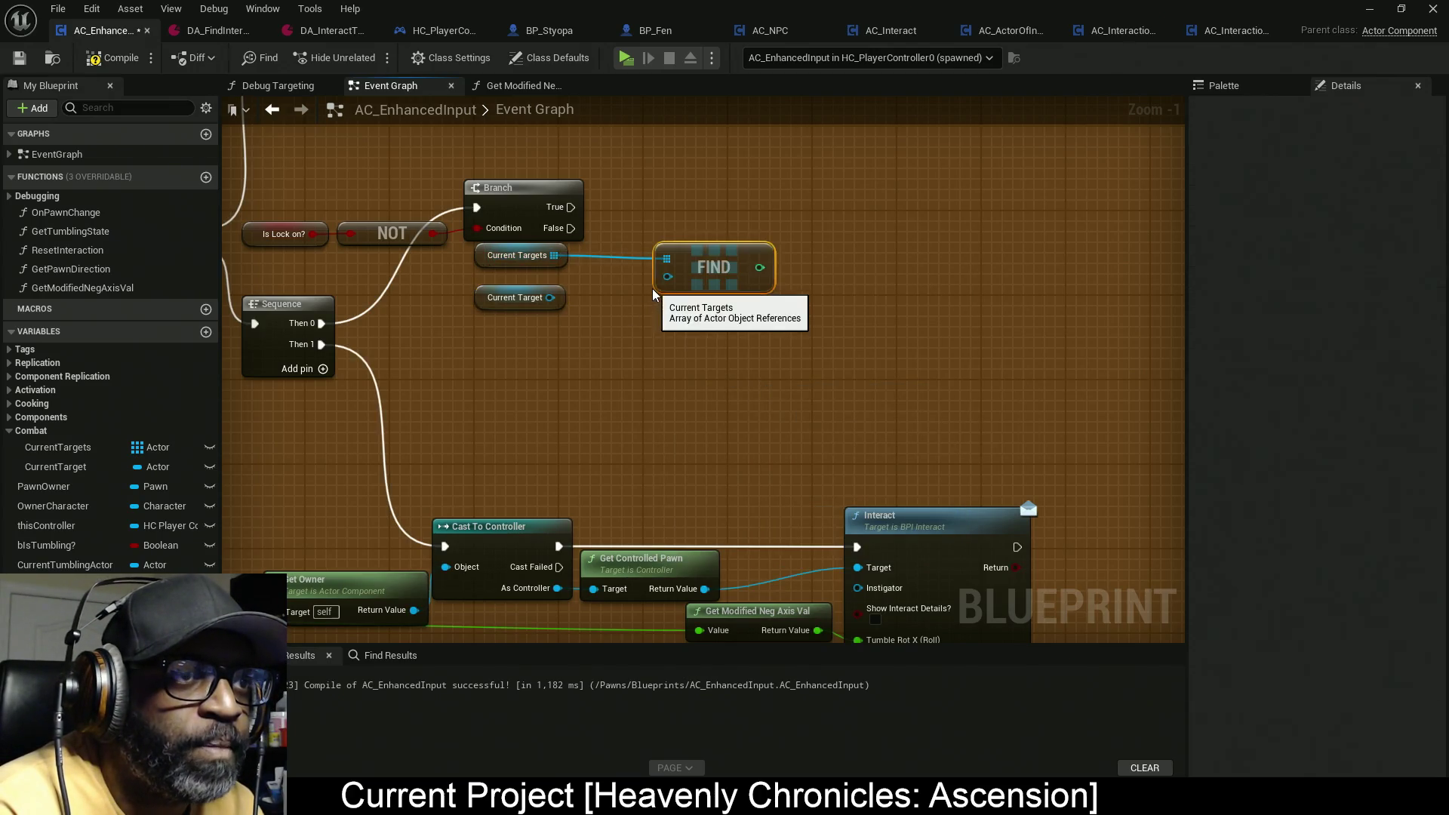
pyautogui.moveTo(668, 277); pyautogui.dragTo(550, 297)
pyautogui.moveTo(697, 272); pyautogui.dragTo(623, 270)
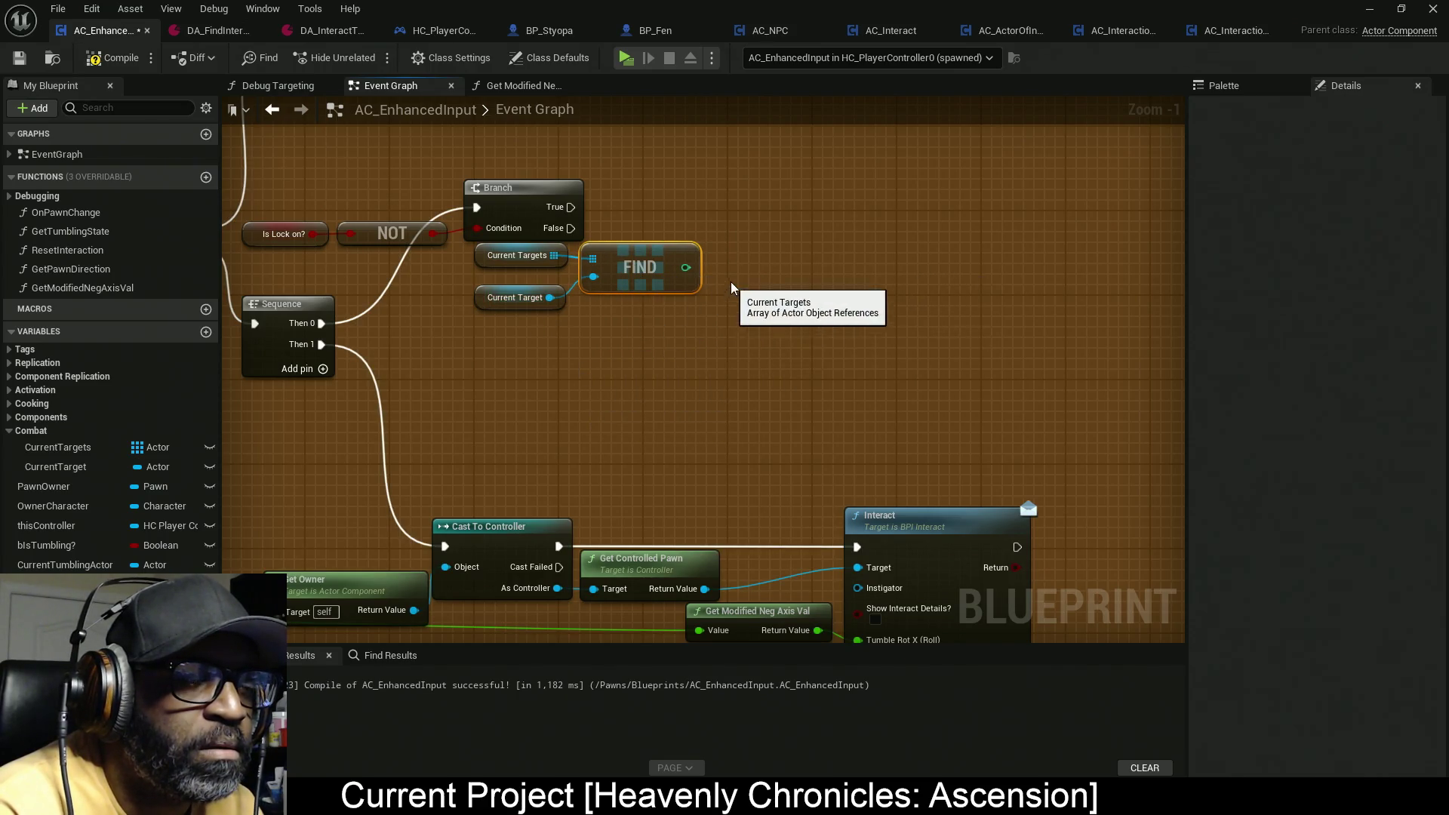
pyautogui.keyDown('ctrl'); pyautogui.click(520, 258); pyautogui.keyUp('ctrl')
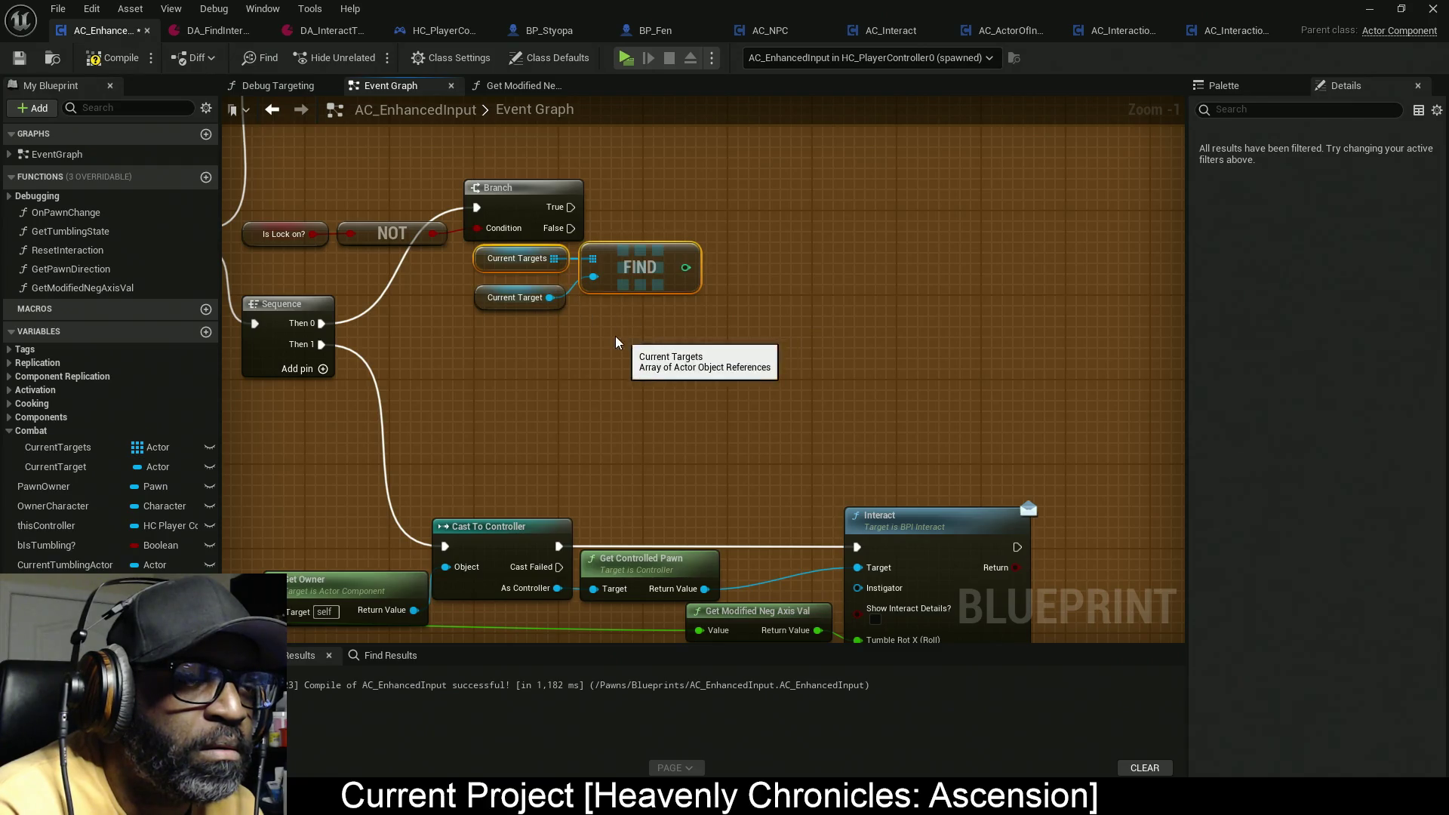
pyautogui.click(659, 324)
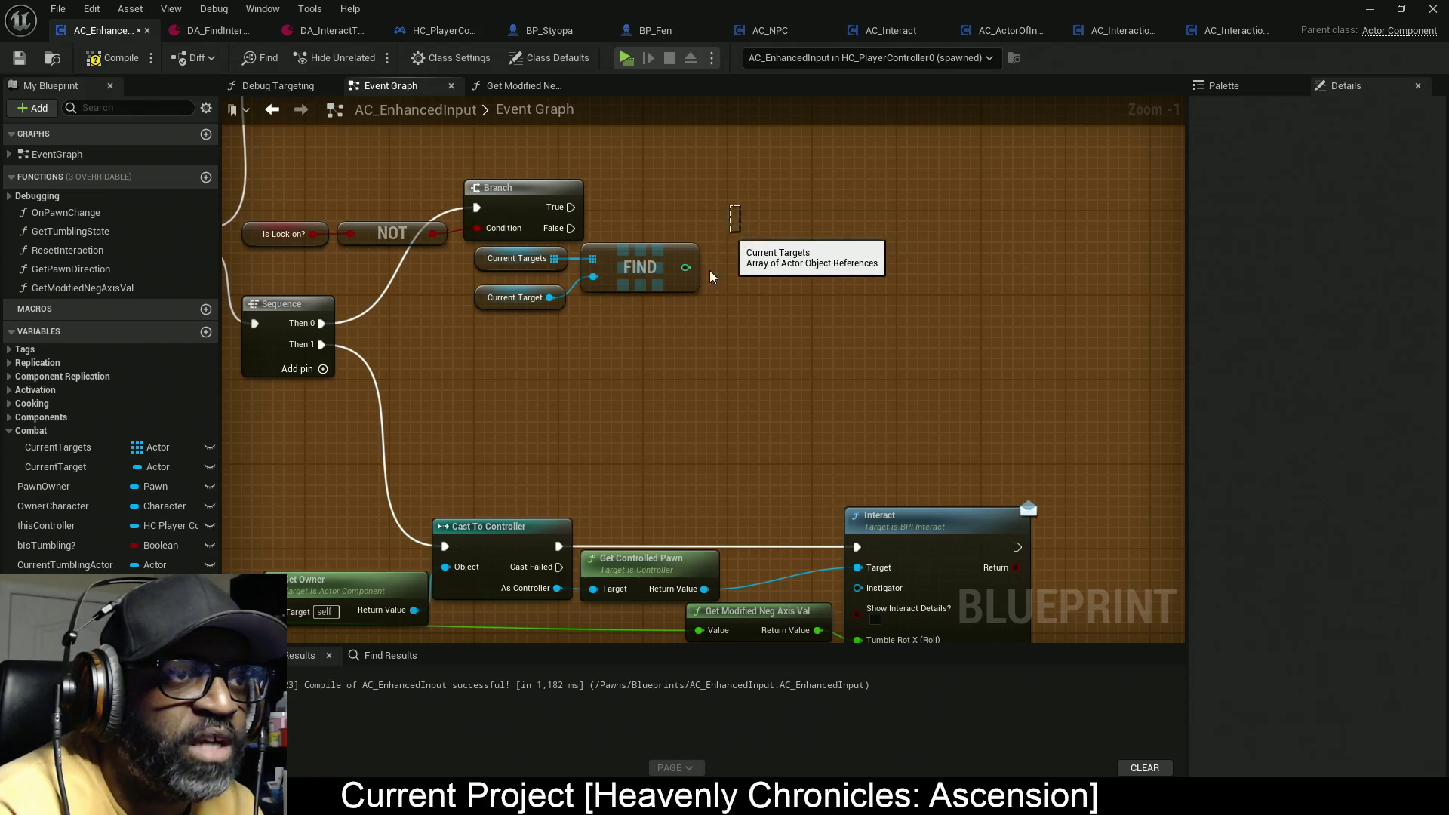
pyautogui.click(693, 284)
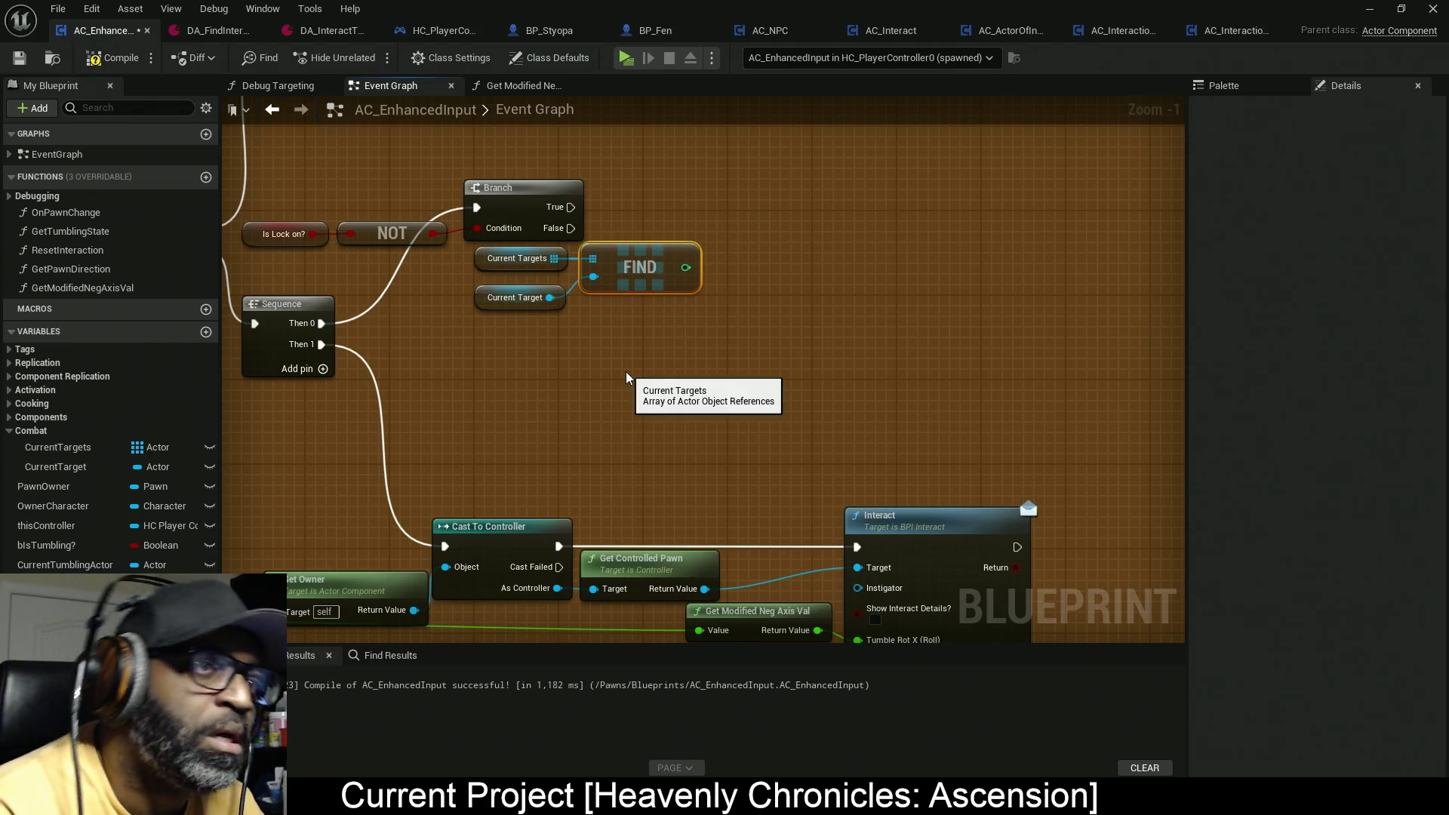
pyautogui.press('Delete')
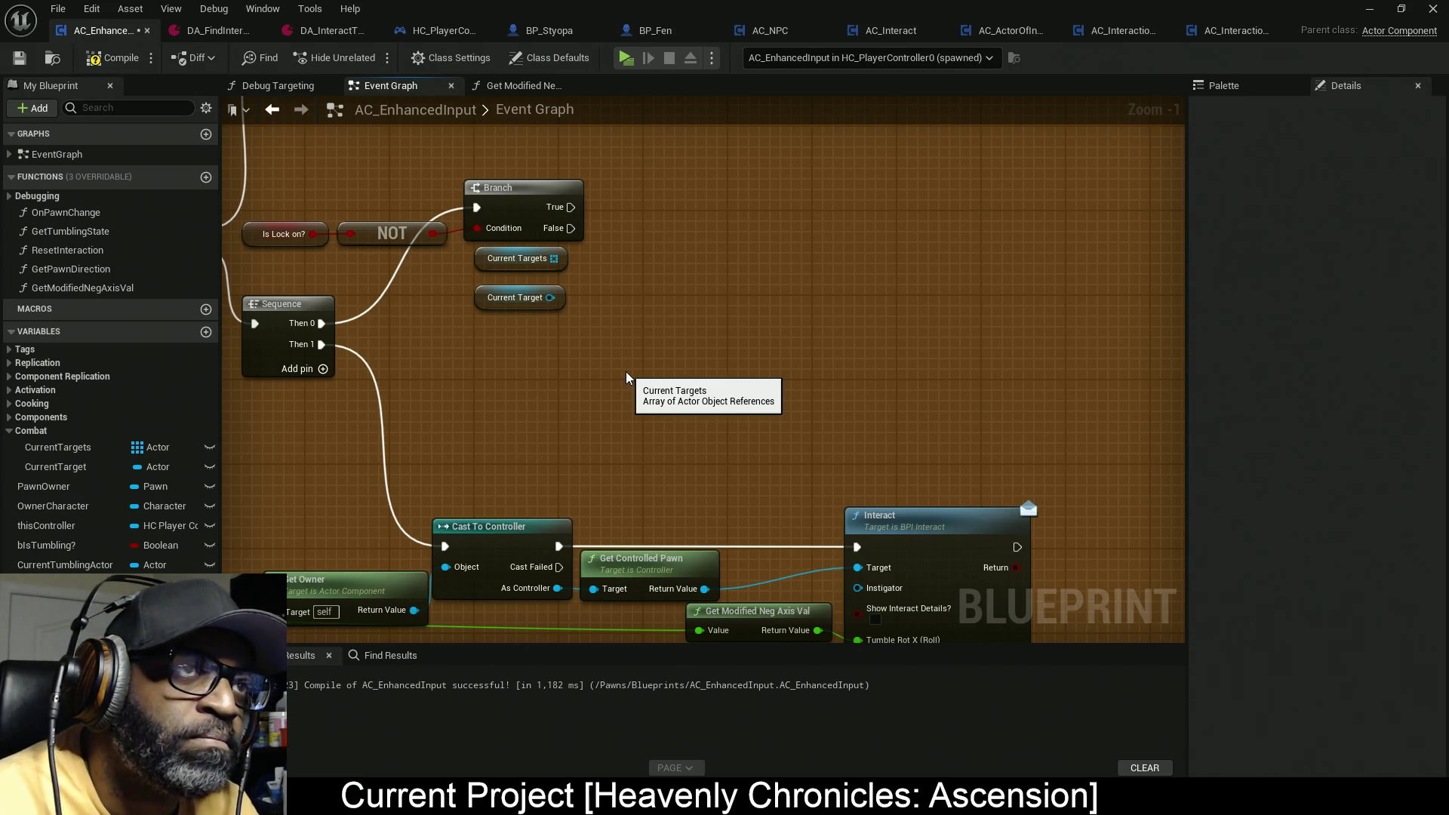
# Step: Restore the deleted Find node and shift the graph to make room around it
pyautogui.moveTo(626, 372); pyautogui.dragTo(607, 308)
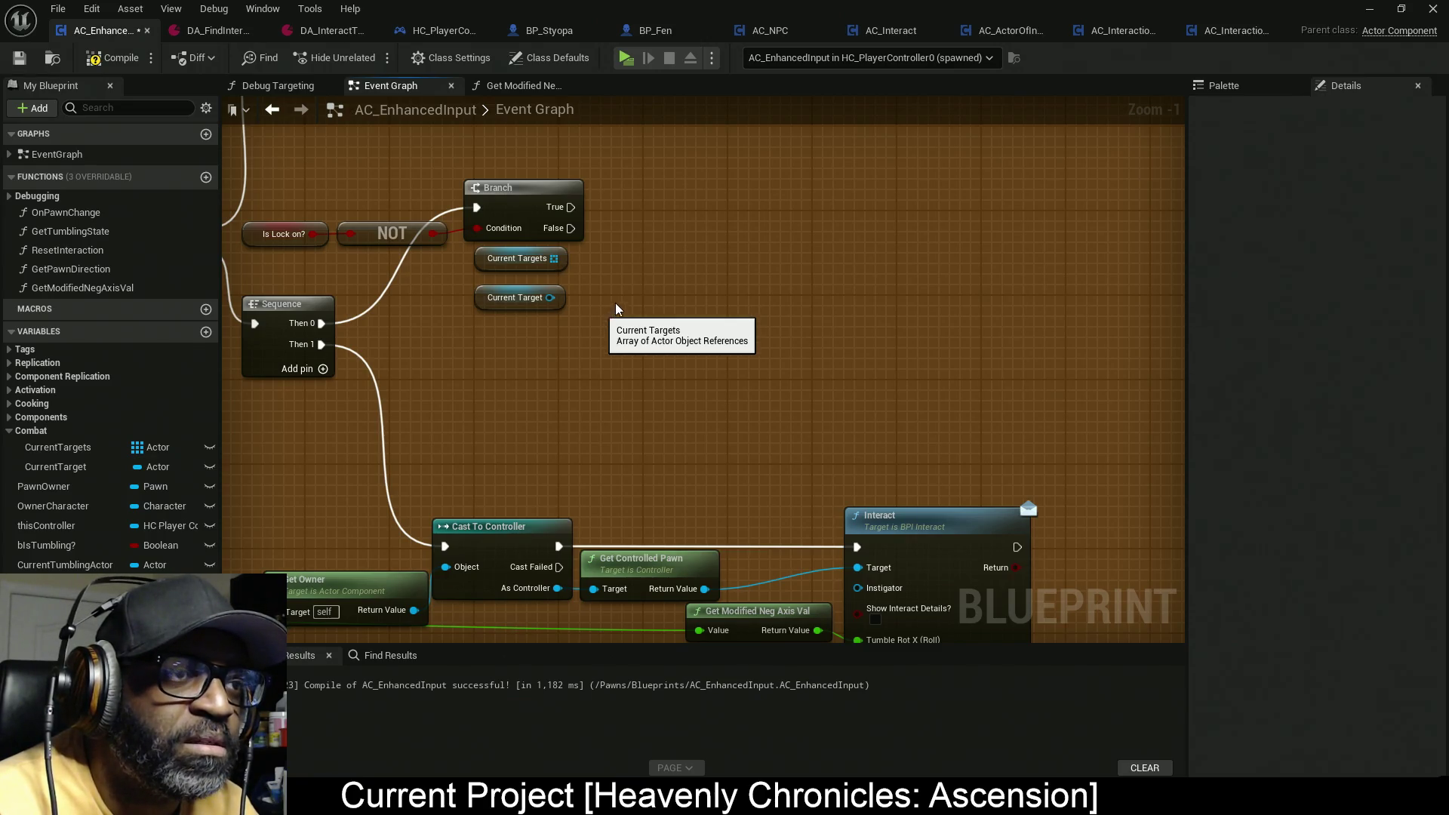
pyautogui.hotkey('ctrl', 'z')
pyautogui.moveTo(746, 323); pyautogui.dragTo(696, 495)
pyautogui.moveTo(677, 401); pyautogui.dragTo(641, 328)
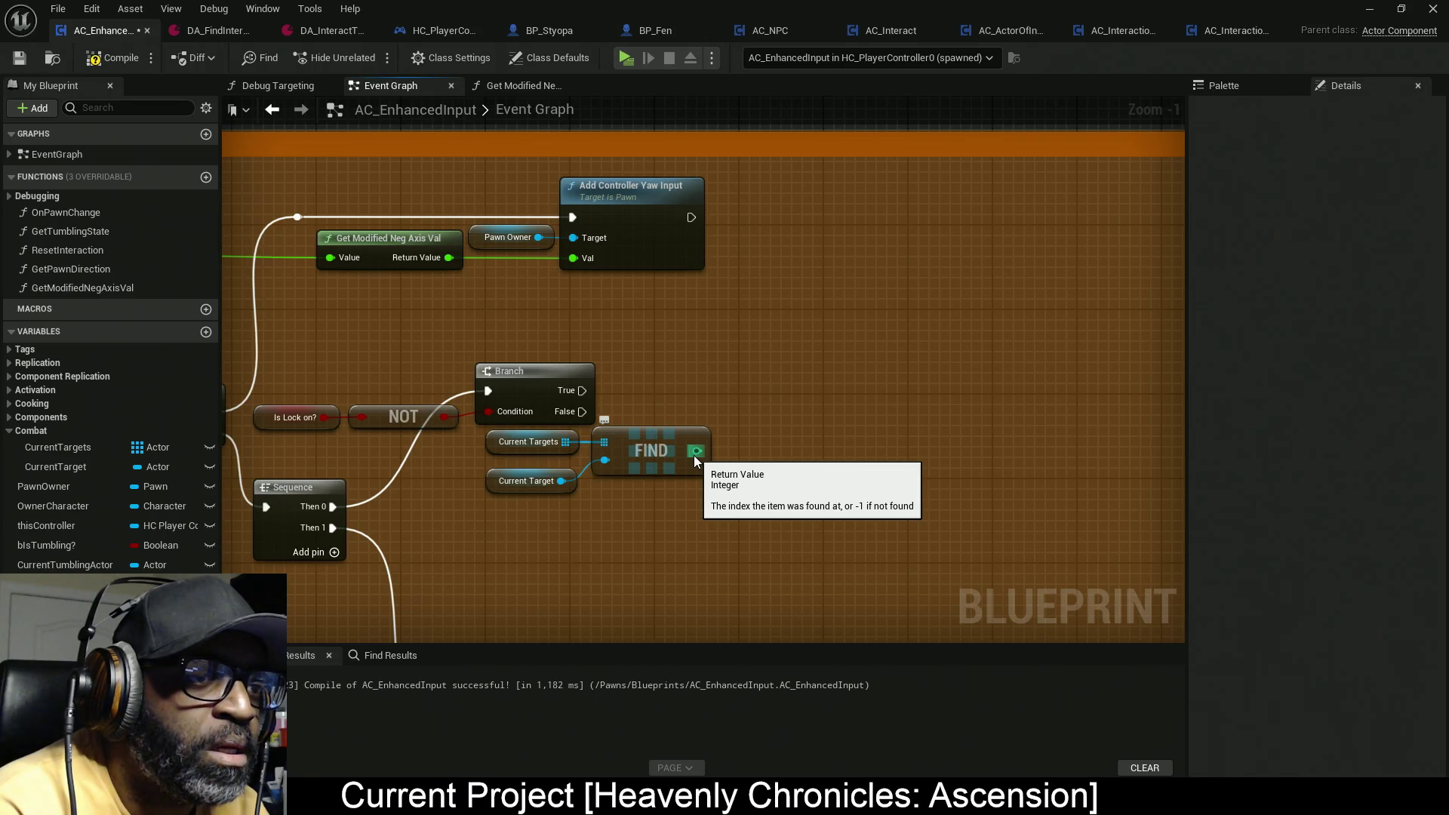
# Step: Add an Increment Int (++) on Find's index, run from the Branch's True path
pyautogui.moveTo(695, 455)
pyautogui.mouseDown()
pyautogui.moveTo(776, 446)
pyautogui.moveTo(750, 430)
pyautogui.mouseUp()
pyautogui.write('++')
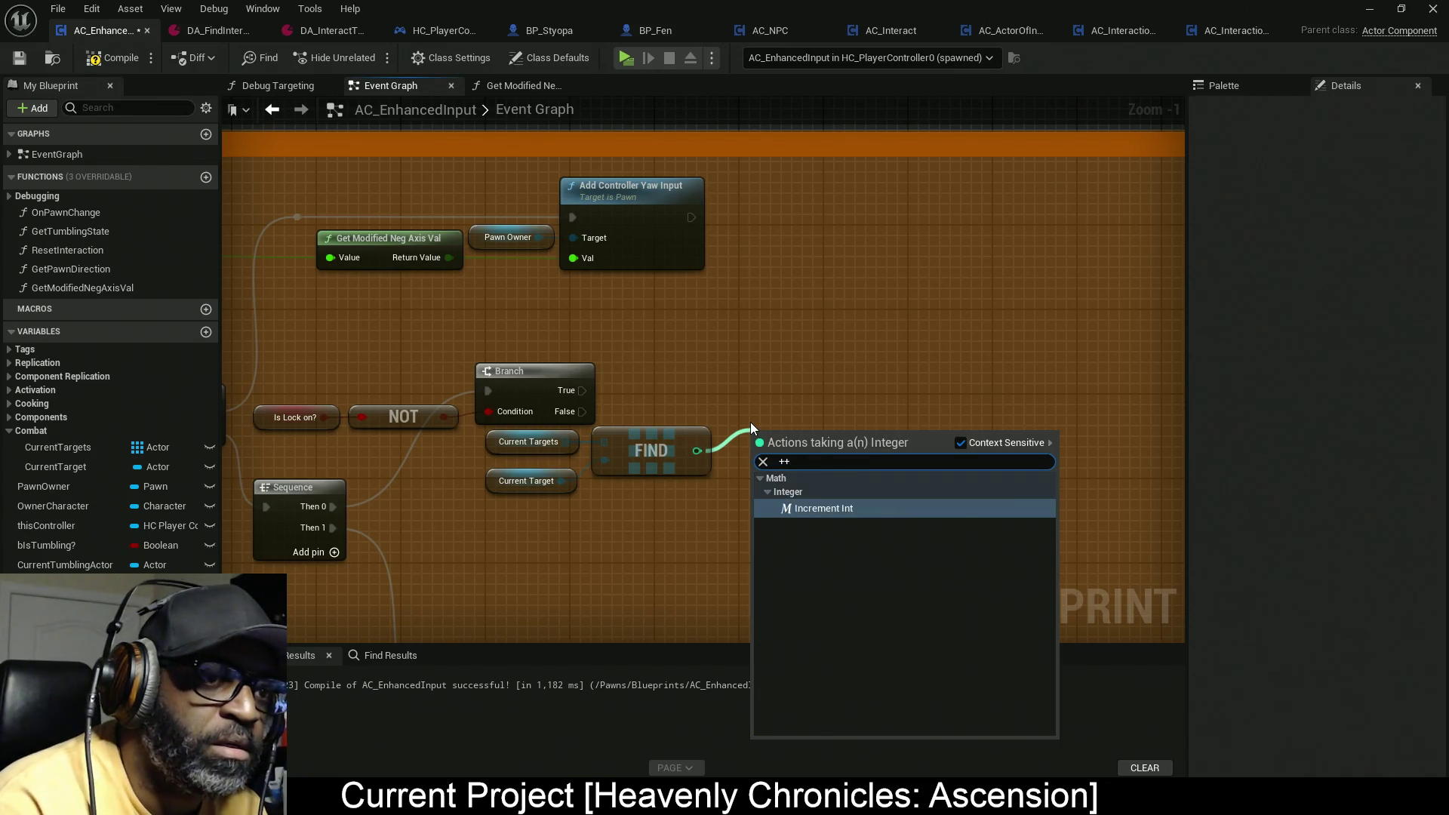
pyautogui.press('Return')
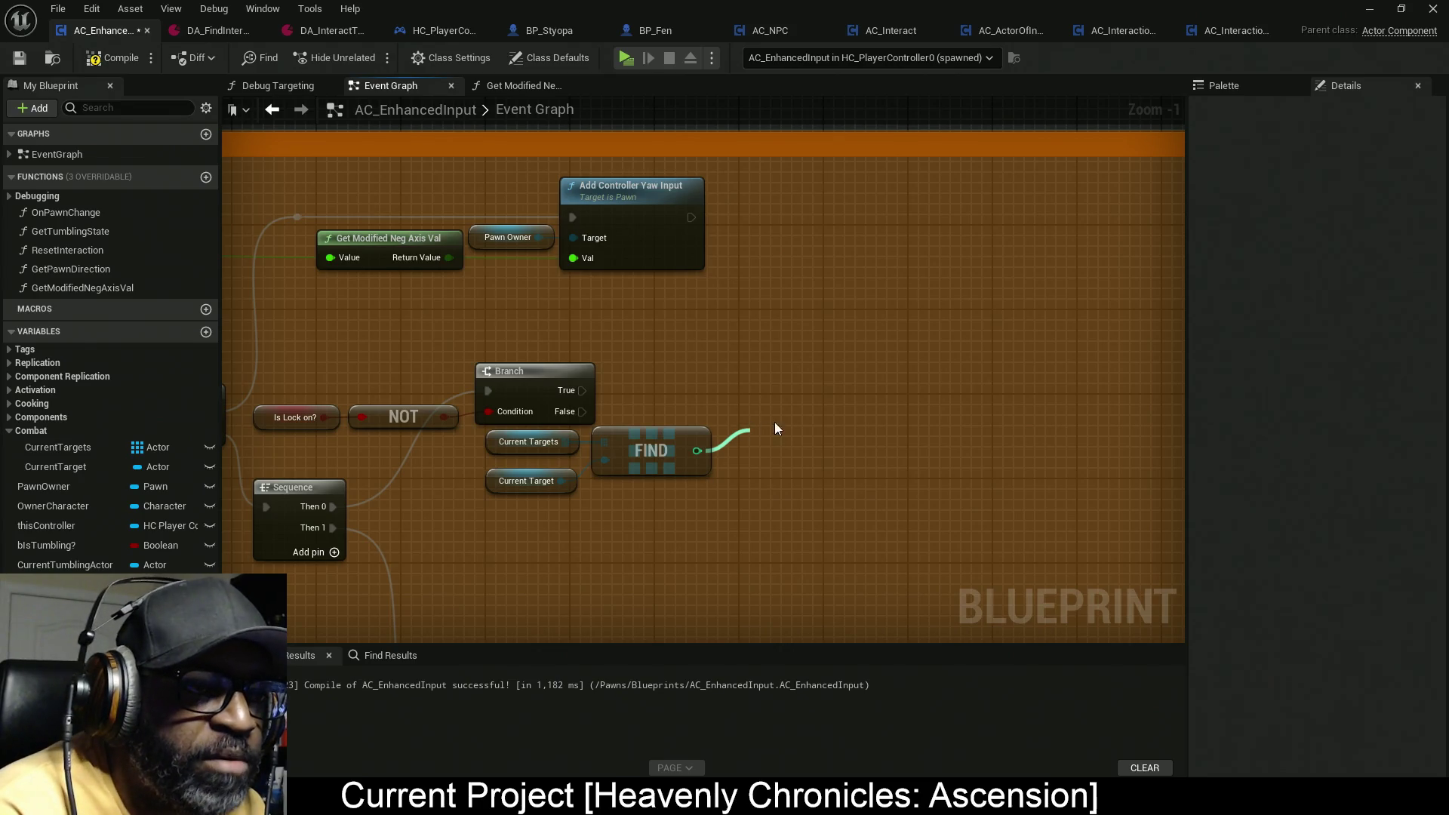
pyautogui.moveTo(582, 391)
pyautogui.mouseDown()
pyautogui.moveTo(683, 402)
pyautogui.moveTo(763, 444)
pyautogui.moveTo(755, 393)
pyautogui.mouseUp()
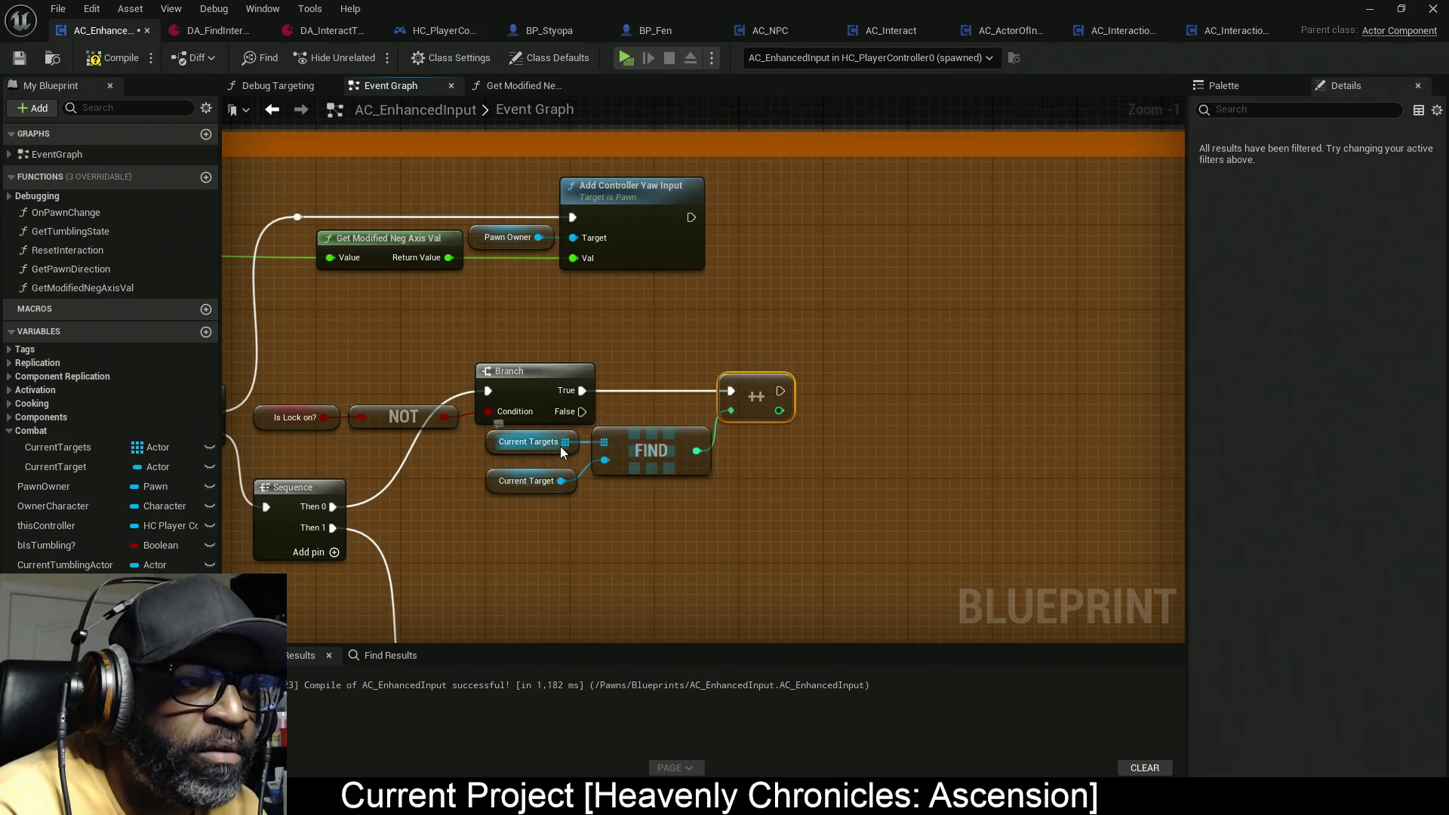
# Step: Duplicate the Current Targets array getter
pyautogui.moveTo(559, 446); pyautogui.dragTo(839, 443)
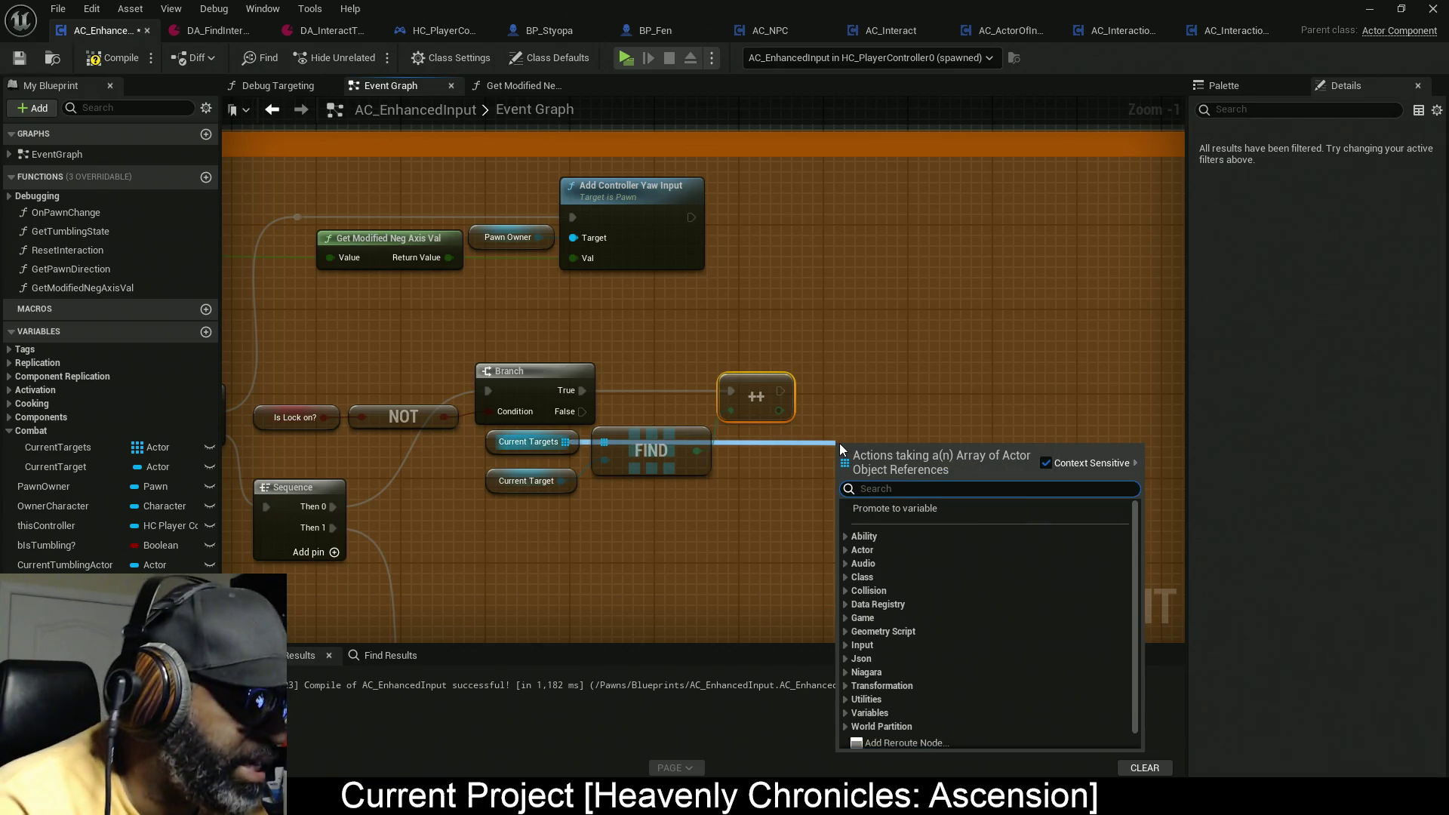
pyautogui.click(465, 478)
pyautogui.click(529, 441)
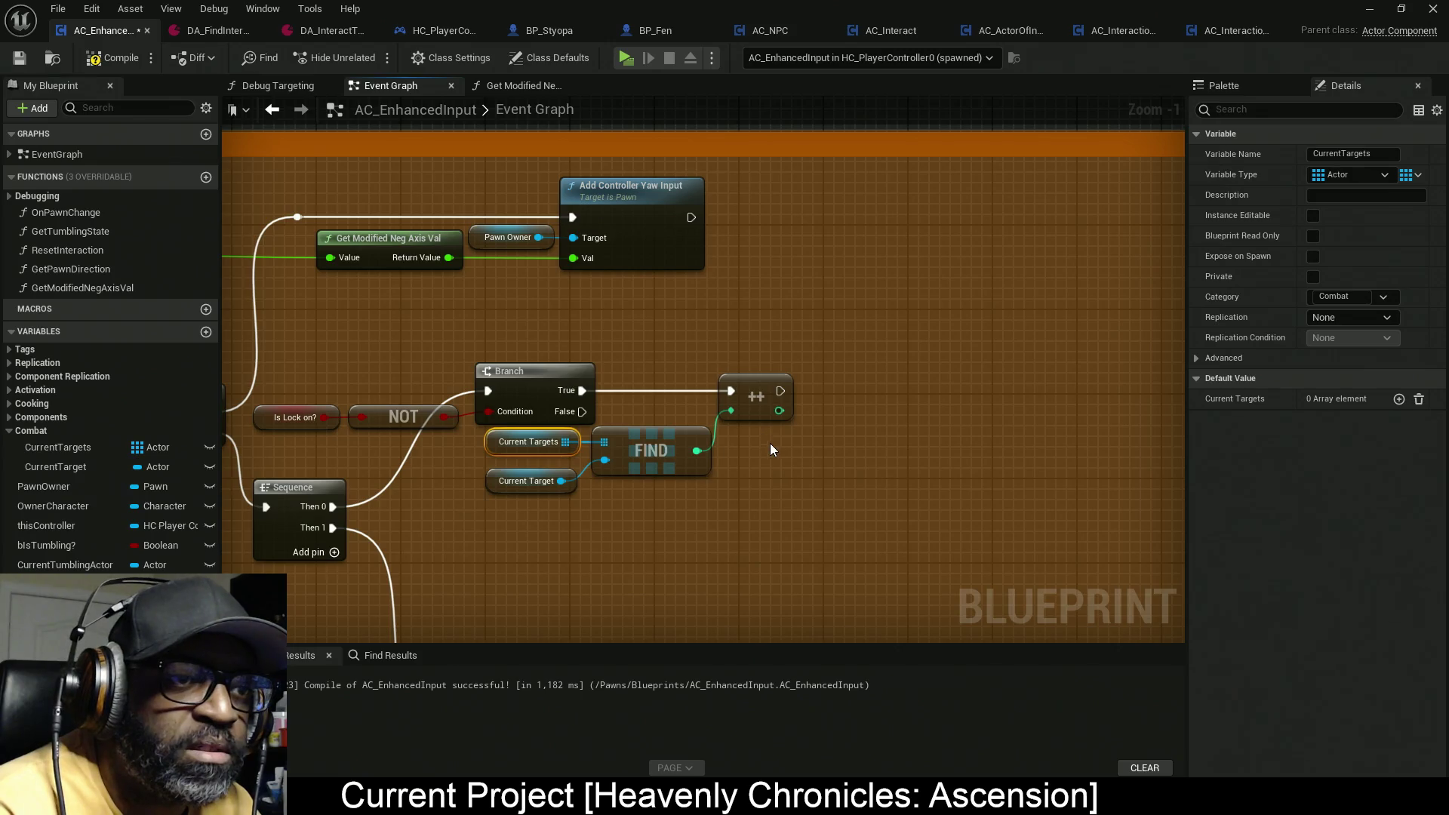
pyautogui.hotkey('ctrl', 'c')
pyautogui.hotkey('ctrl', 'v')
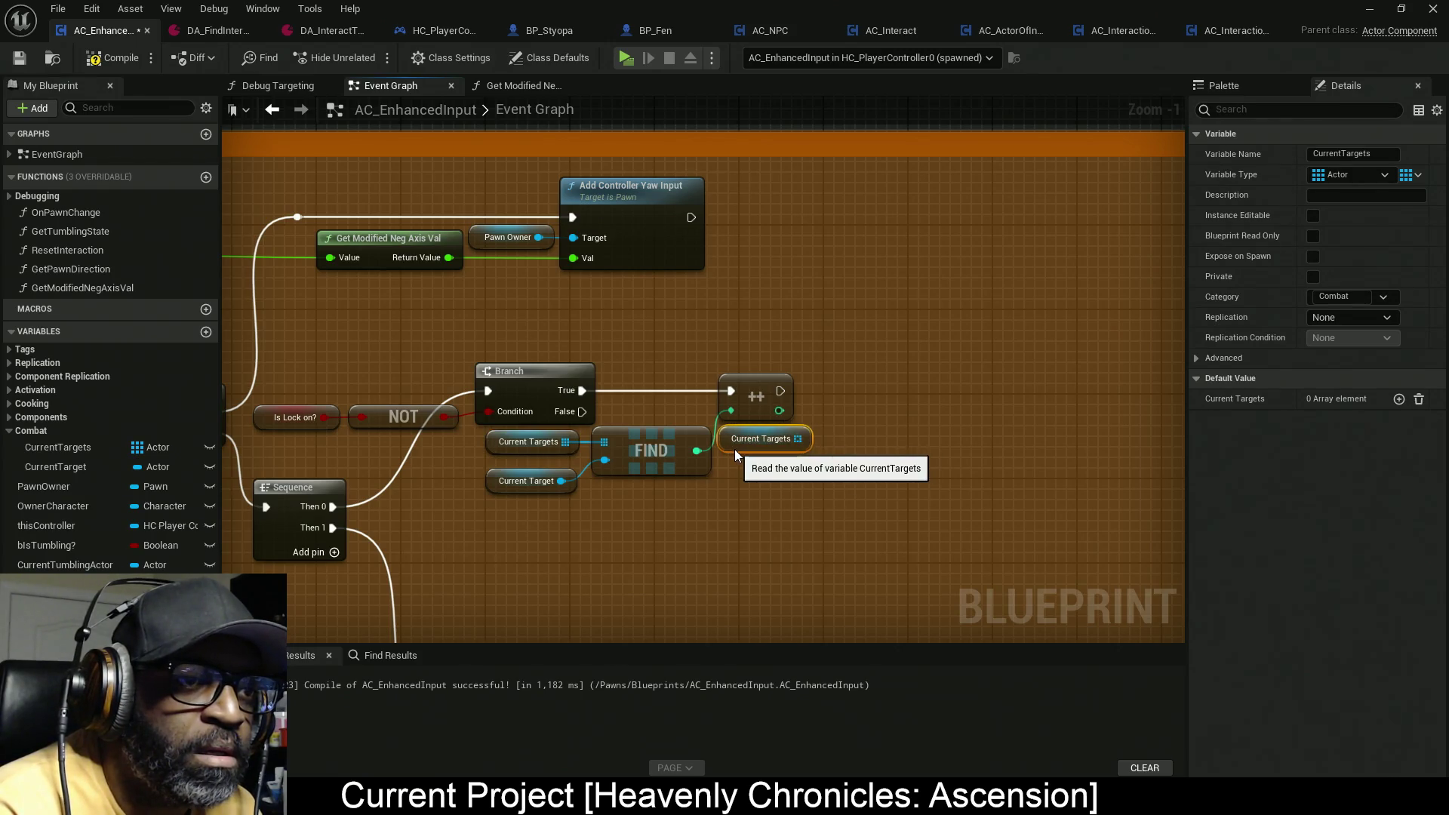
# Step: Get the Current Targets element at the incremented index and add a CurrentTarget setter
pyautogui.moveTo(798, 439); pyautogui.dragTo(864, 437)
pyautogui.write('get')
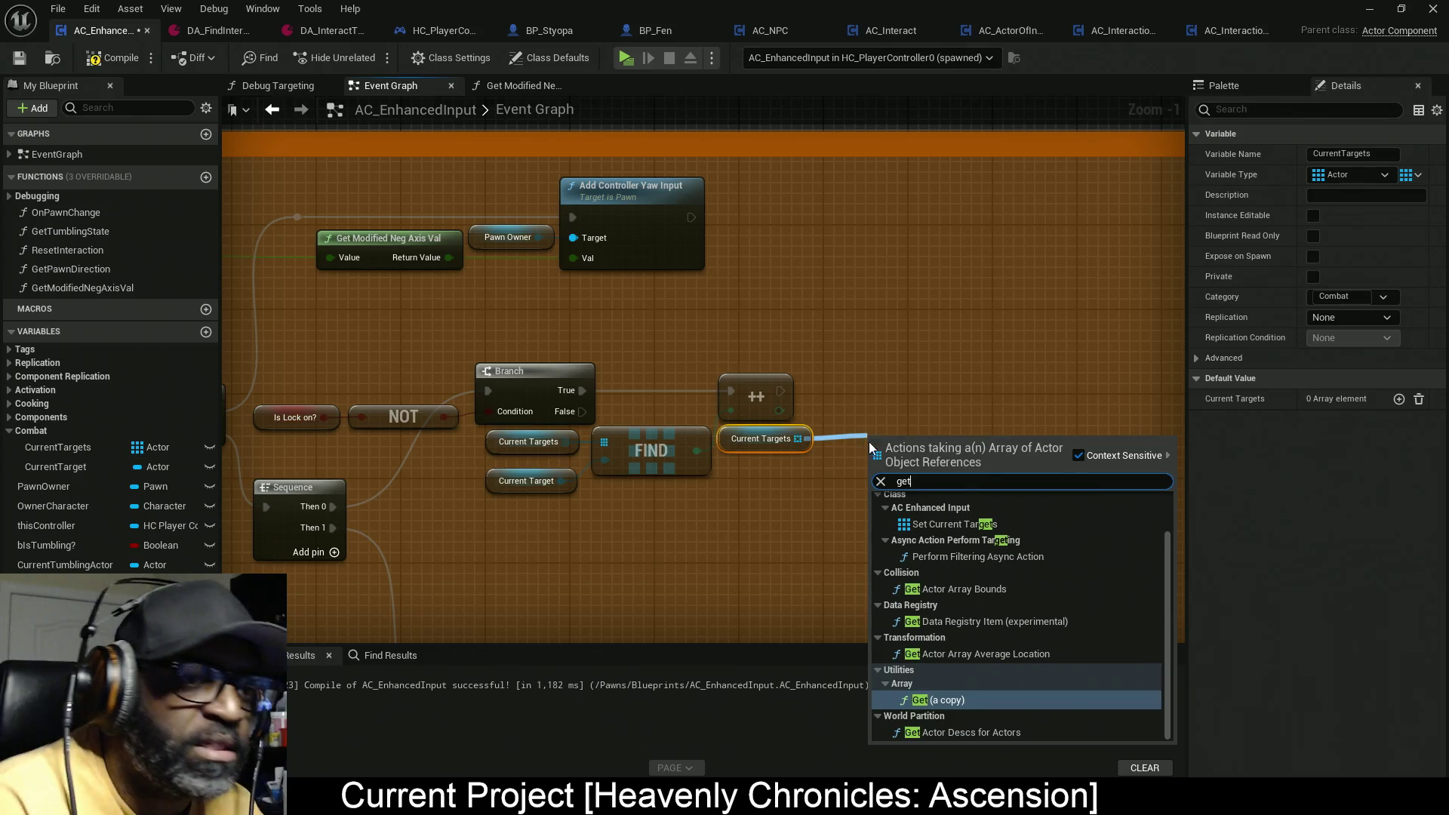
pyautogui.click(942, 701)
pyautogui.moveTo(879, 459); pyautogui.dragTo(779, 411)
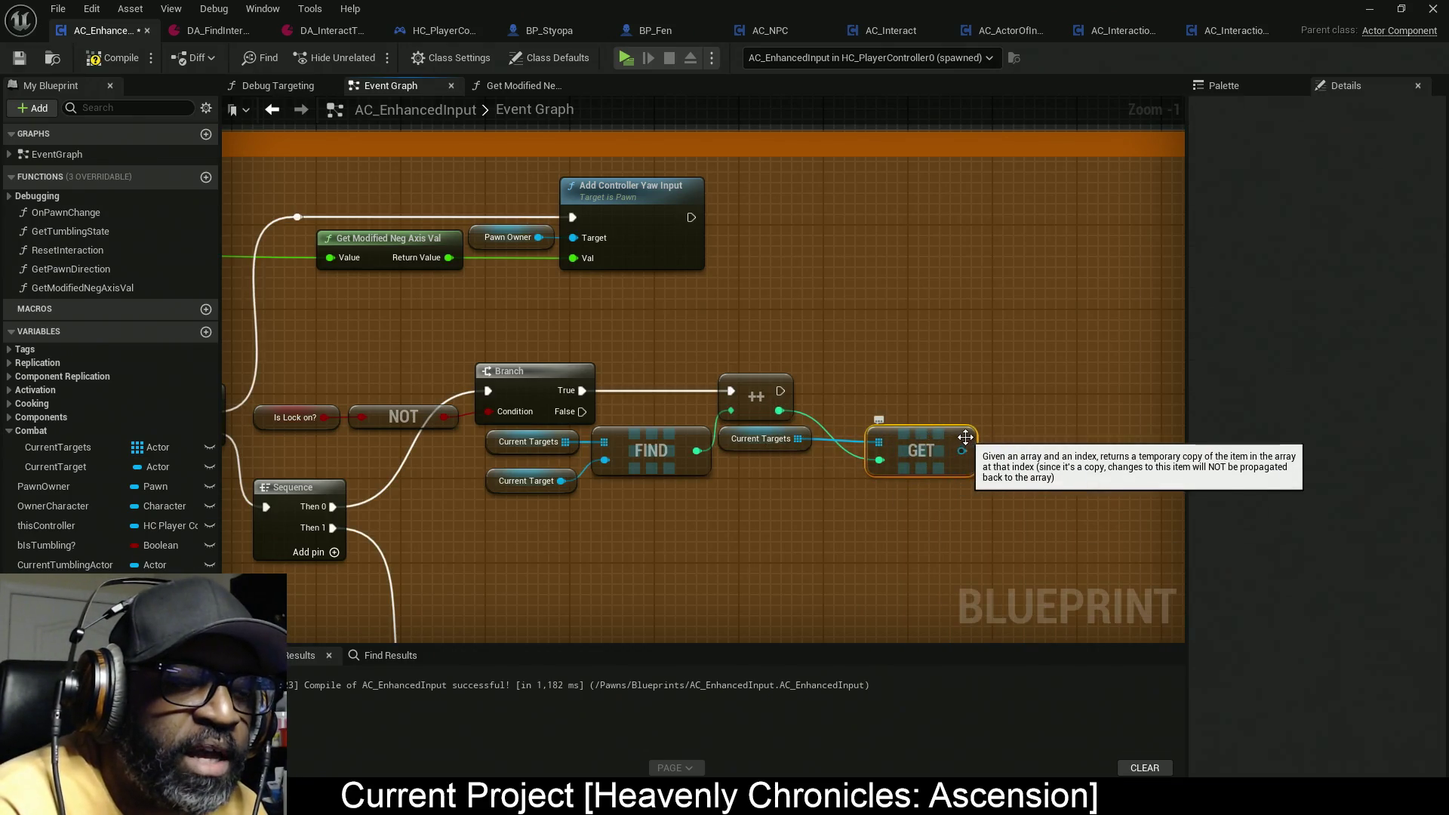
pyautogui.moveTo(965, 438); pyautogui.dragTo(934, 438)
pyautogui.moveTo(55, 466)
pyautogui.mouseDown()
pyautogui.moveTo(815, 418)
pyautogui.moveTo(785, 377)
pyautogui.moveTo(782, 392)
pyautogui.moveTo(1051, 412)
pyautogui.moveTo(937, 459)
pyautogui.mouseUp()
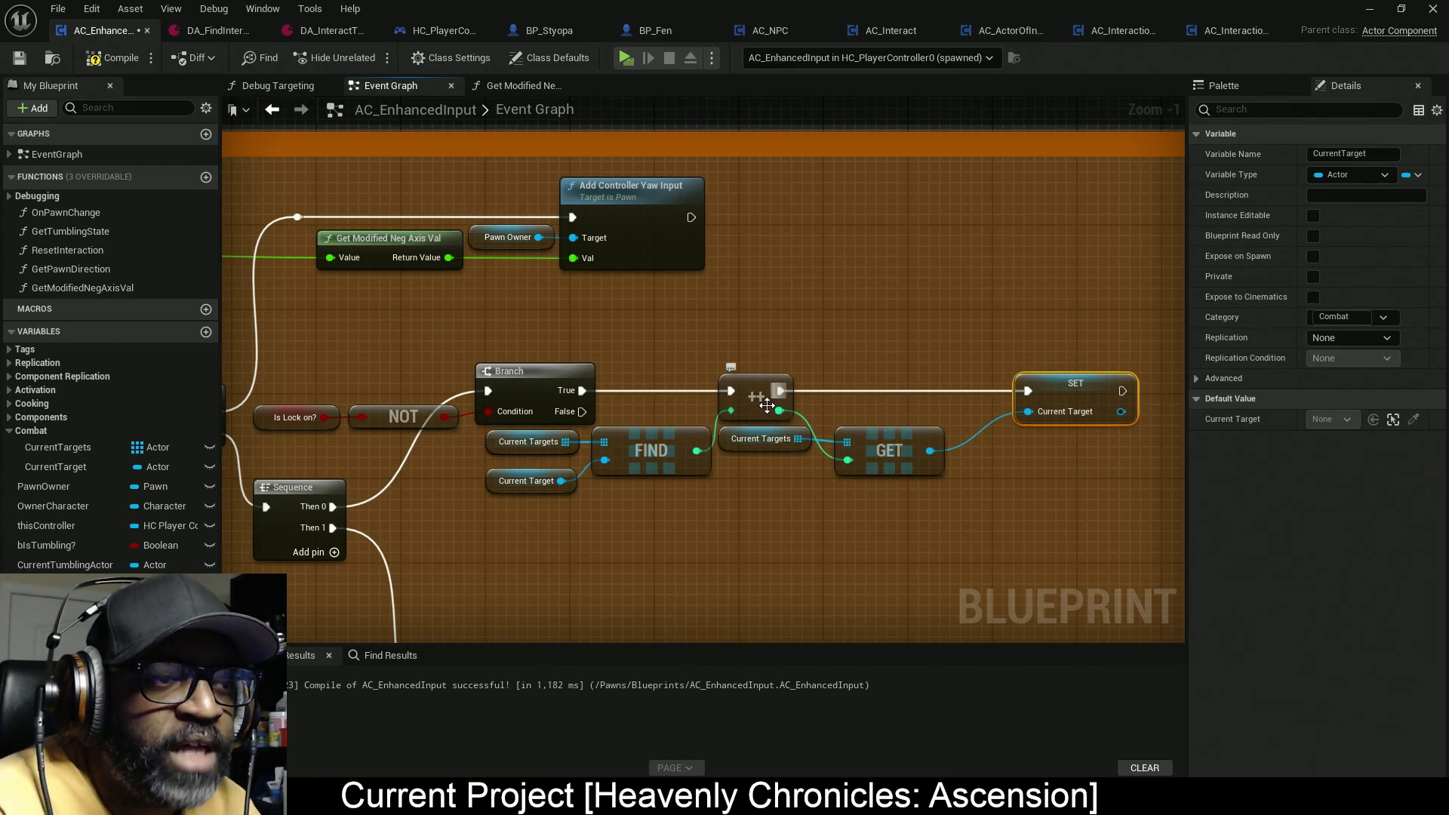
# Step: Expand the IA_Look event's advanced pins and shift the yaw input nodes right
pyautogui.moveTo(766, 406)
pyautogui.mouseDown()
pyautogui.moveTo(605, 501)
pyautogui.moveTo(485, 505)
pyautogui.moveTo(645, 489)
pyautogui.moveTo(555, 490)
pyautogui.mouseUp()
pyautogui.click(495, 447)
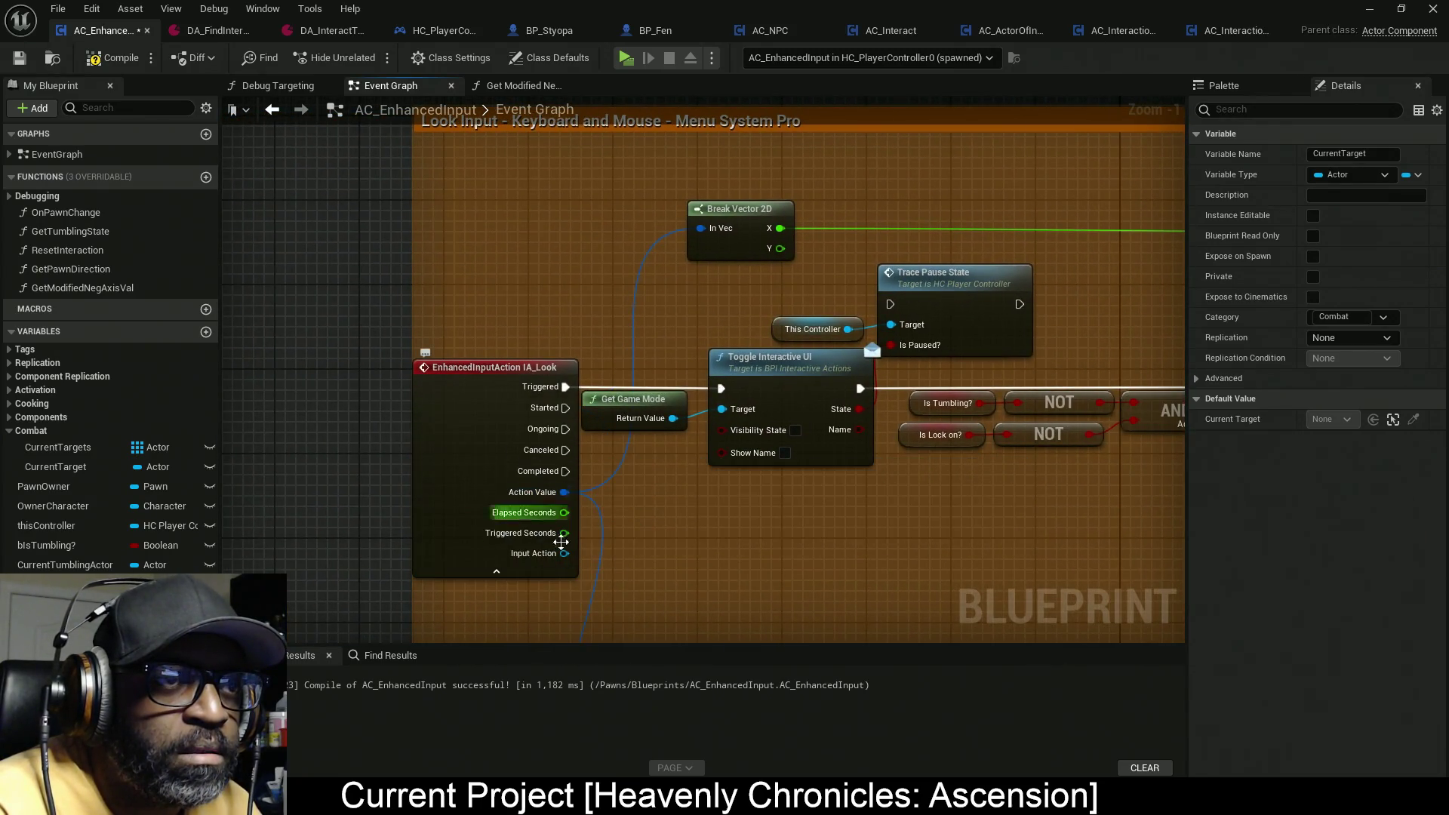
pyautogui.moveTo(602, 559)
pyautogui.mouseDown()
pyautogui.moveTo(637, 527)
pyautogui.moveTo(422, 534)
pyautogui.moveTo(569, 528)
pyautogui.moveTo(370, 505)
pyautogui.moveTo(226, 521)
pyautogui.mouseUp()
pyautogui.moveTo(949, 225); pyautogui.dragTo(568, 313)
pyautogui.moveTo(854, 257); pyautogui.dragTo(1033, 258)
# Step: Bring Get Modified Neg Axis Val into view and cancel a node menu from its axis input
pyautogui.moveTo(302, 309); pyautogui.dragTo(599, 315)
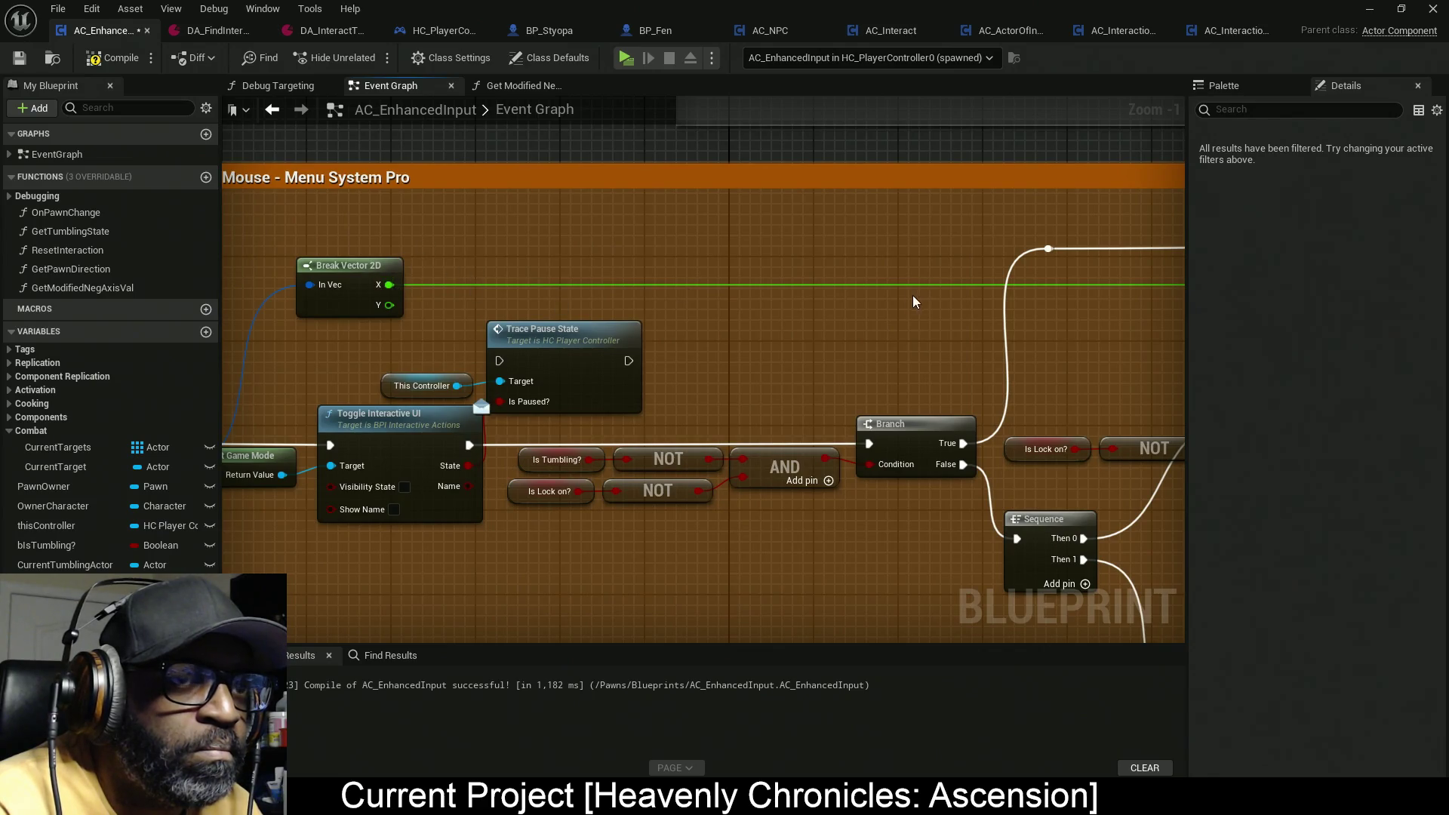
pyautogui.moveTo(913, 296); pyautogui.dragTo(637, 307)
pyautogui.moveTo(1007, 294); pyautogui.dragTo(763, 302)
pyautogui.press('Escape')
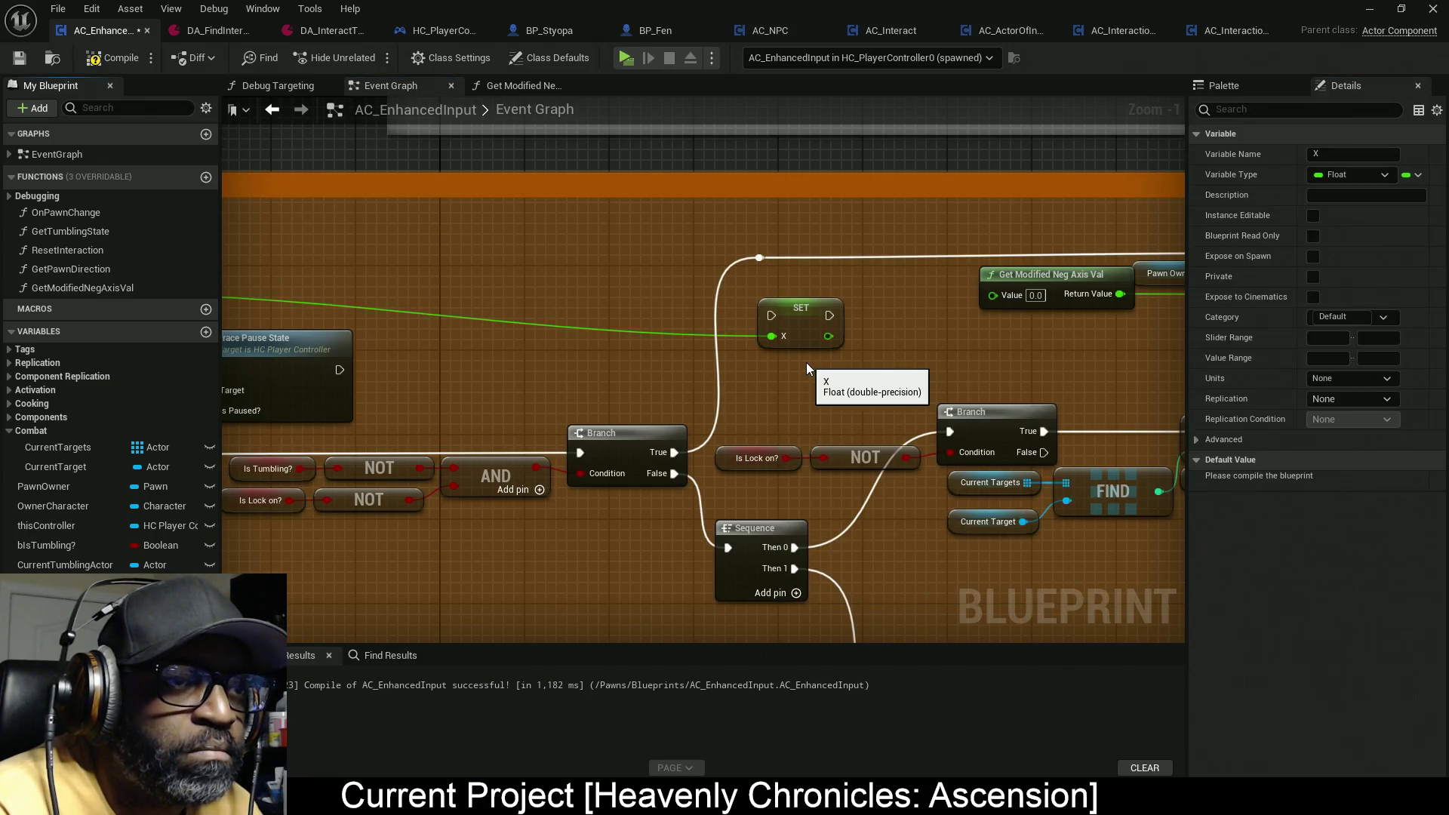
# Step: Wire the execution line into the new SET X node and tidy its position
pyautogui.moveTo(772, 316)
pyautogui.mouseDown()
pyautogui.moveTo(777, 275)
pyautogui.moveTo(759, 257)
pyautogui.mouseUp()
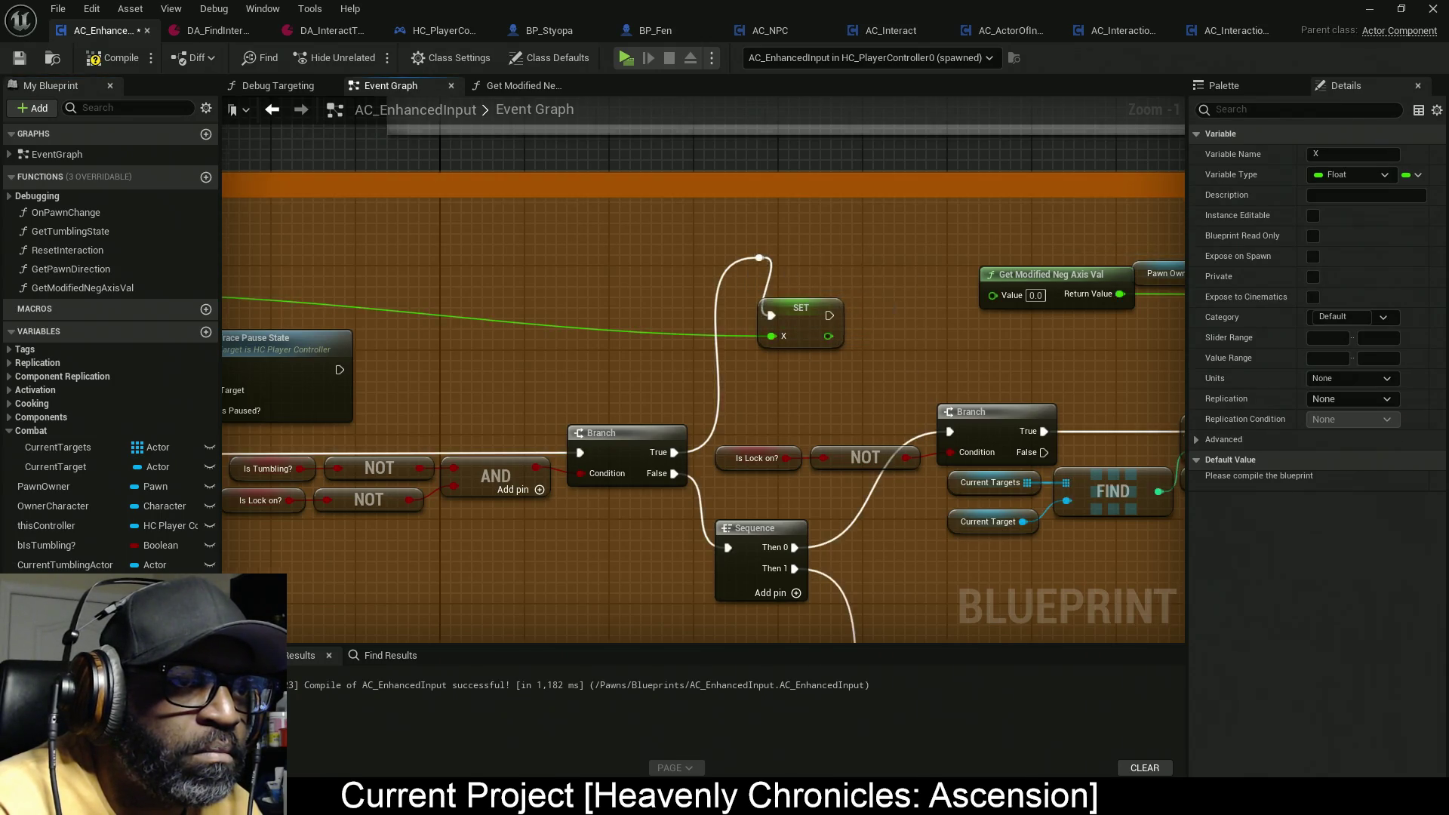
pyautogui.moveTo(638, 334)
pyautogui.mouseDown()
pyautogui.moveTo(1046, 273)
pyautogui.moveTo(640, 289)
pyautogui.mouseUp()
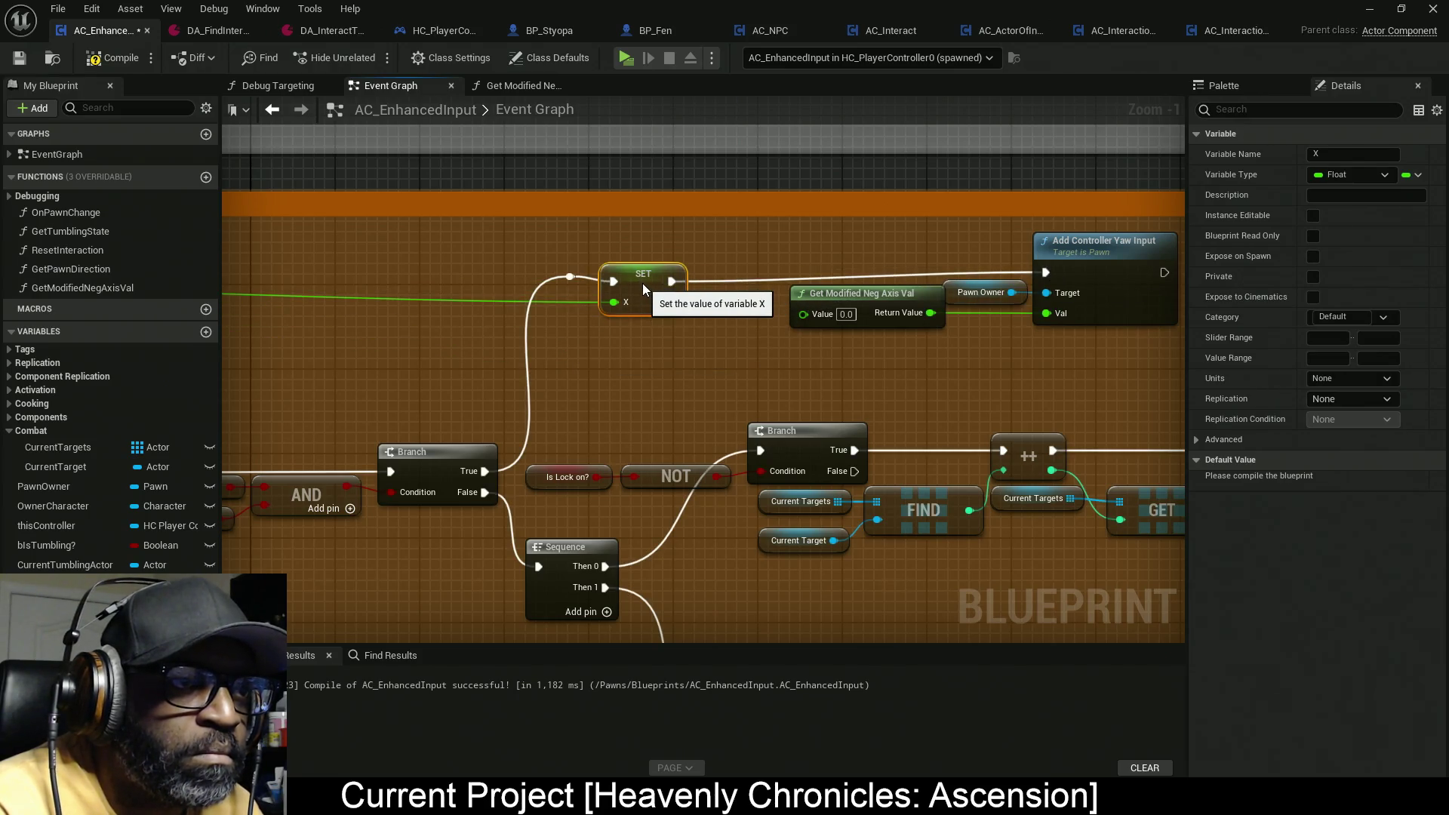
pyautogui.moveTo(642, 282); pyautogui.dragTo(642, 293)
pyautogui.moveTo(904, 246); pyautogui.dragTo(1072, 302)
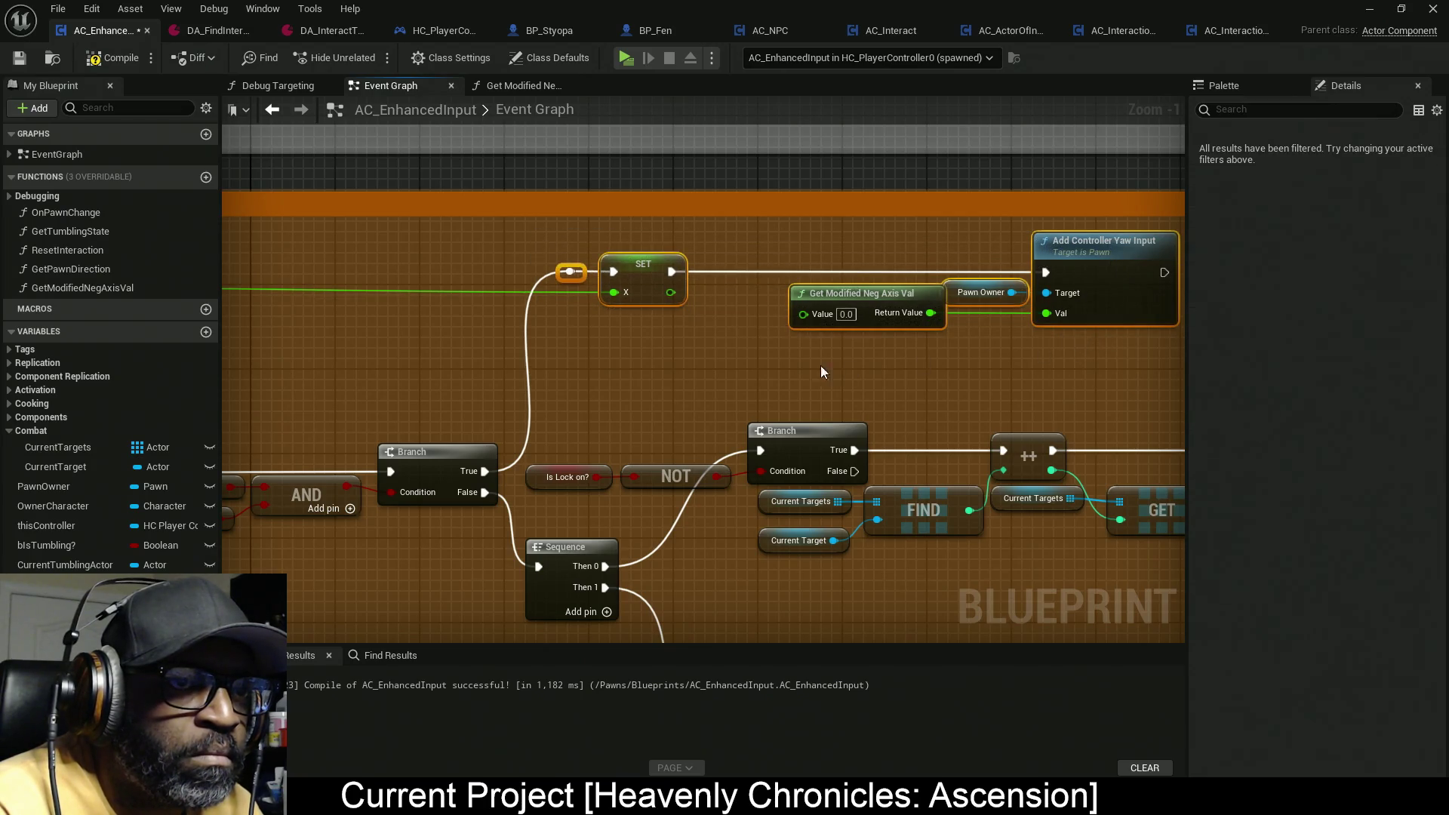
pyautogui.click(699, 368)
pyautogui.moveTo(699, 369); pyautogui.dragTo(534, 252)
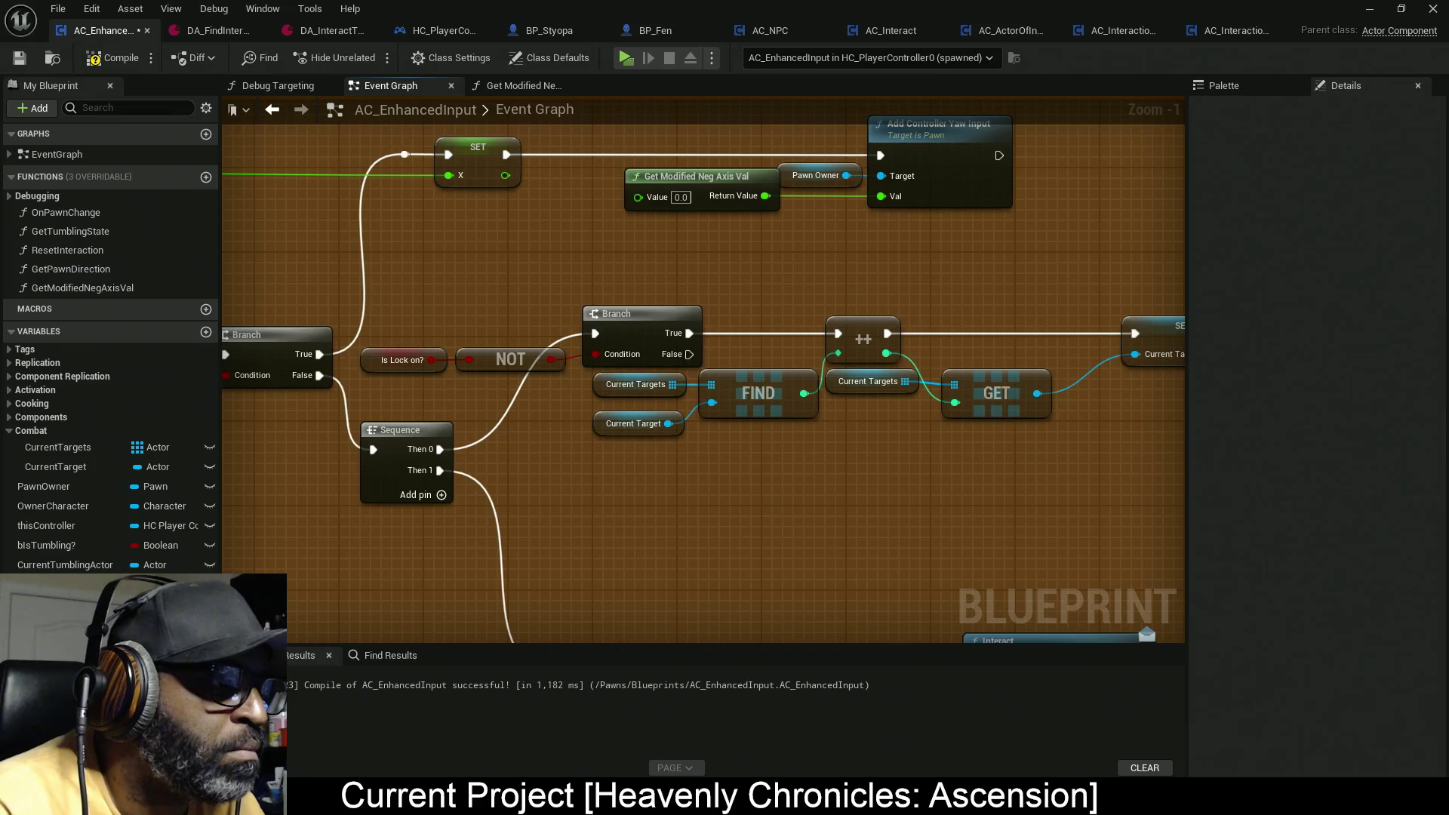
# Step: Rename the X variable to MouseX and move it into the Combat category
pyautogui.click(45, 603)
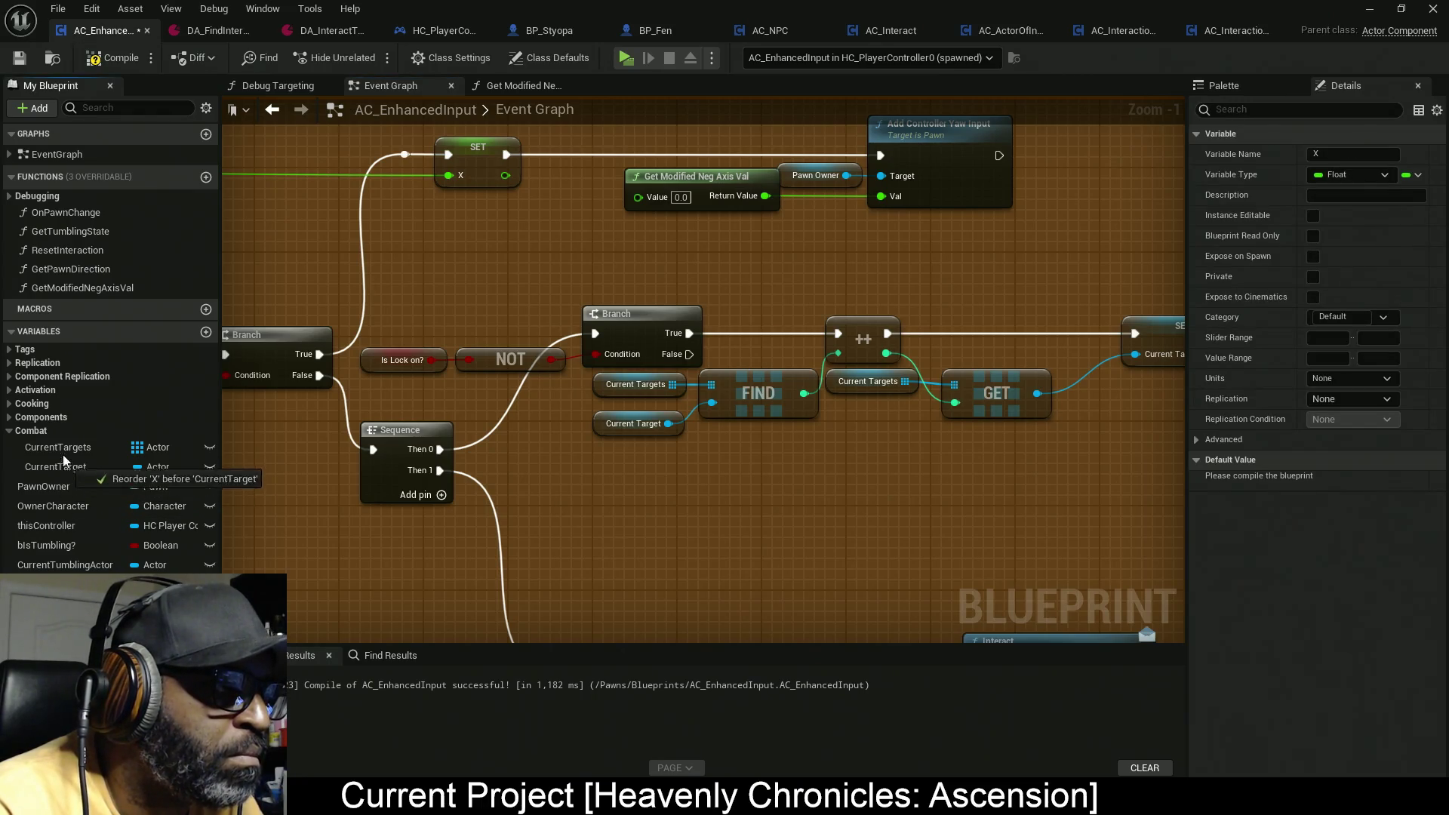
pyautogui.moveTo(79, 475); pyautogui.dragTo(87, 477)
pyautogui.click(1355, 155)
pyautogui.write('Mouse')
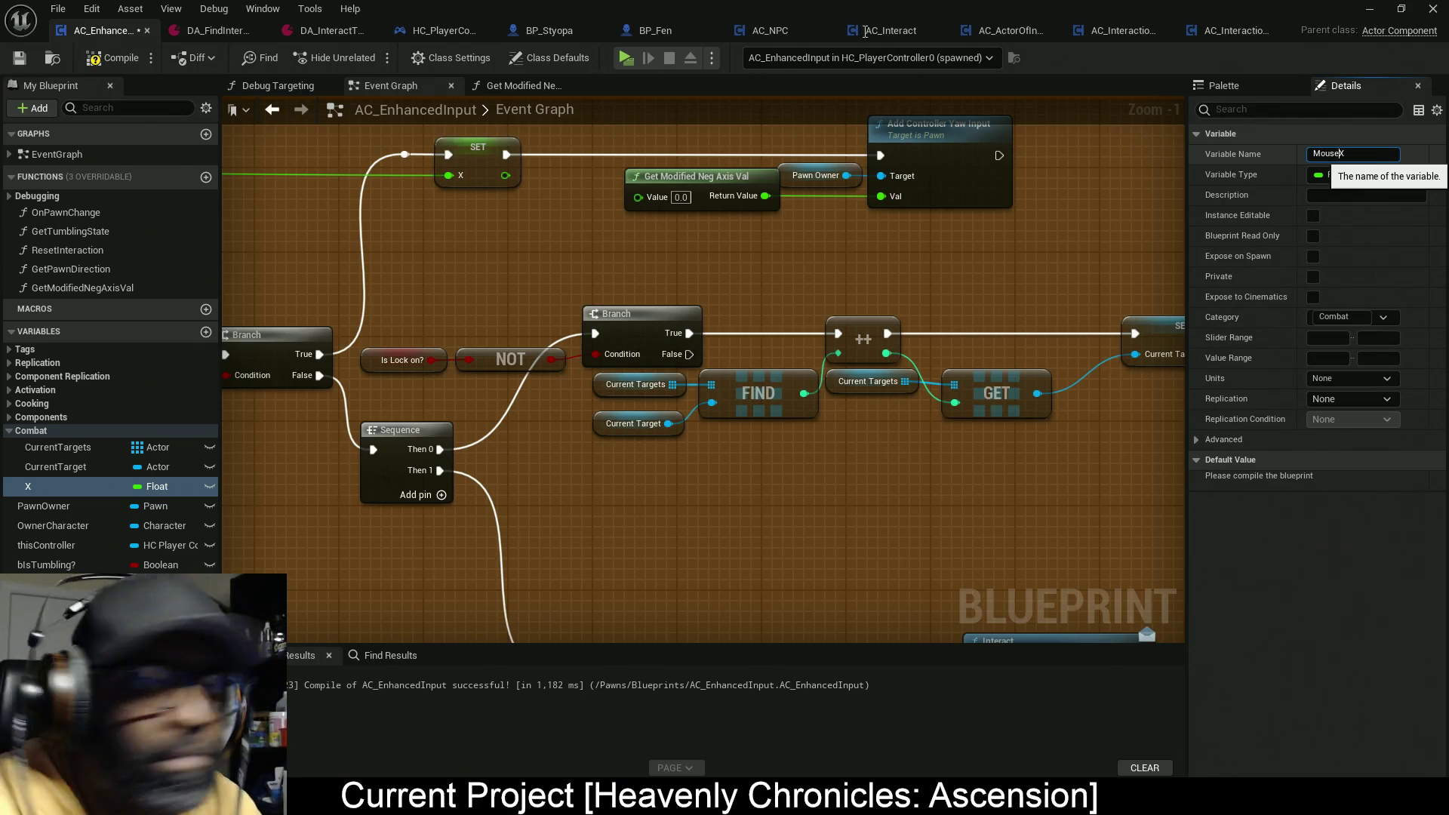
pyautogui.press('Return')
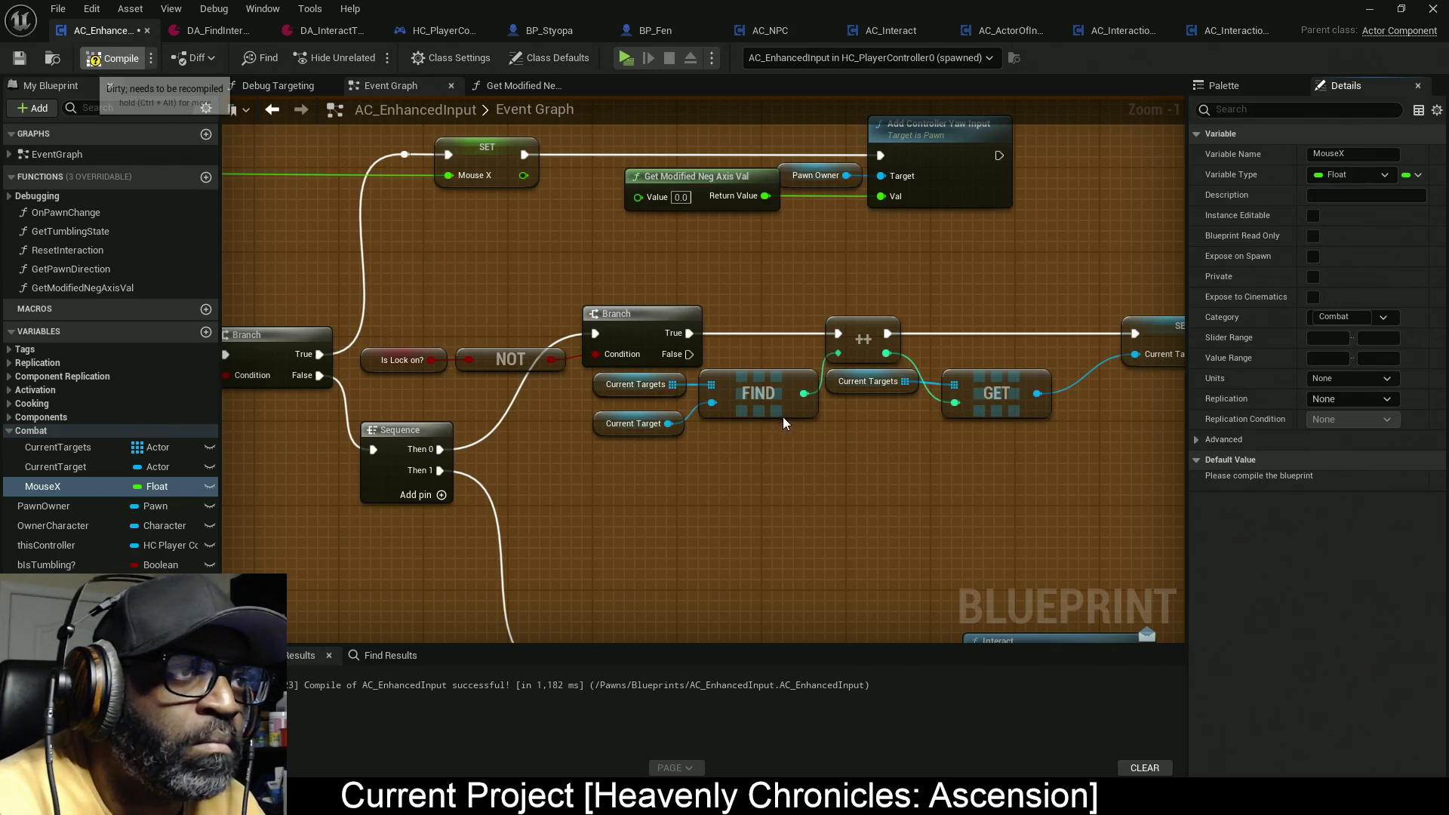
# Step: Feed a MouseX getter into the axis value input and distribute the top-row nodes horizontally
pyautogui.moveTo(67, 489)
pyautogui.mouseDown()
pyautogui.moveTo(614, 243)
pyautogui.moveTo(637, 197)
pyautogui.mouseUp()
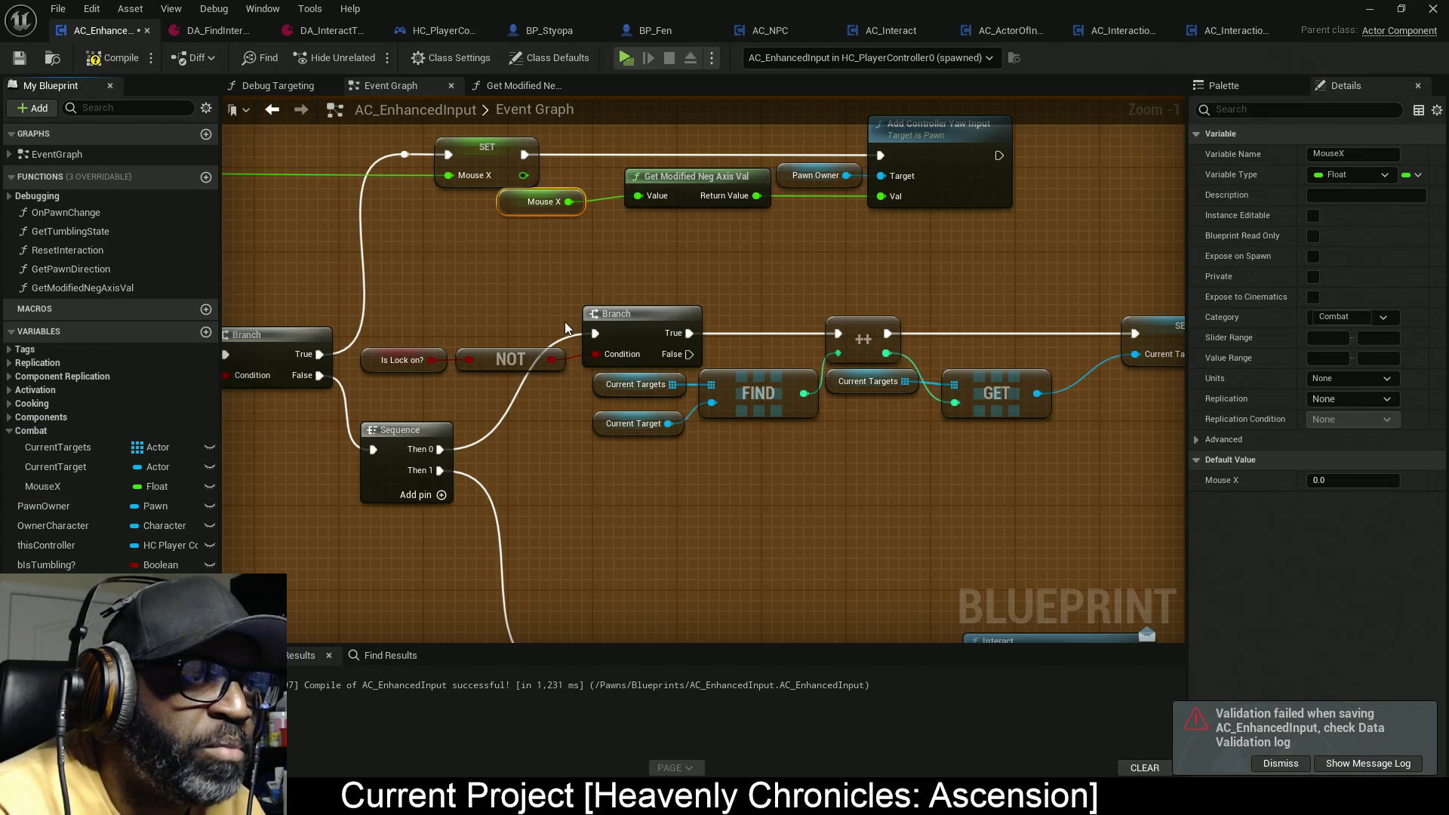
pyautogui.moveTo(533, 205); pyautogui.dragTo(566, 205)
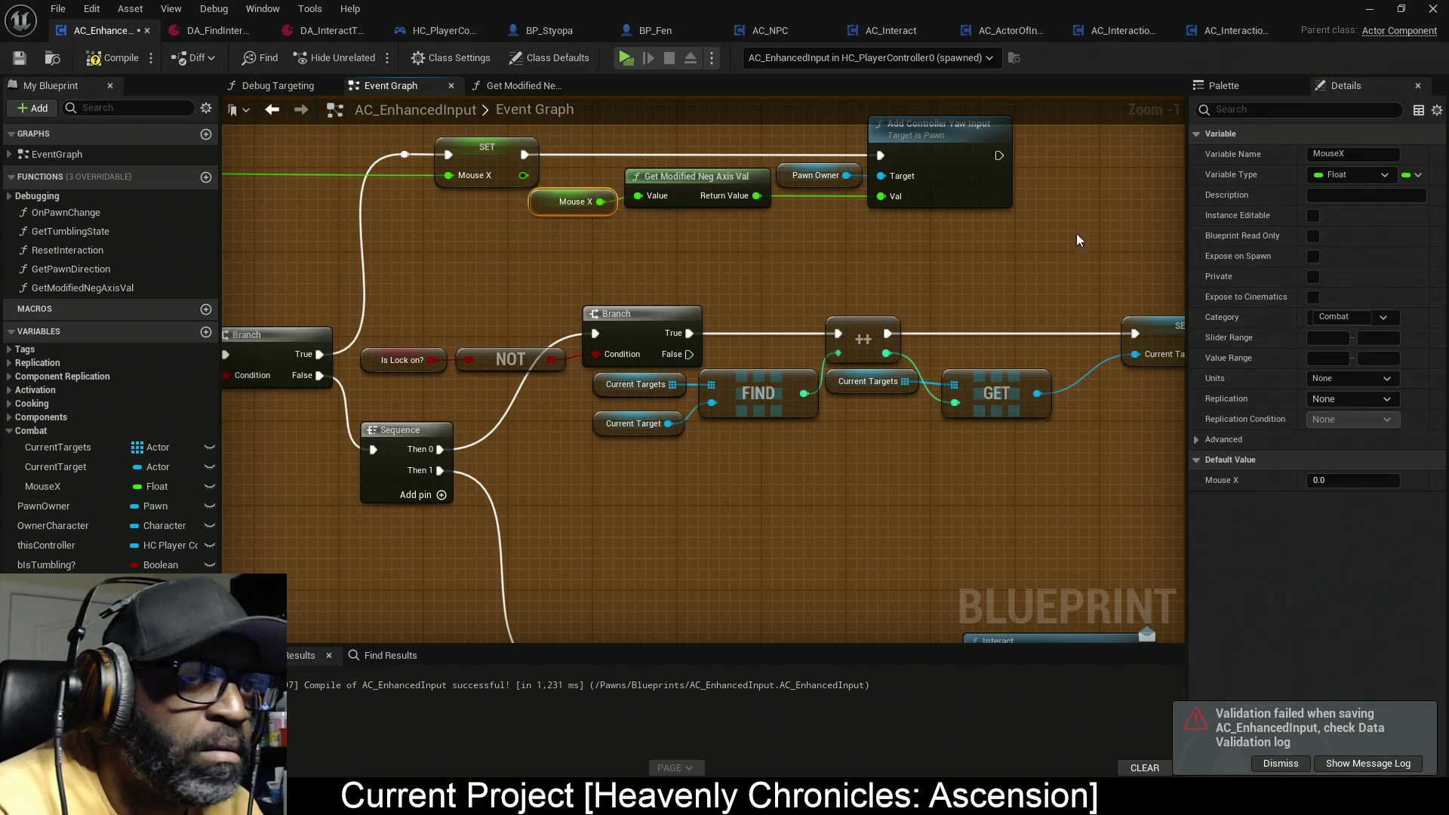
pyautogui.moveTo(683, 192); pyautogui.dragTo(359, 146)
pyautogui.press('q')
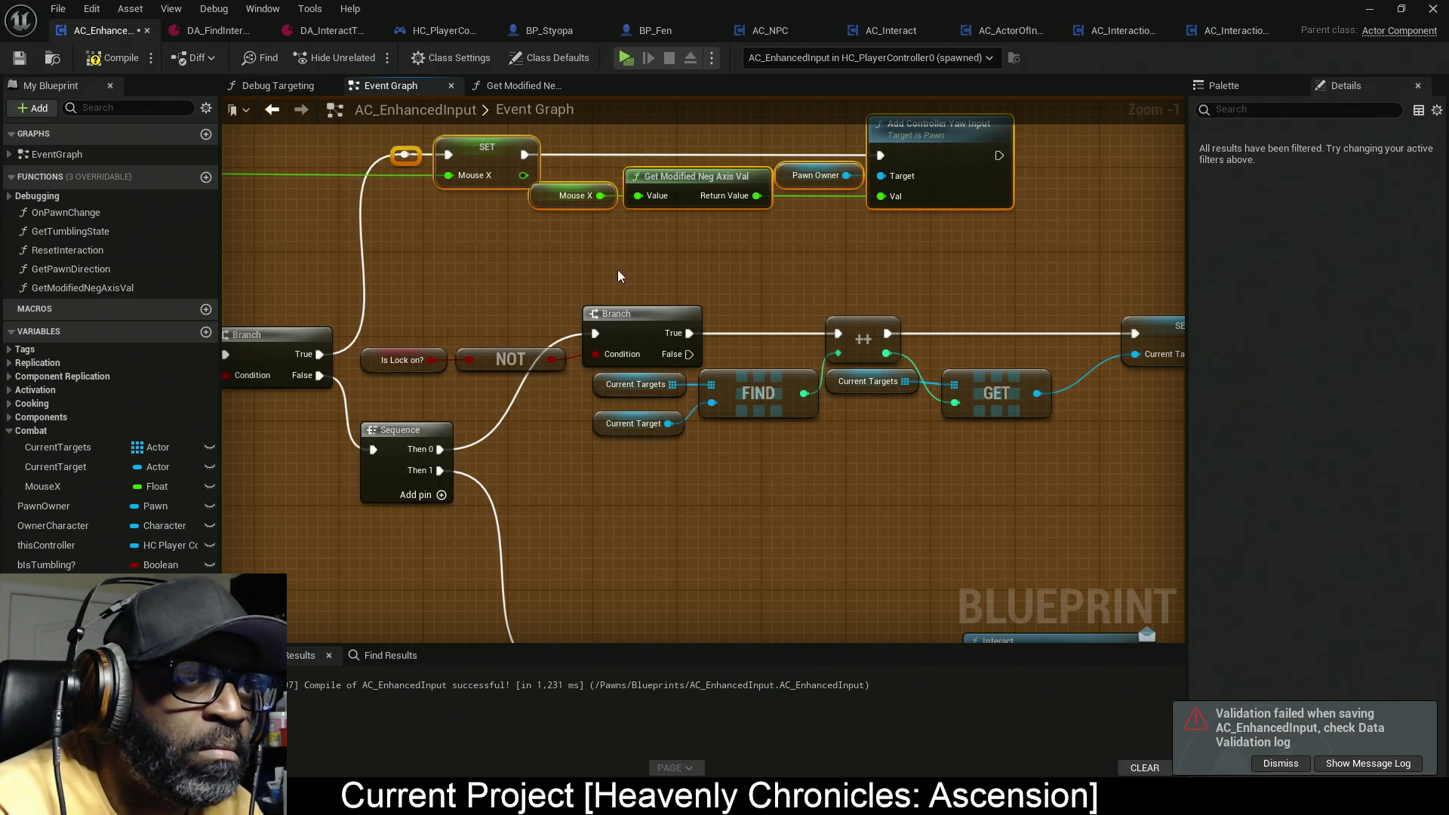
pyautogui.rightClick(504, 155)
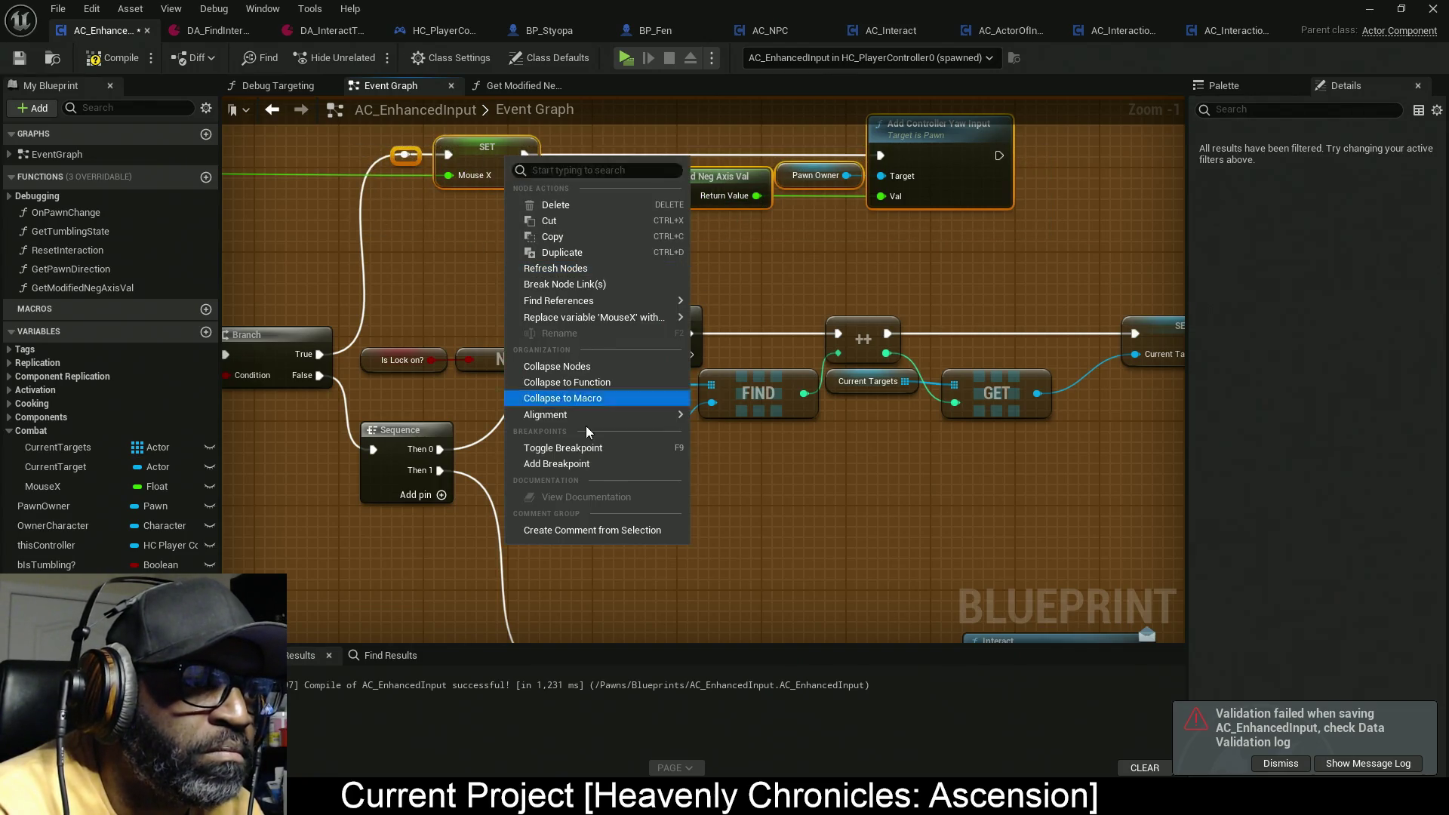
pyautogui.moveTo(612, 416)
pyautogui.click(751, 561)
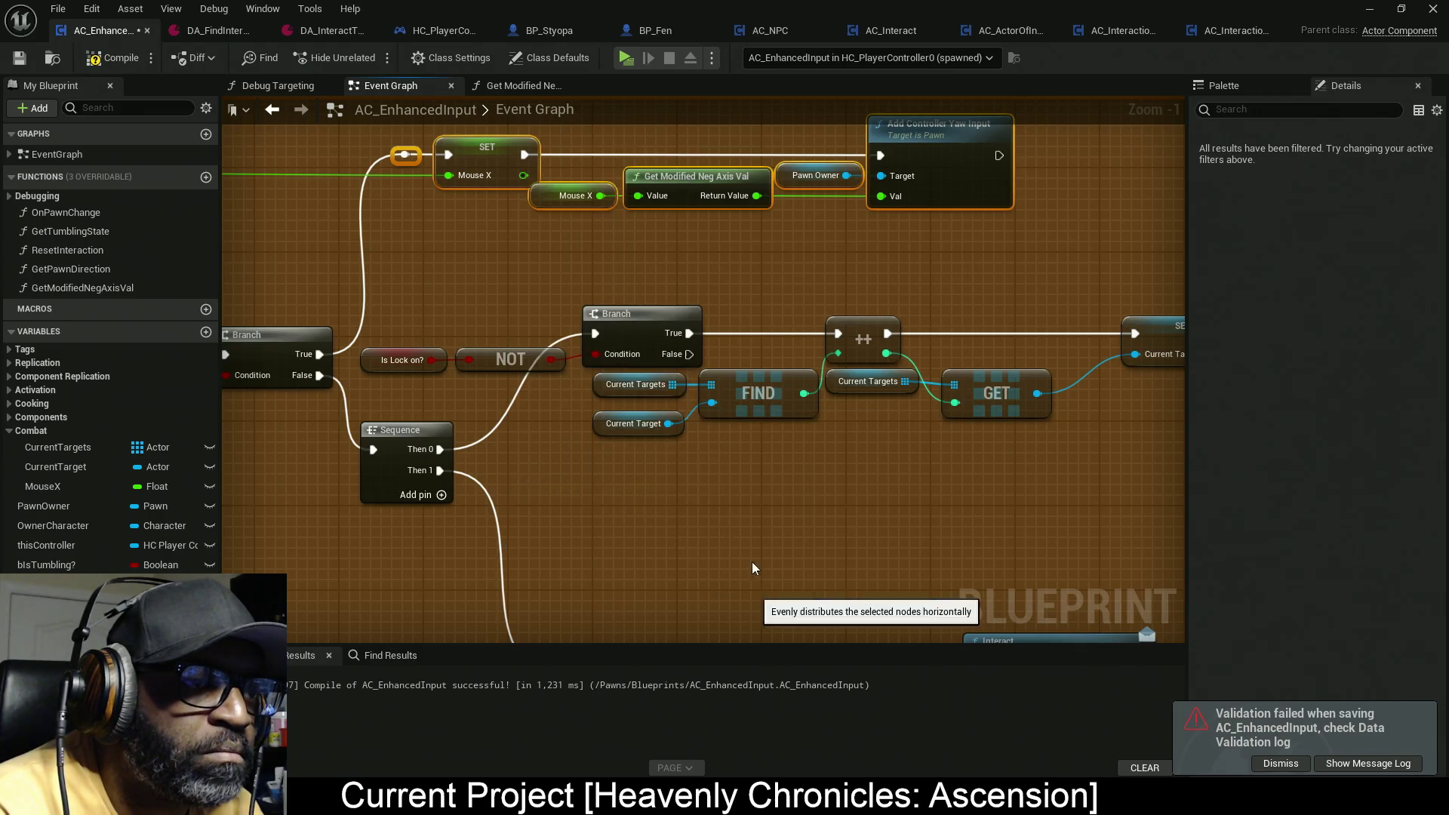
pyautogui.scroll(-3, 676, 341)
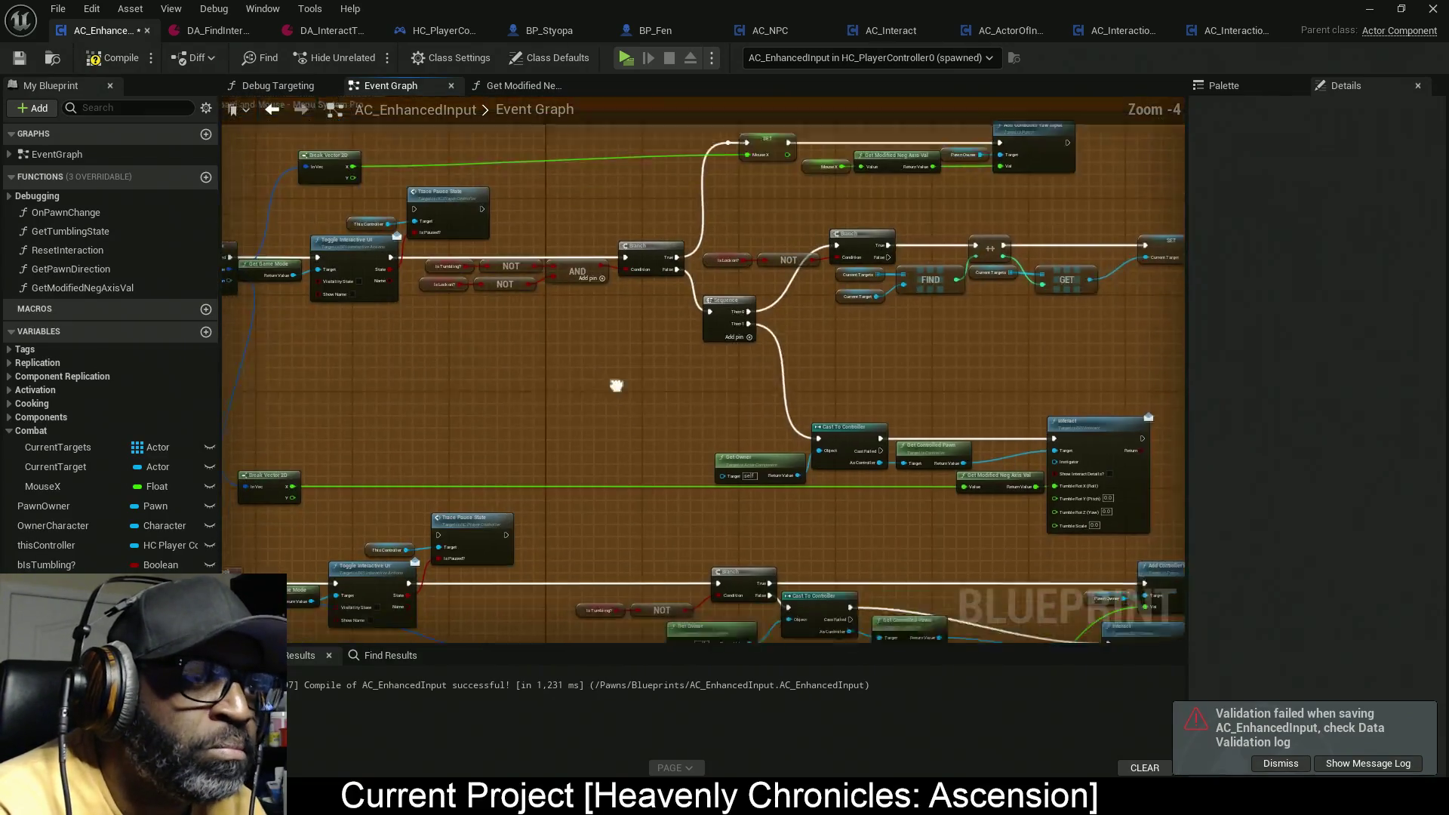
# Step: Duplicate SET MouseX, place the copy before Cast To Controller, and wire it in
pyautogui.moveTo(718, 303)
pyautogui.mouseDown()
pyautogui.moveTo(593, 501)
pyautogui.moveTo(626, 450)
pyautogui.moveTo(563, 437)
pyautogui.moveTo(568, 509)
pyautogui.mouseUp()
pyautogui.click(750, 158)
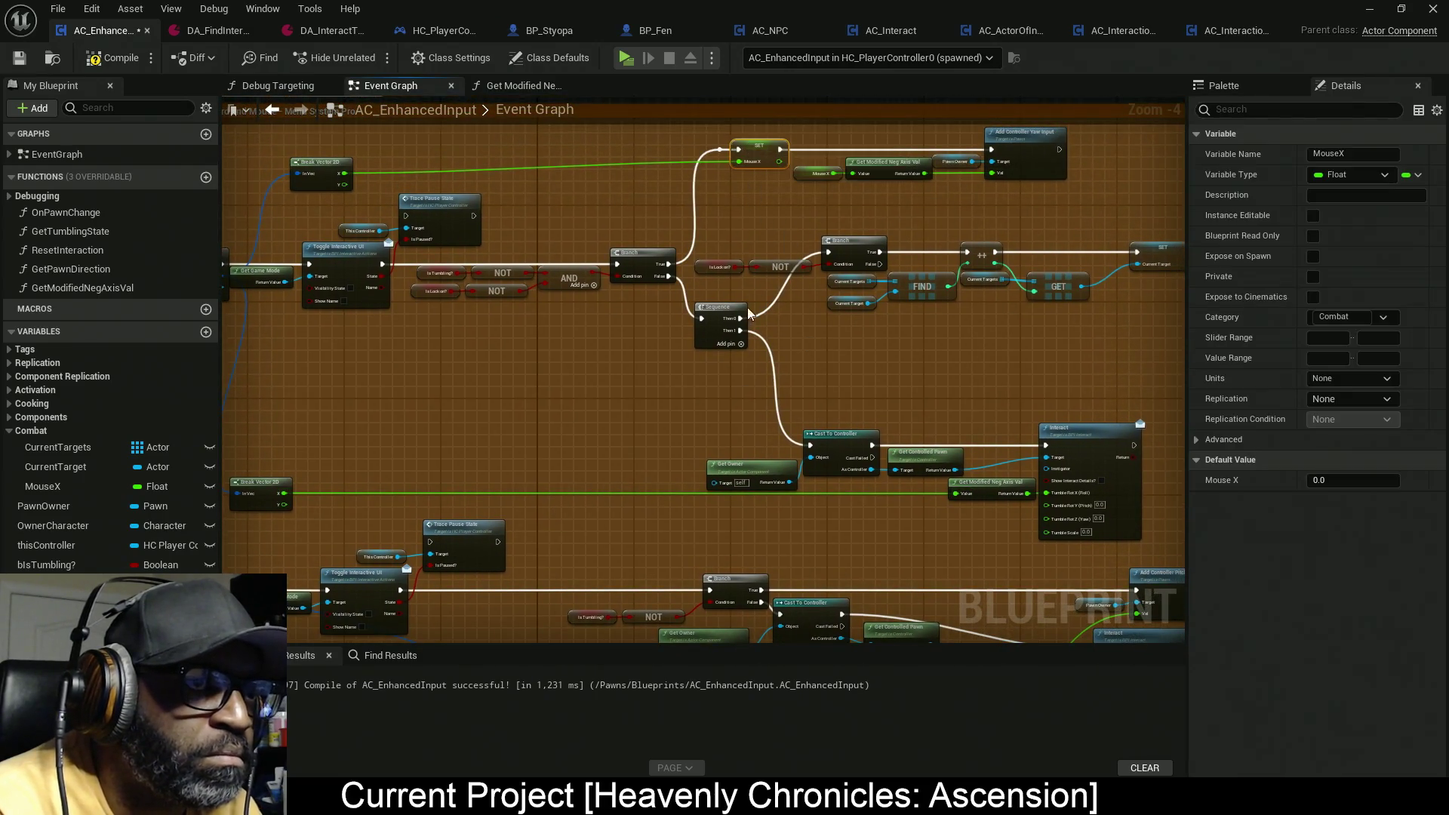
pyautogui.moveTo(795, 501); pyautogui.dragTo(783, 502)
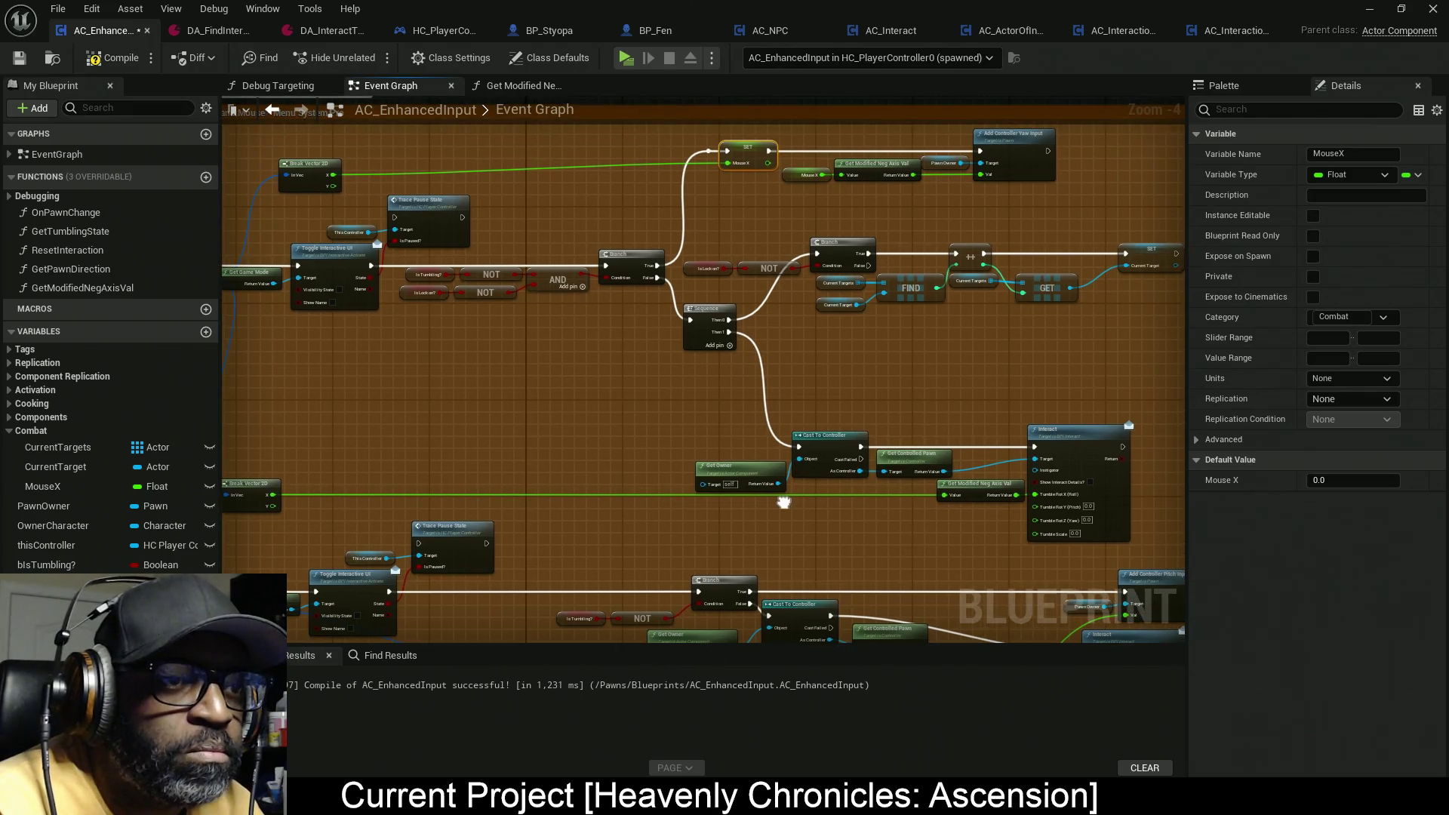
pyautogui.hotkey('ctrl', 'v')
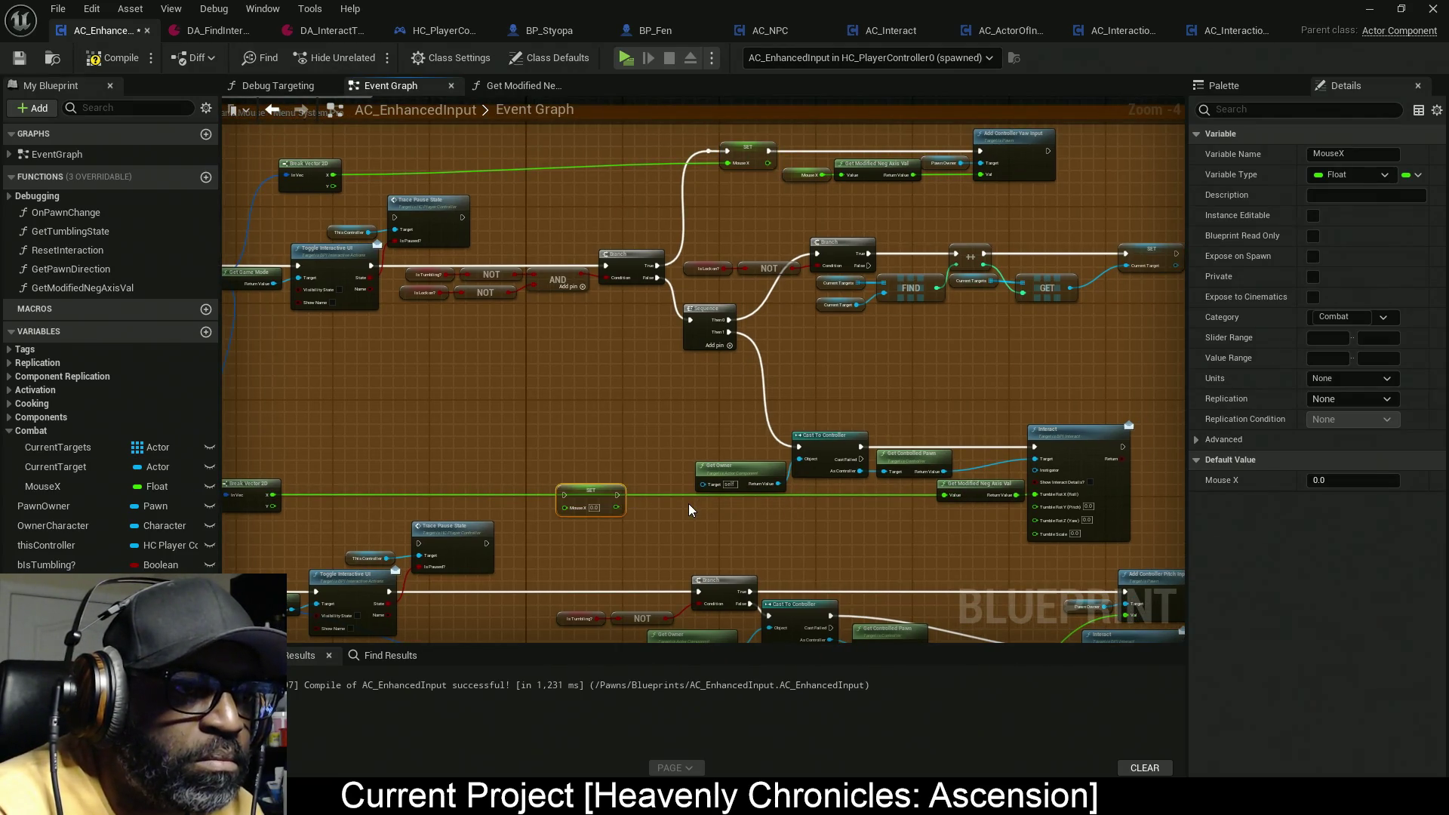
pyautogui.moveTo(593, 506)
pyautogui.mouseDown()
pyautogui.moveTo(754, 450)
pyautogui.moveTo(691, 438)
pyautogui.mouseUp()
pyautogui.scroll(3, 755, 450)
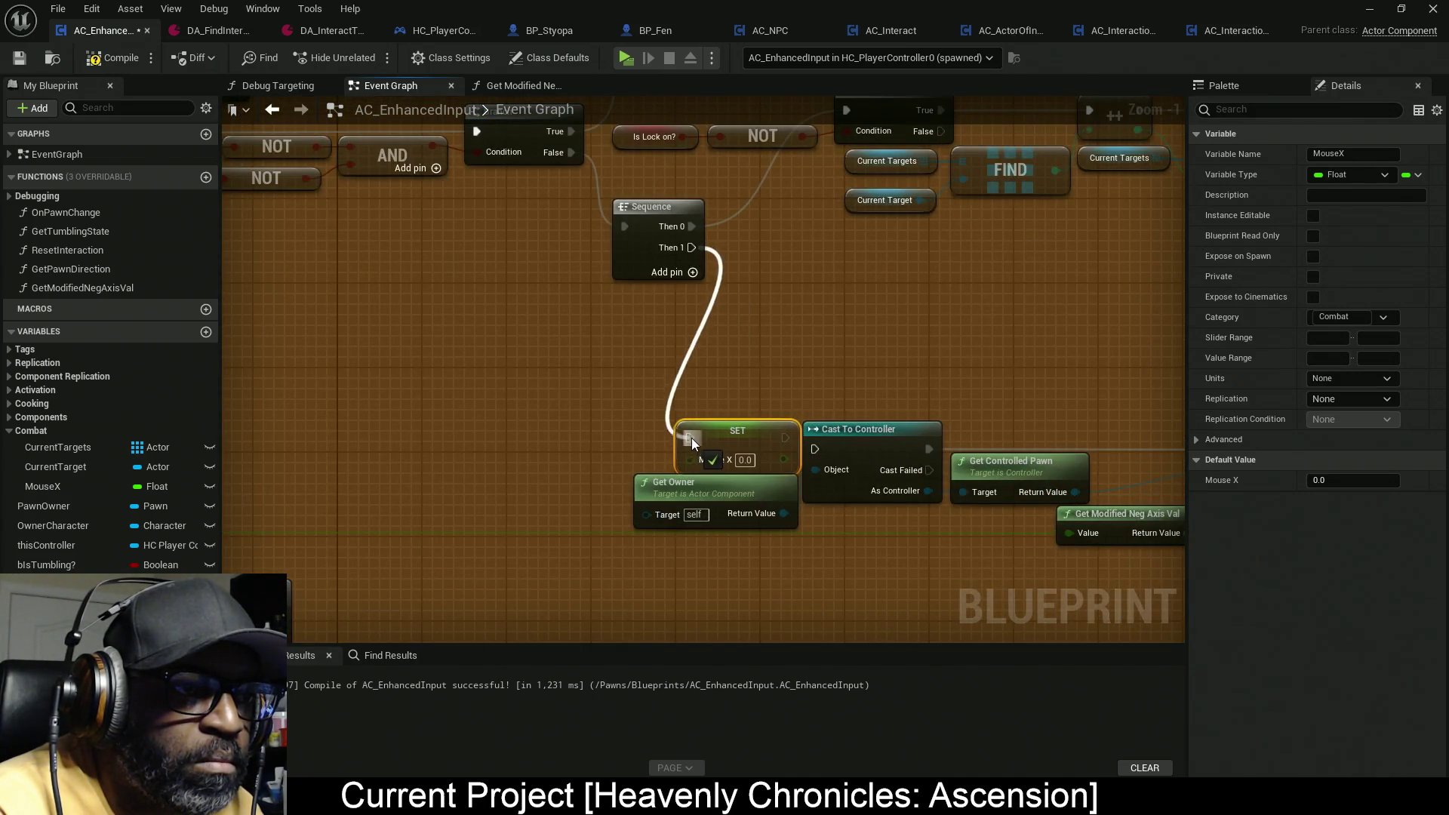
pyautogui.moveTo(785, 440)
pyautogui.mouseDown()
pyautogui.moveTo(815, 451)
pyautogui.moveTo(815, 471)
pyautogui.mouseUp()
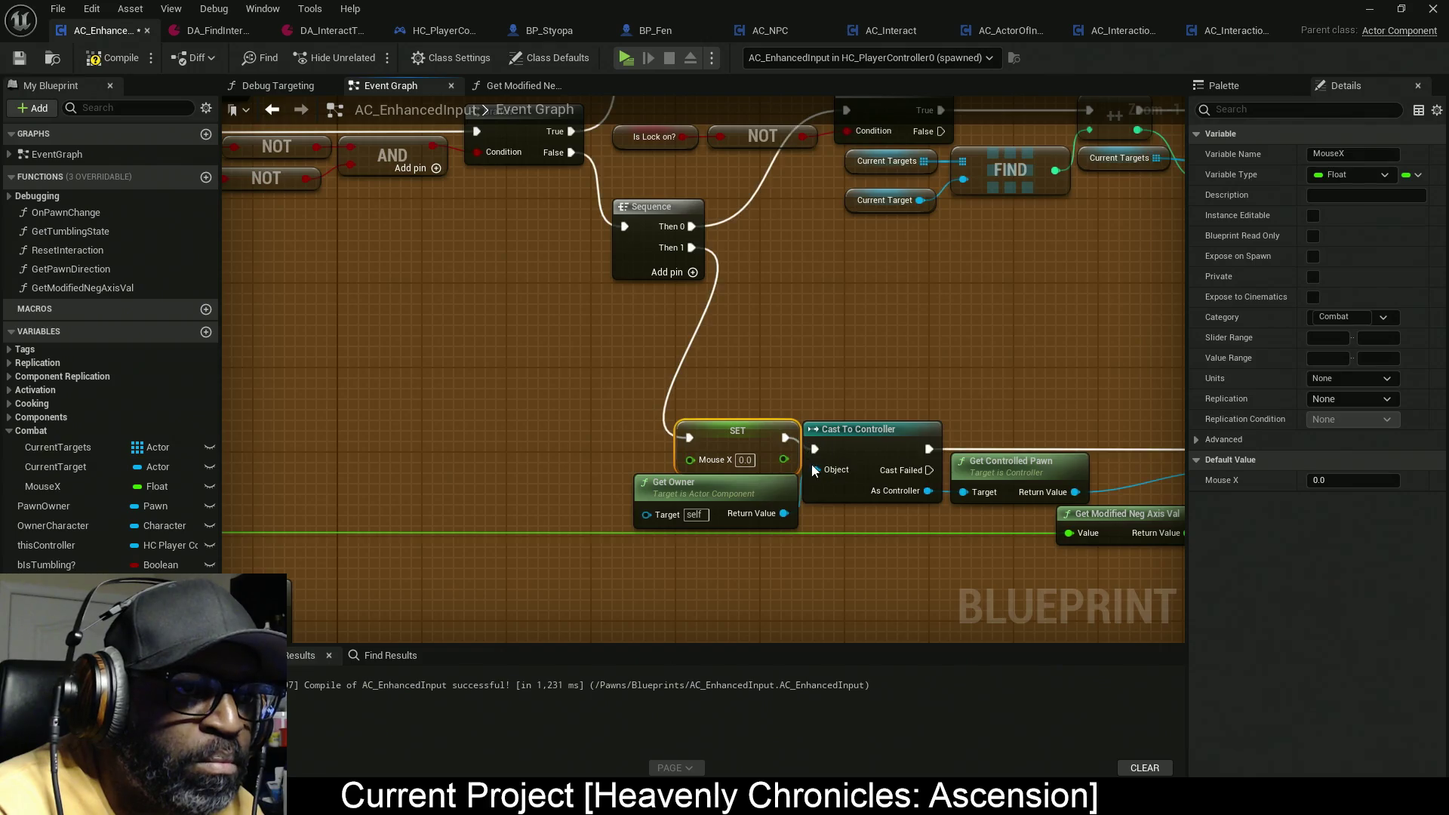
# Step: Select the lower Look Input nodes and shift them to the right
pyautogui.scroll(-5, 775, 447)
pyautogui.scroll(4, 555, 382)
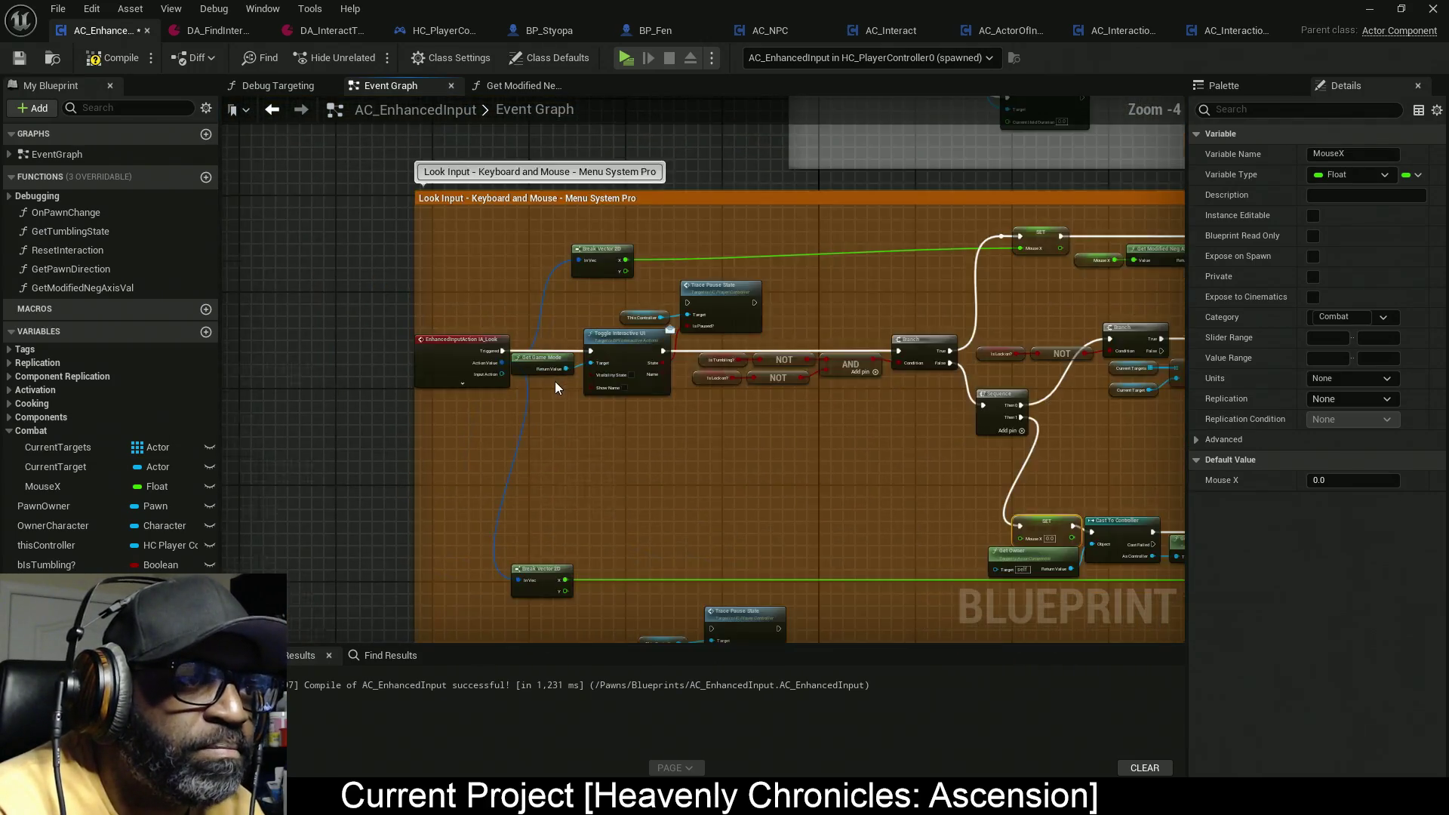
pyautogui.scroll(-5, 613, 398)
pyautogui.scroll(2, 928, 379)
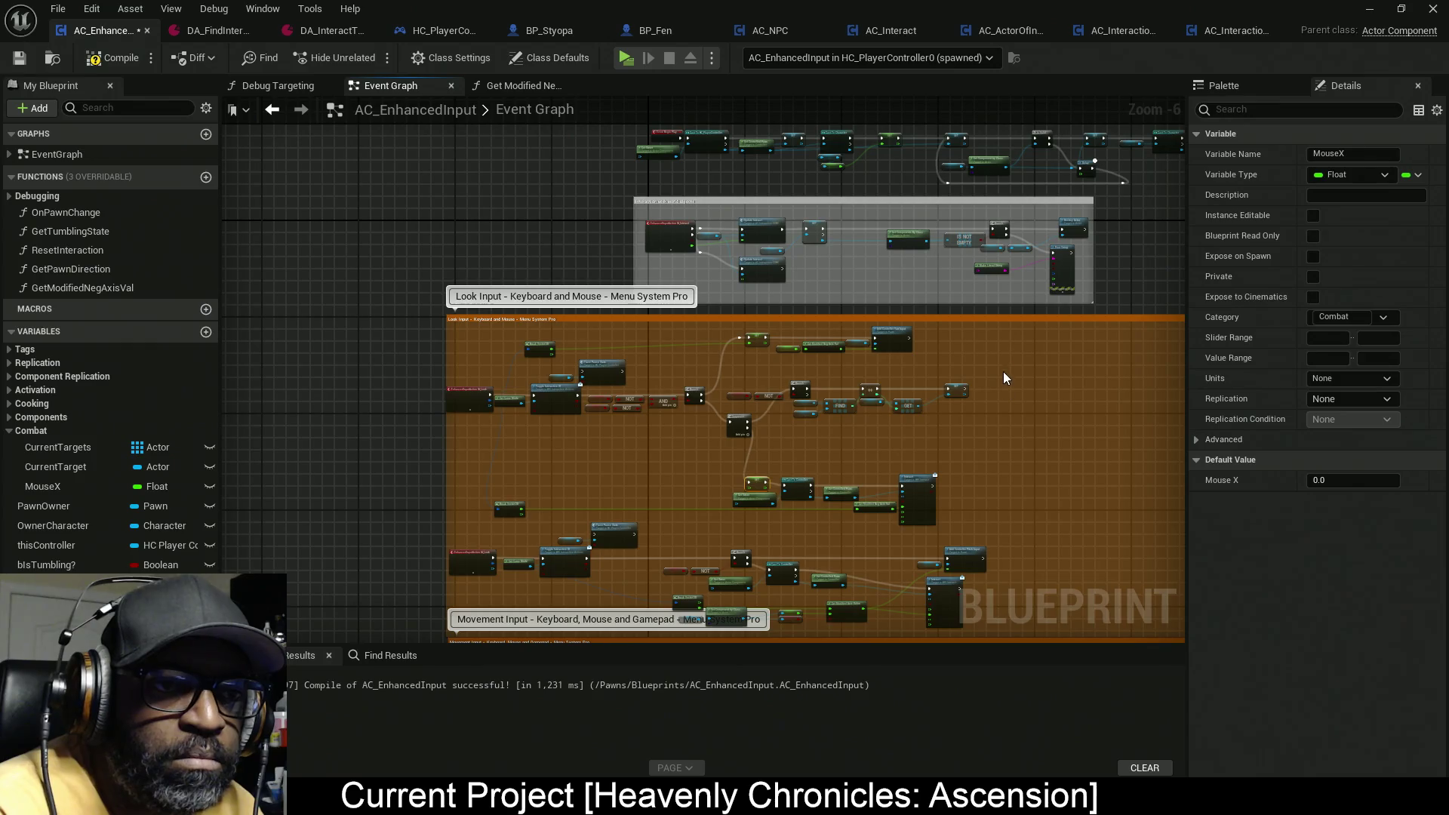
pyautogui.moveTo(796, 460); pyautogui.dragTo(516, 504)
pyautogui.moveTo(558, 402); pyautogui.dragTo(603, 410)
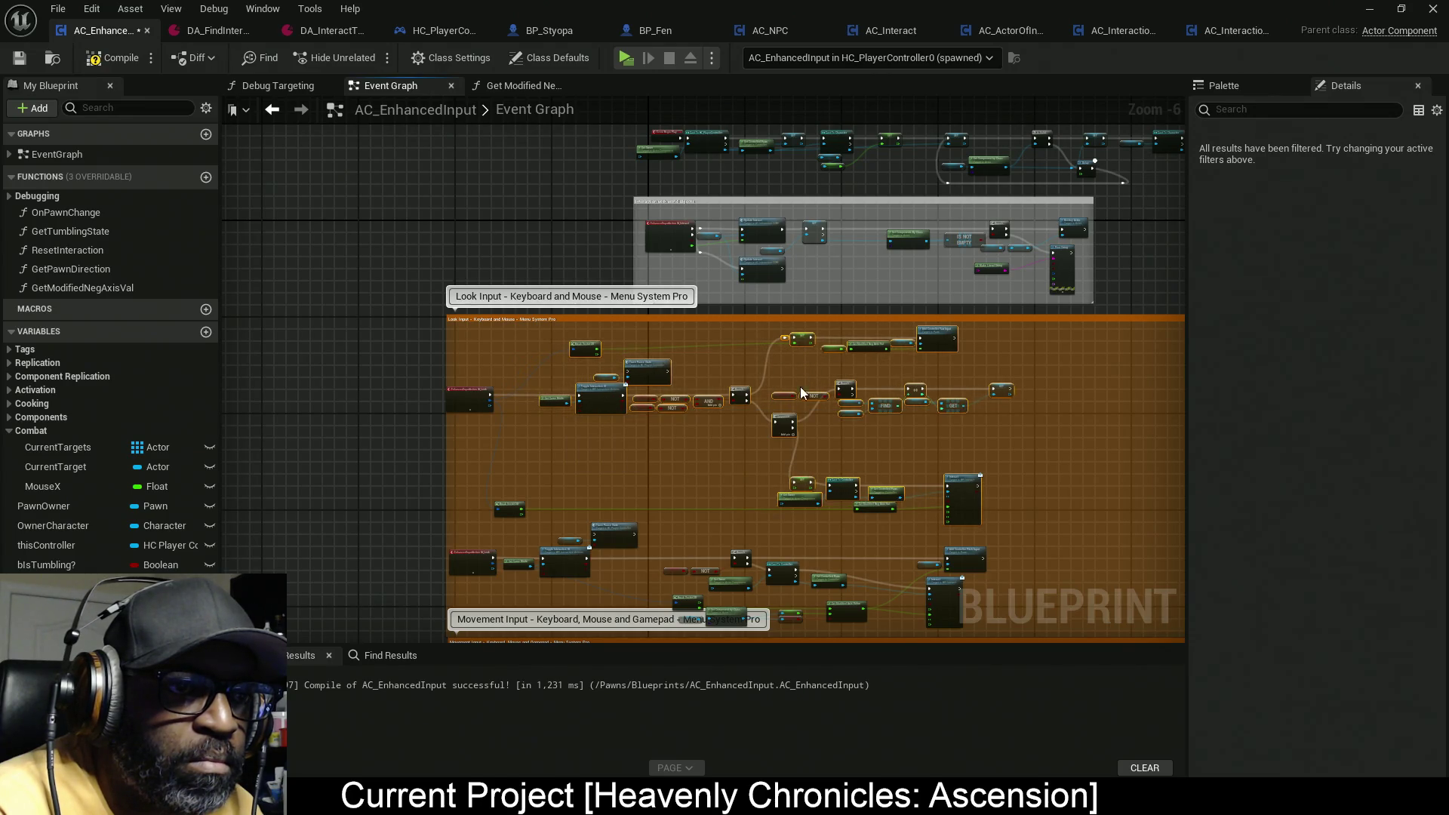
pyautogui.scroll(4, 793, 494)
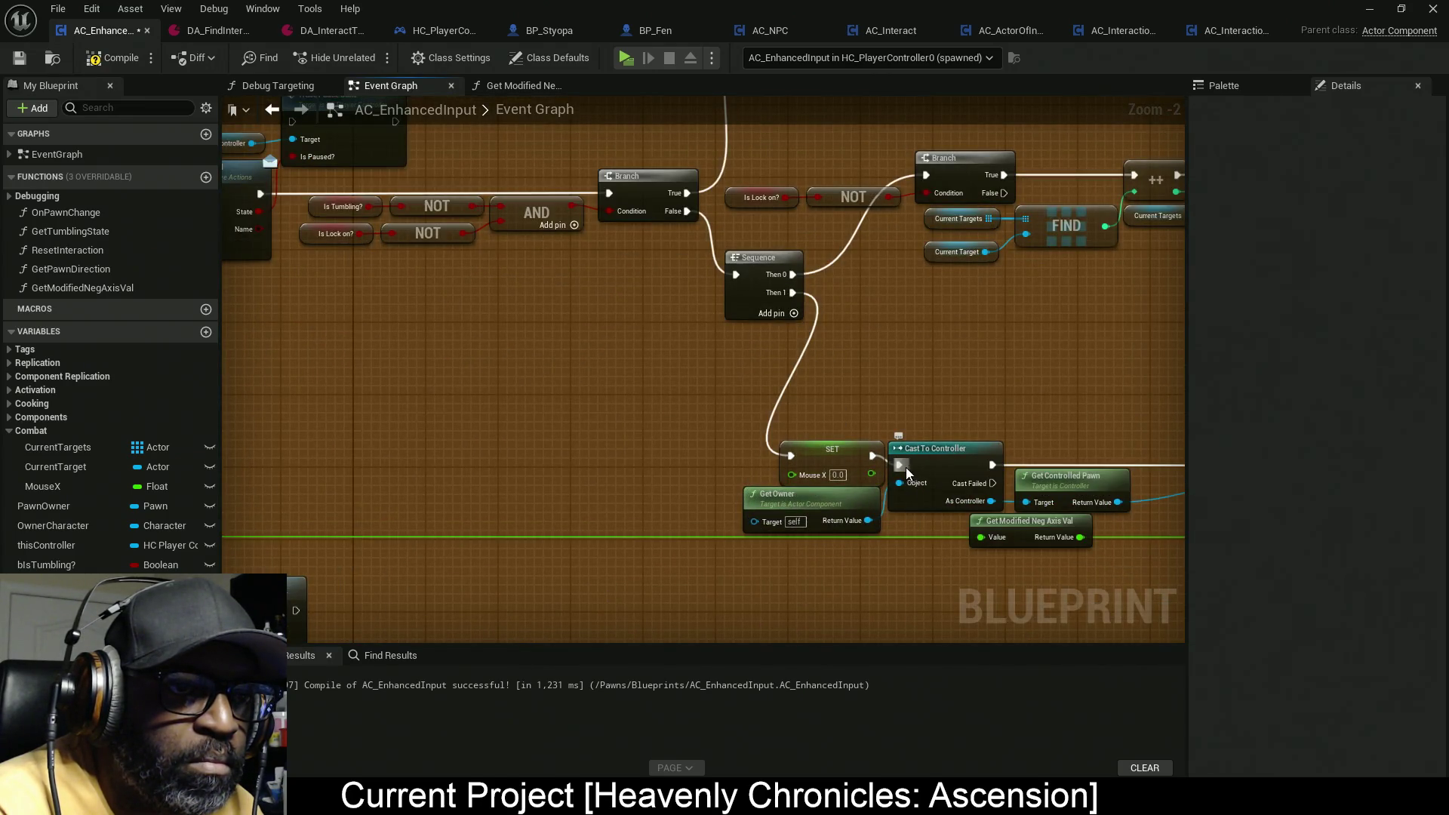
# Step: Route the Sequence's second output to Cast To Controller and move SET MouseX beside IA_Look
pyautogui.moveTo(899, 465); pyautogui.dragTo(792, 294)
pyautogui.moveTo(833, 450); pyautogui.dragTo(497, 396)
pyautogui.moveTo(848, 472); pyautogui.dragTo(948, 471)
pyautogui.moveTo(987, 424)
pyautogui.mouseDown()
pyautogui.moveTo(543, 230)
pyautogui.moveTo(386, 231)
pyautogui.mouseUp()
# Step: Run IA_Look's Triggered output into SET MouseX and reconnect its output to the reroute point
pyautogui.moveTo(452, 575)
pyautogui.mouseDown()
pyautogui.moveTo(433, 491)
pyautogui.moveTo(351, 321)
pyautogui.moveTo(411, 287)
pyautogui.moveTo(436, 250)
pyautogui.mouseUp()
pyautogui.scroll(-3, 590, 341)
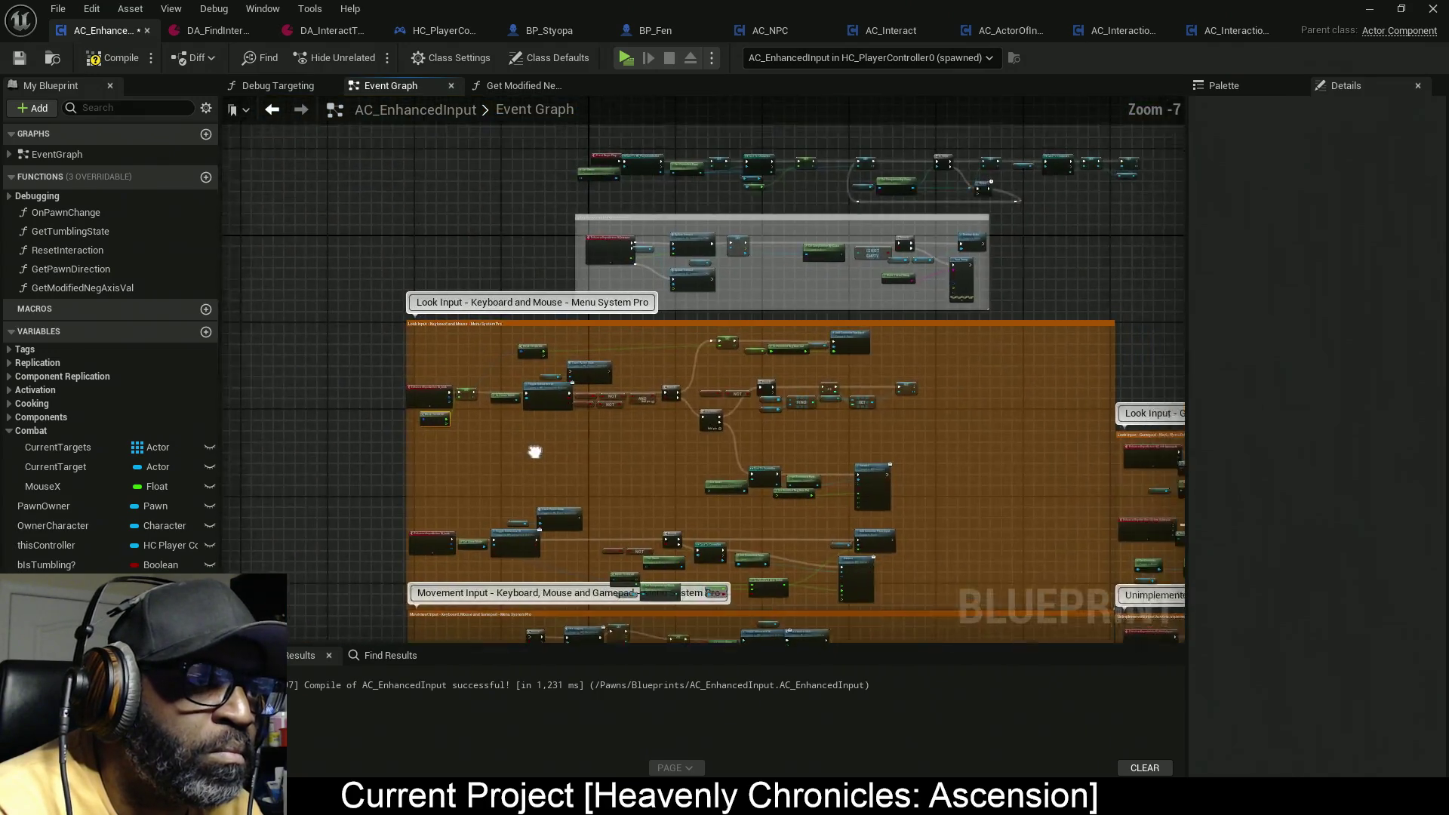
pyautogui.scroll(3, 693, 361)
pyautogui.moveTo(725, 287)
pyautogui.mouseDown()
pyautogui.moveTo(433, 242)
pyautogui.moveTo(631, 284)
pyautogui.mouseUp()
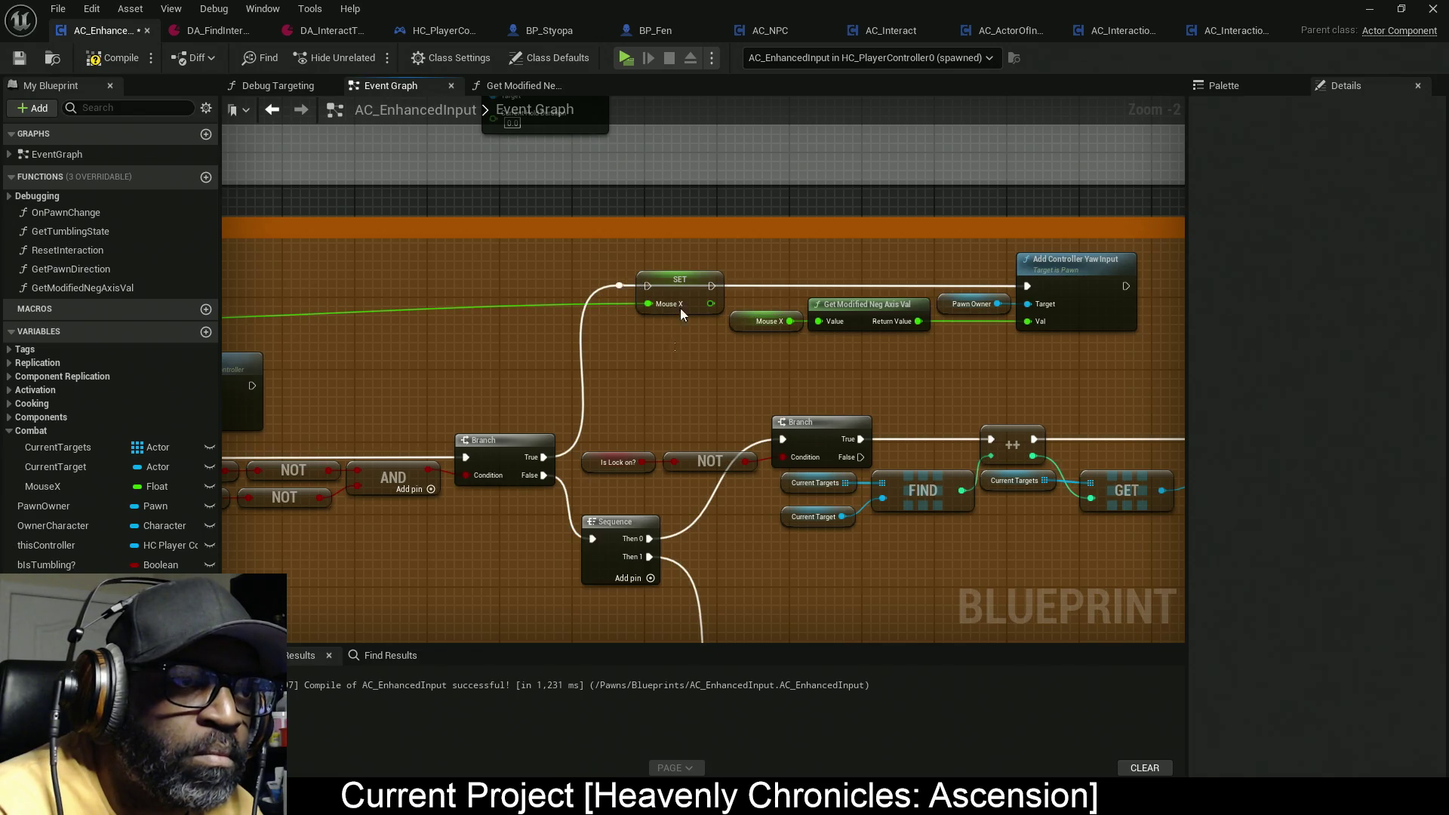
pyautogui.click(681, 306)
pyautogui.click(656, 375)
pyautogui.scroll(-2, 573, 379)
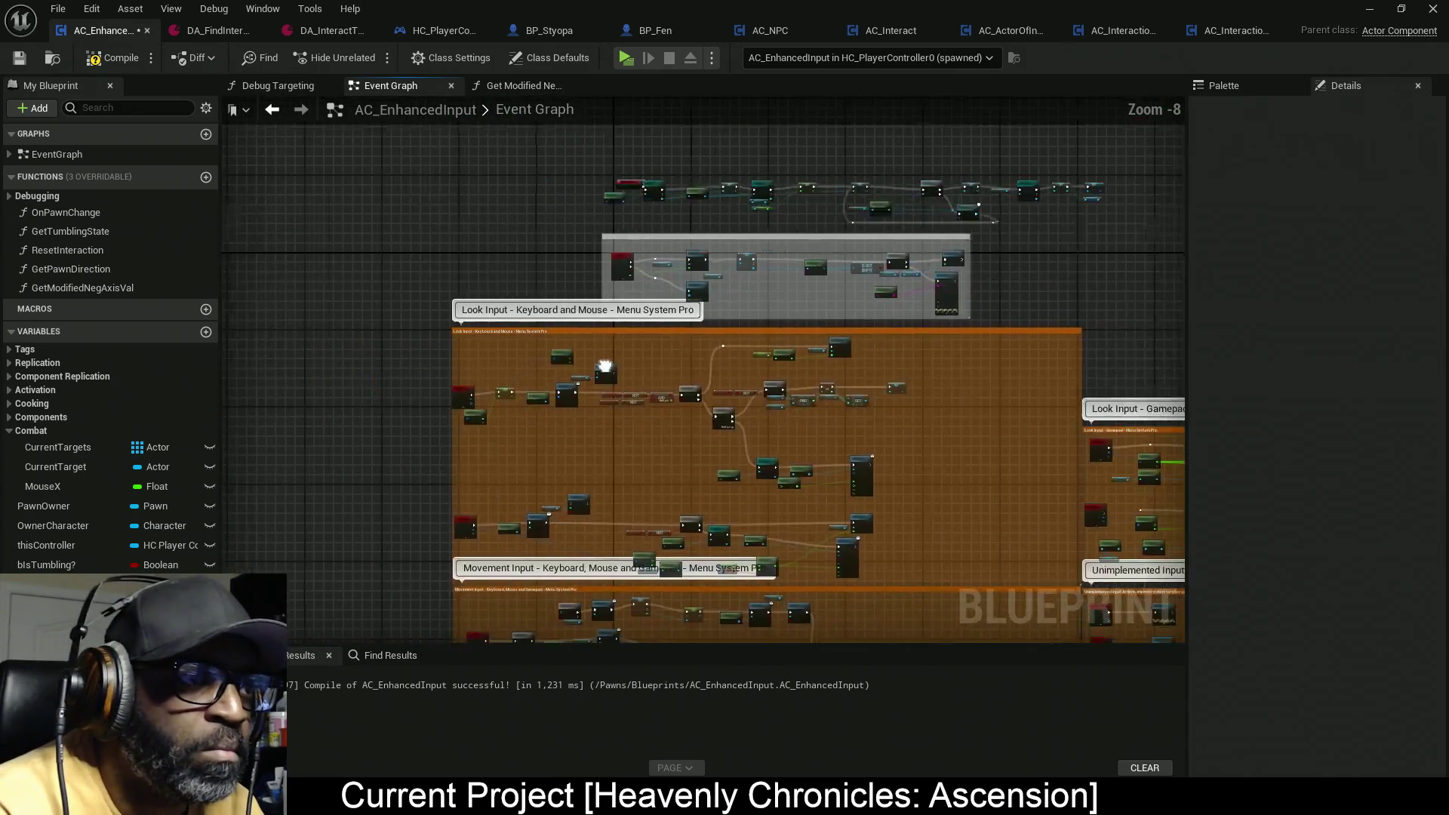
pyautogui.scroll(1, 646, 370)
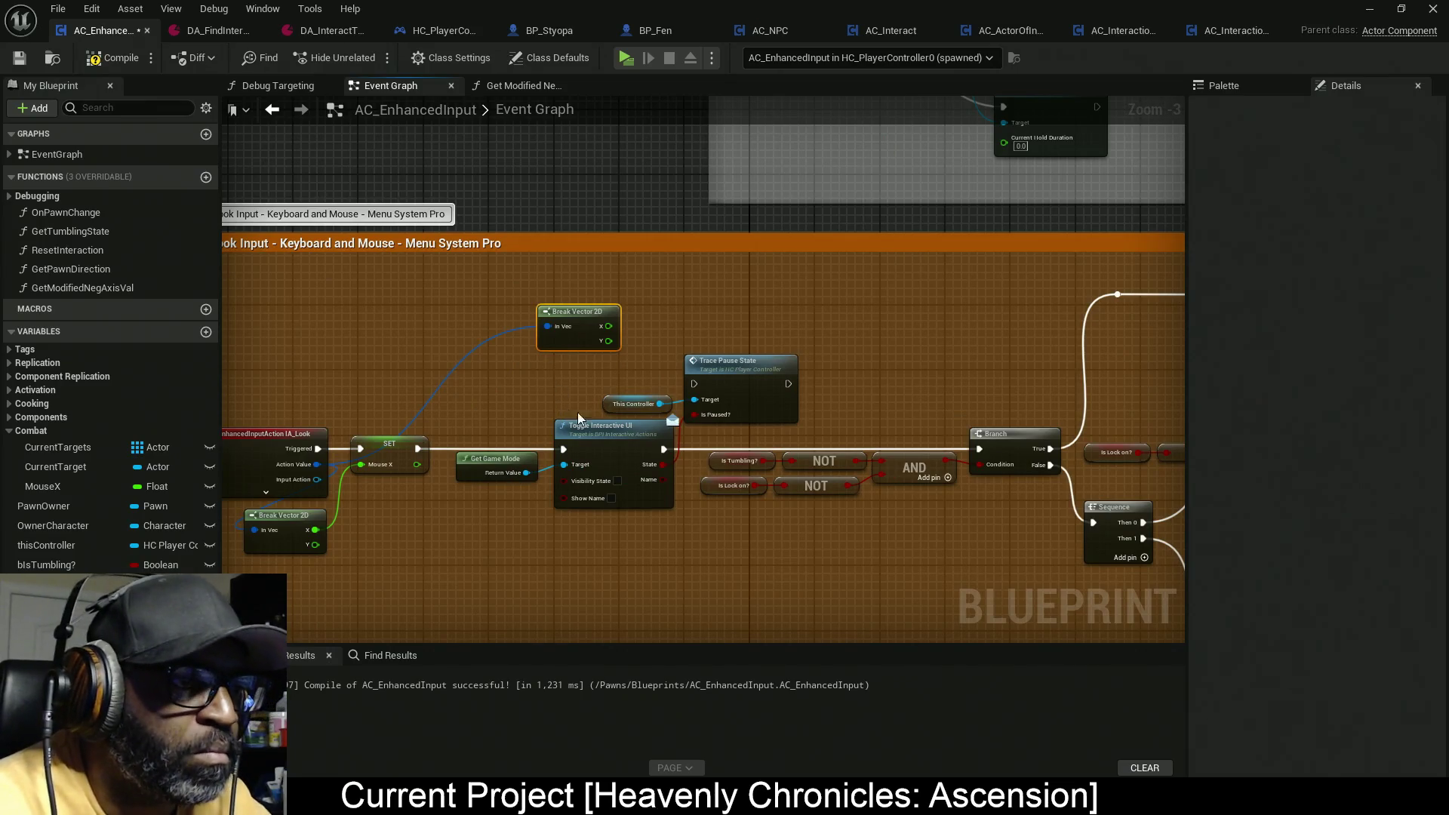
pyautogui.scroll(-4, 742, 489)
pyautogui.scroll(5, 682, 384)
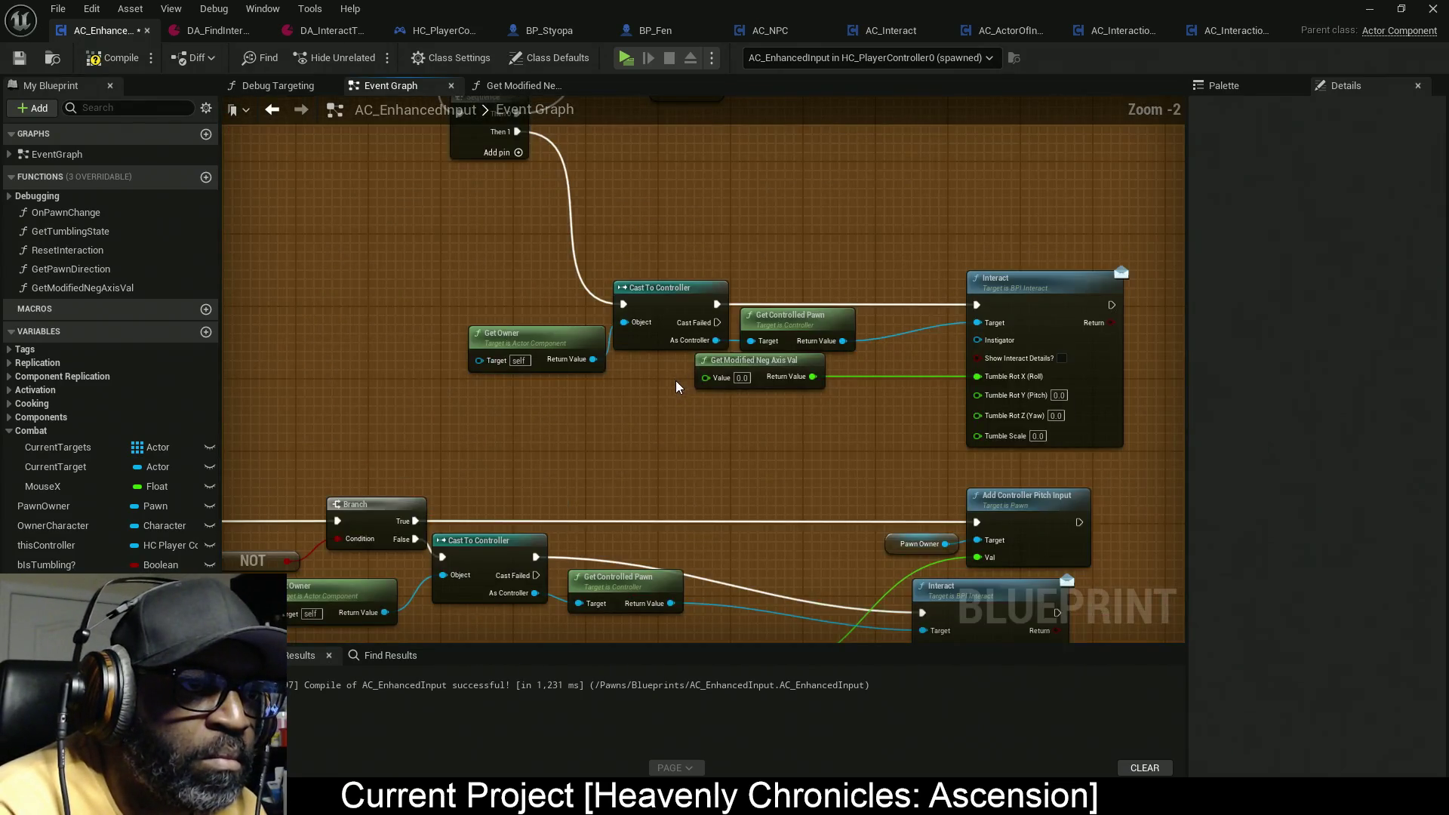
# Step: Feed MouseX into the Value input beside Get Modified Neg Axis Val and save
pyautogui.moveTo(45, 486)
pyautogui.mouseDown()
pyautogui.moveTo(758, 415)
pyautogui.moveTo(714, 387)
pyautogui.mouseUp()
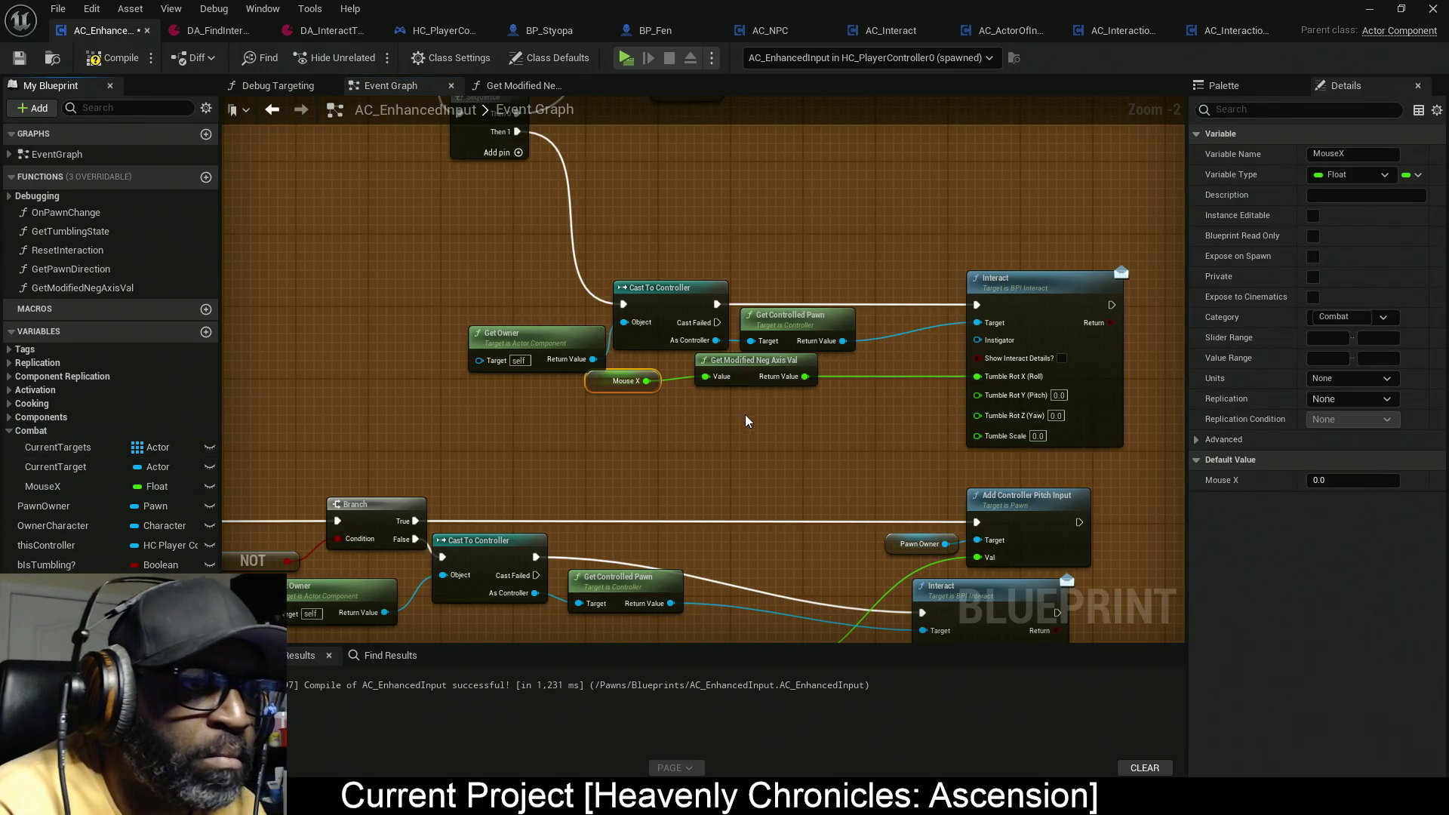
pyautogui.moveTo(595, 386)
pyautogui.mouseDown()
pyautogui.moveTo(781, 386)
pyautogui.moveTo(676, 383)
pyautogui.mouseUp()
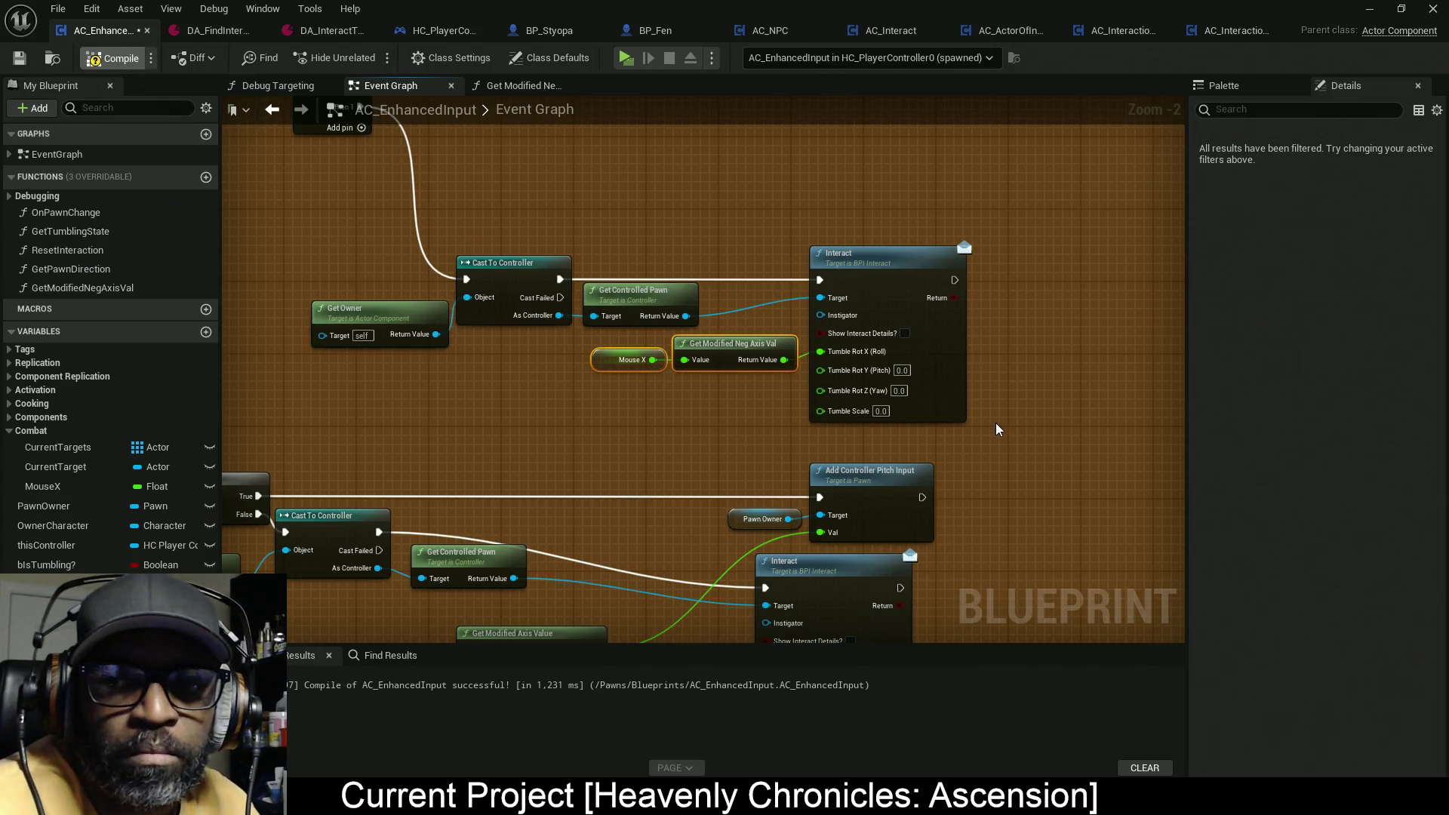
pyautogui.hotkey('ctrl', 's')
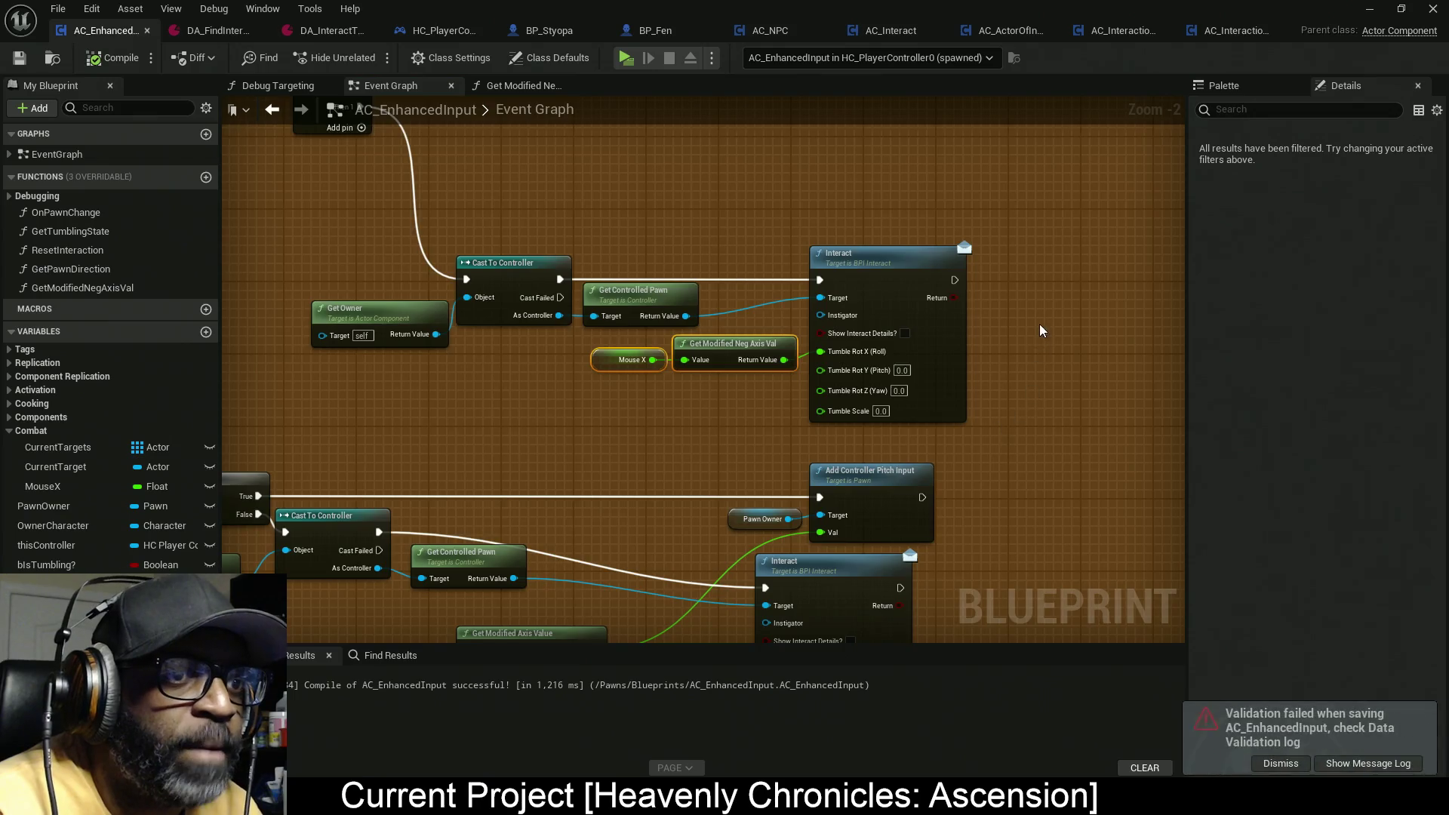
# Step: Delete the increment node and move Current Targets and GET further right
pyautogui.scroll(-5, 1041, 332)
pyautogui.scroll(5, 823, 374)
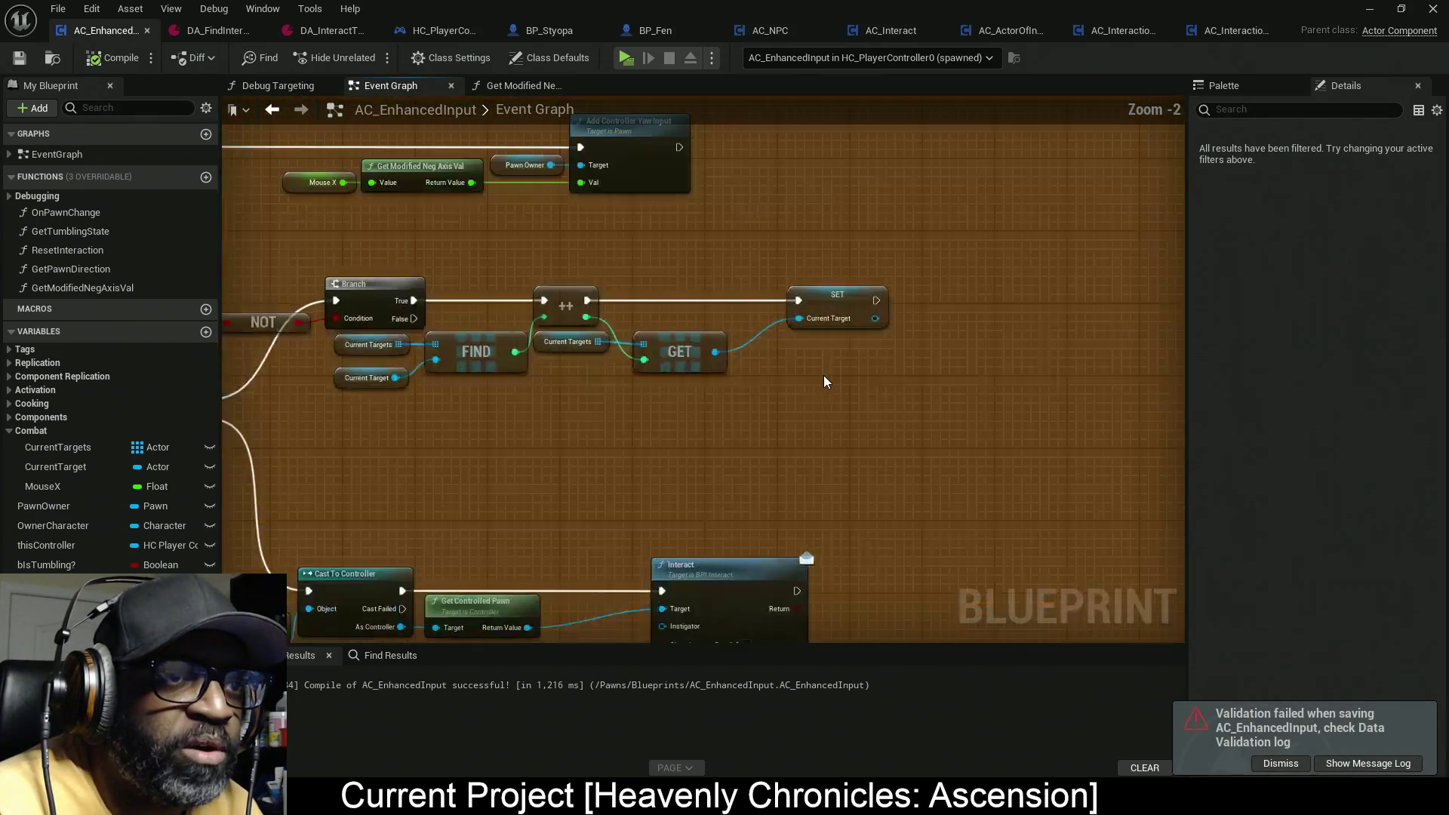
pyautogui.click(579, 302)
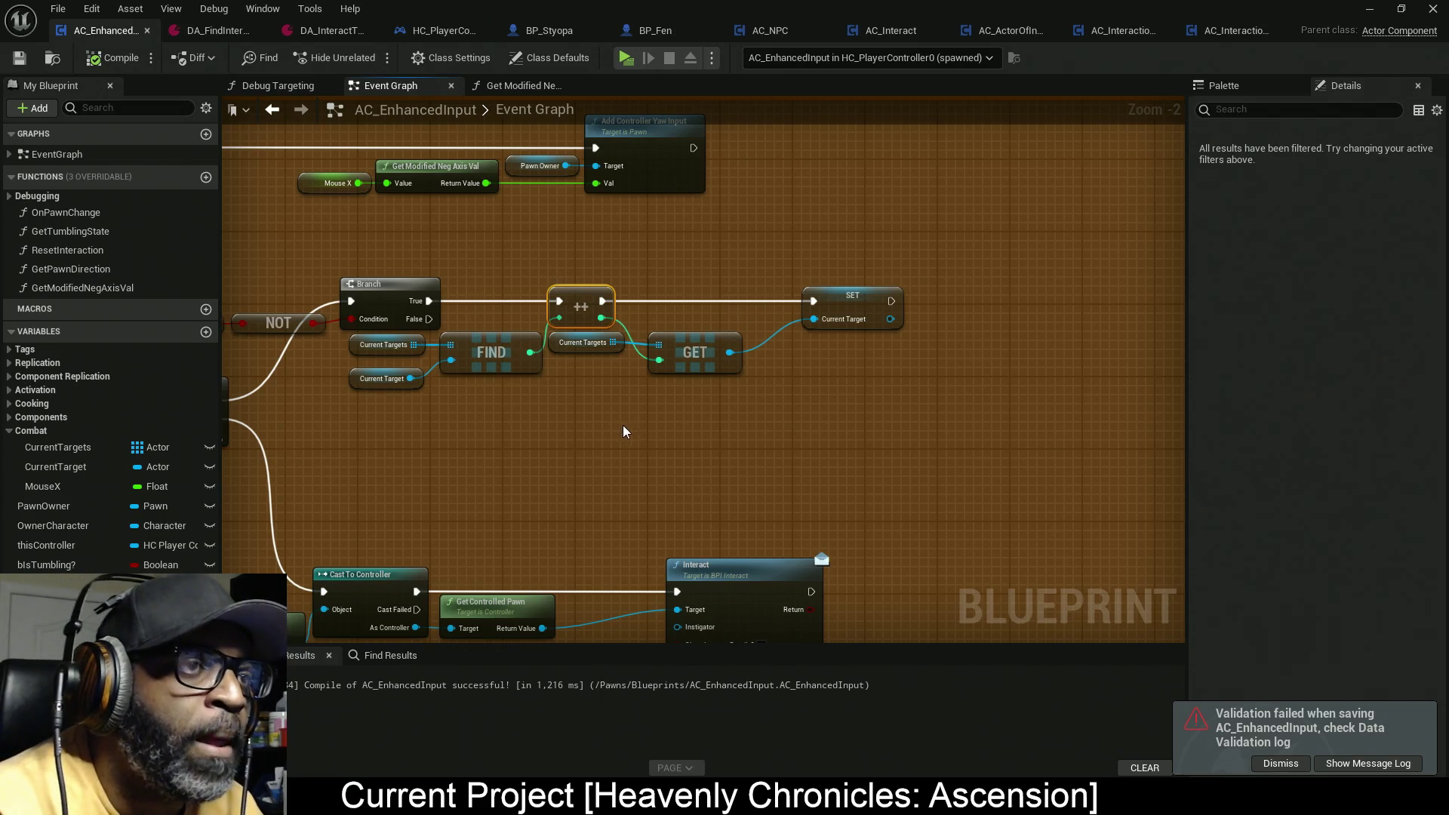
pyautogui.press('Delete')
pyautogui.moveTo(615, 281)
pyautogui.mouseDown()
pyautogui.moveTo(785, 360)
pyautogui.moveTo(714, 381)
pyautogui.mouseUp()
pyautogui.moveTo(709, 362); pyautogui.dragTo(755, 374)
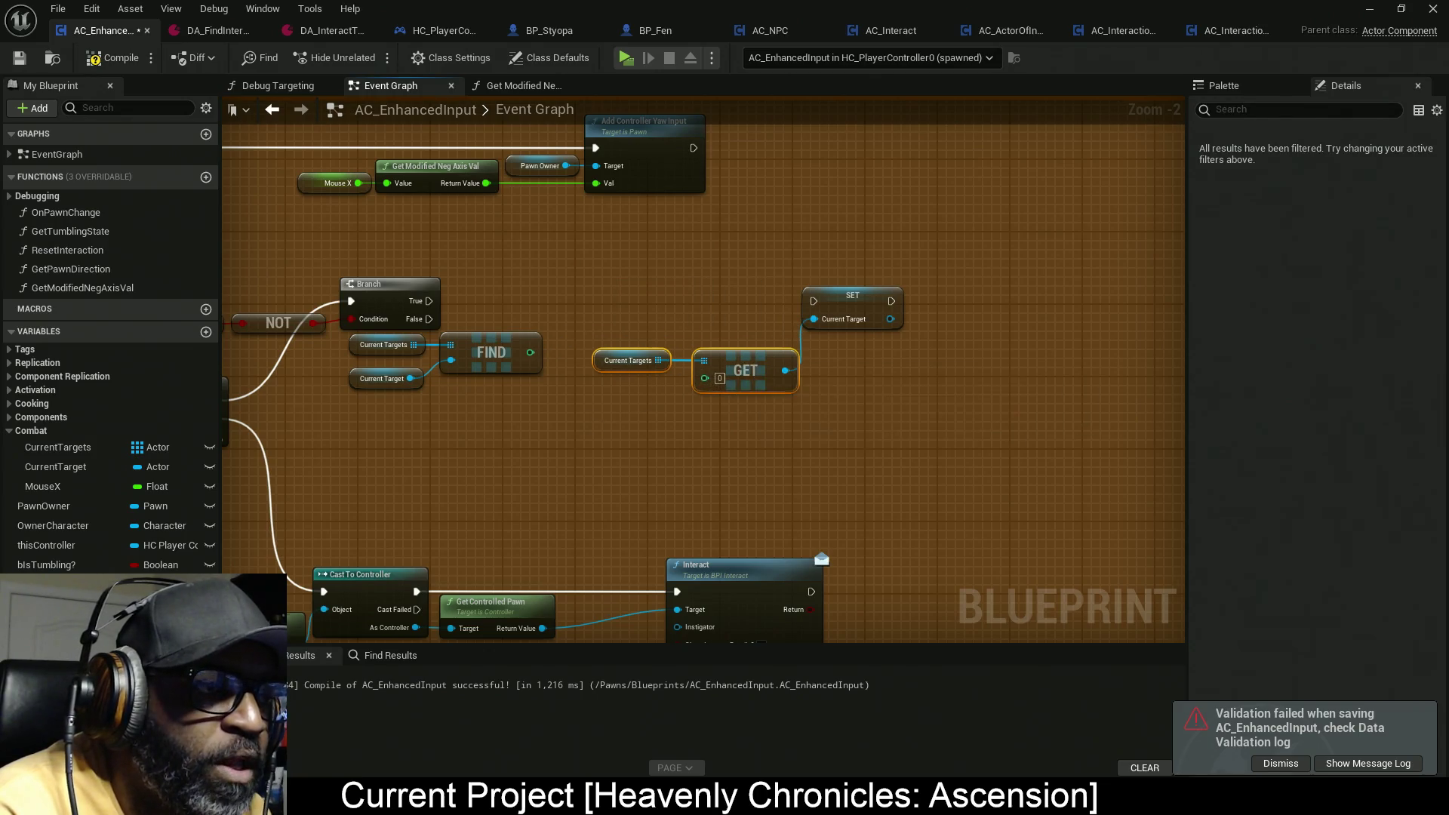
# Step: Add a Mouse X getter feeding a Truncate node and line the pair up
pyautogui.scroll(1, 591, 382)
pyautogui.scroll(1, 591, 381)
pyautogui.moveTo(62, 489)
pyautogui.mouseDown()
pyautogui.moveTo(575, 301)
pyautogui.moveTo(691, 315)
pyautogui.mouseUp()
pyautogui.write('trun')
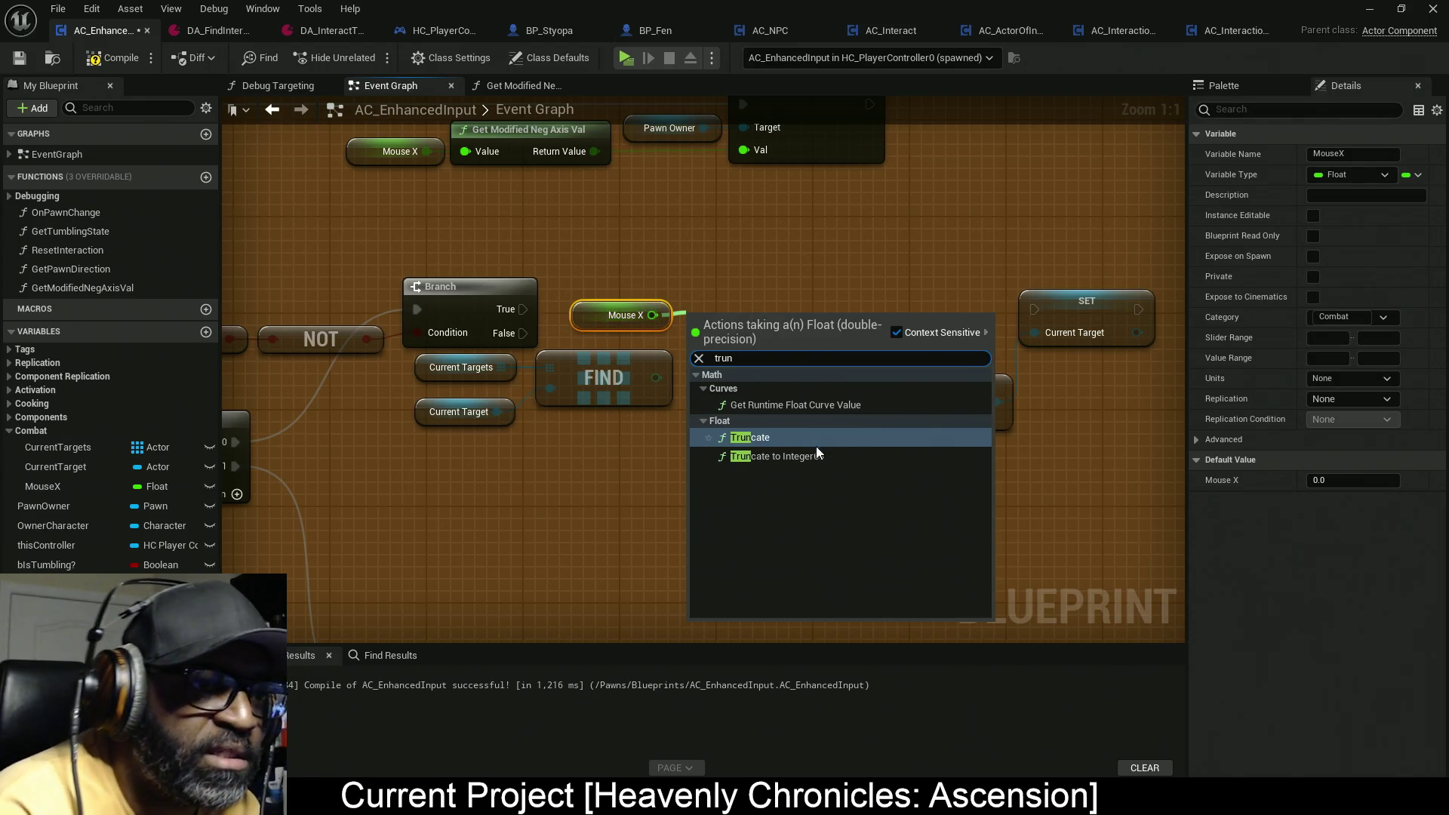
pyautogui.click(804, 436)
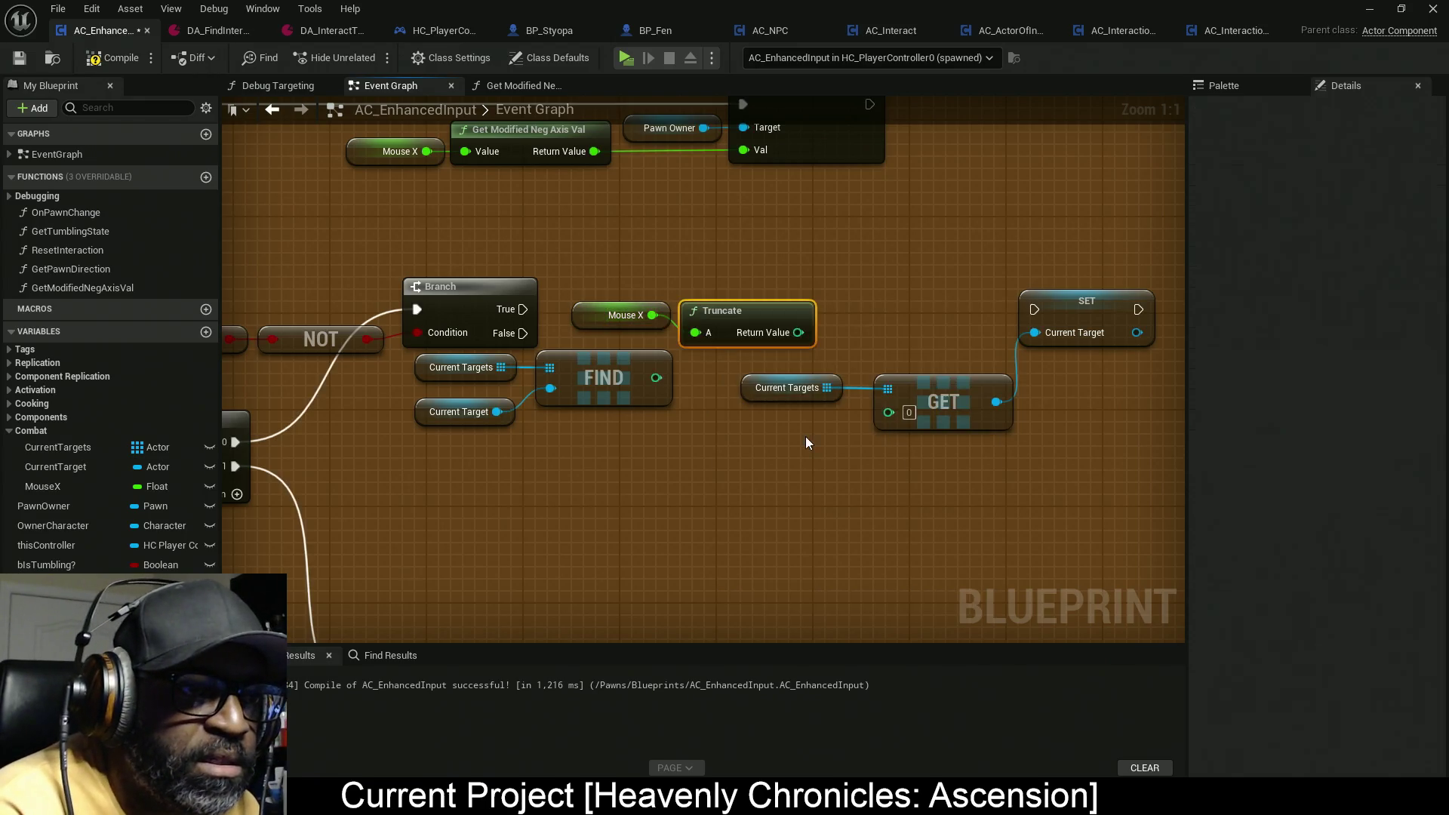
pyautogui.moveTo(723, 318); pyautogui.dragTo(714, 299)
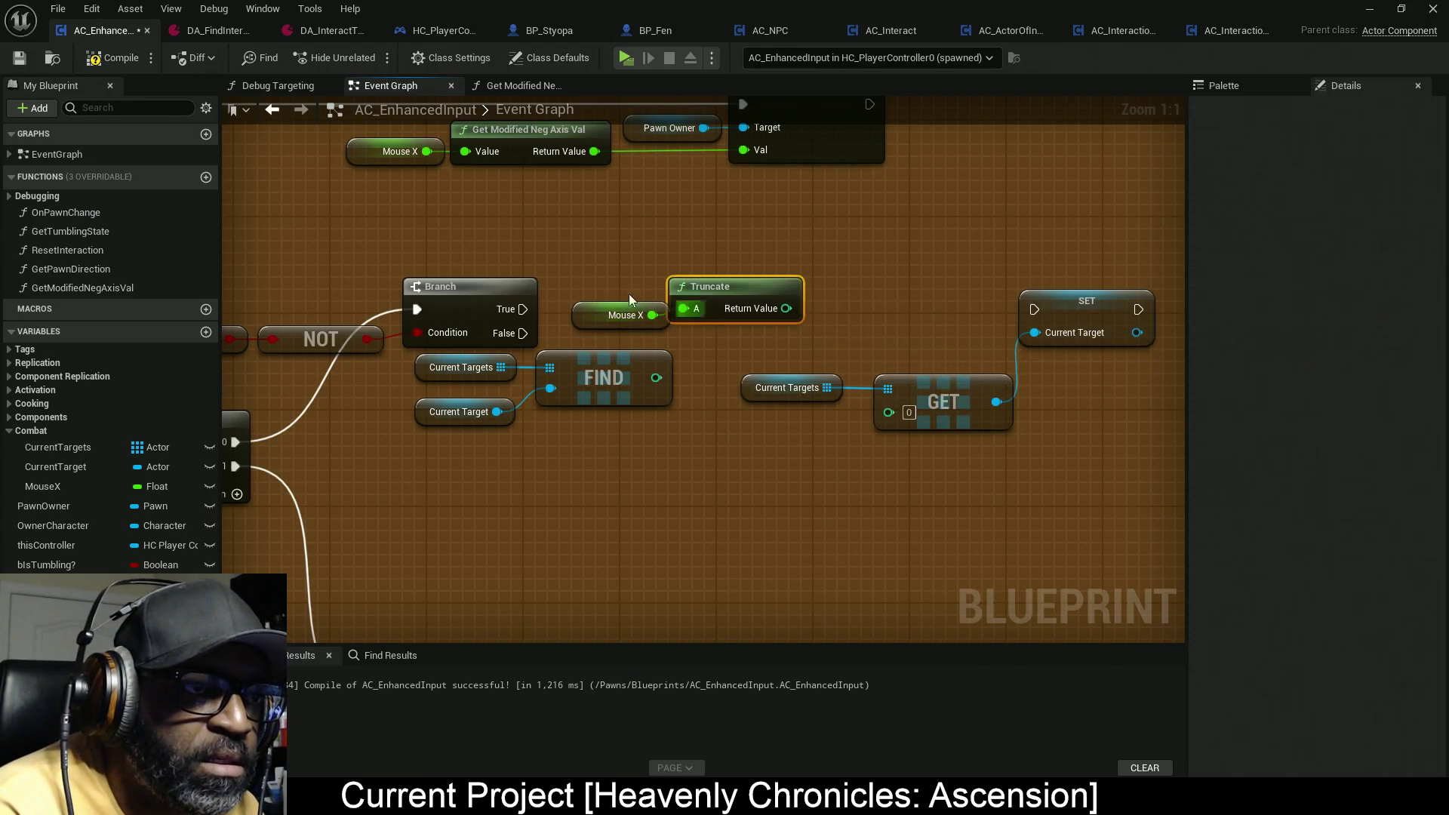
pyautogui.press('q')
pyautogui.moveTo(743, 319); pyautogui.dragTo(756, 319)
pyautogui.moveTo(646, 270)
pyautogui.mouseDown()
pyautogui.moveTo(713, 324)
pyautogui.moveTo(700, 295)
pyautogui.mouseUp()
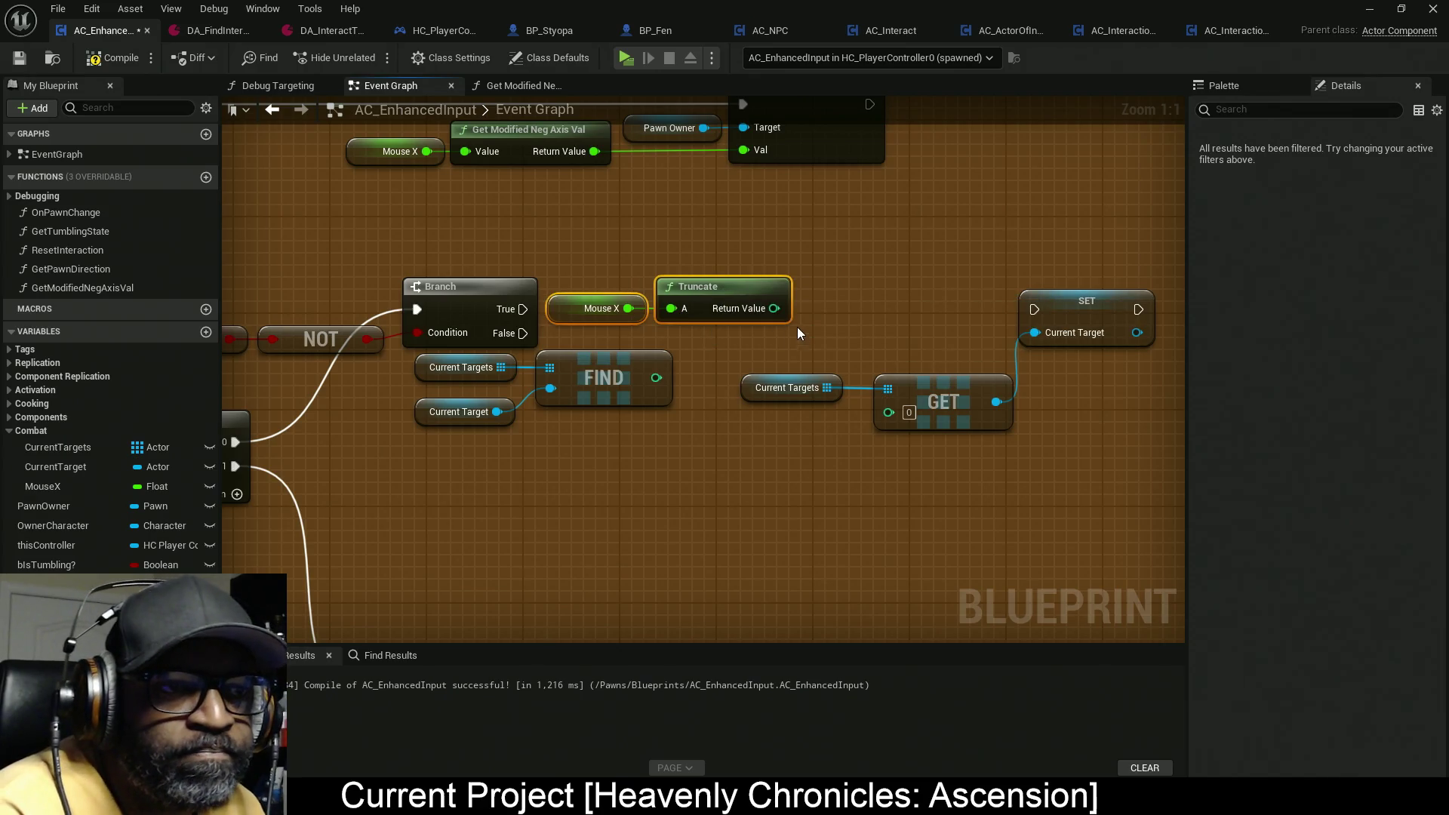
# Step: Straighten the GET-to-SET wires and move Current Targets, GET and SET lower
pyautogui.moveTo(890, 386); pyautogui.dragTo(822, 390)
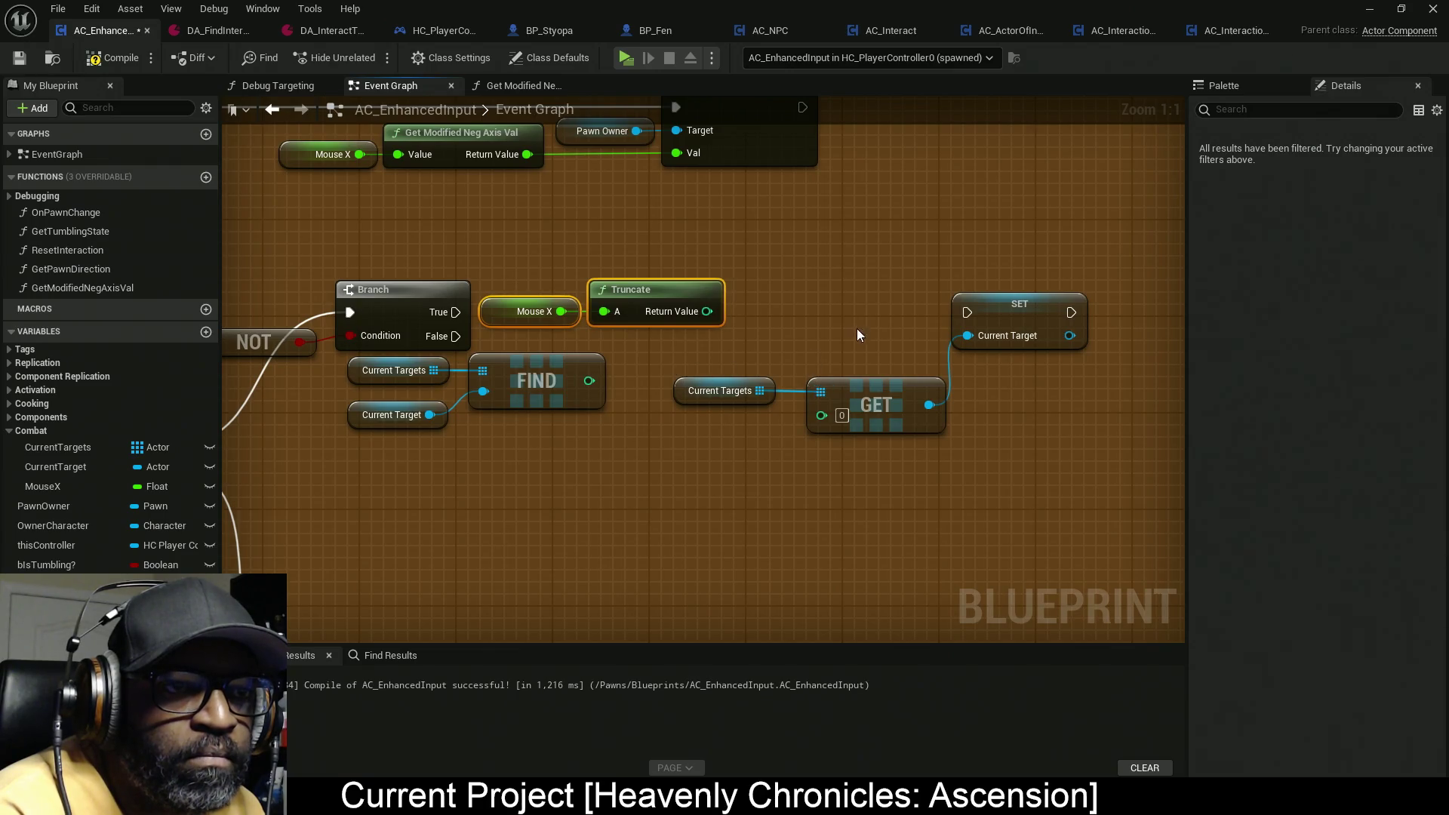
pyautogui.moveTo(1015, 311); pyautogui.dragTo(1039, 383)
pyautogui.moveTo(1072, 470); pyautogui.dragTo(744, 392)
pyautogui.press('q')
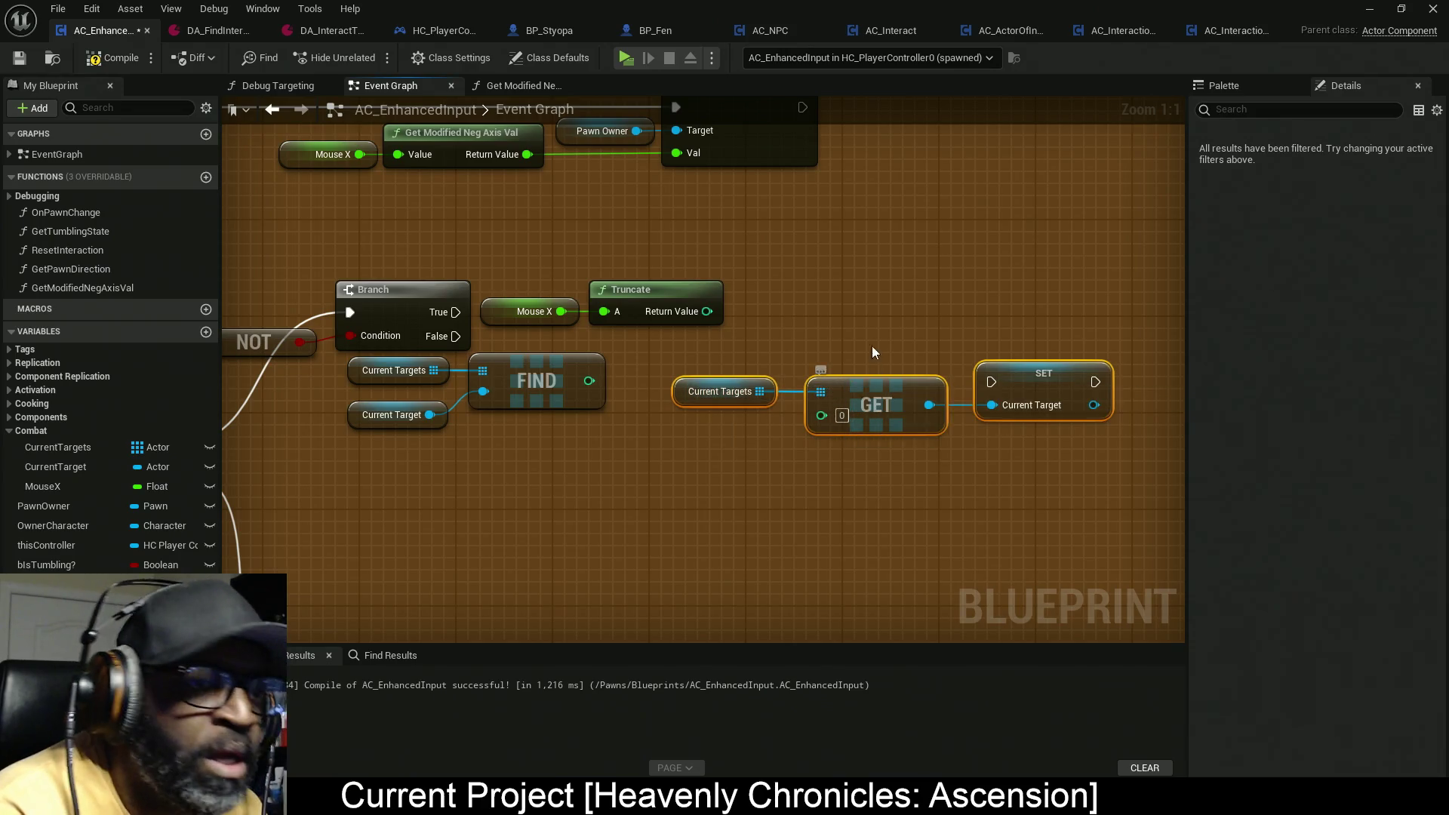
pyautogui.moveTo(1042, 397)
pyautogui.mouseDown()
pyautogui.moveTo(1042, 496)
pyautogui.moveTo(1006, 498)
pyautogui.mouseUp()
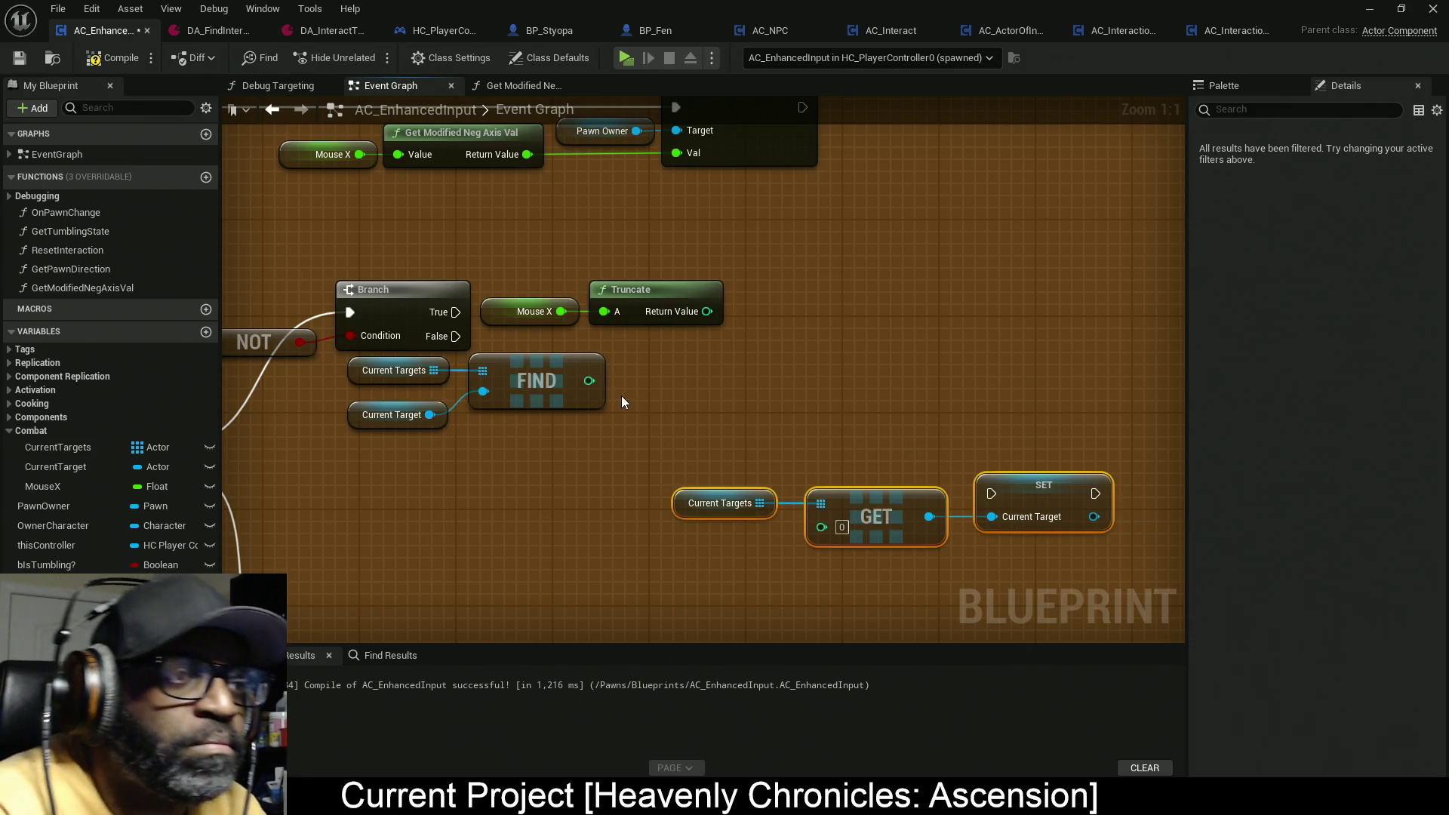
# Step: Add an integer Add node from FIND's index output
pyautogui.moveTo(589, 381); pyautogui.dragTo(705, 385)
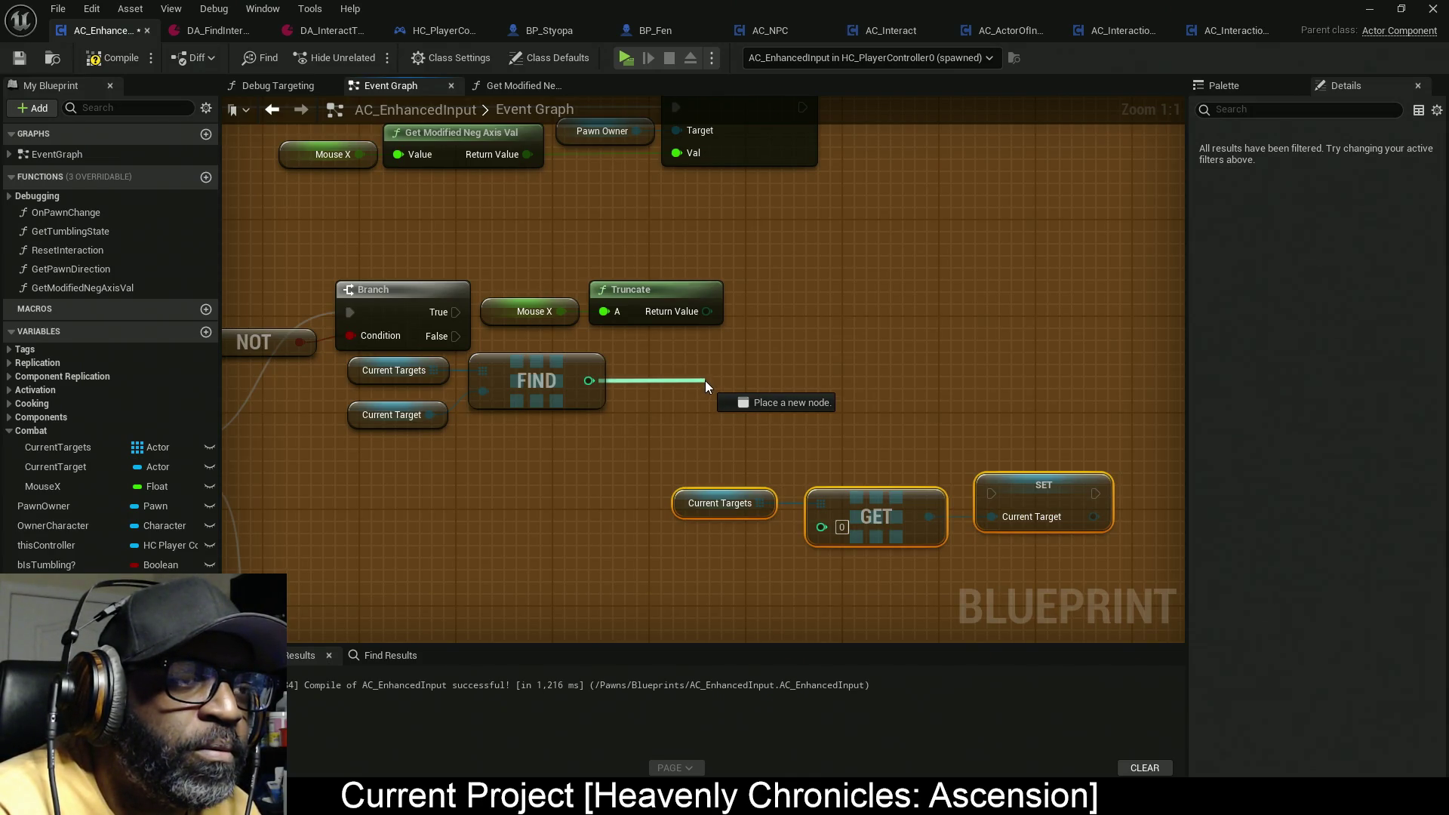
pyautogui.moveTo(705, 380); pyautogui.dragTo(705, 380)
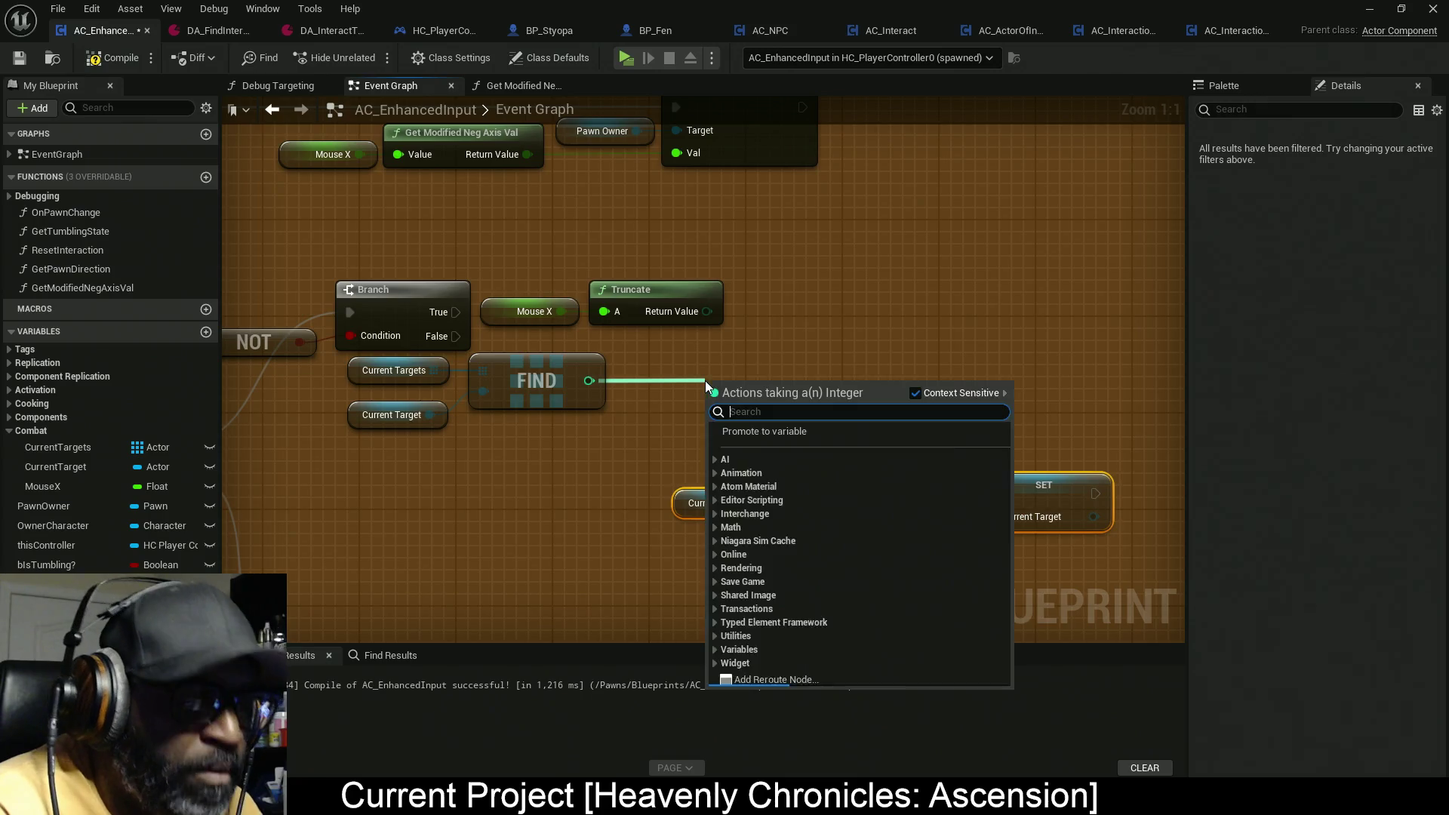
pyautogui.press('Escape')
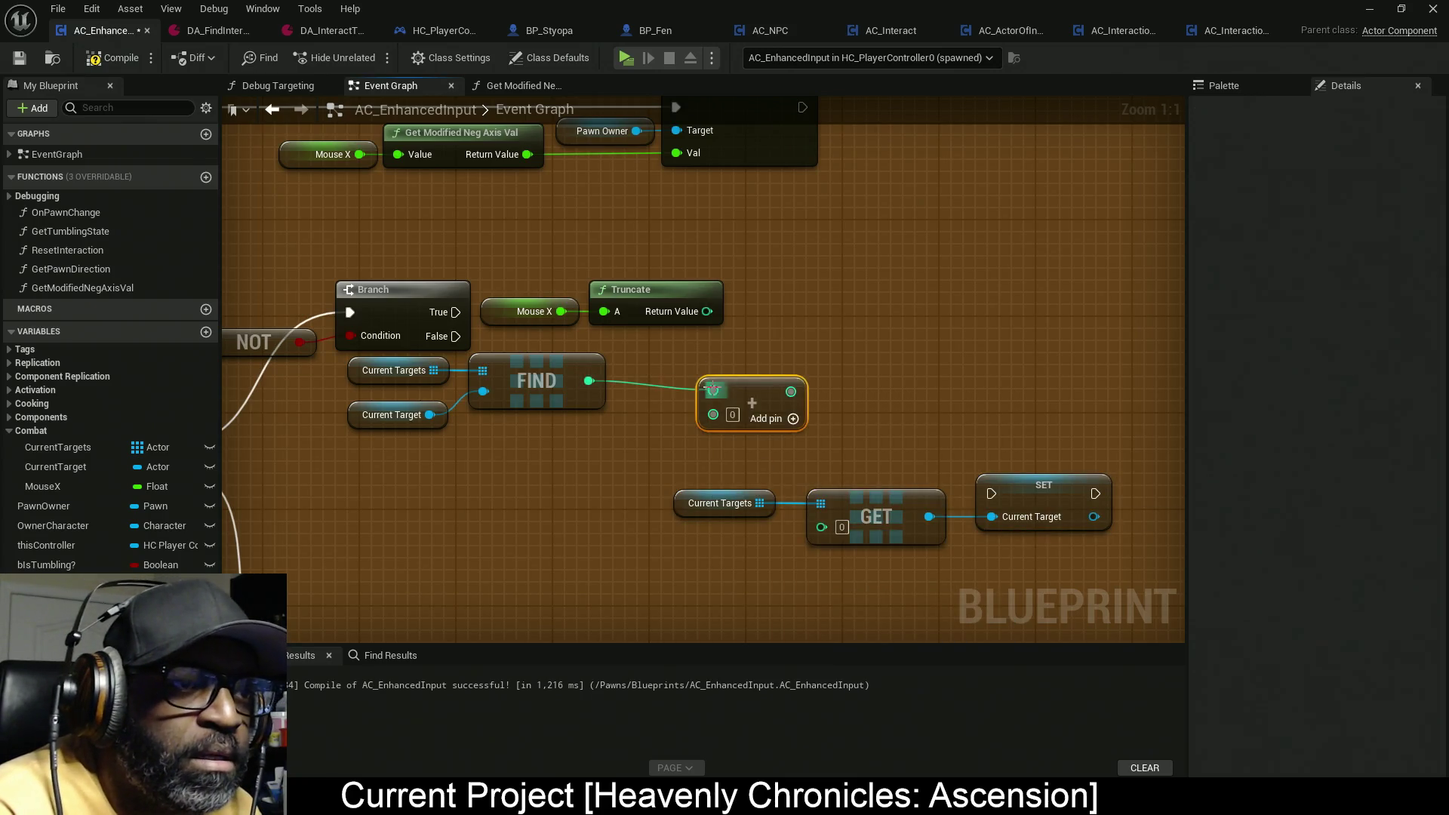
# Step: Wire truncated Mouse X into the Add node, and connect the sum to GET's index
pyautogui.moveTo(707, 311)
pyautogui.mouseDown()
pyautogui.moveTo(714, 392)
pyautogui.moveTo(786, 379)
pyautogui.mouseUp()
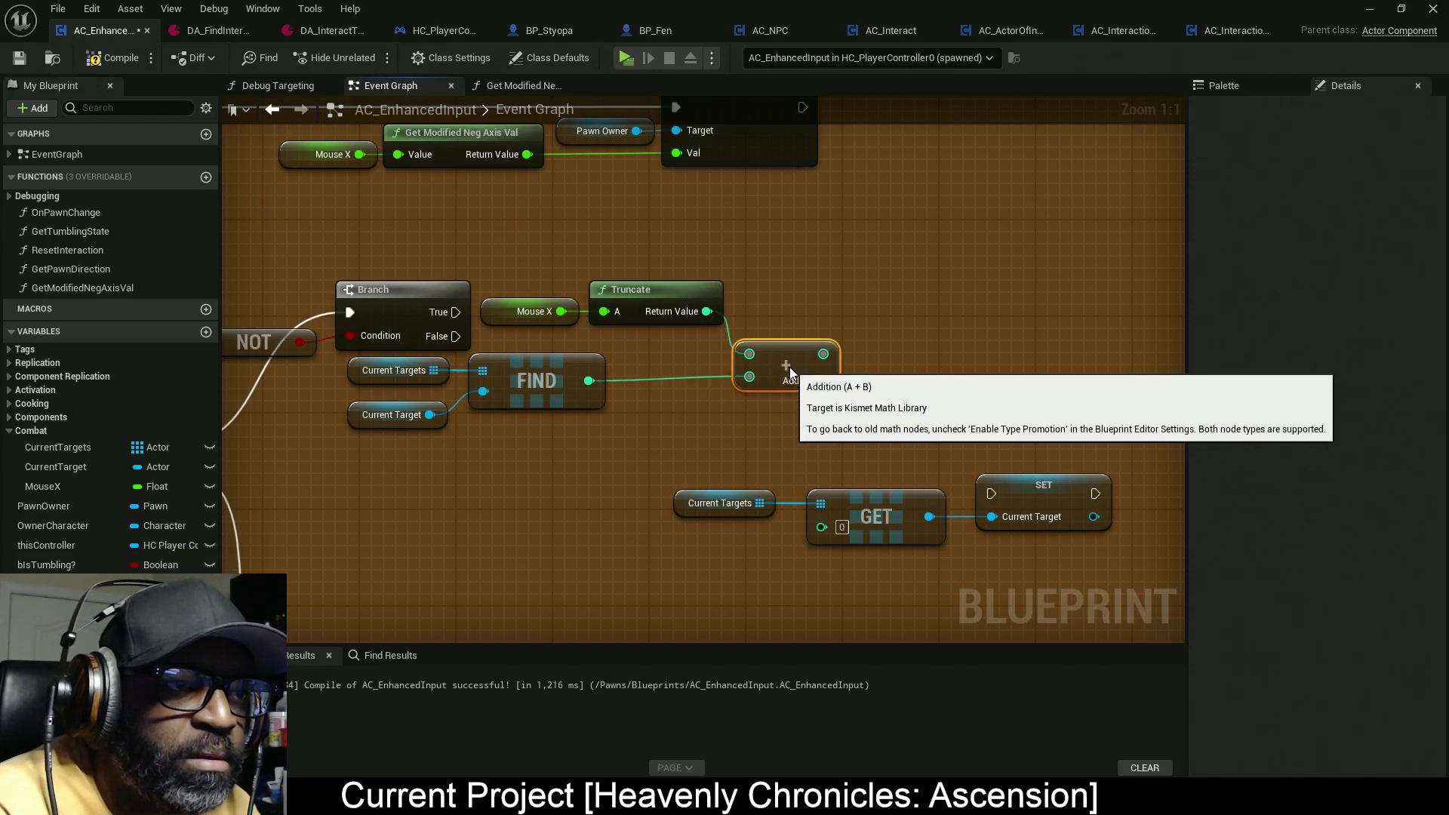
pyautogui.moveTo(938, 474)
pyautogui.mouseDown()
pyautogui.moveTo(830, 476)
pyautogui.moveTo(883, 452)
pyautogui.moveTo(491, 308)
pyautogui.moveTo(336, 313)
pyautogui.moveTo(348, 314)
pyautogui.mouseUp()
pyautogui.moveTo(724, 489)
pyautogui.mouseDown()
pyautogui.moveTo(943, 532)
pyautogui.moveTo(1030, 308)
pyautogui.mouseUp()
pyautogui.moveTo(799, 336)
pyautogui.mouseDown()
pyautogui.moveTo(777, 364)
pyautogui.moveTo(729, 357)
pyautogui.mouseUp()
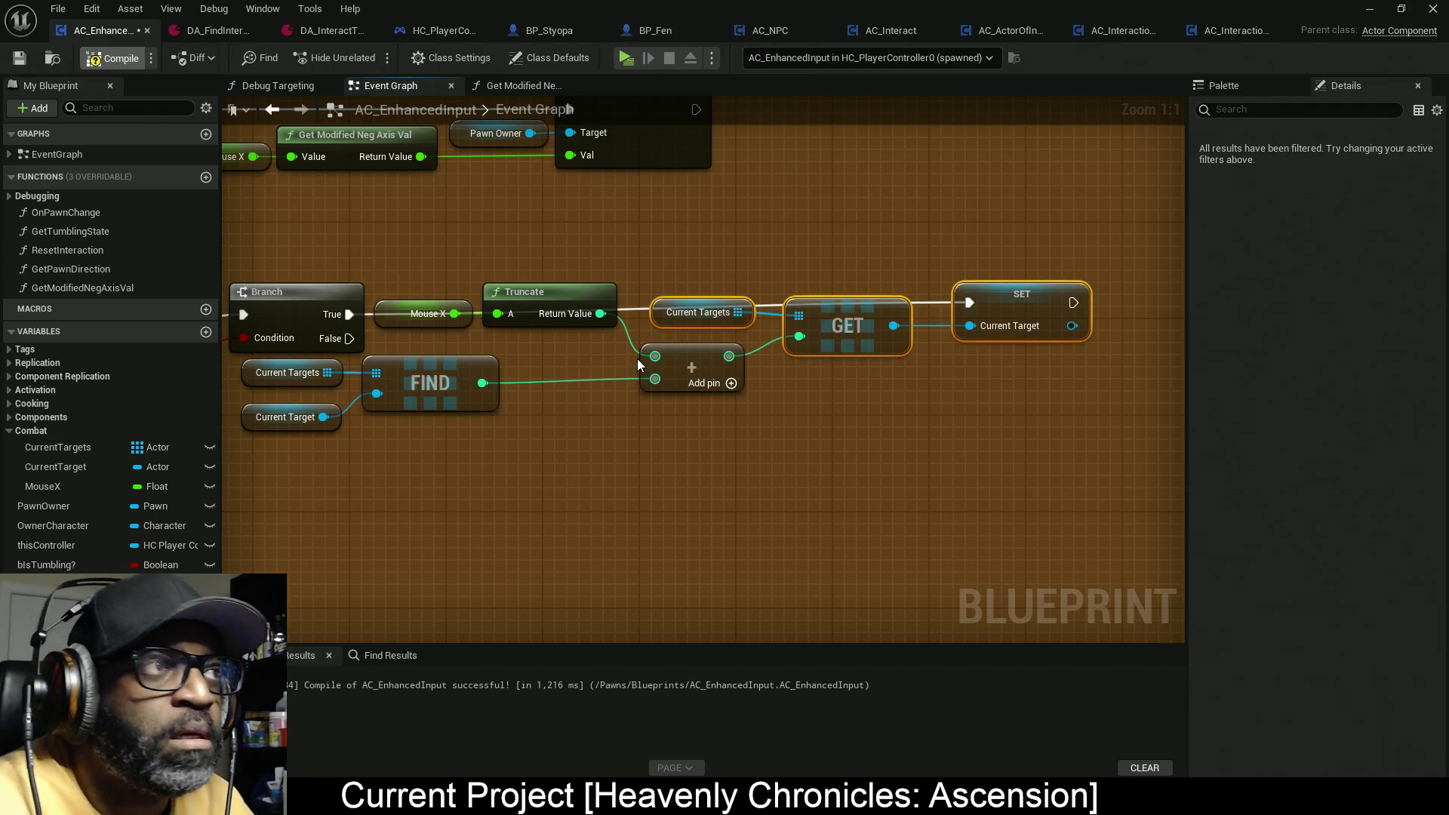
# Step: Save the blueprint, launch Play, and lock onto an enemy in game
pyautogui.hotkey('ctrl', 's')
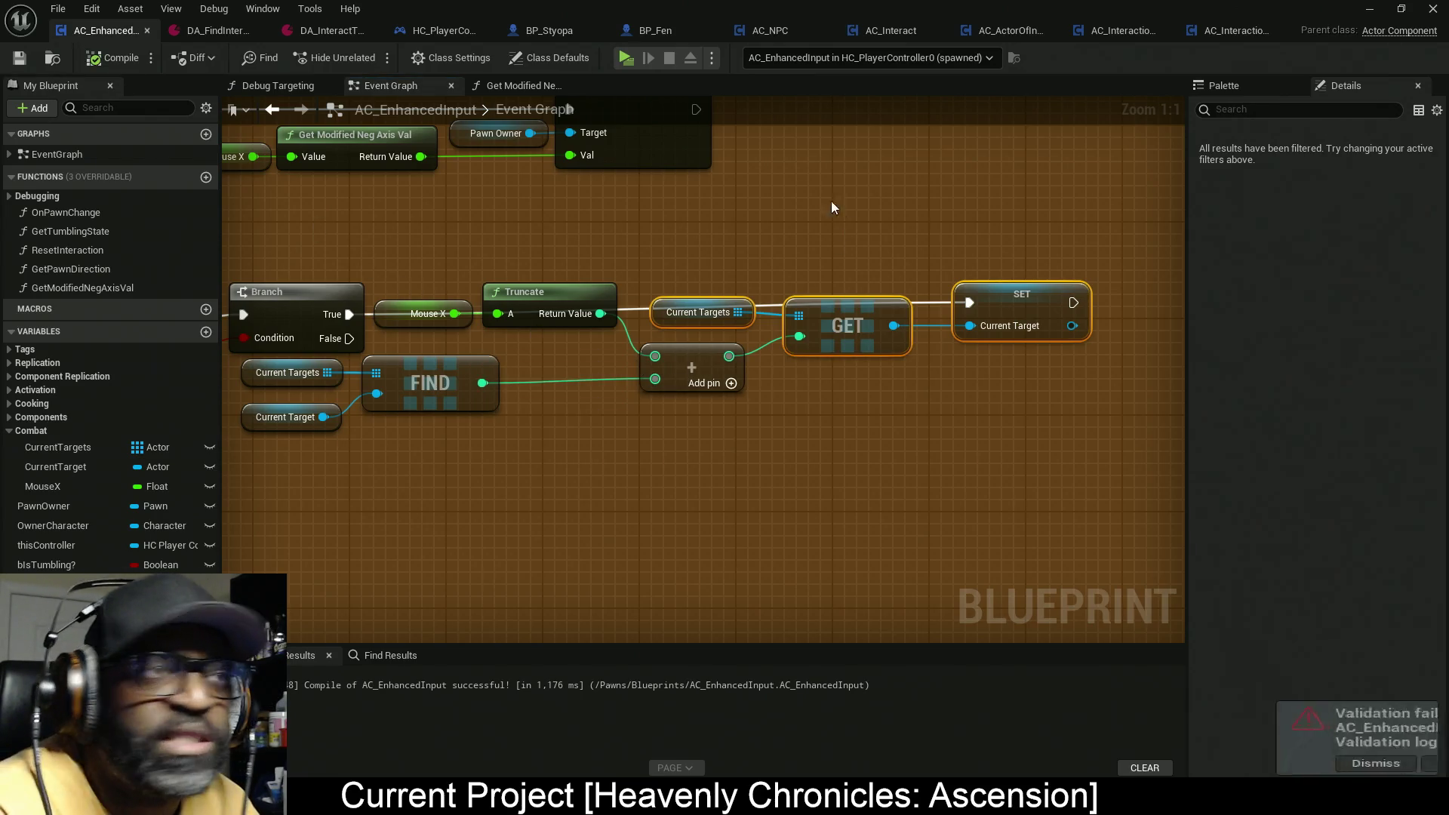
pyautogui.hotkey('alt', 'p')
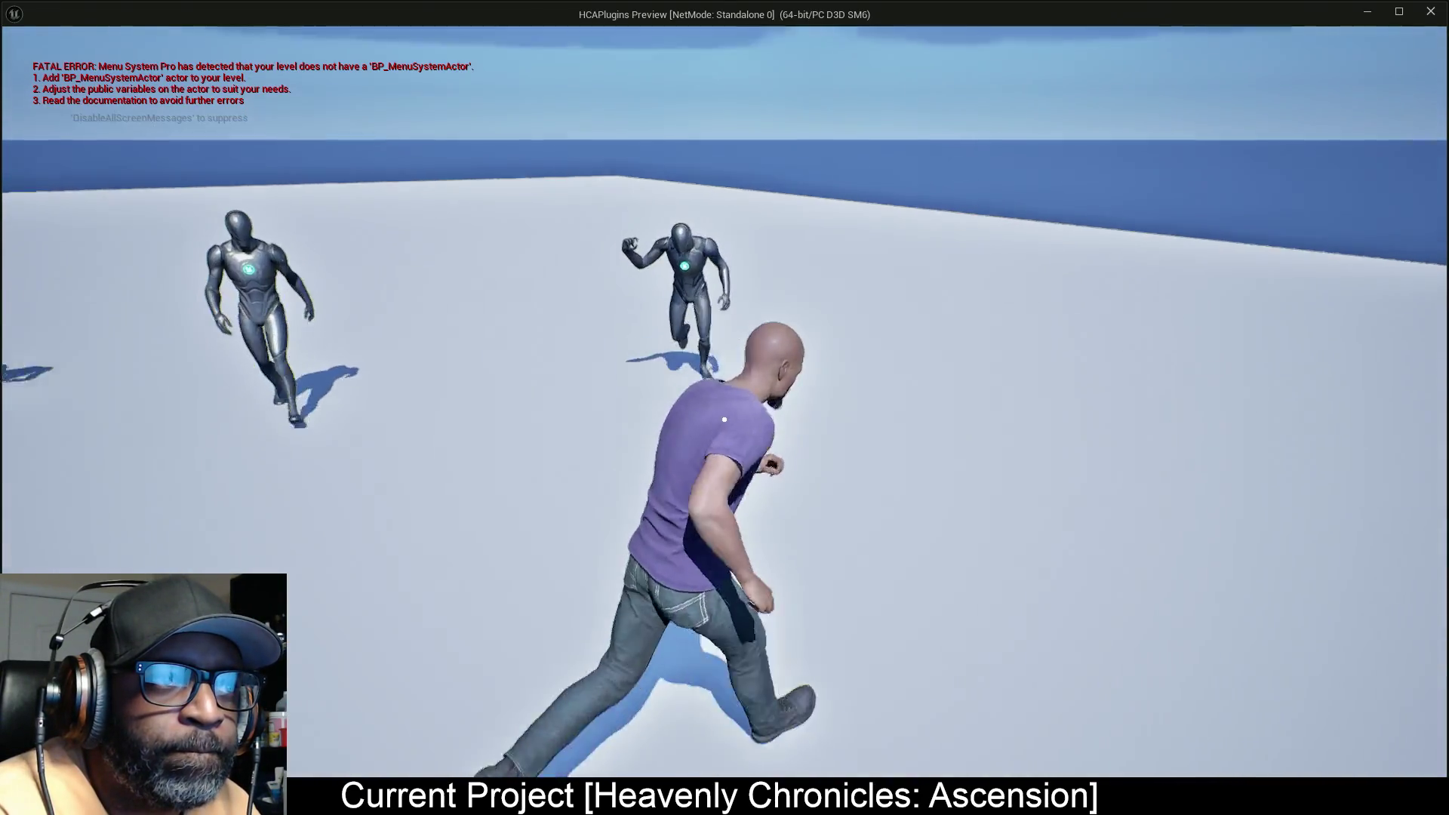
pyautogui.rightClick(725, 407)
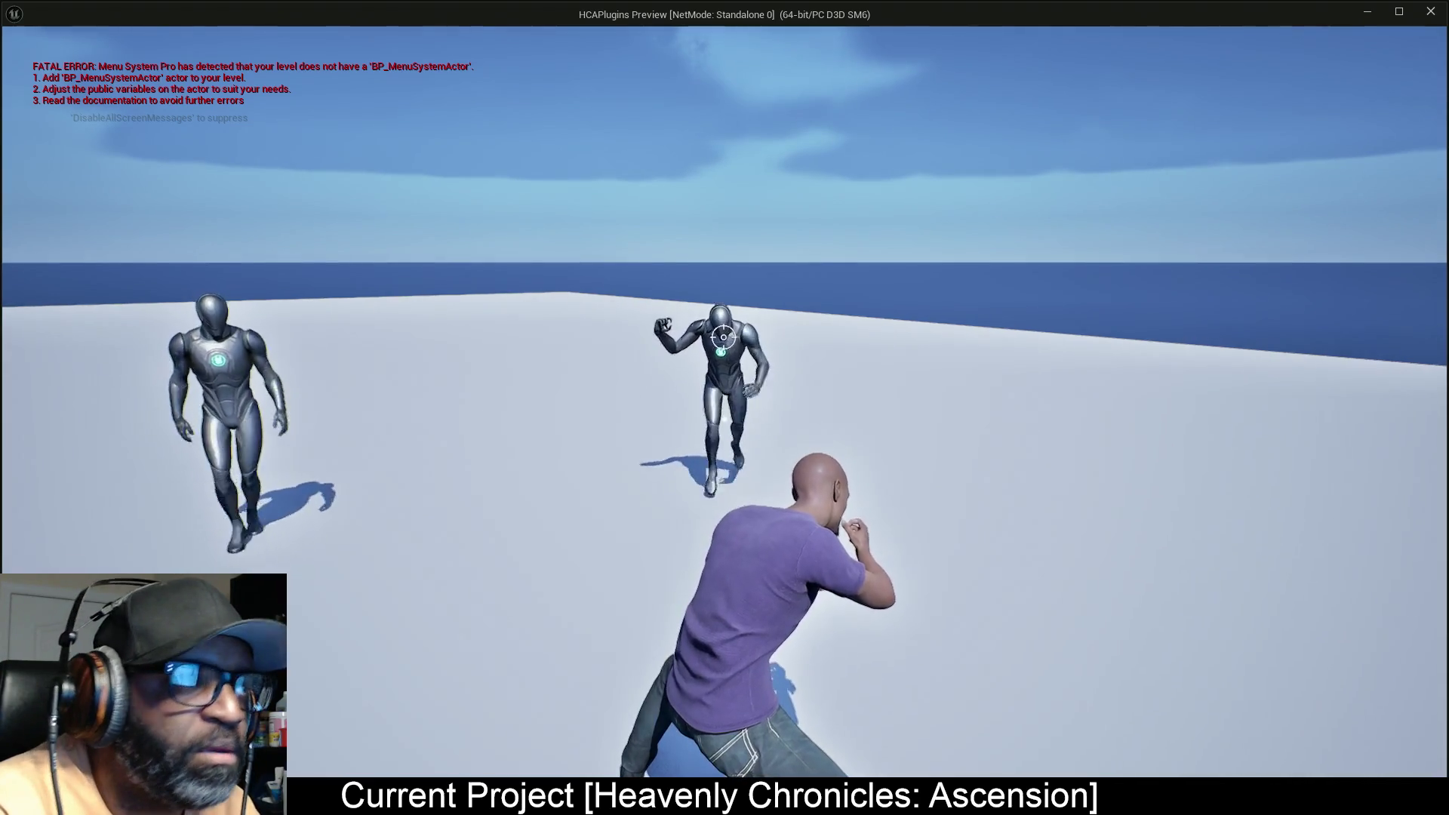
# Step: Switch from the running game back to the AC_EnhancedInput blueprint editor
pyautogui.press('super+Tab')
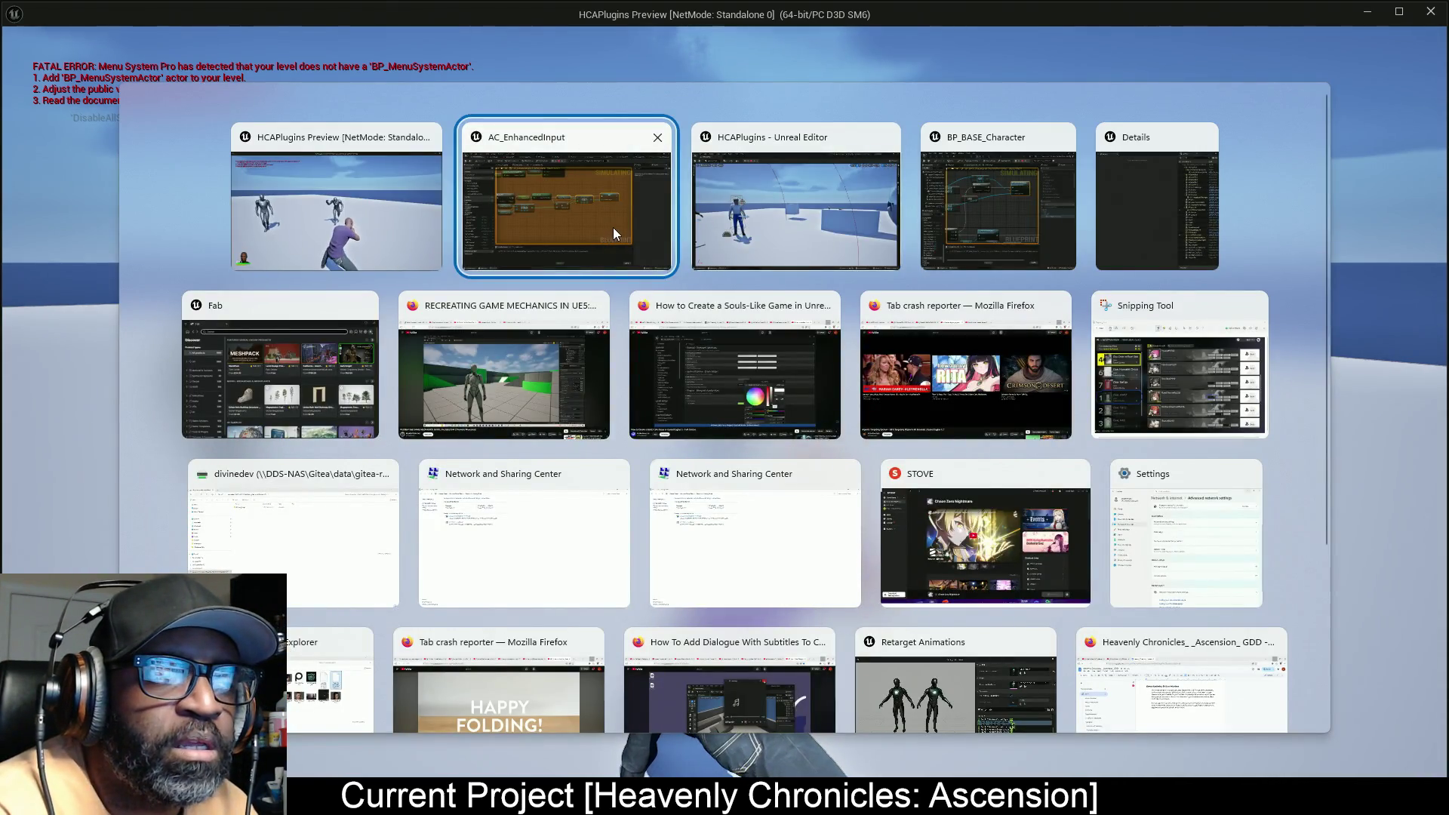
pyautogui.click(619, 228)
pyautogui.hotkey('alt', 'Tab')
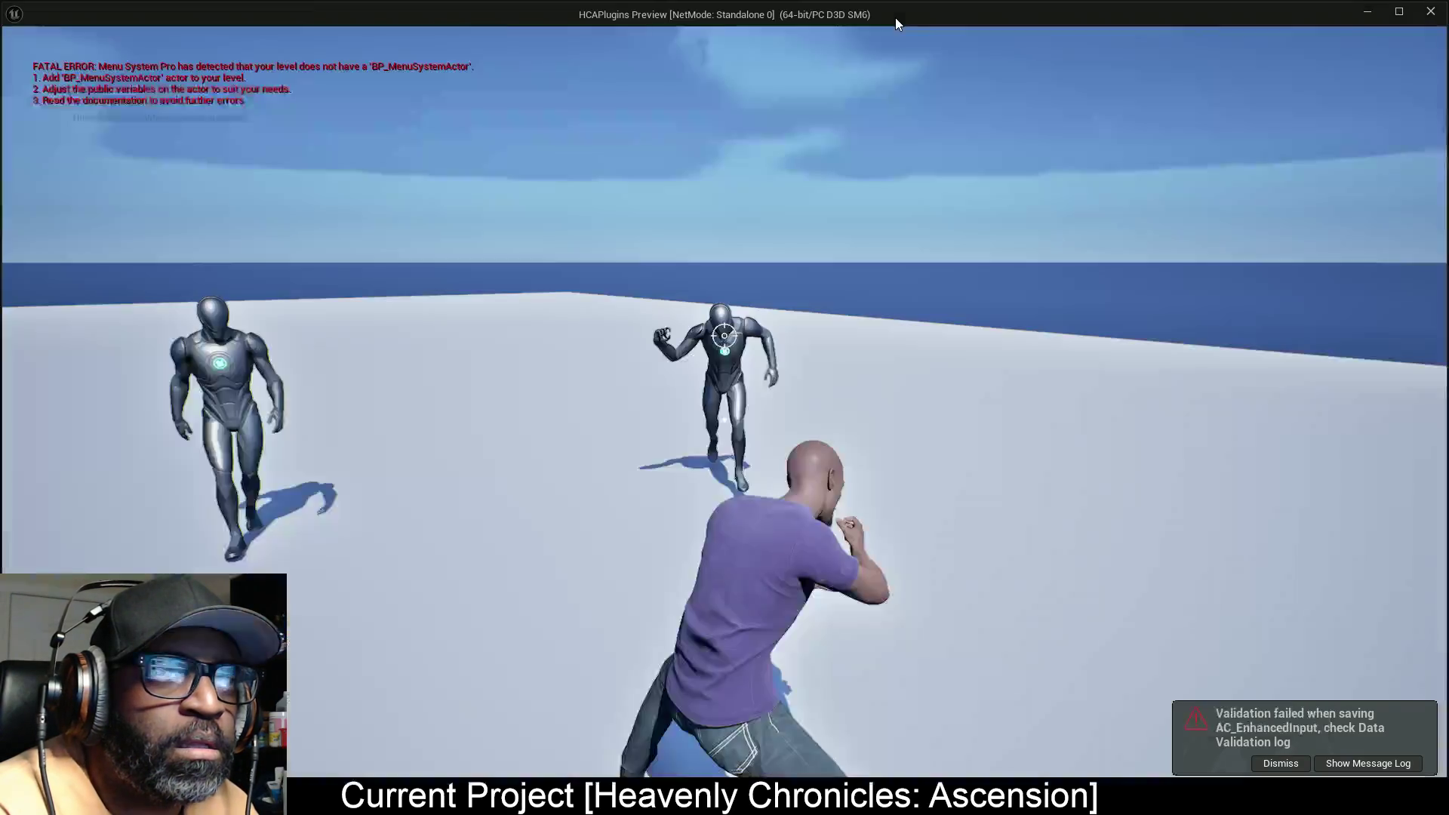
pyautogui.hotkey('alt', 'Tab')
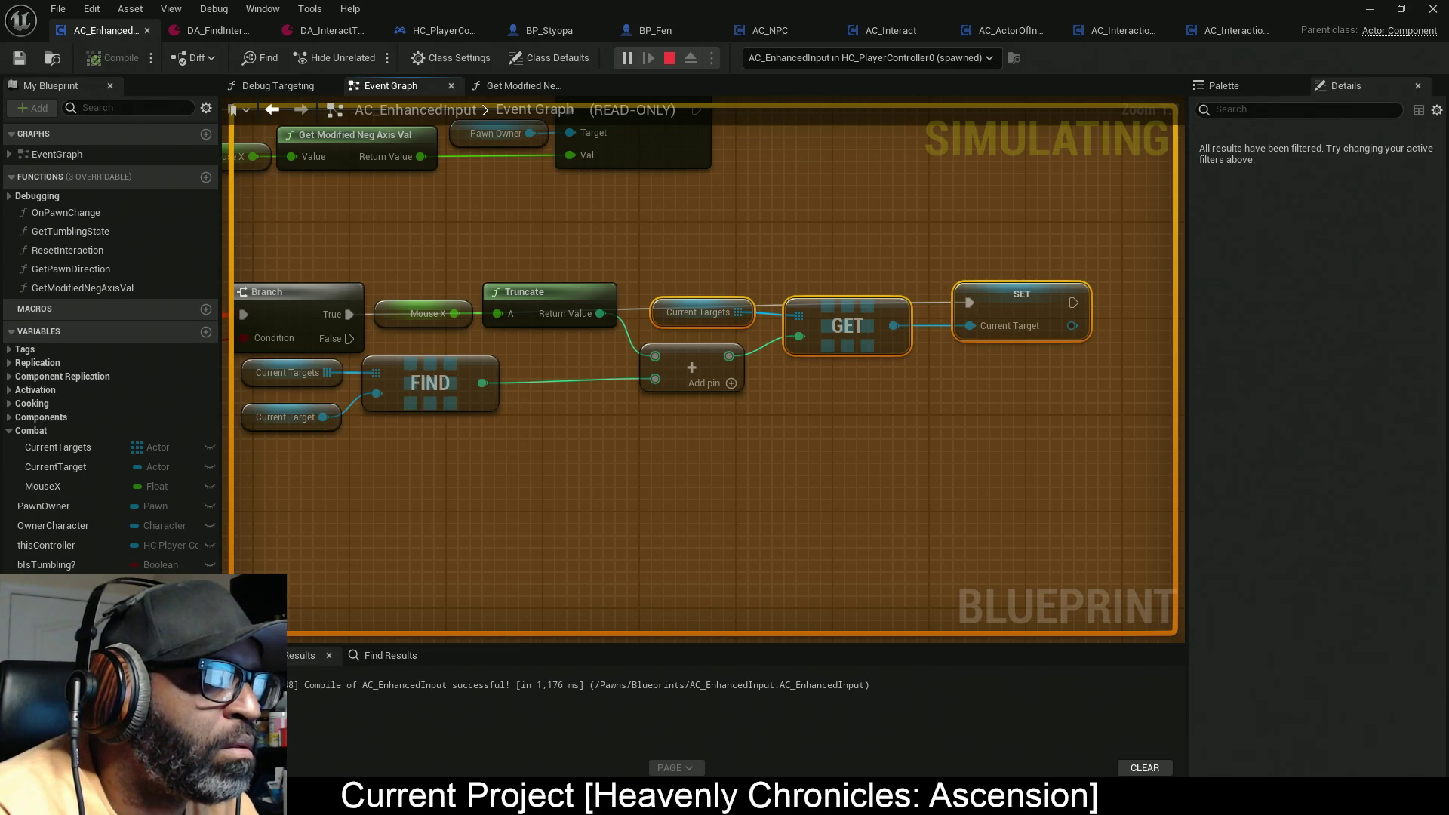
pyautogui.press('super+Tab')
pyautogui.press('Return')
# Step: Inspect the Is Lock on? and NOT pin values, then stop the play session
pyautogui.scroll(-2, 420, 439)
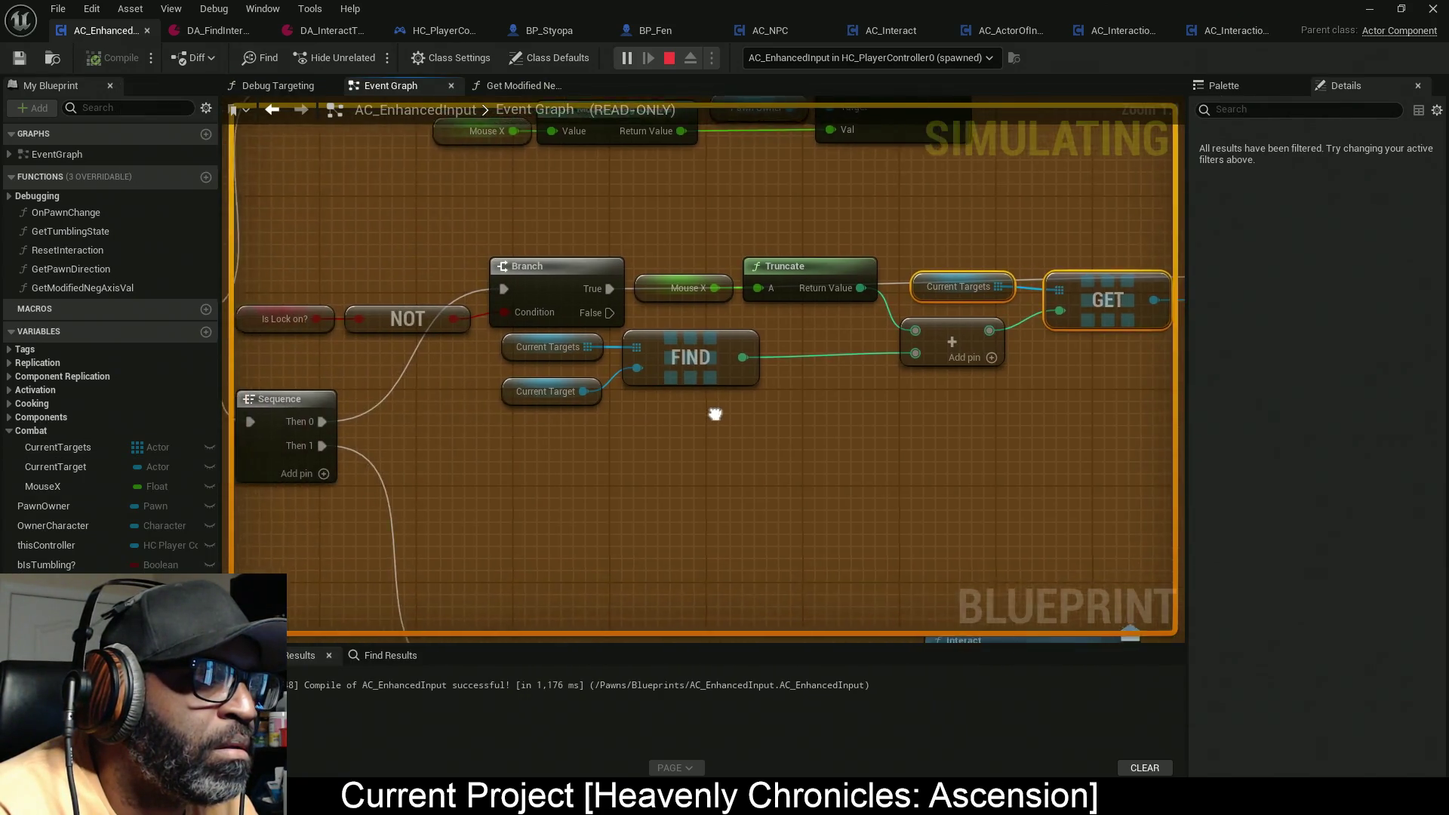
pyautogui.moveTo(443, 252); pyautogui.dragTo(599, 338)
pyautogui.moveTo(449, 294)
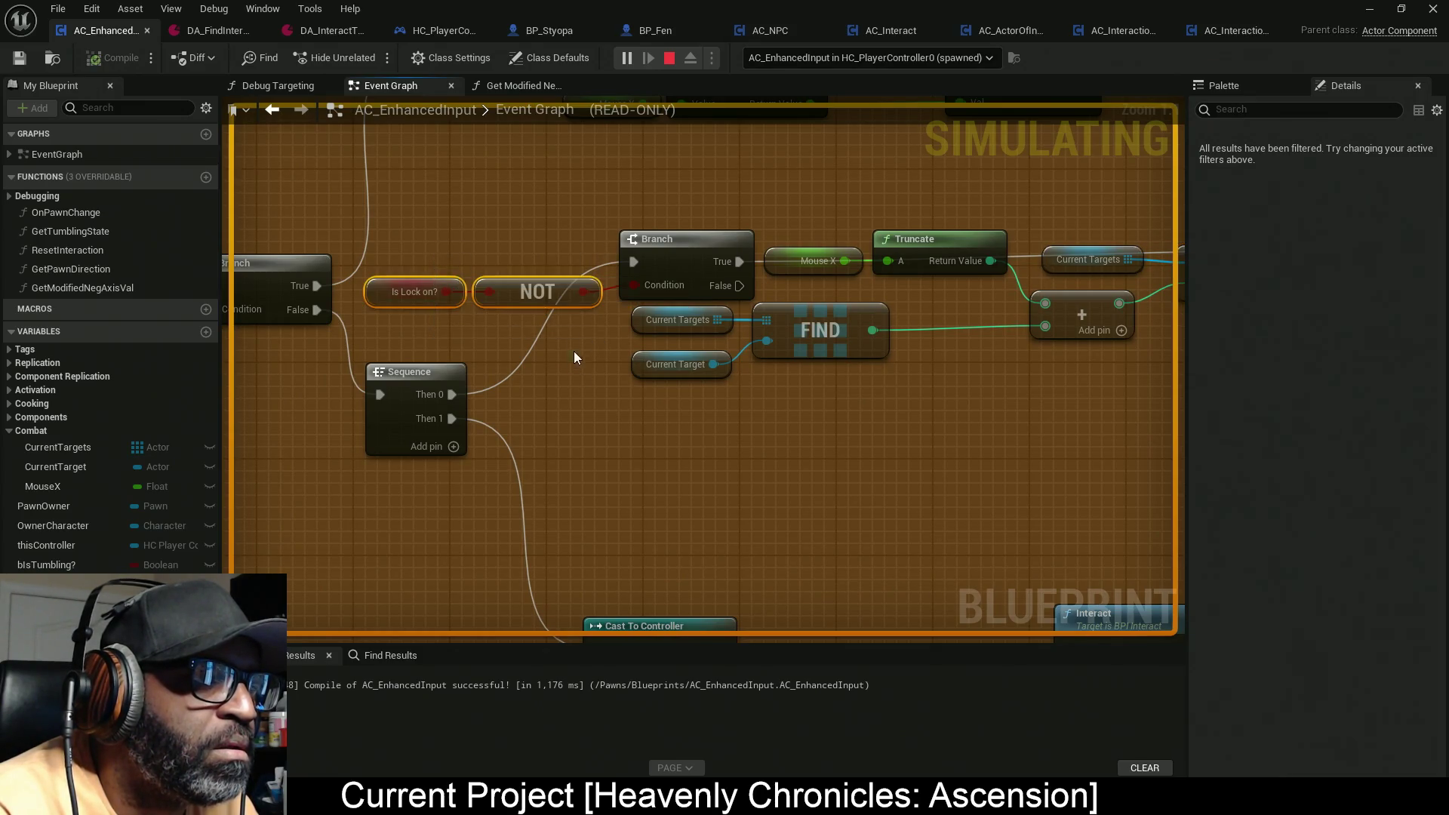
pyautogui.moveTo(580, 298)
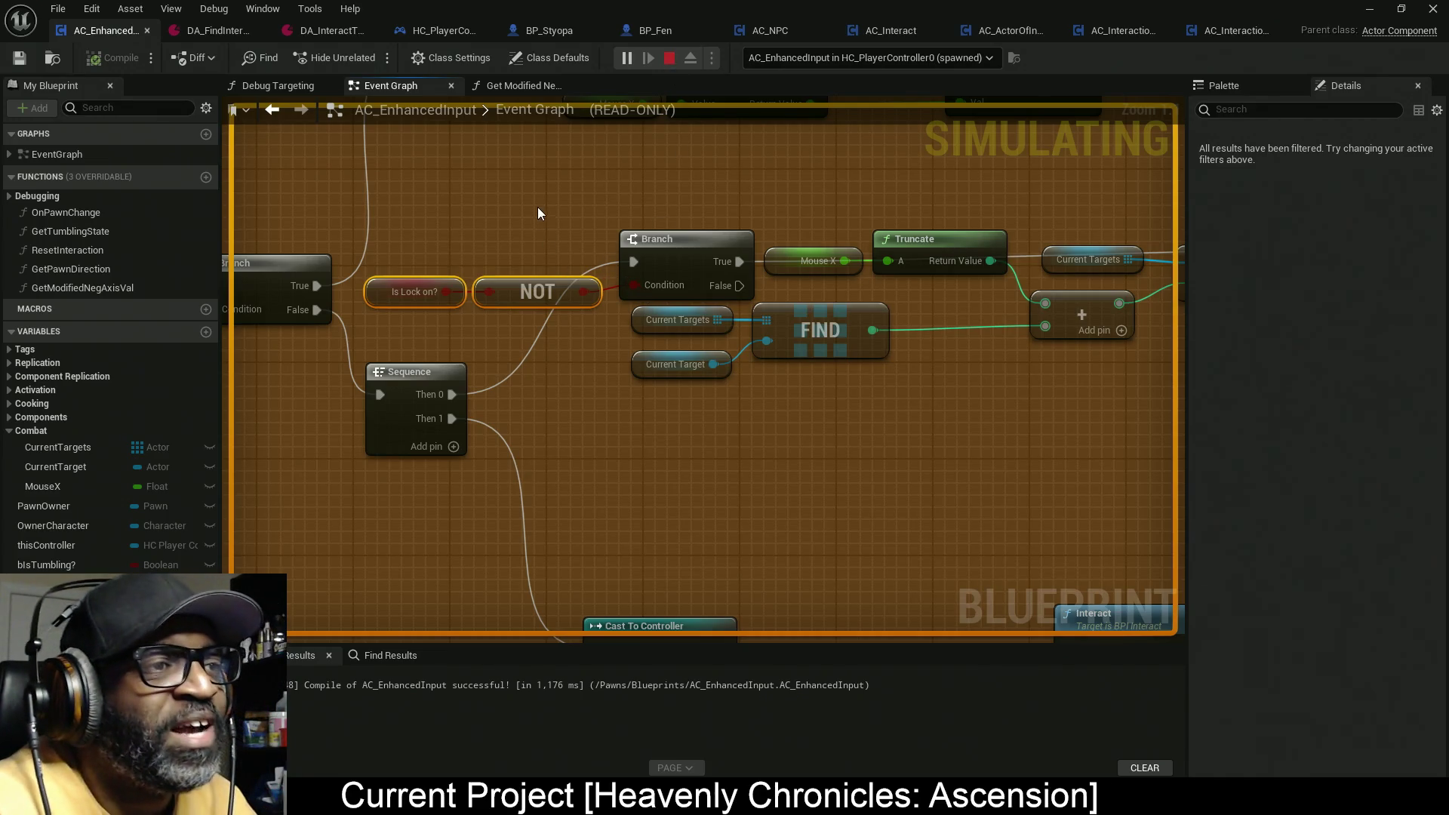
pyautogui.press('Escape')
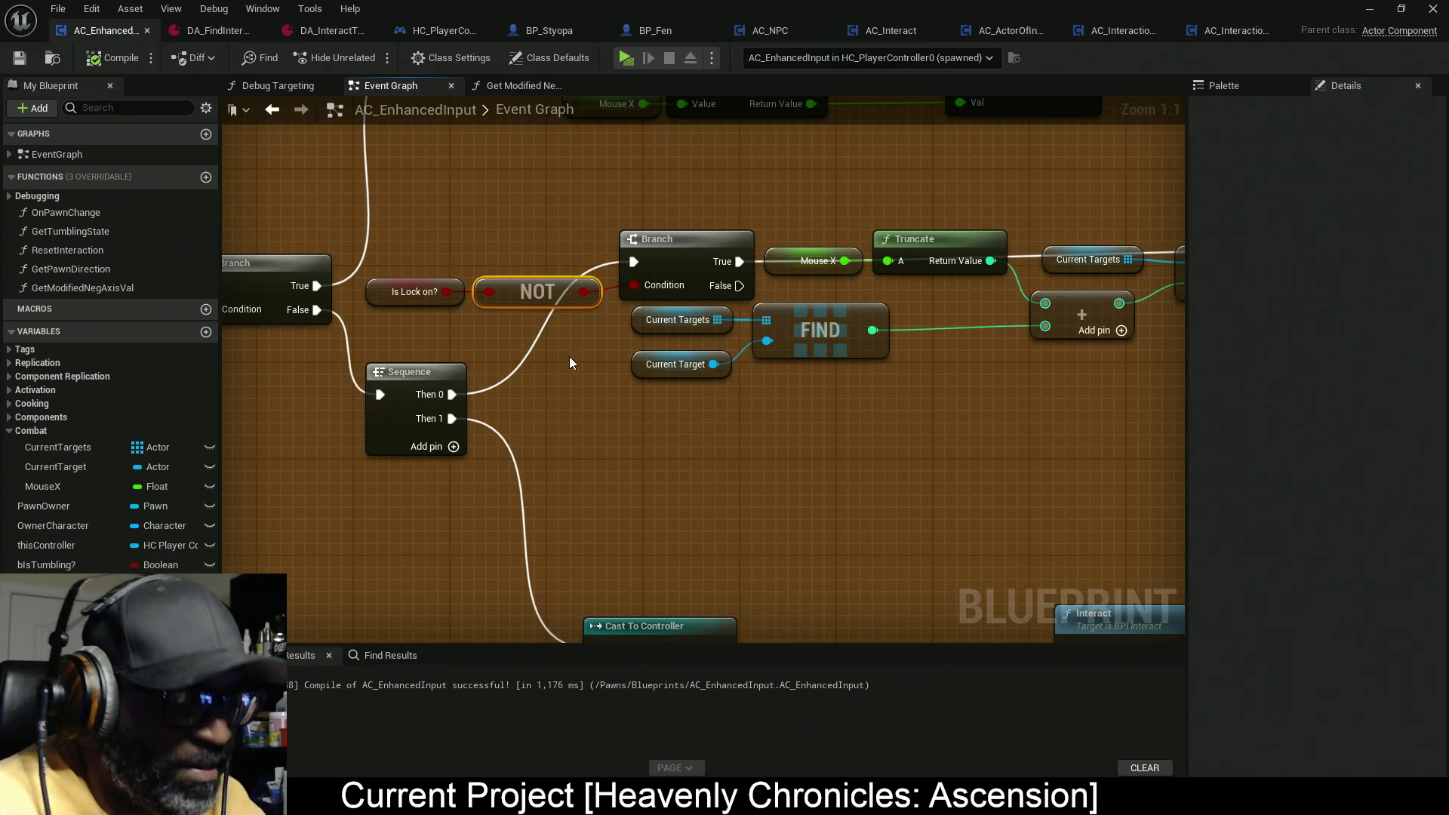
# Step: Delete the NOT node, wire Is Lock on? into Branch's Condition, and recompile with F7
pyautogui.press('Delete')
pyautogui.moveTo(636, 286)
pyautogui.mouseDown()
pyautogui.moveTo(423, 291)
pyautogui.moveTo(537, 294)
pyautogui.mouseUp()
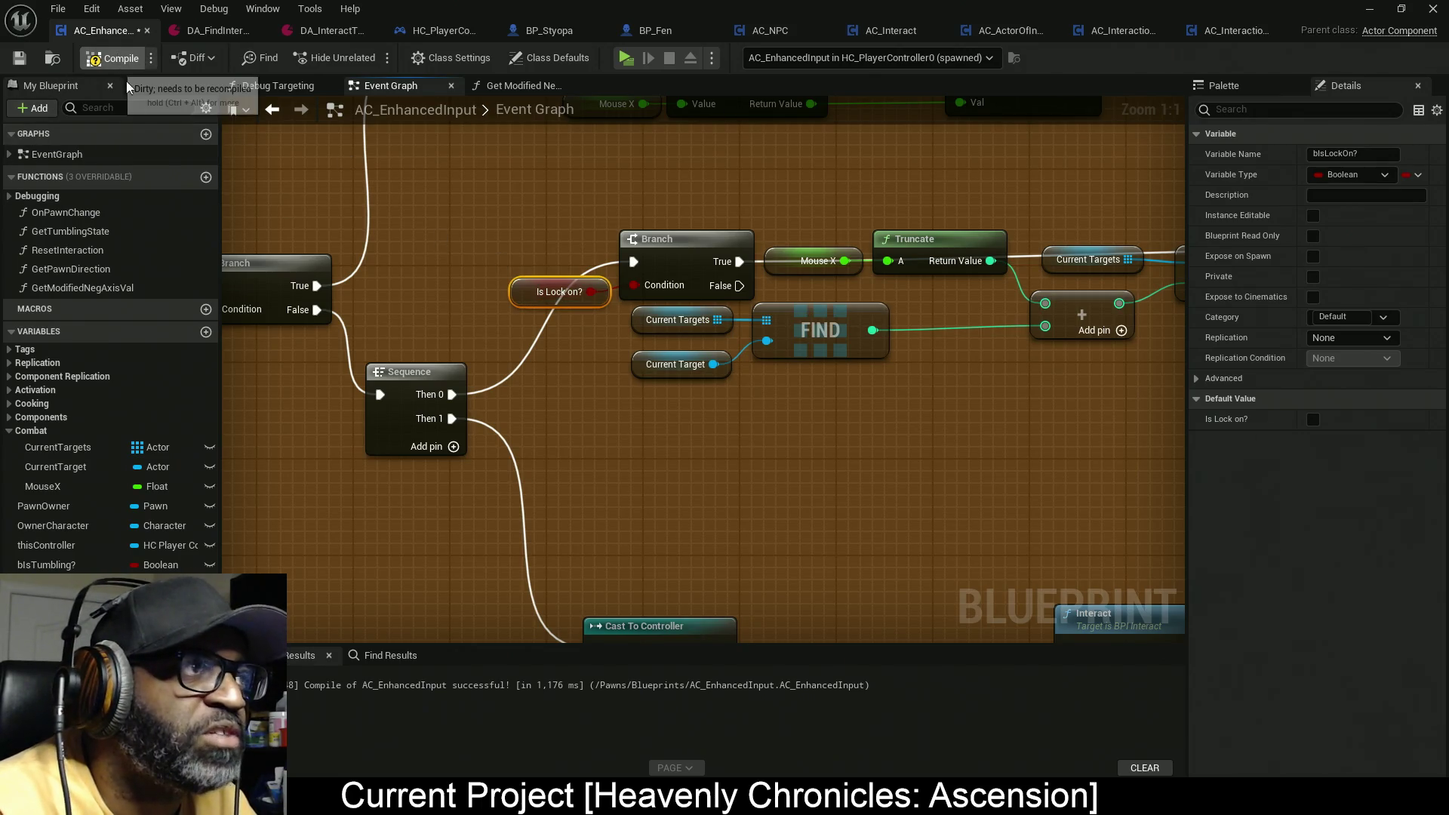
pyautogui.press('F7')
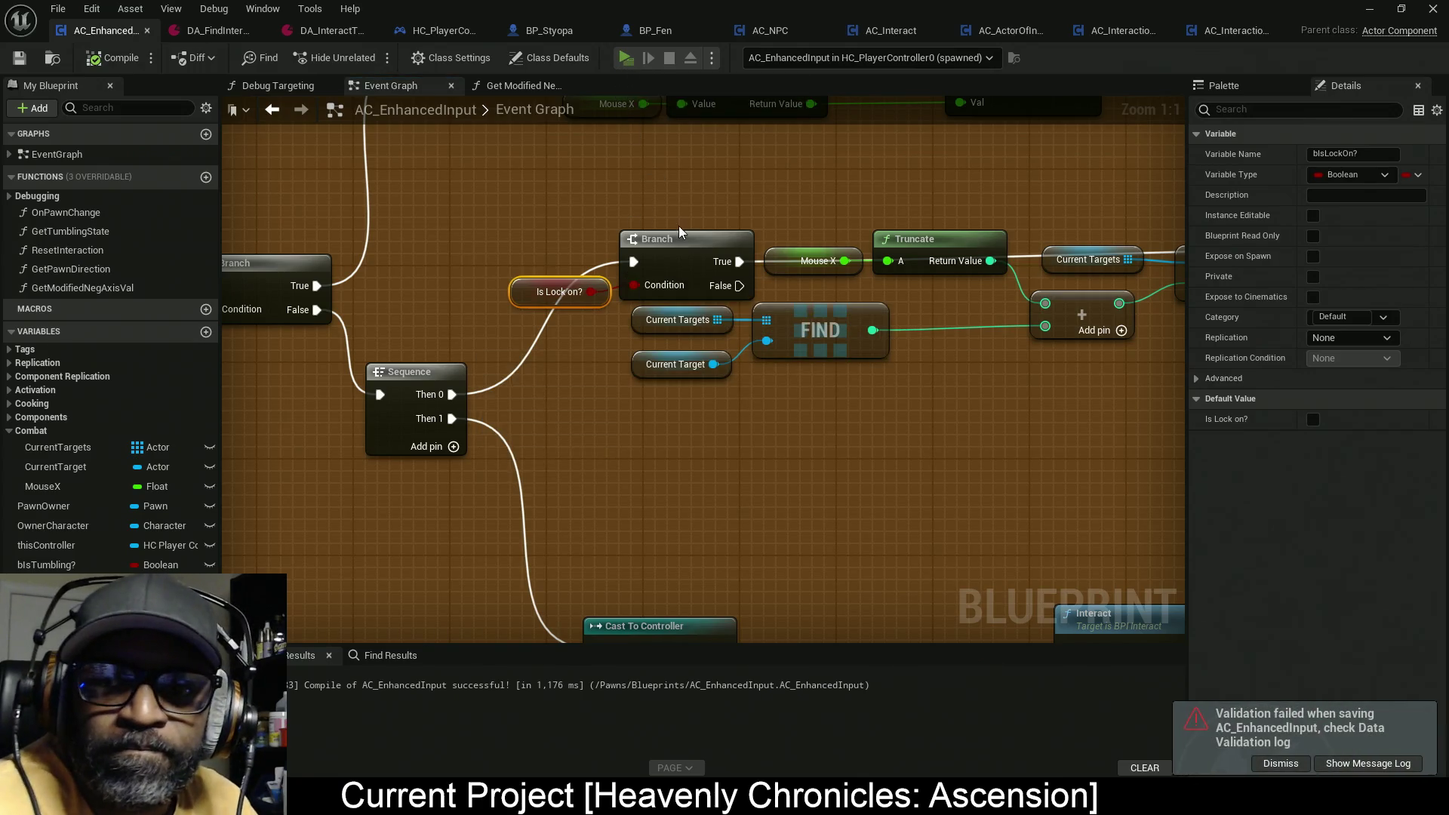
pyautogui.click(625, 57)
# Step: Walk toward the enemies, lock onto the nearest one, then close the game preview
pyautogui.press('w')
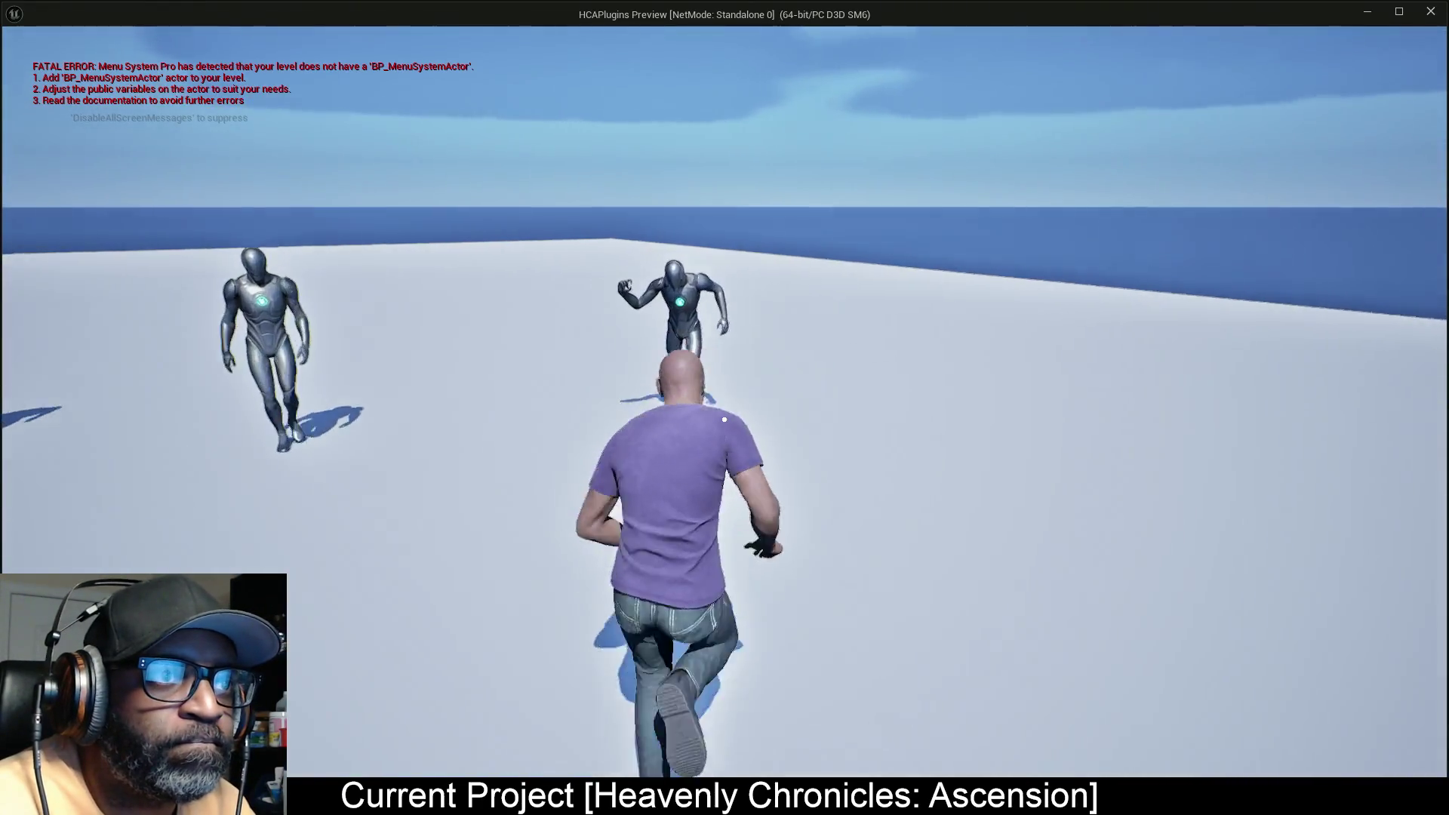
pyautogui.rightClick(725, 407)
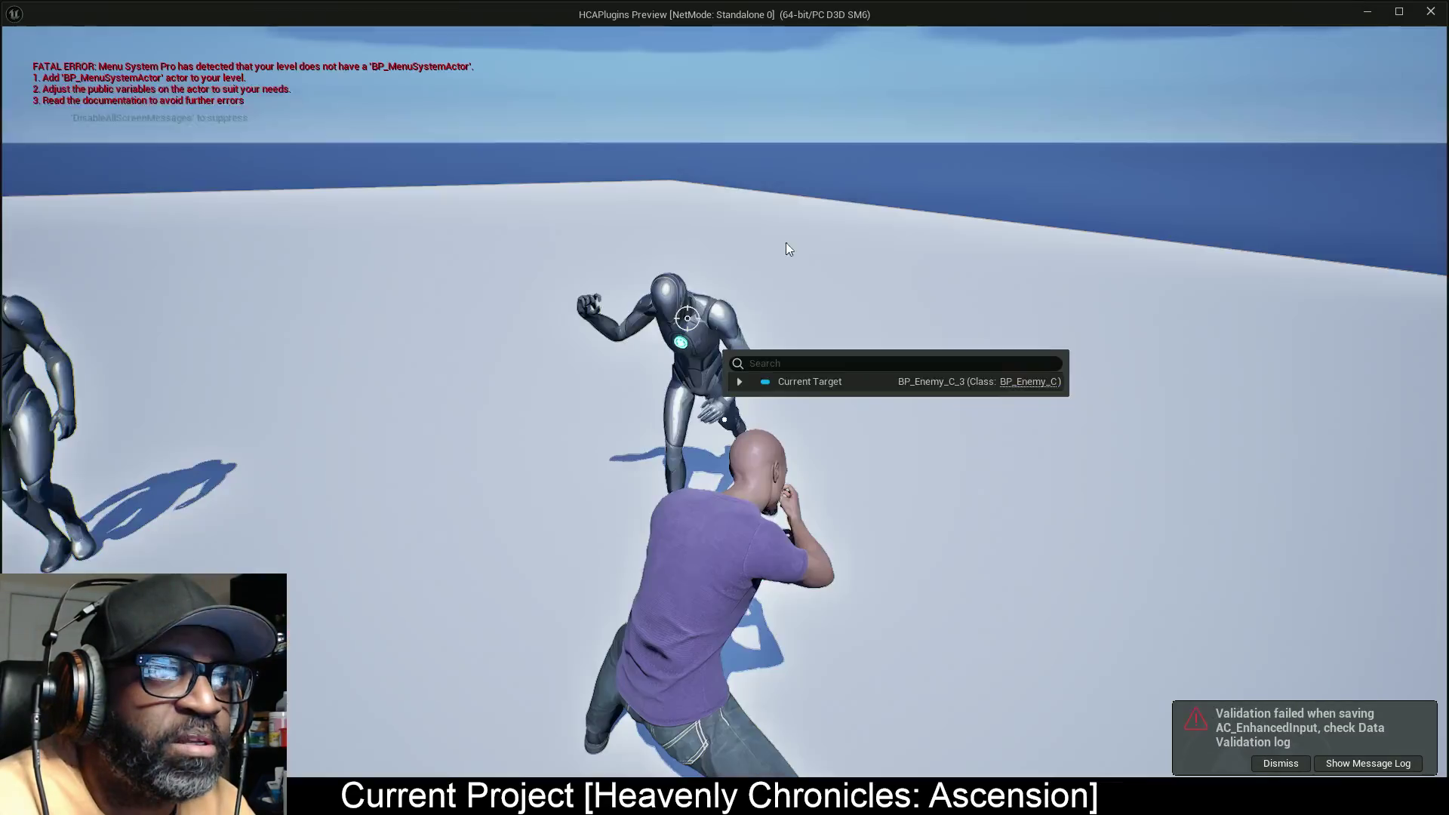
pyautogui.moveTo(626, 14); pyautogui.dragTo(319, 225)
pyautogui.click(732, 223)
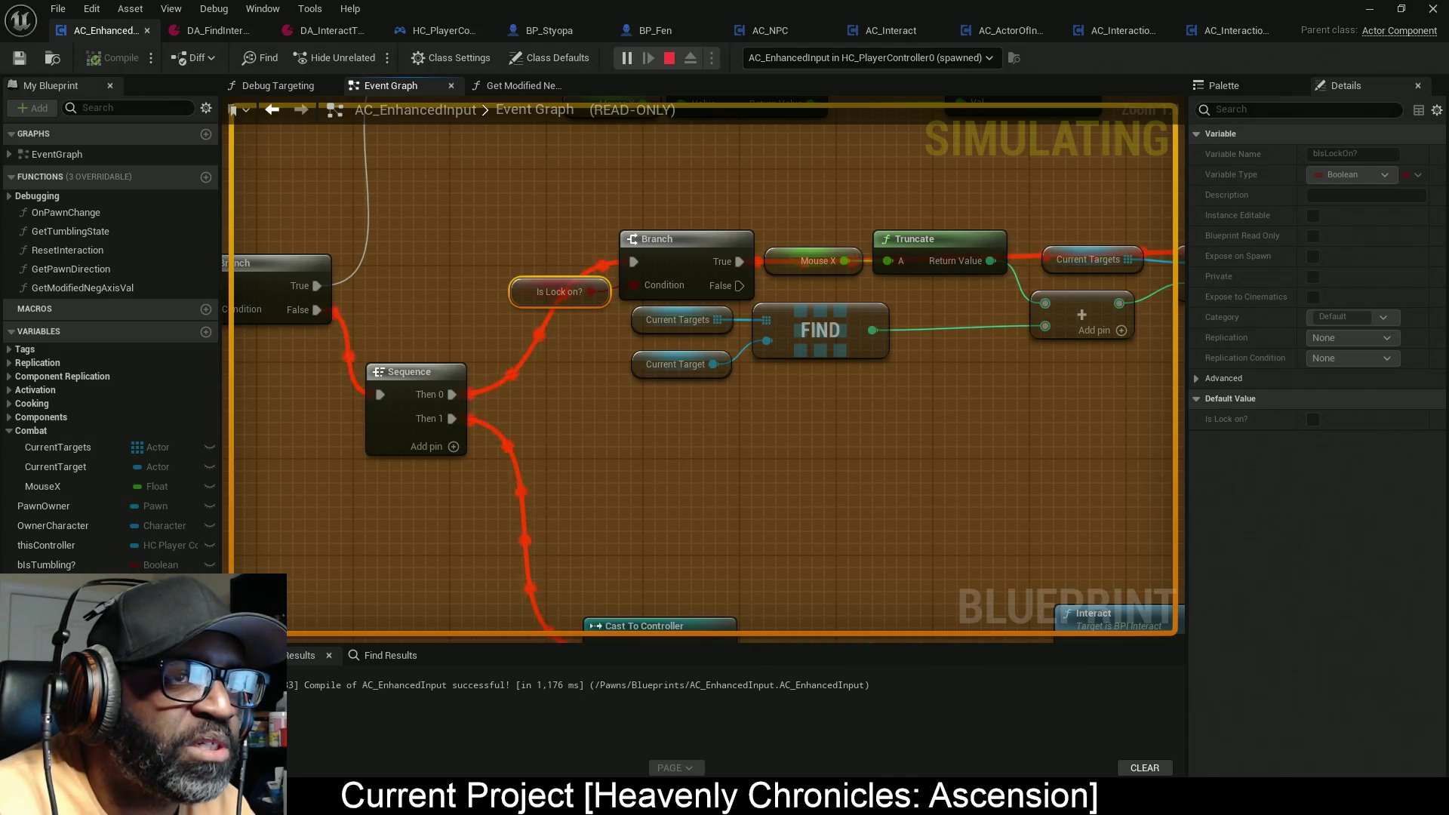
pyautogui.hotkey('alt', 'Tab')
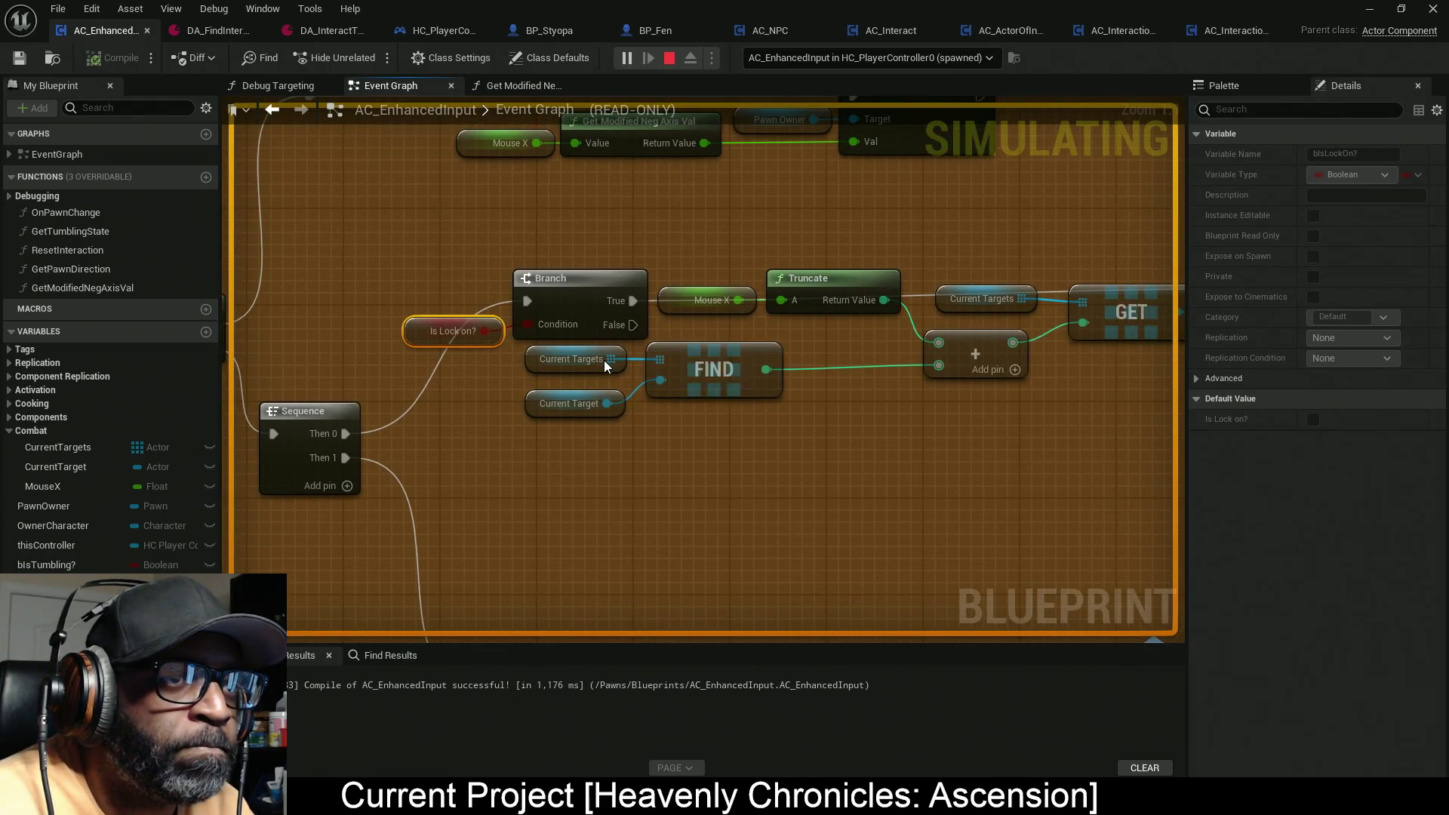
# Step: Watch the Current Targets pin value, stop the simulation, and select FIND and Current Target
pyautogui.rightClick(603, 360)
pyautogui.click(657, 457)
pyautogui.moveTo(649, 374)
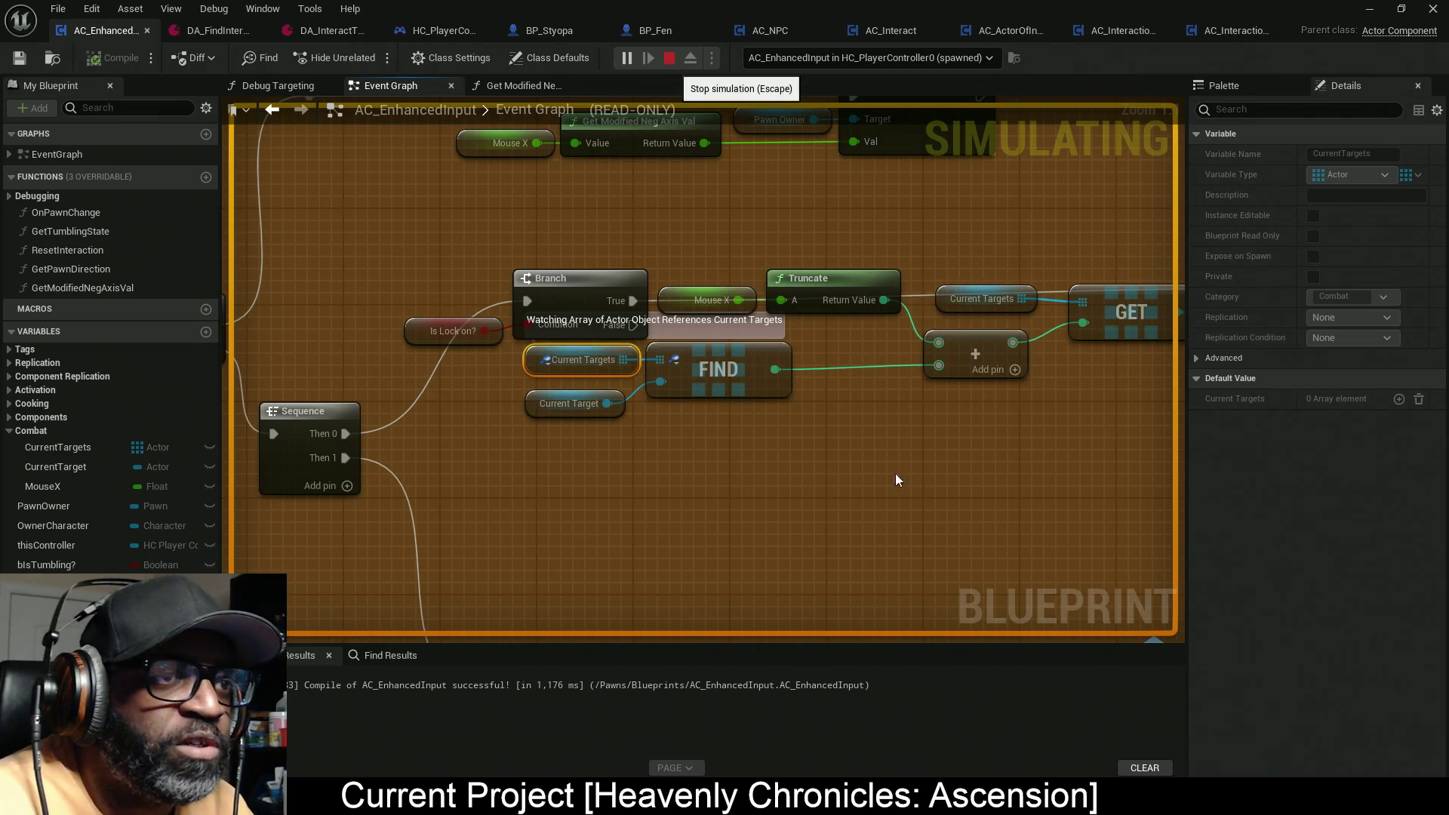
pyautogui.press('Escape')
pyautogui.moveTo(748, 400); pyautogui.dragTo(496, 283)
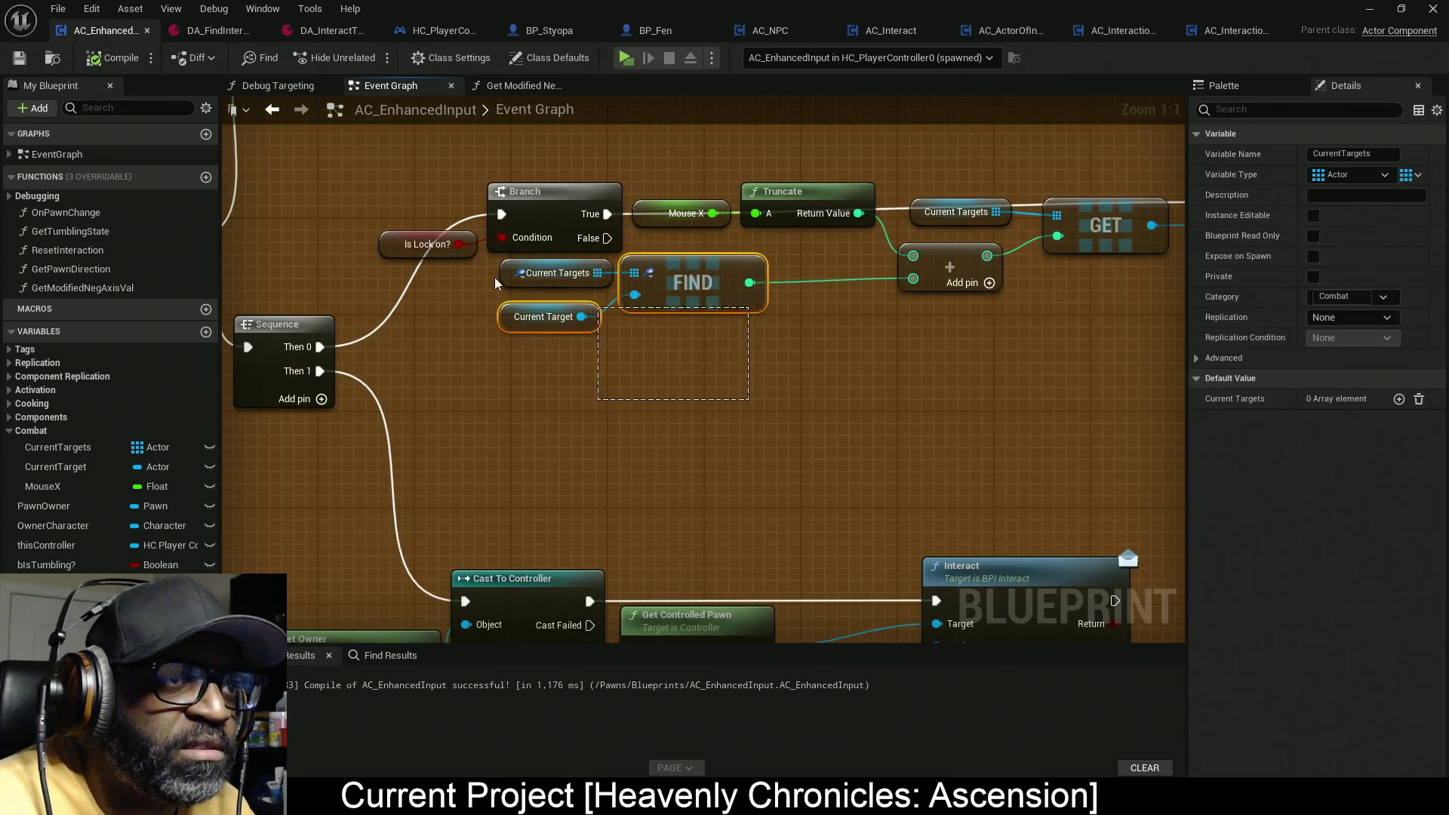
# Step: Move the FIND node and its Current Target inputs lower on the graph
pyautogui.moveTo(688, 282)
pyautogui.mouseDown()
pyautogui.moveTo(712, 349)
pyautogui.moveTo(711, 426)
pyautogui.mouseUp()
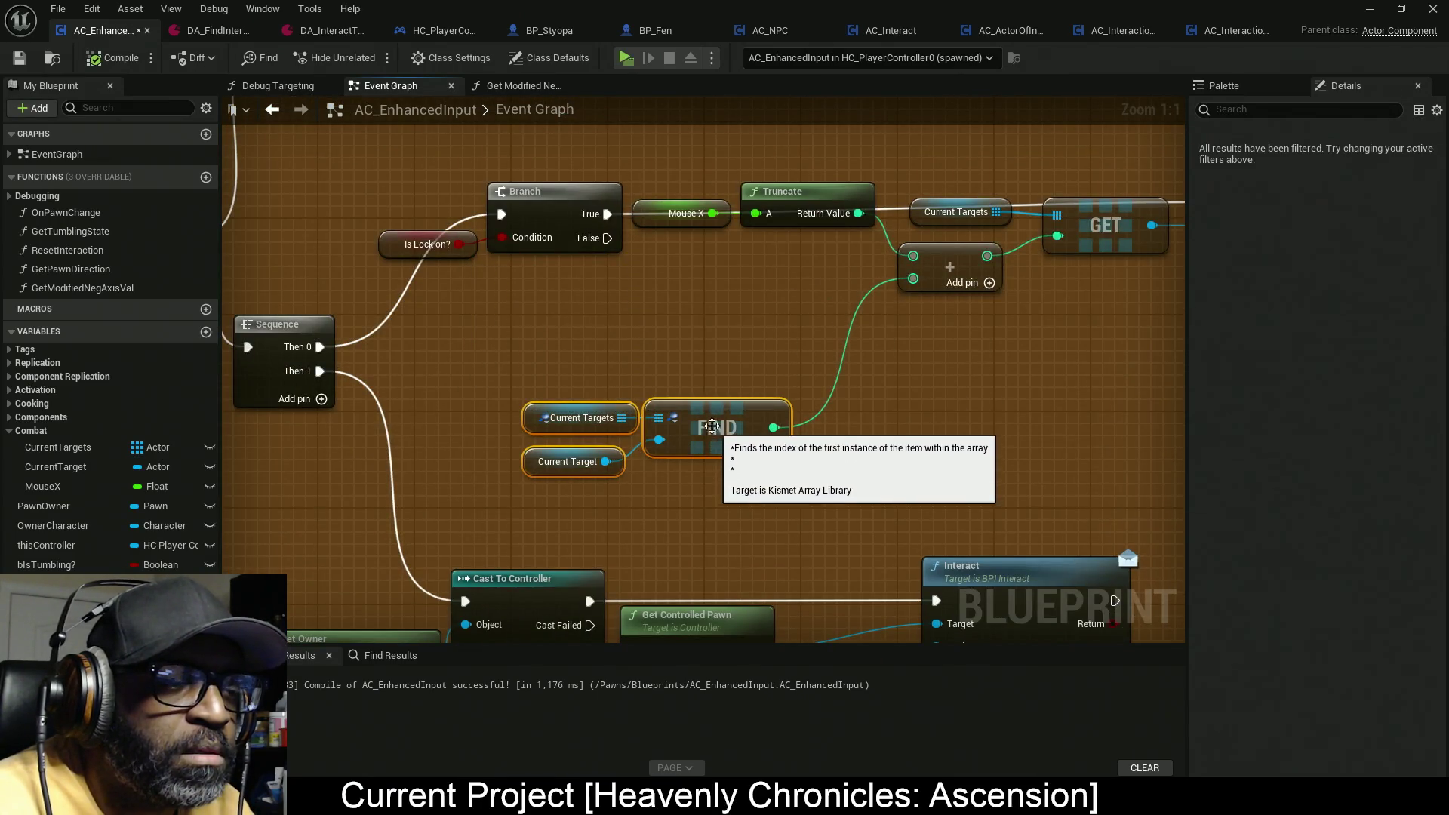
pyautogui.moveTo(603, 406)
pyautogui.mouseDown()
pyautogui.moveTo(673, 387)
pyautogui.moveTo(478, 386)
pyautogui.mouseUp()
pyautogui.click(673, 382)
# Step: Add a Watch This Value on the Current Target getter pin
pyautogui.rightClick(547, 397)
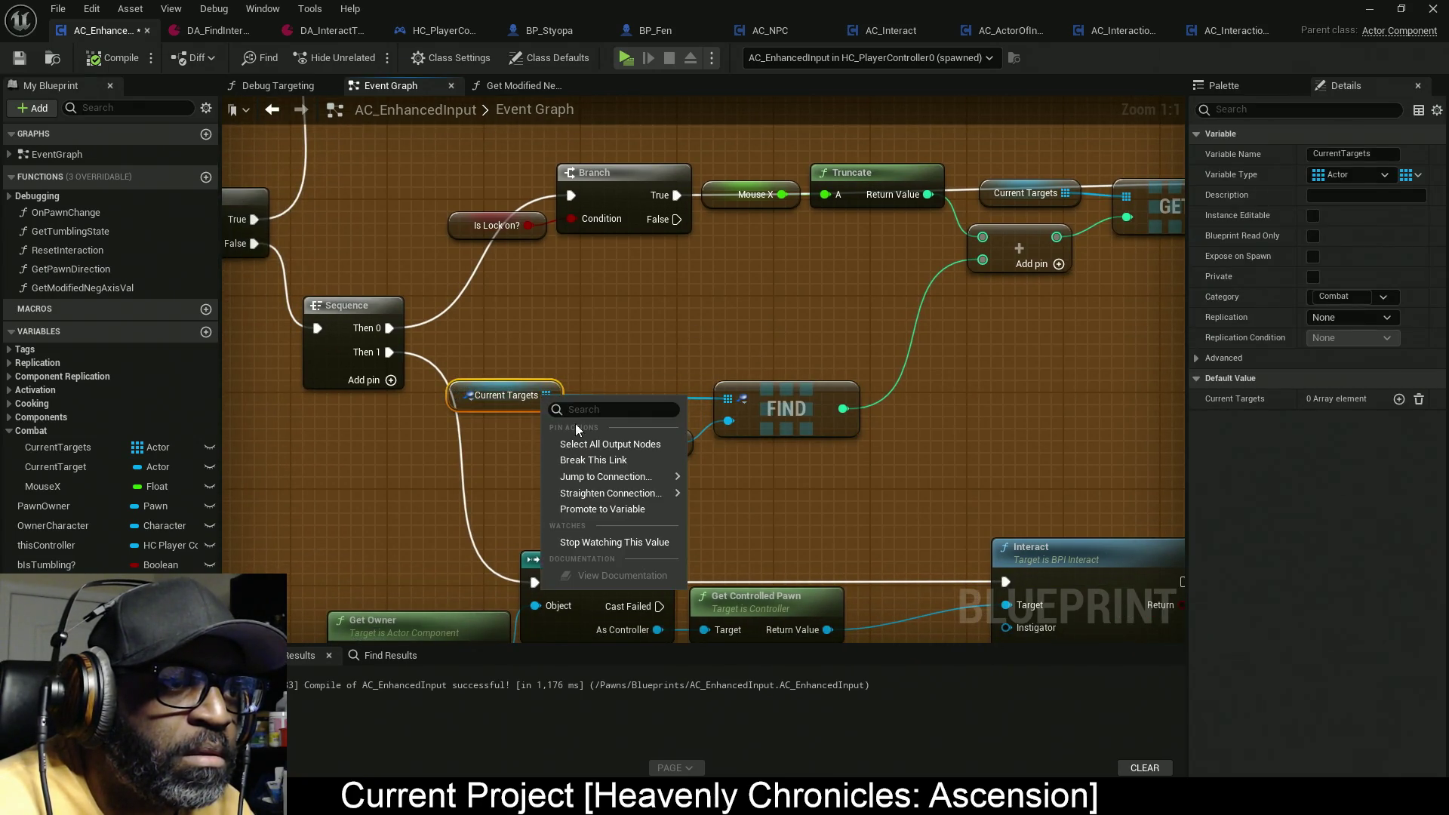
pyautogui.click(667, 356)
pyautogui.rightClick(670, 444)
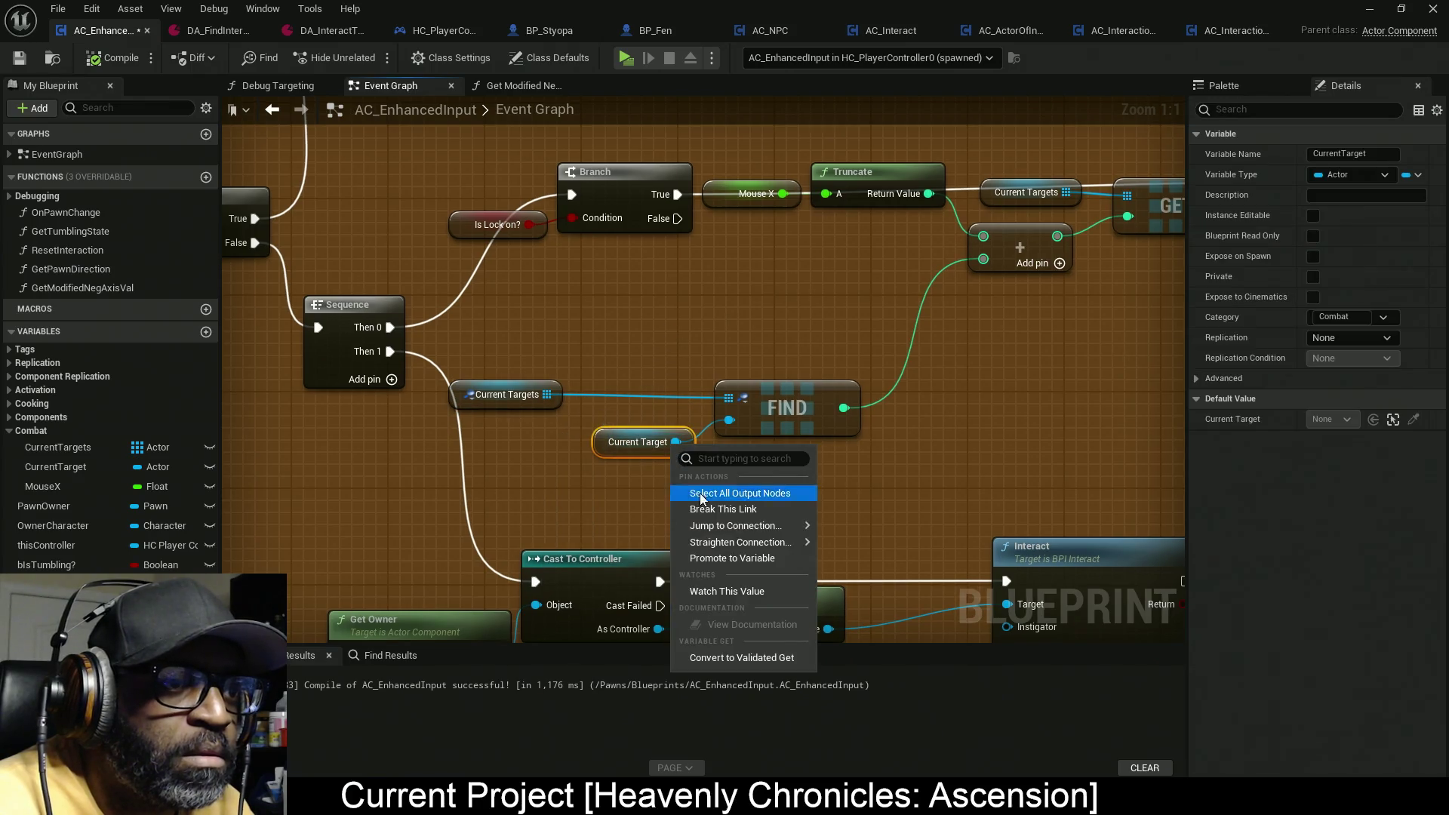
pyautogui.click(785, 411)
# Step: Spread FIND, Current Target and Current Targets apart, then start Simulate
pyautogui.moveTo(783, 407); pyautogui.dragTo(892, 406)
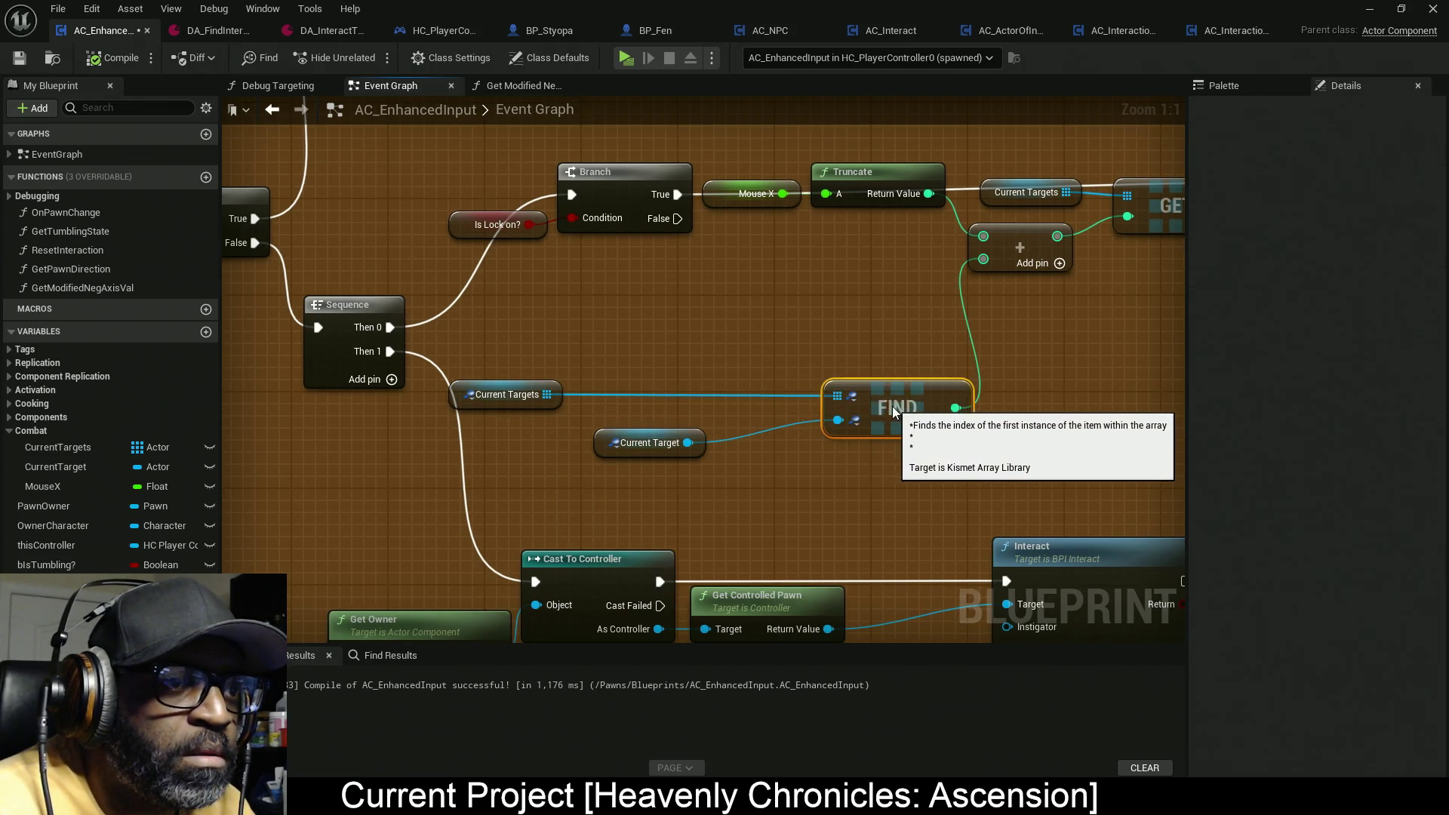
pyautogui.moveTo(608, 449); pyautogui.dragTo(701, 462)
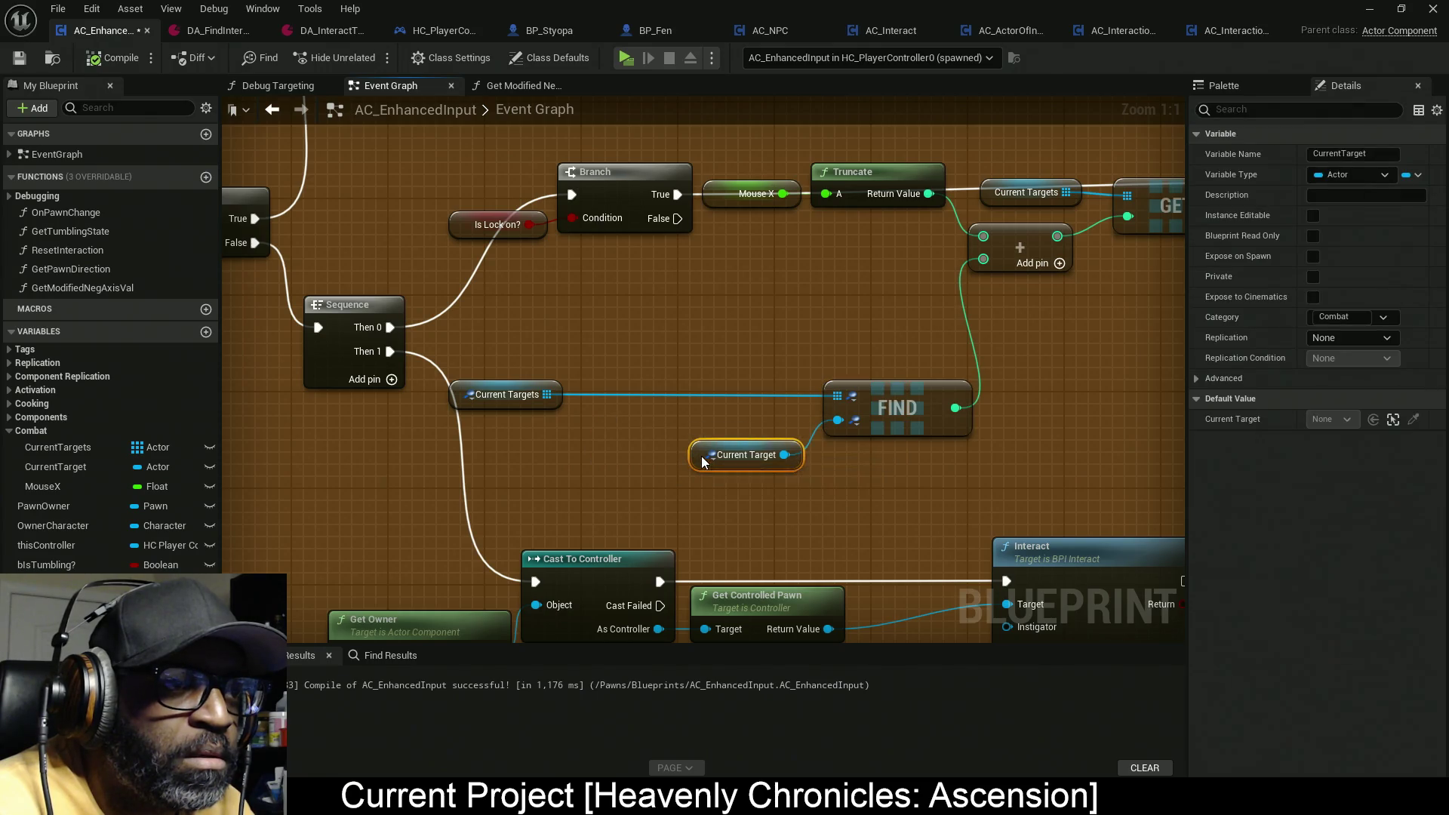
pyautogui.moveTo(467, 406); pyautogui.dragTo(486, 406)
pyautogui.click(626, 57)
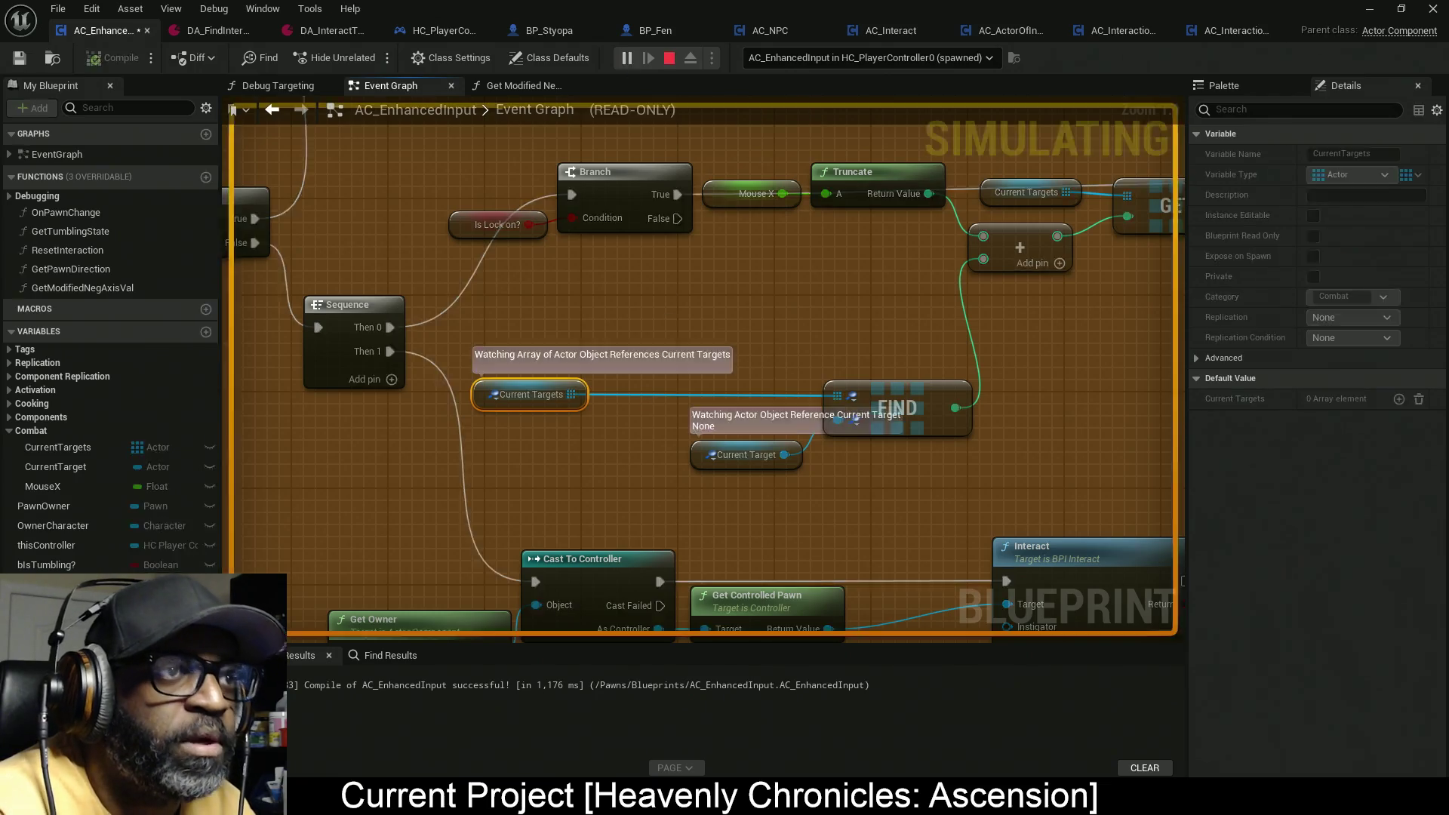
pyautogui.hotkey('alt', 'Tab')
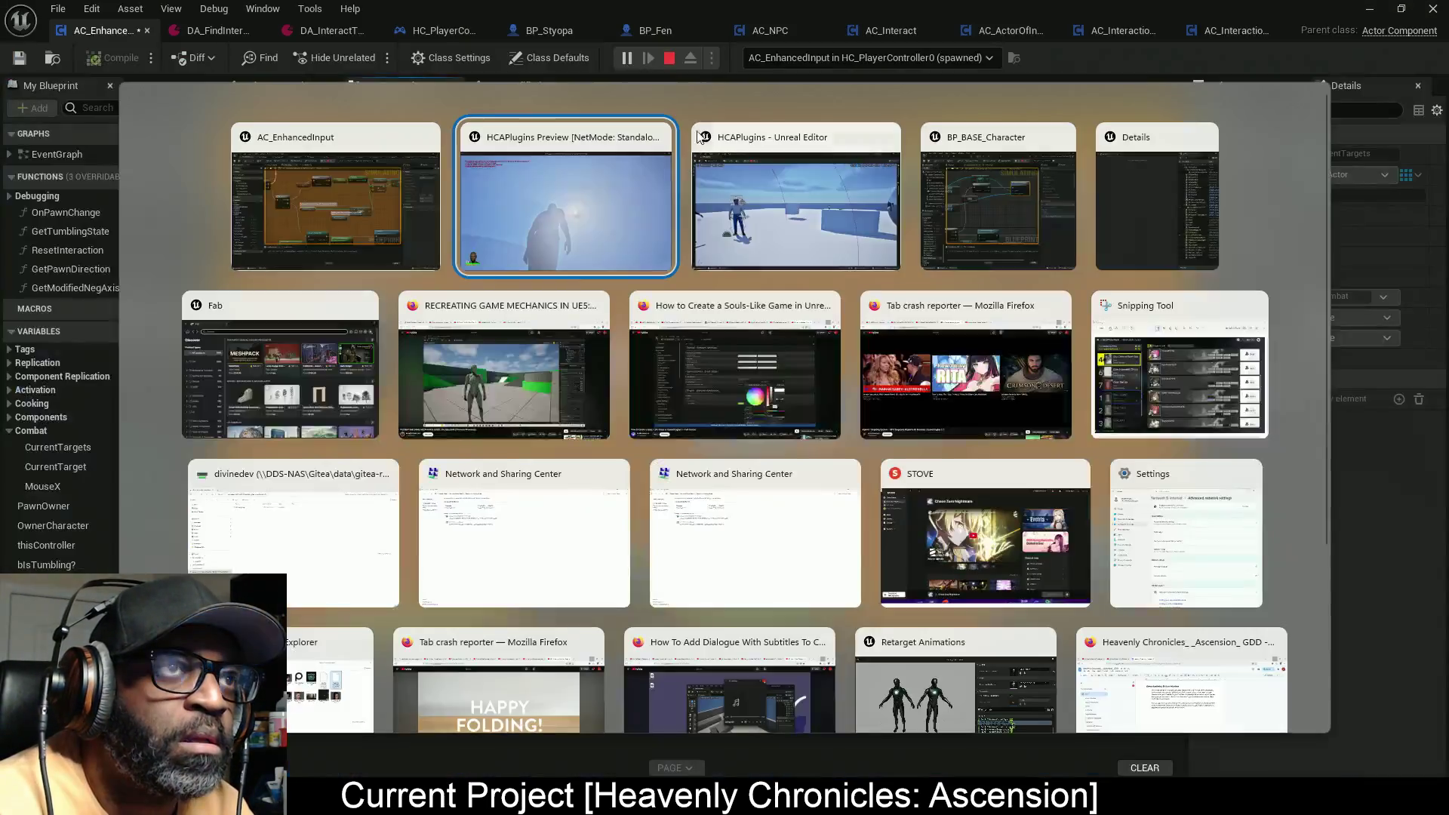
pyautogui.hotkey('alt', 'Tab')
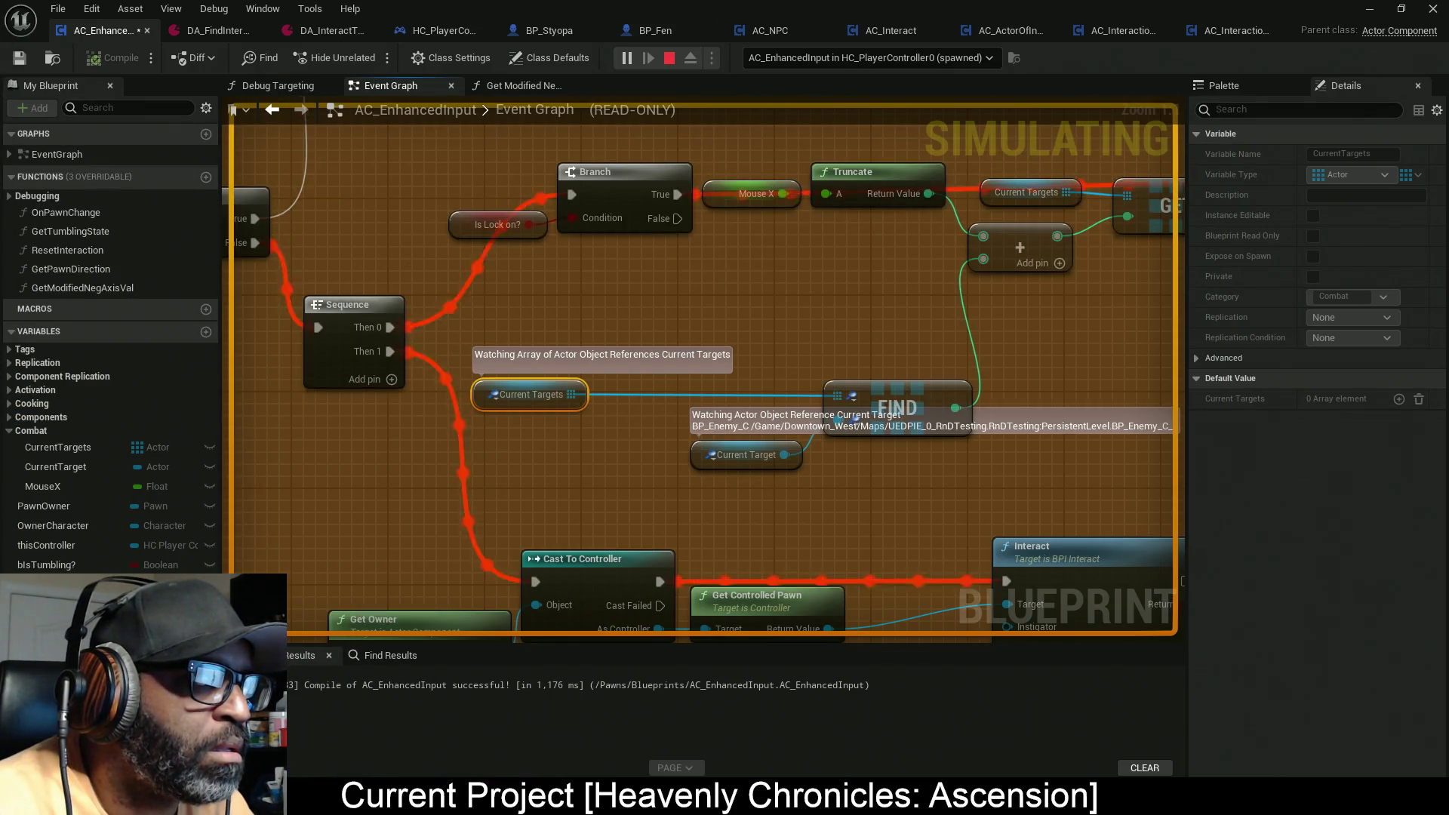
pyautogui.hotkey('alt', 'Tab')
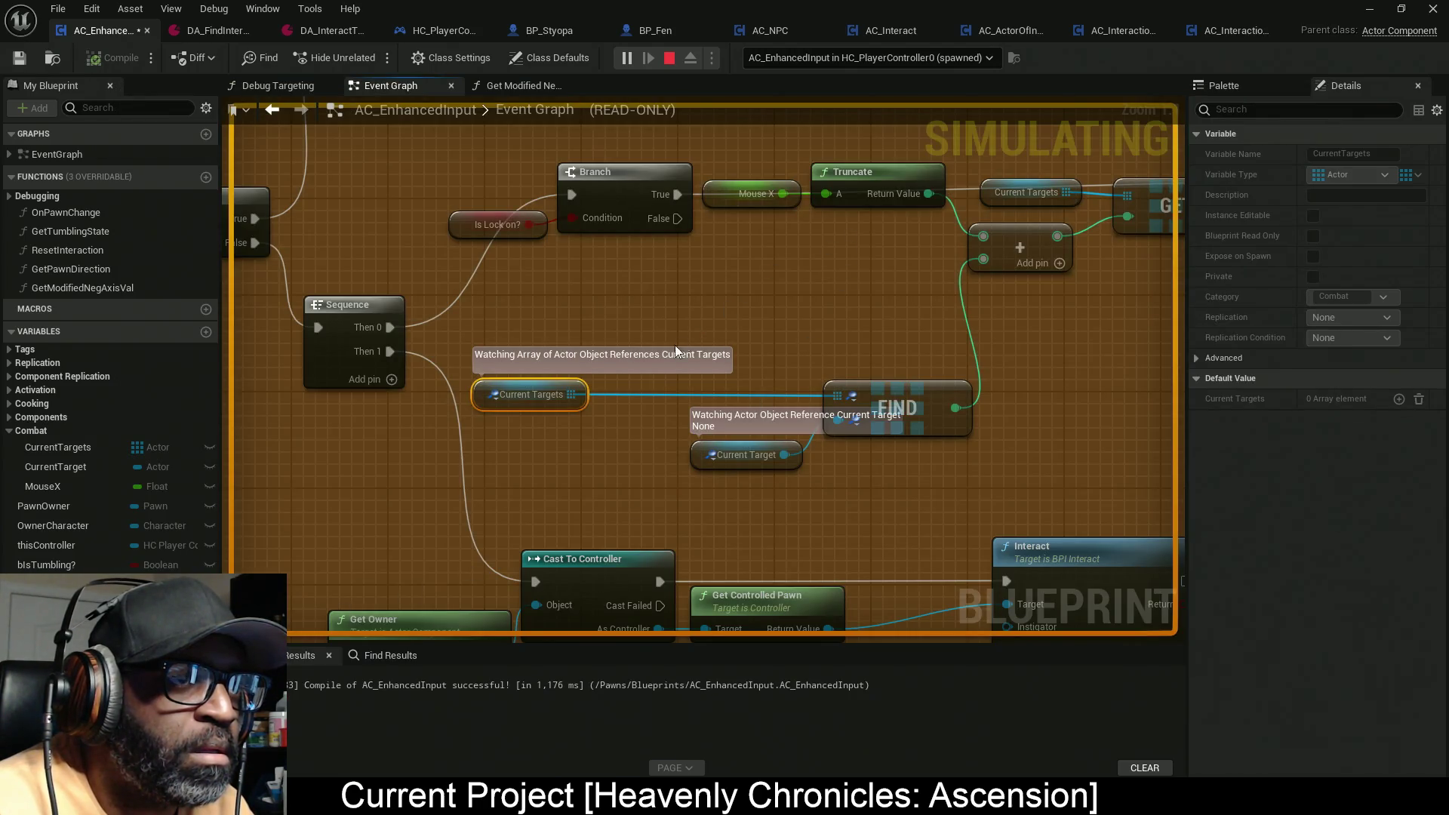
pyautogui.moveTo(536, 397)
pyautogui.click(595, 413)
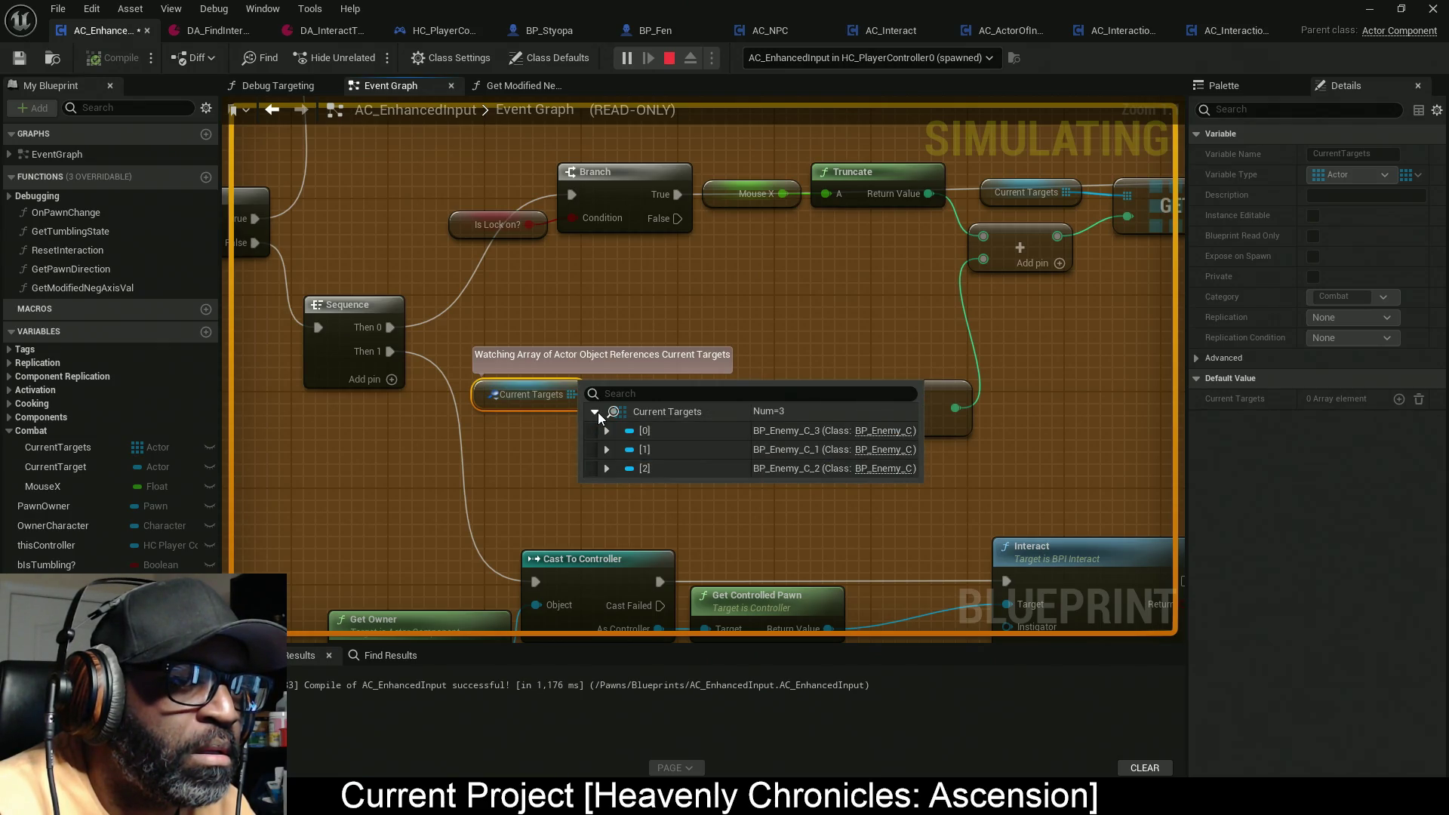
pyautogui.click(818, 274)
pyautogui.moveTo(788, 454)
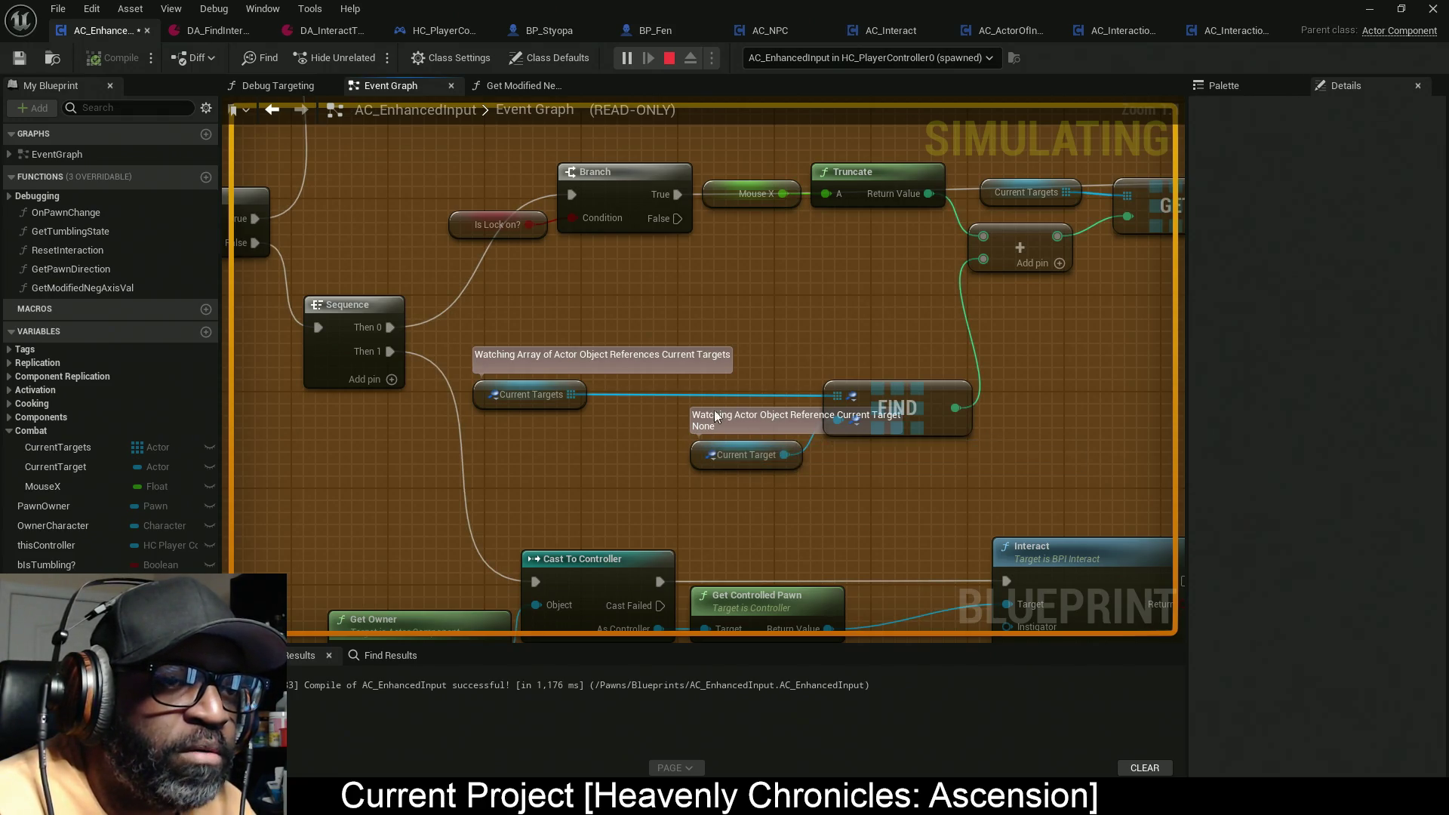
pyautogui.scroll(-6, 855, 474)
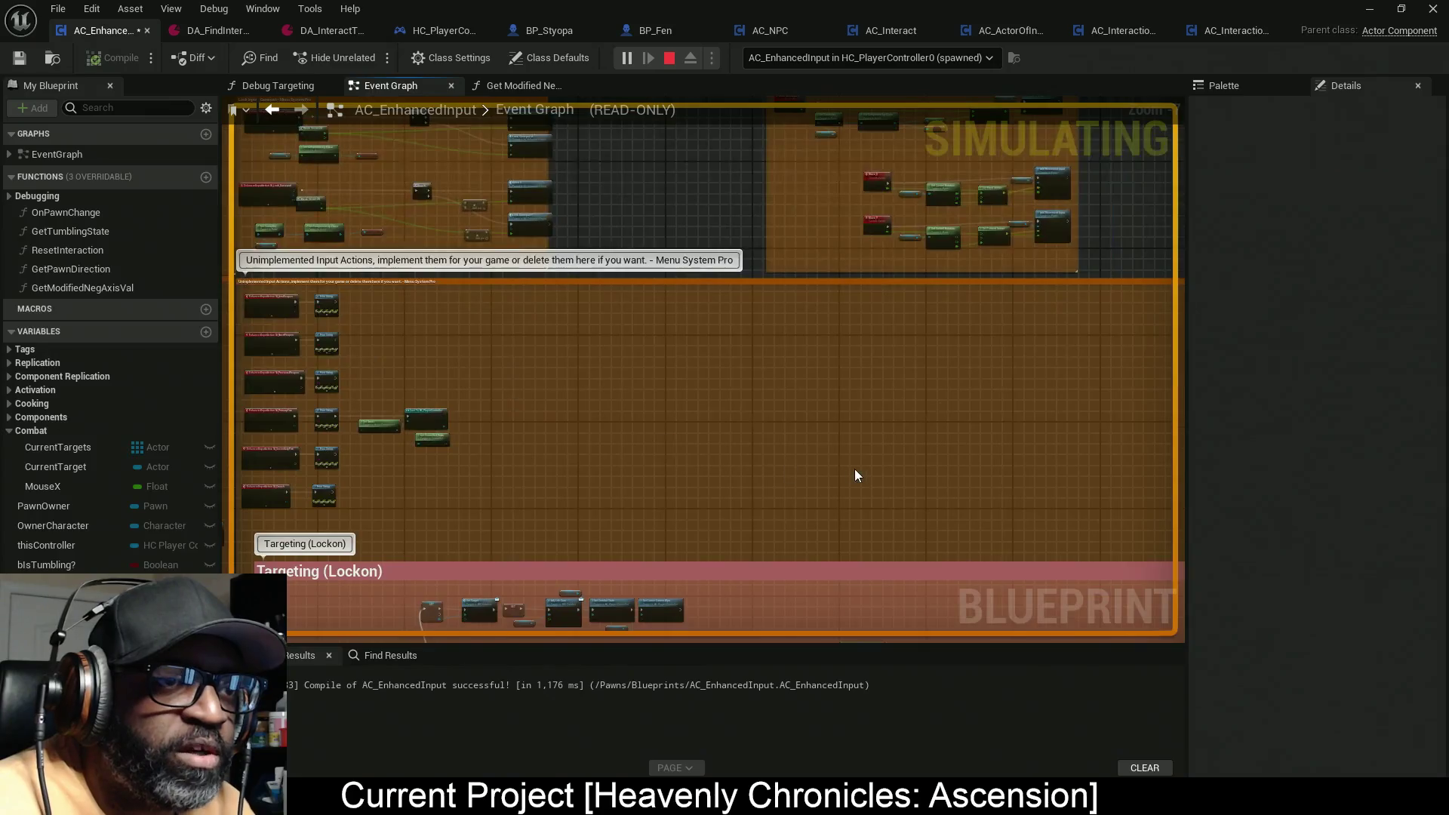
# Step: Pan to the Debug Targeting GET/SET nodes and read their pin debug values
pyautogui.scroll(-4, 856, 475)
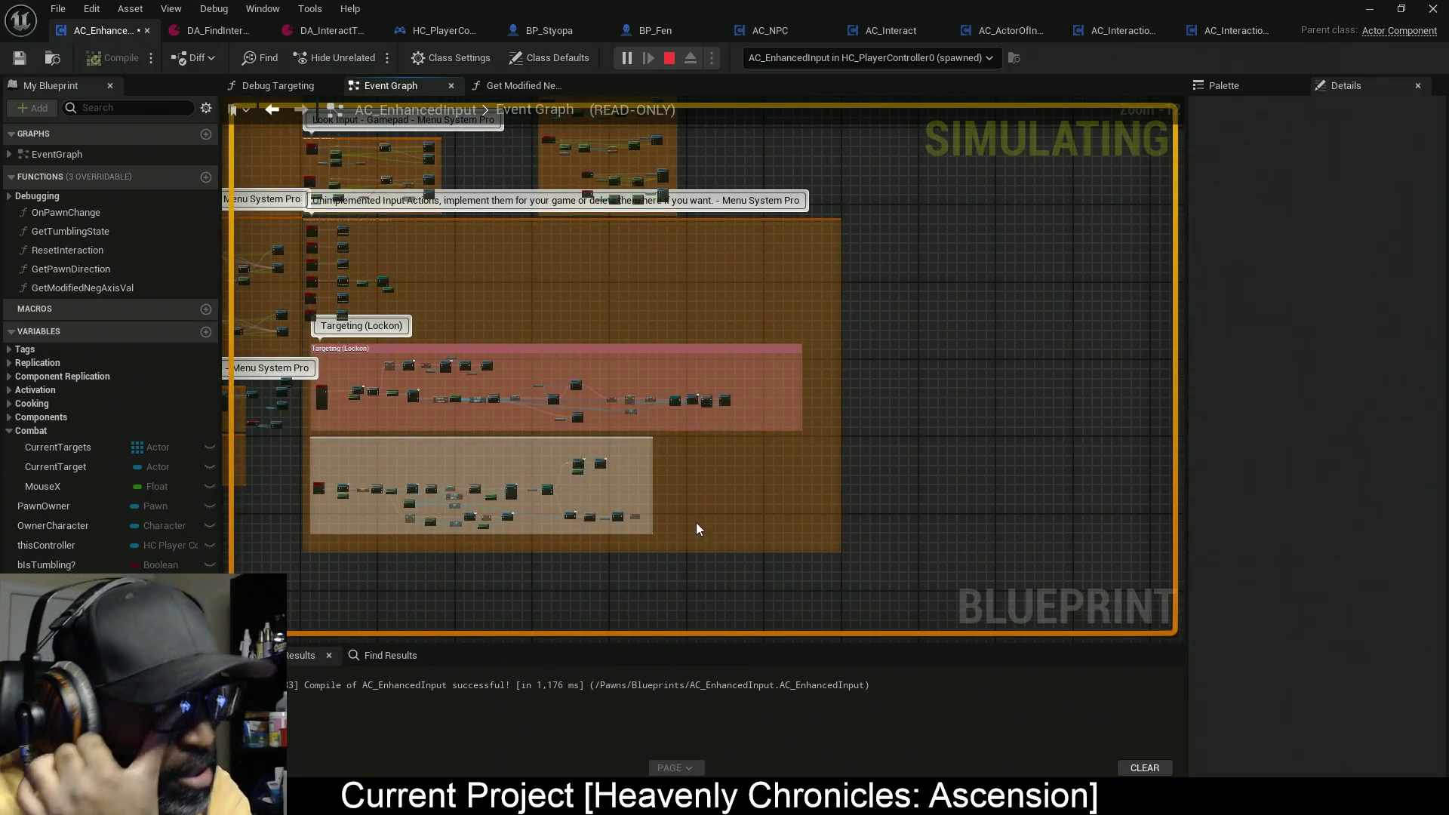
pyautogui.scroll(10, 695, 524)
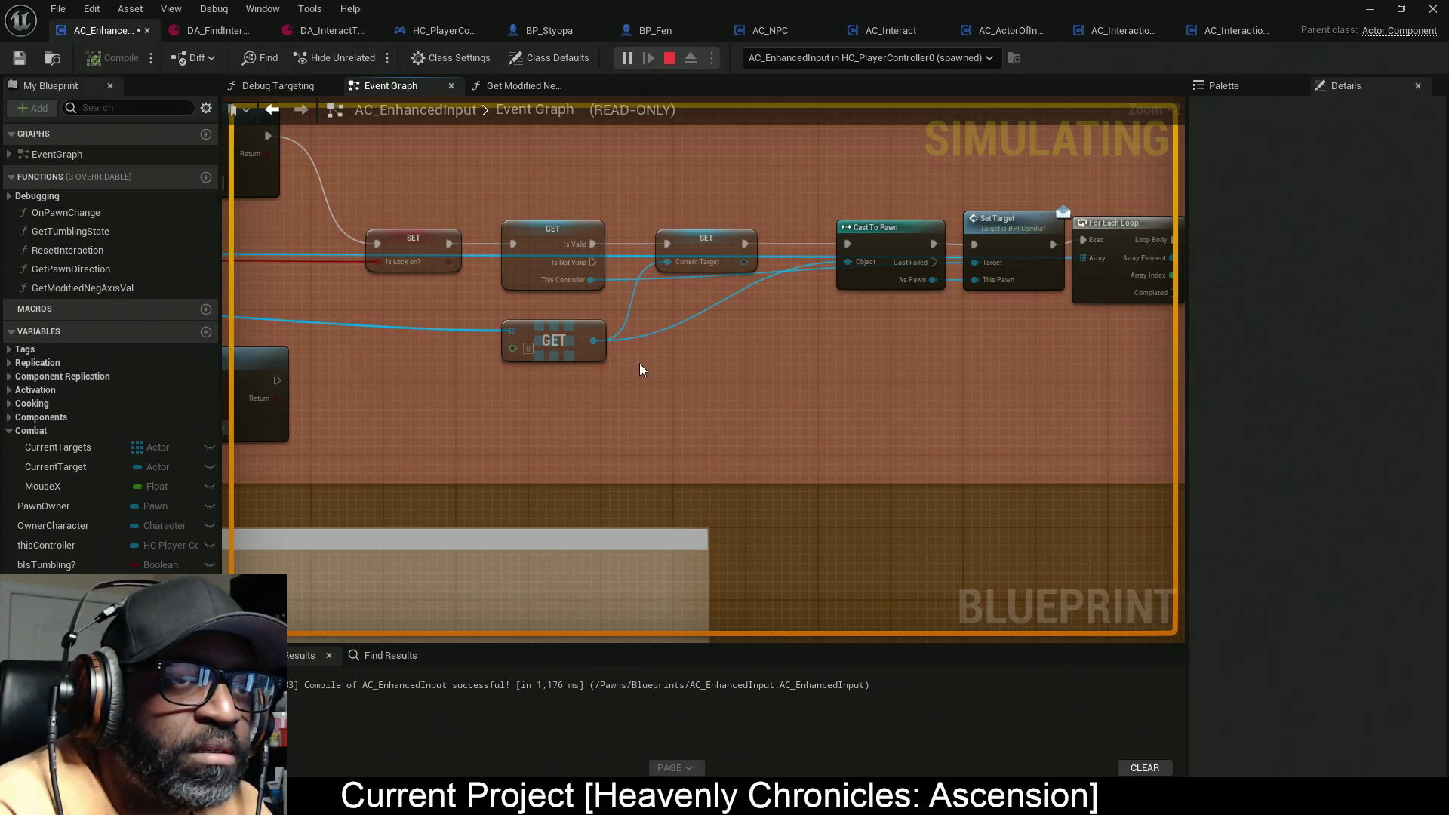
pyautogui.moveTo(640, 362)
pyautogui.mouseDown()
pyautogui.moveTo(1027, 428)
pyautogui.moveTo(477, 424)
pyautogui.mouseUp()
pyautogui.moveTo(884, 355)
pyautogui.mouseDown()
pyautogui.moveTo(834, 391)
pyautogui.moveTo(789, 394)
pyautogui.moveTo(915, 398)
pyautogui.mouseUp()
pyautogui.moveTo(662, 444)
pyautogui.mouseDown()
pyautogui.moveTo(622, 444)
pyautogui.moveTo(849, 446)
pyautogui.mouseUp()
pyautogui.moveTo(746, 392)
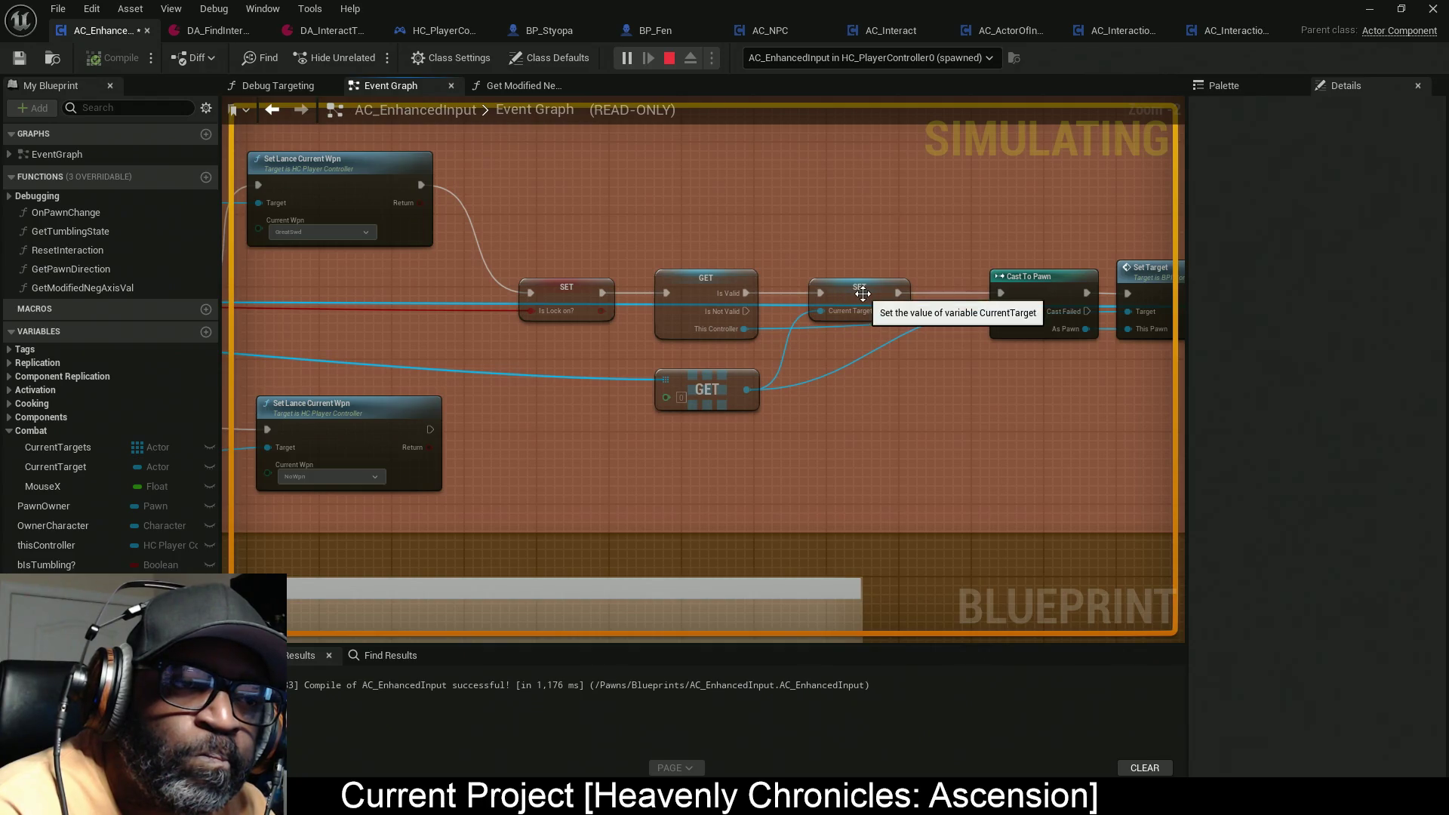
pyautogui.moveTo(842, 312)
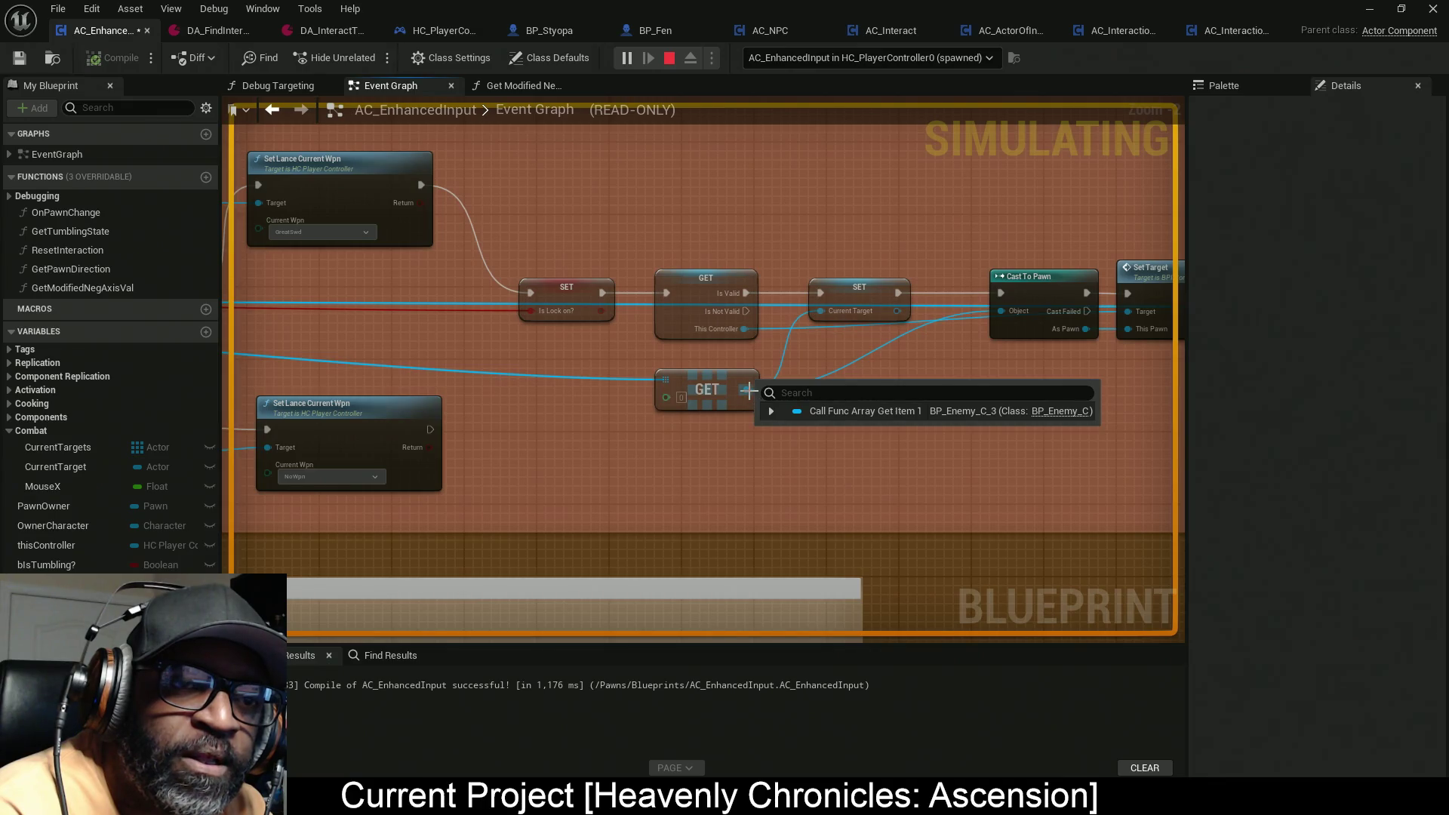
# Step: Zoom back to the FIND section and select the Current Target getter
pyautogui.scroll(-6, 745, 392)
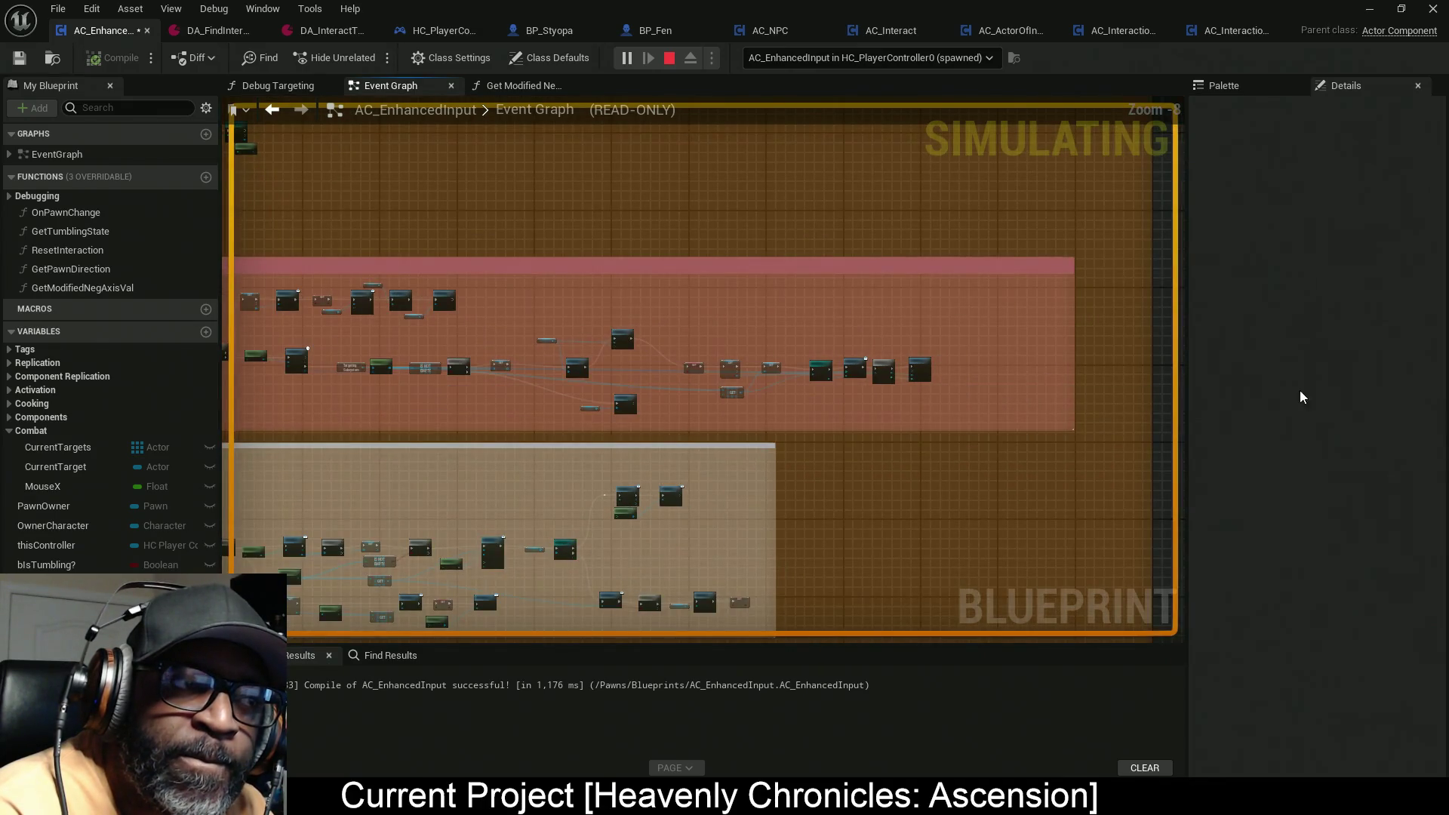
pyautogui.scroll(4, 619, 317)
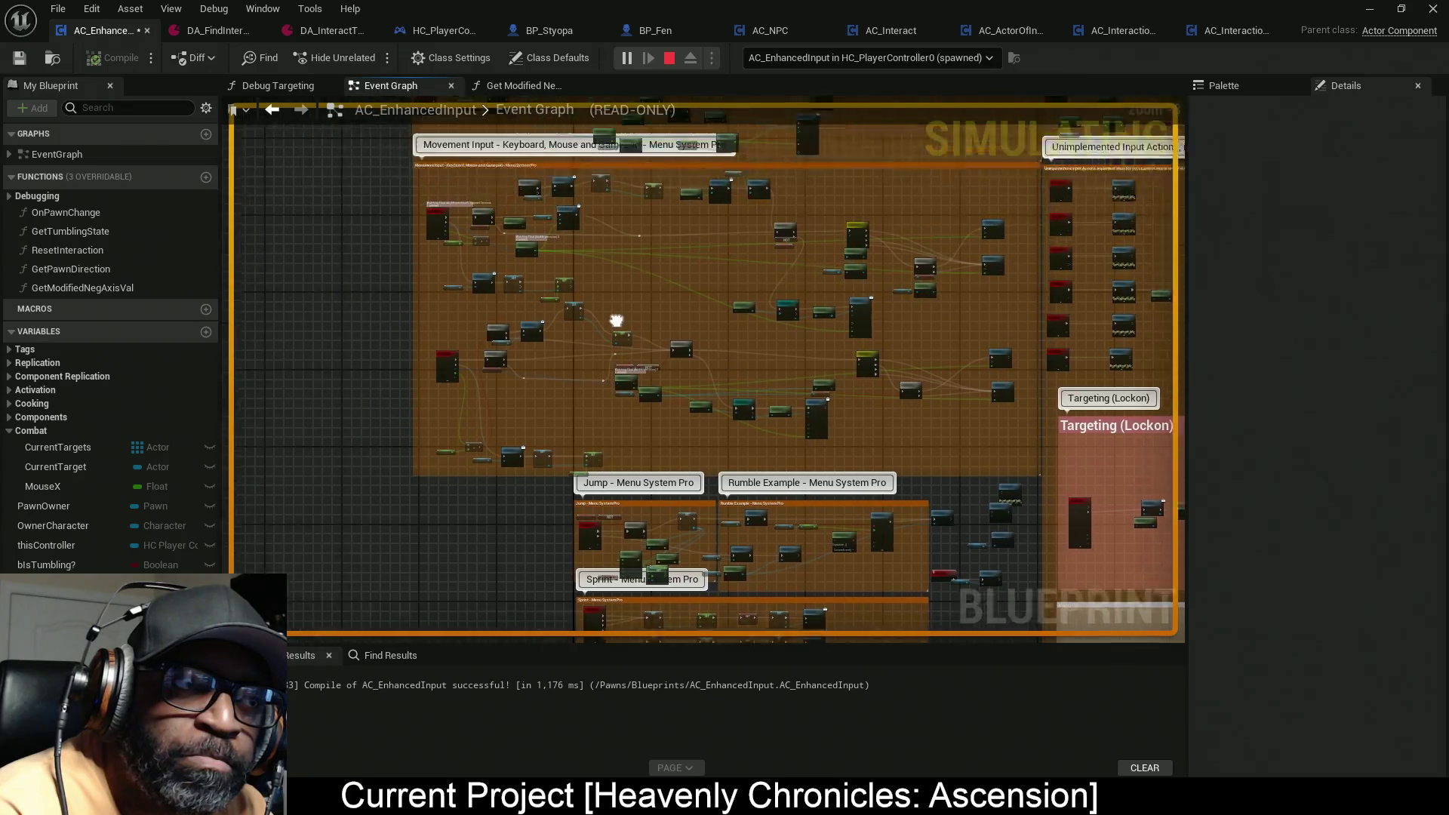
pyautogui.scroll(5, 617, 321)
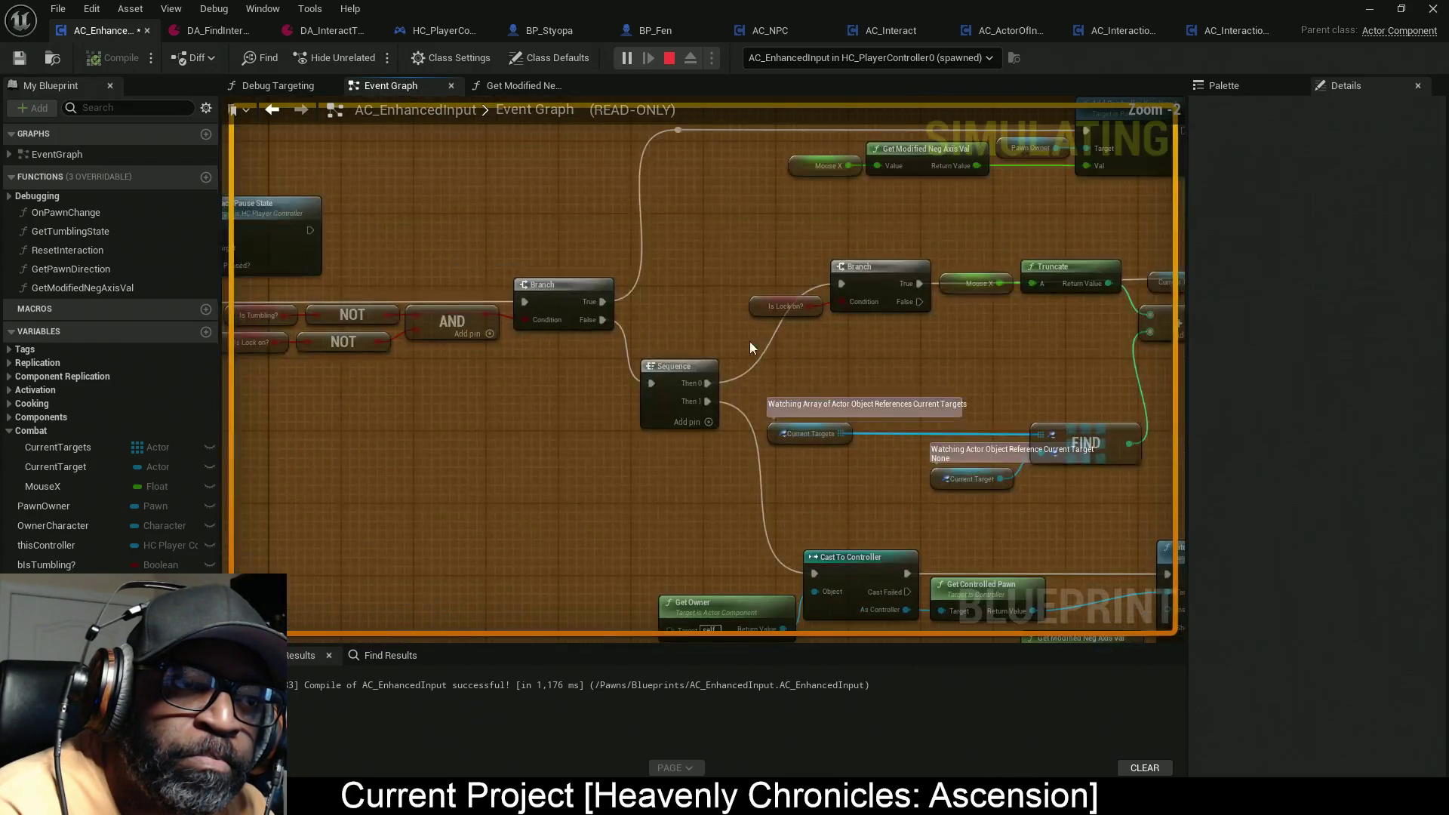
pyautogui.scroll(3, 767, 323)
pyautogui.moveTo(581, 355)
pyautogui.mouseDown()
pyautogui.moveTo(752, 446)
pyautogui.moveTo(736, 451)
pyautogui.mouseUp()
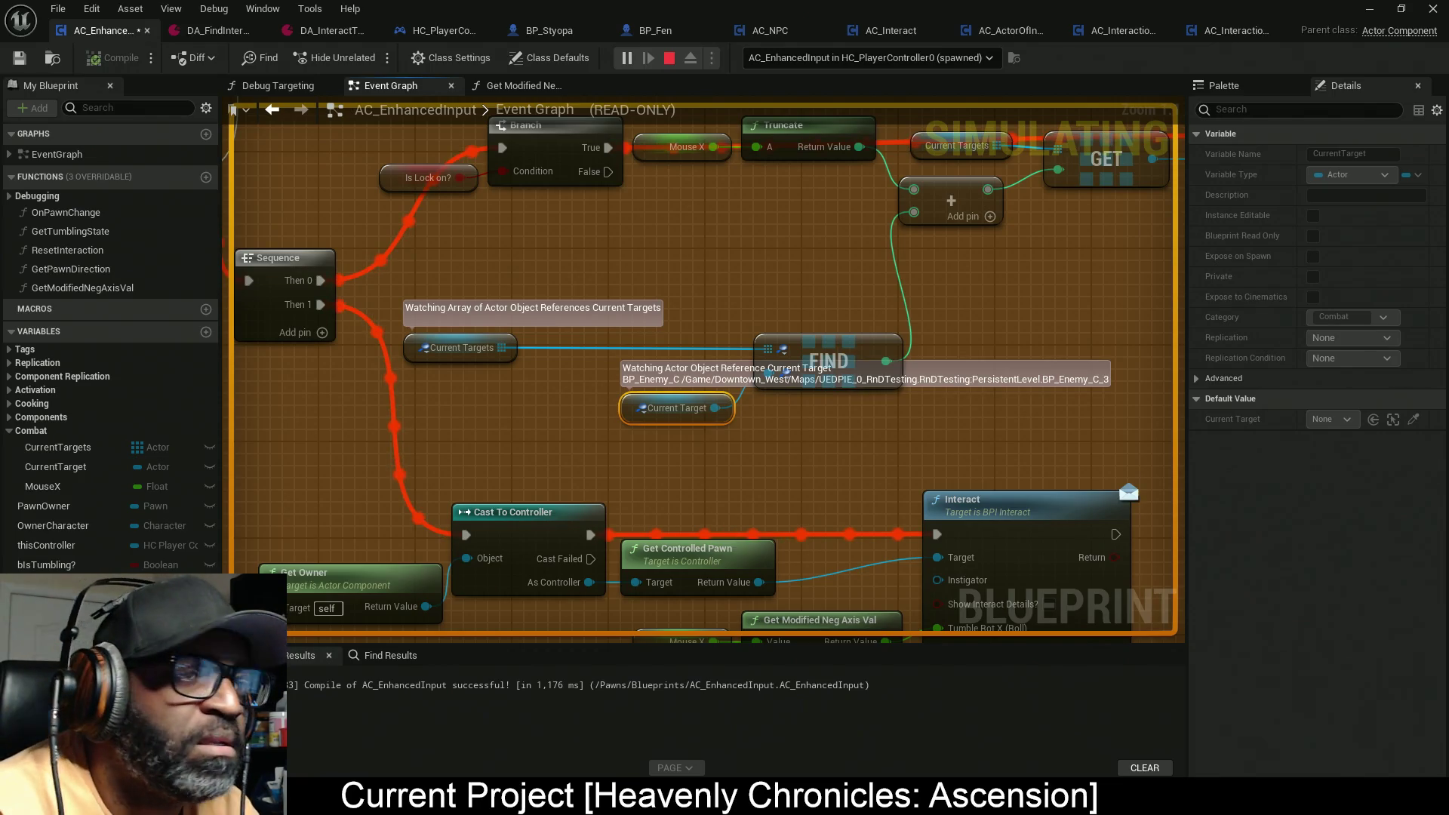
# Step: Stop simulating, break GET's index link and SET's exec wire, and move the chain lower right
pyautogui.press('Escape')
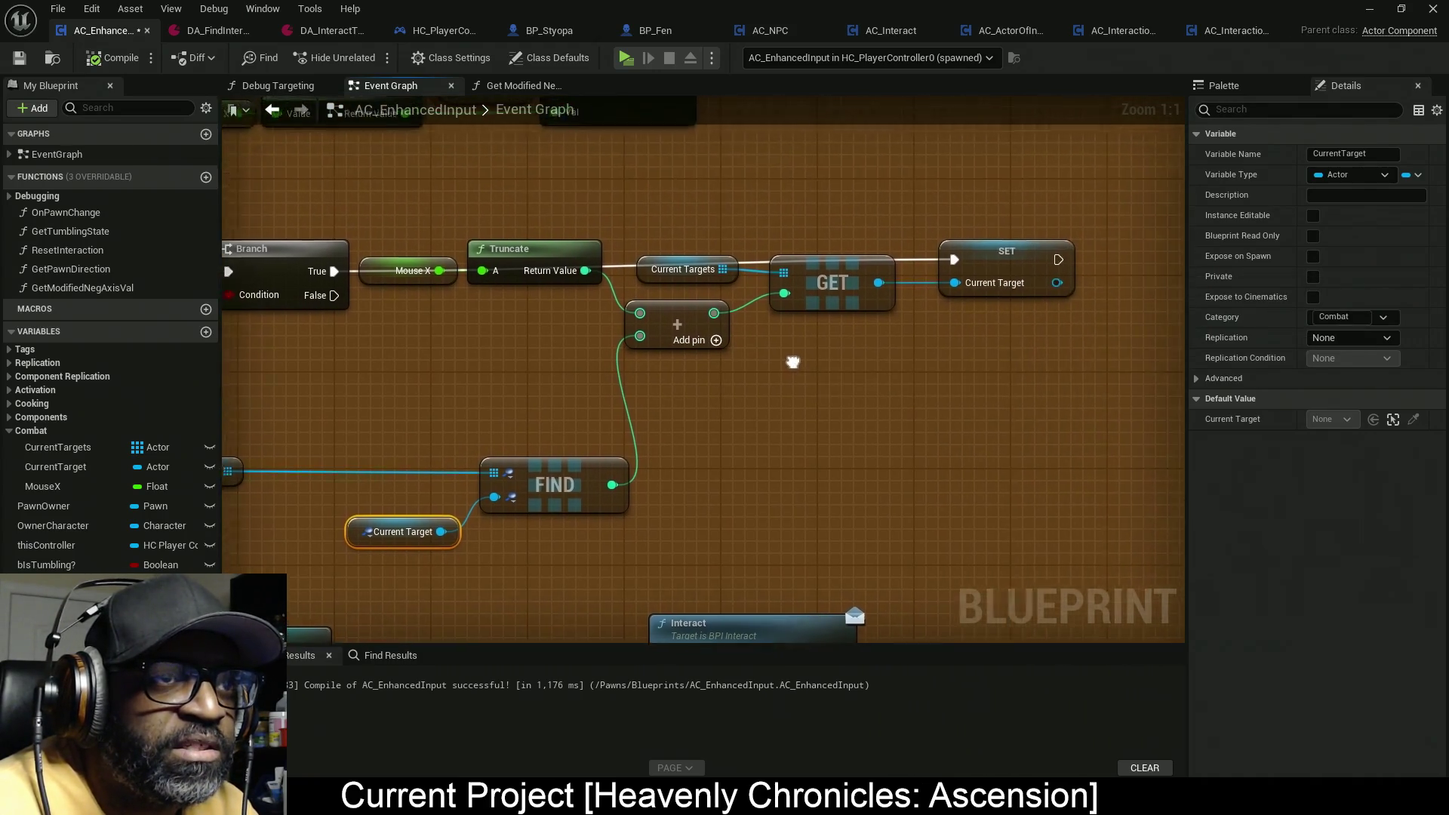
pyautogui.moveTo(682, 232); pyautogui.dragTo(973, 272)
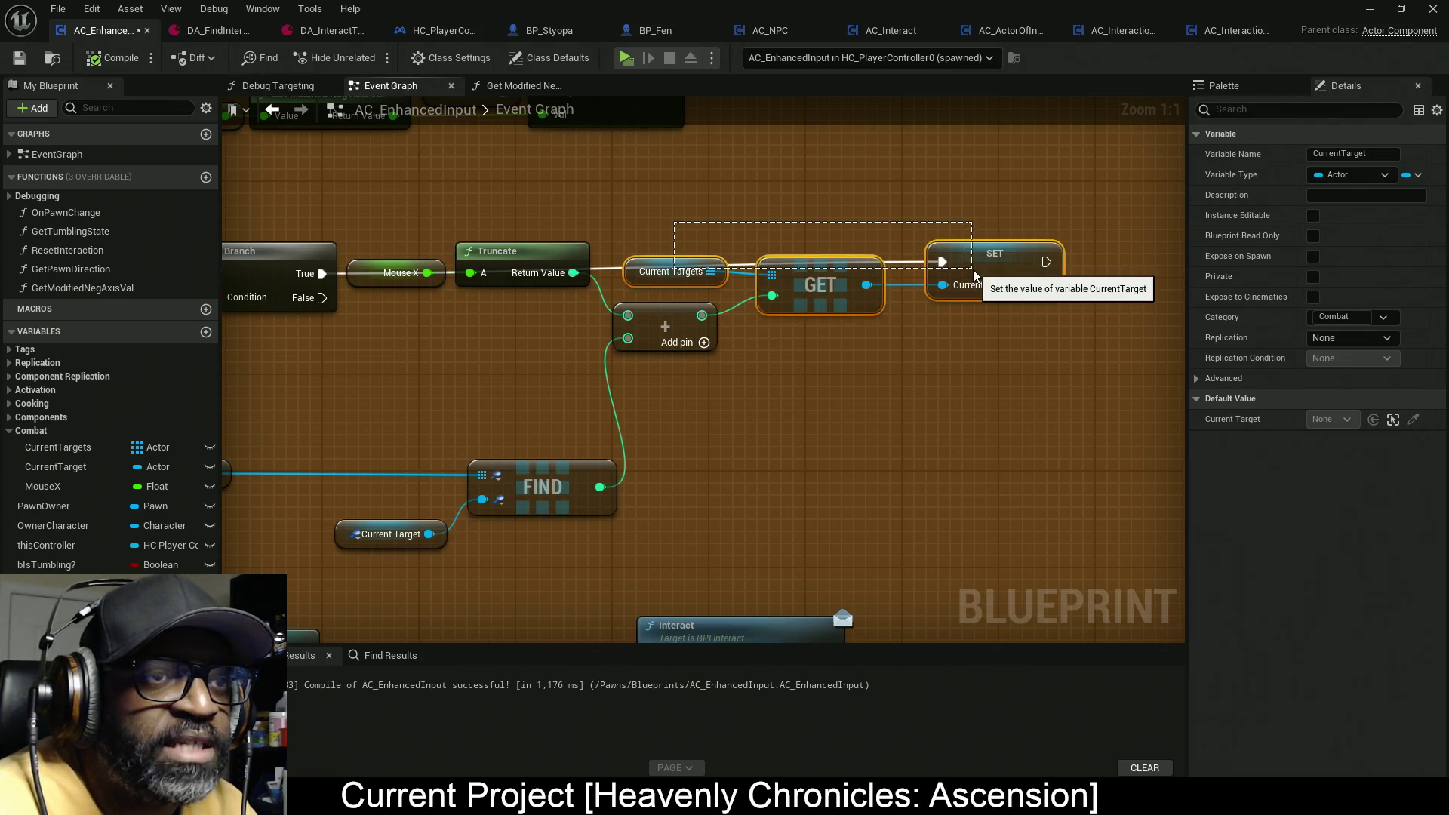
pyautogui.keyDown('alt'); pyautogui.click(772, 295); pyautogui.keyUp('alt')
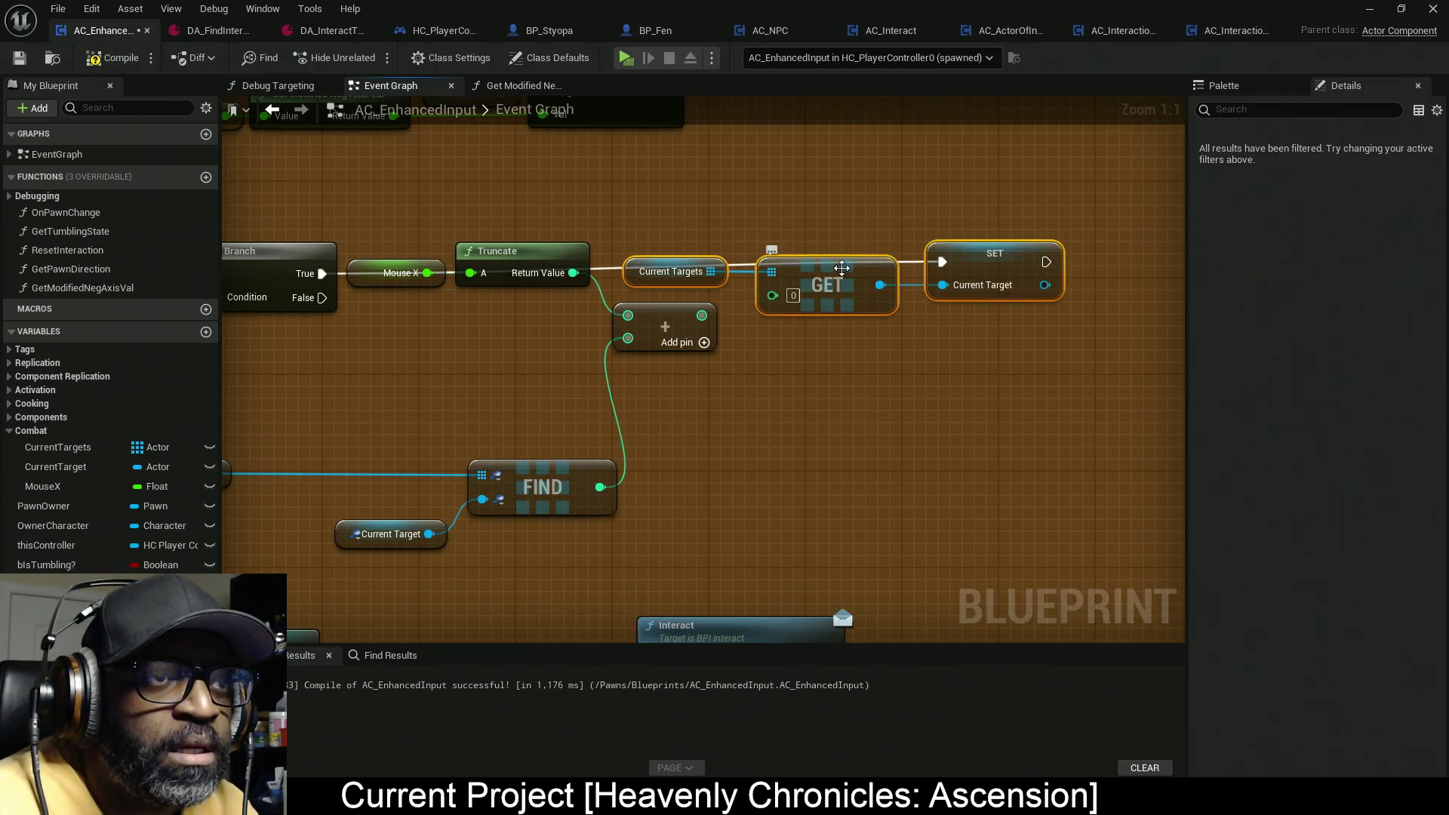
pyautogui.keyDown('alt'); pyautogui.click(941, 262); pyautogui.keyUp('alt')
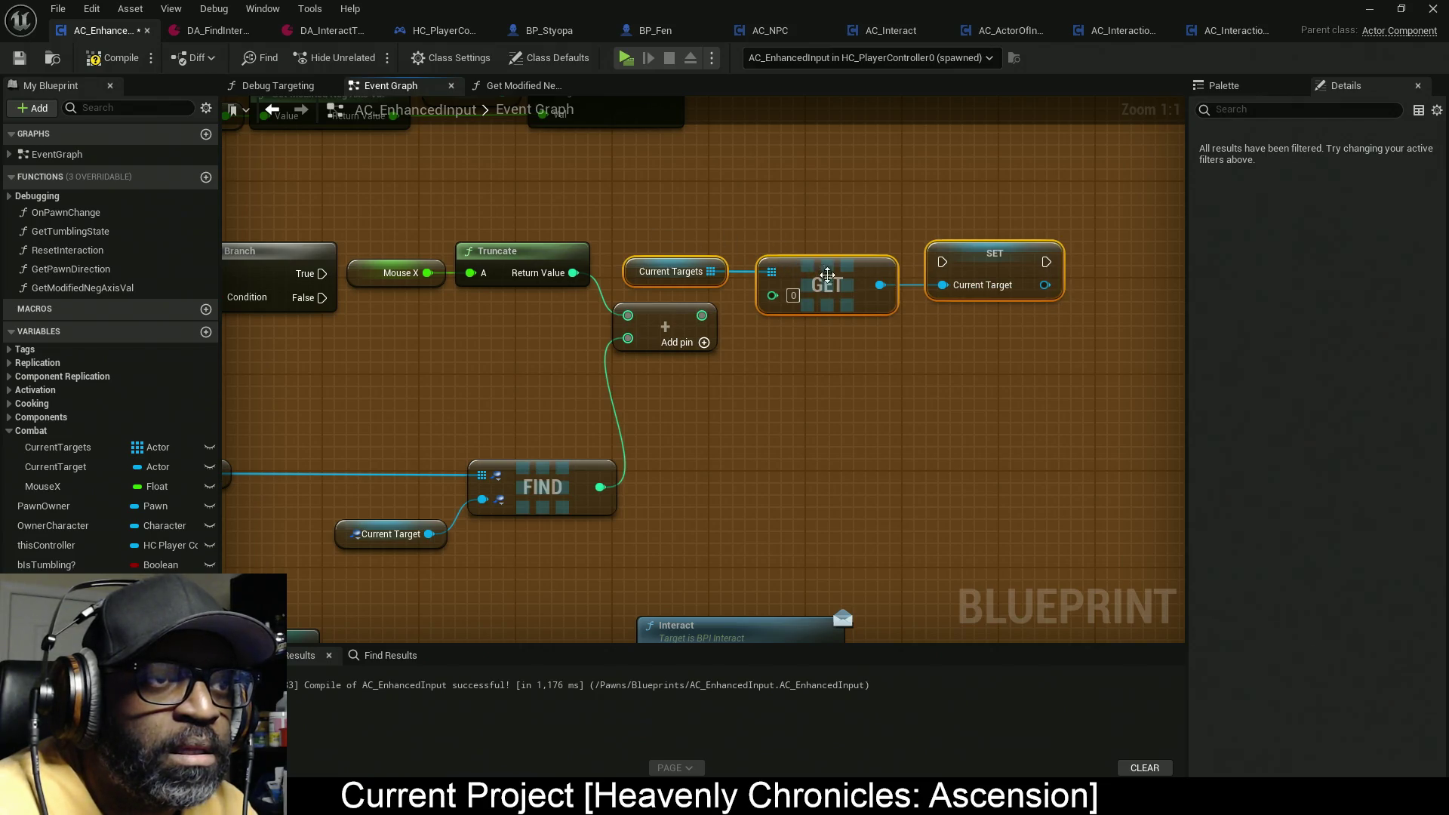
pyautogui.moveTo(827, 275); pyautogui.dragTo(935, 452)
pyautogui.moveTo(335, 456); pyautogui.dragTo(444, 452)
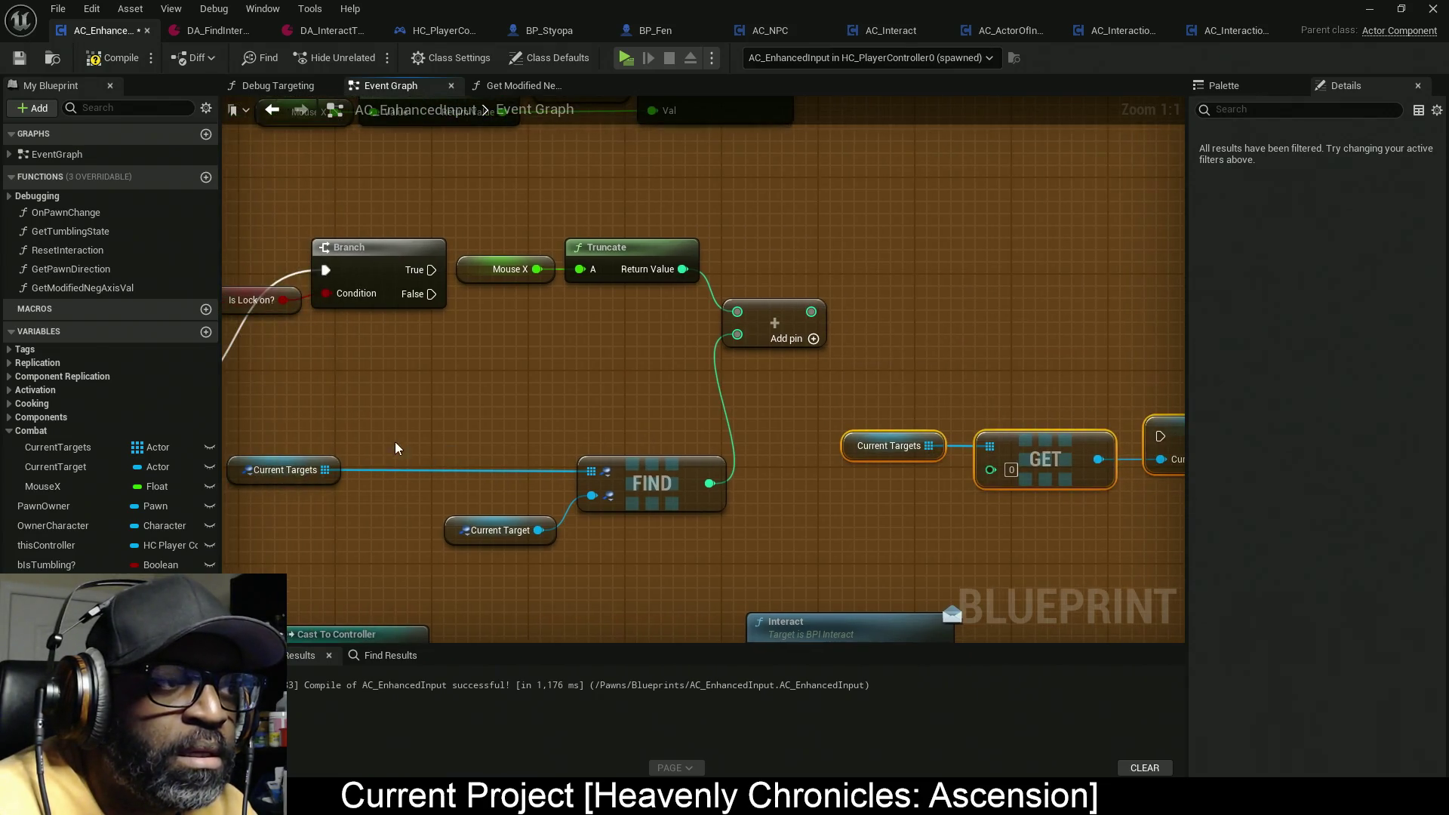
# Step: Duplicate the Current Targets getter and add a Length node from it
pyautogui.click(302, 470)
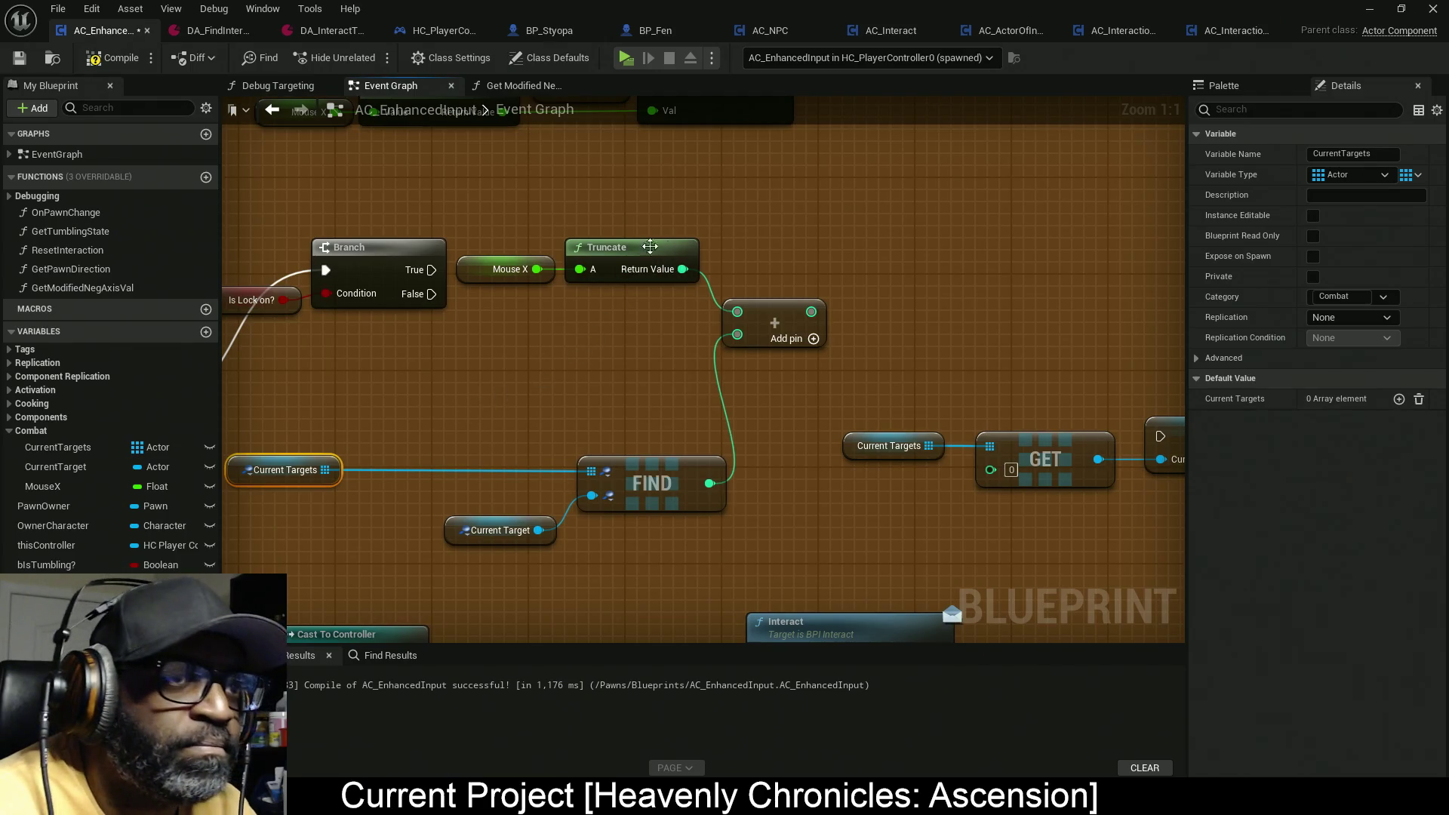
pyautogui.hotkey('ctrl', 'c')
pyautogui.hotkey('ctrl', 'v')
pyautogui.moveTo(831, 263); pyautogui.dragTo(865, 264)
pyautogui.write('get le')
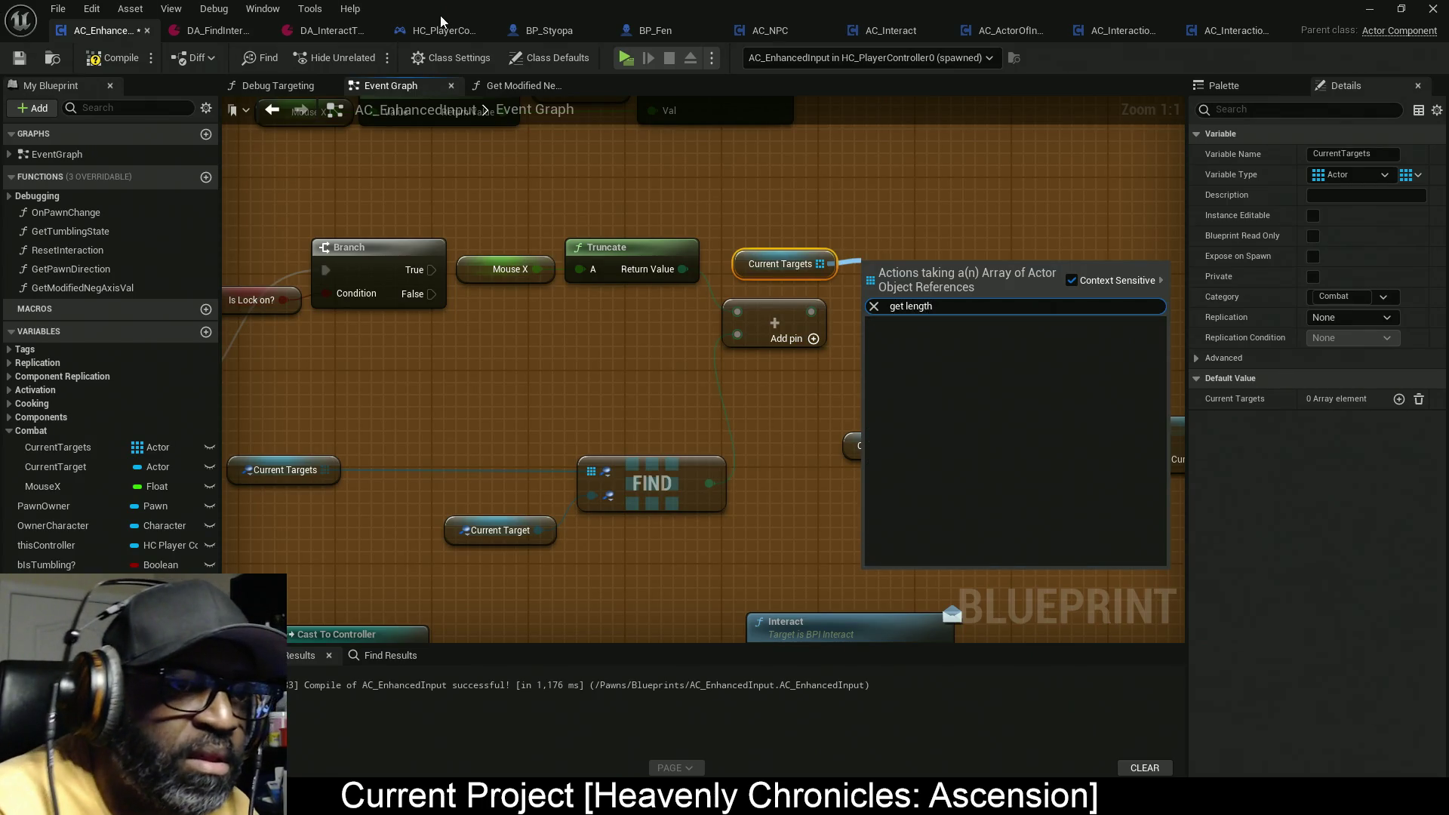
pyautogui.write('l')
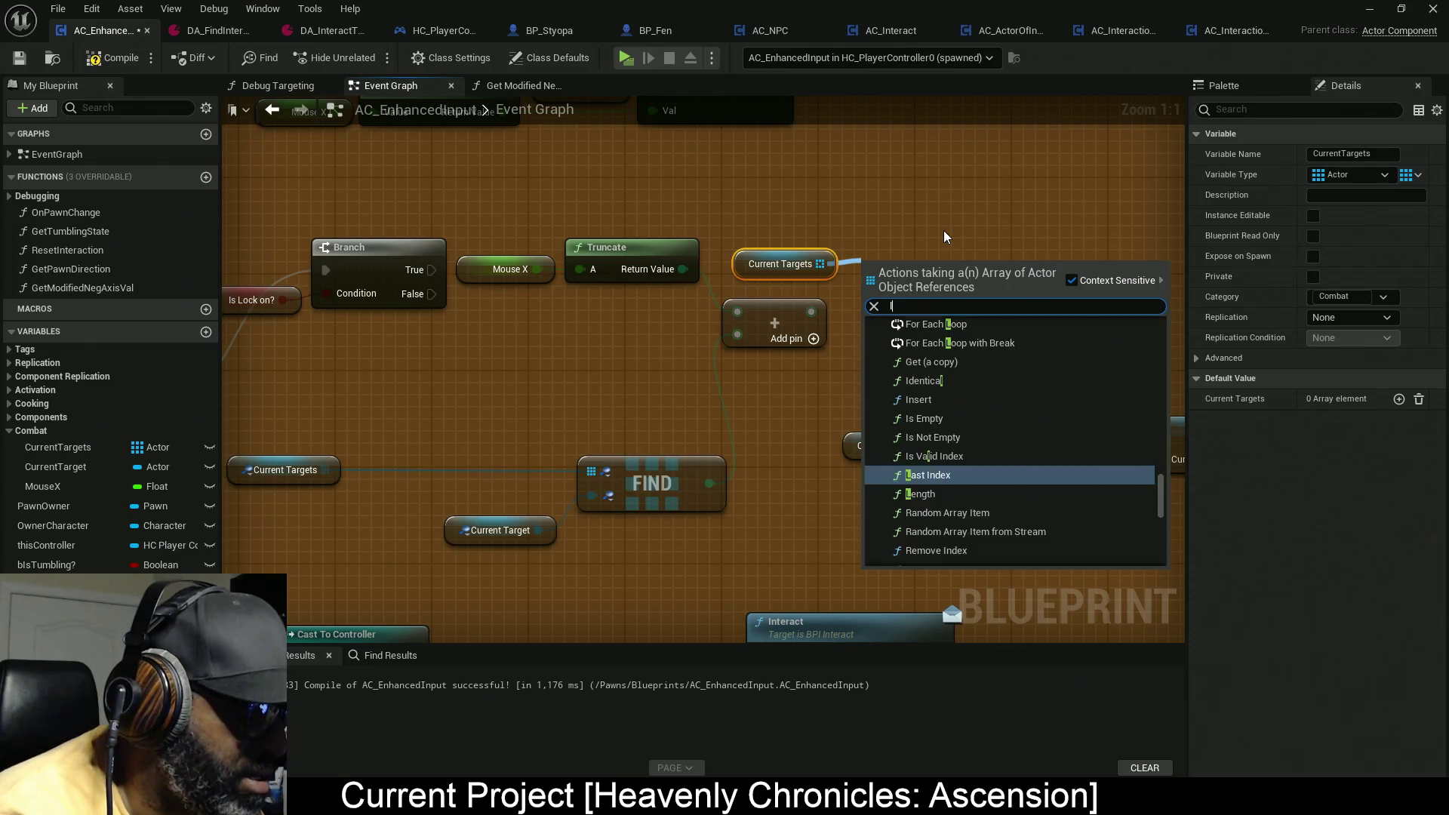
pyautogui.write('enh')
pyautogui.press('Return')
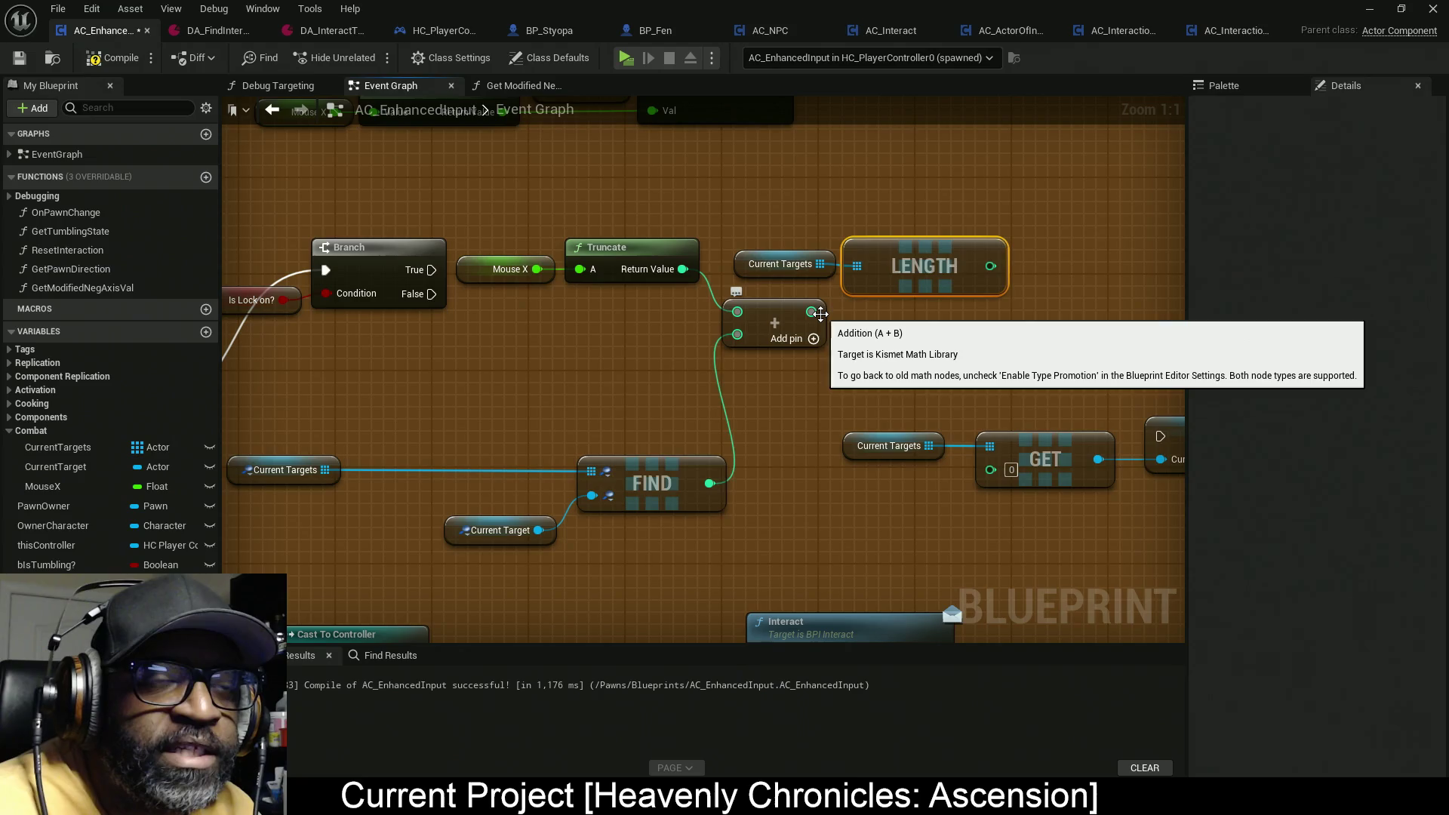
# Step: Compare the Add result >= Length and wire it into a new Branch Condition
pyautogui.moveTo(820, 314)
pyautogui.mouseDown()
pyautogui.moveTo(1028, 316)
pyautogui.moveTo(1004, 321)
pyautogui.mouseUp()
pyautogui.write('>=')
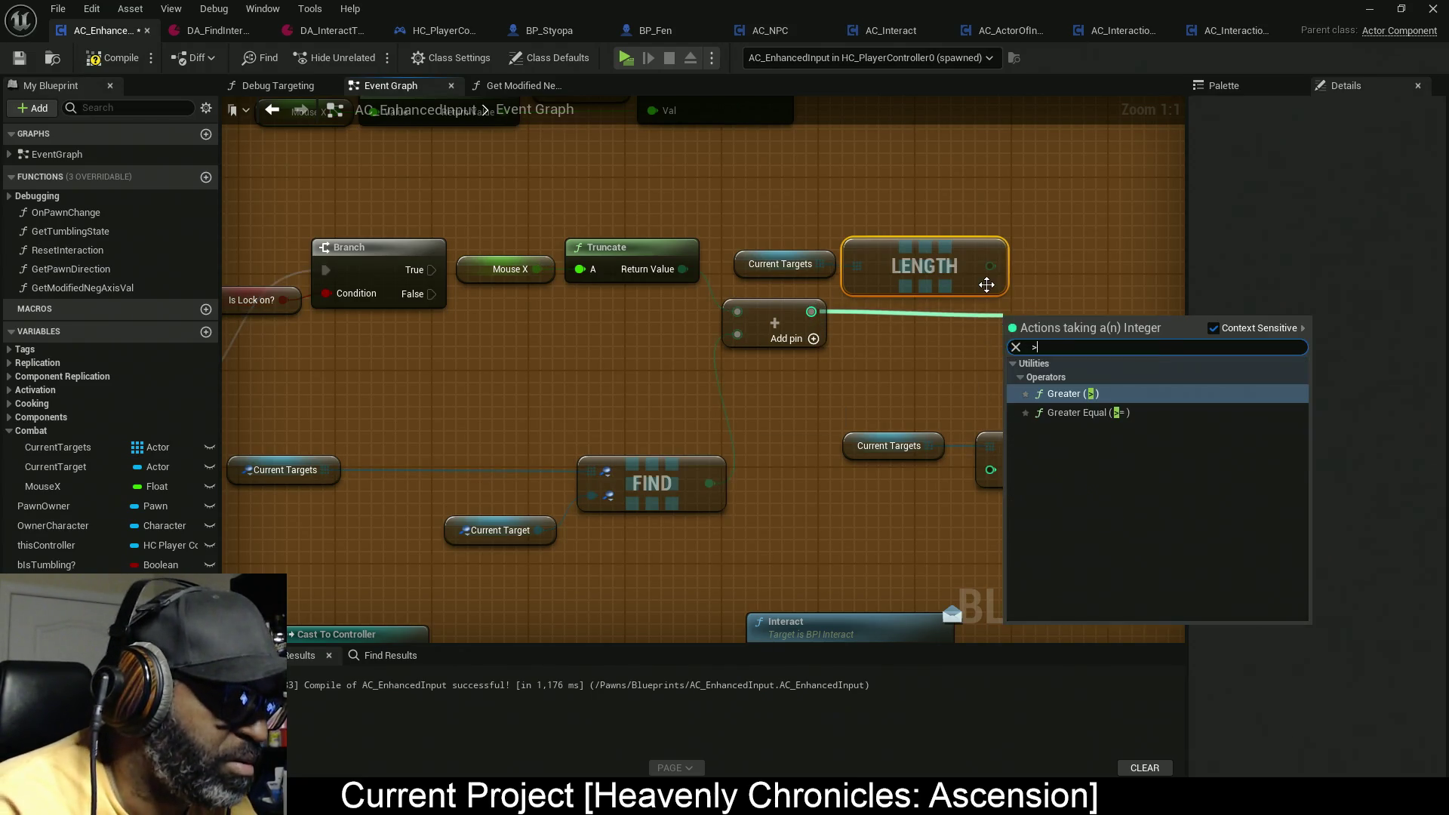
pyautogui.click(1072, 394)
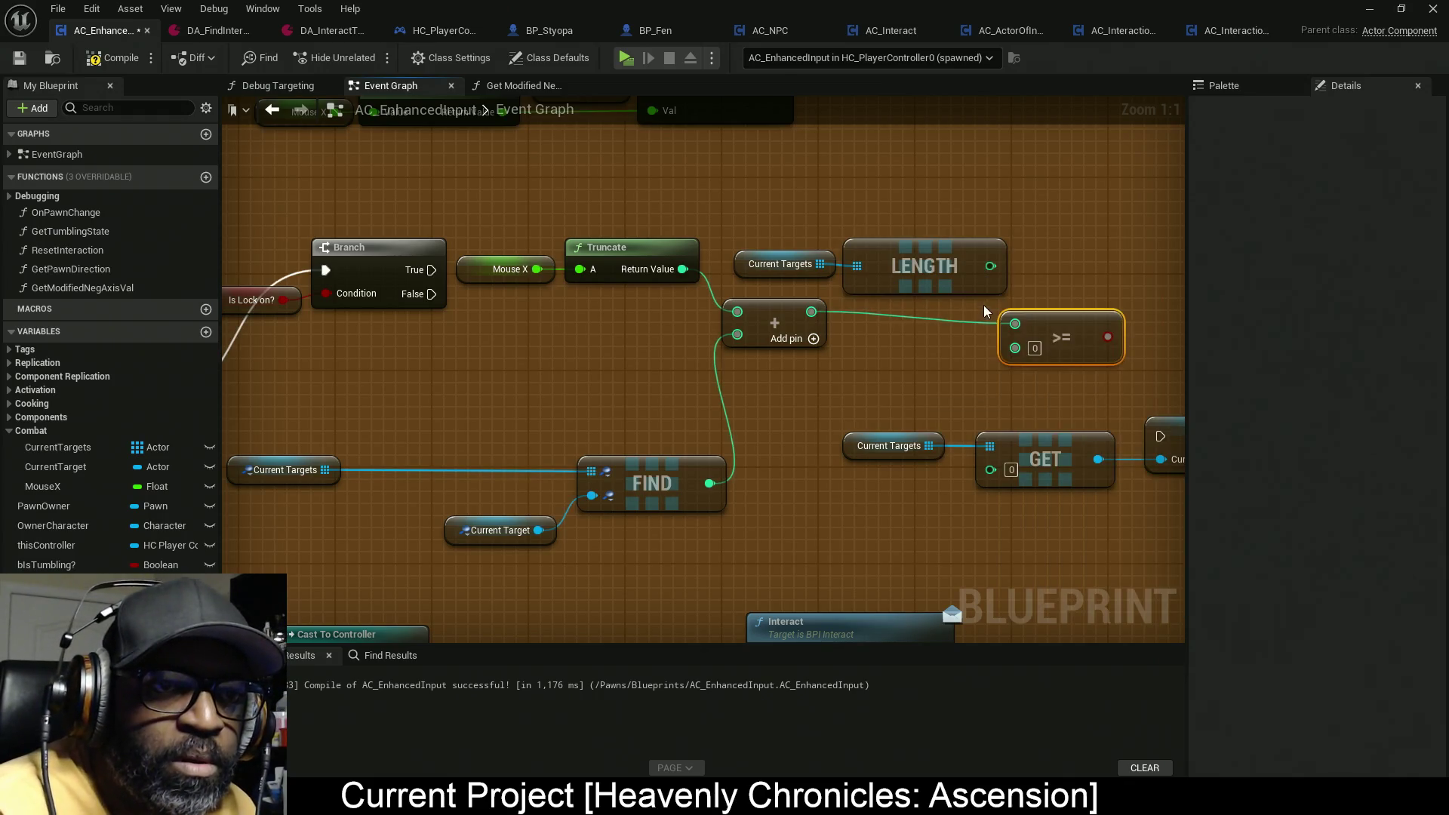
pyautogui.moveTo(780, 230)
pyautogui.mouseDown()
pyautogui.moveTo(873, 274)
pyautogui.moveTo(876, 389)
pyautogui.moveTo(918, 330)
pyautogui.moveTo(813, 373)
pyautogui.mouseUp()
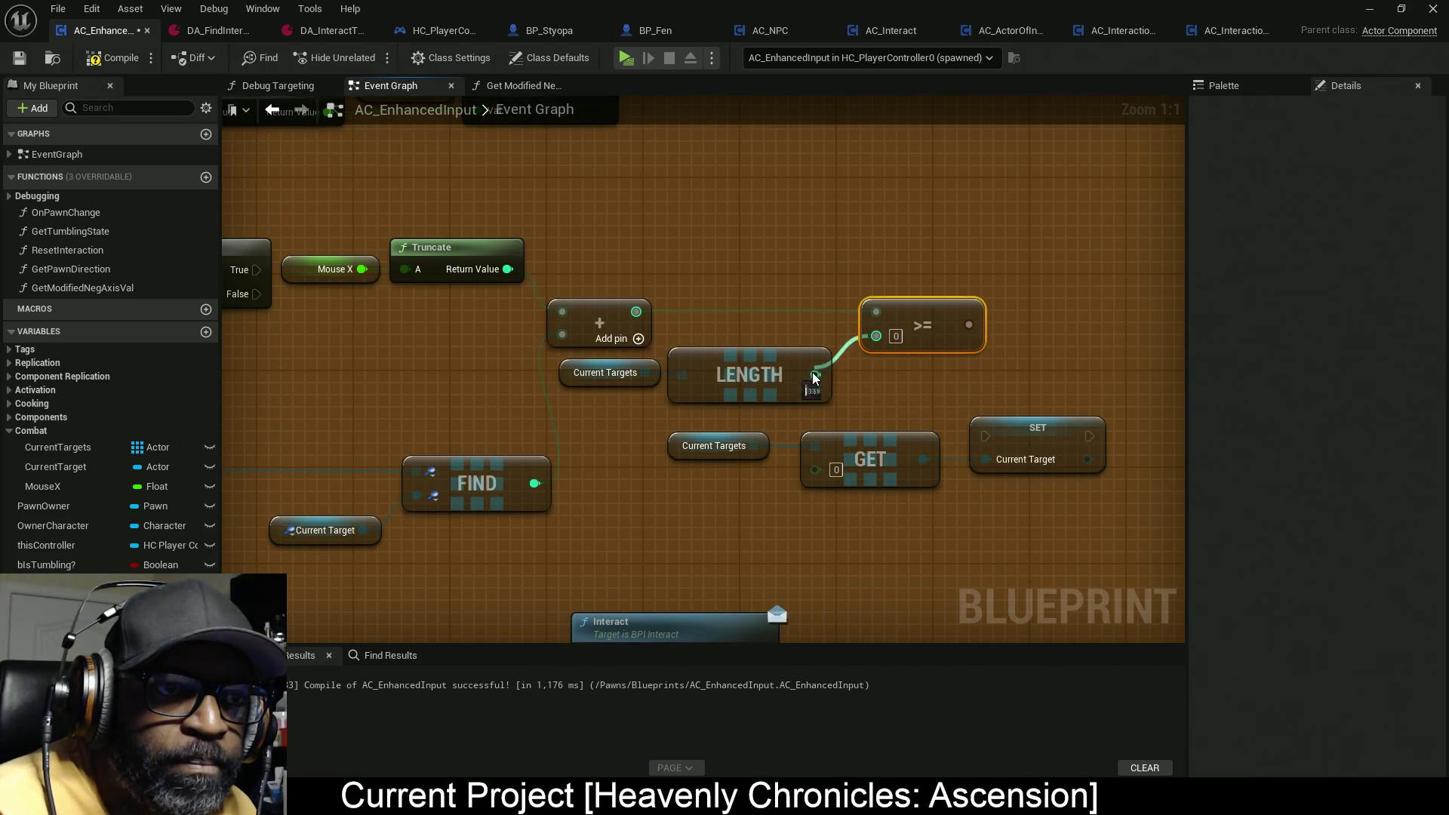
pyautogui.click(1032, 285)
pyautogui.moveTo(955, 323)
pyautogui.mouseDown()
pyautogui.moveTo(1051, 334)
pyautogui.moveTo(951, 329)
pyautogui.mouseUp()
pyautogui.moveTo(1051, 334)
pyautogui.mouseDown()
pyautogui.moveTo(309, 240)
pyautogui.moveTo(400, 271)
pyautogui.mouseUp()
pyautogui.moveTo(960, 281); pyautogui.dragTo(647, 283)
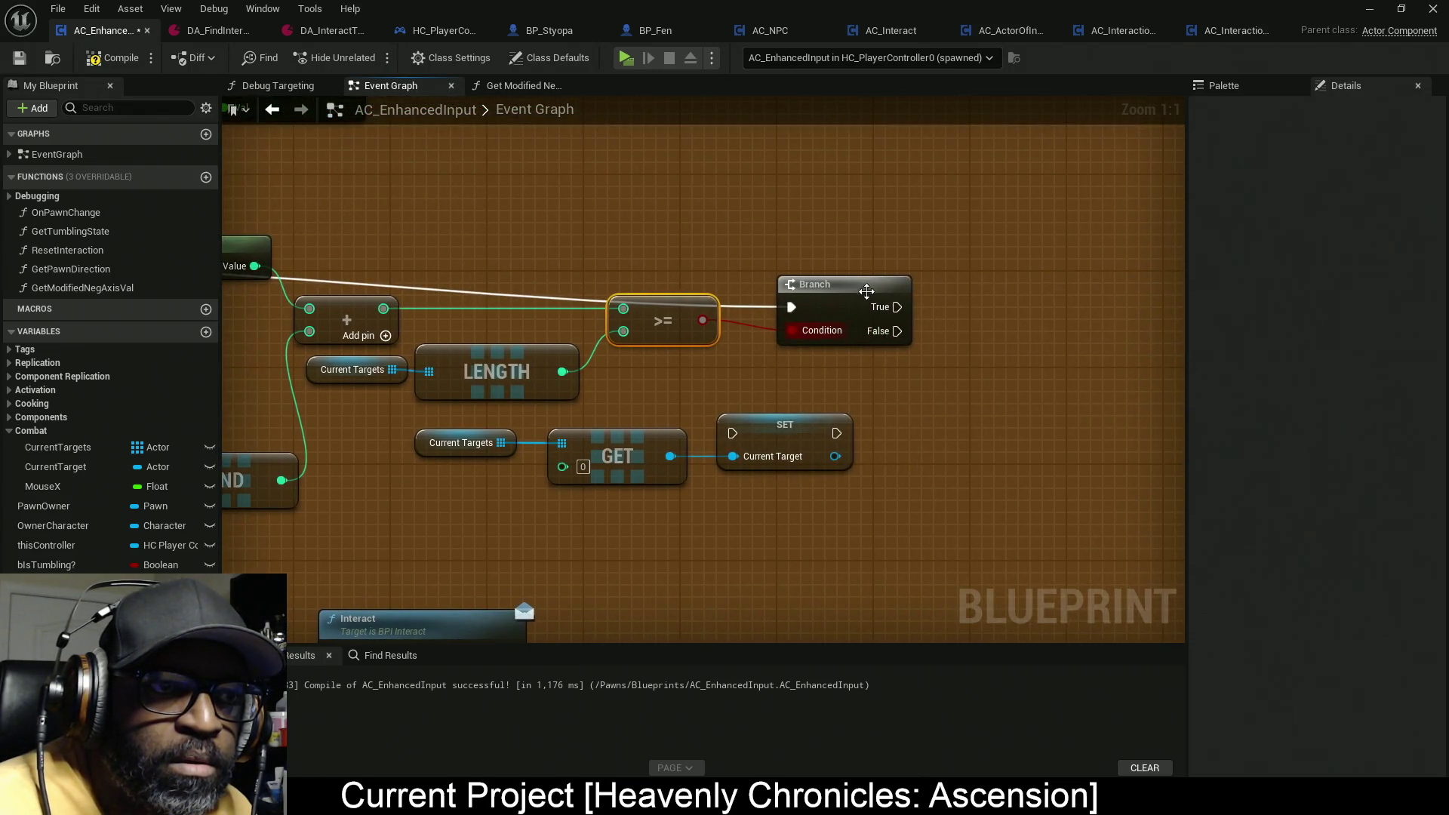
# Step: Raise the Branch and line up Current Targets, GET and SET beside LENGTH
pyautogui.moveTo(846, 284); pyautogui.dragTo(845, 246)
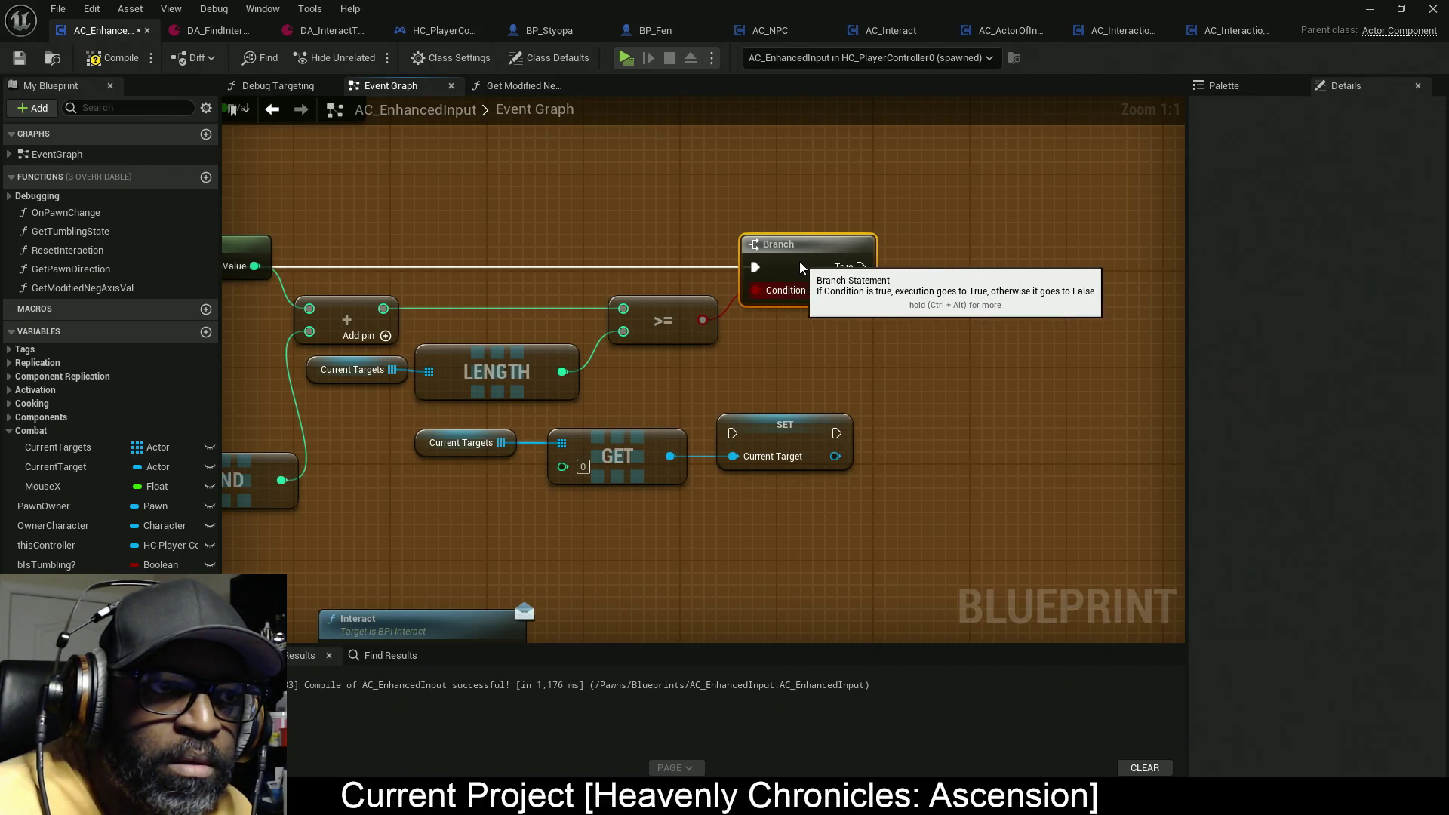
pyautogui.moveTo(819, 342)
pyautogui.mouseDown()
pyautogui.moveTo(991, 336)
pyautogui.moveTo(837, 325)
pyautogui.mouseUp()
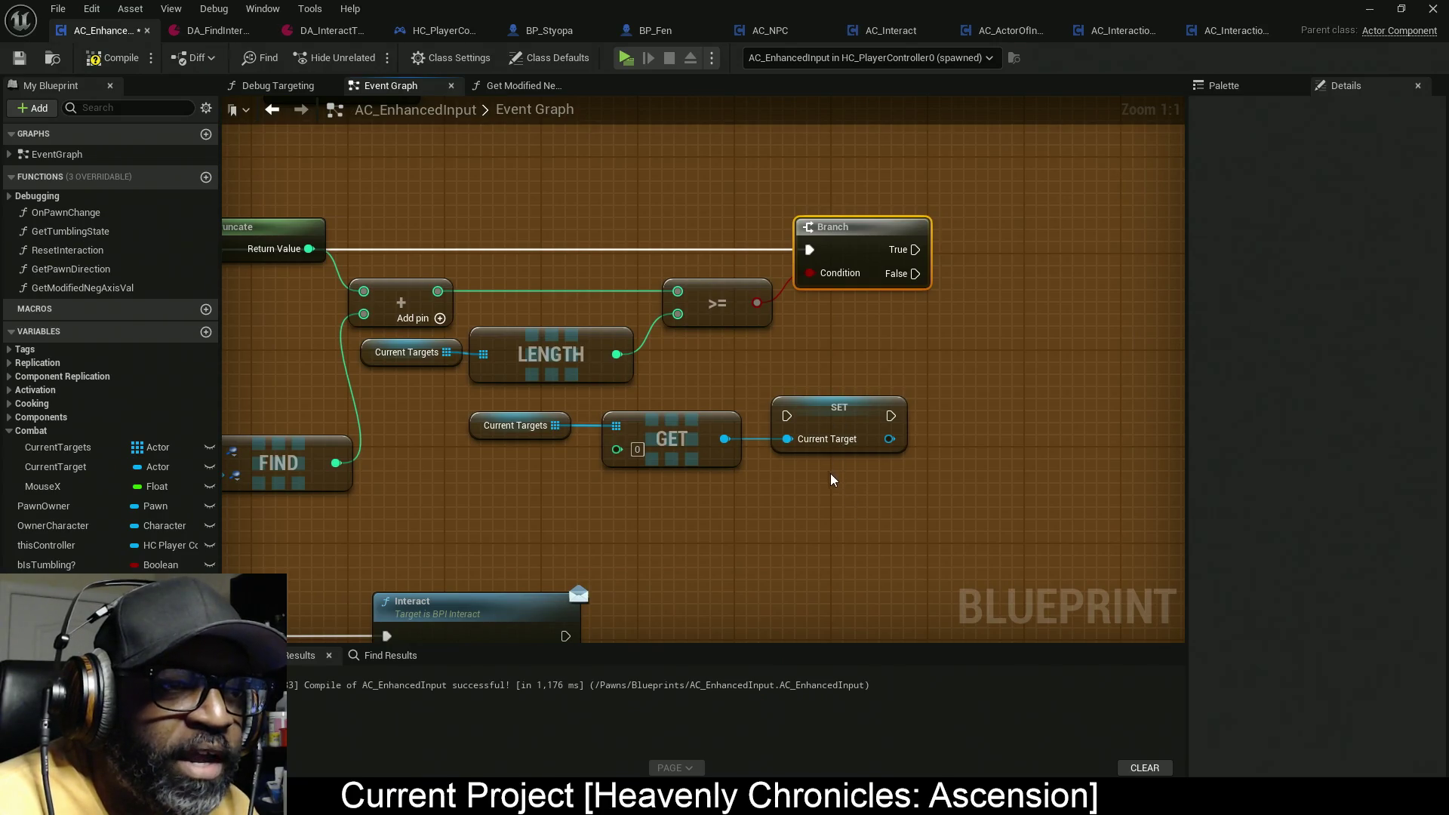
pyautogui.moveTo(834, 427); pyautogui.dragTo(809, 429)
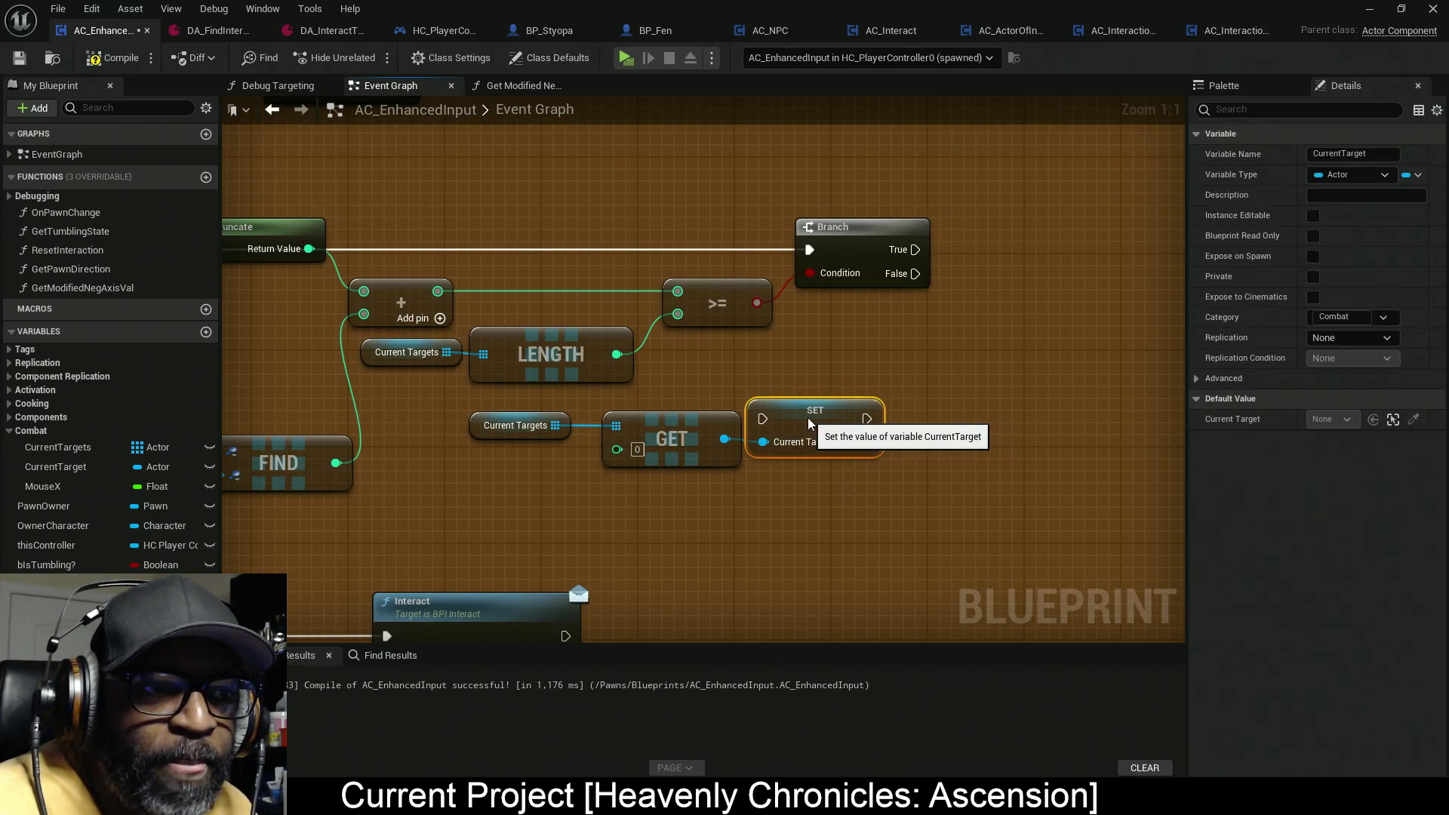
pyautogui.keyDown('ctrl'); pyautogui.click(660, 437); pyautogui.keyUp('ctrl')
pyautogui.moveTo(660, 438); pyautogui.dragTo(637, 438)
pyautogui.keyDown('ctrl'); pyautogui.click(516, 425); pyautogui.keyUp('ctrl')
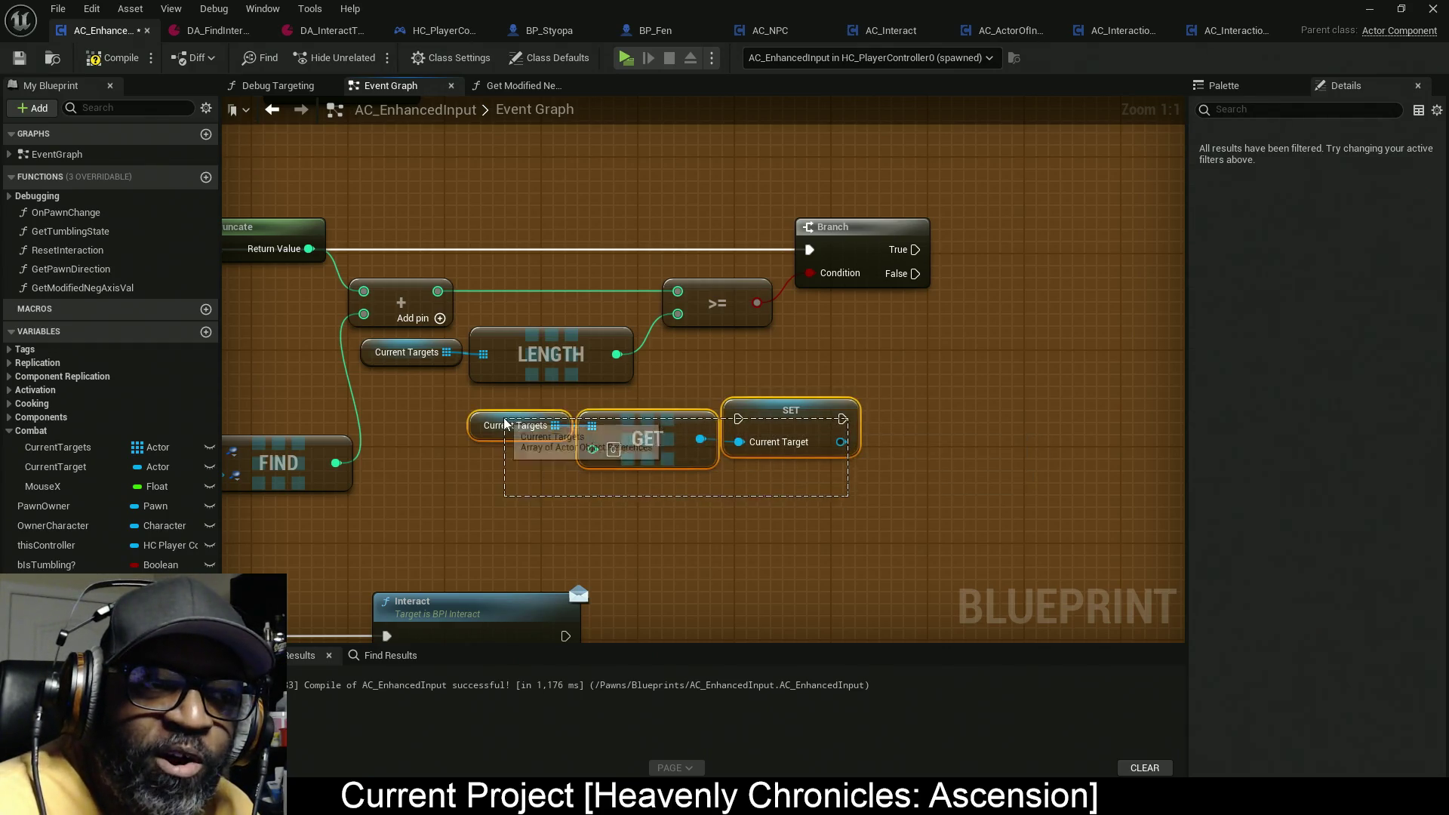
pyautogui.moveTo(766, 451); pyautogui.dragTo(767, 448)
pyautogui.moveTo(600, 422)
pyautogui.mouseDown()
pyautogui.moveTo(763, 431)
pyautogui.moveTo(770, 373)
pyautogui.mouseUp()
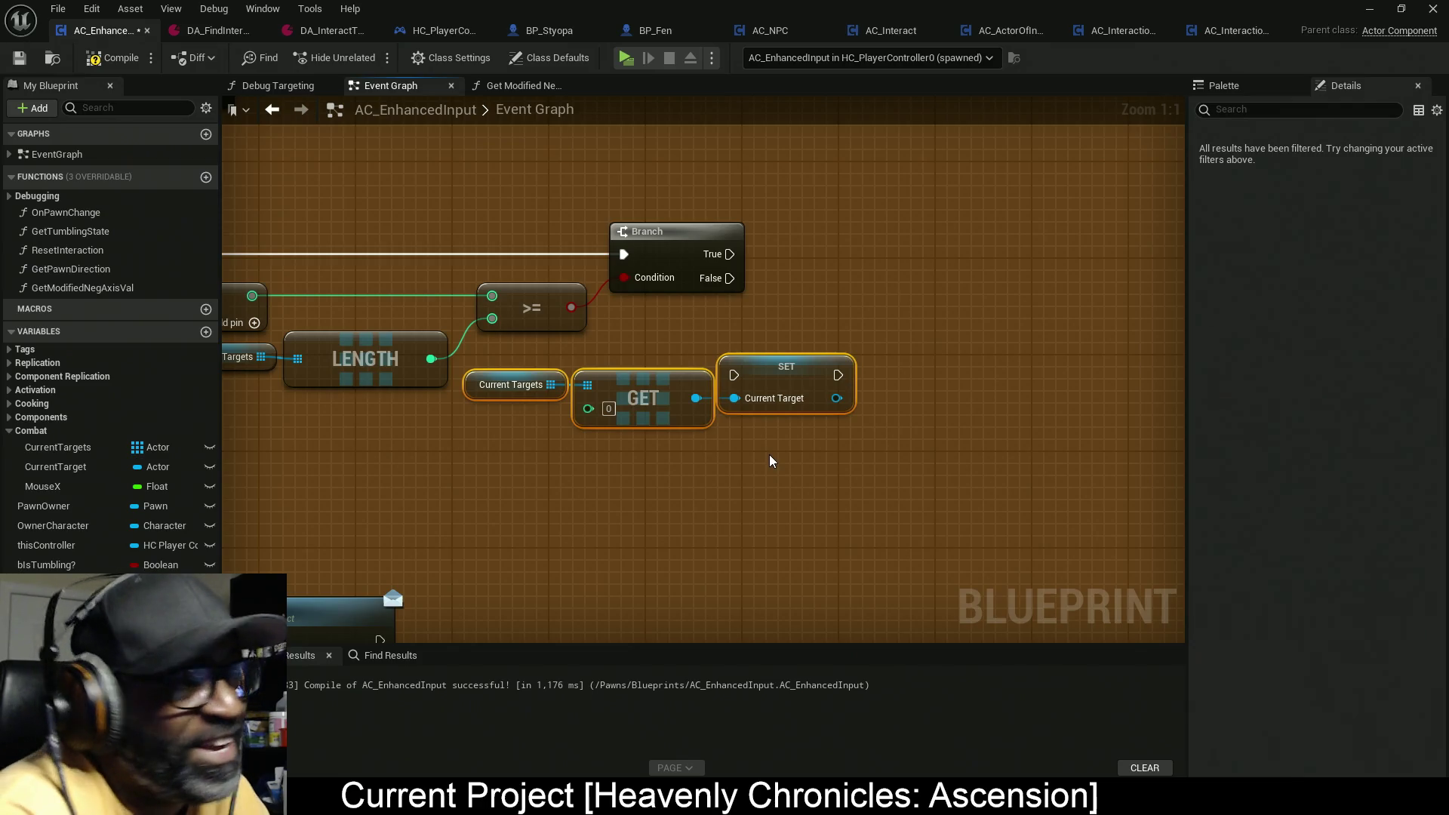
# Step: Distribute the Current Targets, GET and SET nodes horizontally
pyautogui.moveTo(800, 477)
pyautogui.mouseDown()
pyautogui.moveTo(677, 355)
pyautogui.moveTo(655, 399)
pyautogui.mouseUp()
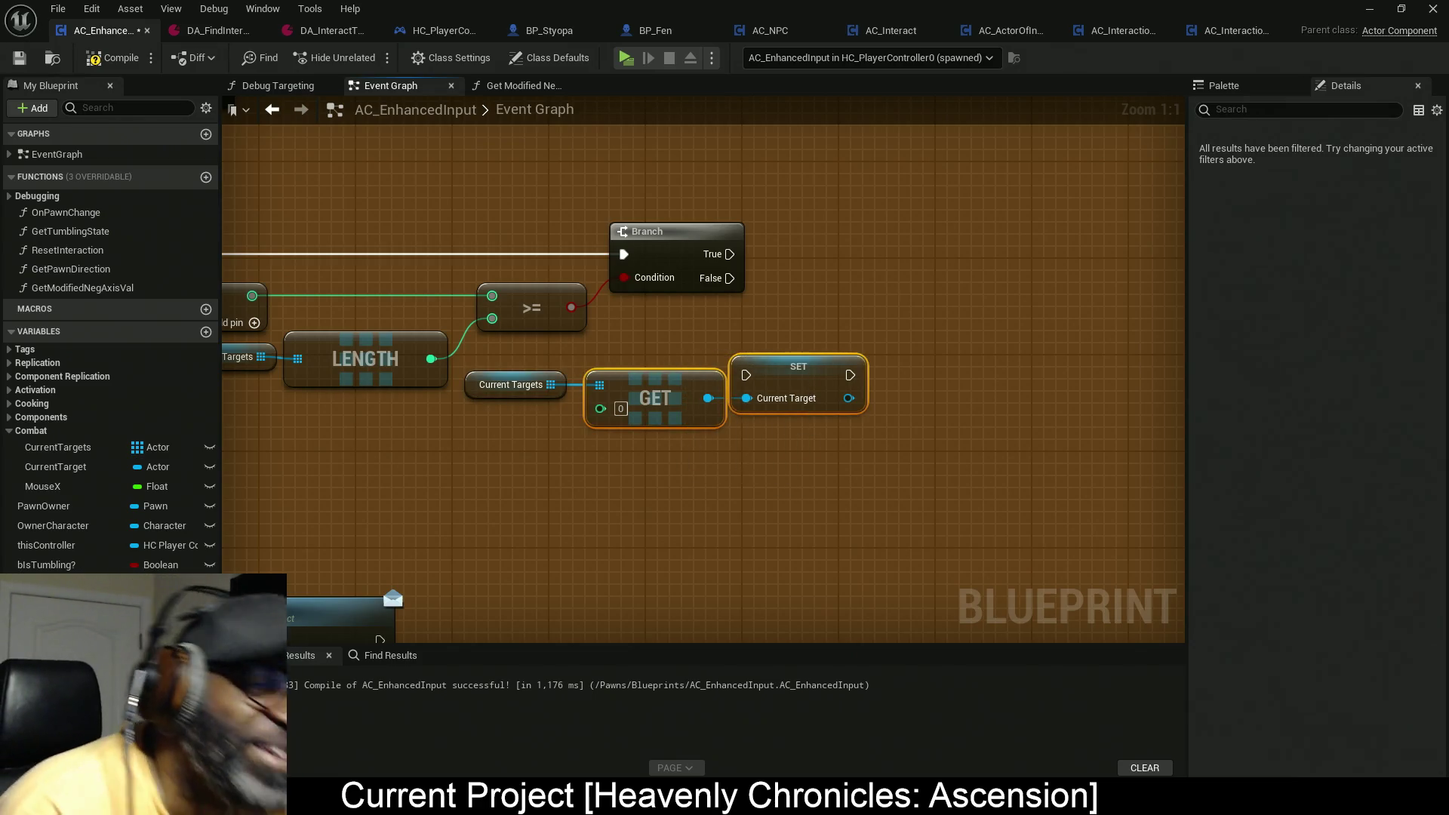
pyautogui.moveTo(513, 495)
pyautogui.mouseDown()
pyautogui.moveTo(443, 369)
pyautogui.moveTo(456, 371)
pyautogui.mouseUp()
pyautogui.moveTo(771, 428); pyautogui.dragTo(528, 371)
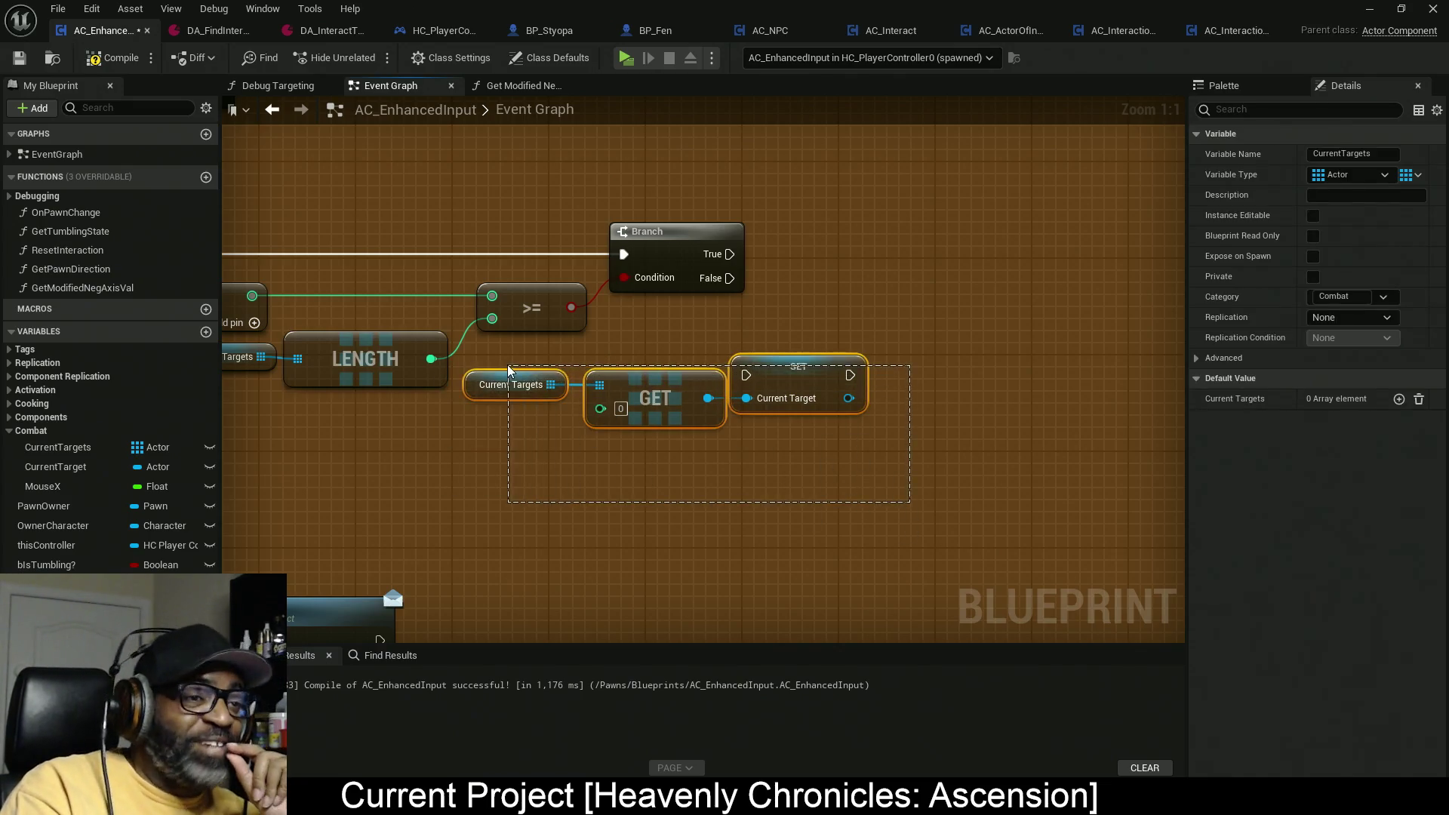
pyautogui.rightClick(653, 391)
pyautogui.moveTo(765, 630)
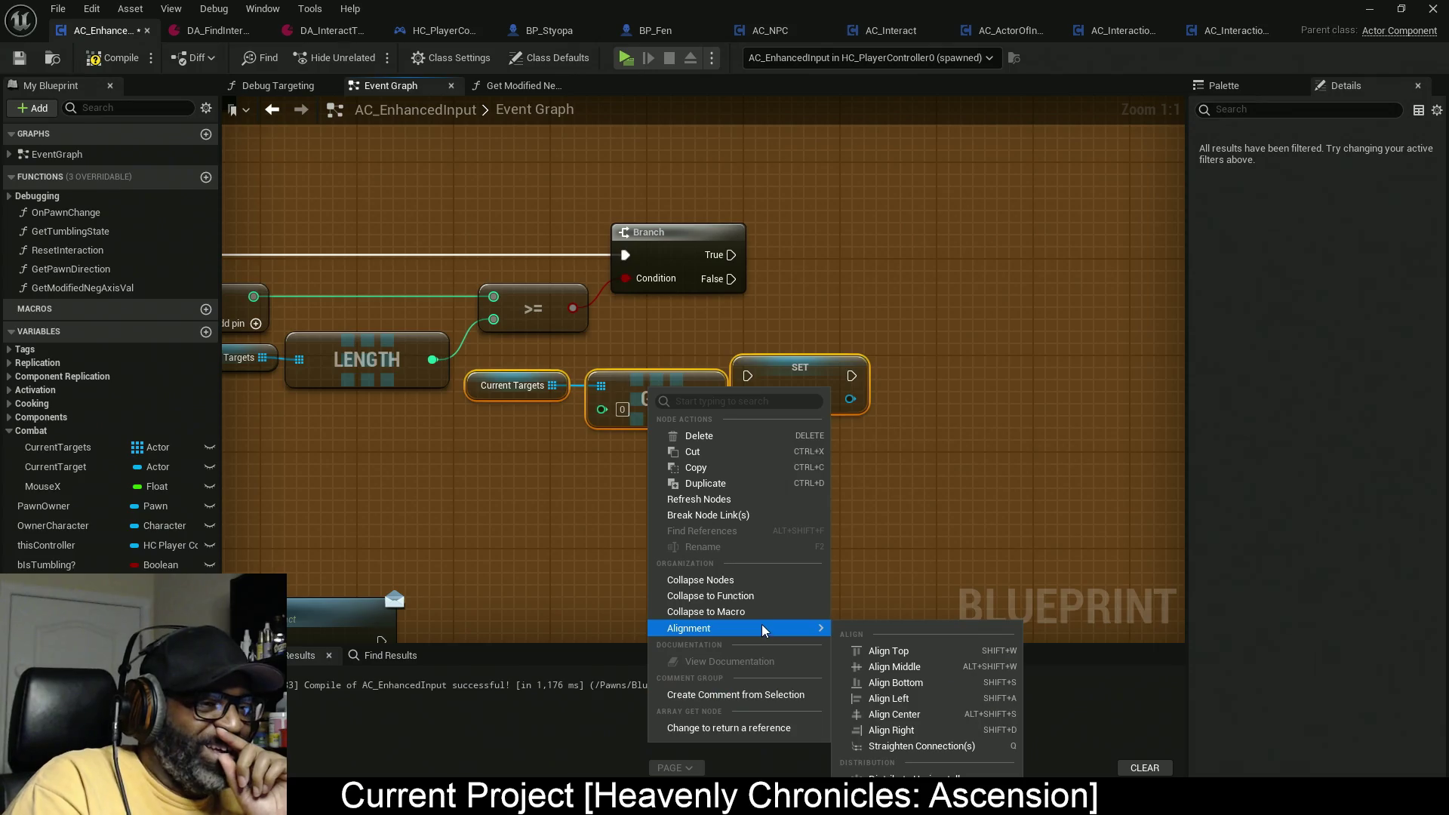
pyautogui.click(906, 778)
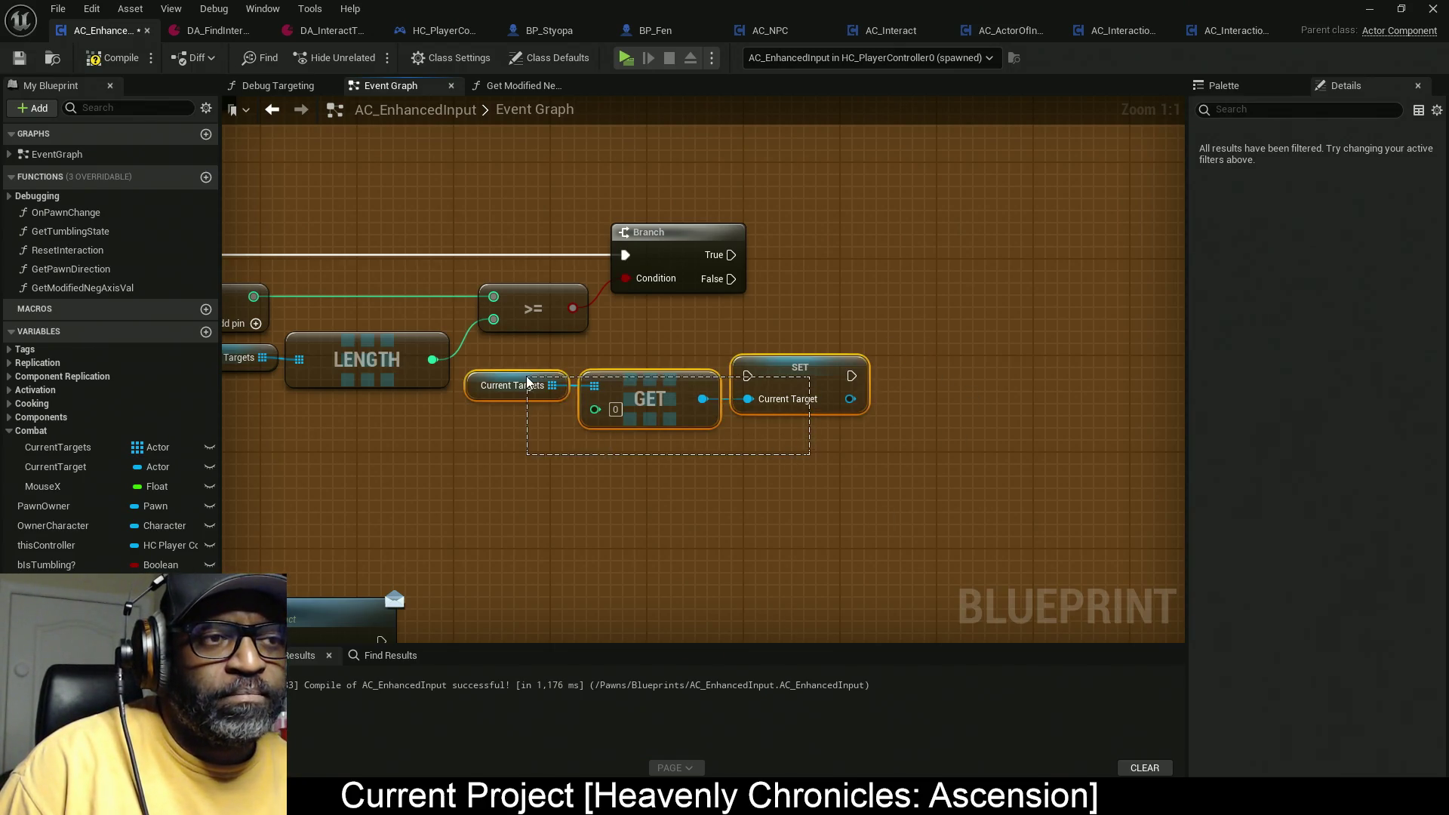
# Step: Move the evenly spaced three-node row up above and right of the Branch
pyautogui.moveTo(635, 412)
pyautogui.mouseDown()
pyautogui.moveTo(787, 469)
pyautogui.moveTo(787, 492)
pyautogui.mouseUp()
pyautogui.moveTo(536, 377)
pyautogui.mouseDown()
pyautogui.moveTo(683, 388)
pyautogui.moveTo(682, 414)
pyautogui.mouseUp()
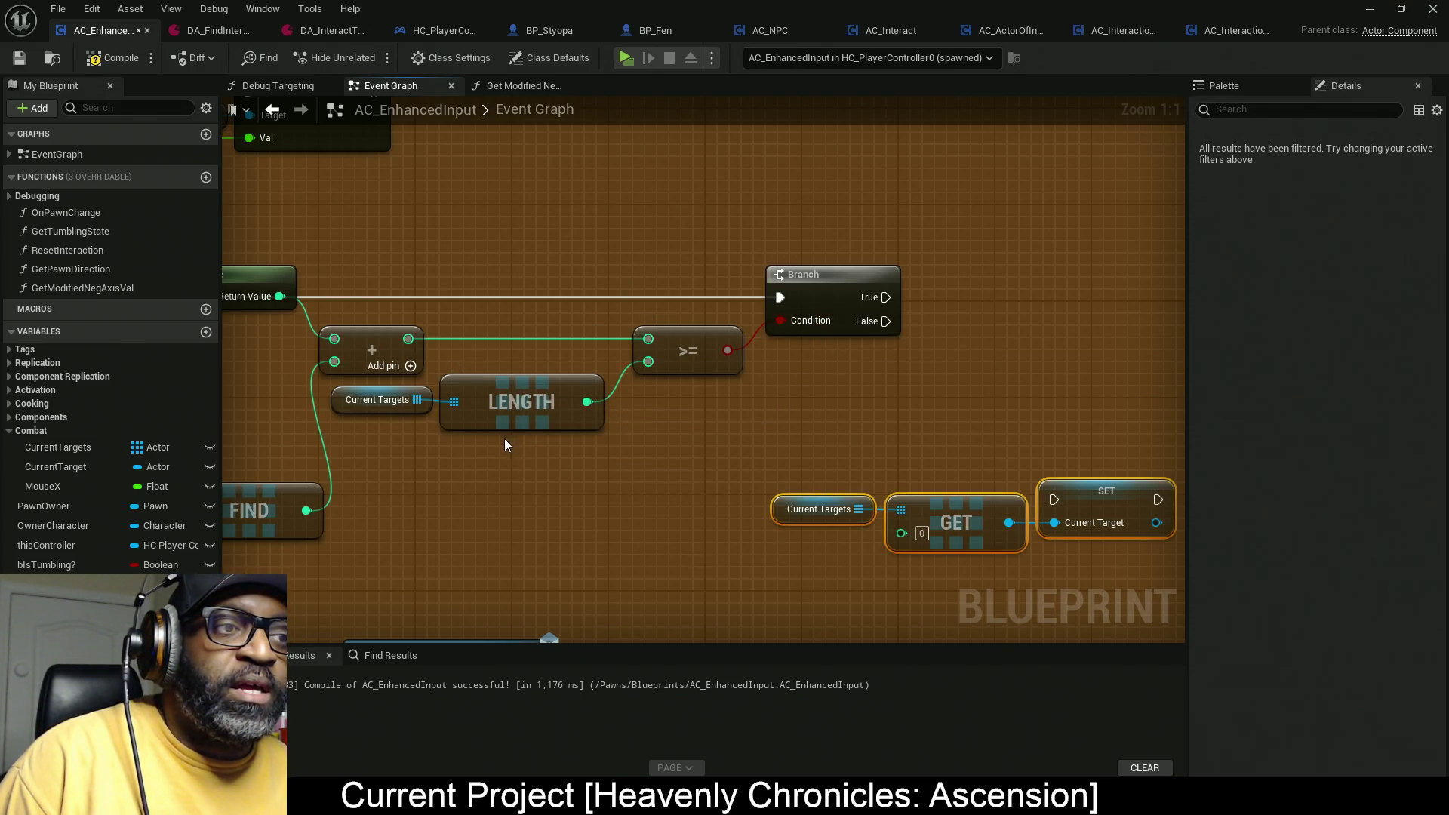
pyautogui.click(347, 400)
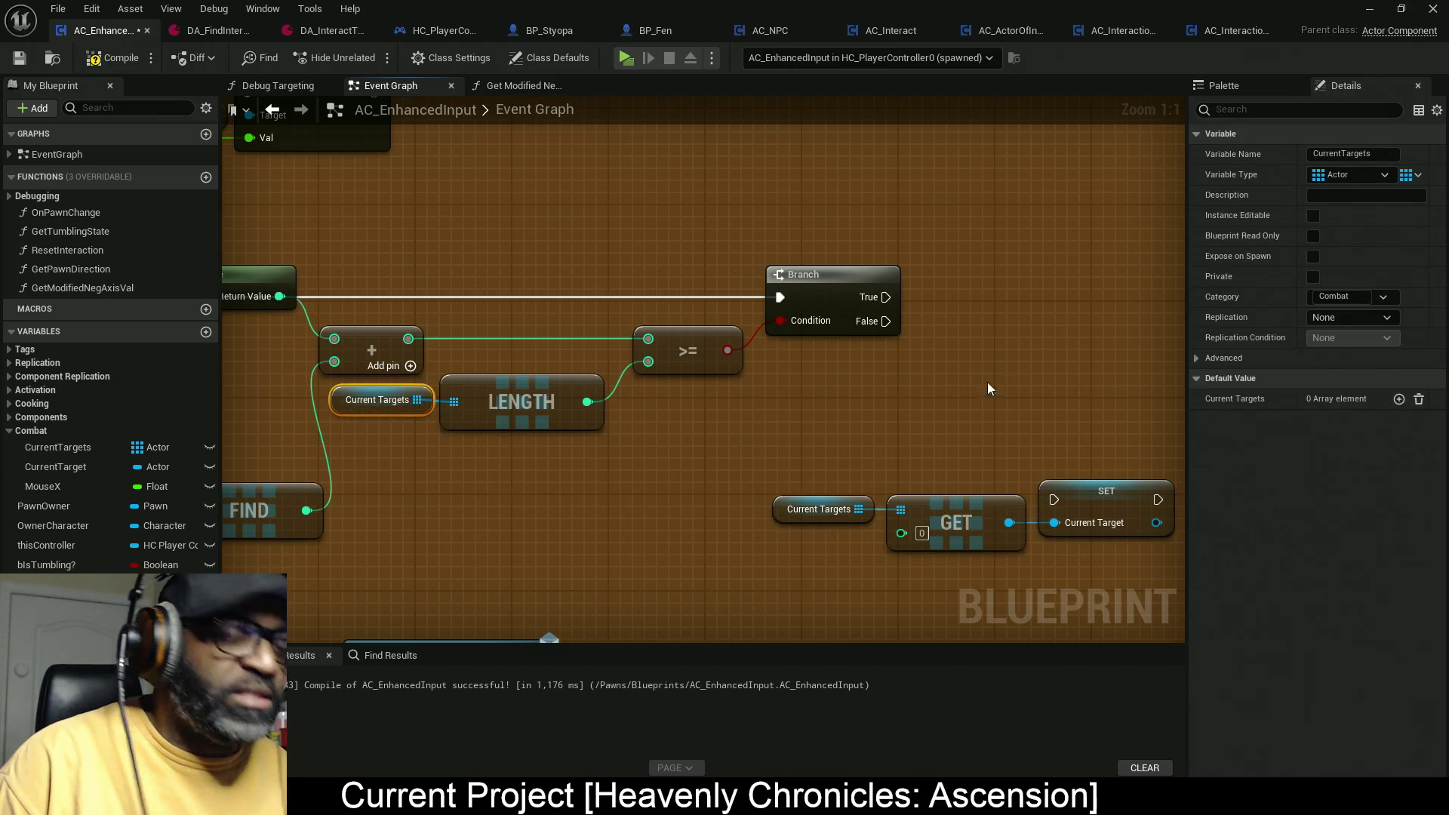
pyautogui.moveTo(935, 494); pyautogui.dragTo(739, 438)
pyautogui.moveTo(617, 430); pyautogui.dragTo(999, 571)
pyautogui.moveTo(859, 523)
pyautogui.mouseDown()
pyautogui.moveTo(991, 332)
pyautogui.moveTo(885, 408)
pyautogui.moveTo(814, 521)
pyautogui.mouseUp()
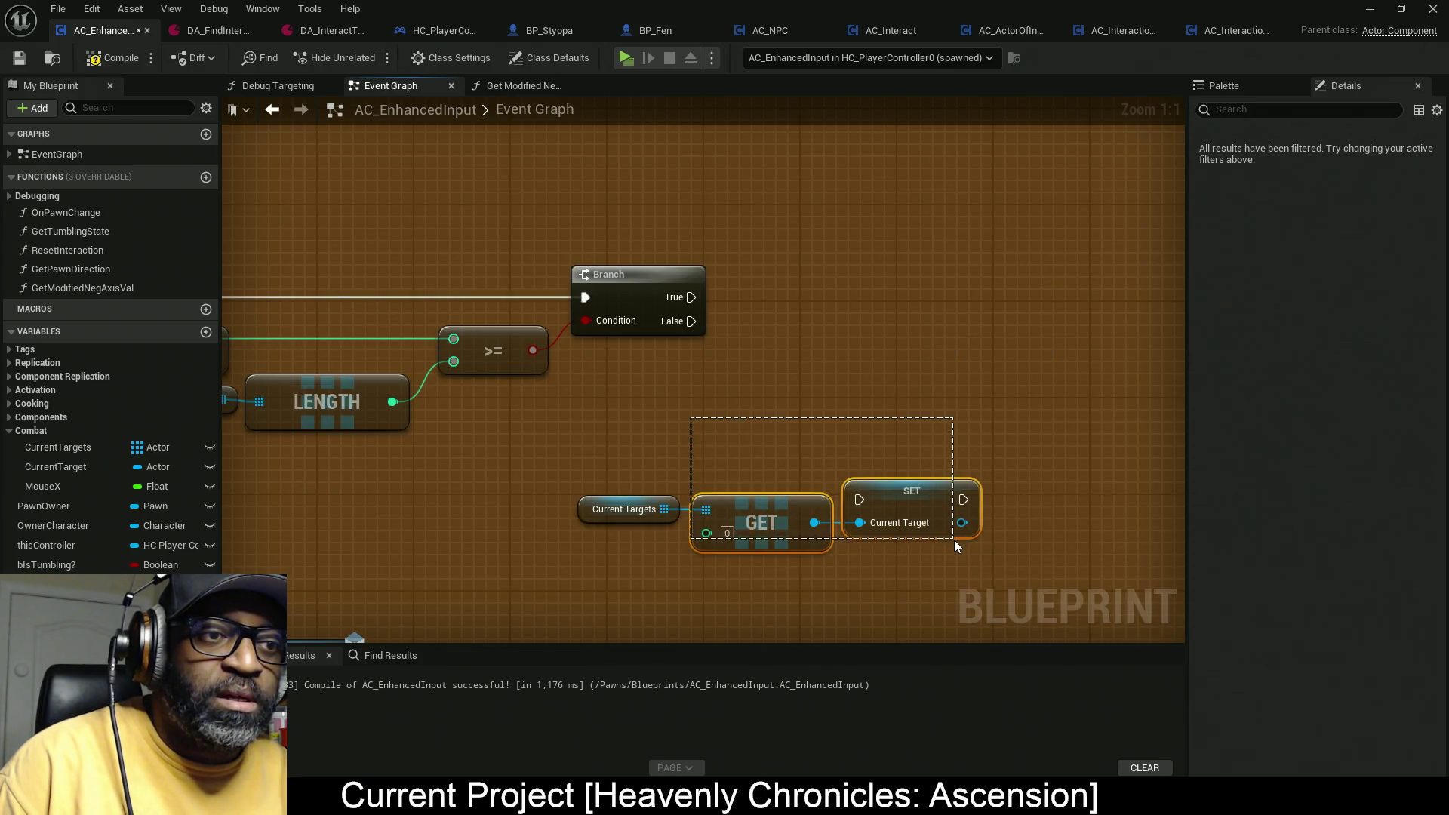
pyautogui.moveTo(917, 522)
pyautogui.mouseDown()
pyautogui.moveTo(970, 410)
pyautogui.moveTo(1012, 228)
pyautogui.mouseUp()
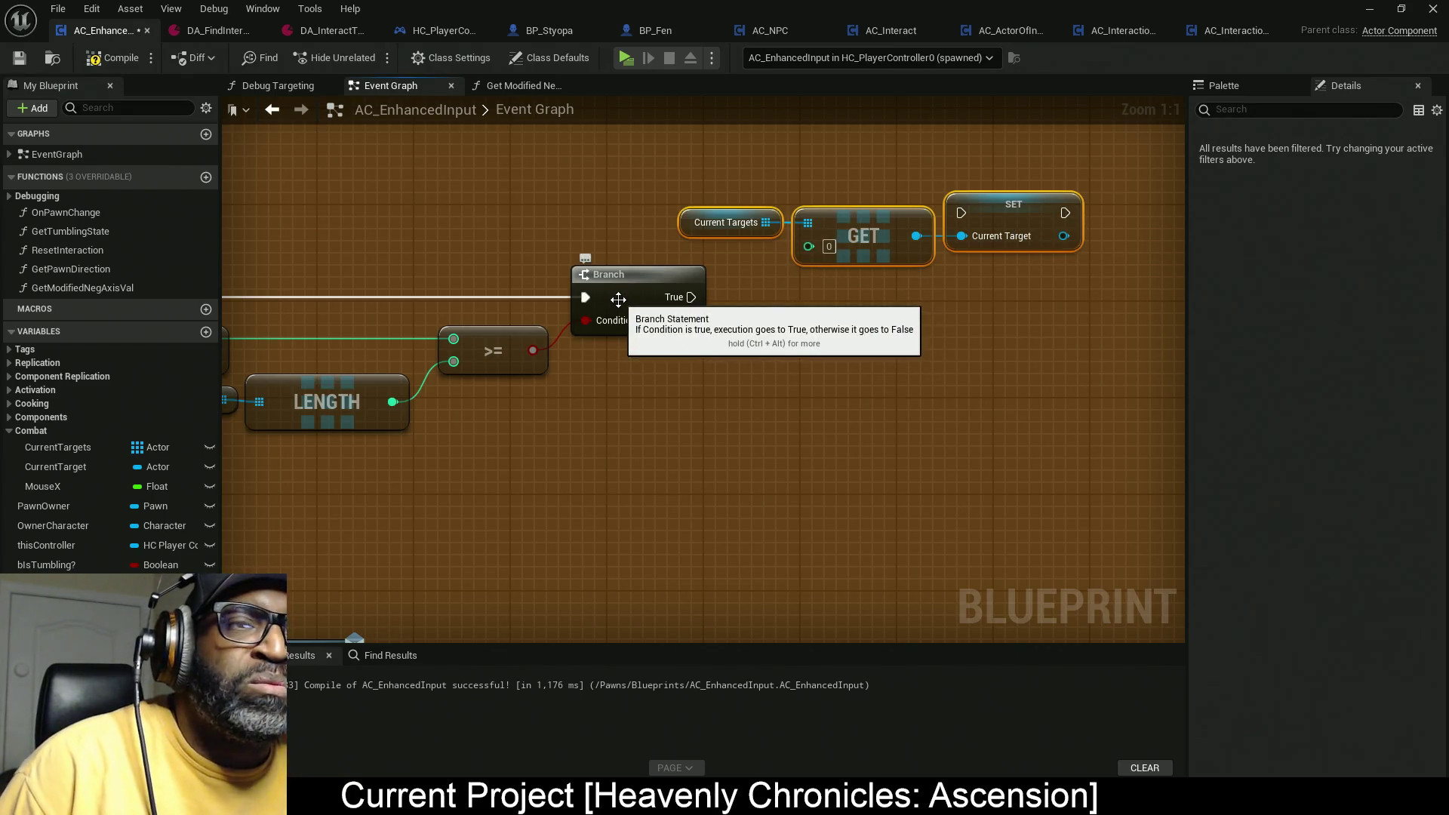
pyautogui.moveTo(808, 246); pyautogui.dragTo(769, 341)
# Step: Add a Select node feeding GET's index, driven by the >= result
pyautogui.write('s')
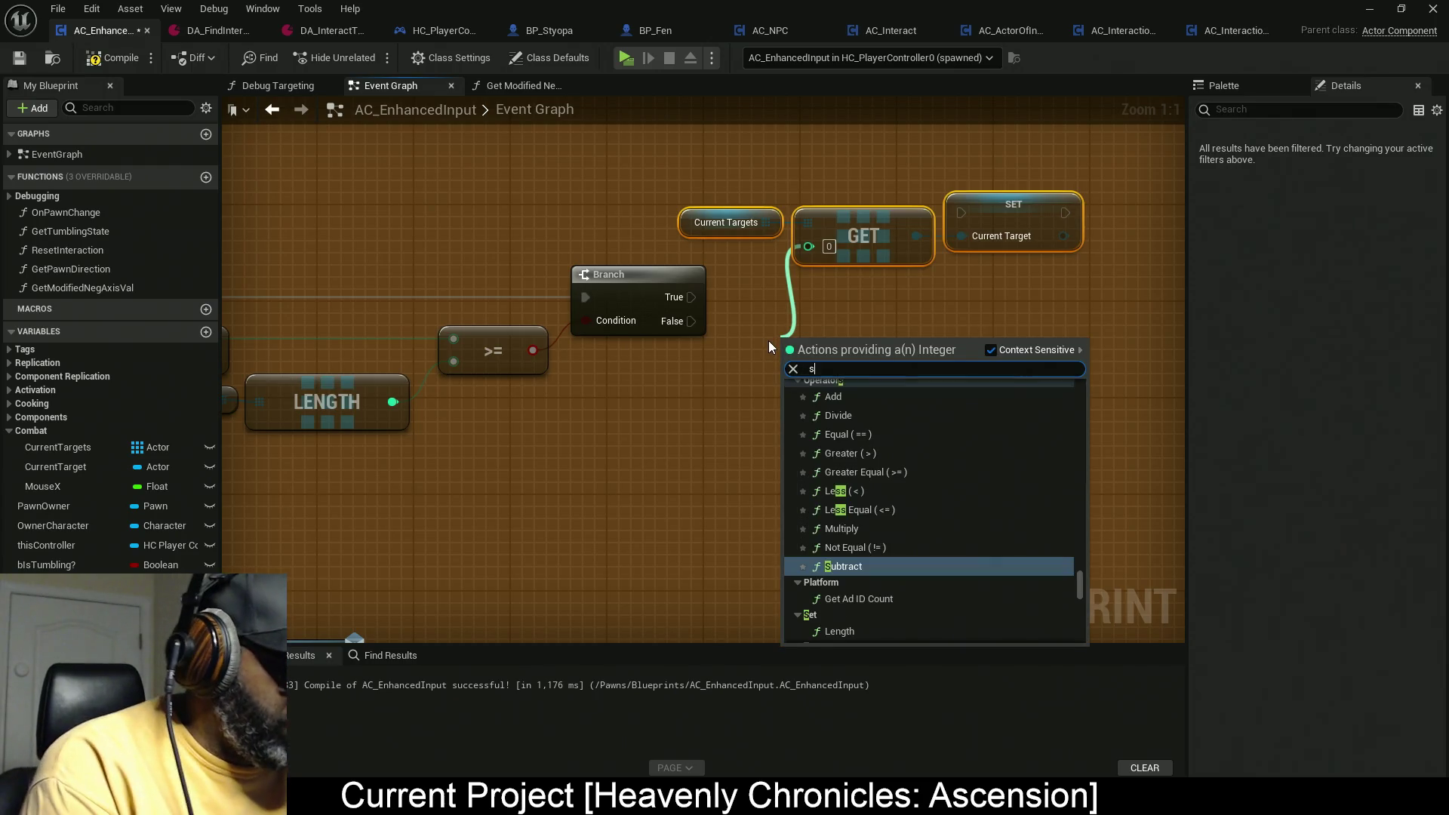
pyautogui.write('elect')
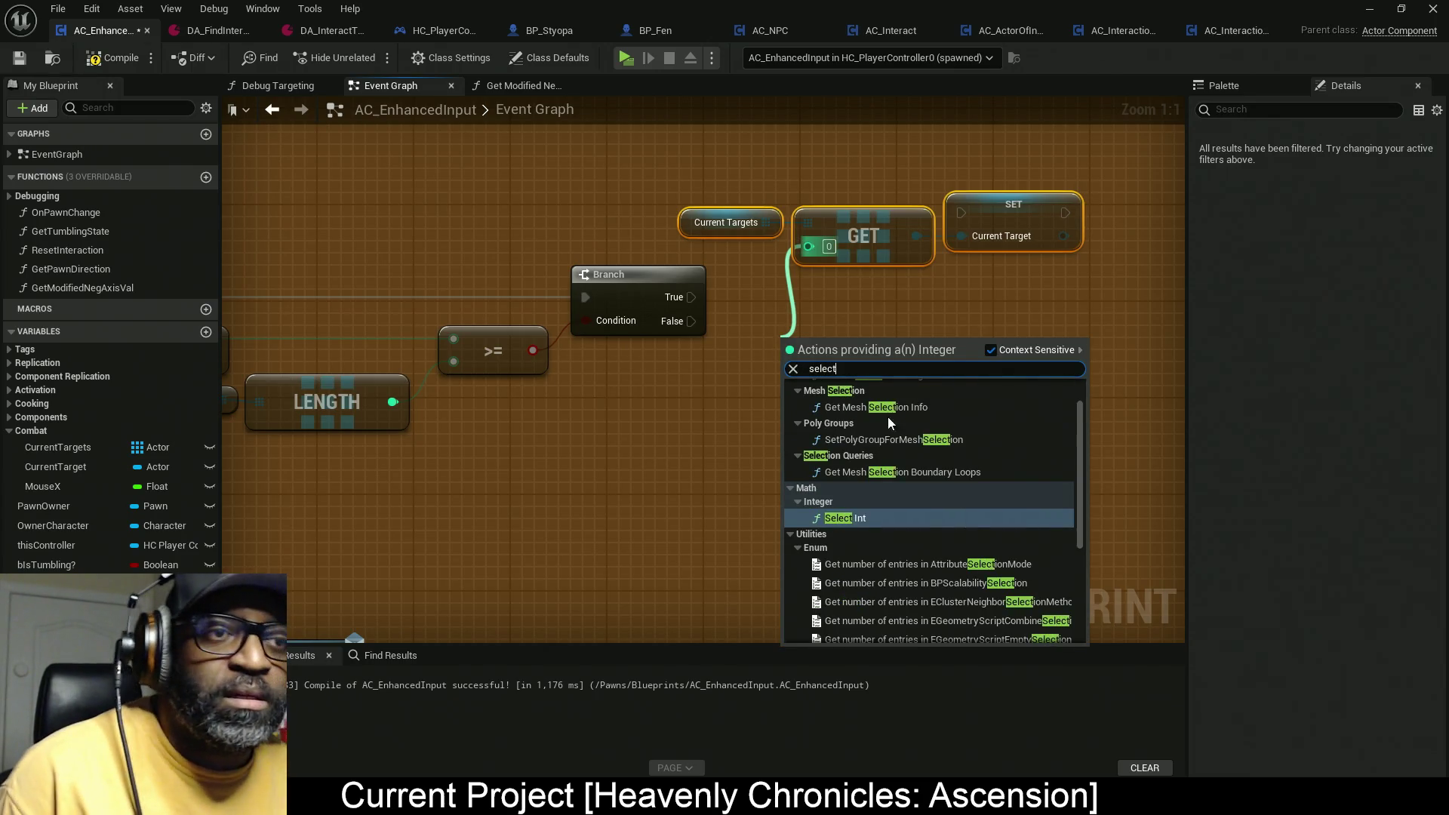
pyautogui.scroll(-5, 931, 564)
pyautogui.click(916, 581)
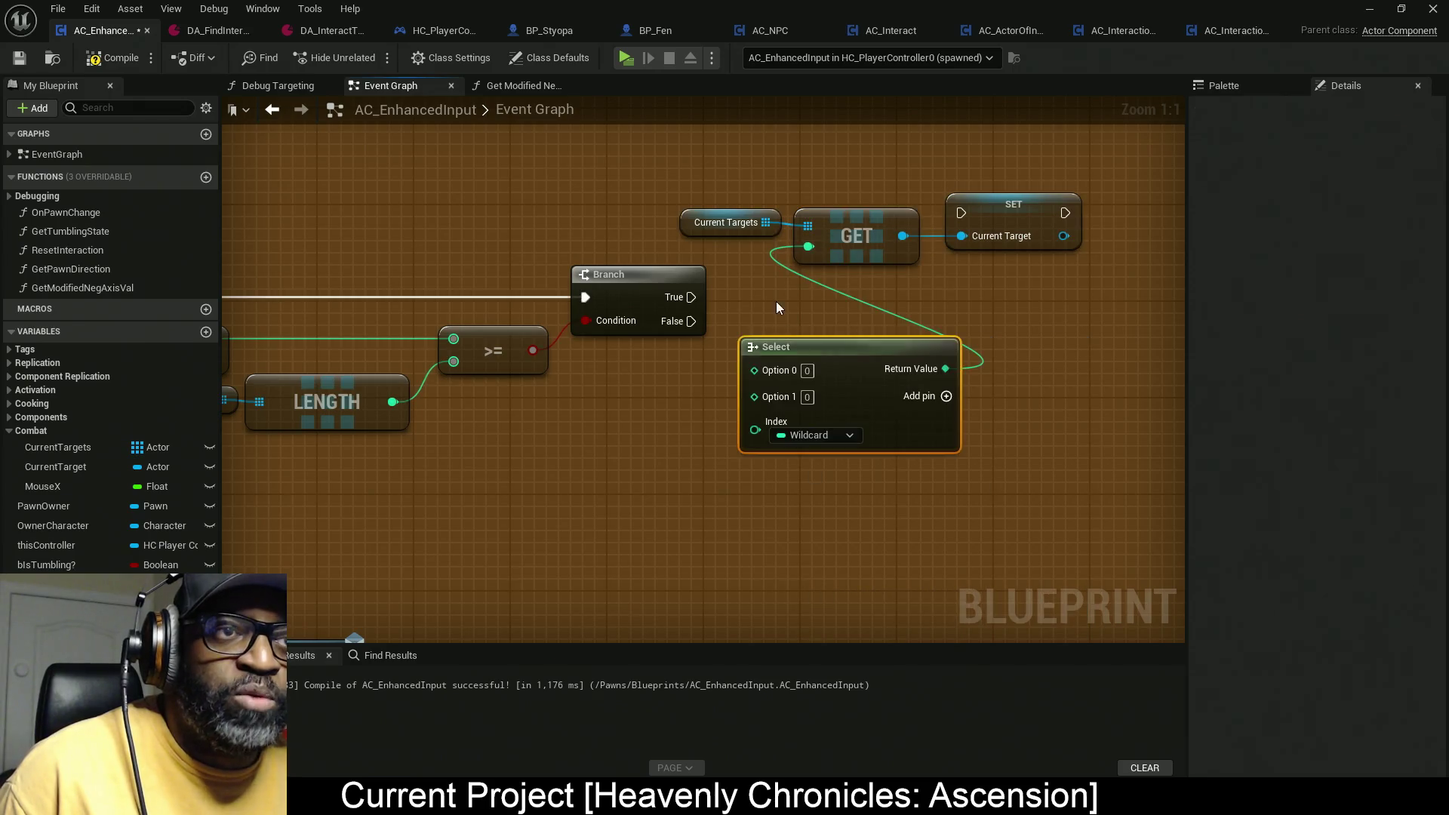
pyautogui.moveTo(755, 429); pyautogui.dragTo(621, 383)
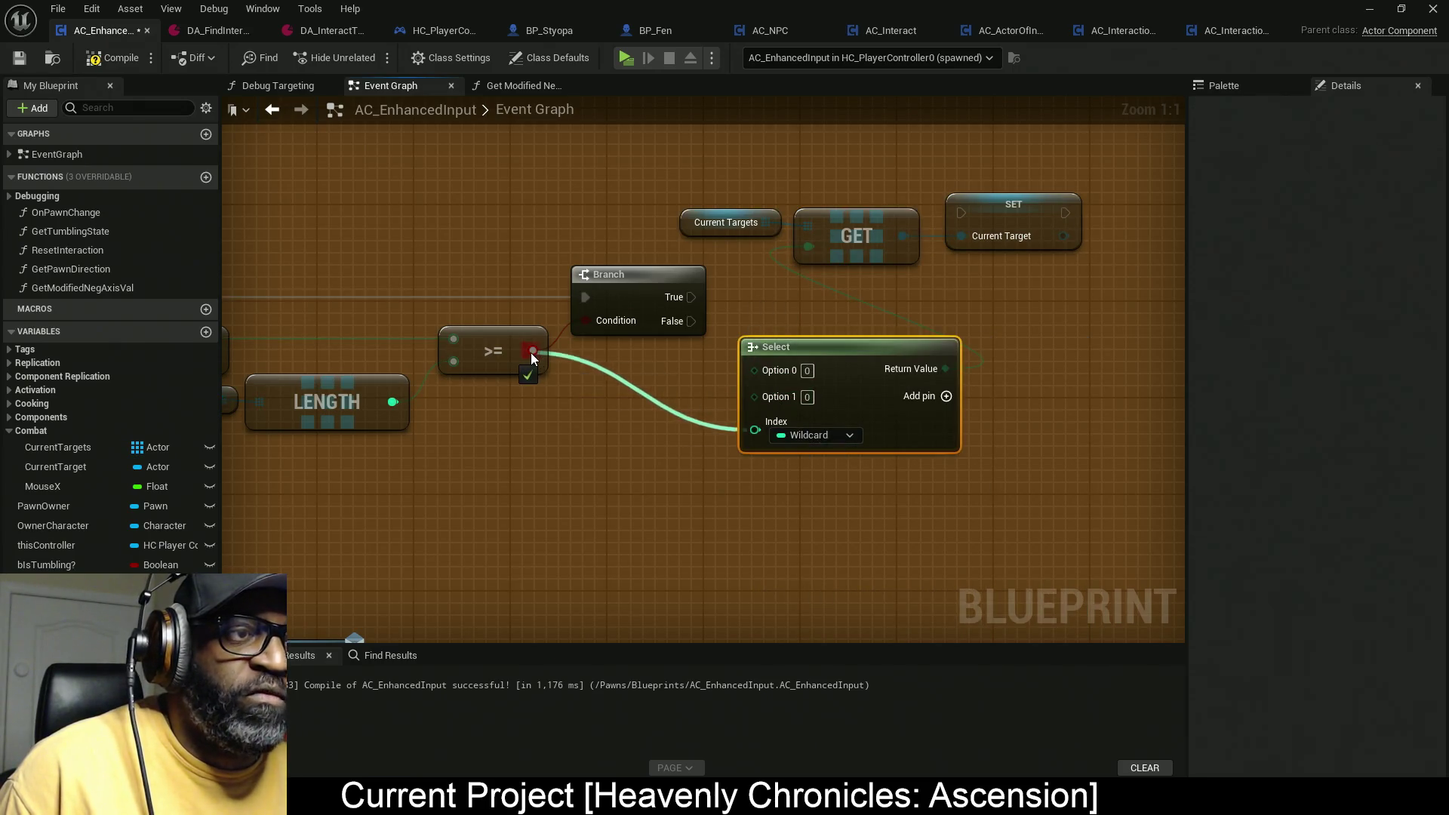
pyautogui.moveTo(531, 352); pyautogui.dragTo(531, 351)
# Step: Feed Add into Select's False input, route execution into SET, and delete the Branch
pyautogui.moveTo(661, 346); pyautogui.dragTo(646, 346)
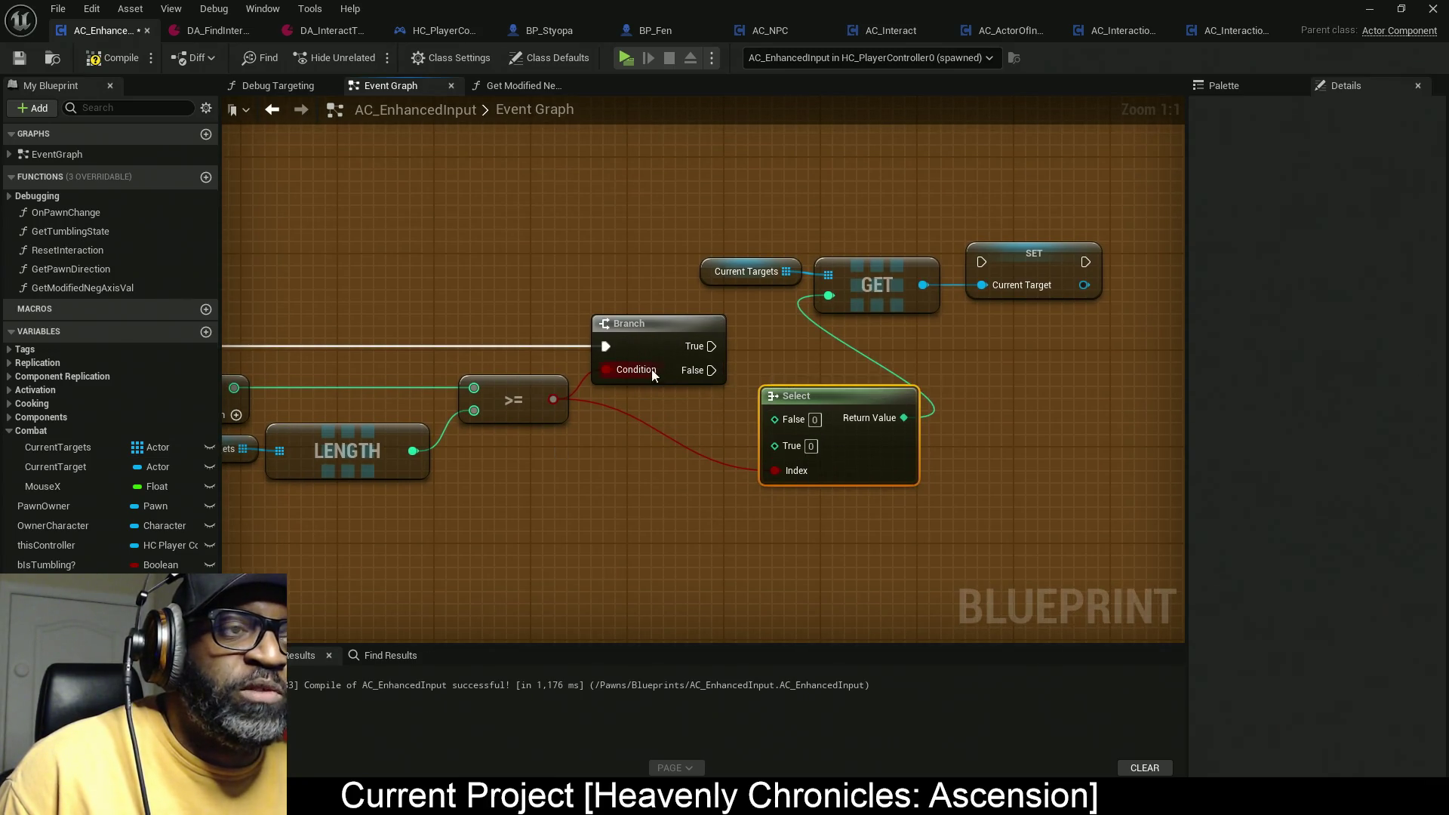
pyautogui.moveTo(654, 338); pyautogui.dragTo(554, 243)
pyautogui.moveTo(632, 454); pyautogui.dragTo(790, 420)
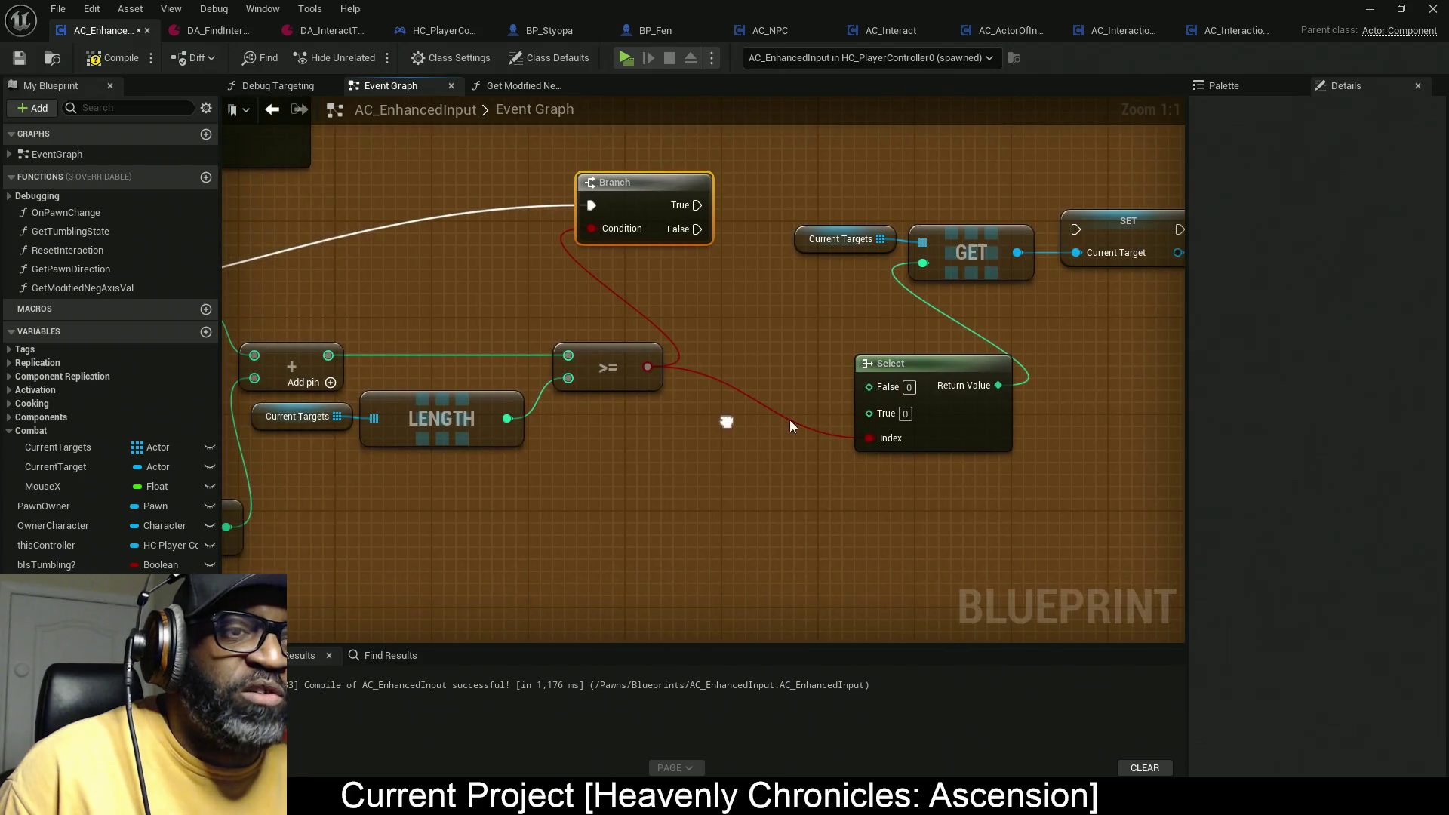
pyautogui.moveTo(879, 391)
pyautogui.mouseDown()
pyautogui.moveTo(791, 364)
pyautogui.moveTo(362, 342)
pyautogui.moveTo(329, 355)
pyautogui.mouseUp()
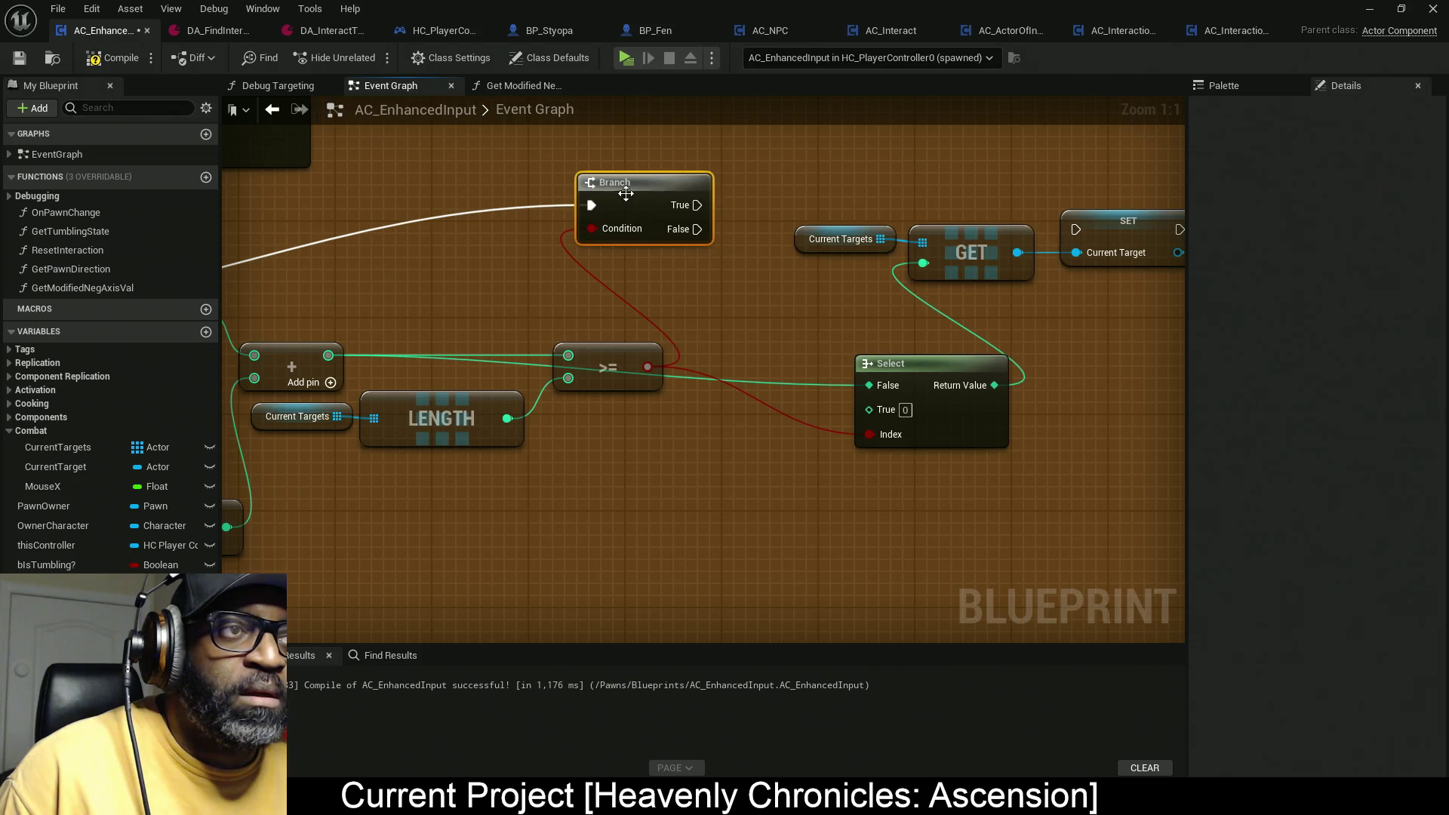
pyautogui.moveTo(595, 206)
pyautogui.mouseDown()
pyautogui.moveTo(1157, 225)
pyautogui.moveTo(1075, 230)
pyautogui.mouseUp()
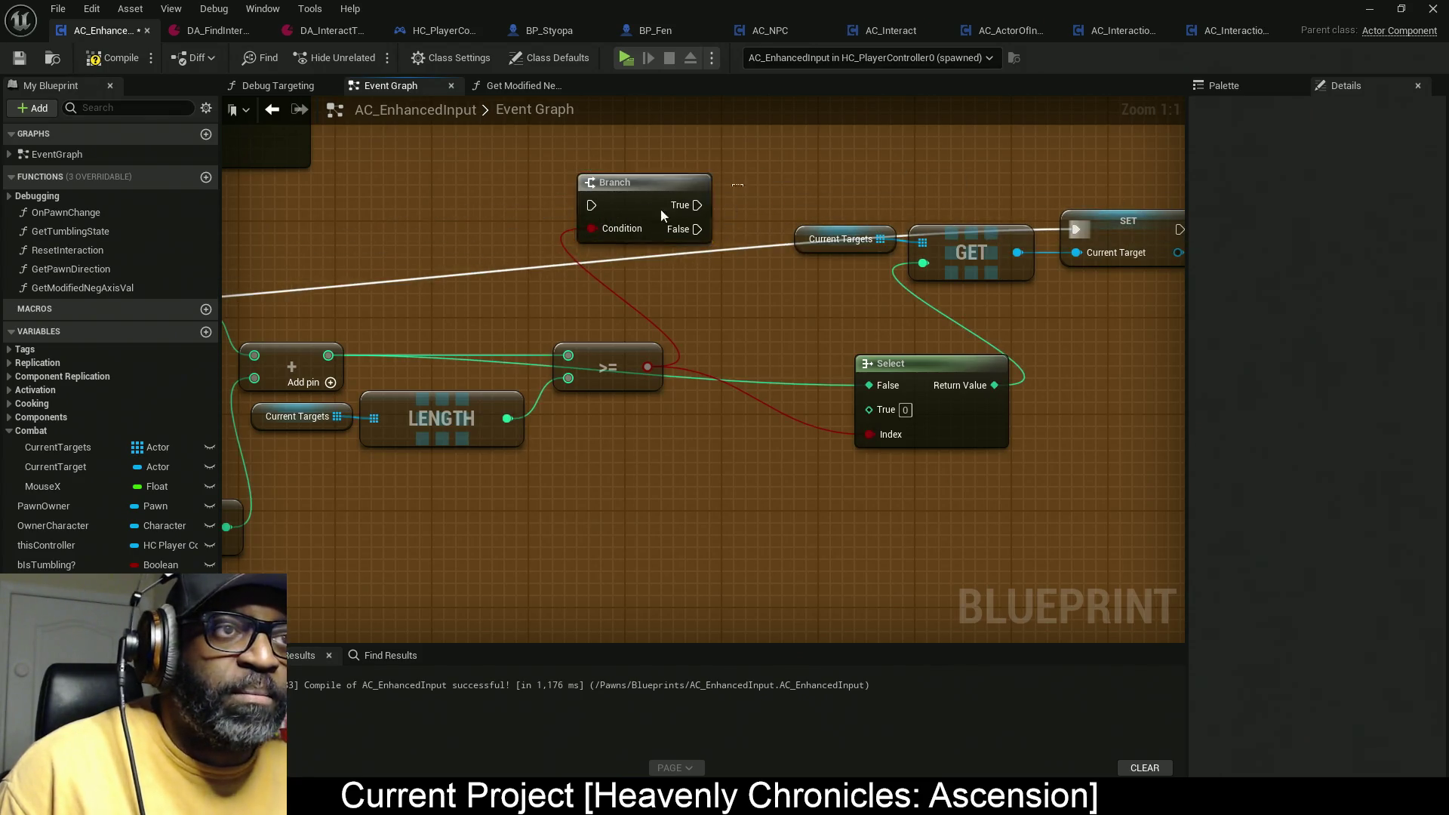
pyautogui.press('Delete')
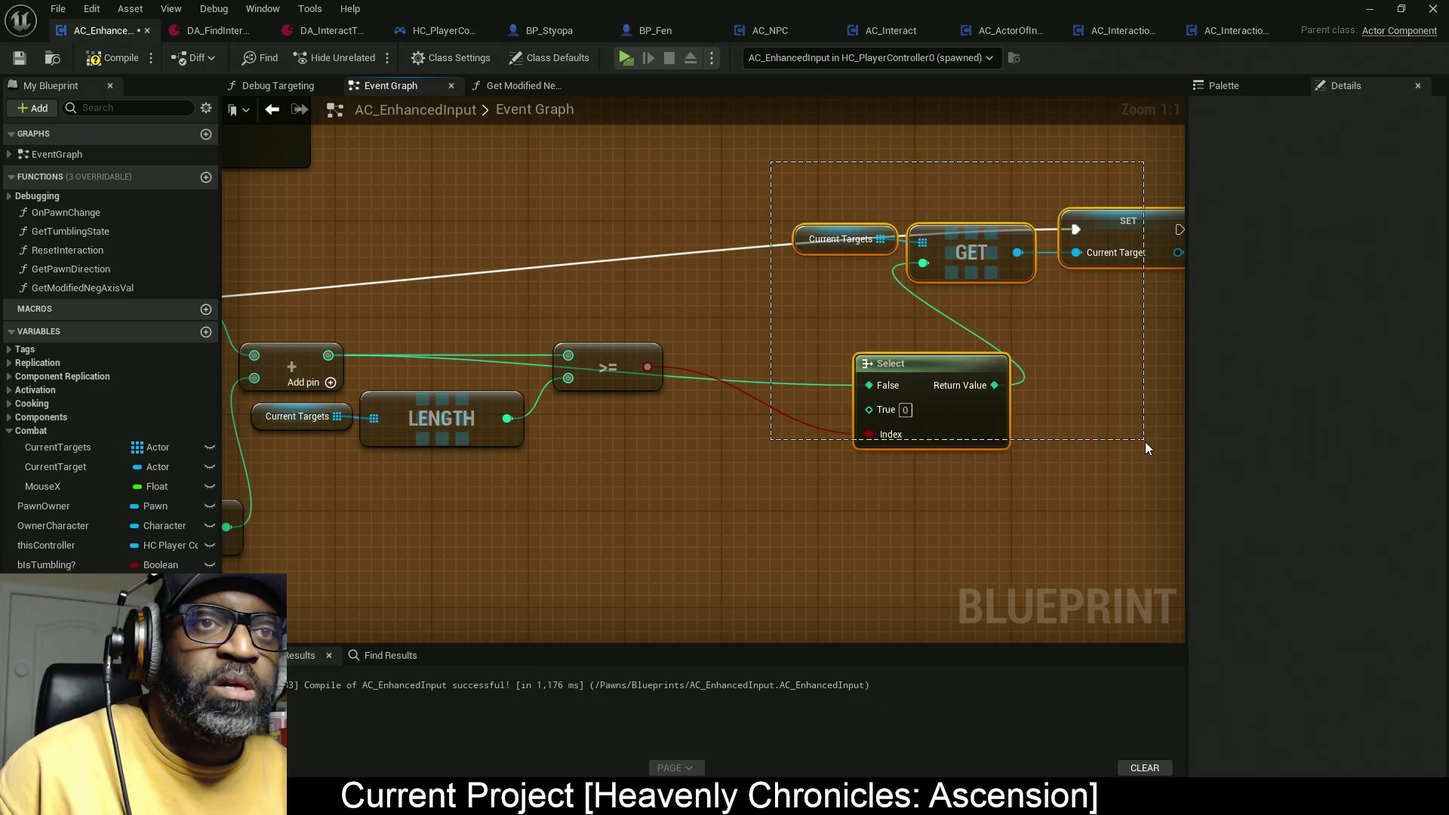
# Step: Lower the Current Targets, GET and SET nodes and compile with F7
pyautogui.moveTo(950, 424)
pyautogui.mouseDown()
pyautogui.moveTo(1043, 398)
pyautogui.moveTo(772, 415)
pyautogui.mouseUp()
pyautogui.moveTo(972, 274); pyautogui.dragTo(996, 325)
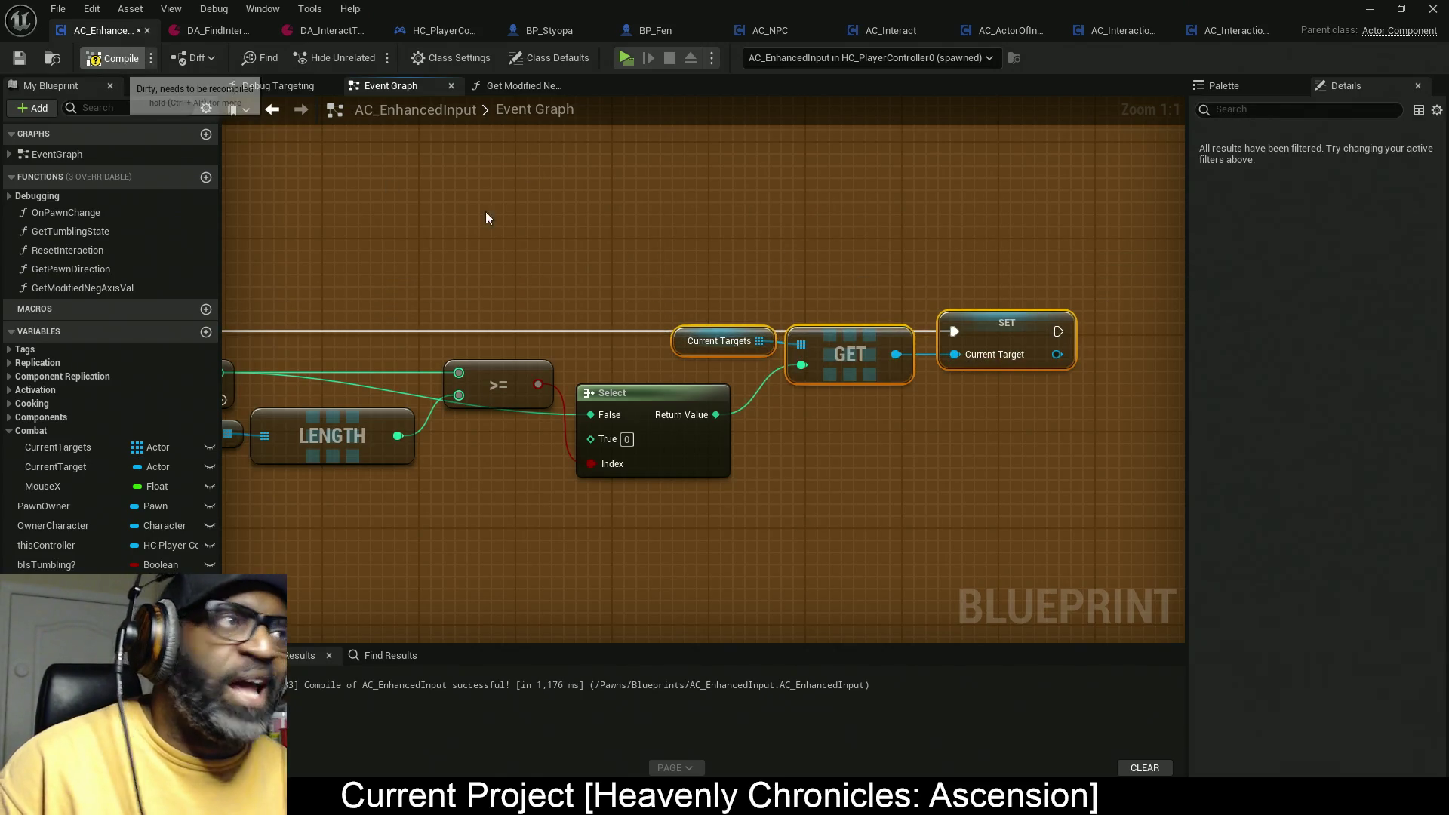
pyautogui.press('F7')
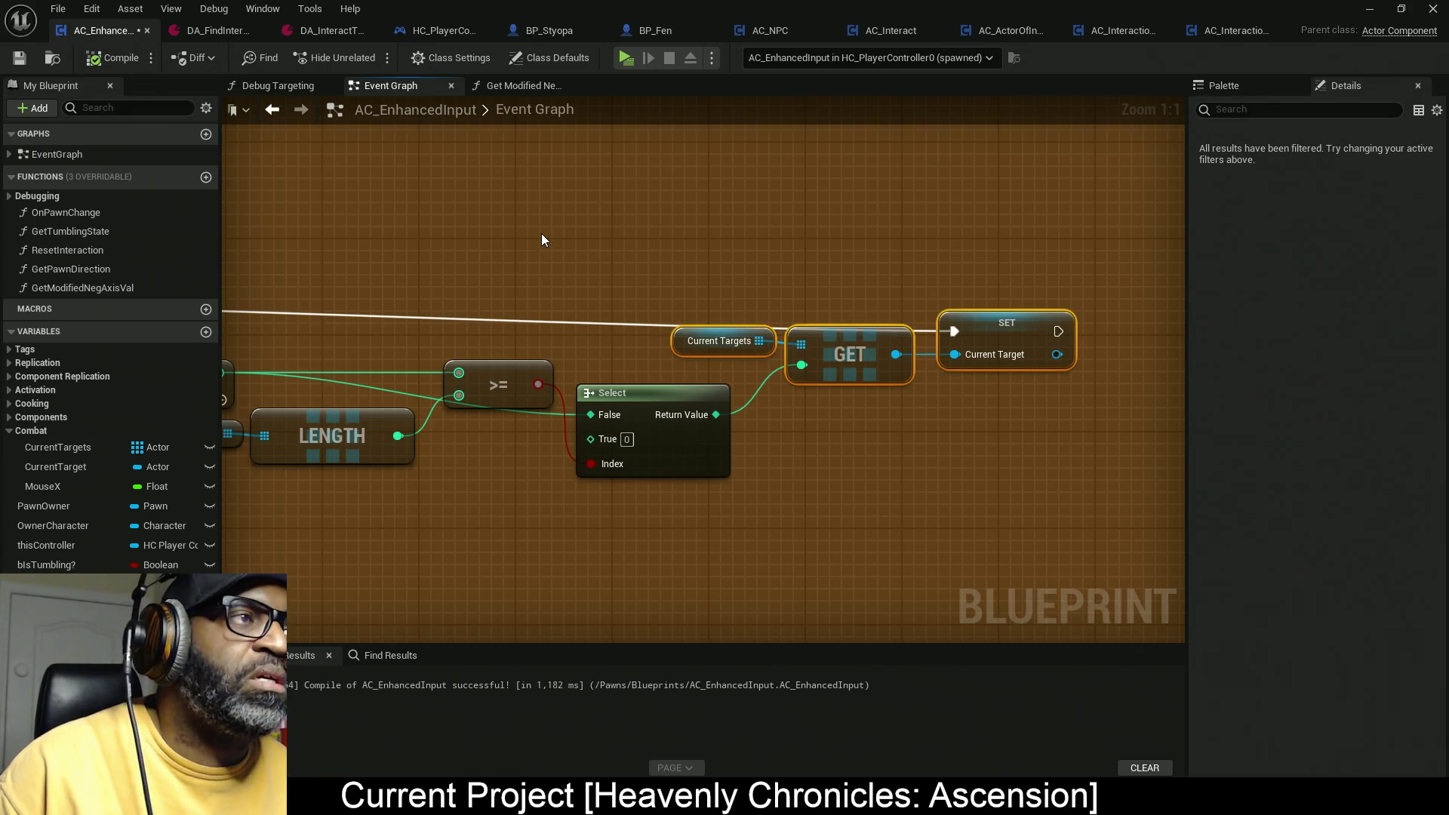
# Step: Save AC_EnhancedInput and select the original Cast To Pawn and Set Target nodes
pyautogui.hotkey('ctrl', 's')
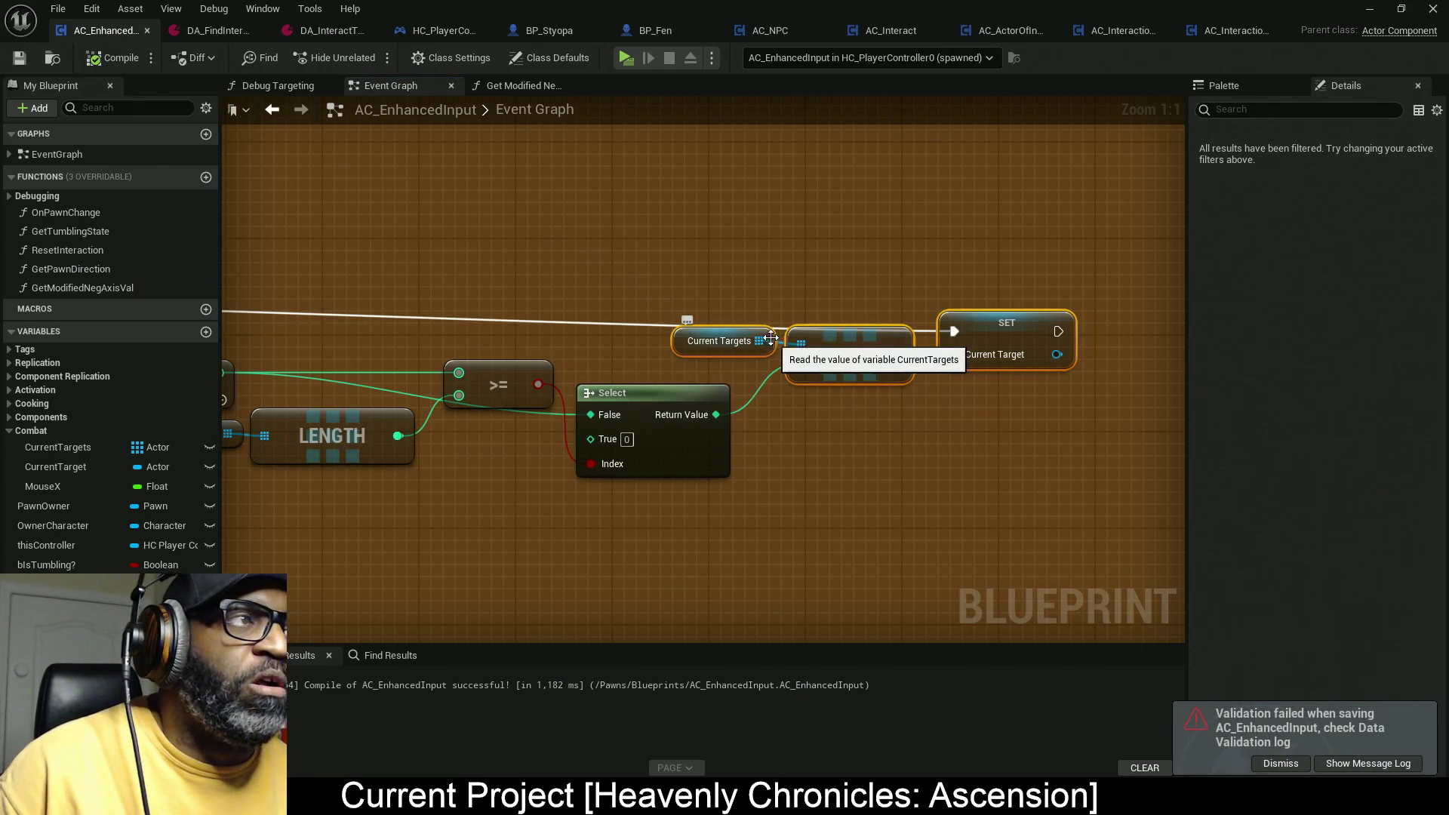
pyautogui.scroll(-7, 762, 323)
pyautogui.moveTo(762, 322); pyautogui.dragTo(756, 376)
pyautogui.scroll(6, 756, 376)
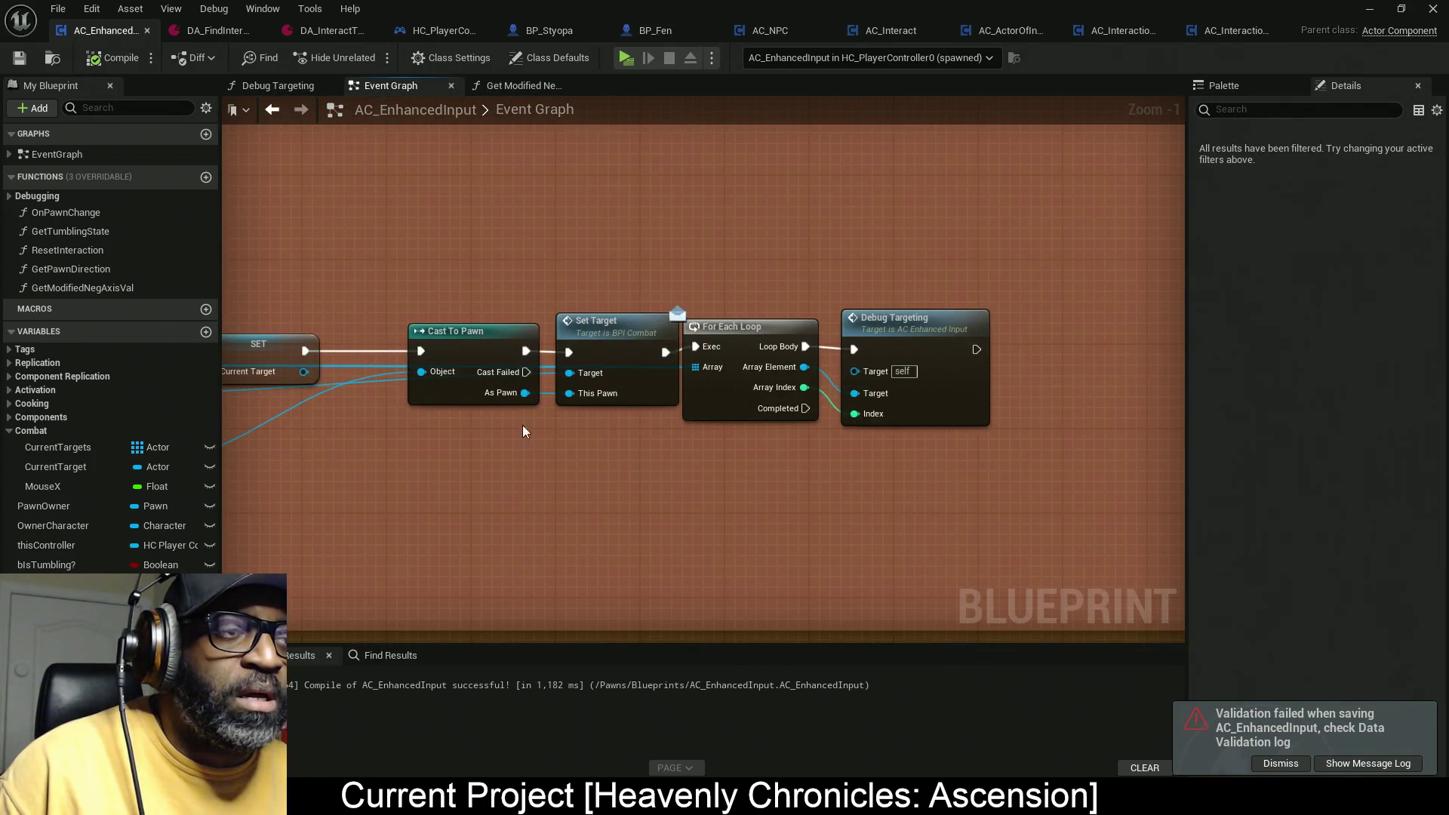
pyautogui.moveTo(612, 292); pyautogui.dragTo(646, 286)
pyautogui.moveTo(806, 400)
pyautogui.mouseDown()
pyautogui.moveTo(1041, 545)
pyautogui.moveTo(862, 576)
pyautogui.moveTo(620, 551)
pyautogui.mouseUp()
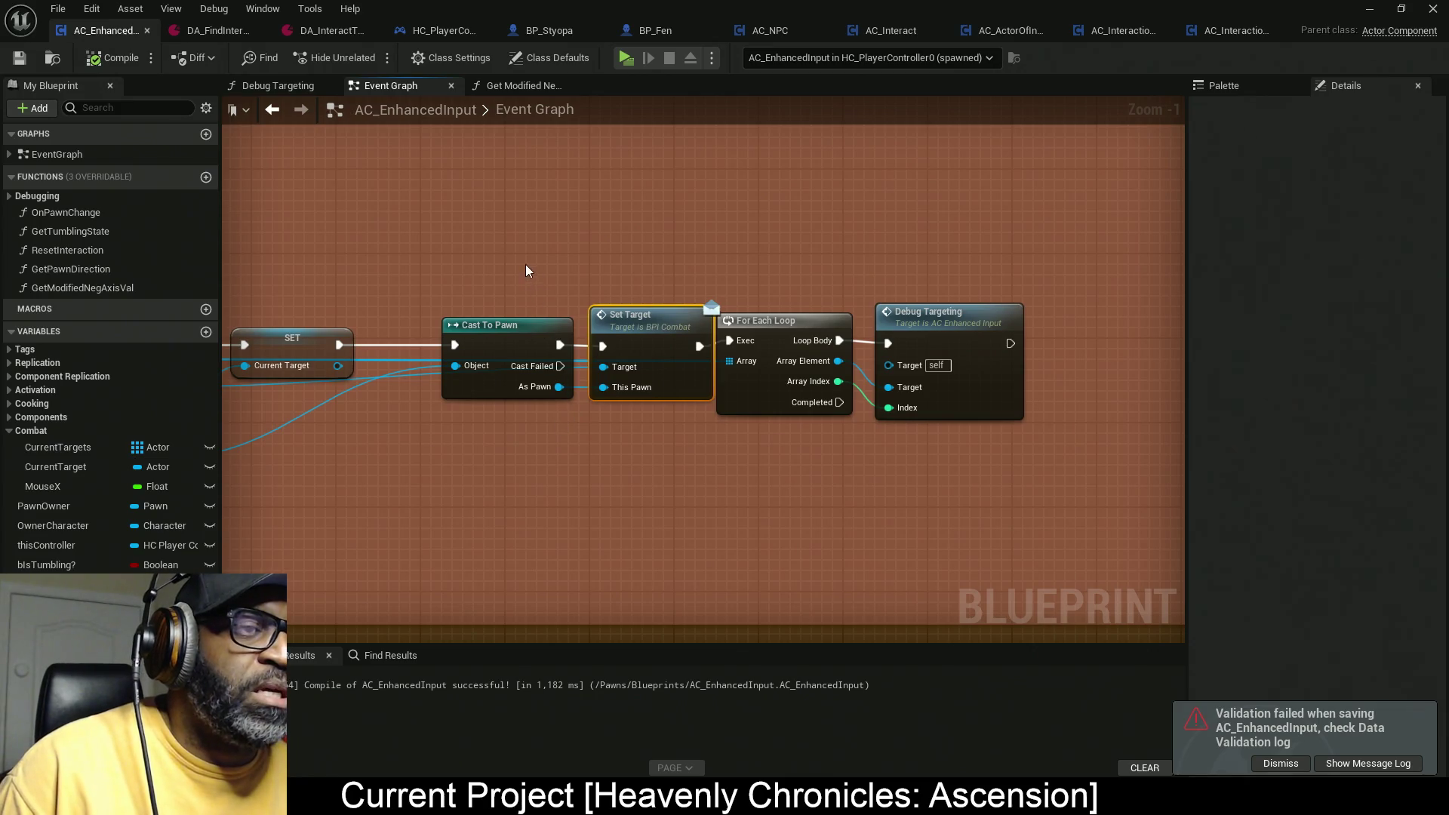
pyautogui.moveTo(516, 243)
pyautogui.mouseDown()
pyautogui.moveTo(672, 487)
pyautogui.moveTo(676, 454)
pyautogui.moveTo(704, 454)
pyautogui.mouseUp()
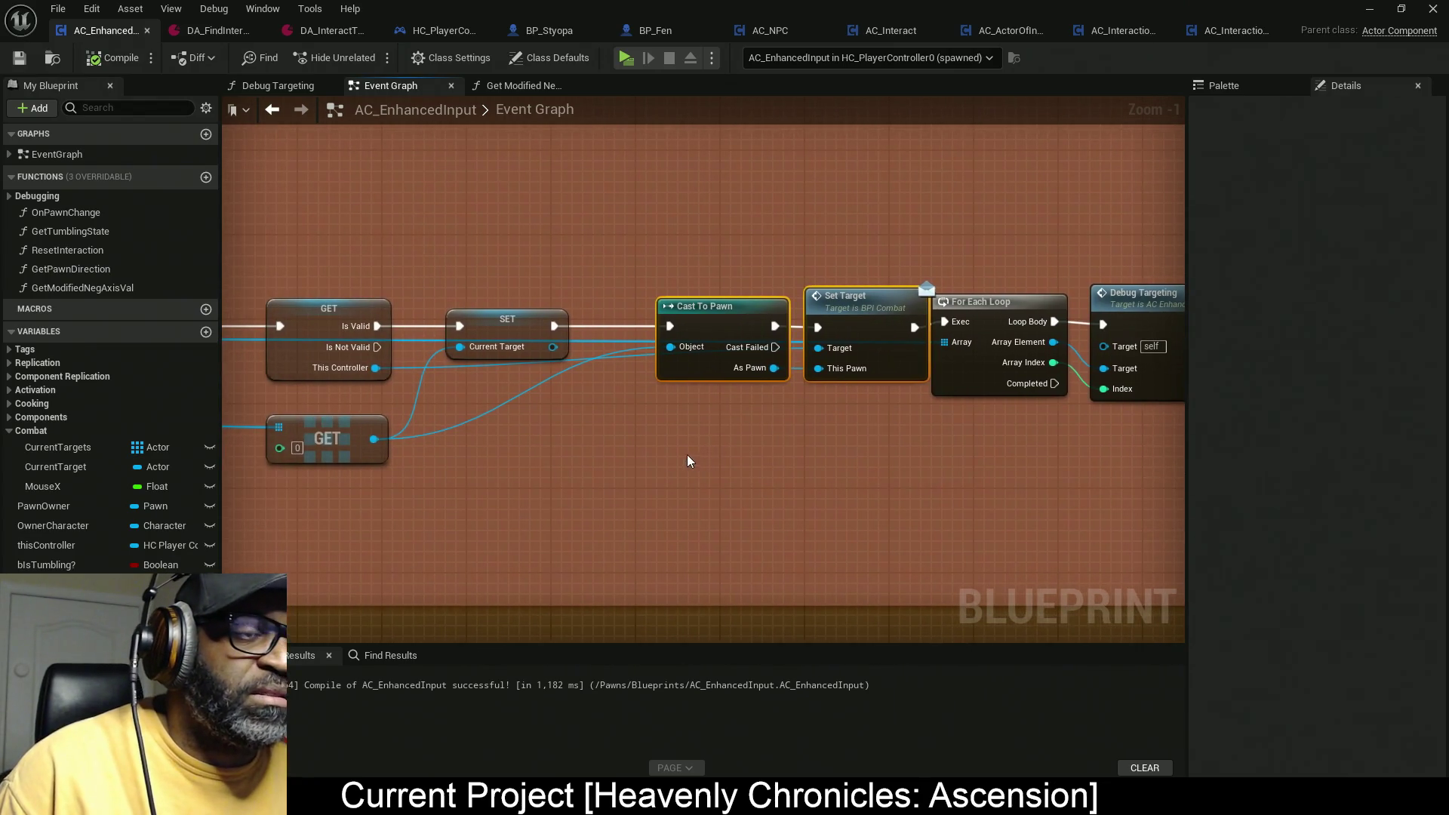
# Step: Paste copies of Cast To Pawn and Set Target, running them after SET Current Target
pyautogui.scroll(-11, 581, 375)
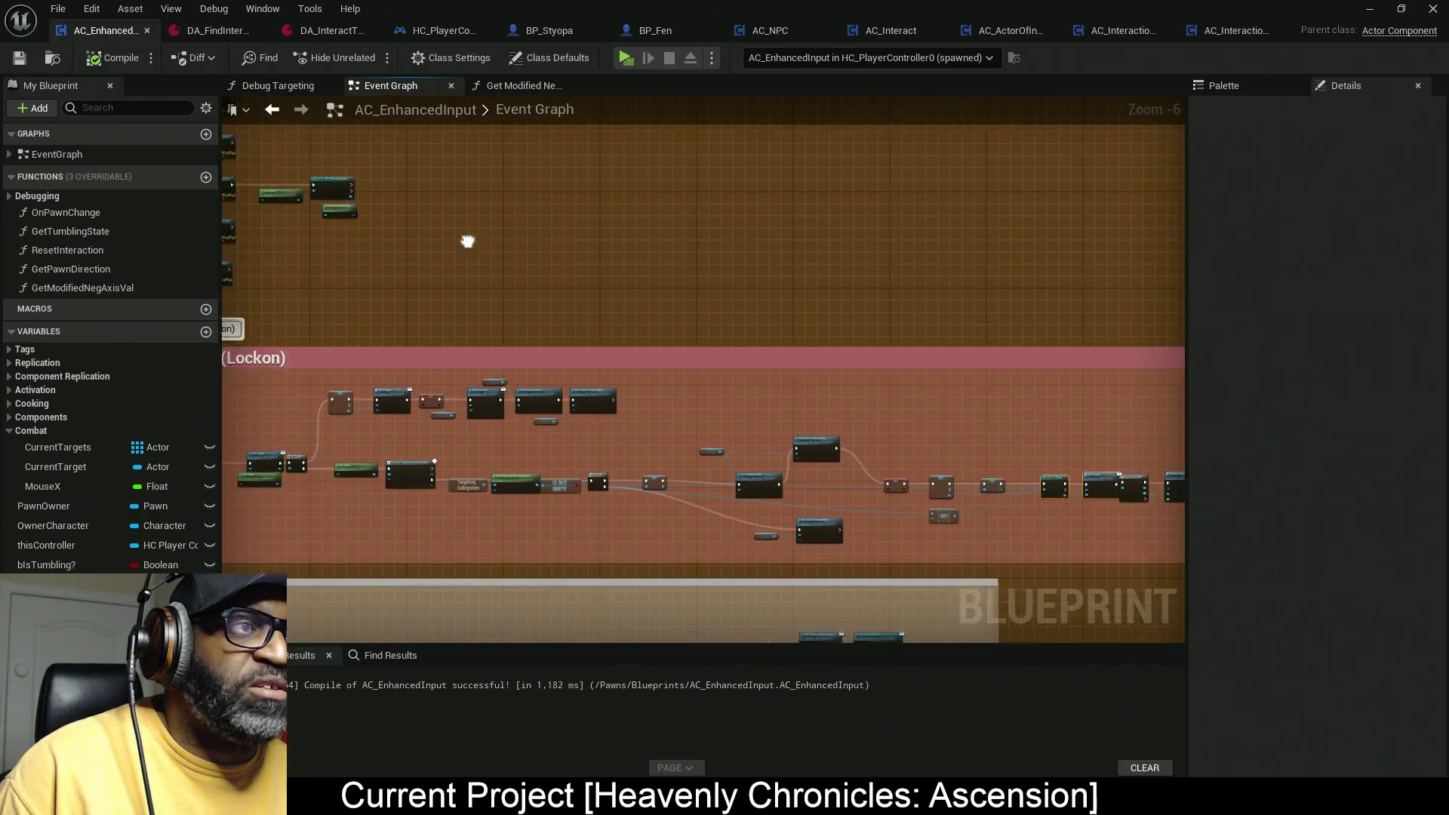
pyautogui.press('Home')
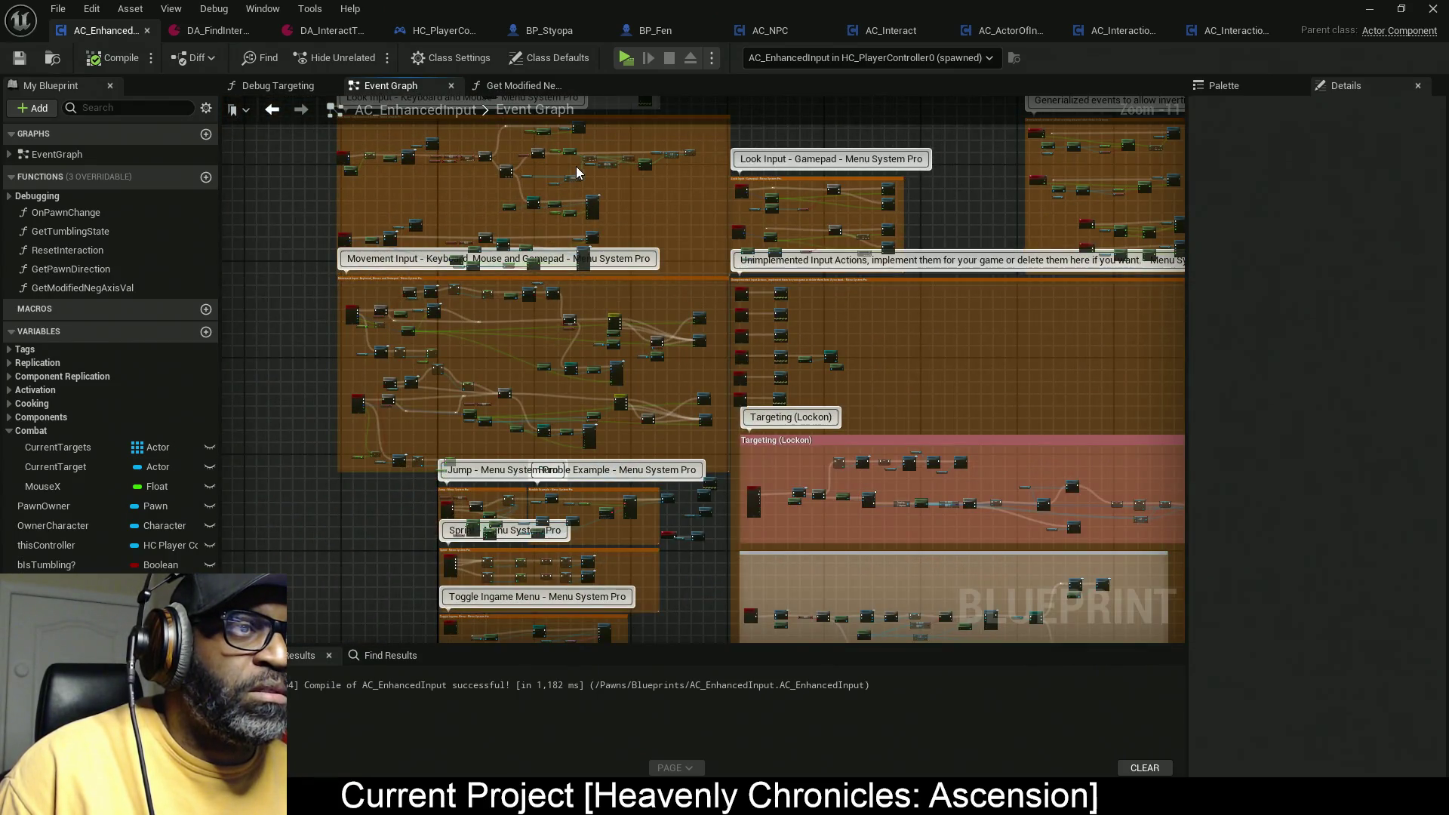
pyautogui.scroll(5, 578, 173)
pyautogui.scroll(3, 516, 364)
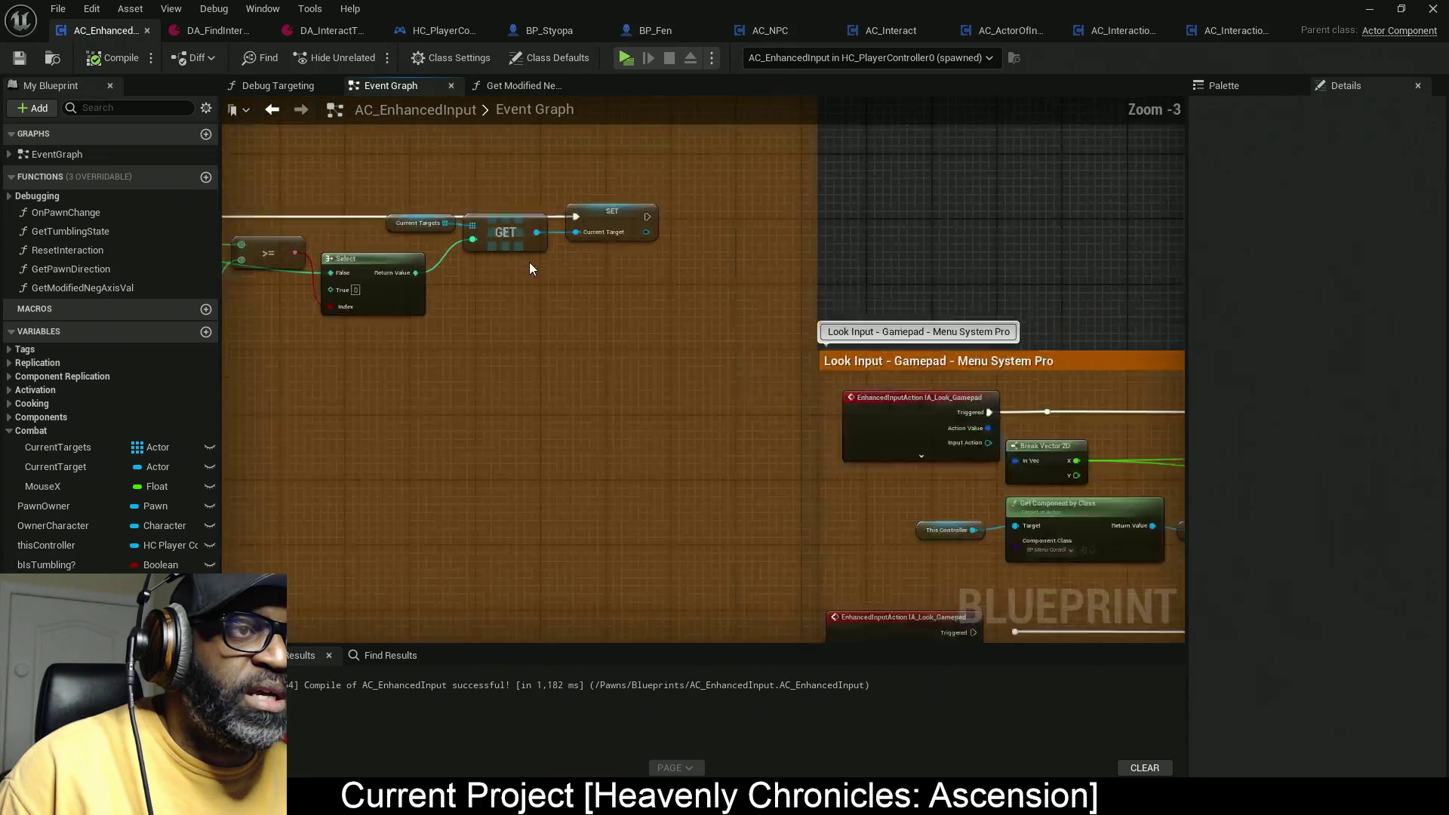
pyautogui.scroll(2, 529, 268)
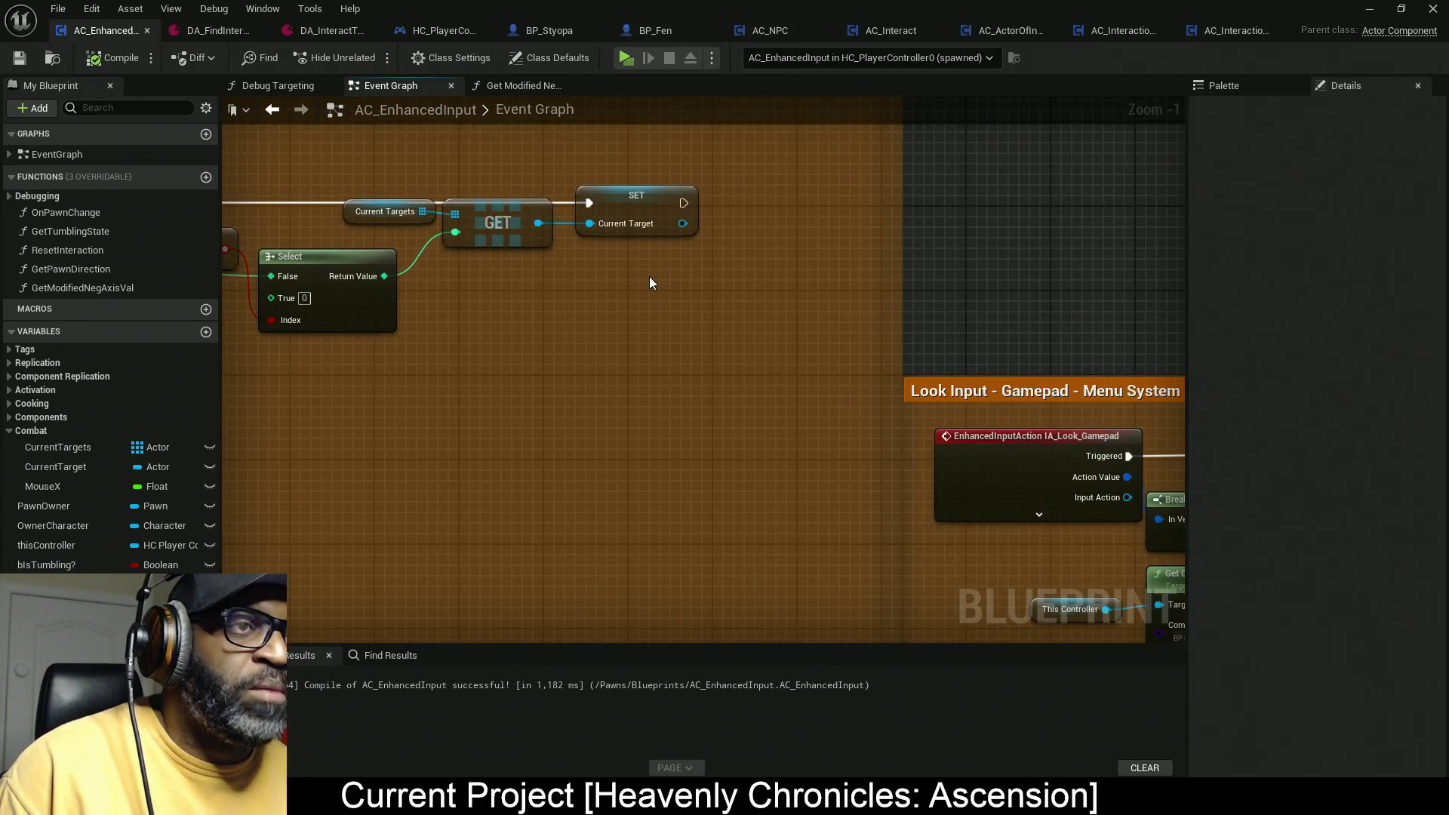
pyautogui.hotkey('ctrl', 'v')
pyautogui.moveTo(587, 308)
pyautogui.mouseDown()
pyautogui.moveTo(673, 240)
pyautogui.moveTo(681, 202)
pyautogui.moveTo(679, 229)
pyautogui.moveTo(581, 329)
pyautogui.moveTo(605, 353)
pyautogui.mouseUp()
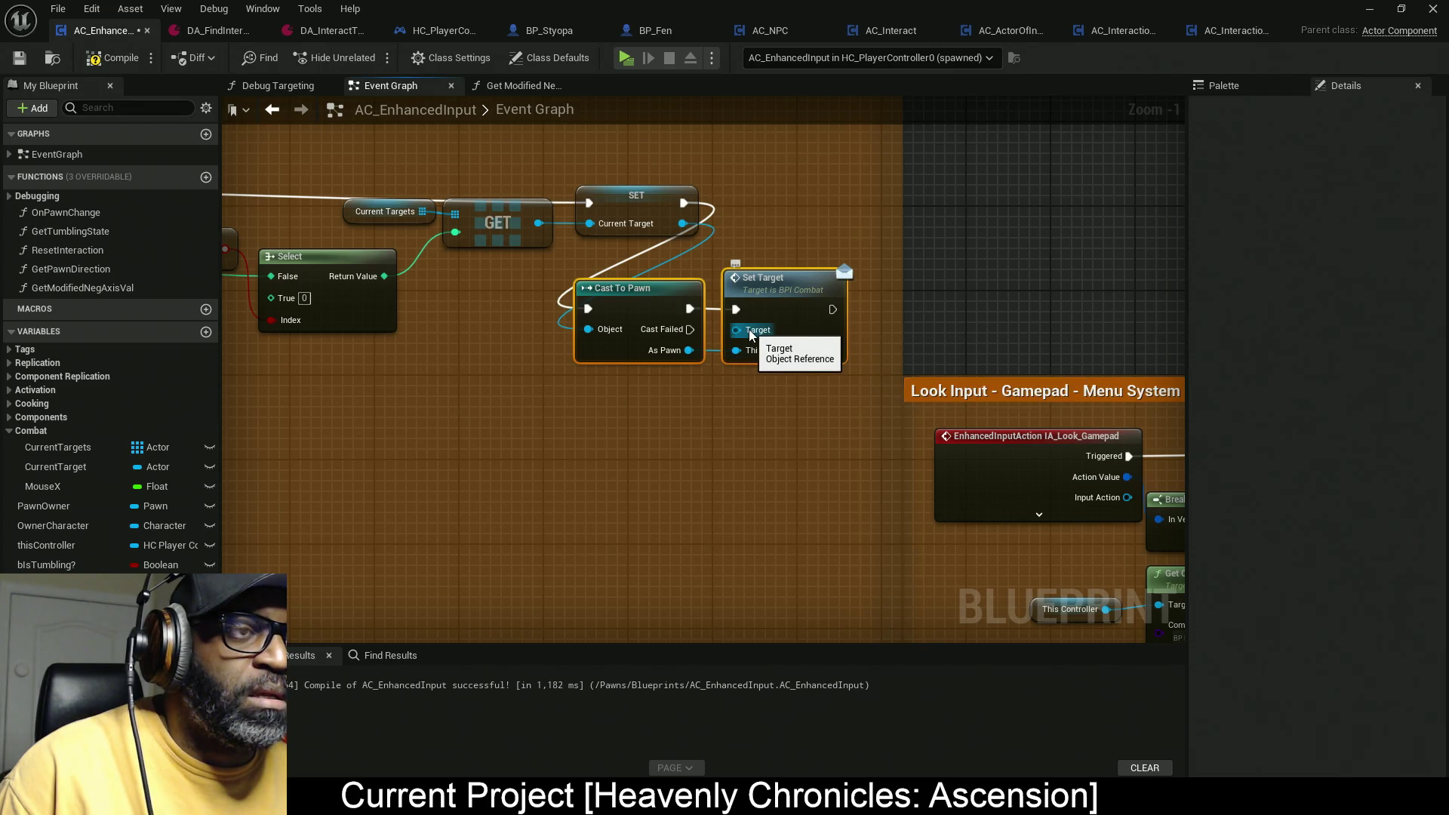
# Step: Select the validated This Controller getter for copying
pyautogui.scroll(-11, 668, 397)
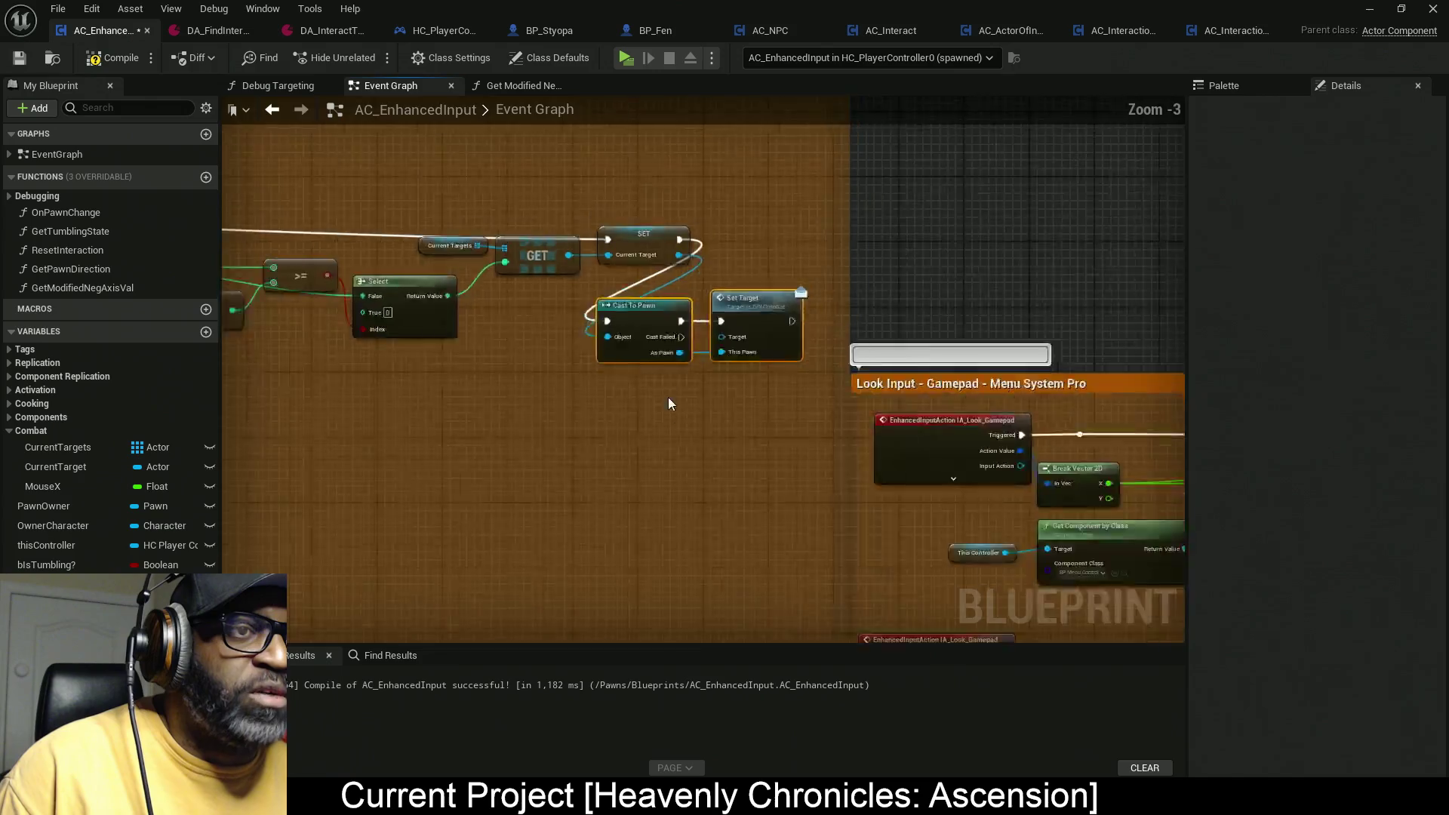
pyautogui.scroll(5, 908, 486)
pyautogui.rightClick(908, 487)
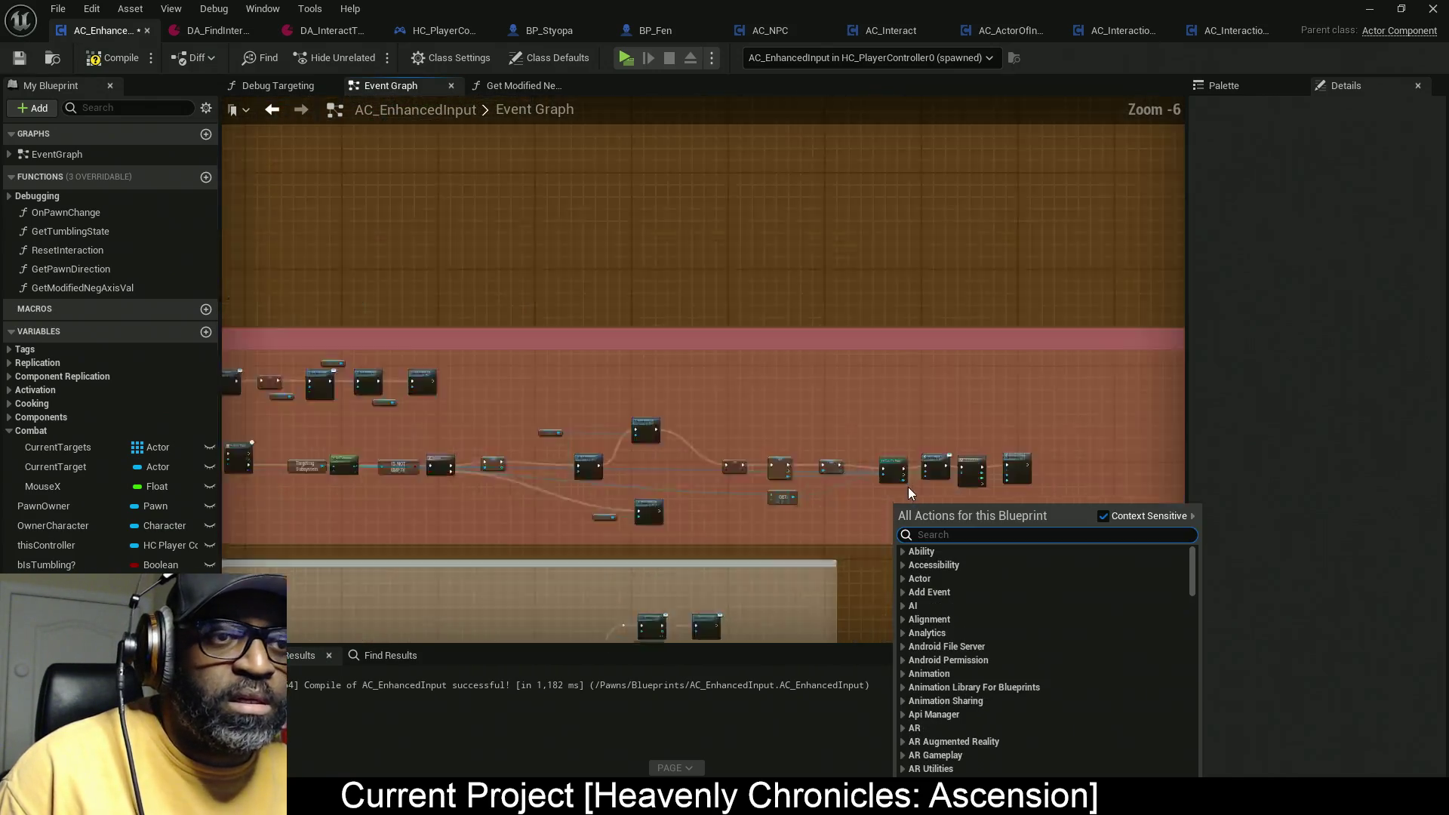
pyautogui.scroll(6, 790, 332)
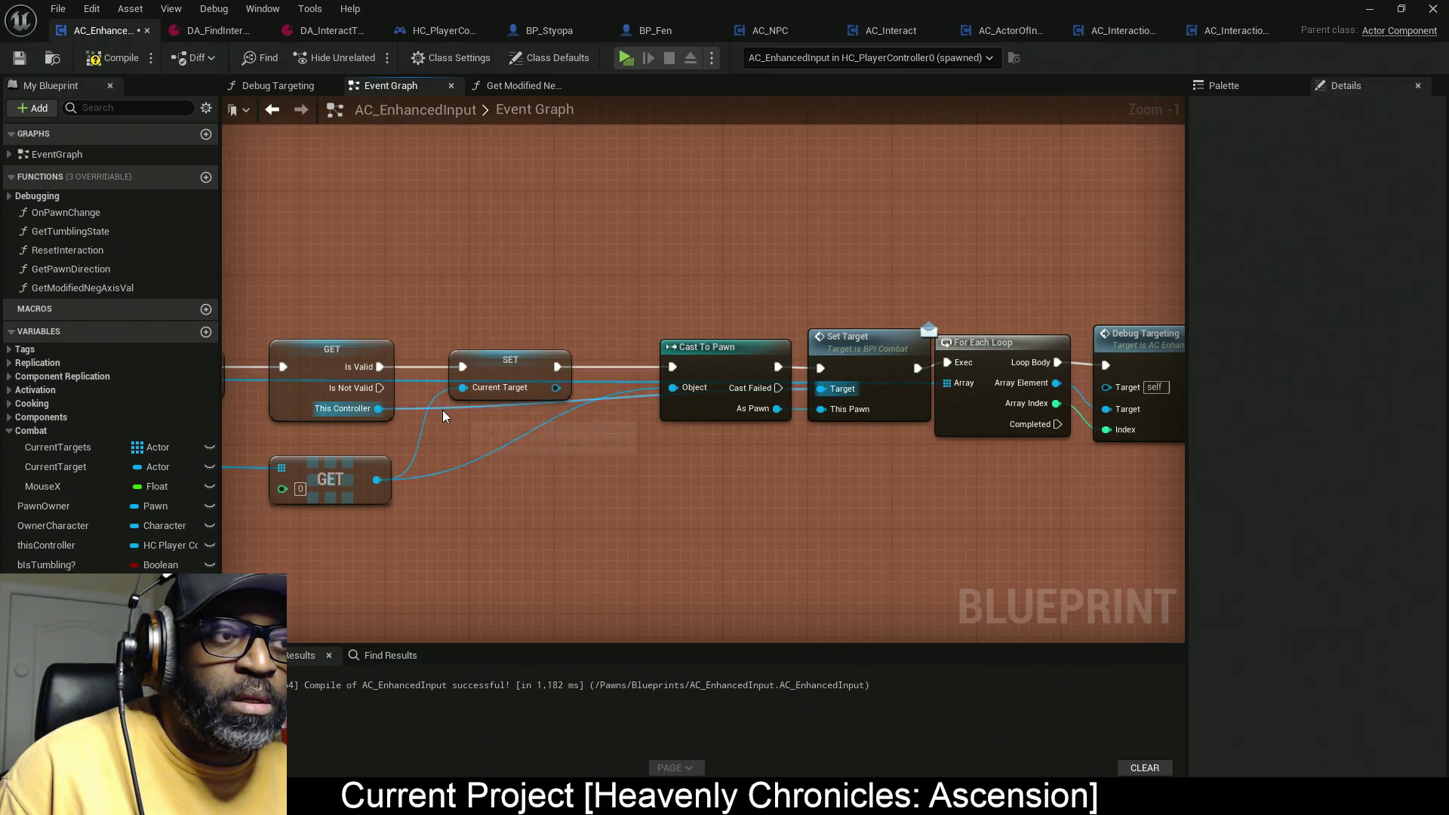
pyautogui.click(355, 399)
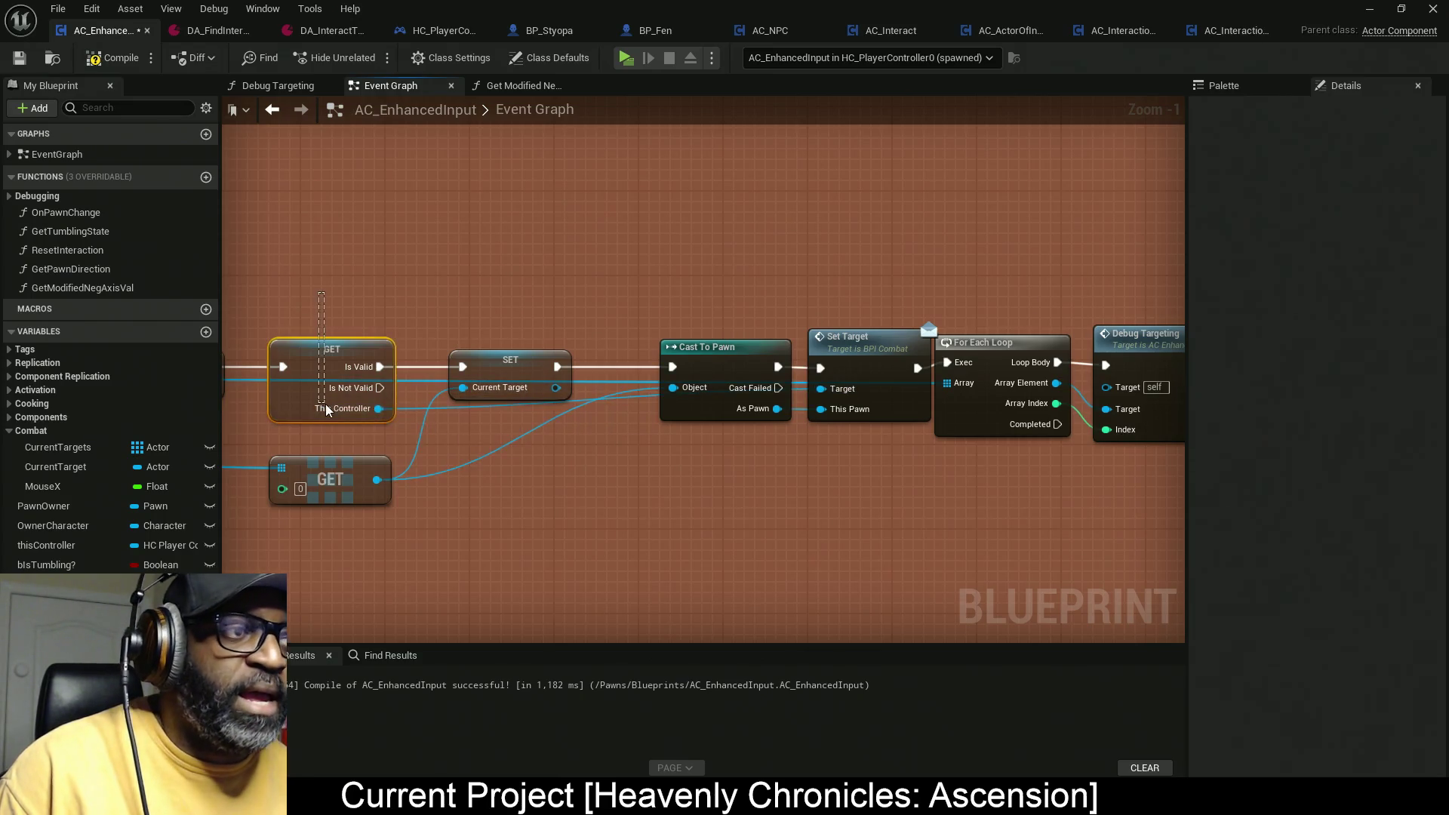
# Step: Paste the validated This Controller getter, gating Cast To Pawn and feeding Set Target's Target
pyautogui.scroll(-11, 372, 468)
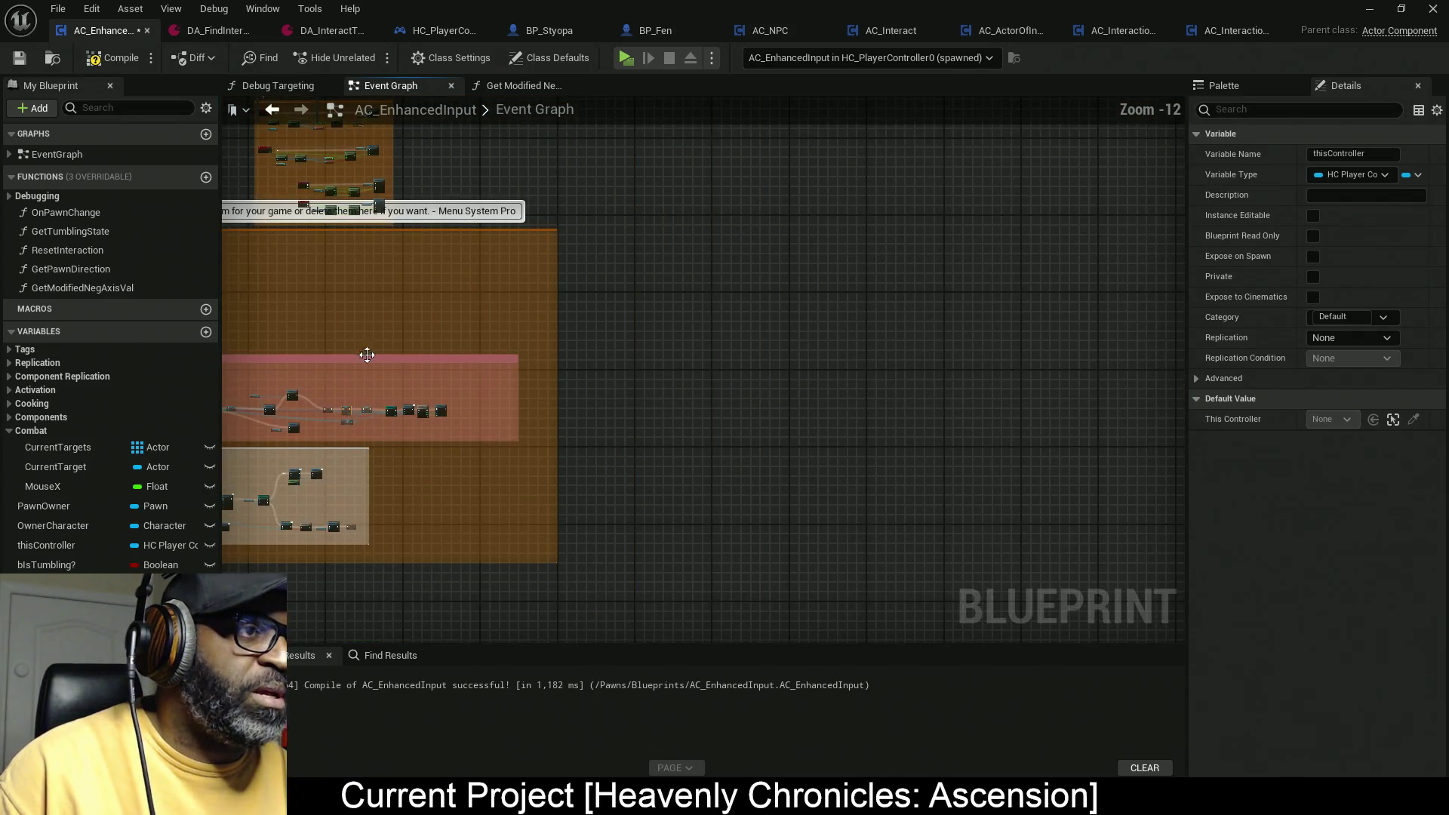
pyautogui.scroll(12, 367, 354)
pyautogui.moveTo(808, 327)
pyautogui.mouseDown()
pyautogui.moveTo(611, 242)
pyautogui.moveTo(794, 211)
pyautogui.moveTo(747, 306)
pyautogui.moveTo(750, 290)
pyautogui.mouseUp()
pyautogui.hotkey('ctrl', 'v')
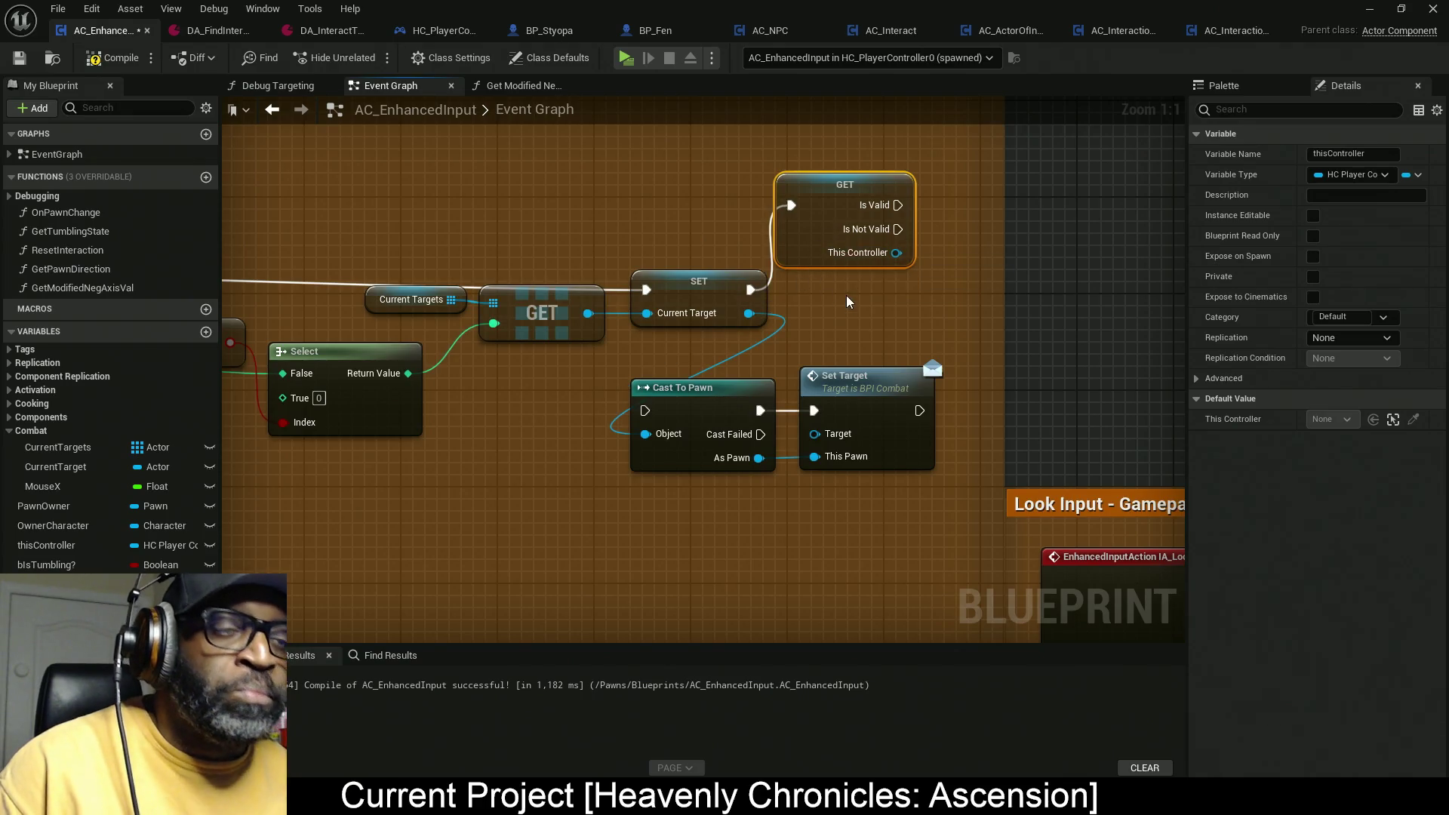
pyautogui.moveTo(898, 205)
pyautogui.mouseDown()
pyautogui.moveTo(755, 393)
pyautogui.moveTo(645, 410)
pyautogui.mouseUp()
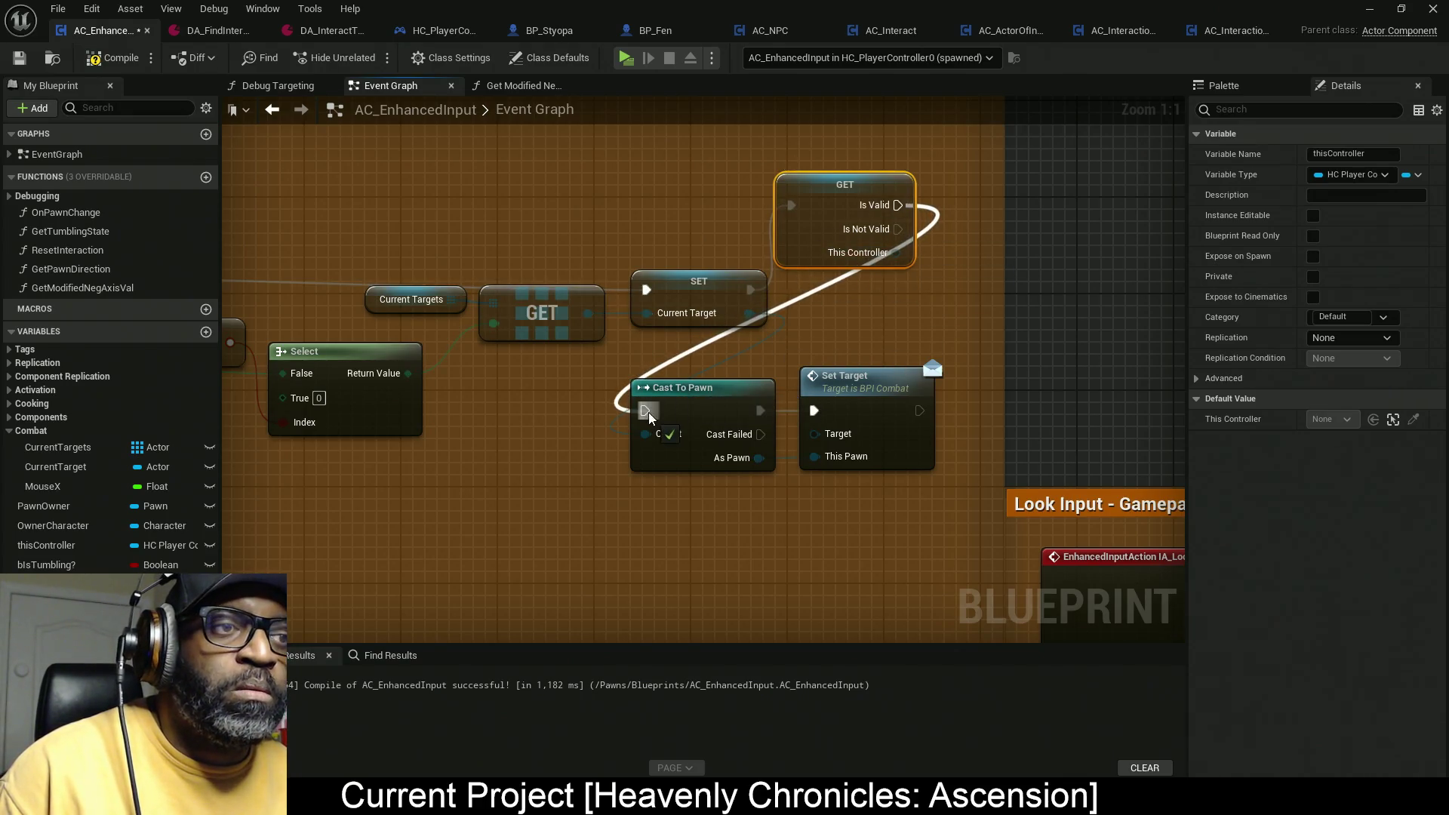
pyautogui.moveTo(895, 260); pyautogui.dragTo(895, 256)
pyautogui.moveTo(818, 432); pyautogui.dragTo(760, 410)
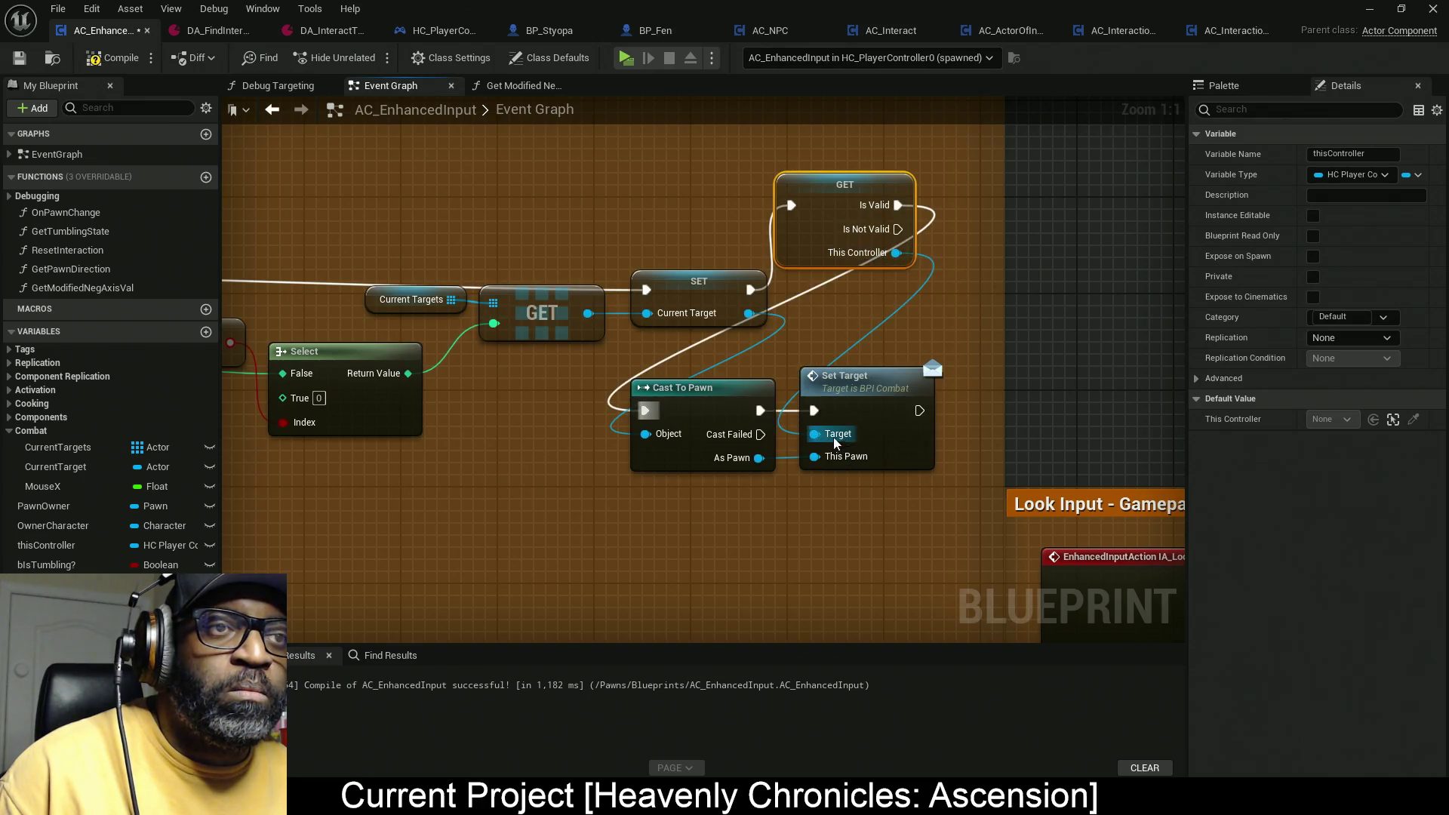
pyautogui.moveTo(827, 221); pyautogui.dragTo(838, 305)
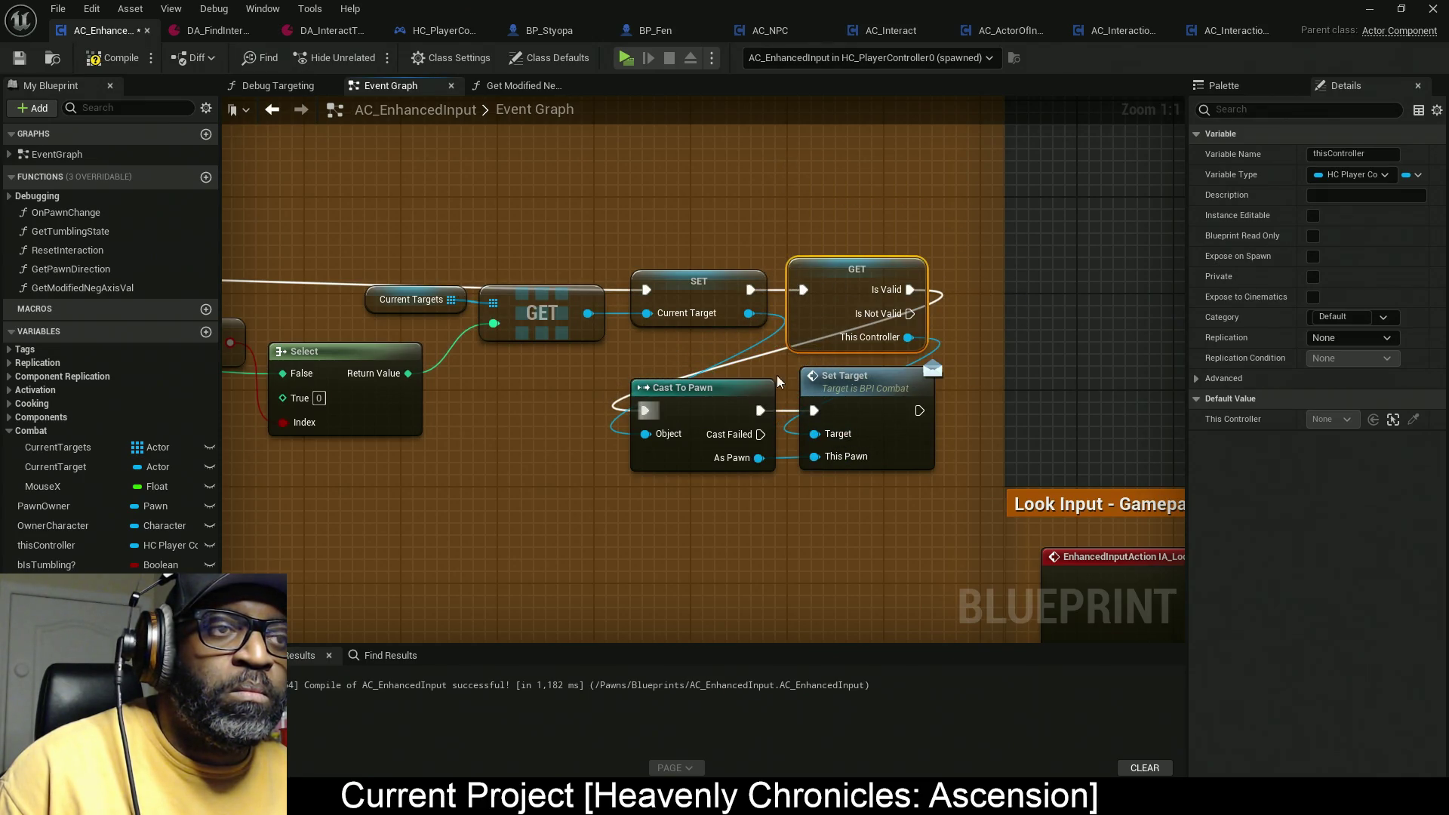
pyautogui.moveTo(893, 524); pyautogui.dragTo(729, 402)
pyautogui.moveTo(849, 404)
pyautogui.mouseDown()
pyautogui.moveTo(1088, 300)
pyautogui.moveTo(800, 298)
pyautogui.moveTo(907, 296)
pyautogui.moveTo(812, 294)
pyautogui.mouseUp()
# Step: Widen the keyboard-and-mouse input comment box and launch a play session
pyautogui.scroll(-12, 813, 294)
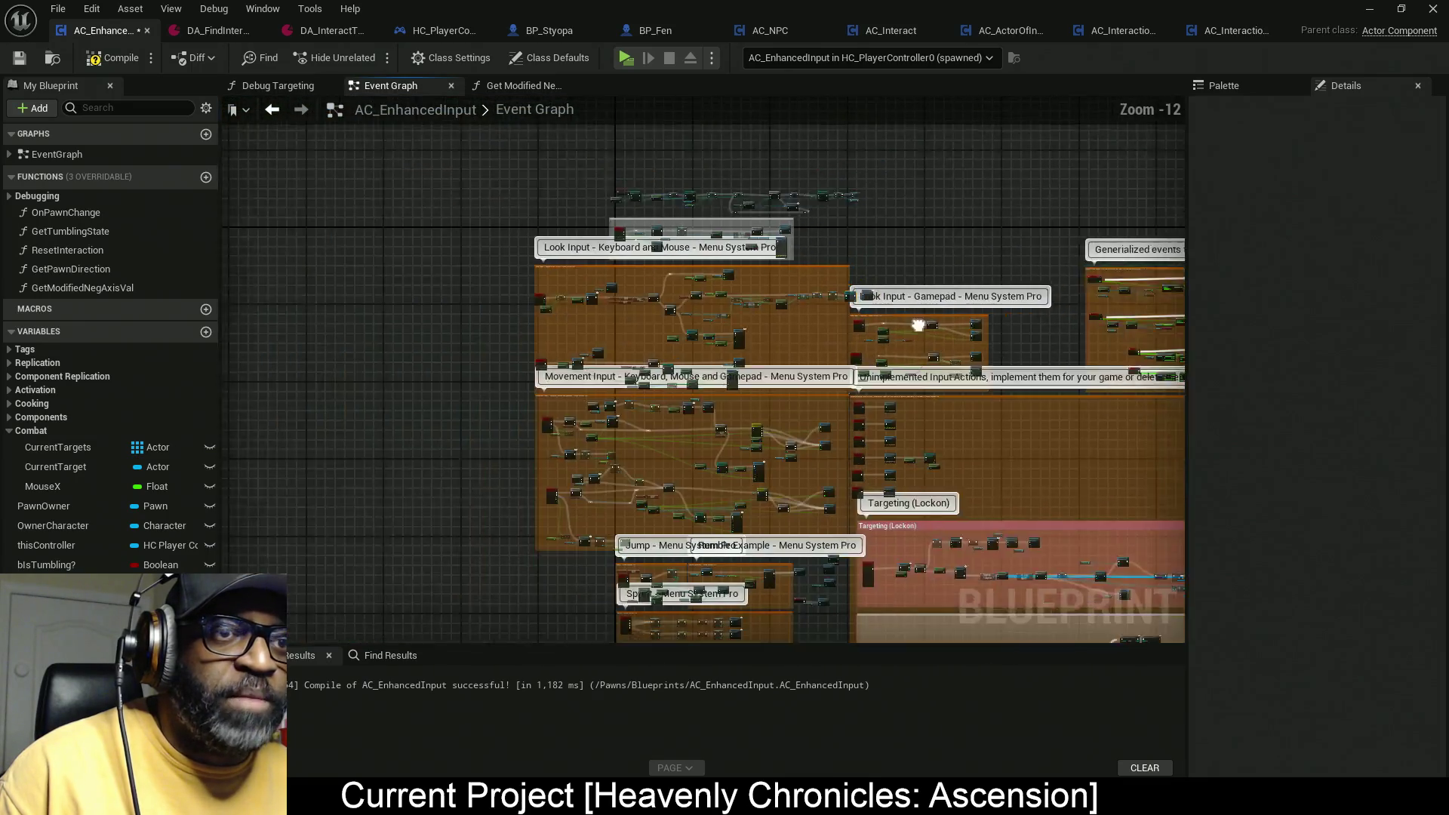
pyautogui.moveTo(918, 325); pyautogui.dragTo(556, 308)
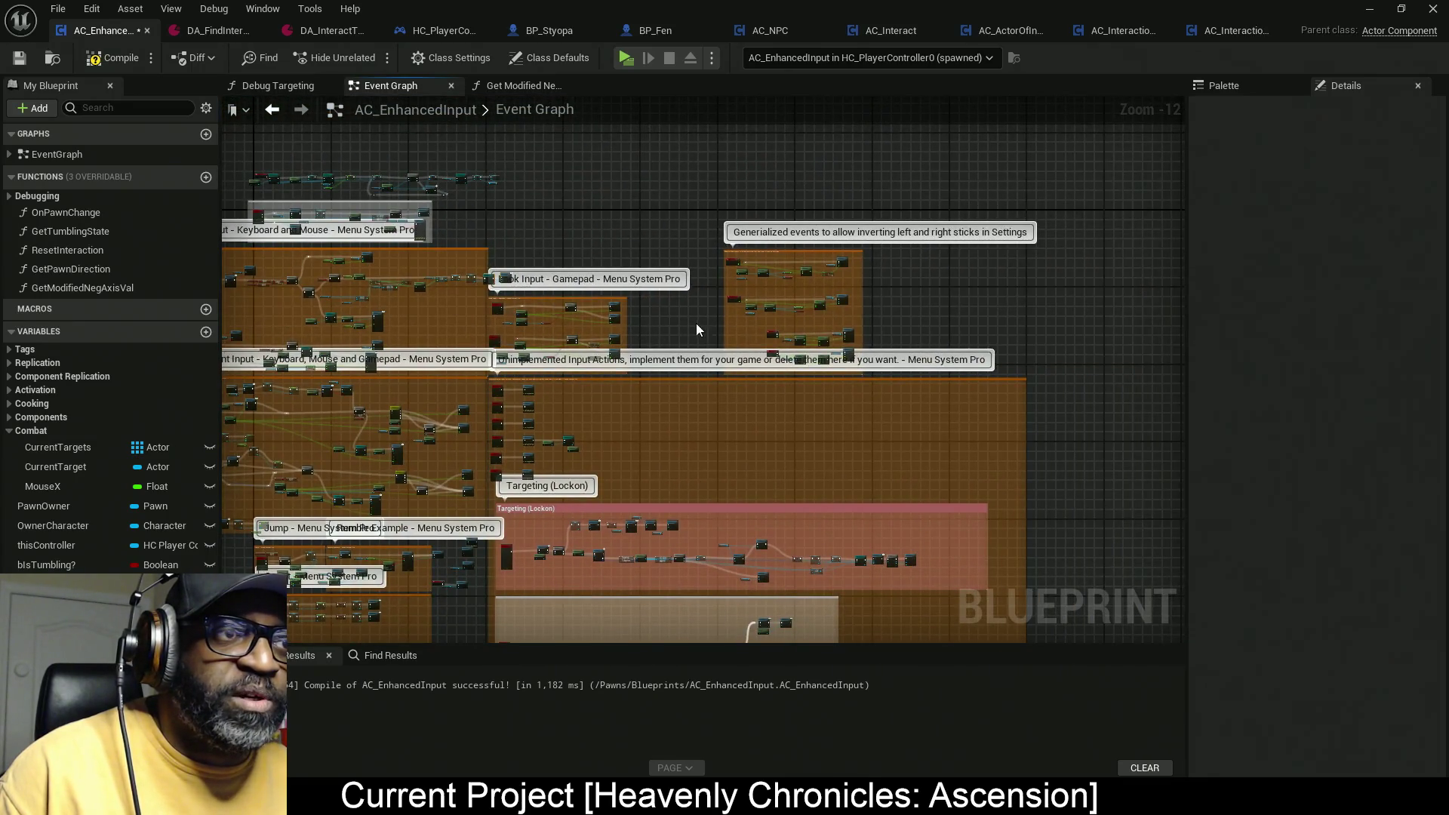
pyautogui.scroll(4, 575, 302)
pyautogui.click(699, 284)
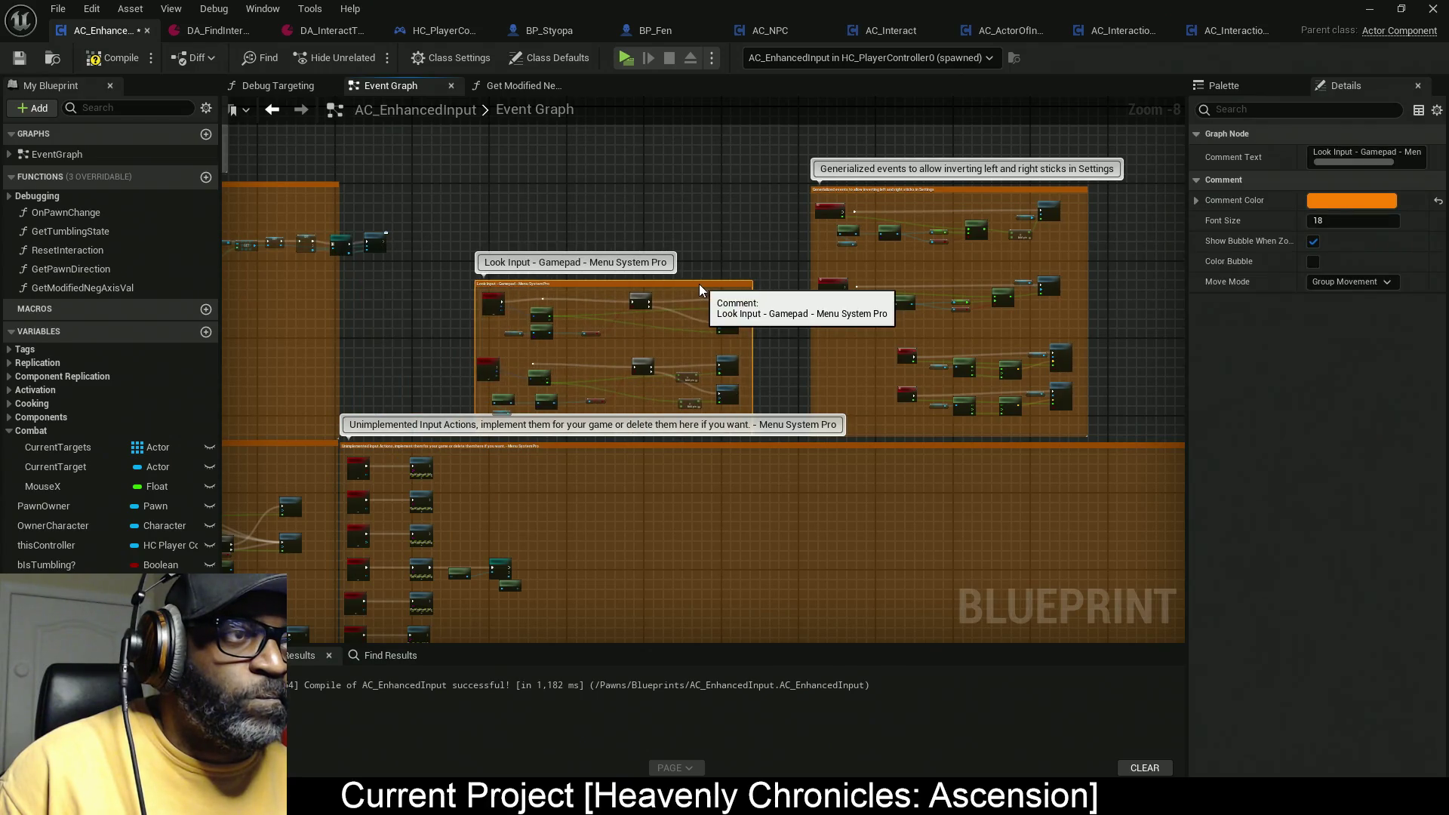
pyautogui.moveTo(337, 356); pyautogui.dragTo(867, 381)
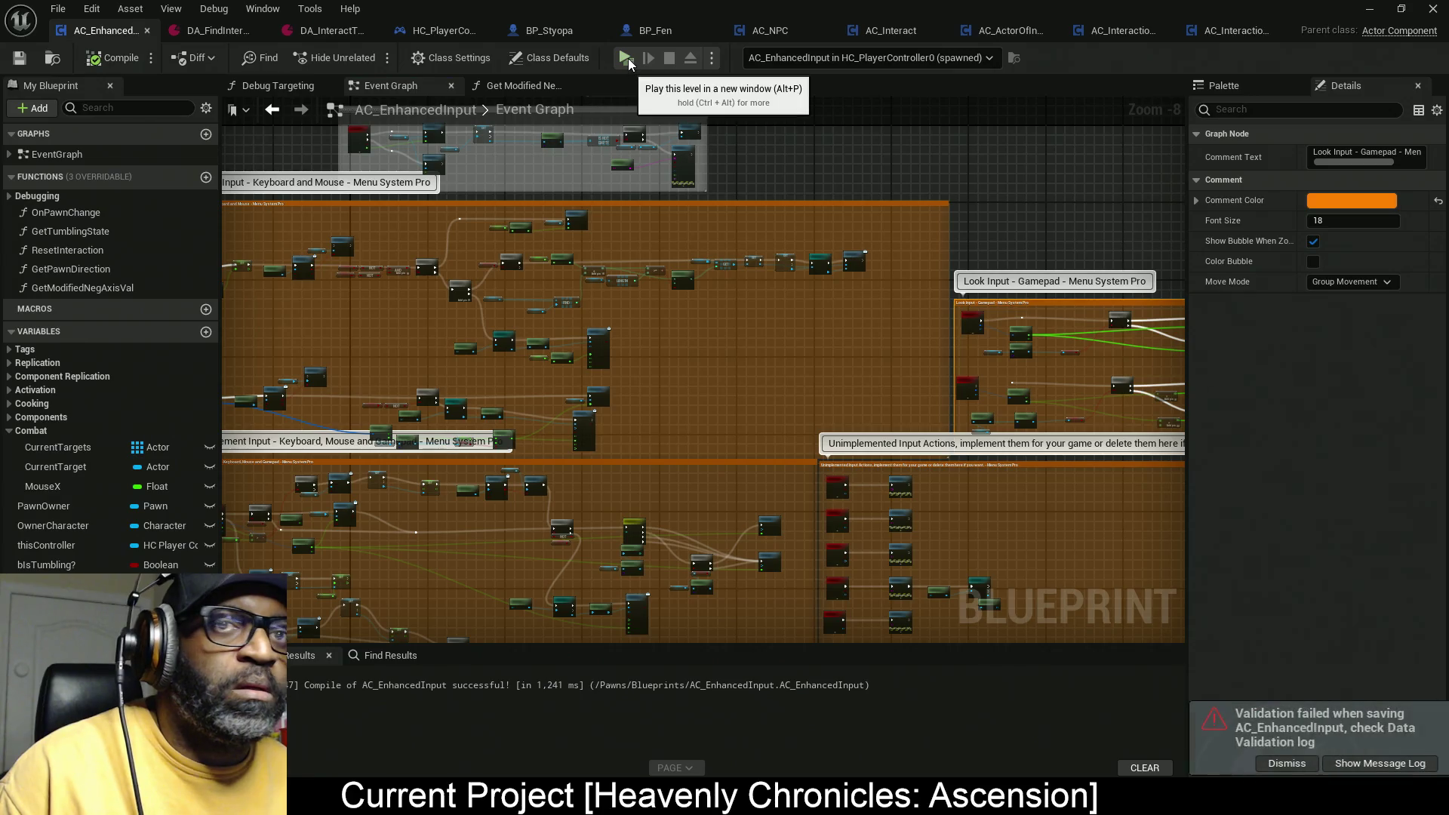
pyautogui.hotkey('alt', 'p')
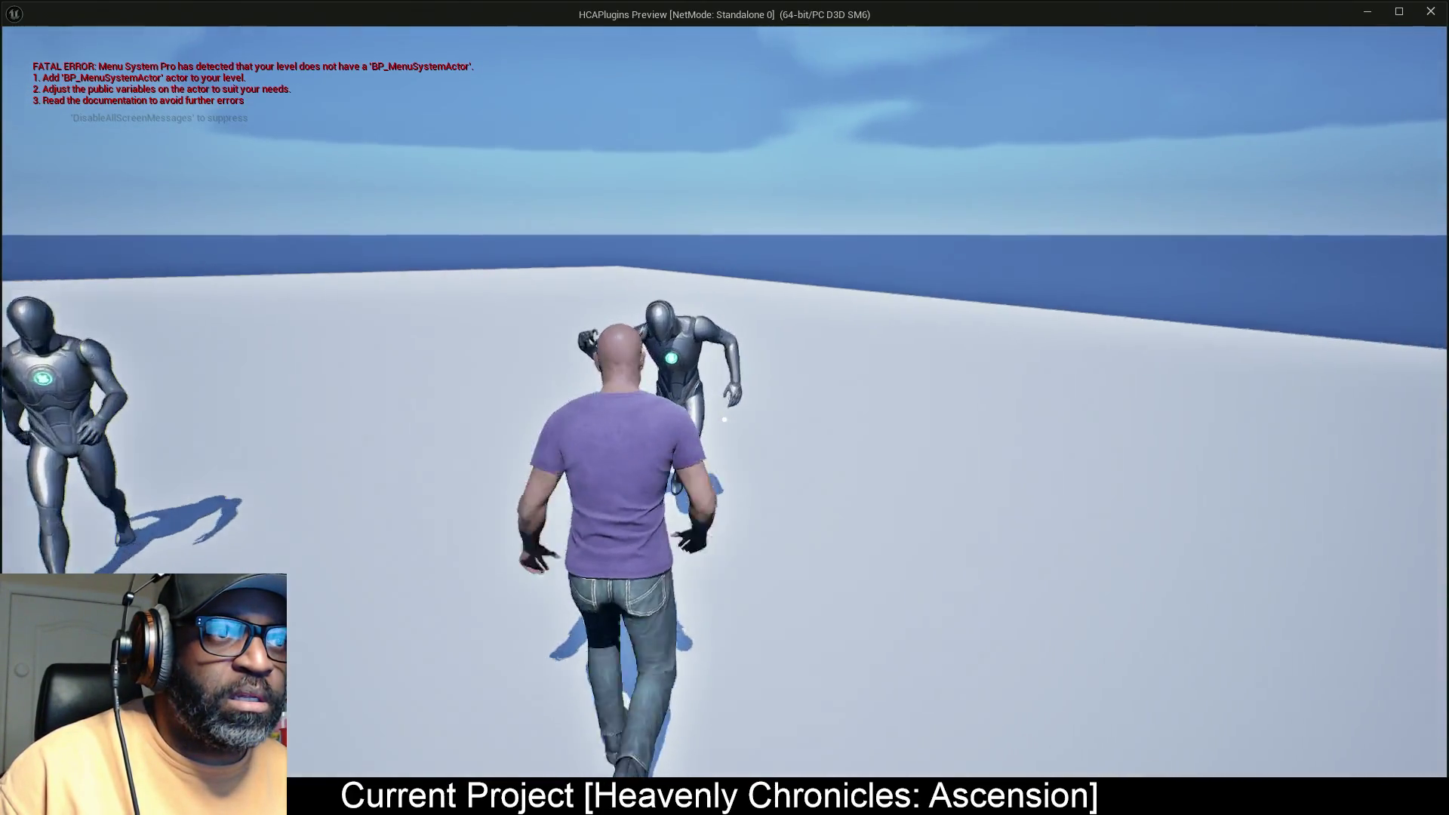
# Step: Lock onto an enemy in the running game, then switch back to the Blueprint editor
pyautogui.rightClick(725, 407)
pyautogui.rightClick(724, 408)
pyautogui.rightClick(724, 407)
pyautogui.scroll(1, 724, 408)
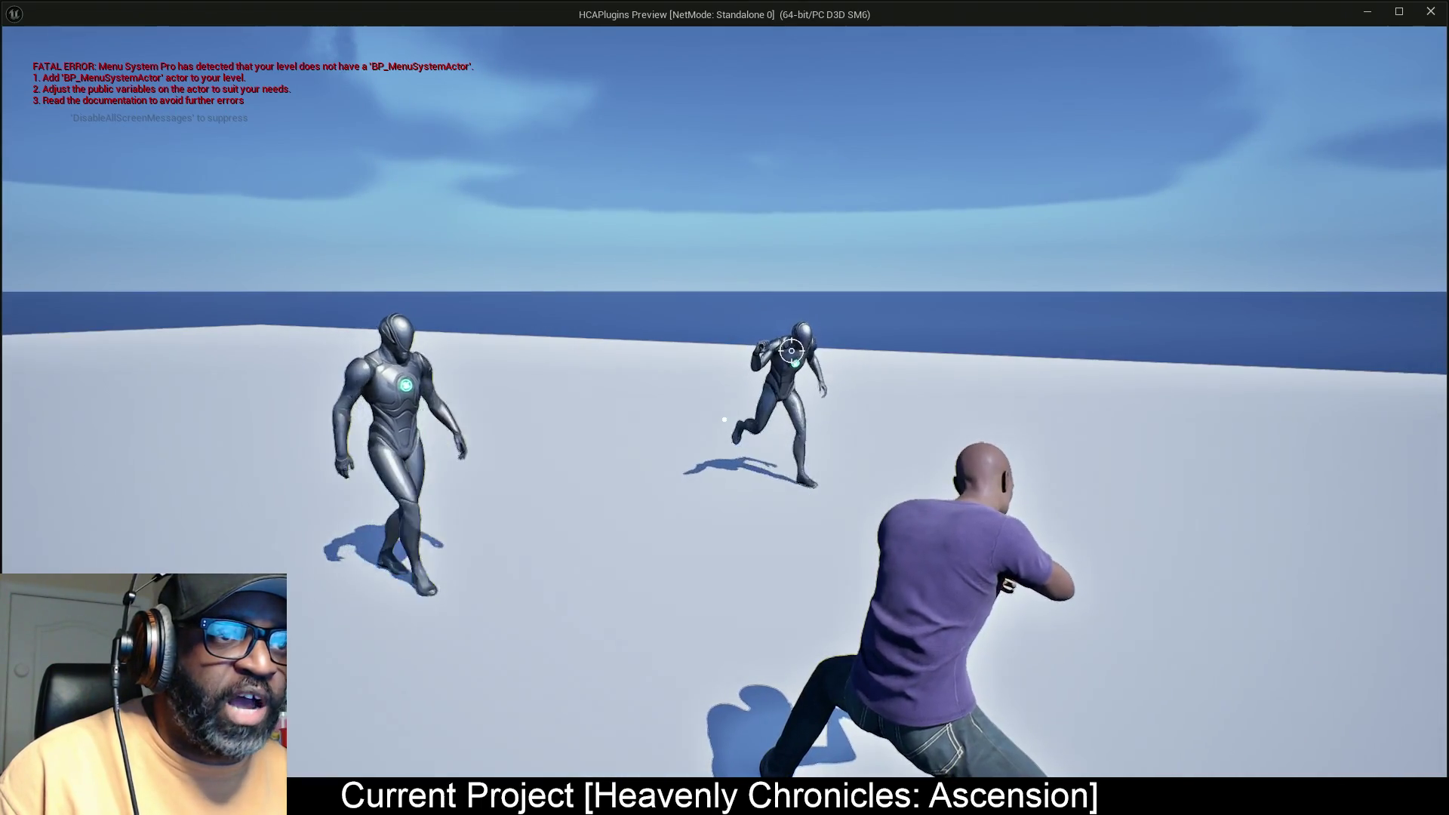
pyautogui.hotkey('alt', 'Tab')
pyautogui.hotkey('alt', 'Tab')
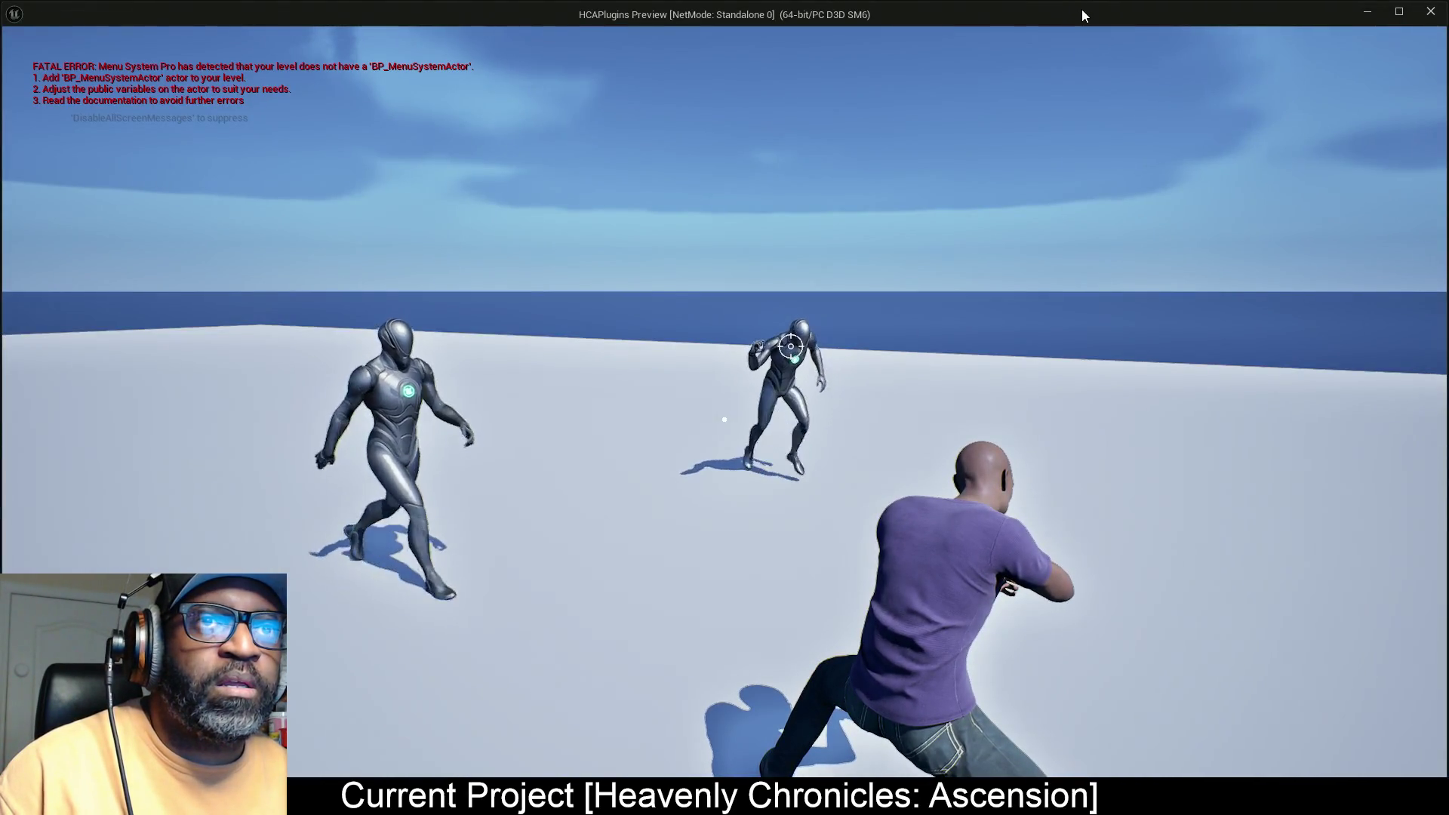
pyautogui.hotkey('alt', 'Tab')
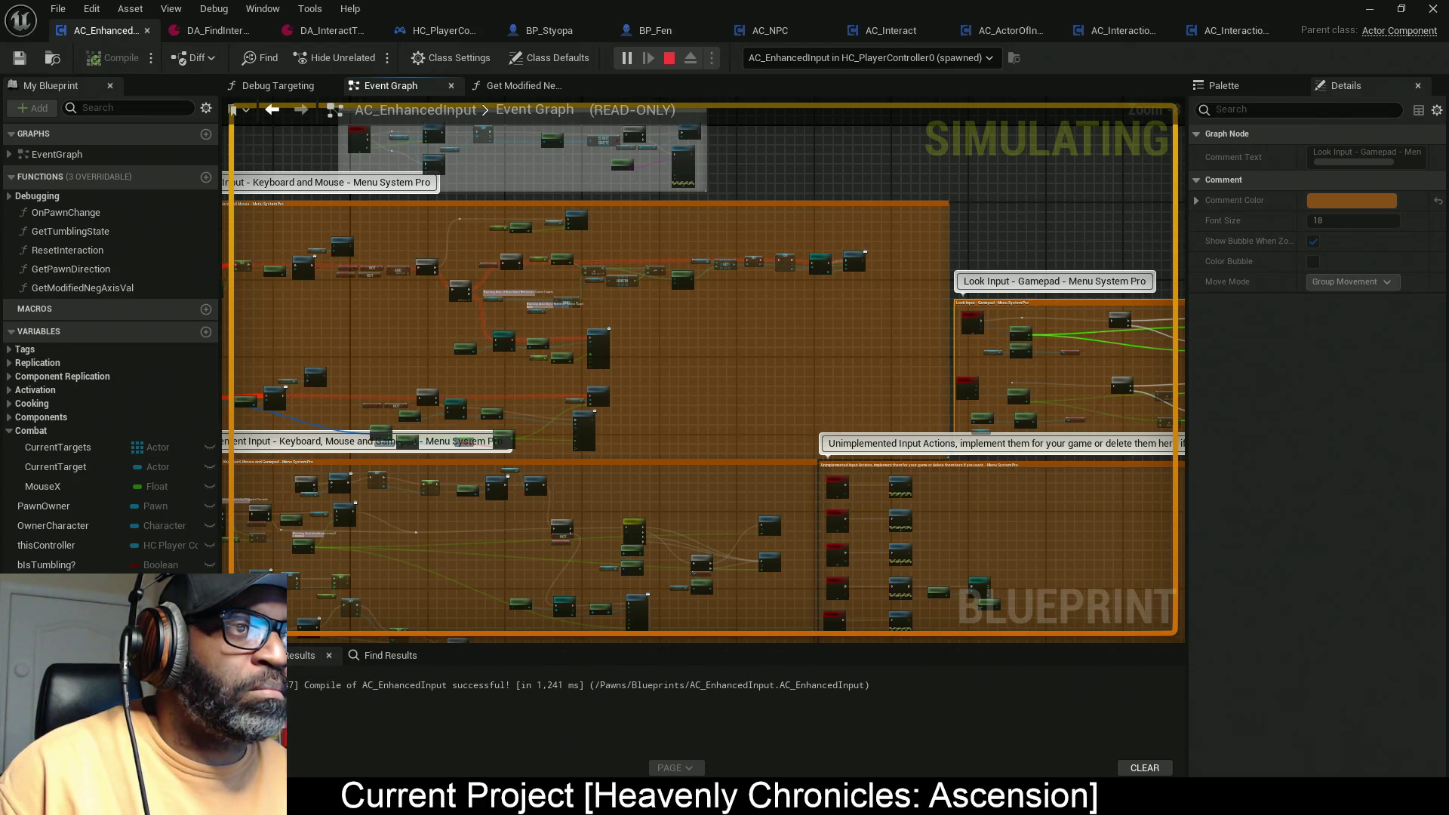
pyautogui.hotkey('alt', 'Tab')
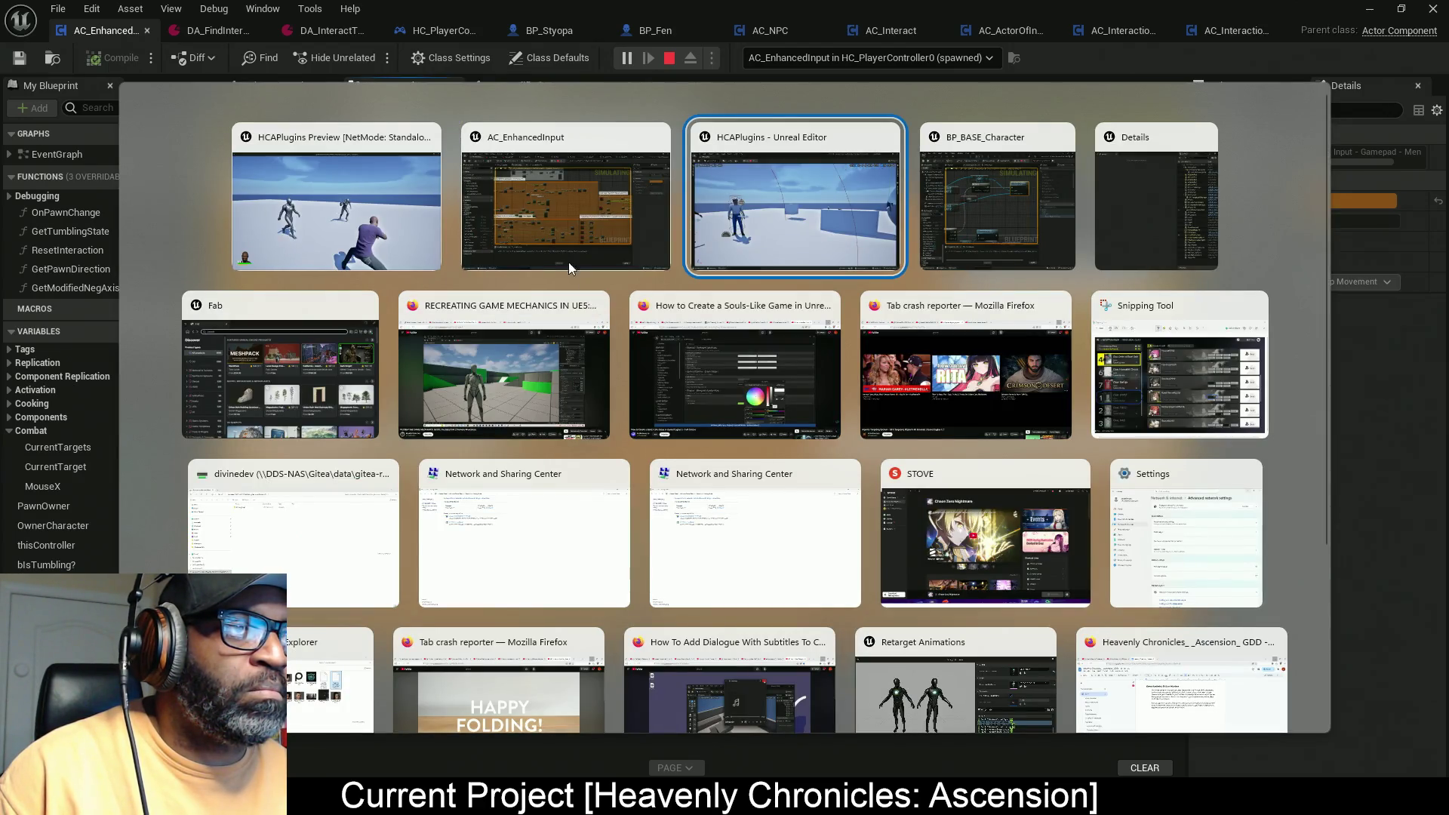
# Step: End the play session and pan the graph to the Add and LENGTH nodes
pyautogui.click(568, 261)
pyautogui.scroll(5, 573, 326)
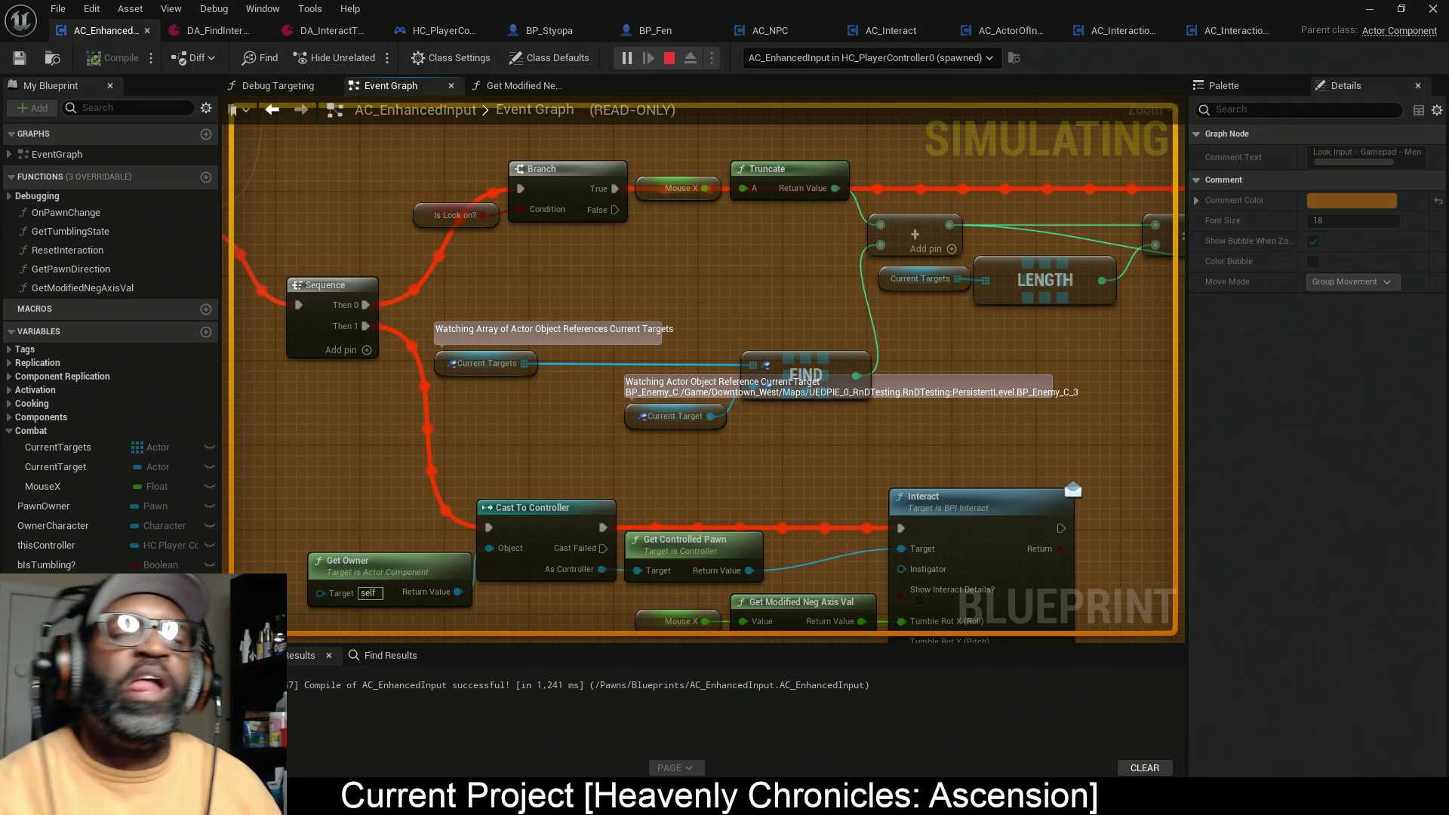
pyautogui.press('Escape')
pyautogui.moveTo(1063, 399); pyautogui.dragTo(710, 450)
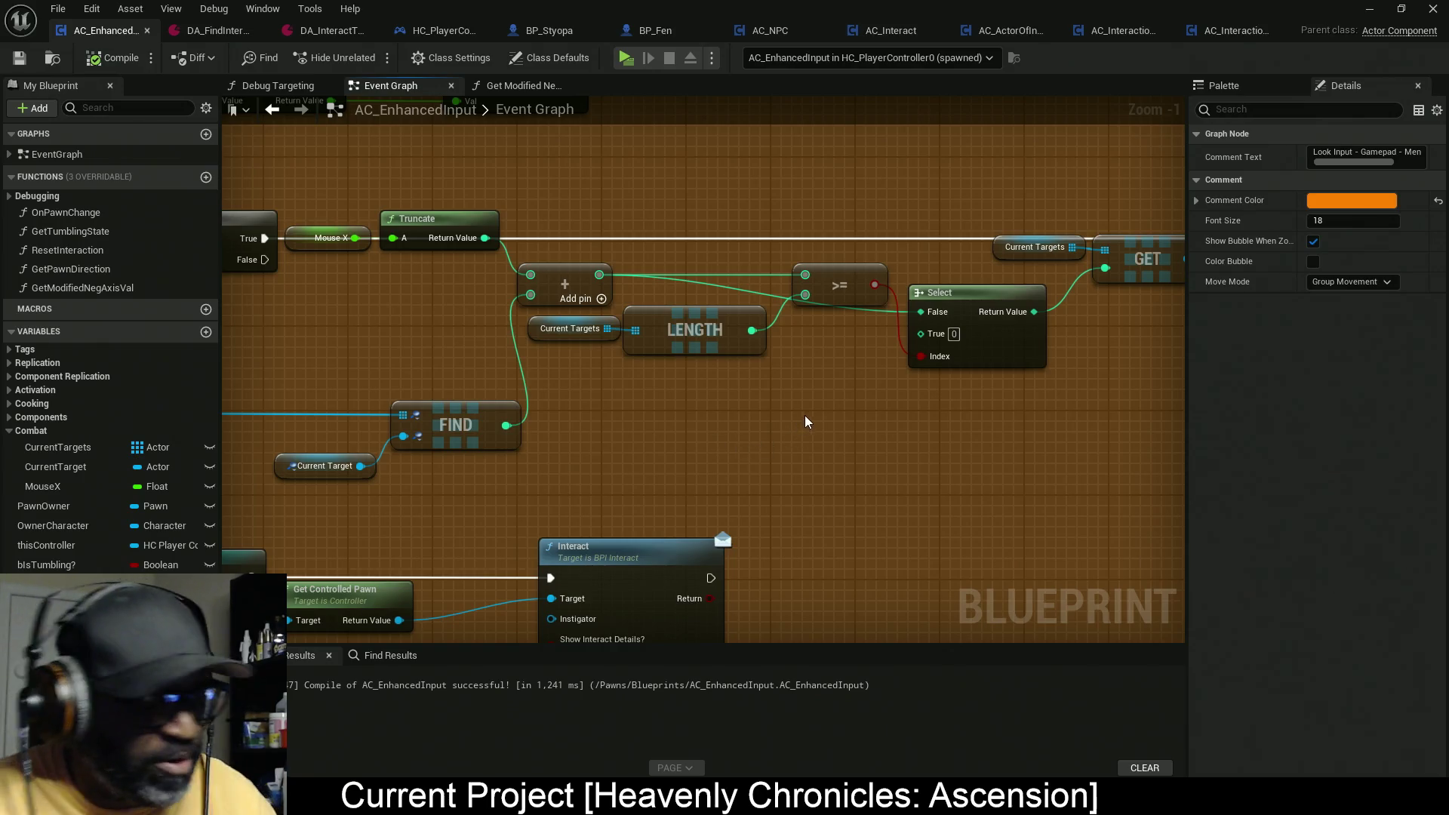
pyautogui.moveTo(599, 275); pyautogui.dragTo(880, 450)
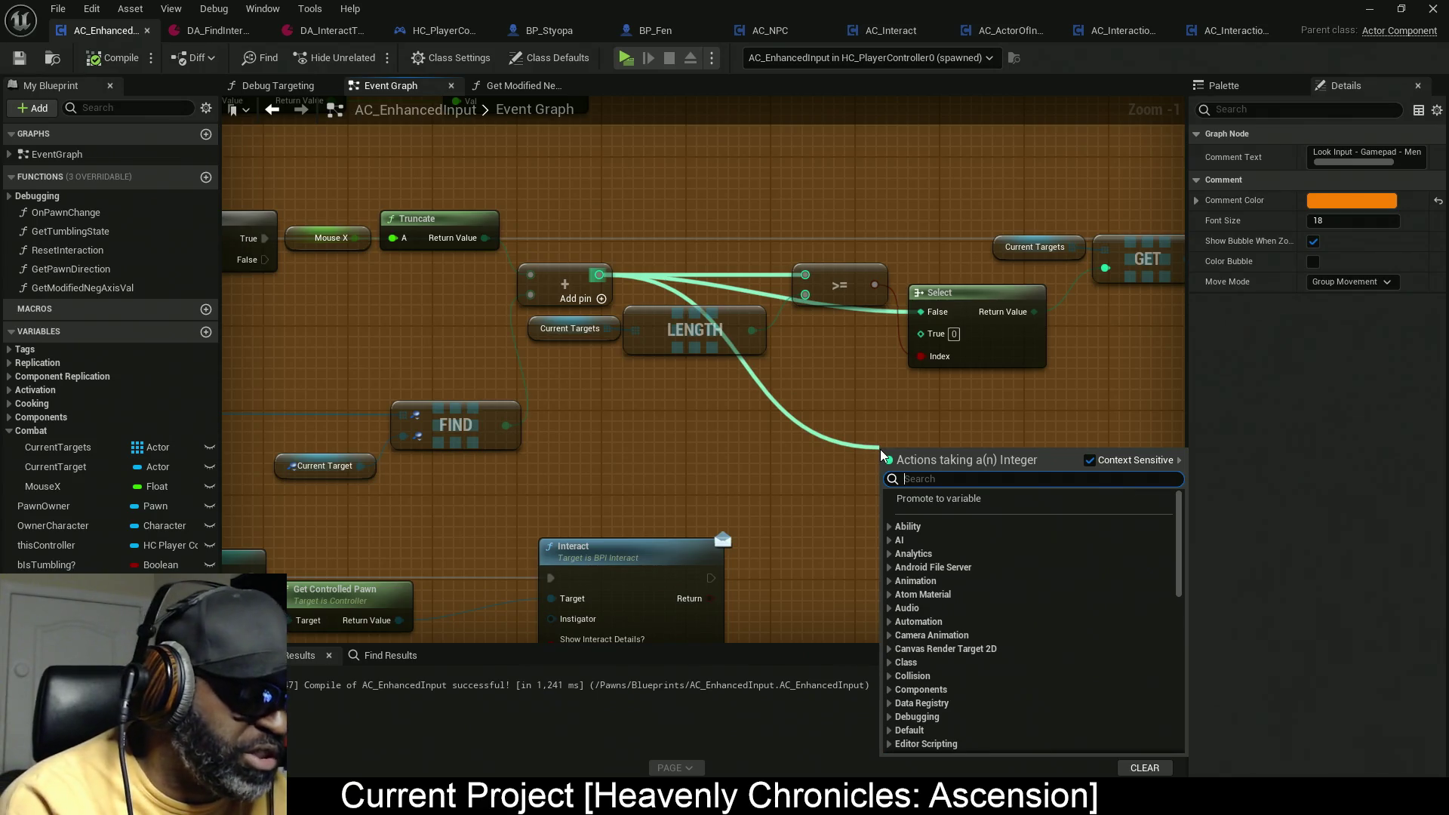
# Step: Add a Compare Int node off the Add result and place it above the Select node
pyautogui.write('compare')
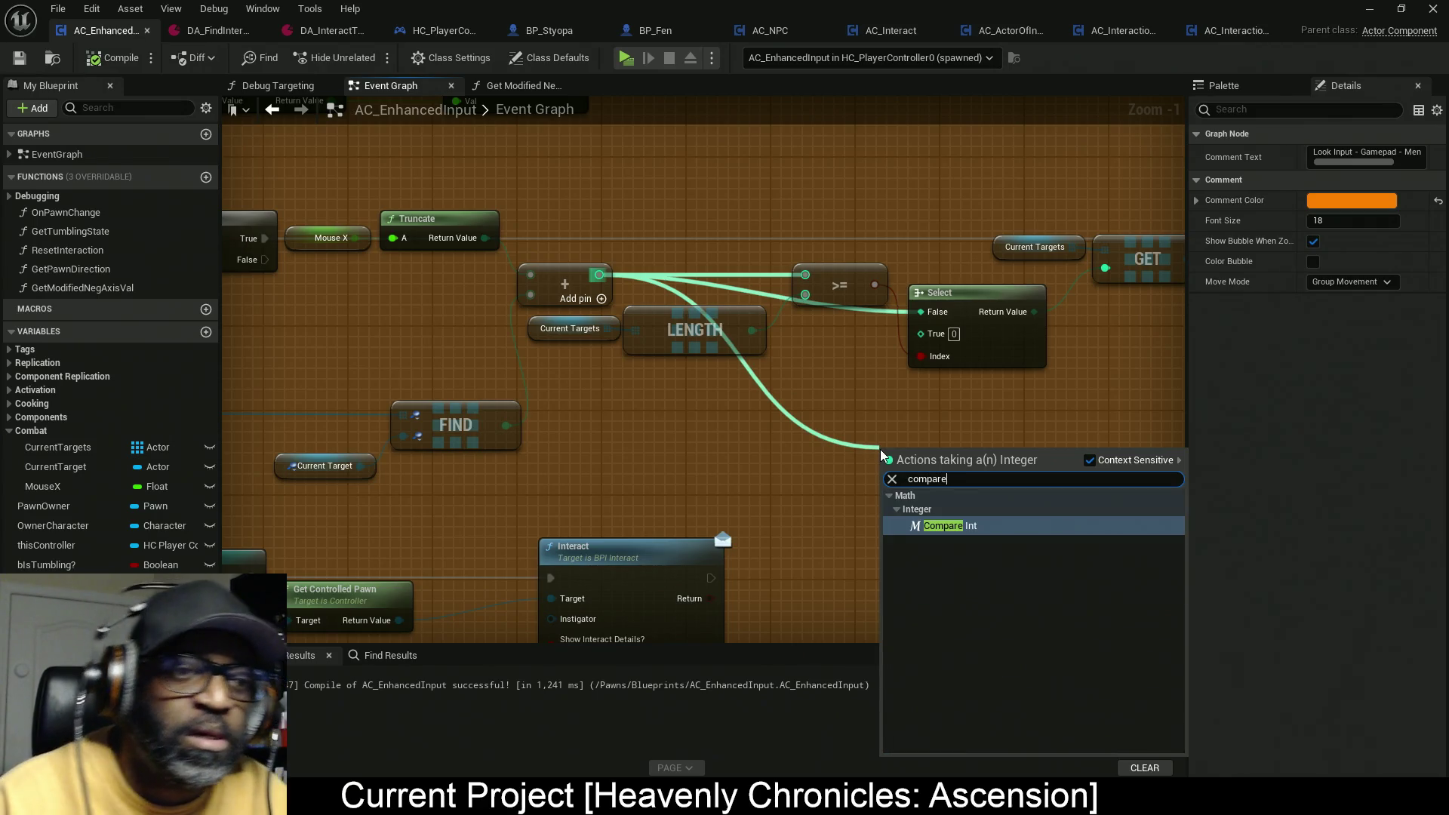
pyautogui.press('Return')
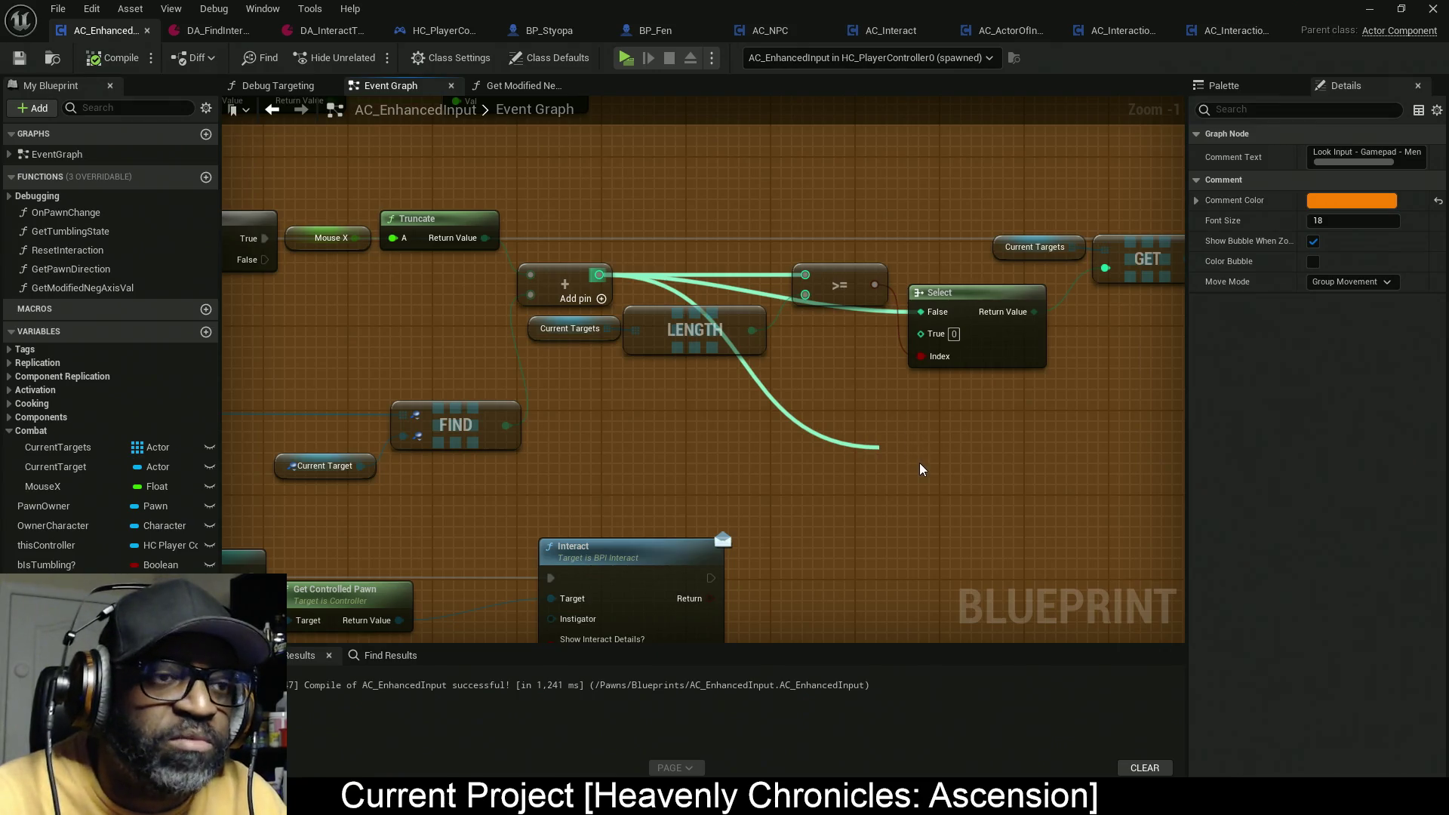
pyautogui.moveTo(910, 513)
pyautogui.mouseDown()
pyautogui.moveTo(775, 423)
pyautogui.moveTo(781, 462)
pyautogui.moveTo(753, 337)
pyautogui.mouseUp()
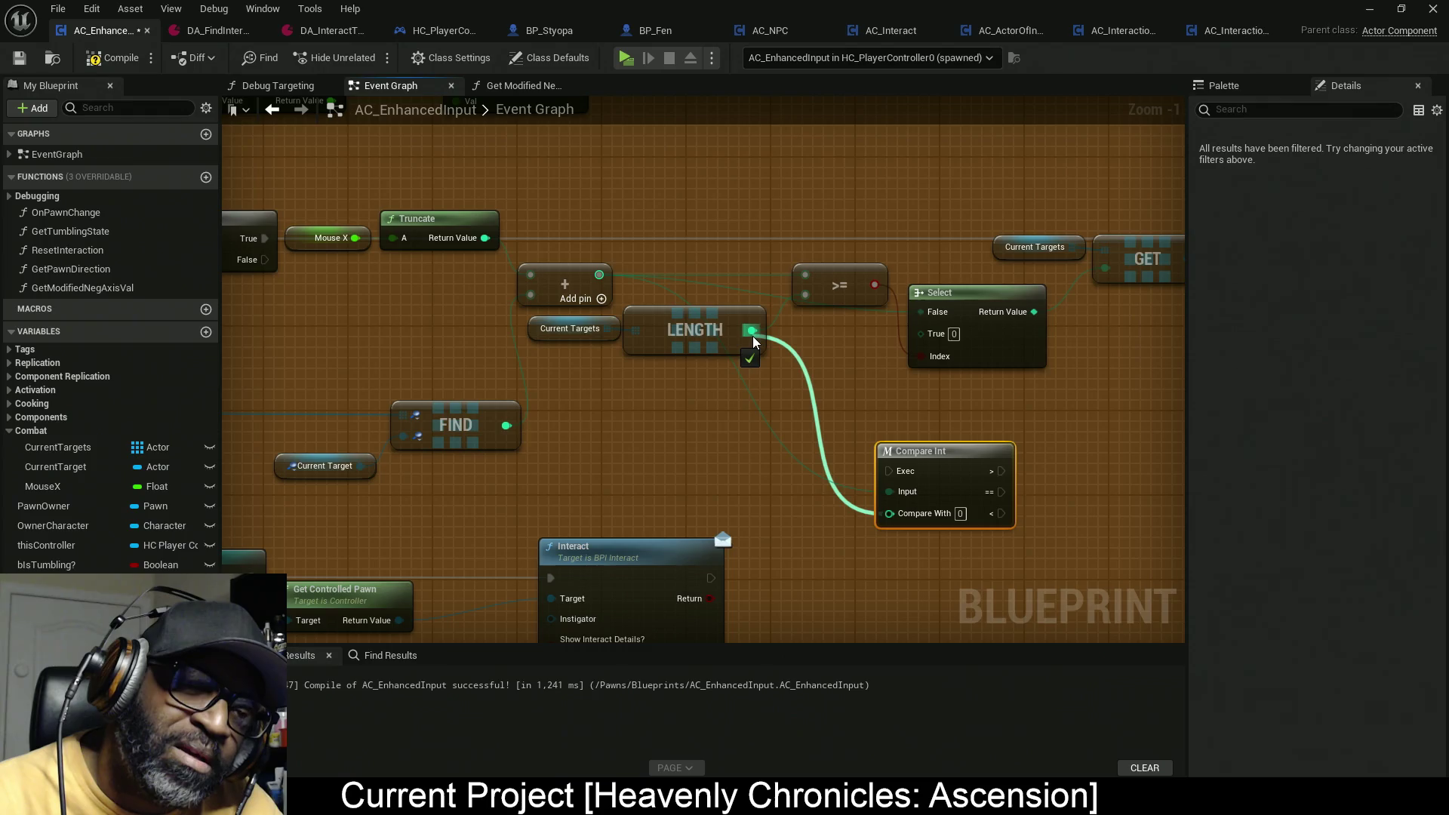
pyautogui.moveTo(753, 337)
pyautogui.mouseDown()
pyautogui.moveTo(774, 368)
pyautogui.moveTo(781, 331)
pyautogui.mouseUp()
pyautogui.click(790, 228)
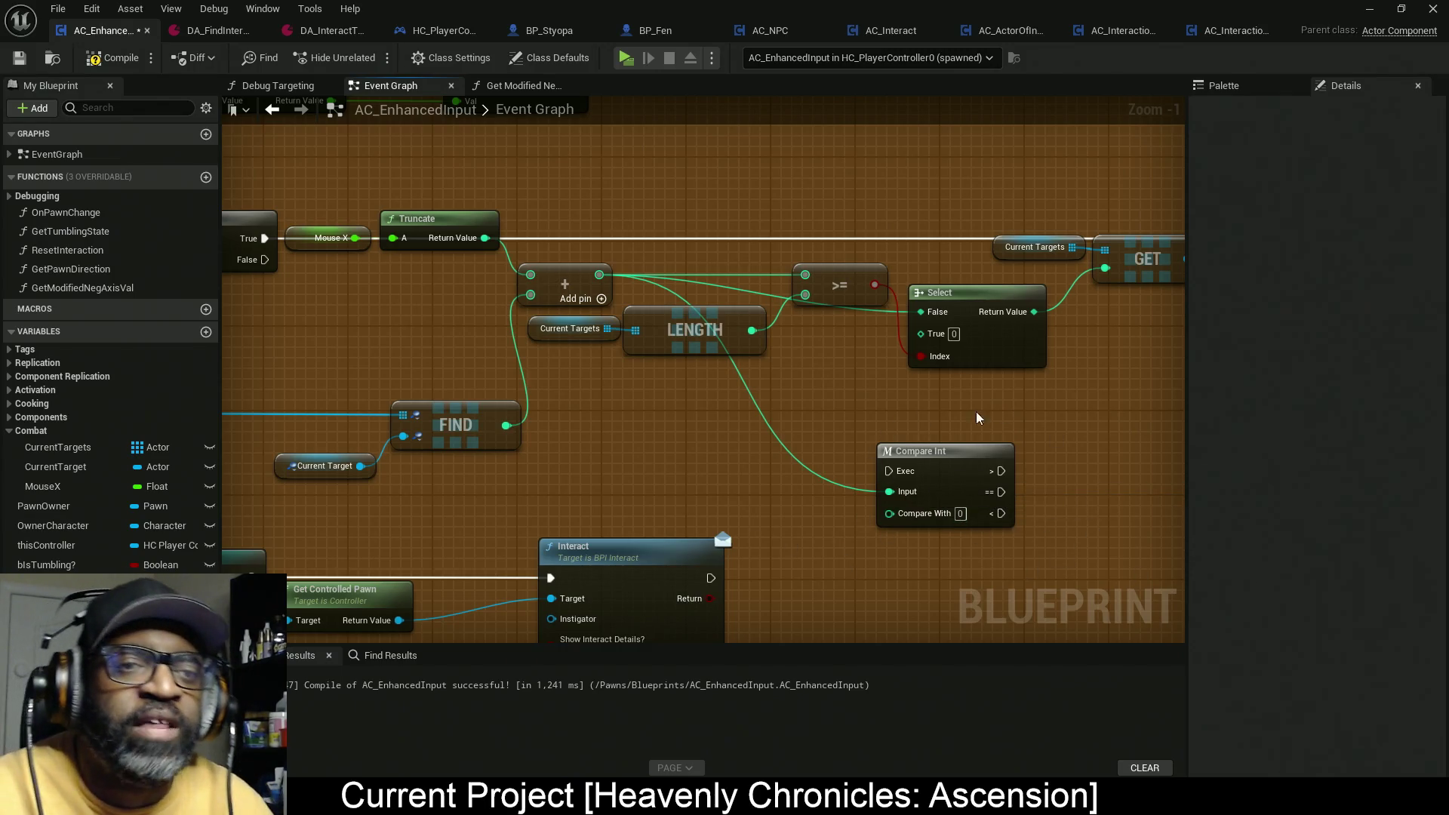
pyautogui.moveTo(889, 471)
pyautogui.mouseDown()
pyautogui.moveTo(830, 367)
pyautogui.moveTo(532, 239)
pyautogui.moveTo(264, 238)
pyautogui.mouseUp()
pyautogui.moveTo(971, 472)
pyautogui.mouseDown()
pyautogui.moveTo(925, 347)
pyautogui.moveTo(922, 213)
pyautogui.mouseUp()
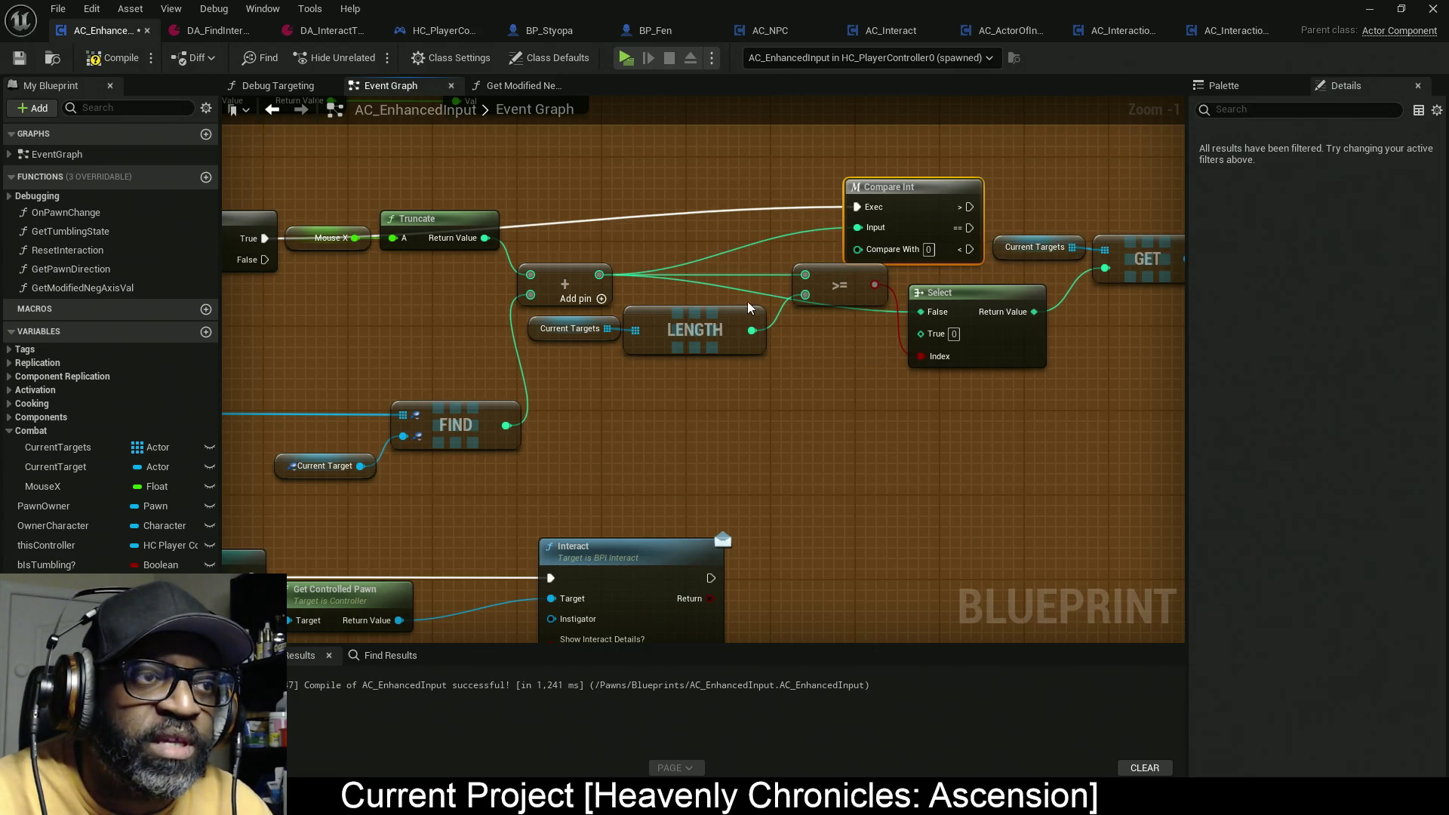
# Step: Rearrange the Add, Current Targets, LENGTH, FIND group, >= and Compare Int nodes more compactly
pyautogui.moveTo(562, 297); pyautogui.dragTo(552, 296)
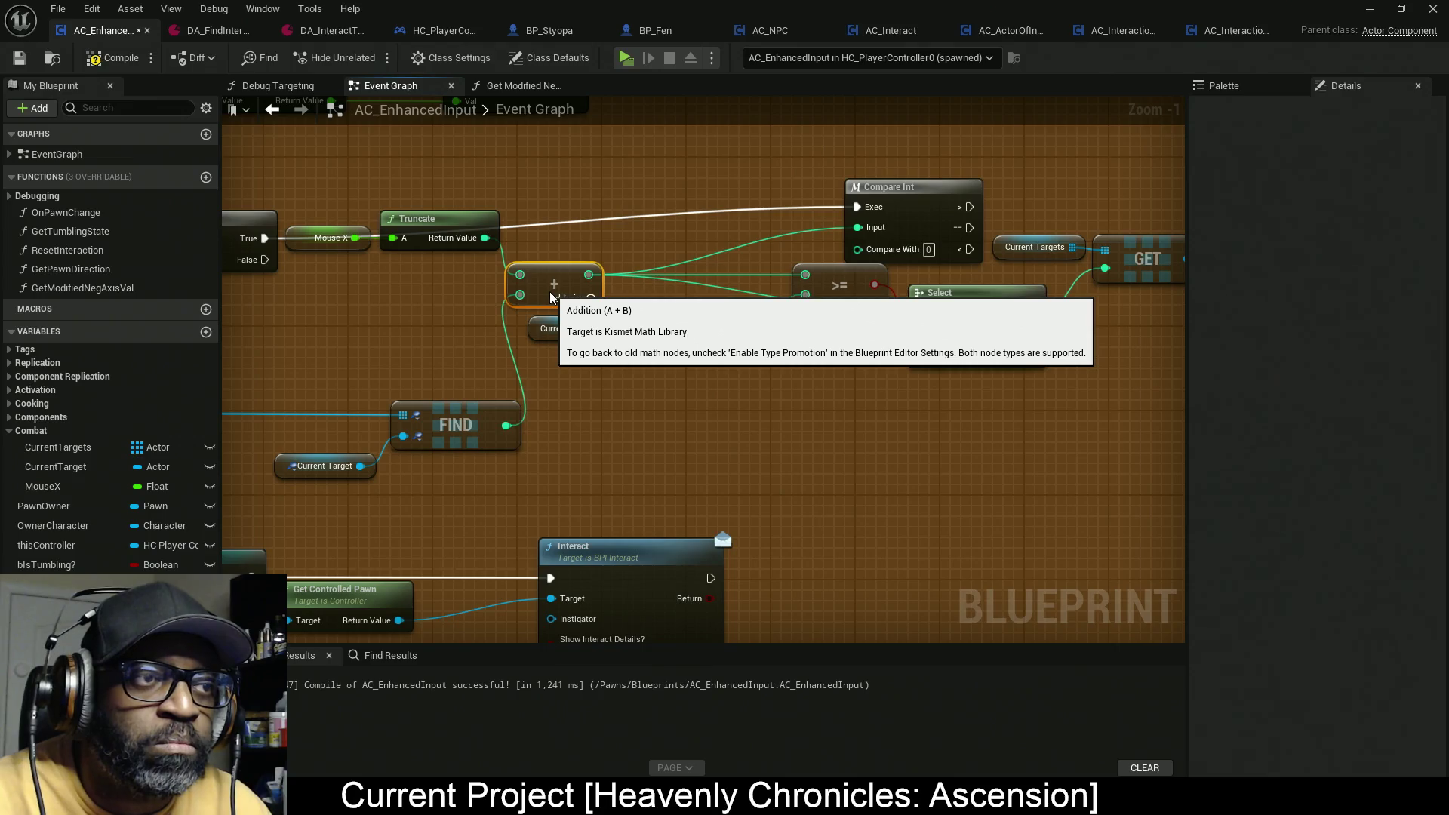
pyautogui.moveTo(540, 432); pyautogui.dragTo(826, 418)
pyautogui.moveTo(418, 404); pyautogui.dragTo(604, 401)
pyautogui.moveTo(521, 348)
pyautogui.mouseDown()
pyautogui.moveTo(762, 452)
pyautogui.moveTo(656, 323)
pyautogui.mouseUp()
pyautogui.moveTo(910, 394); pyautogui.dragTo(527, 402)
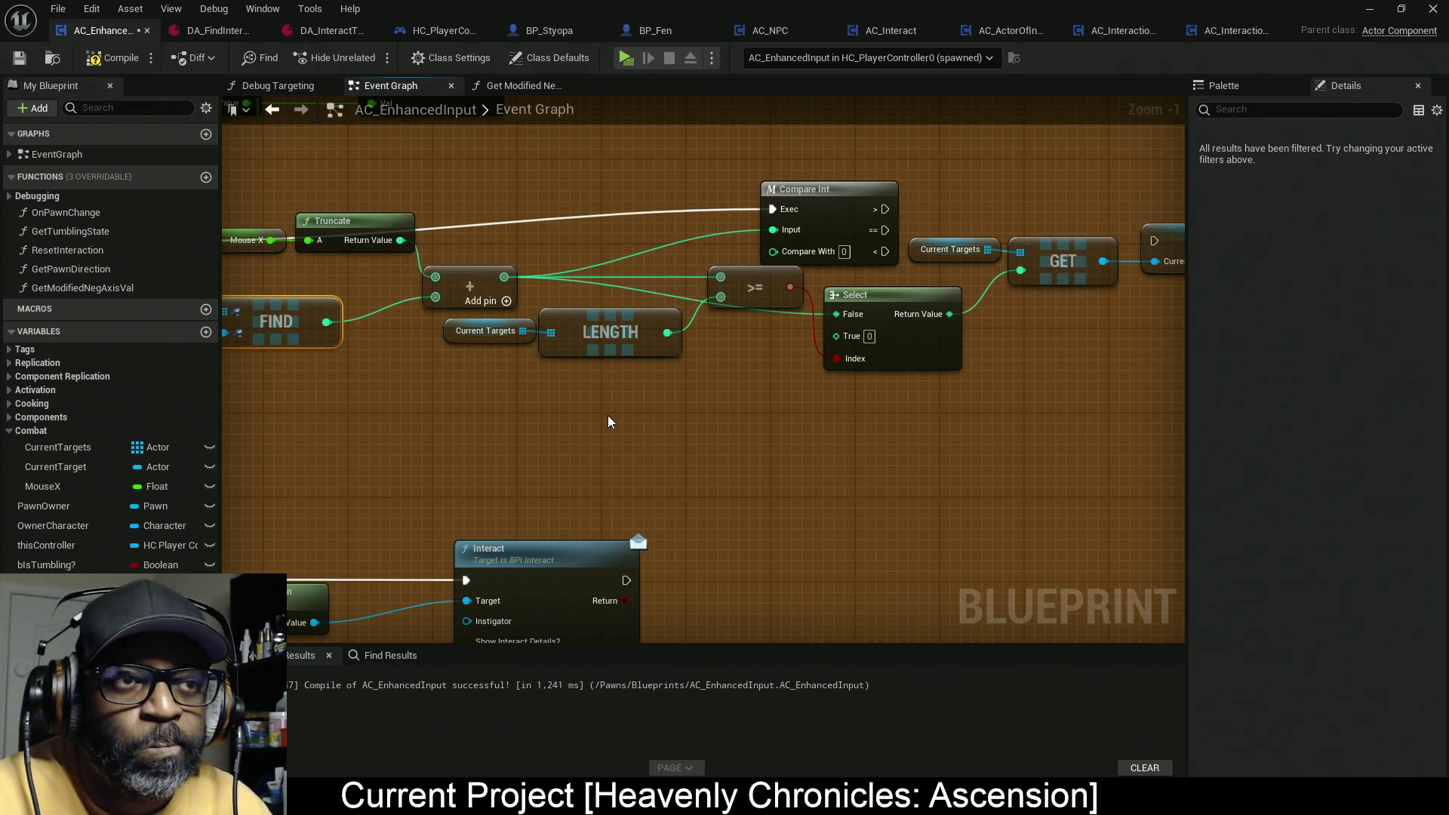
pyautogui.moveTo(601, 368); pyautogui.dragTo(498, 339)
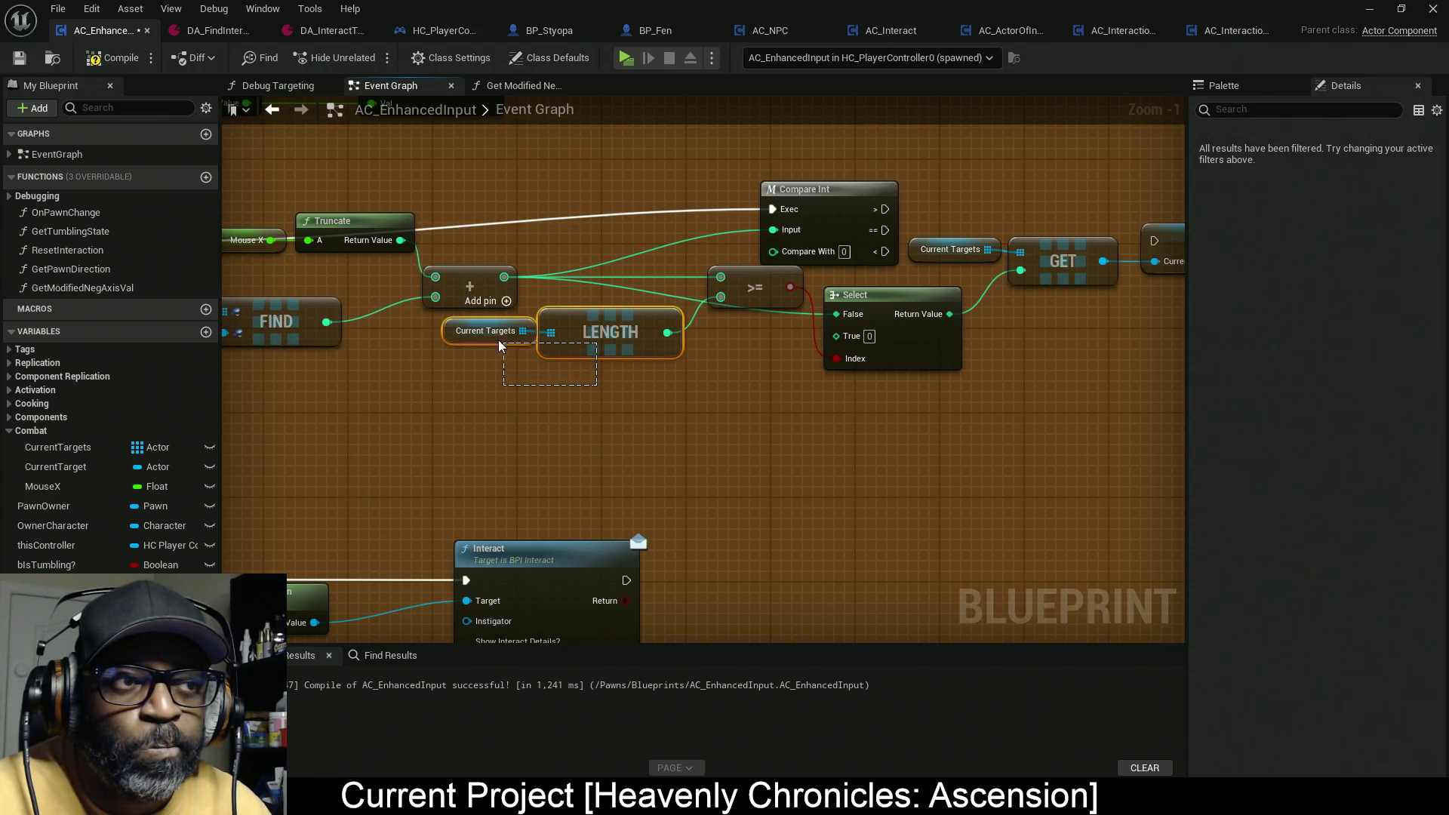
pyautogui.moveTo(598, 343); pyautogui.dragTo(527, 356)
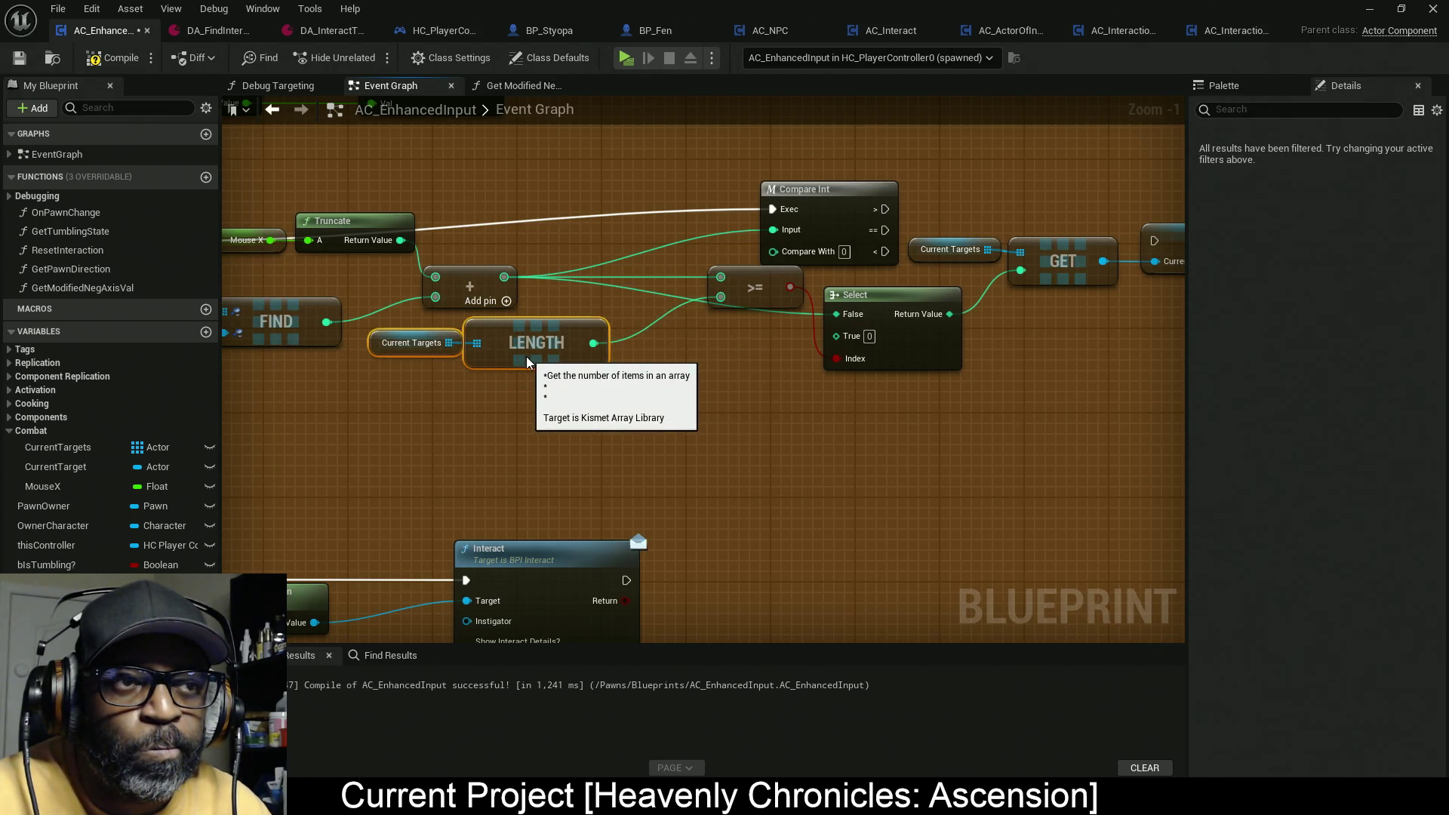
pyautogui.moveTo(768, 298); pyautogui.dragTo(672, 298)
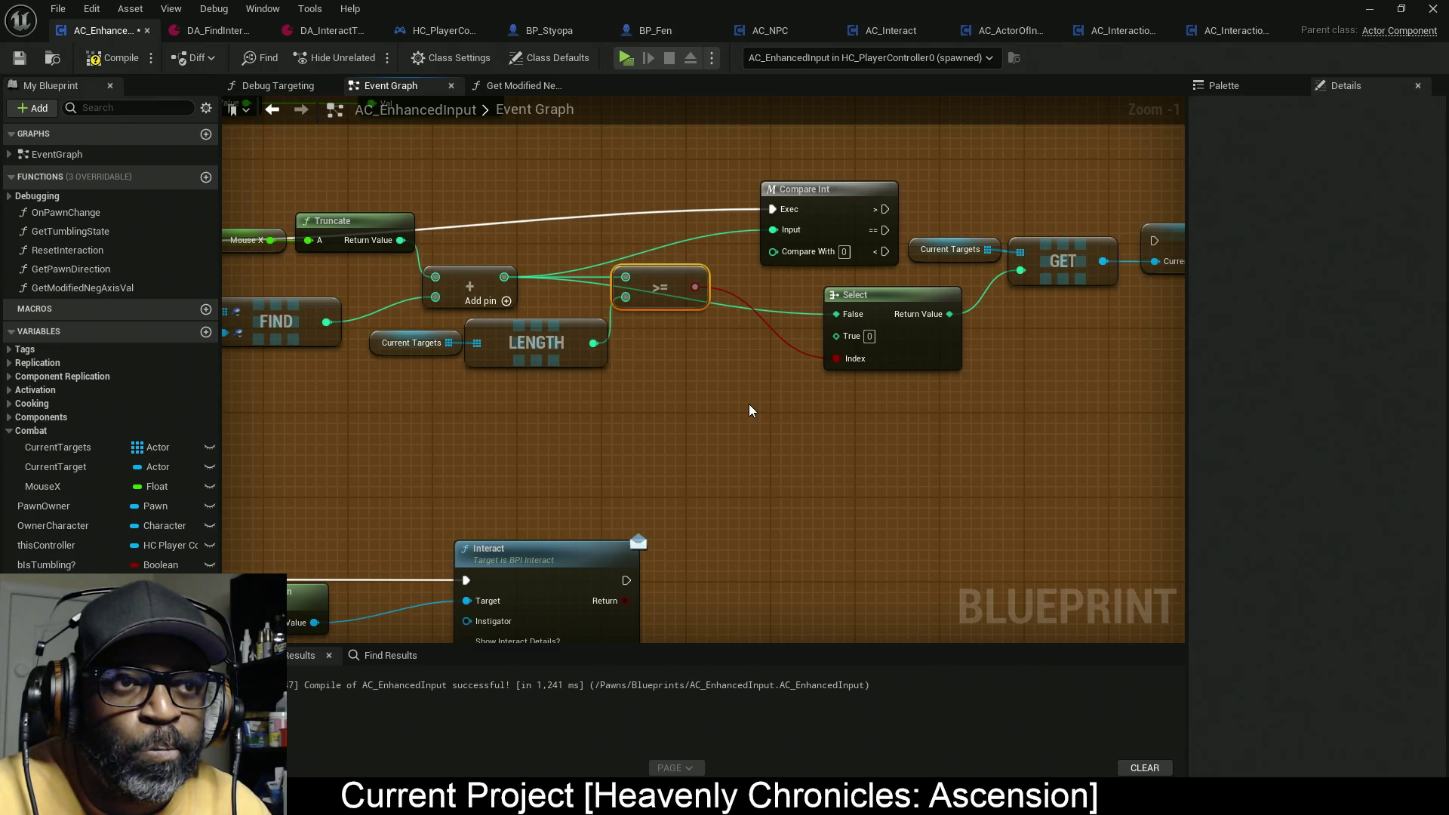
pyautogui.moveTo(818, 211); pyautogui.dragTo(764, 232)
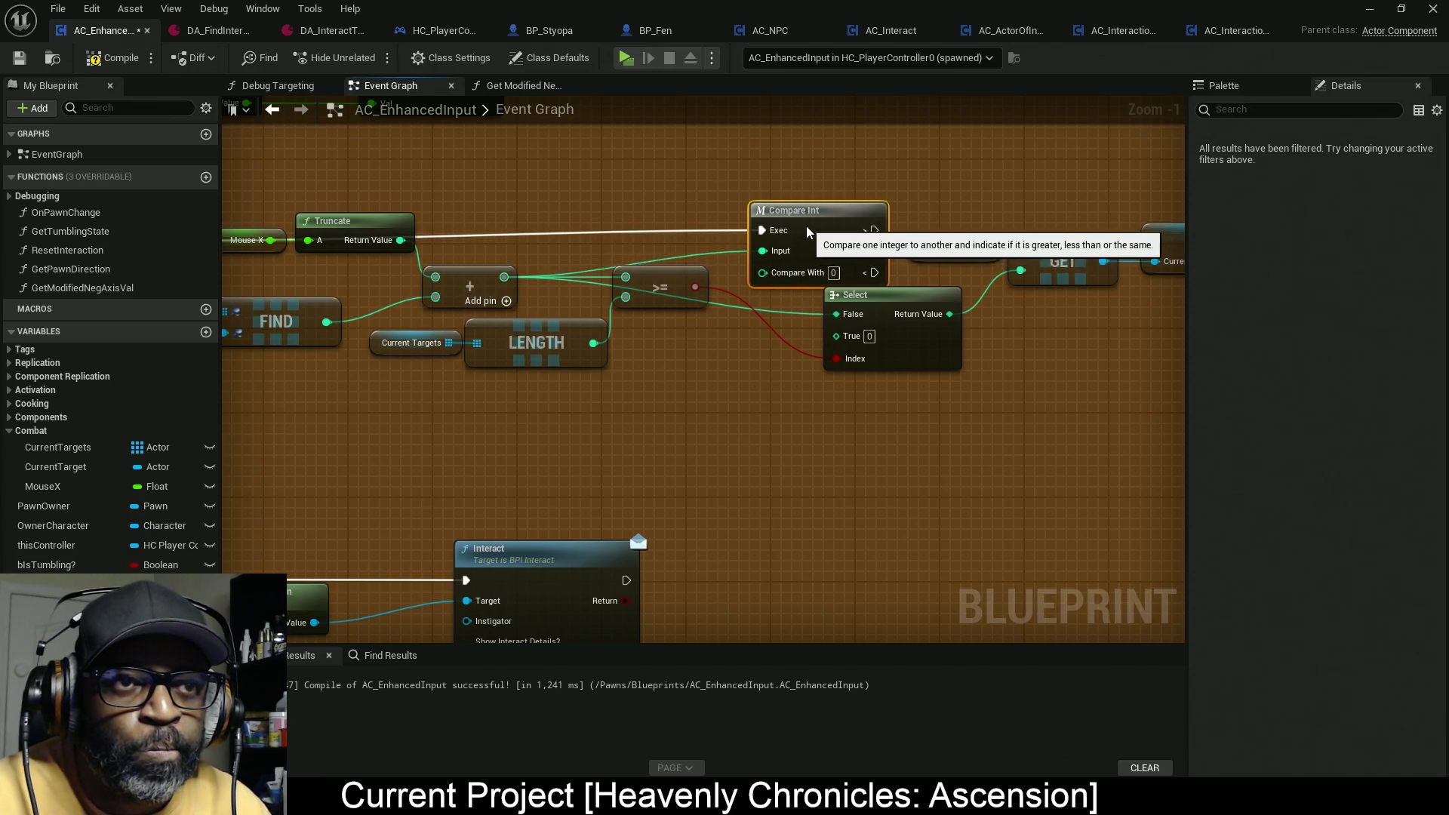
# Step: Wire Compare Int's greater-than exec output into the SET Current Target node
pyautogui.scroll(-3, 806, 225)
pyautogui.moveTo(1070, 233)
pyautogui.mouseDown()
pyautogui.moveTo(634, 371)
pyautogui.moveTo(612, 341)
pyautogui.moveTo(605, 436)
pyautogui.mouseUp()
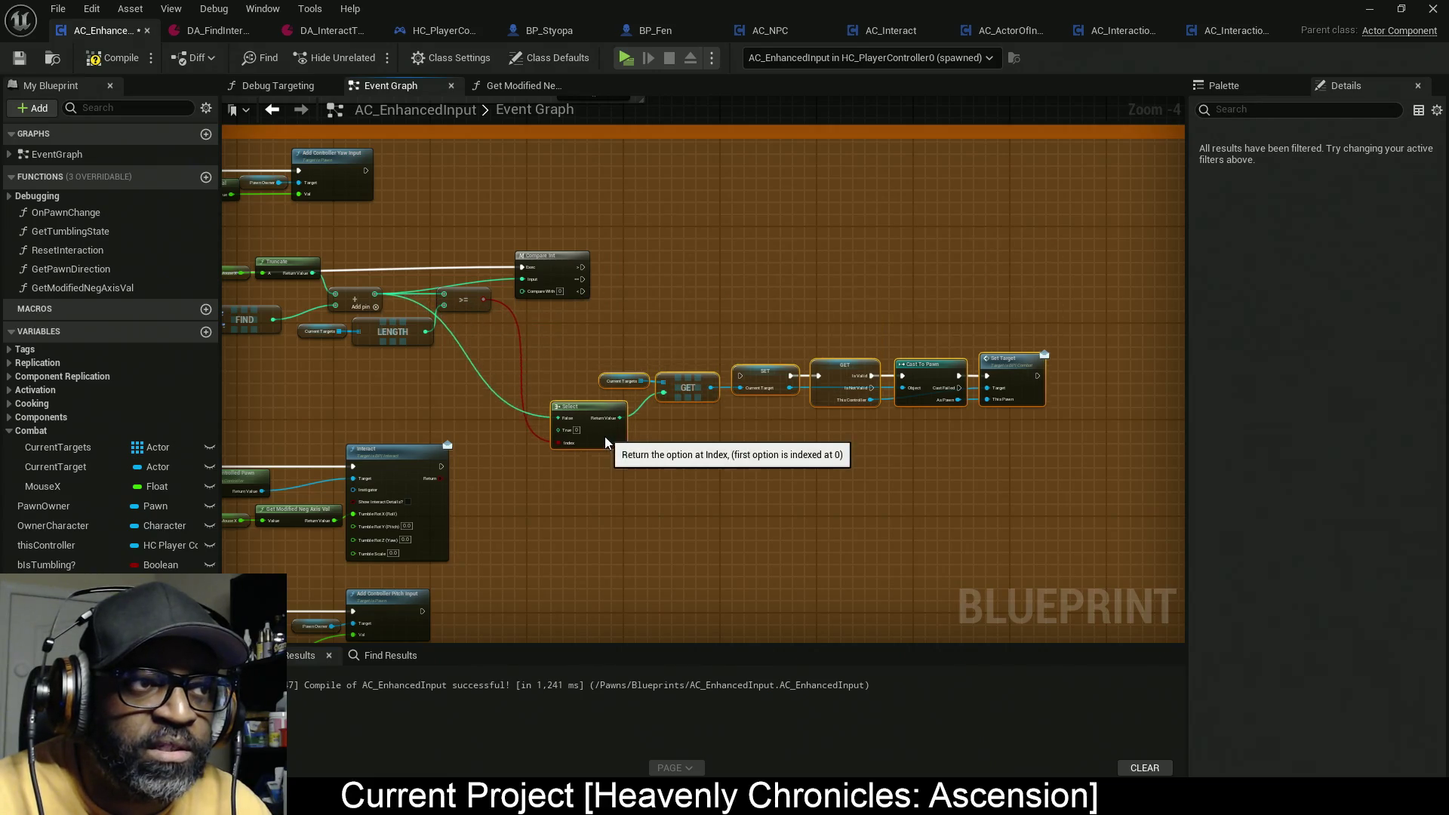
pyautogui.scroll(3, 515, 333)
pyautogui.moveTo(574, 300); pyautogui.dragTo(649, 316)
pyautogui.click(682, 252)
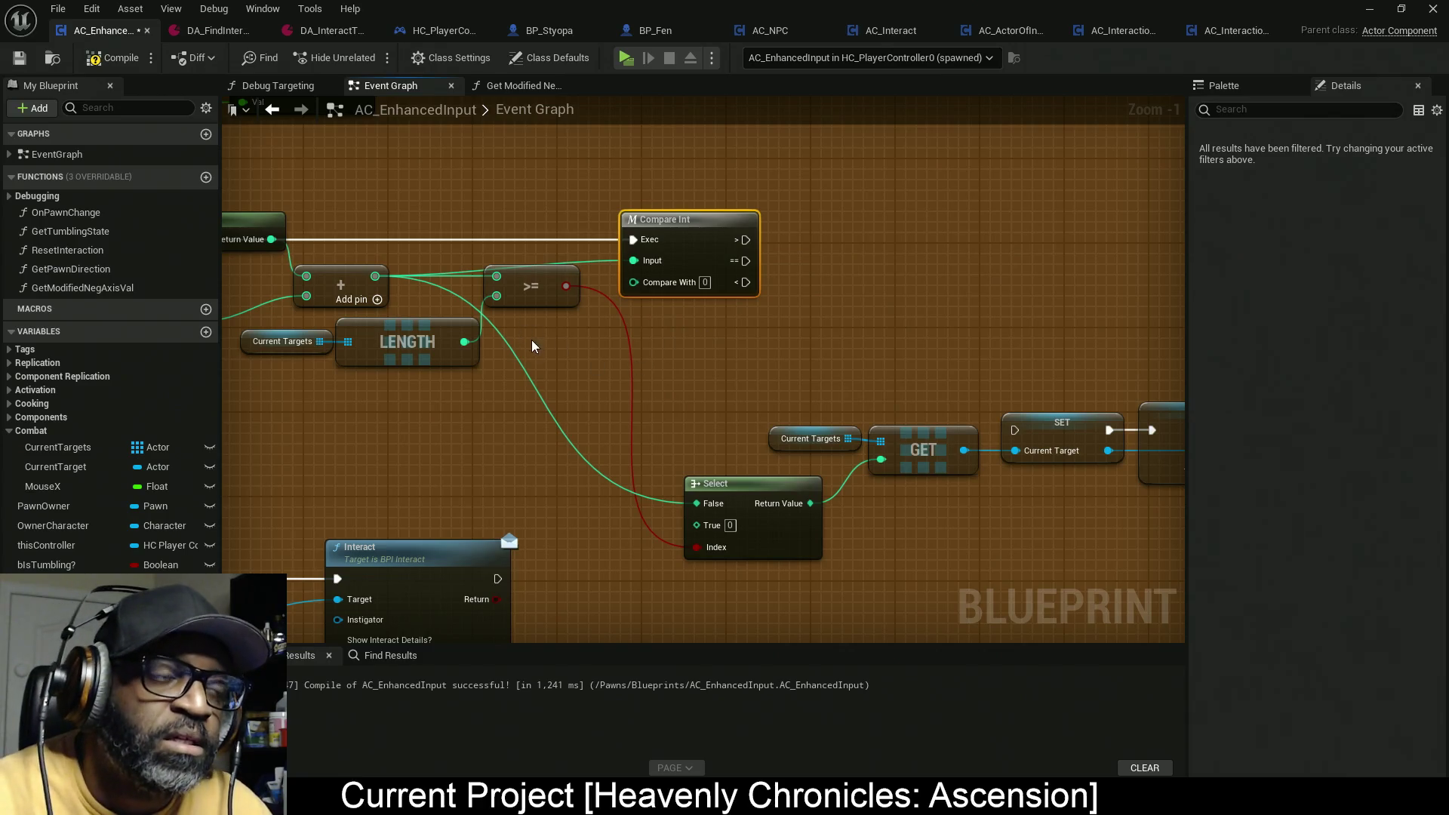
pyautogui.moveTo(532, 345); pyautogui.dragTo(579, 367)
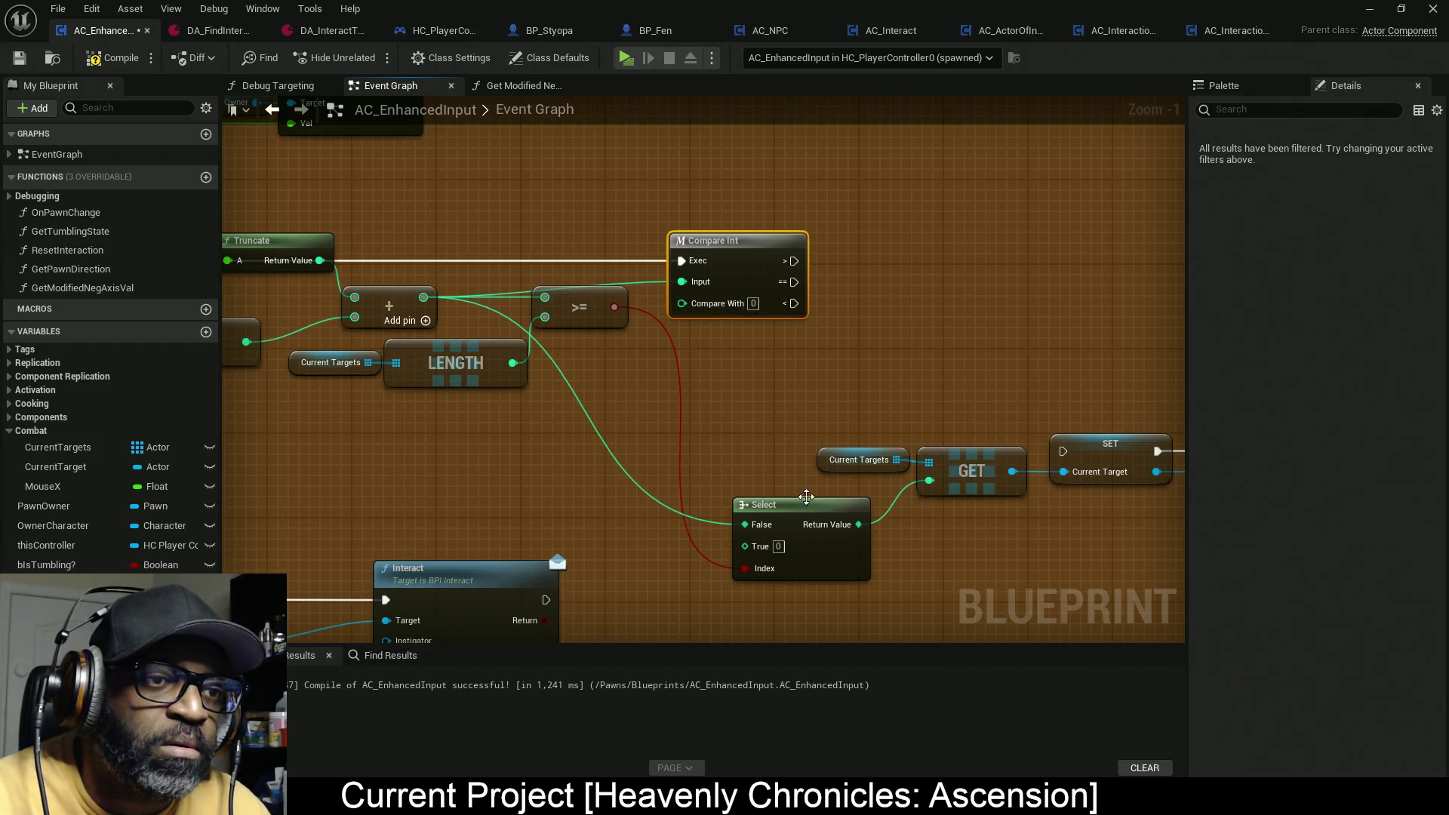
pyautogui.moveTo(1062, 451)
pyautogui.mouseDown()
pyautogui.moveTo(1008, 349)
pyautogui.moveTo(793, 261)
pyautogui.mouseUp()
# Step: Raise the GET-to-Set Target node chain higher in the graph
pyautogui.scroll(-5, 916, 468)
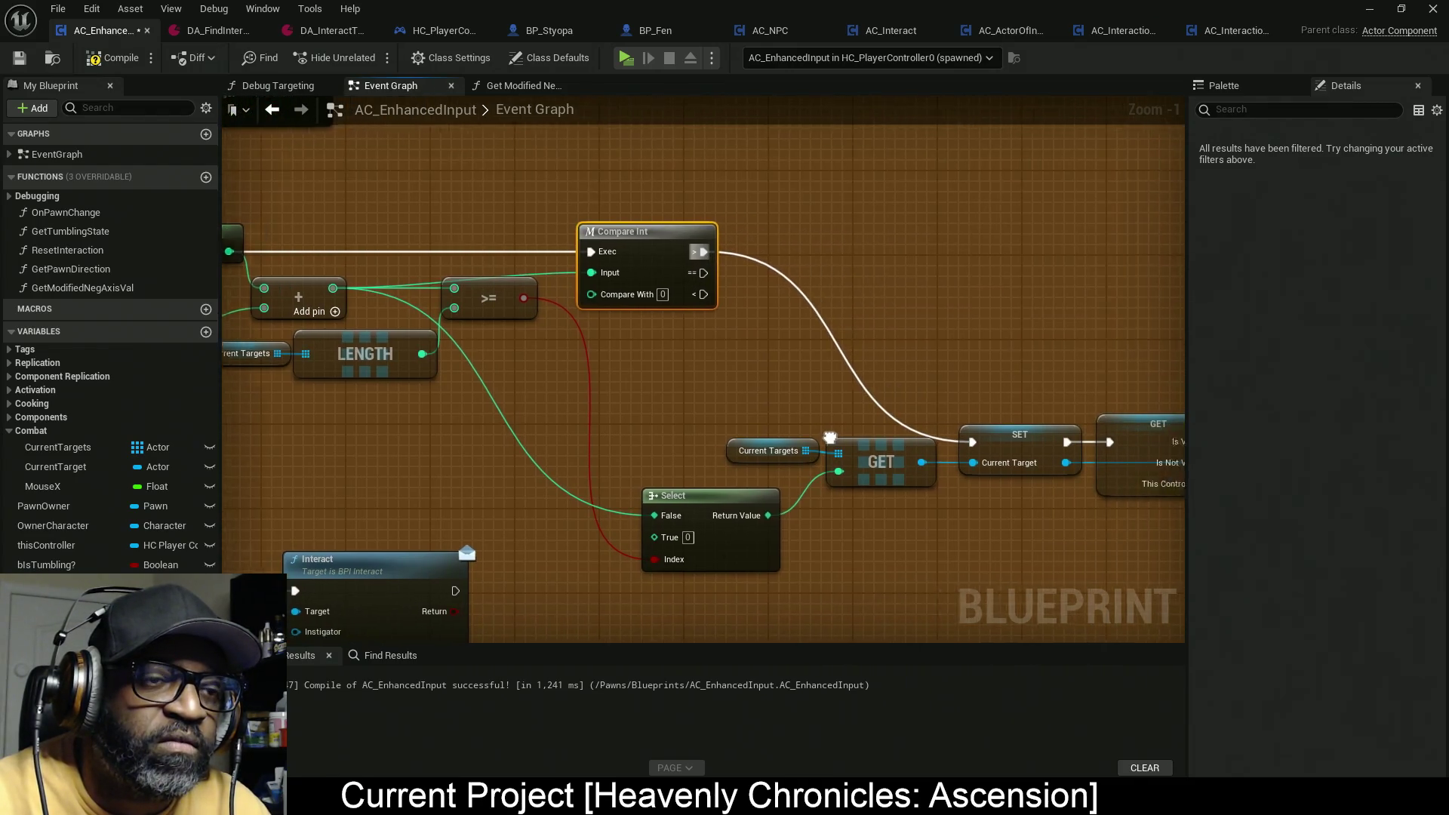
pyautogui.moveTo(549, 414); pyautogui.dragTo(961, 491)
pyautogui.moveTo(792, 426)
pyautogui.mouseDown()
pyautogui.moveTo(789, 309)
pyautogui.moveTo(789, 328)
pyautogui.mouseUp()
pyautogui.scroll(7, 668, 382)
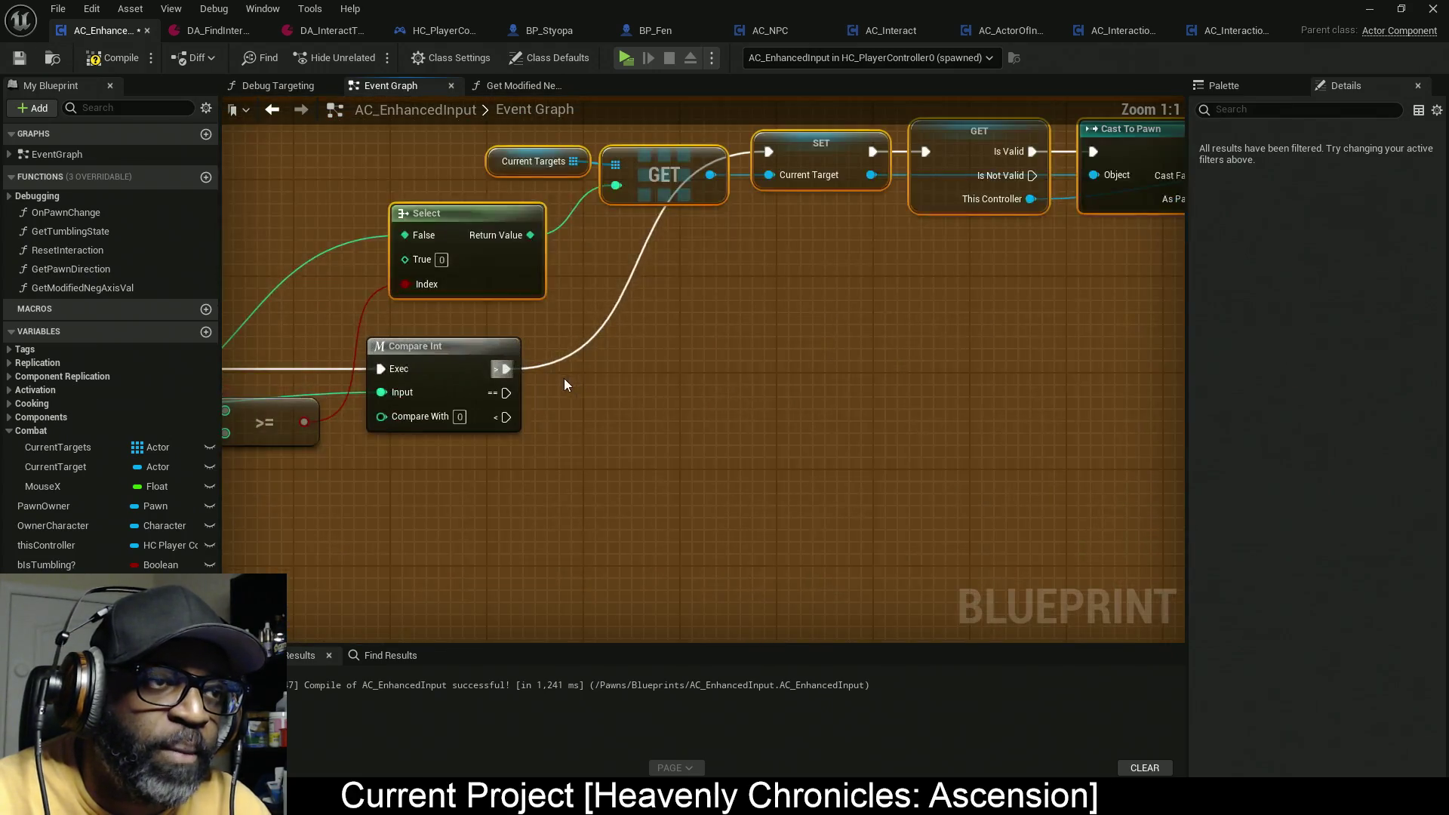
pyautogui.moveTo(673, 463)
pyautogui.mouseDown()
pyautogui.moveTo(706, 460)
pyautogui.moveTo(738, 400)
pyautogui.mouseUp()
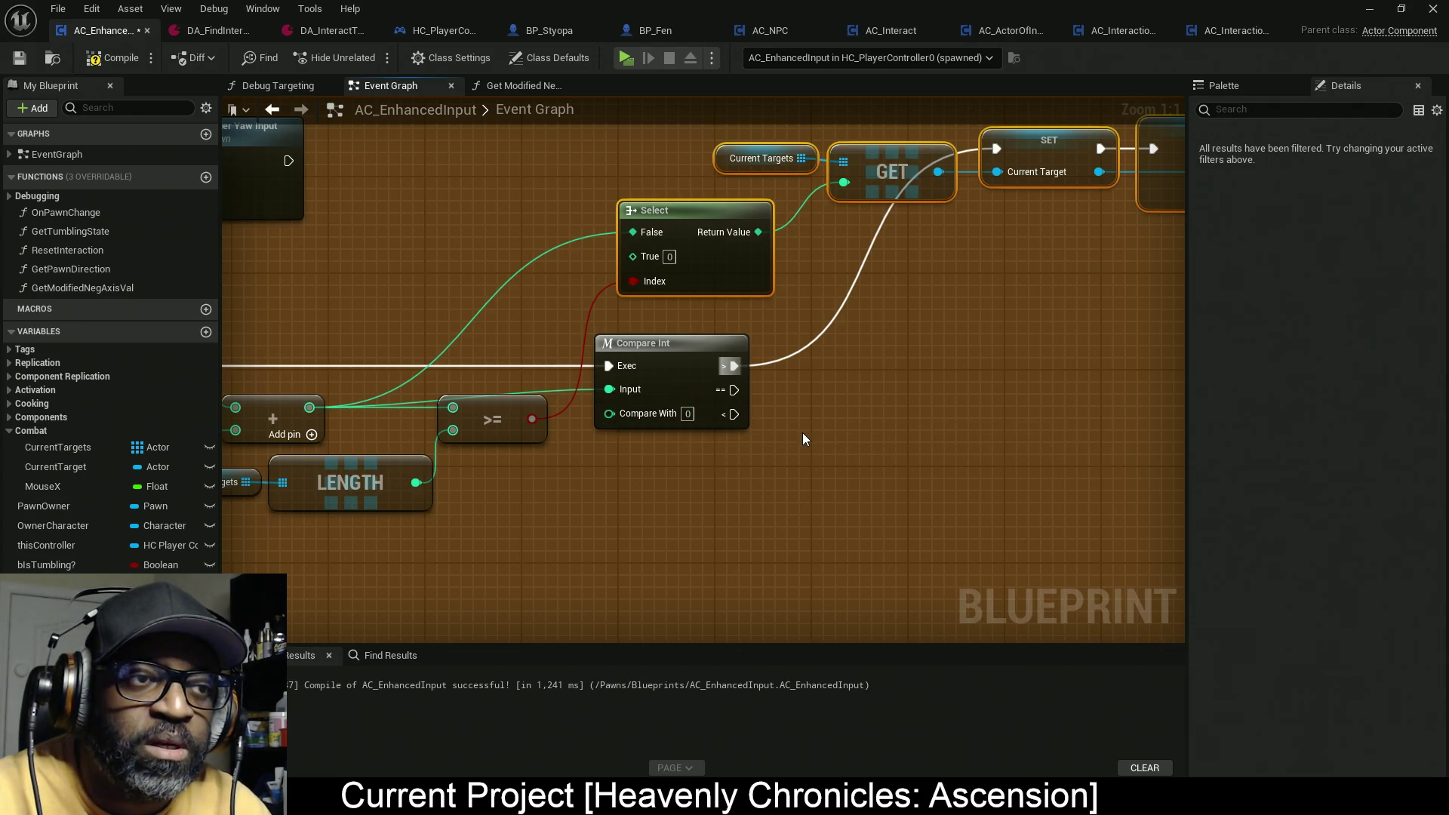
# Step: Duplicate the Current Targets getter and its LENGTH node with copy and paste
pyautogui.moveTo(778, 403); pyautogui.dragTo(938, 378)
pyautogui.moveTo(676, 501); pyautogui.dragTo(332, 446)
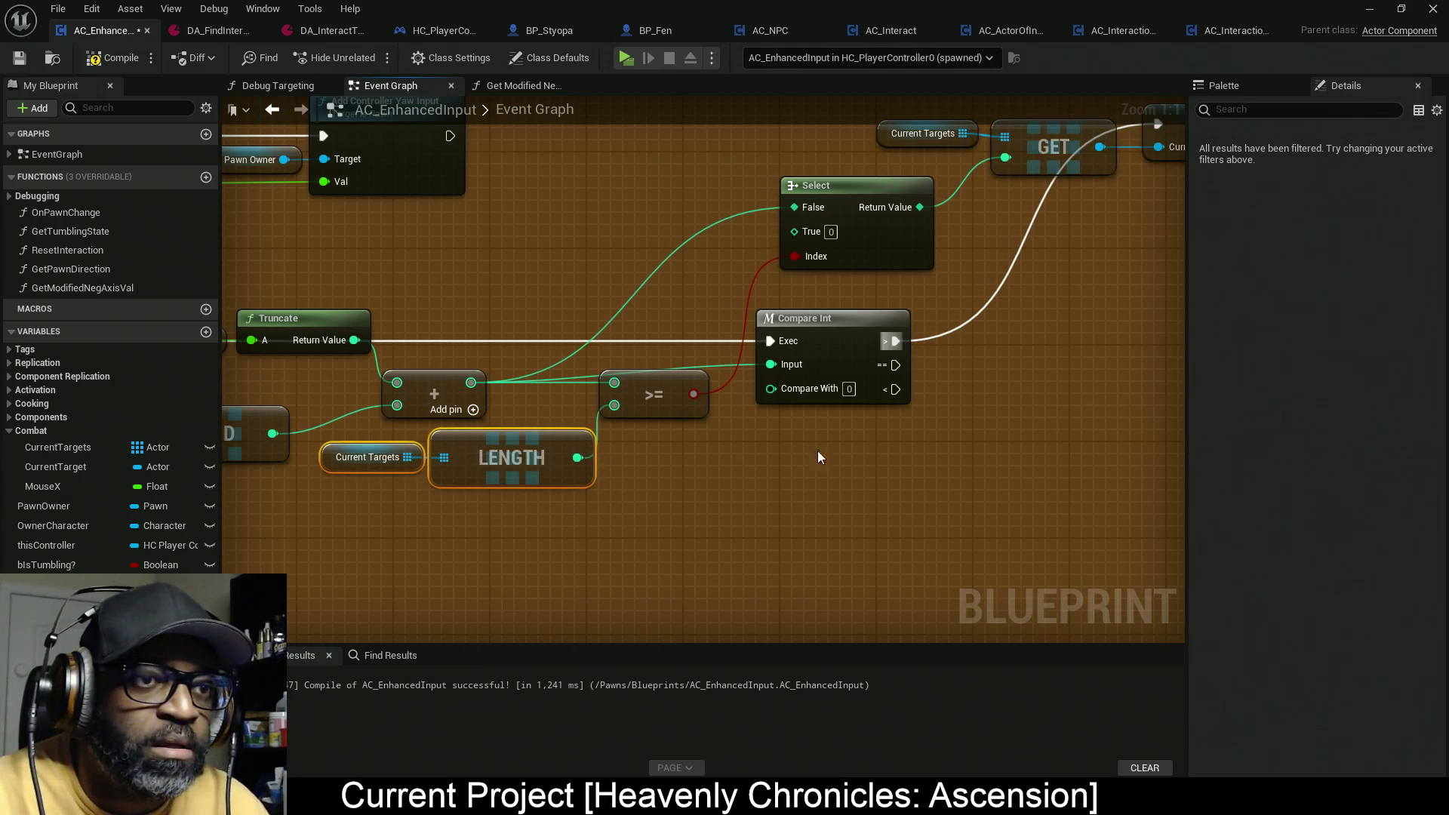
pyautogui.hotkey('ctrl', 'c')
pyautogui.hotkey('ctrl', 'v')
# Step: Place the duplicated pair below Compare Int and feed its LENGTH into a subtract node taking away 1
pyautogui.moveTo(935, 466)
pyautogui.mouseDown()
pyautogui.moveTo(828, 465)
pyautogui.moveTo(897, 432)
pyautogui.mouseUp()
pyautogui.write('-')
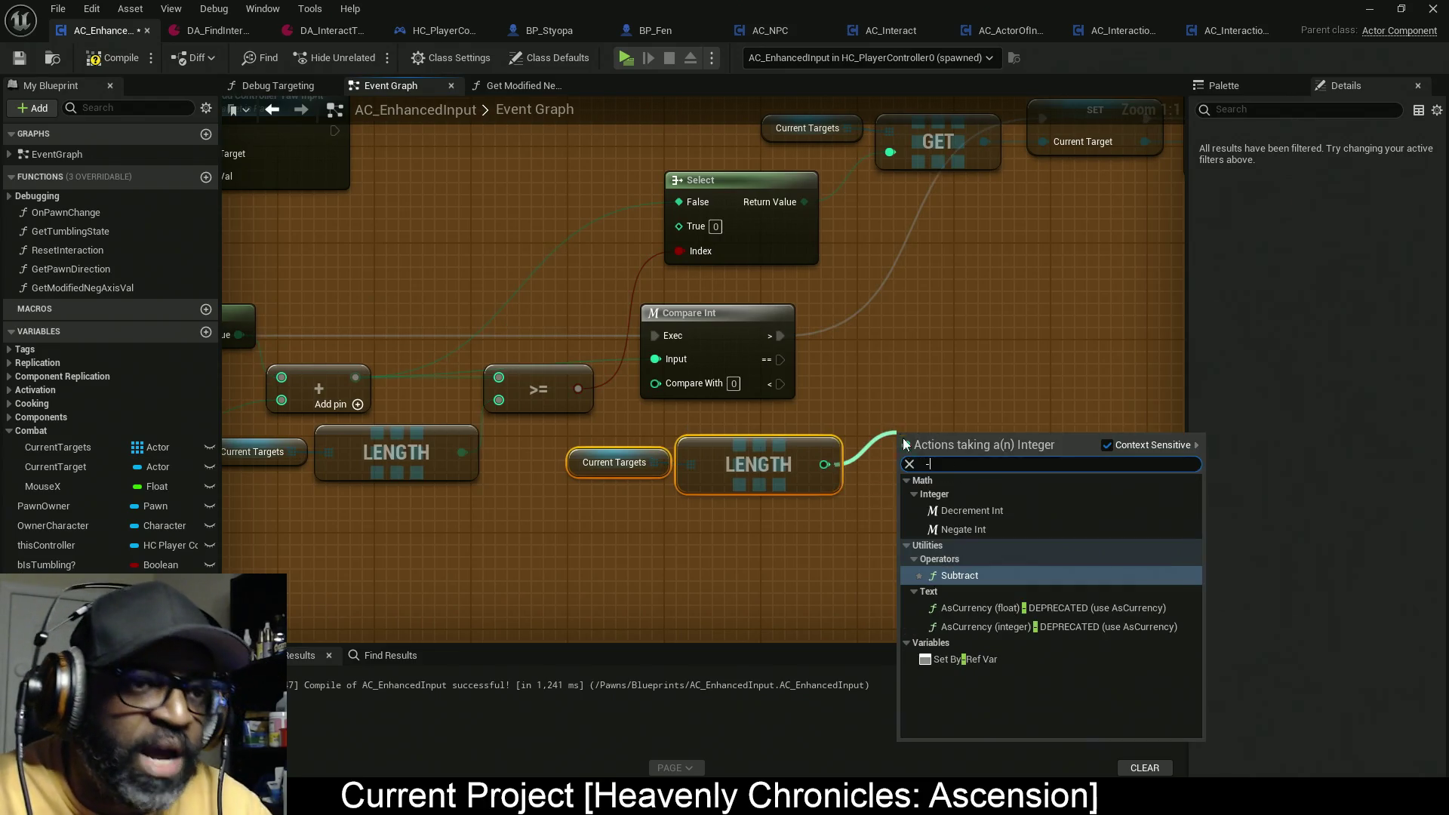
pyautogui.click(960, 577)
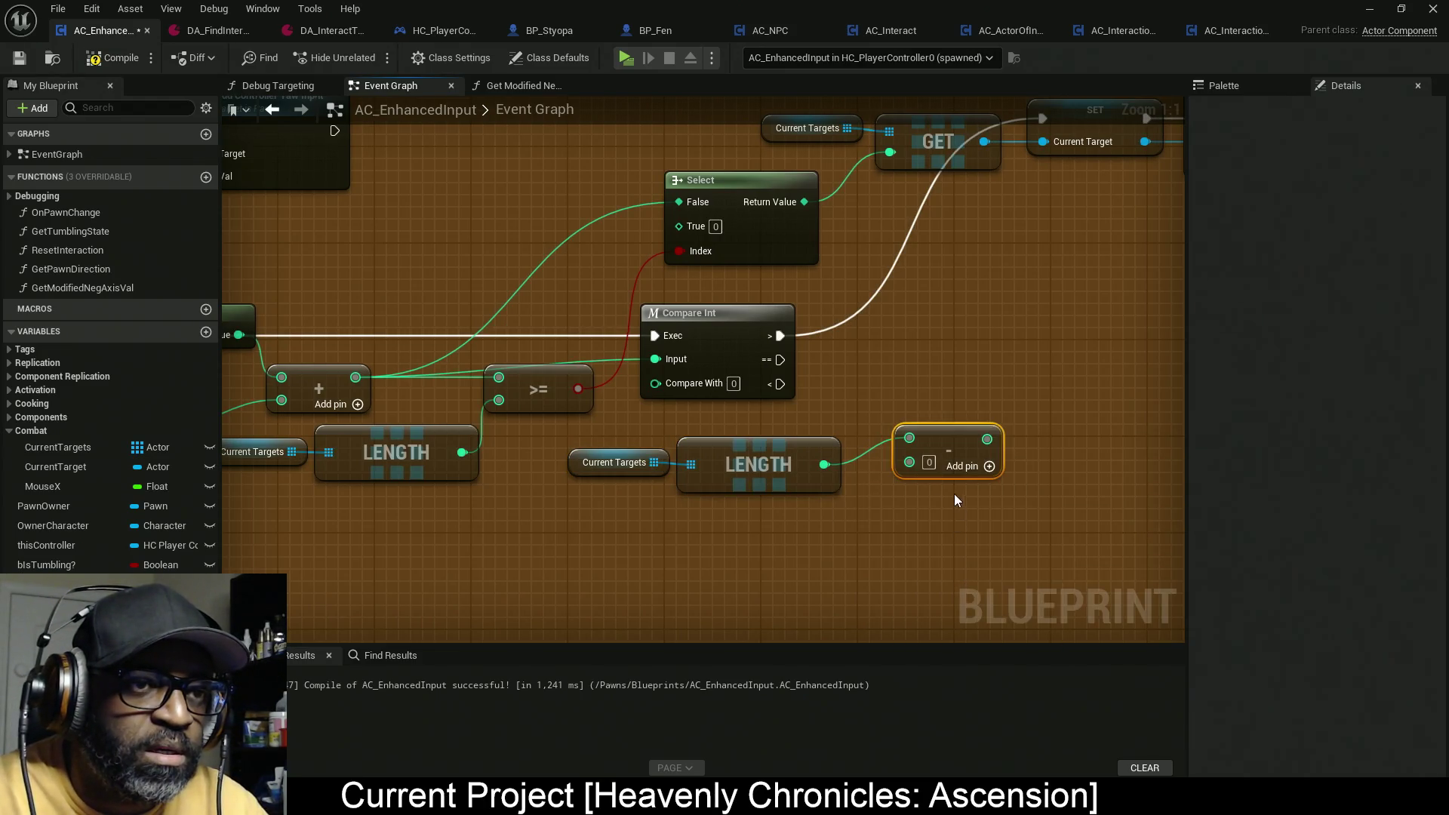
pyautogui.click(929, 462)
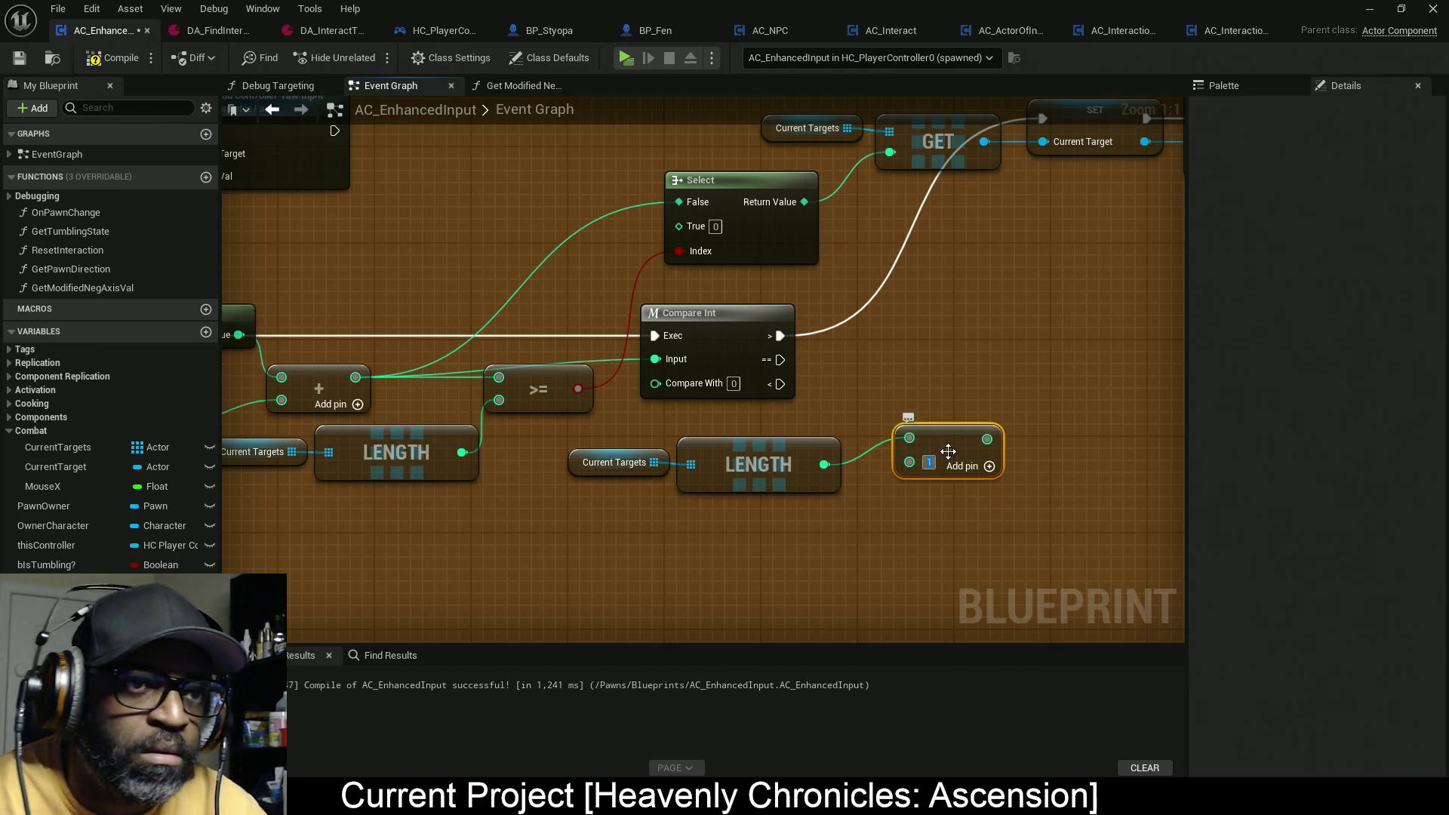
pyautogui.write('1')
pyautogui.moveTo(951, 452); pyautogui.dragTo(913, 477)
# Step: Select the new LENGTH and subtract nodes, then the target-setting node chain
pyautogui.moveTo(710, 543); pyautogui.dragTo(562, 445)
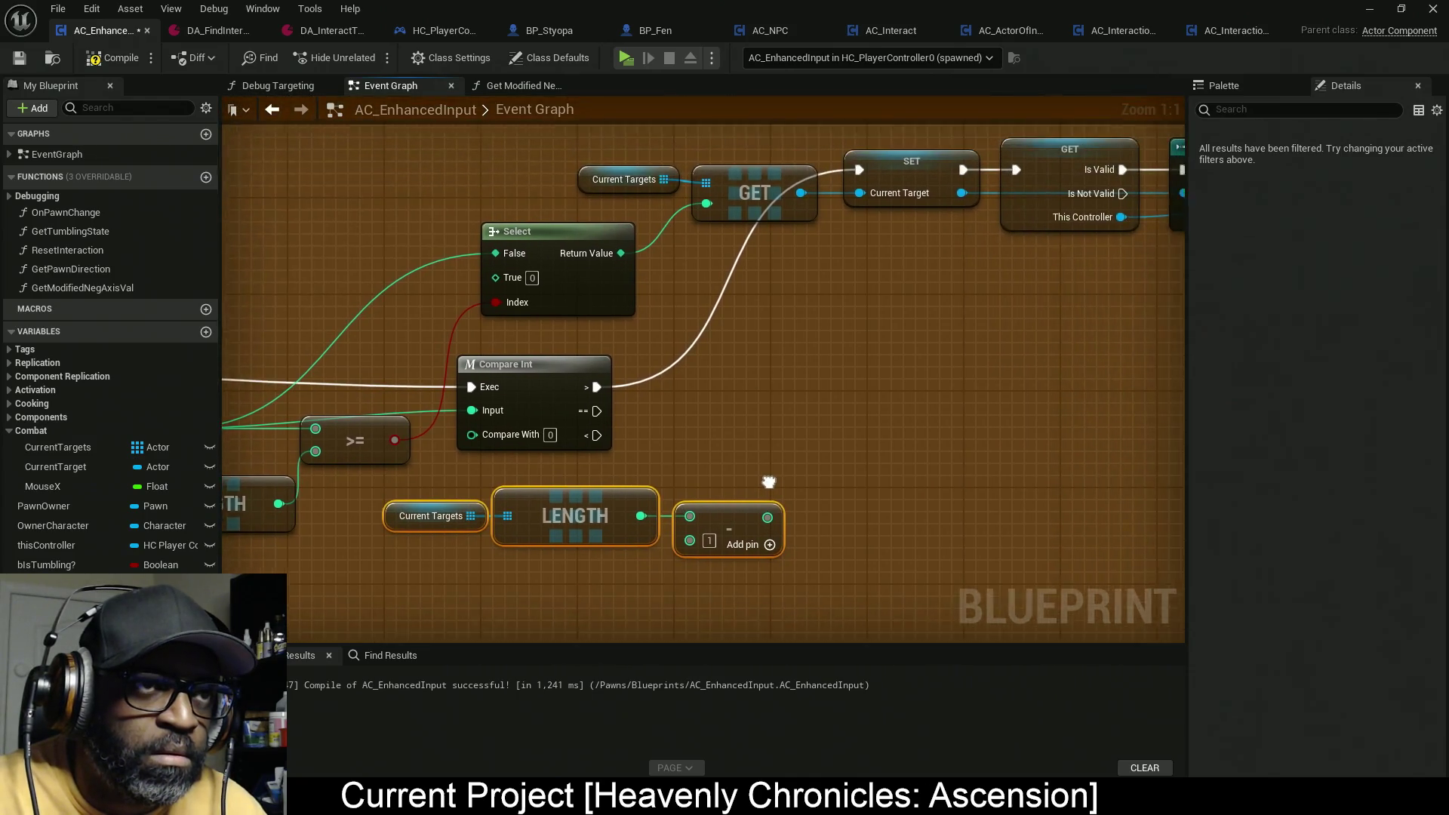
pyautogui.scroll(-3, 802, 474)
pyautogui.scroll(1, 802, 471)
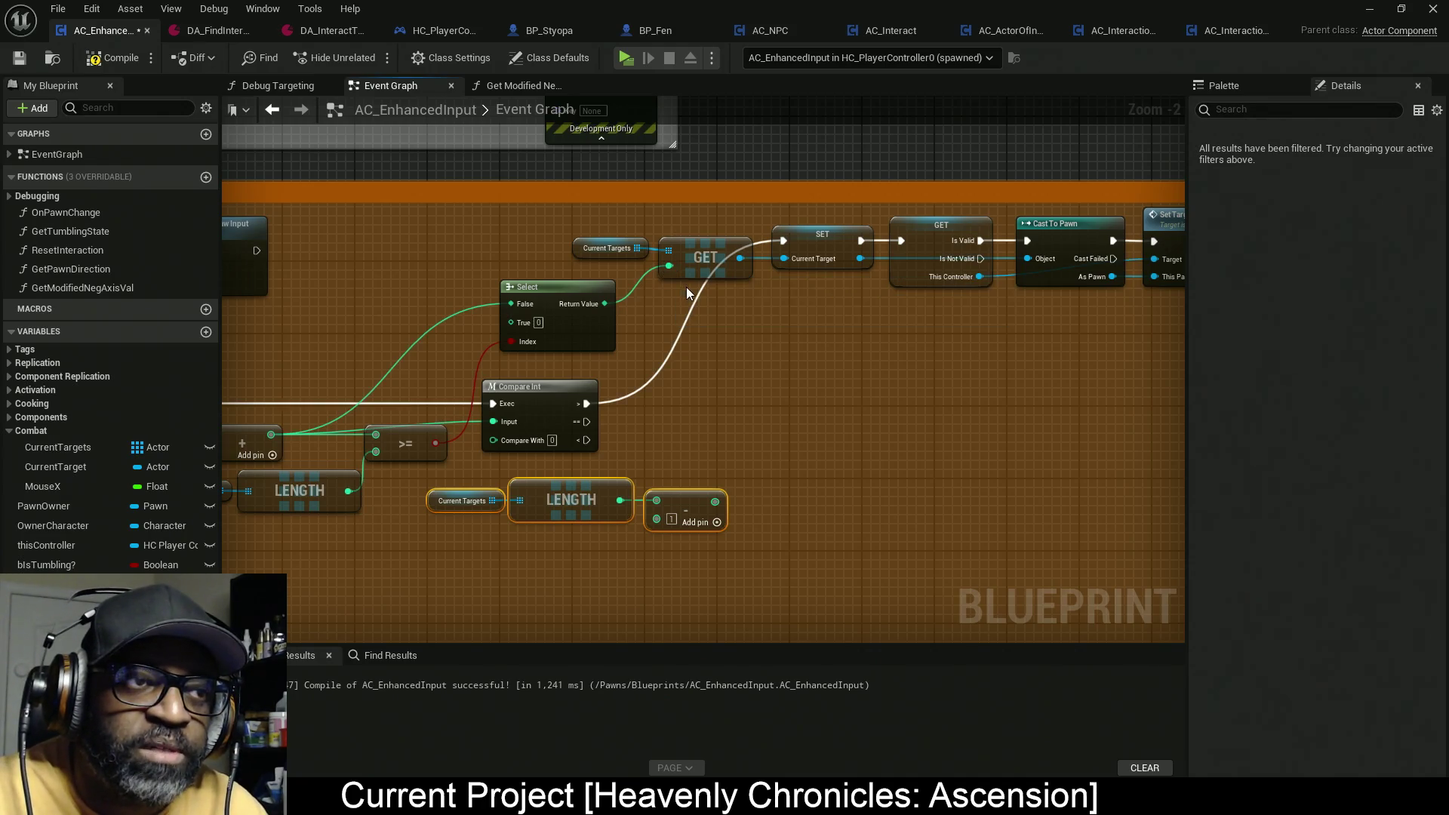
pyautogui.moveTo(1021, 347); pyautogui.dragTo(777, 333)
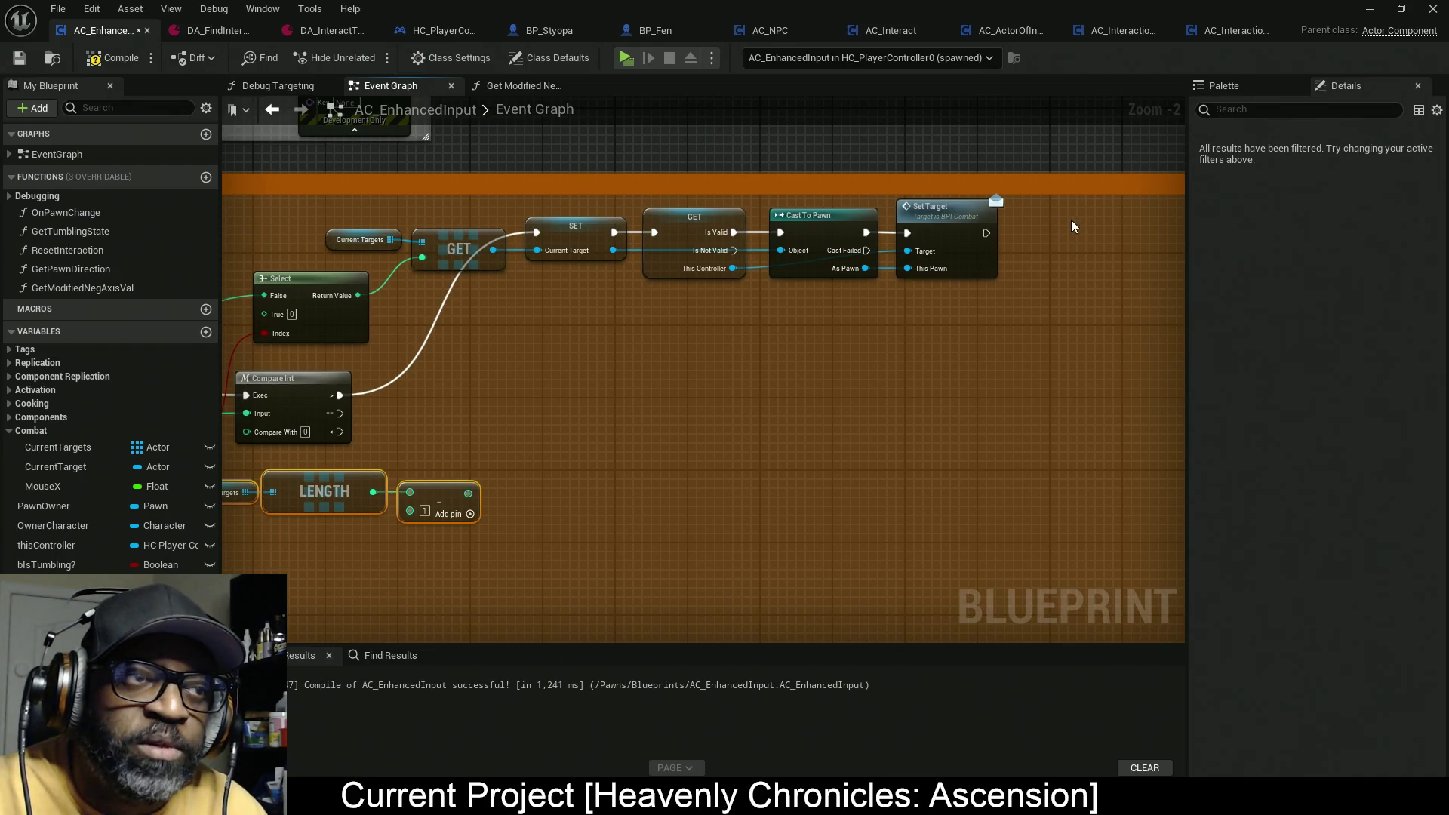